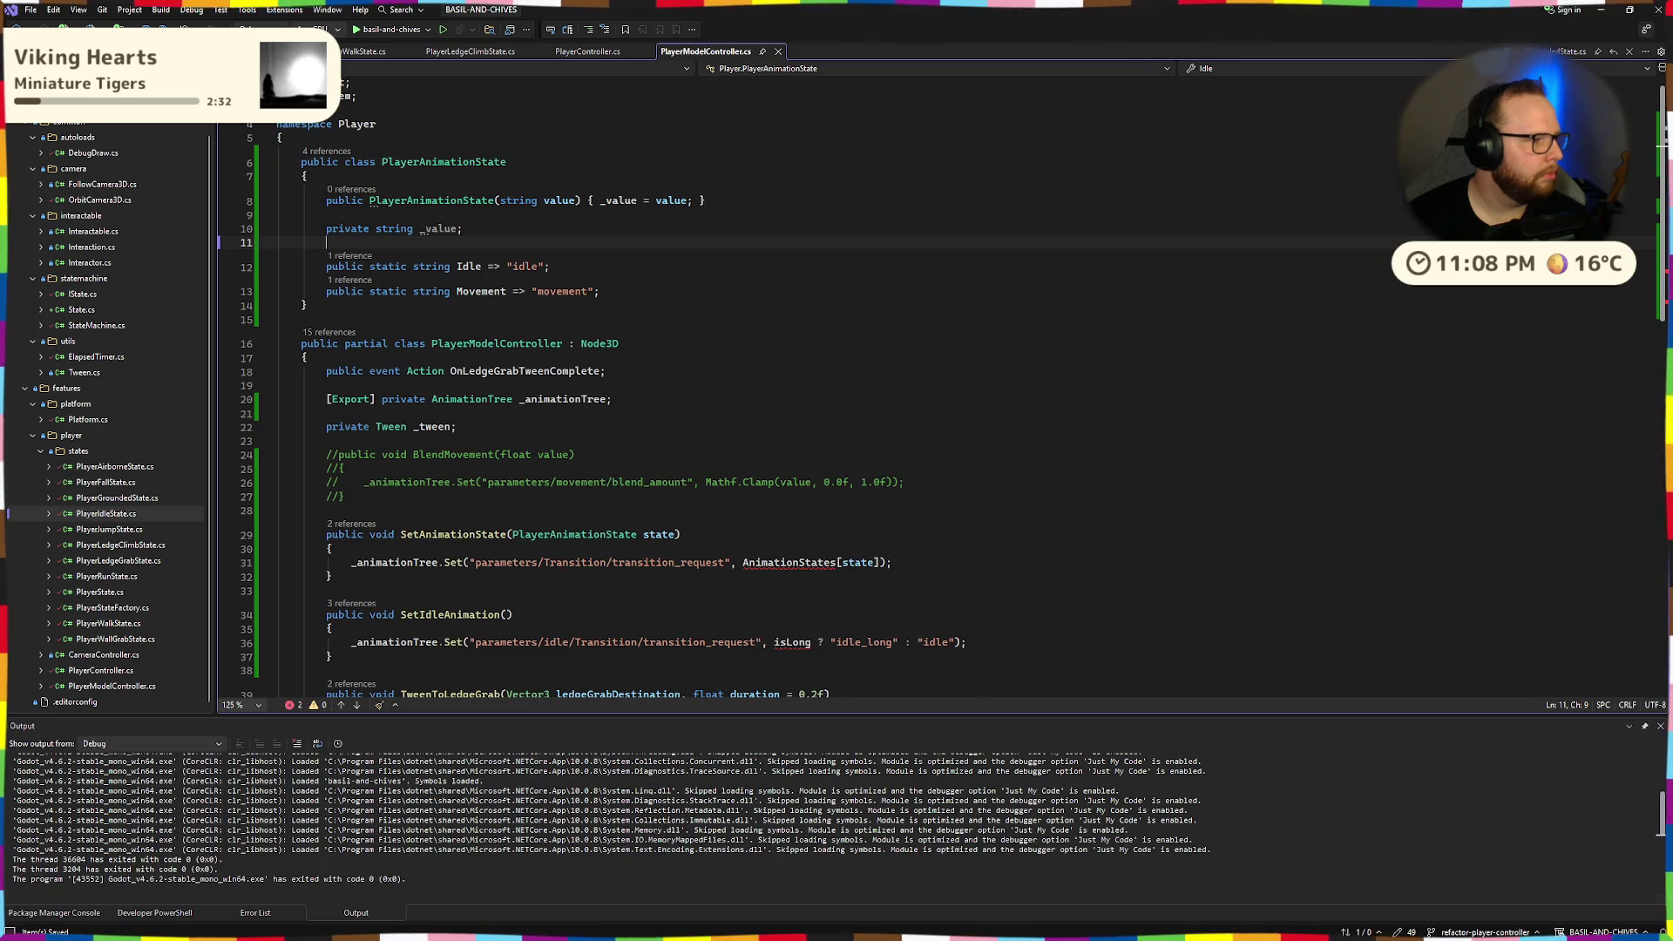
Inspect the PlayerAnimationState class, its Idle and Movement lines and the parameter type.
scroll(601, 410, "down", 3)
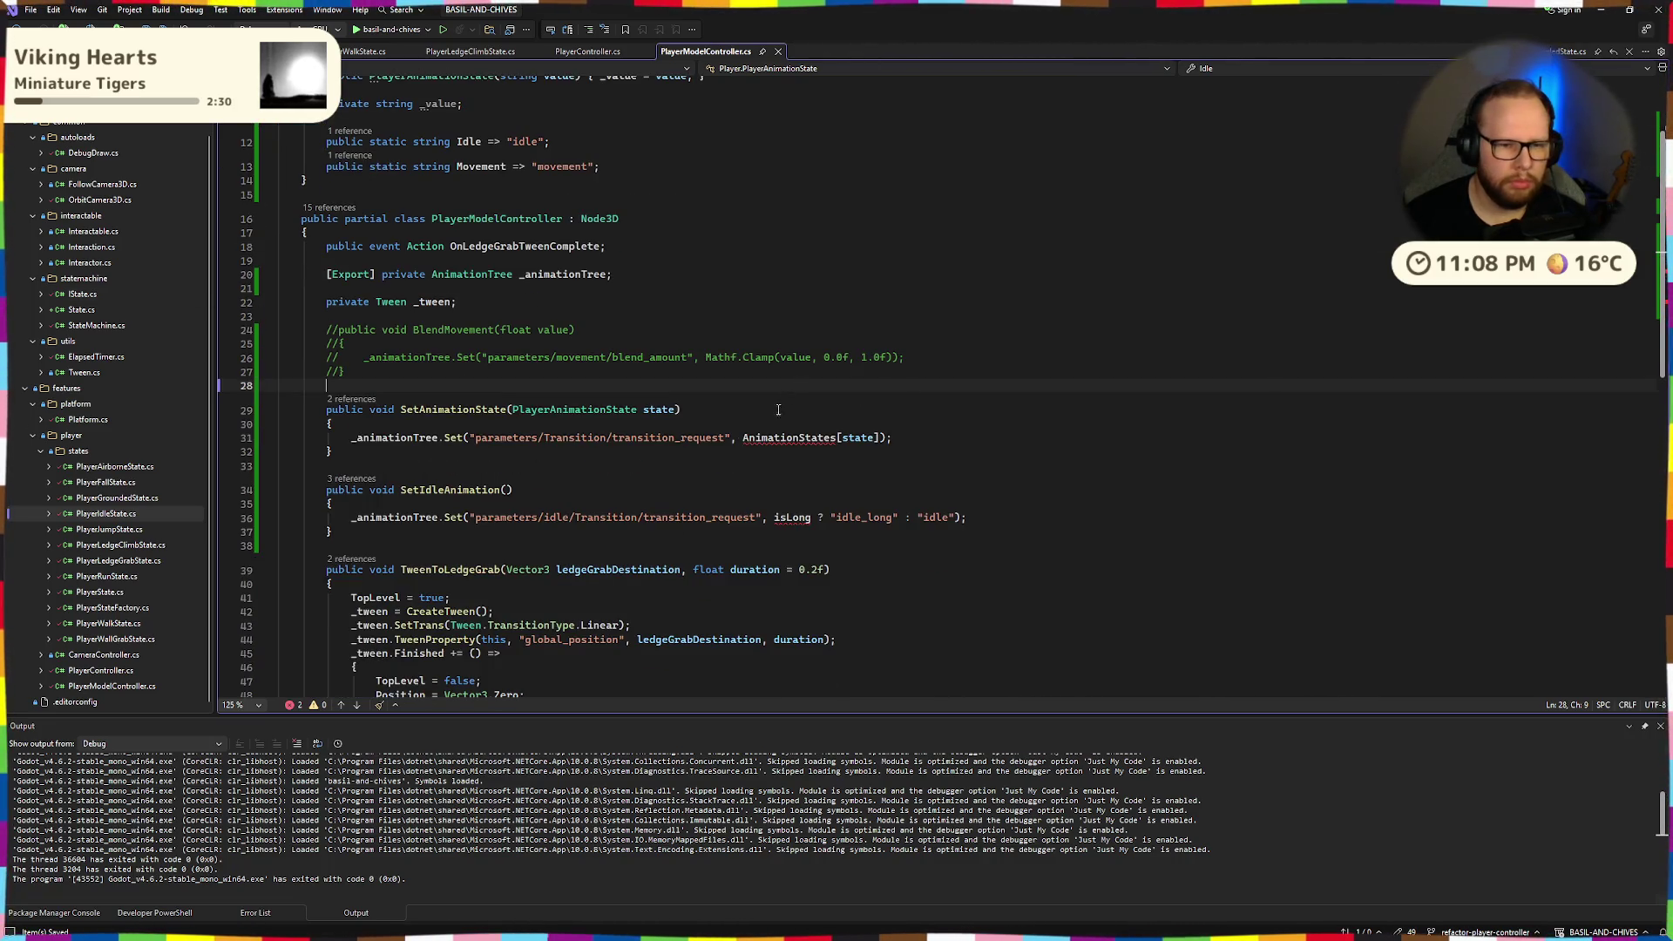
double_click(601, 410)
left_click(606, 410)
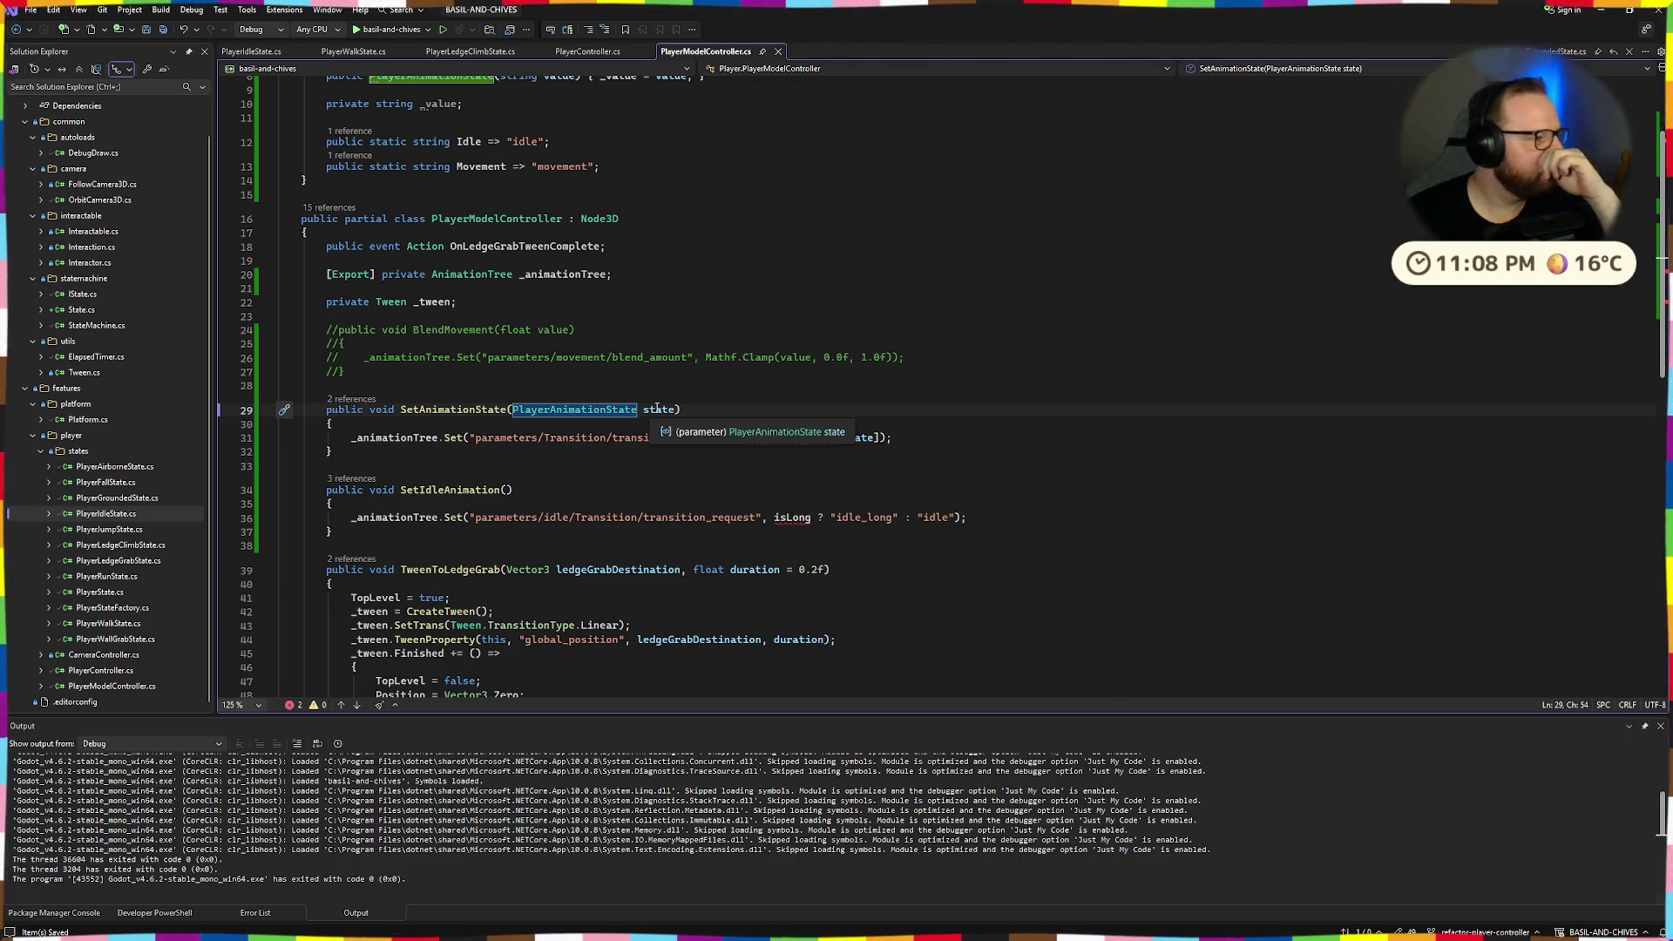
scroll(697, 348, "up", 3)
scroll(740, 322, "down", 3)
left_click(775, 290)
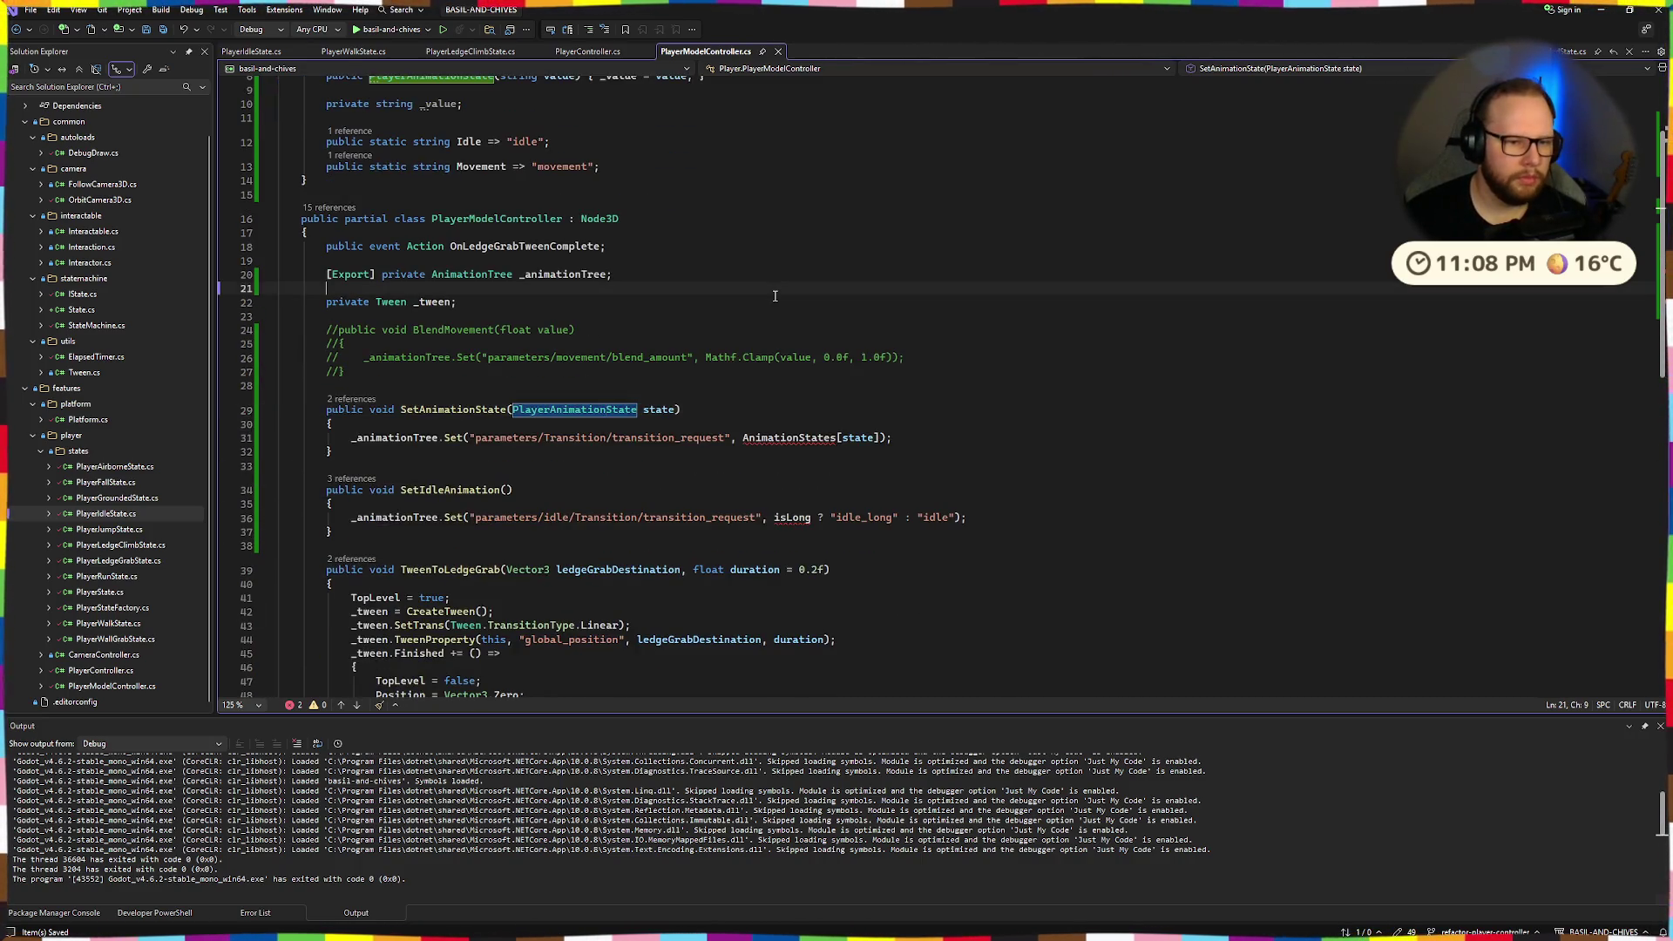
scroll(775, 297, "up", 2)
left_click(621, 251)
left_click_drag(620, 251, 314, 225)
left_click(610, 251)
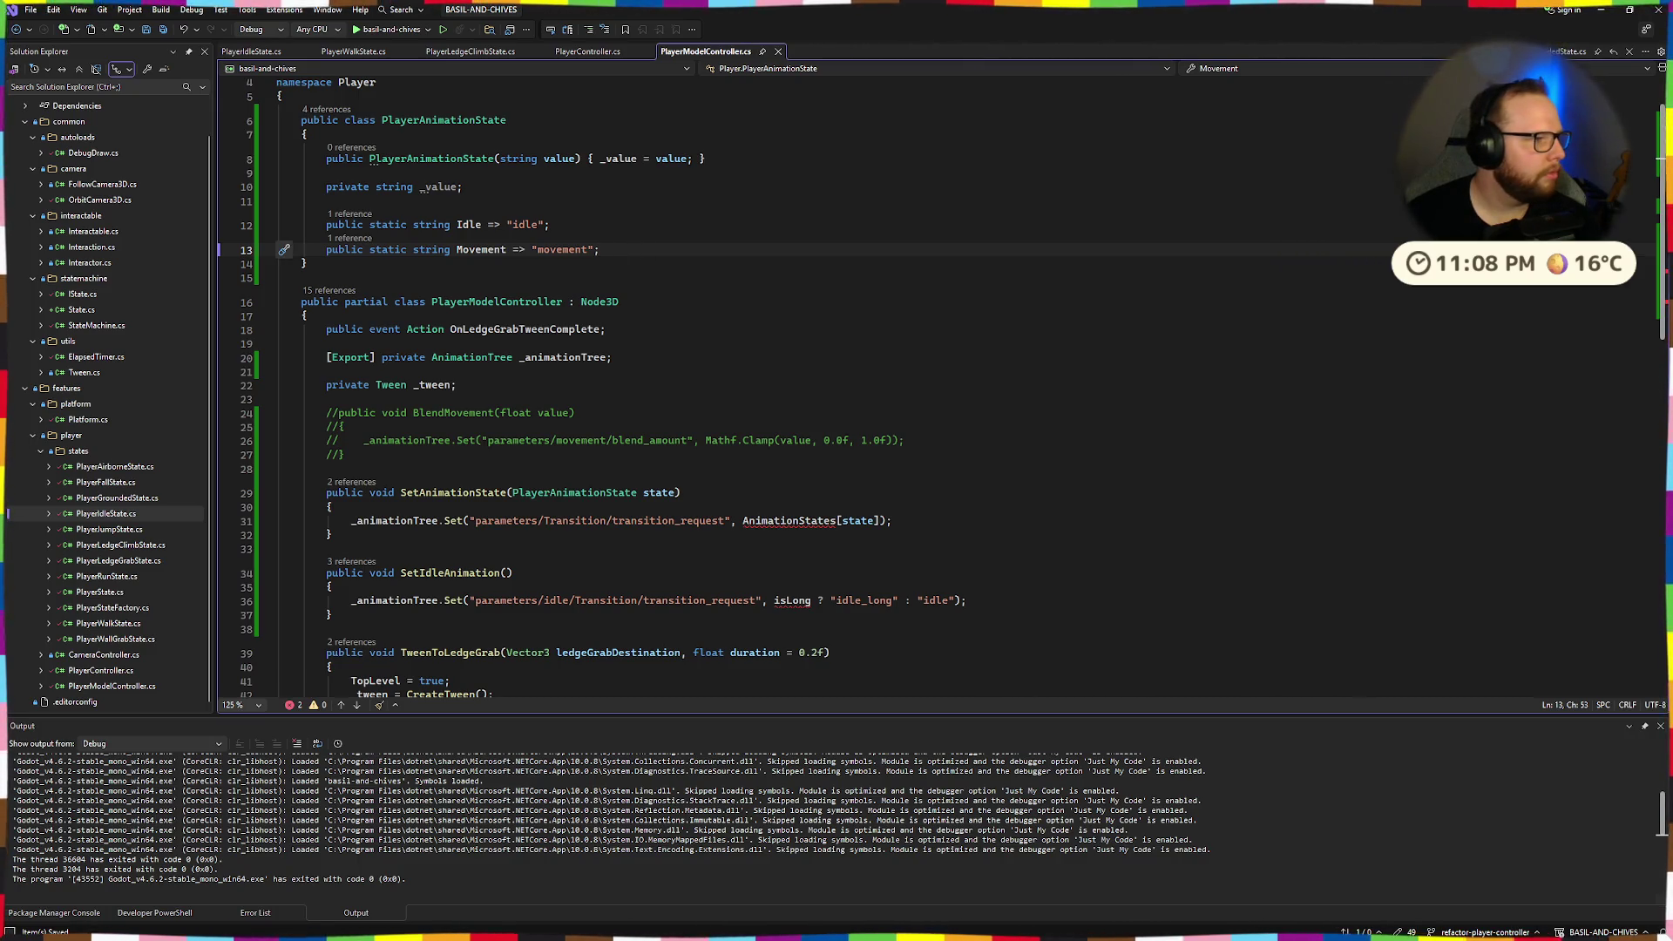
mouse_move(309, 264)
left_mouse_down()
mouse_move(324, 251)
mouse_move(302, 123)
left_mouse_up()
scroll(519, 255, "down", 2)
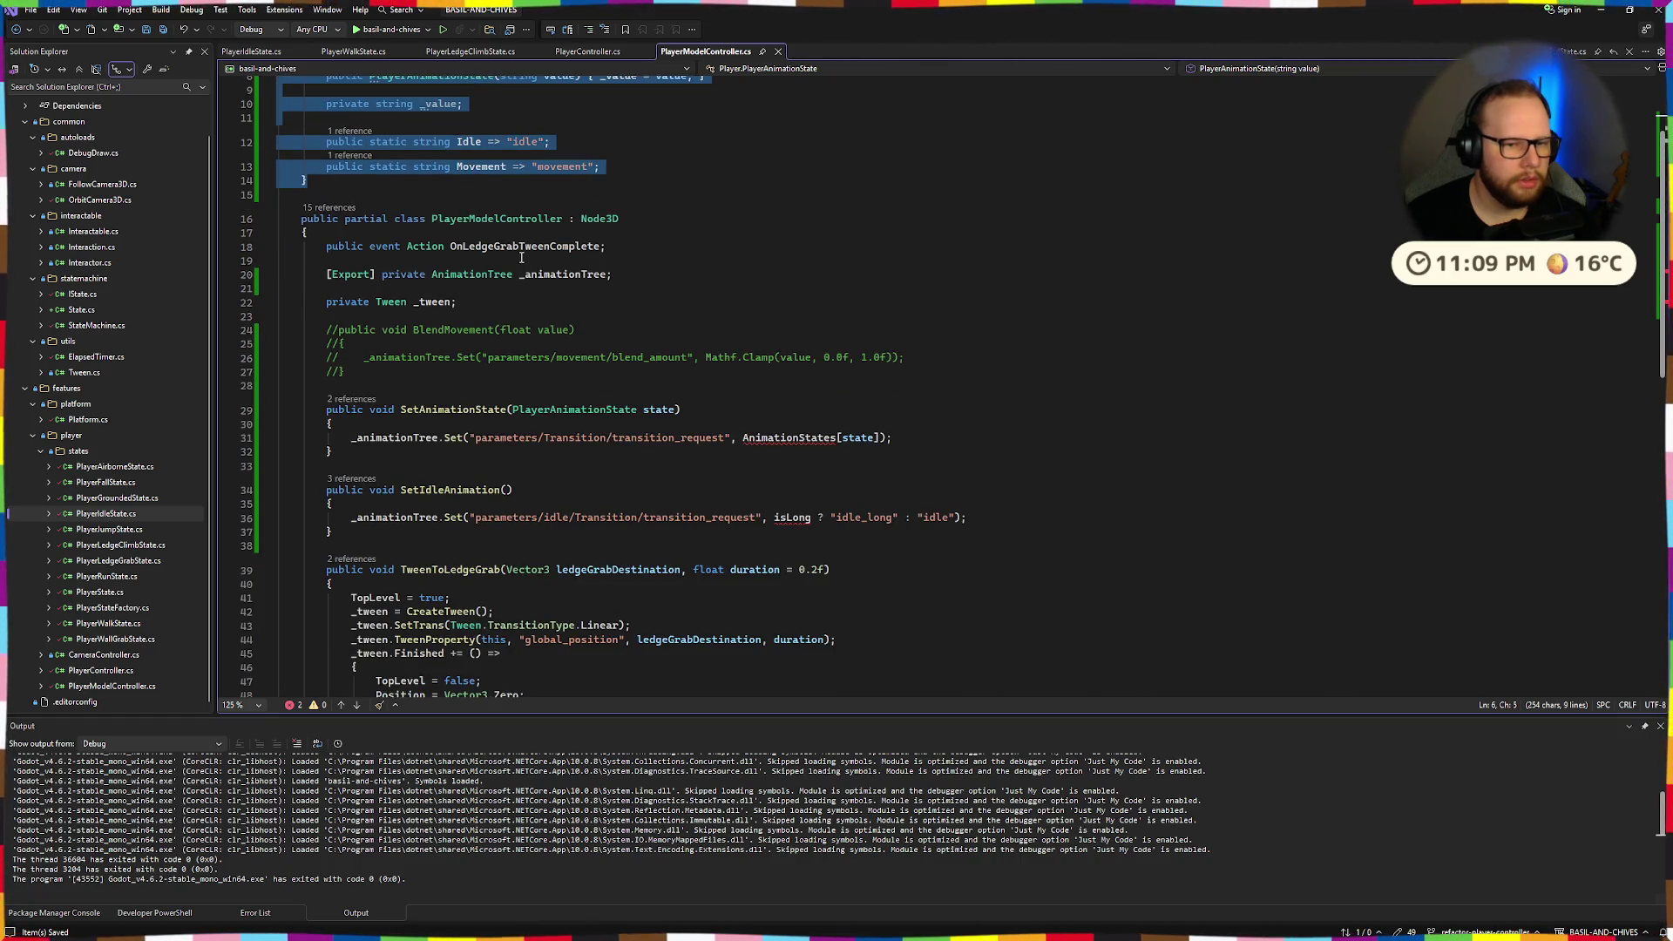
key("alt+Tab")
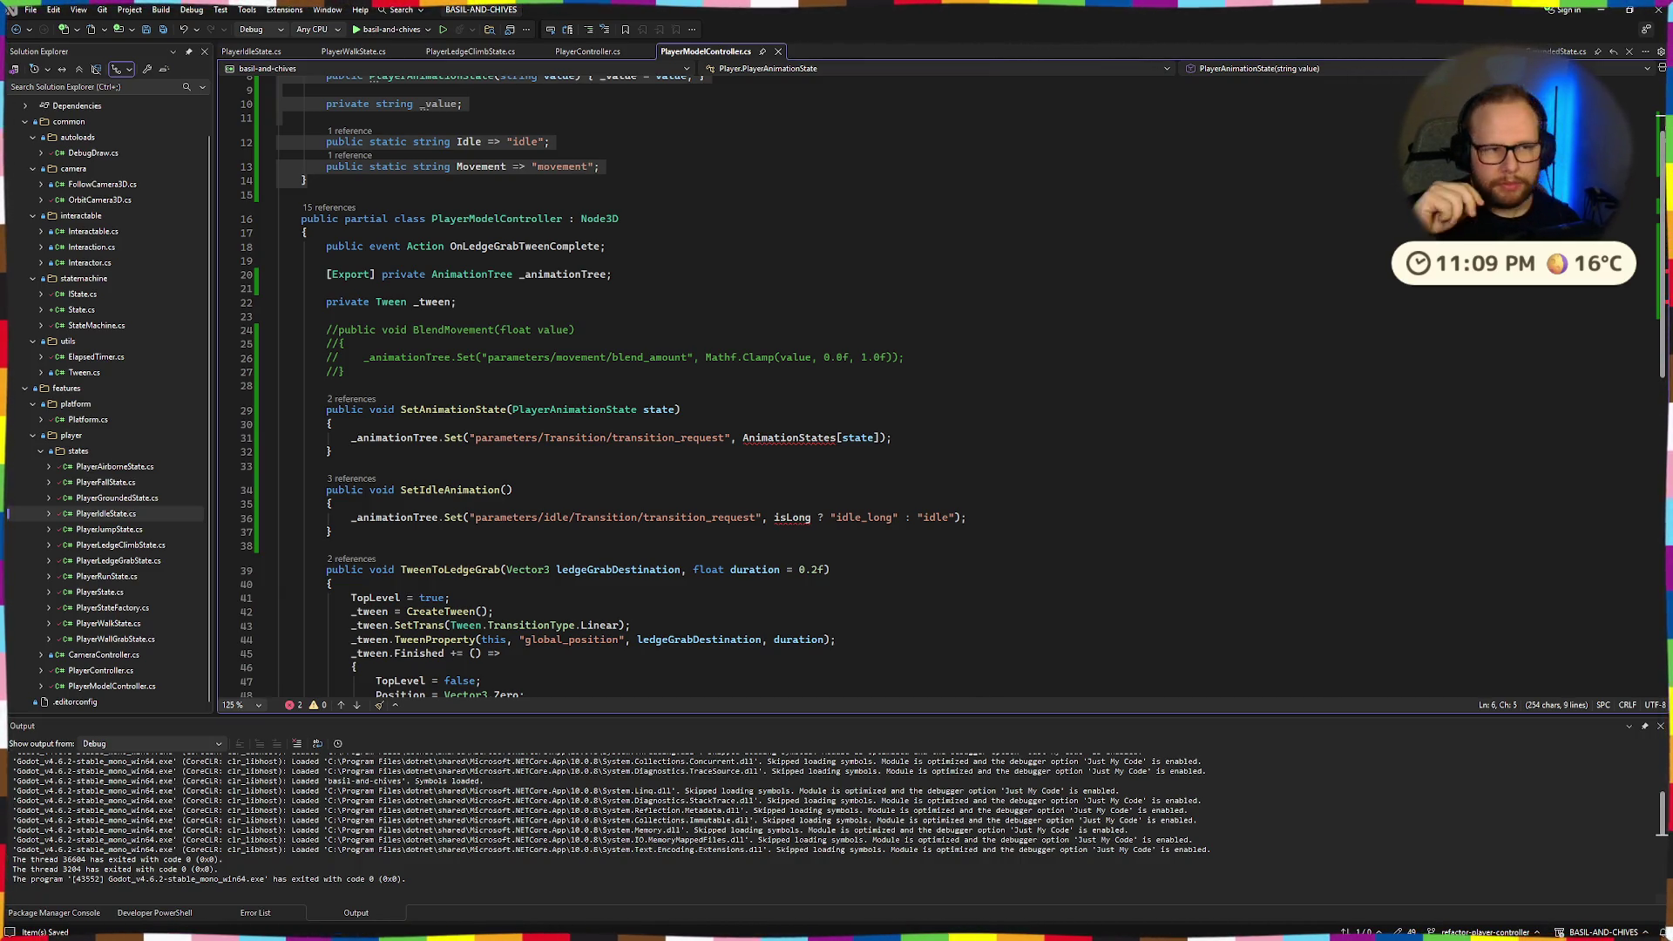
Recheck the PlayerAnimationState class header, braces and where the Idle string is used.
scroll(871, 349, "up", 3)
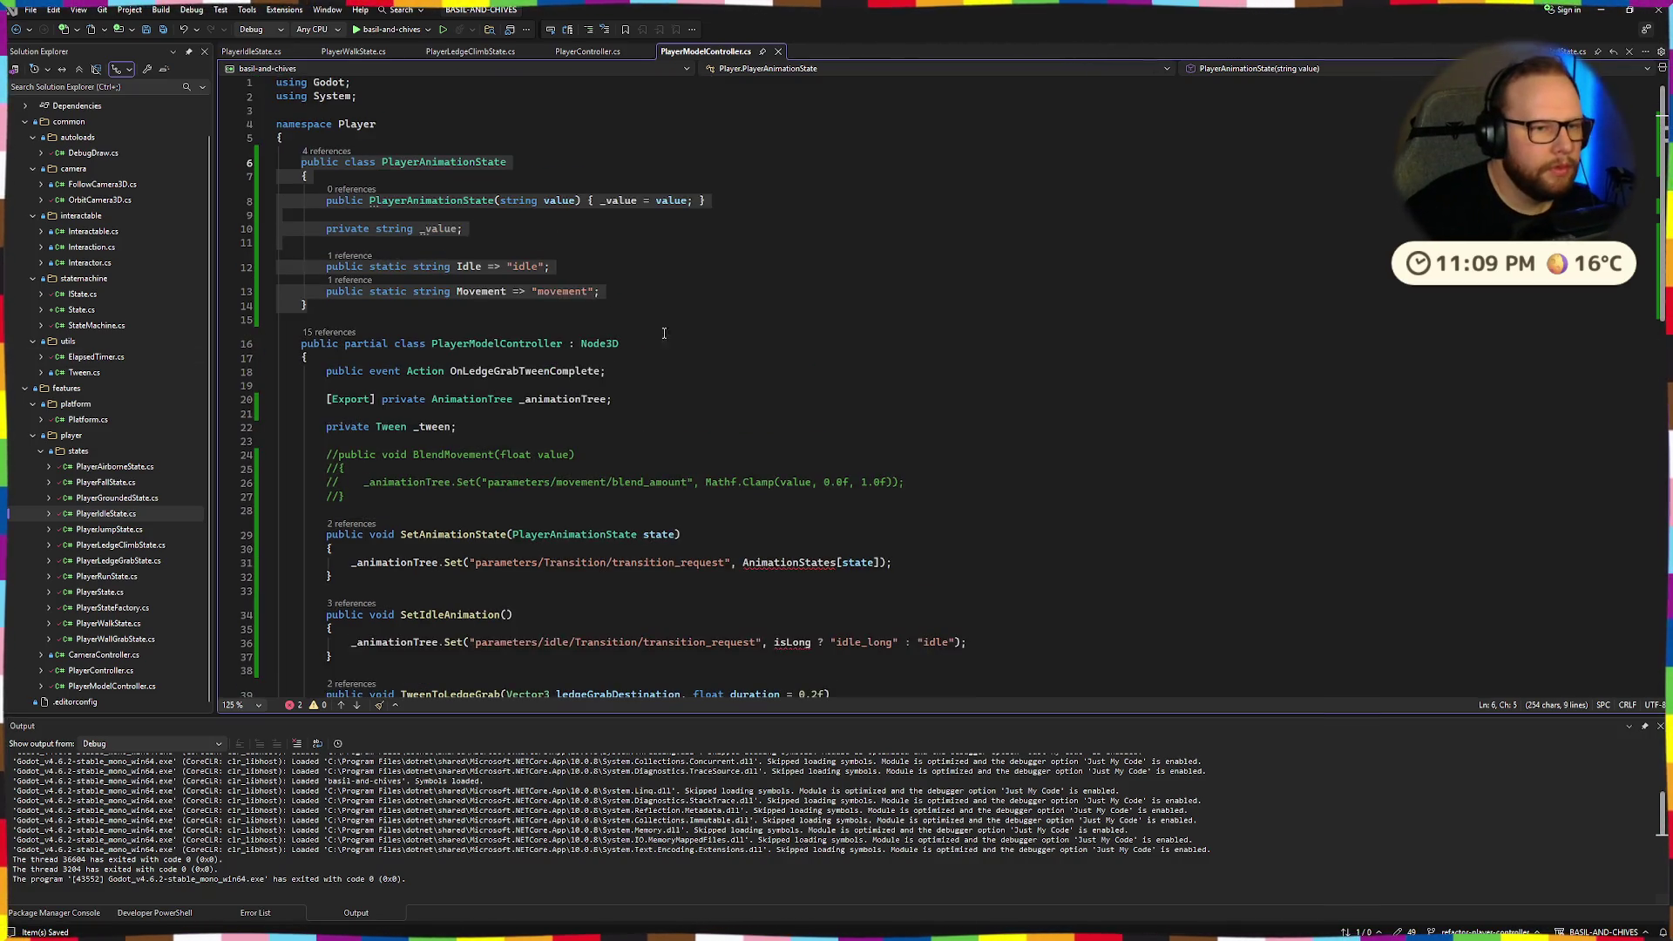
mouse_move(310, 305)
left_mouse_down()
mouse_move(305, 174)
mouse_move(289, 161)
left_mouse_up()
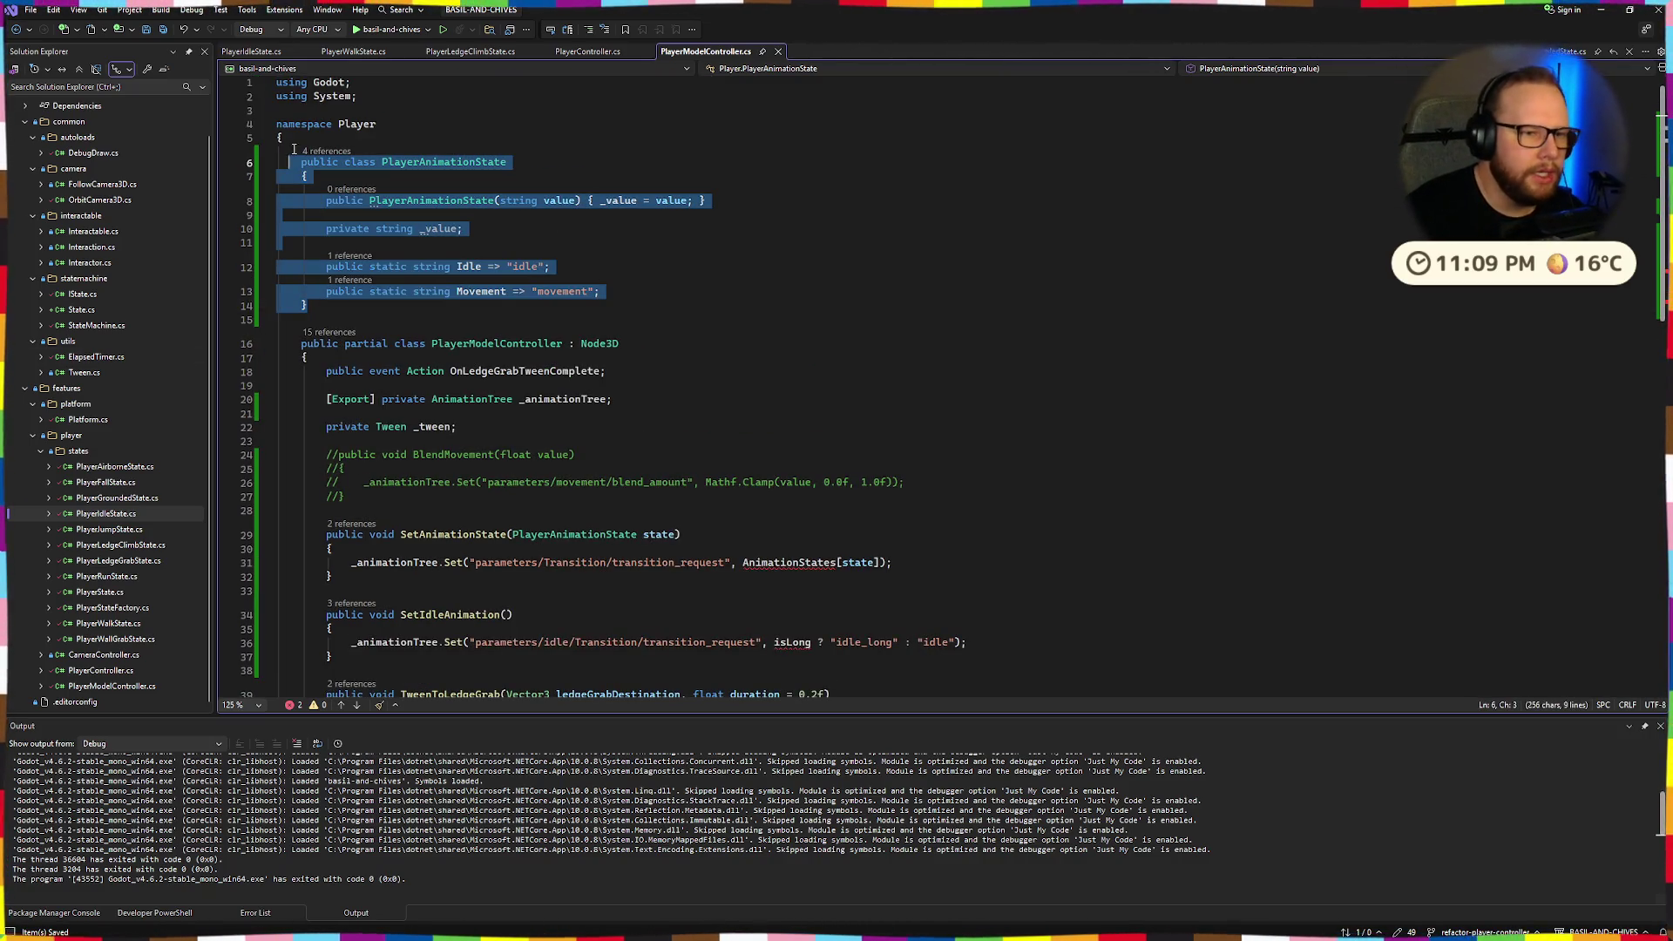
left_click(458, 426)
left_click(358, 365, "shift")
left_click(707, 345)
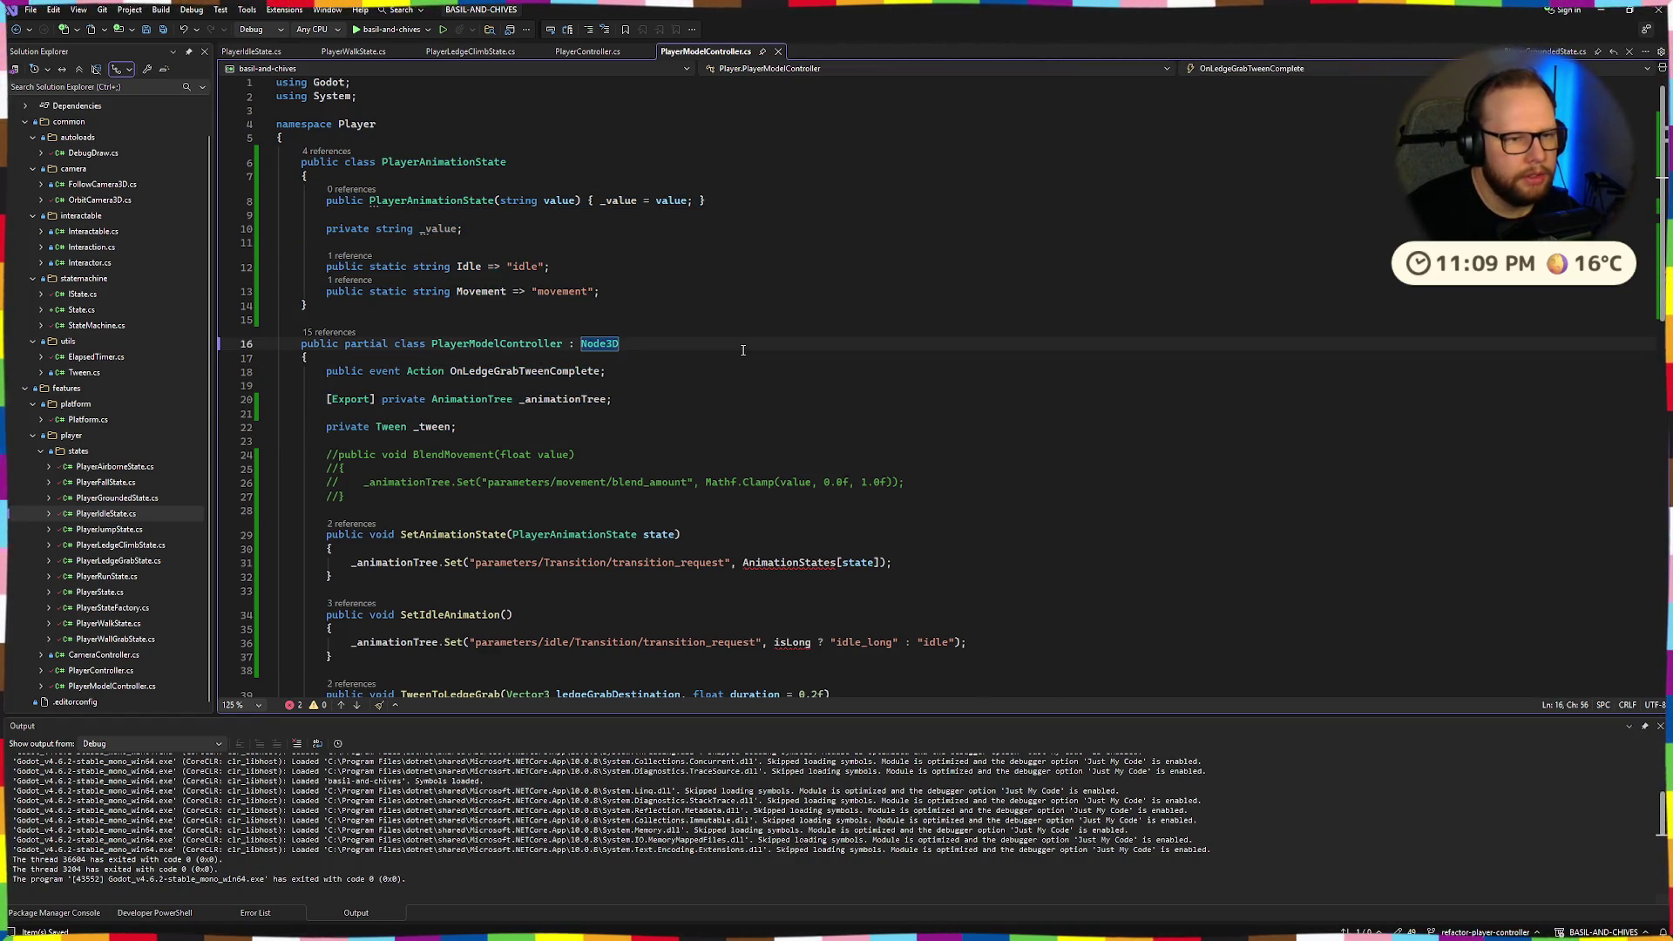
mouse_move(283, 166)
left_mouse_down()
mouse_move(349, 228)
mouse_move(364, 312)
mouse_move(301, 166)
left_mouse_up()
left_click(364, 305)
left_click(296, 163)
left_click(366, 306)
left_click(349, 177)
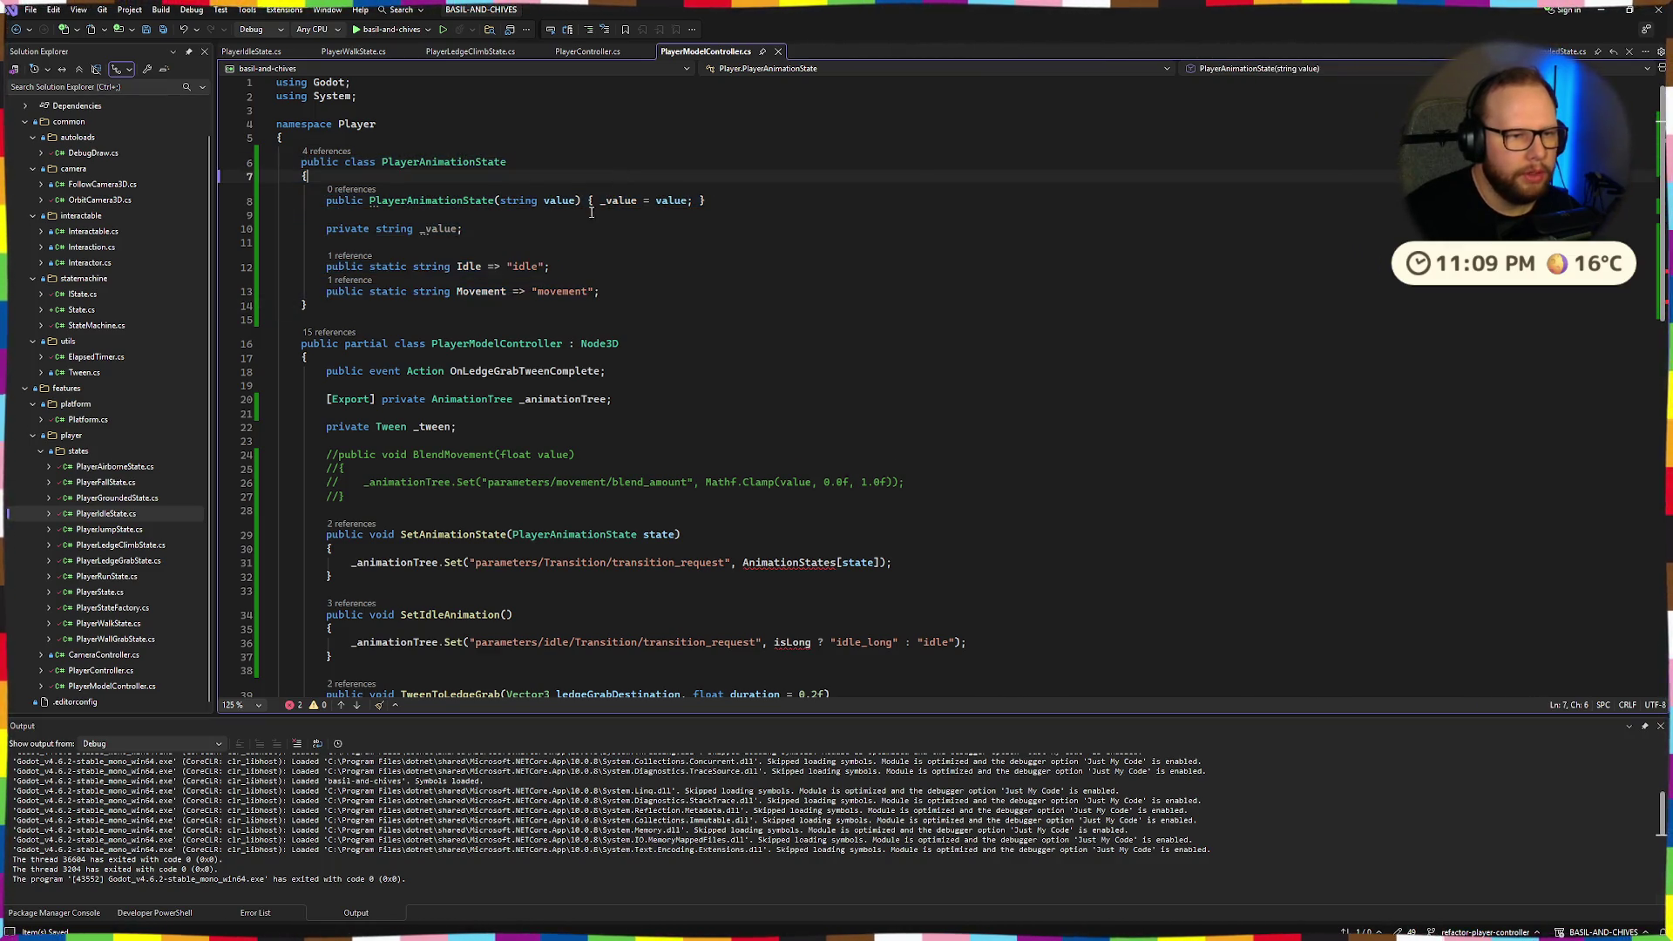
left_click(469, 267)
left_click(490, 301)
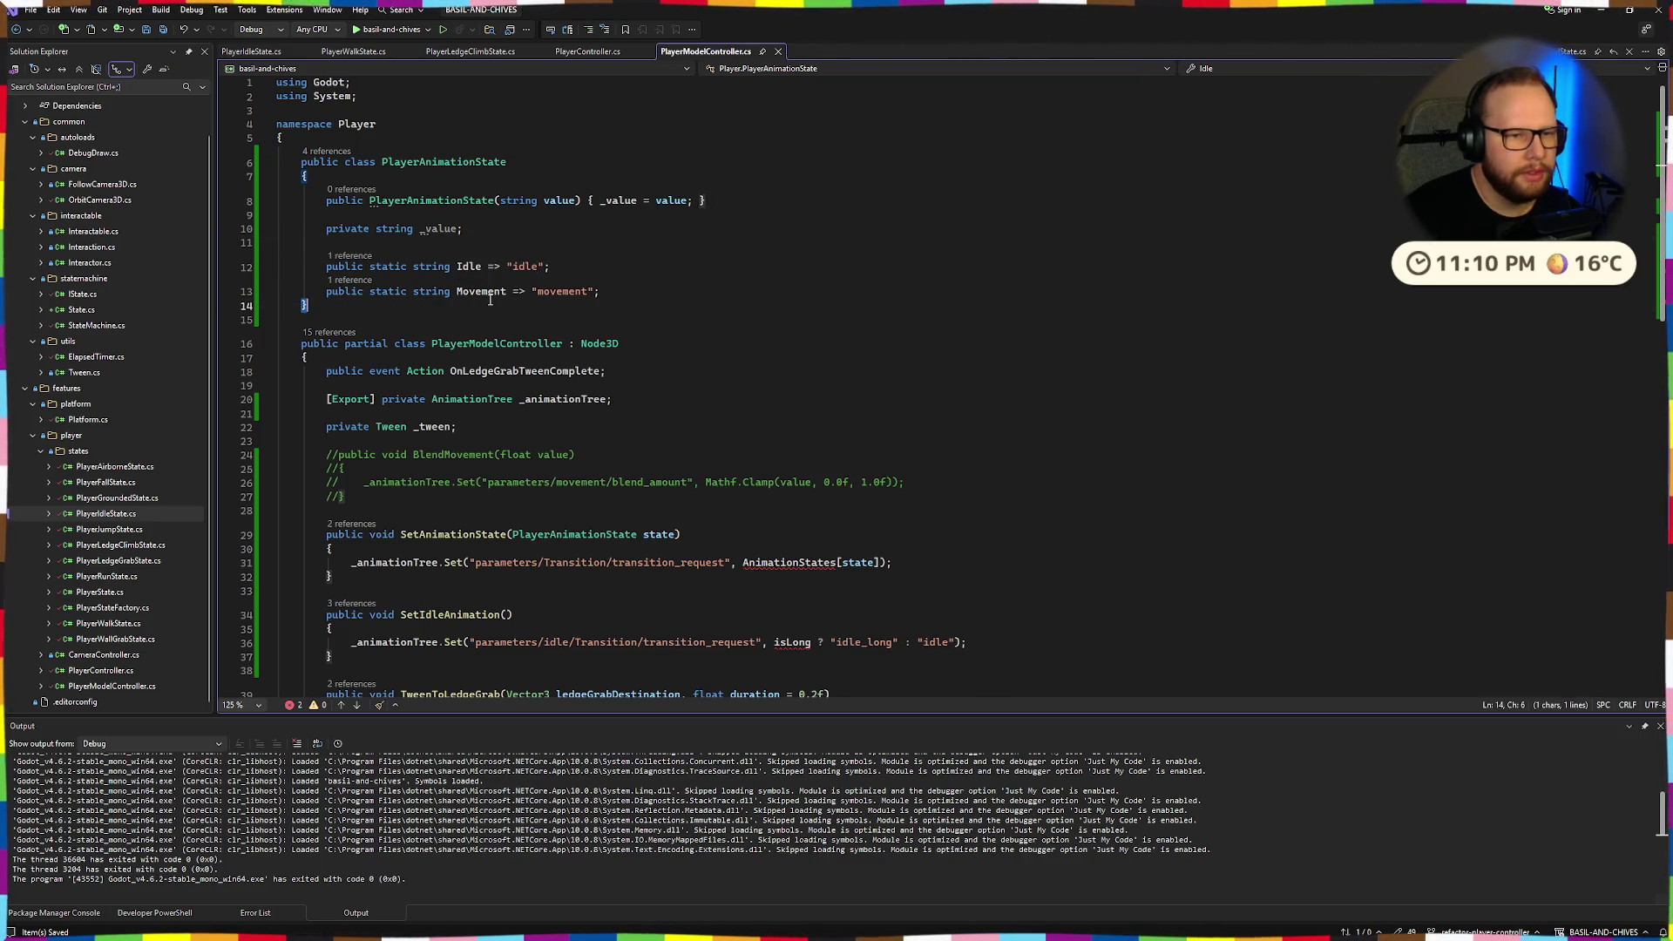
left_click(607, 264)
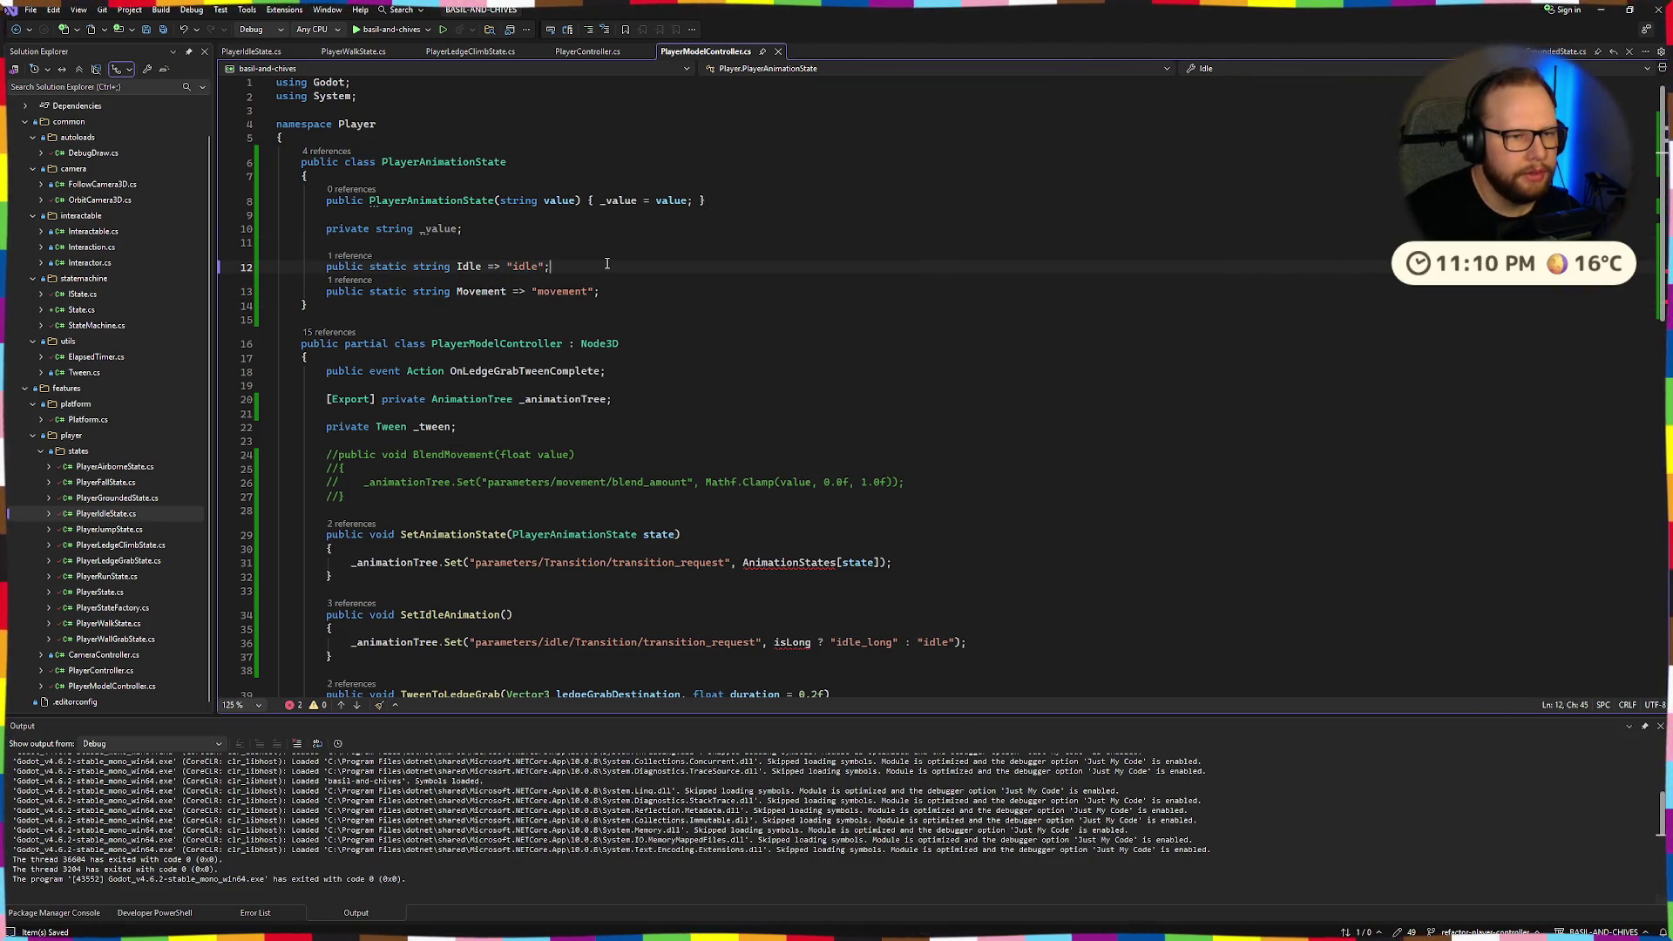
key("Up")
key("Up")
key("Up")
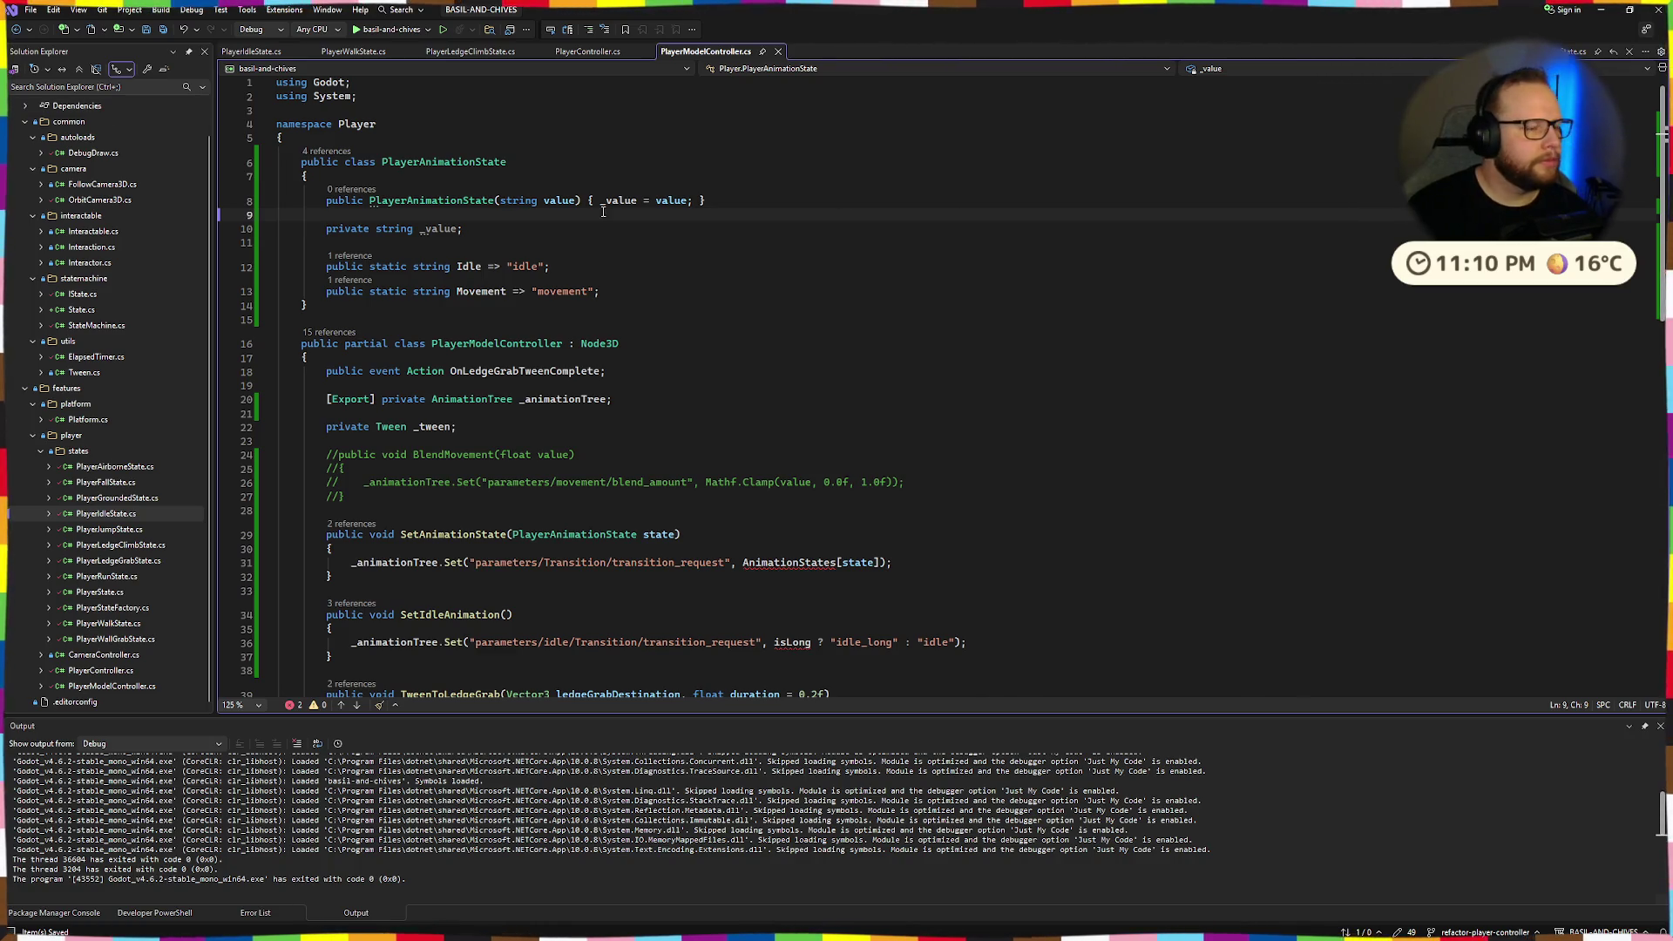
Move the _value field above the constructor with a blank line after it, and save.
left_click(794, 204, "shift")
left_click(462, 228)
key("alt+Up")
key("alt+Up")
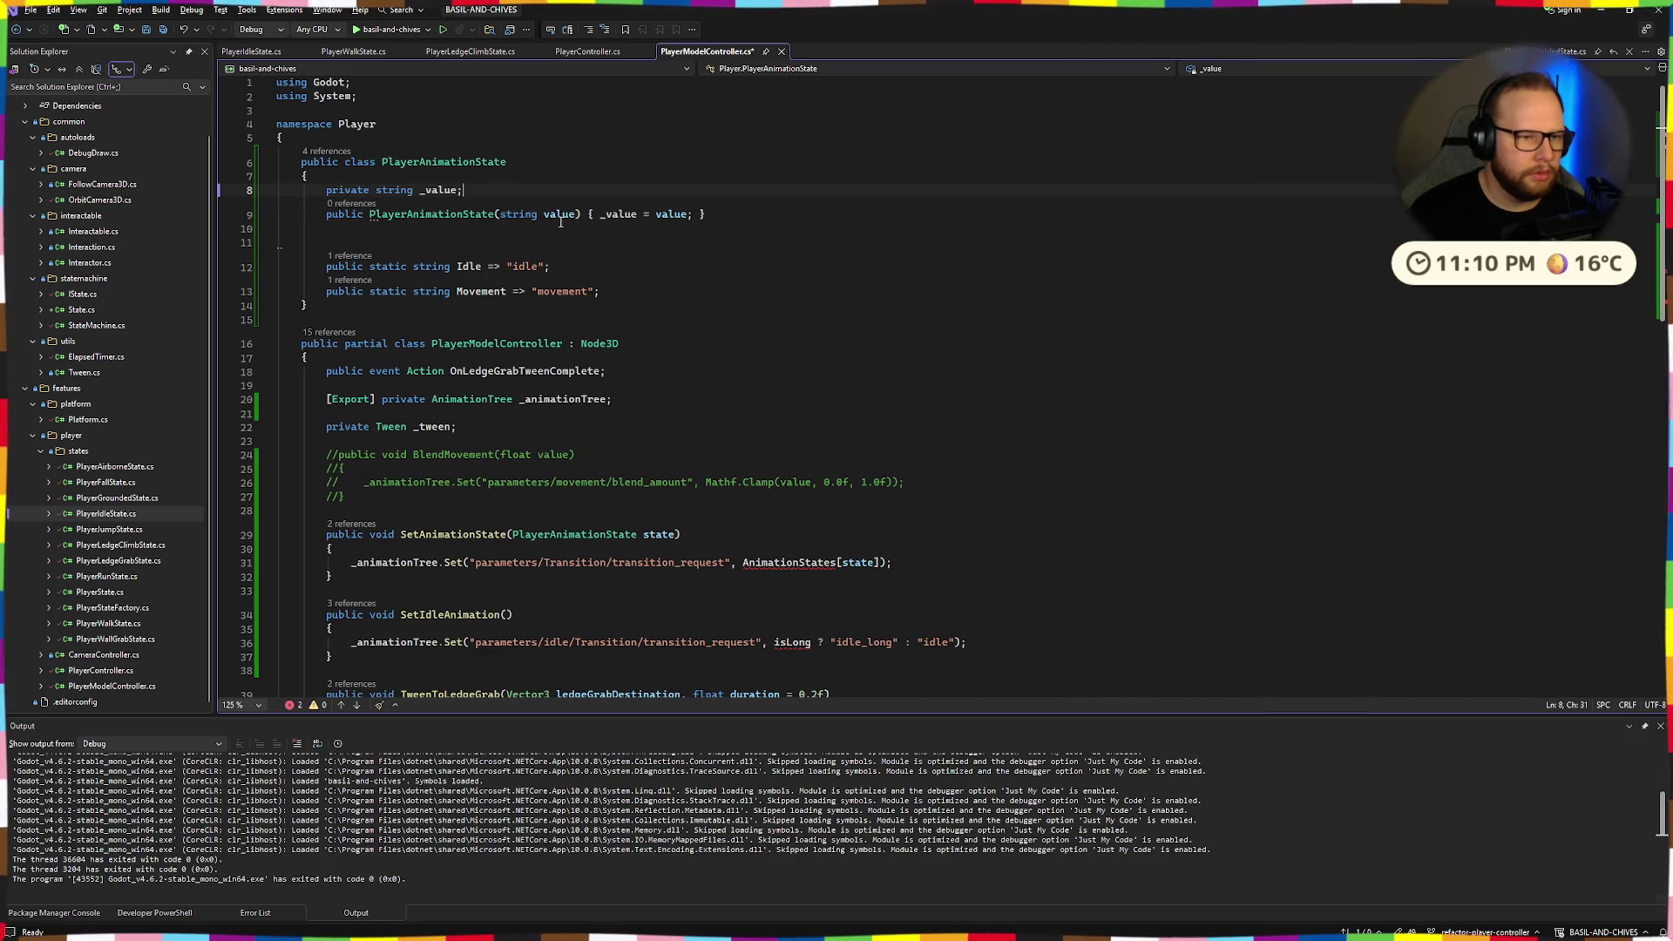
key("Return")
key("Down")
key("Down")
key("Down")
key("ctrl+s")
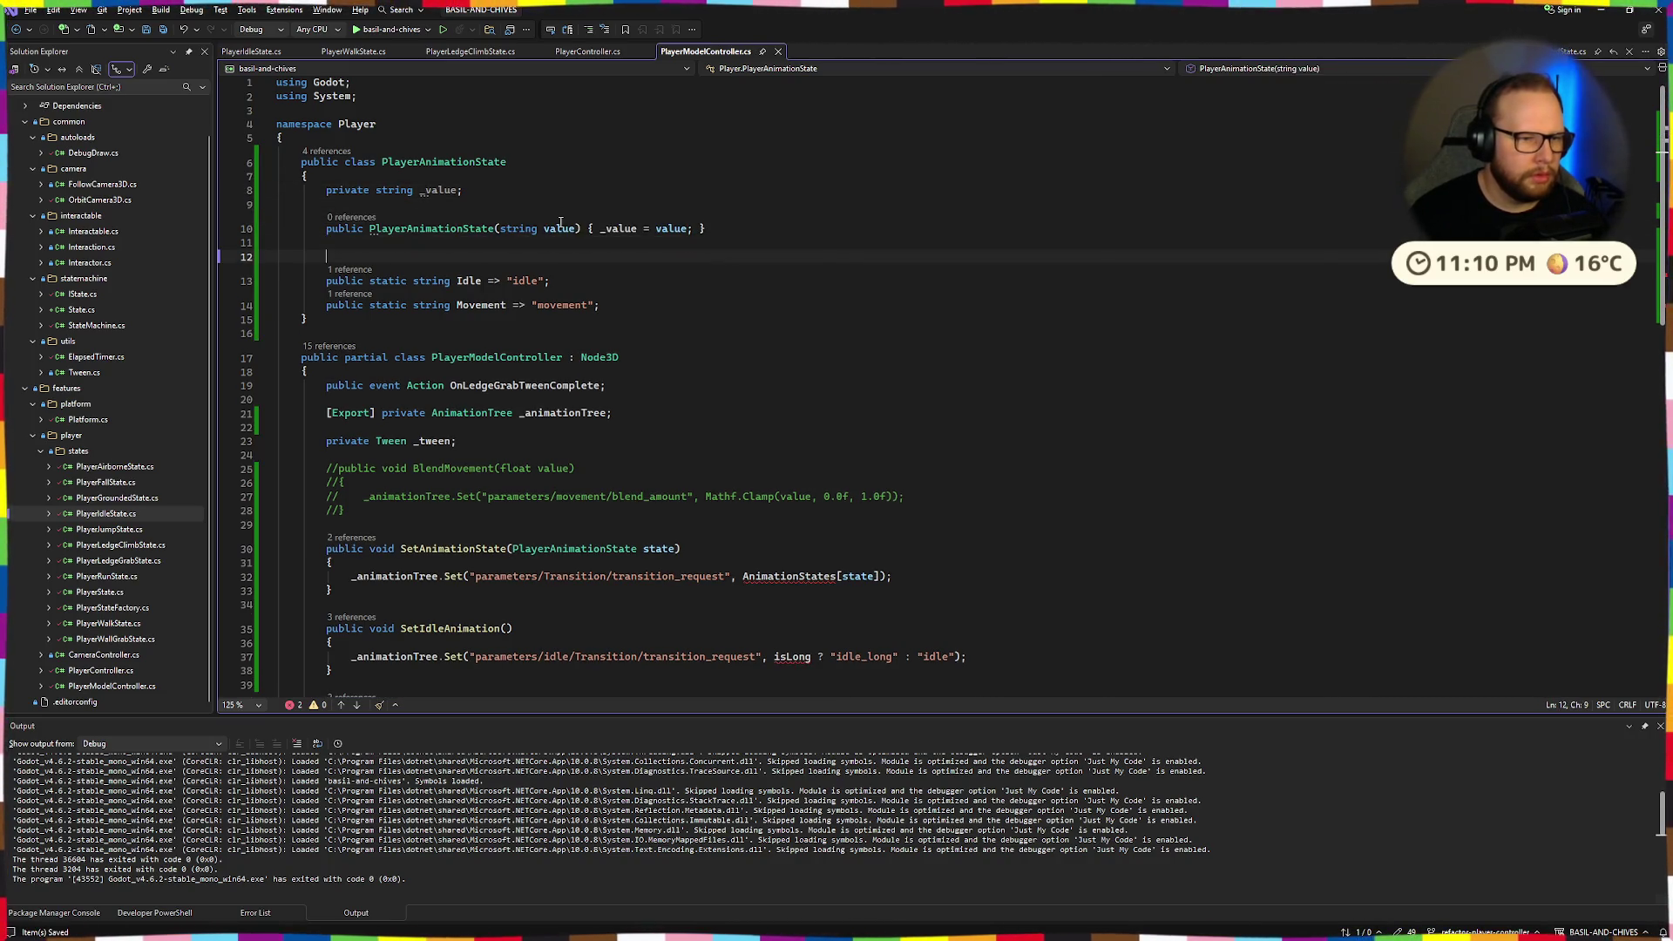
key("BackSpace")
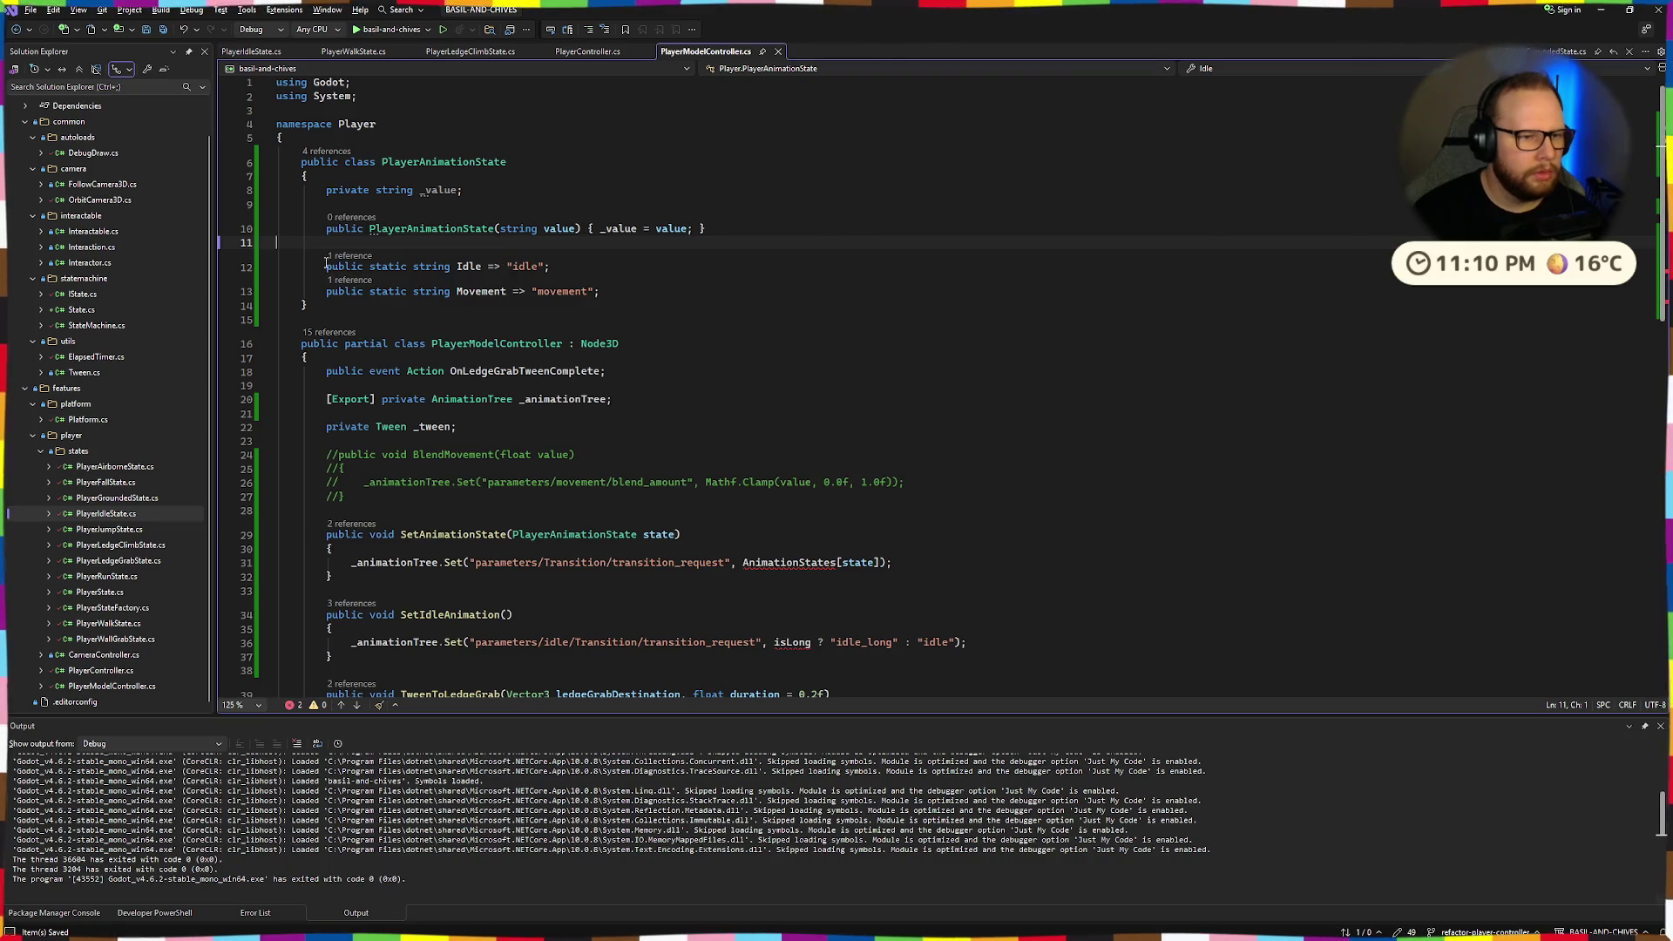
Move the Idle and Movement string lines up above the constructor.
left_click_drag(327, 263, 670, 299)
key("alt+Up")
key("alt+Up")
key("alt+Up")
key("Up")
key("Up")
key("Down")
key("ctrl+Right")
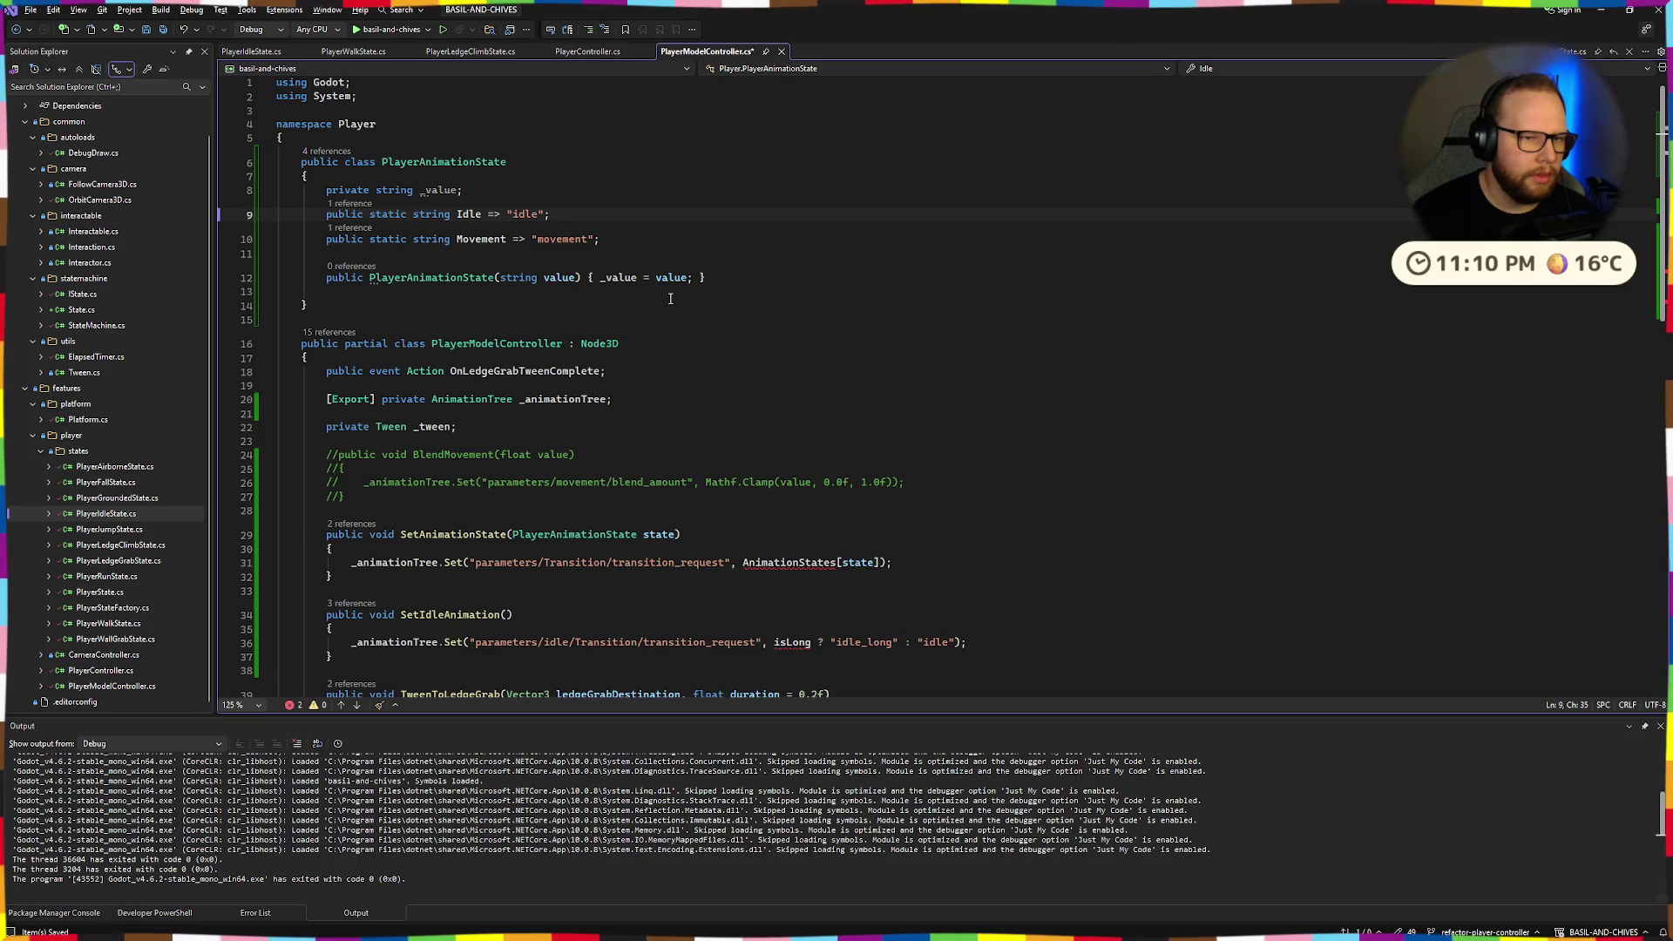
key("shift+Down")
key("shift+Down")
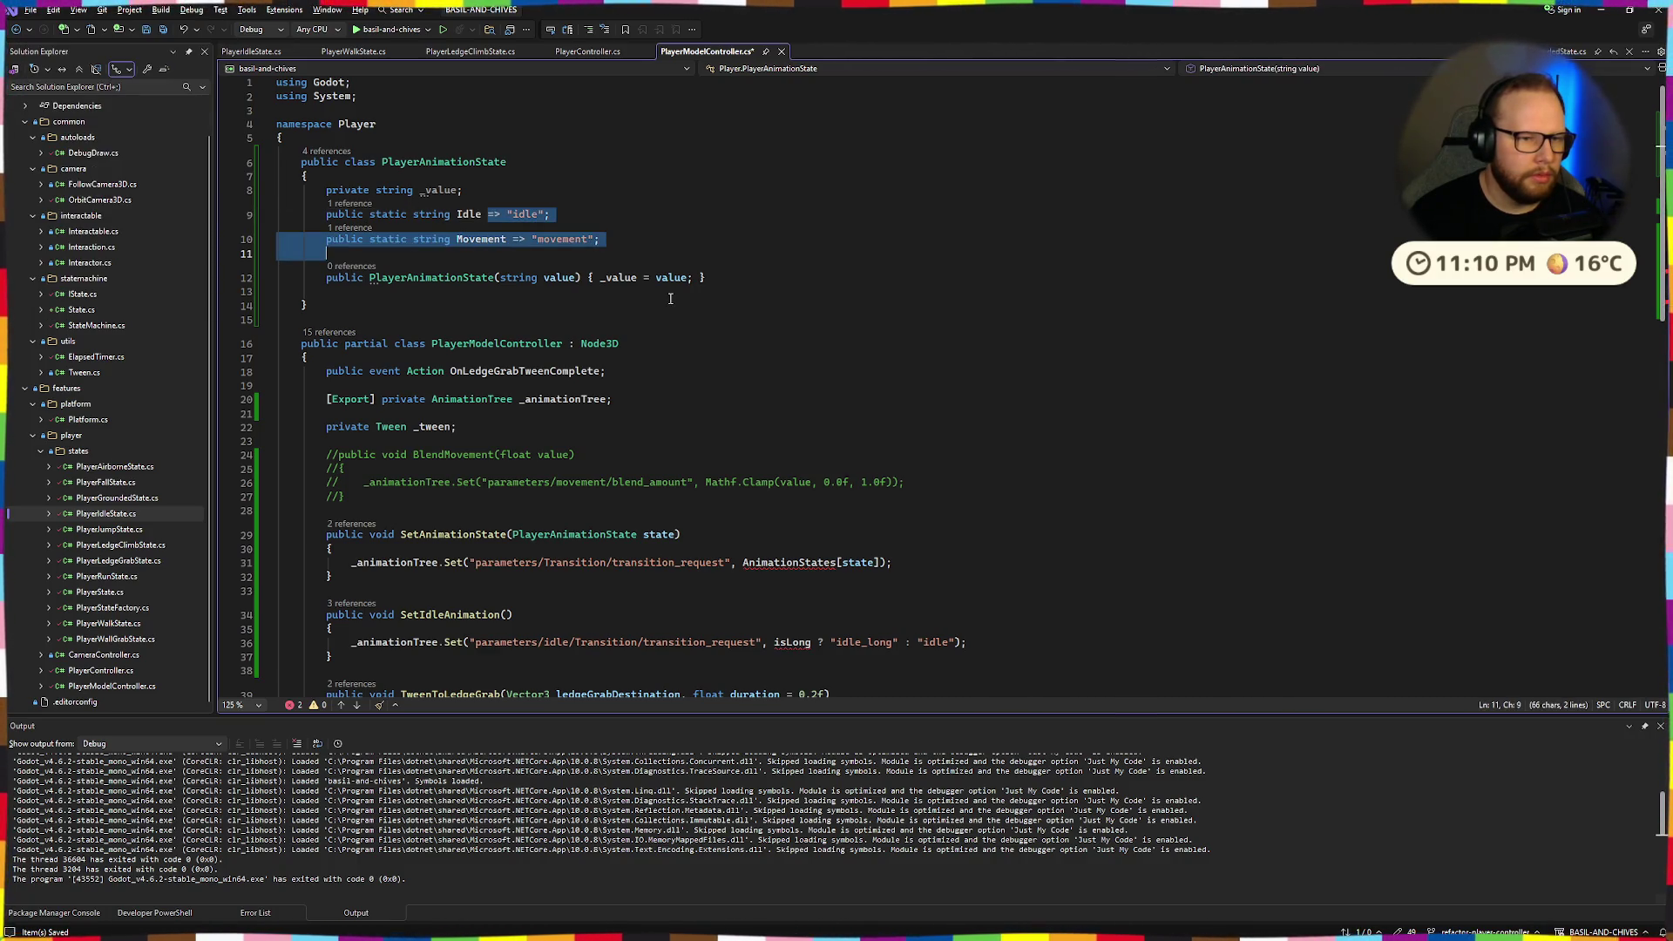
key("alt+Up")
key("alt+Up")
key("Up")
key("Up")
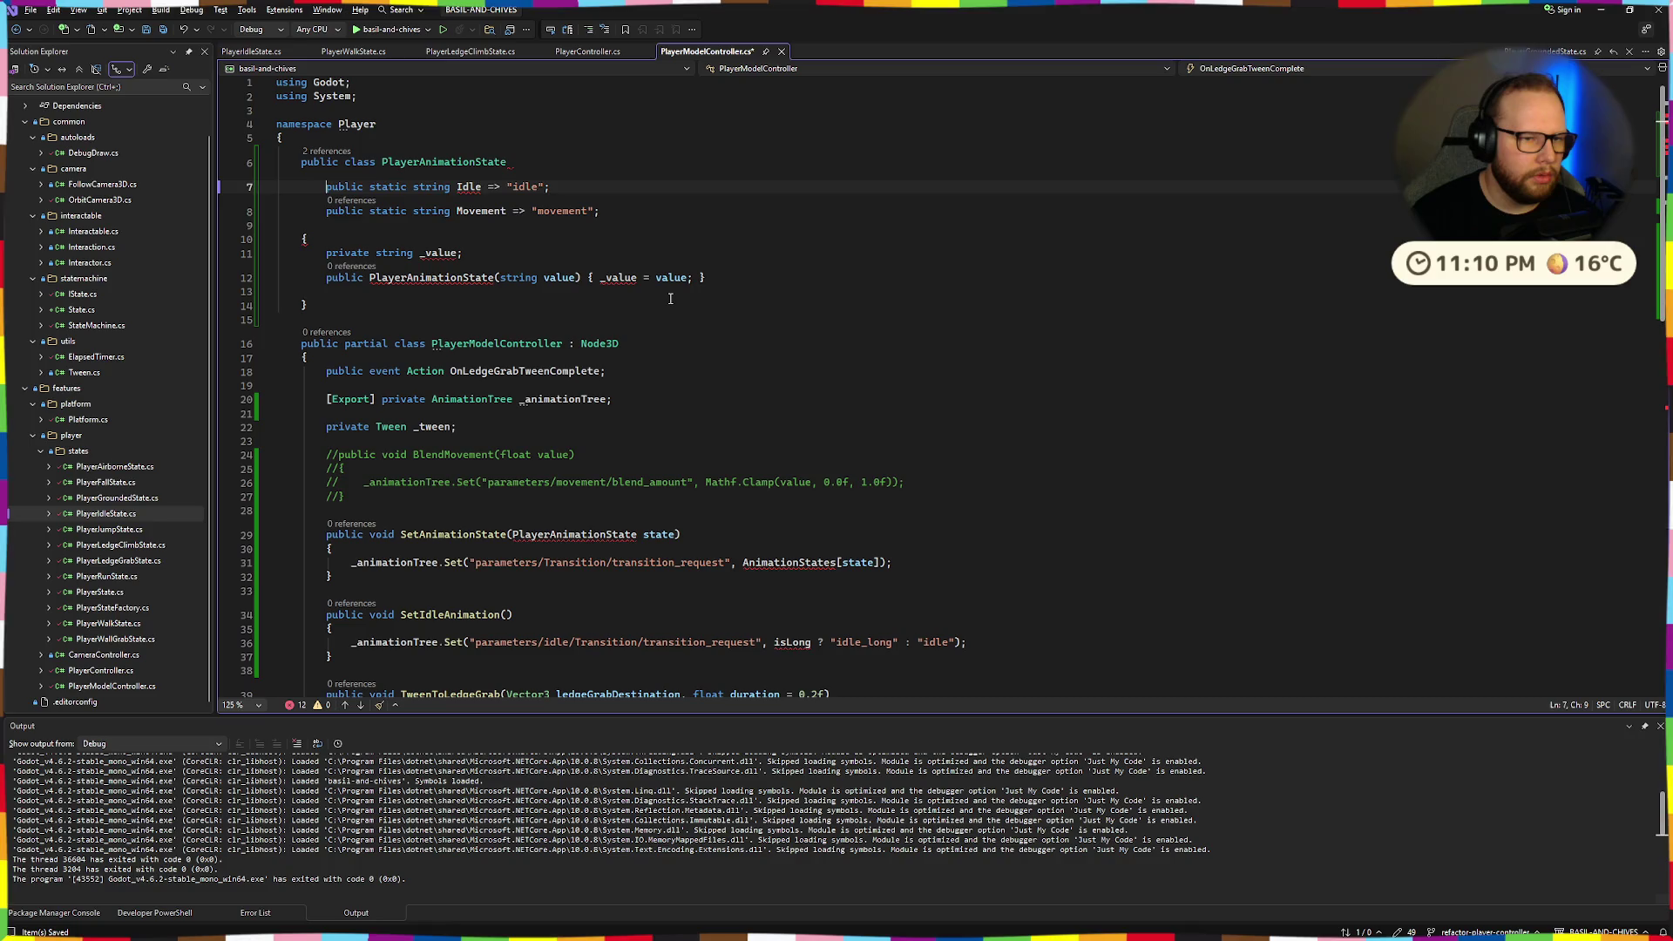
Put the opening brace back under the class header and remove the blank line above Idle.
key("shift+Down")
key("shift+Down")
key("shift+Up")
key("alt+Down")
key("Left")
key("Down")
key("Down")
key("alt+Up")
key("alt+Up")
key("alt+Up")
key("Down")
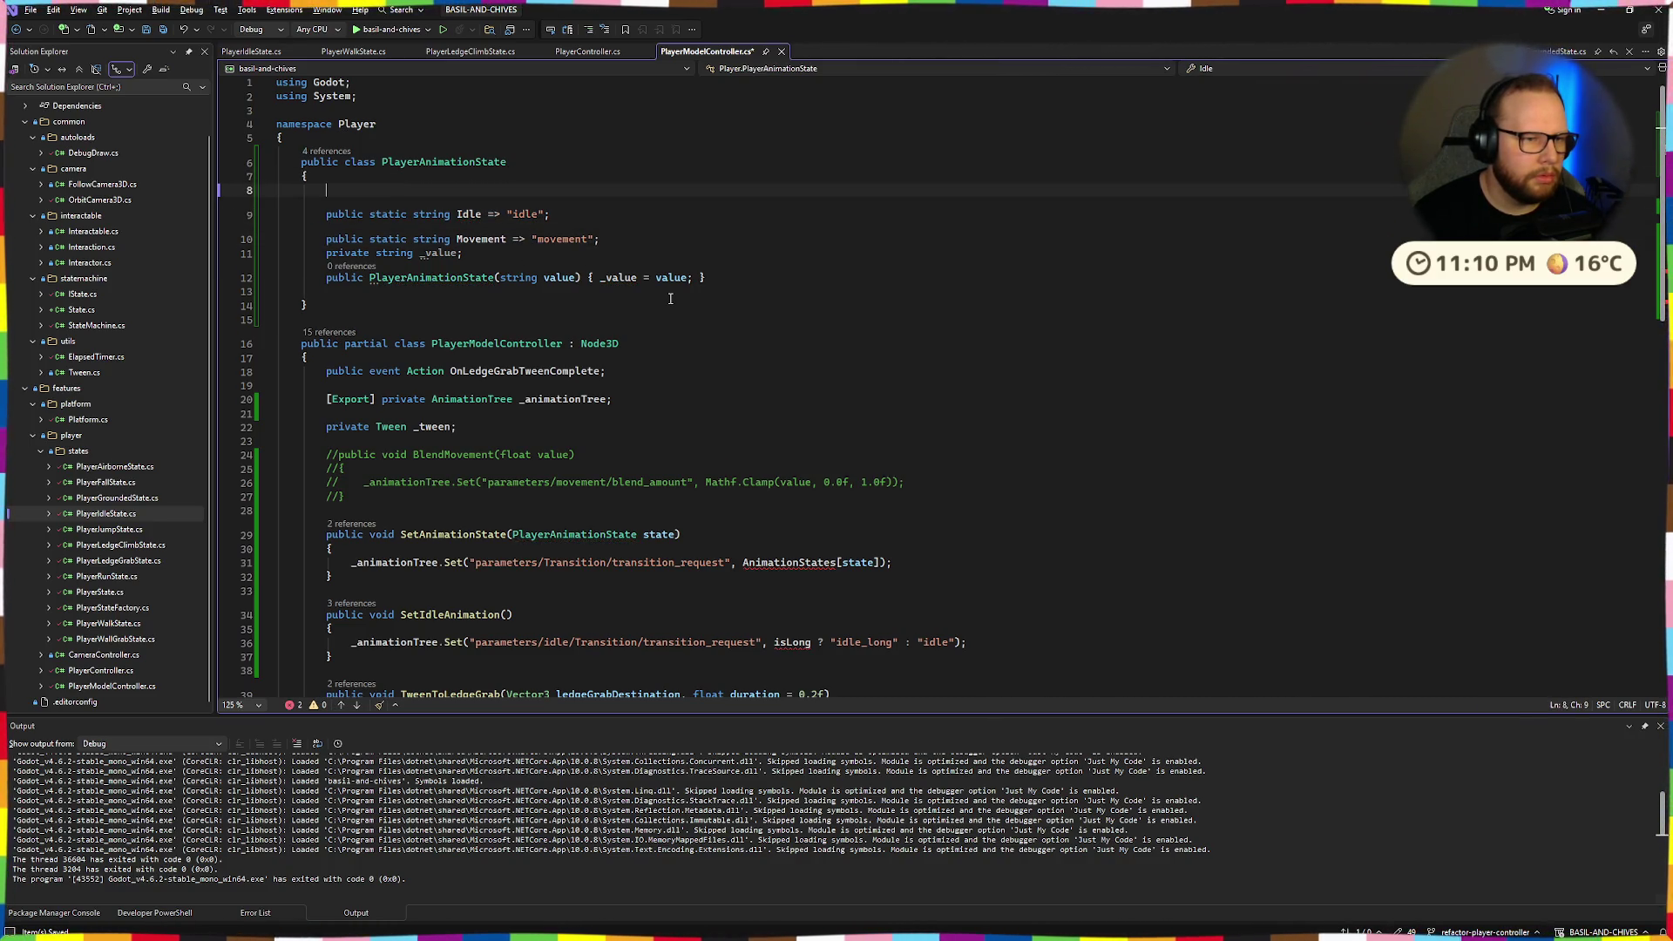
key("ctrl+x")
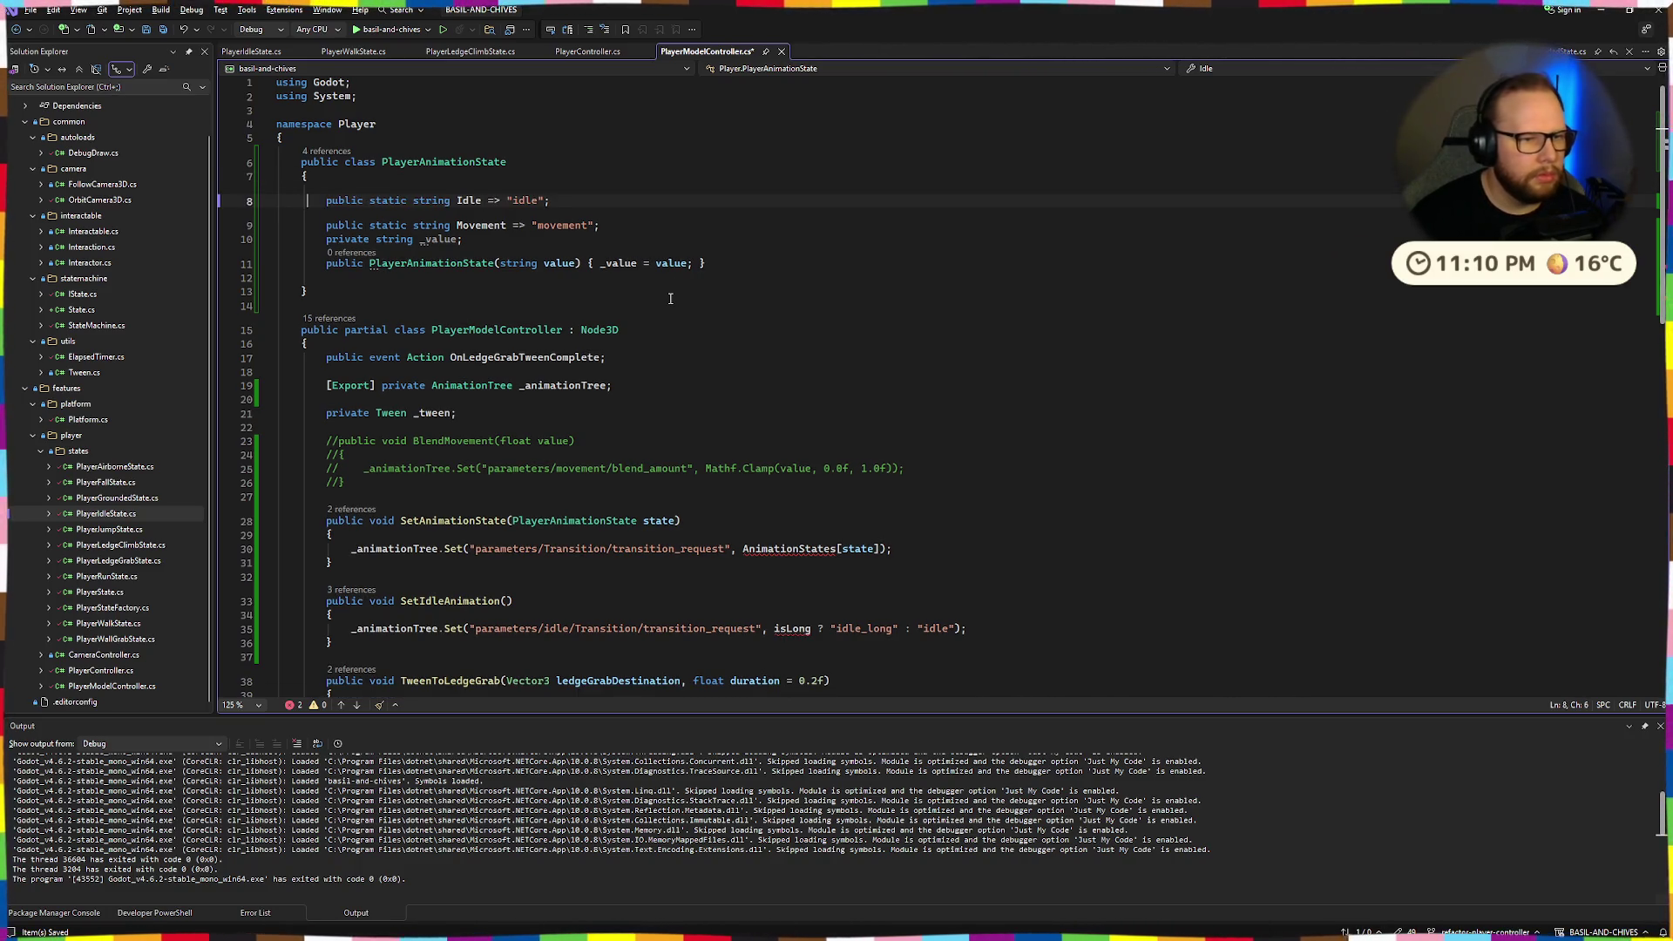
Add blank lines around the _value field and begin a 'public override' member after the constructor.
key("Down")
key("Down")
key("End")
key("Return")
key("Up")
key("Up")
key("Down")
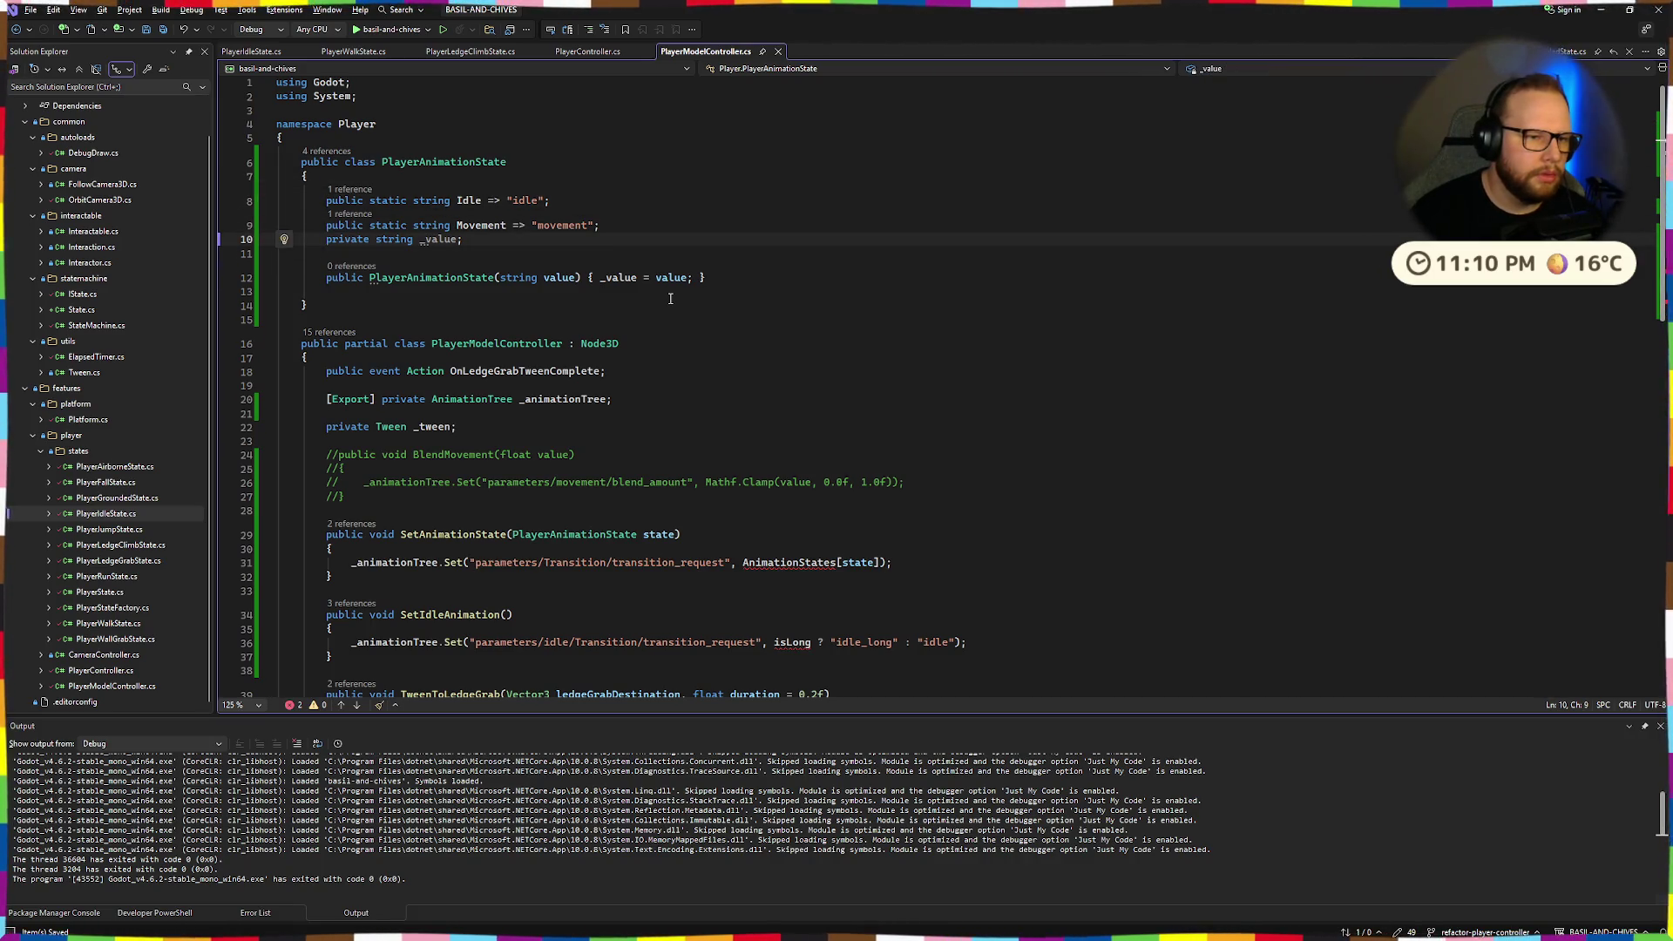
key("Return")
key("Down")
key("Down")
key("End")
key("Return")
key("Return")
type("publ")
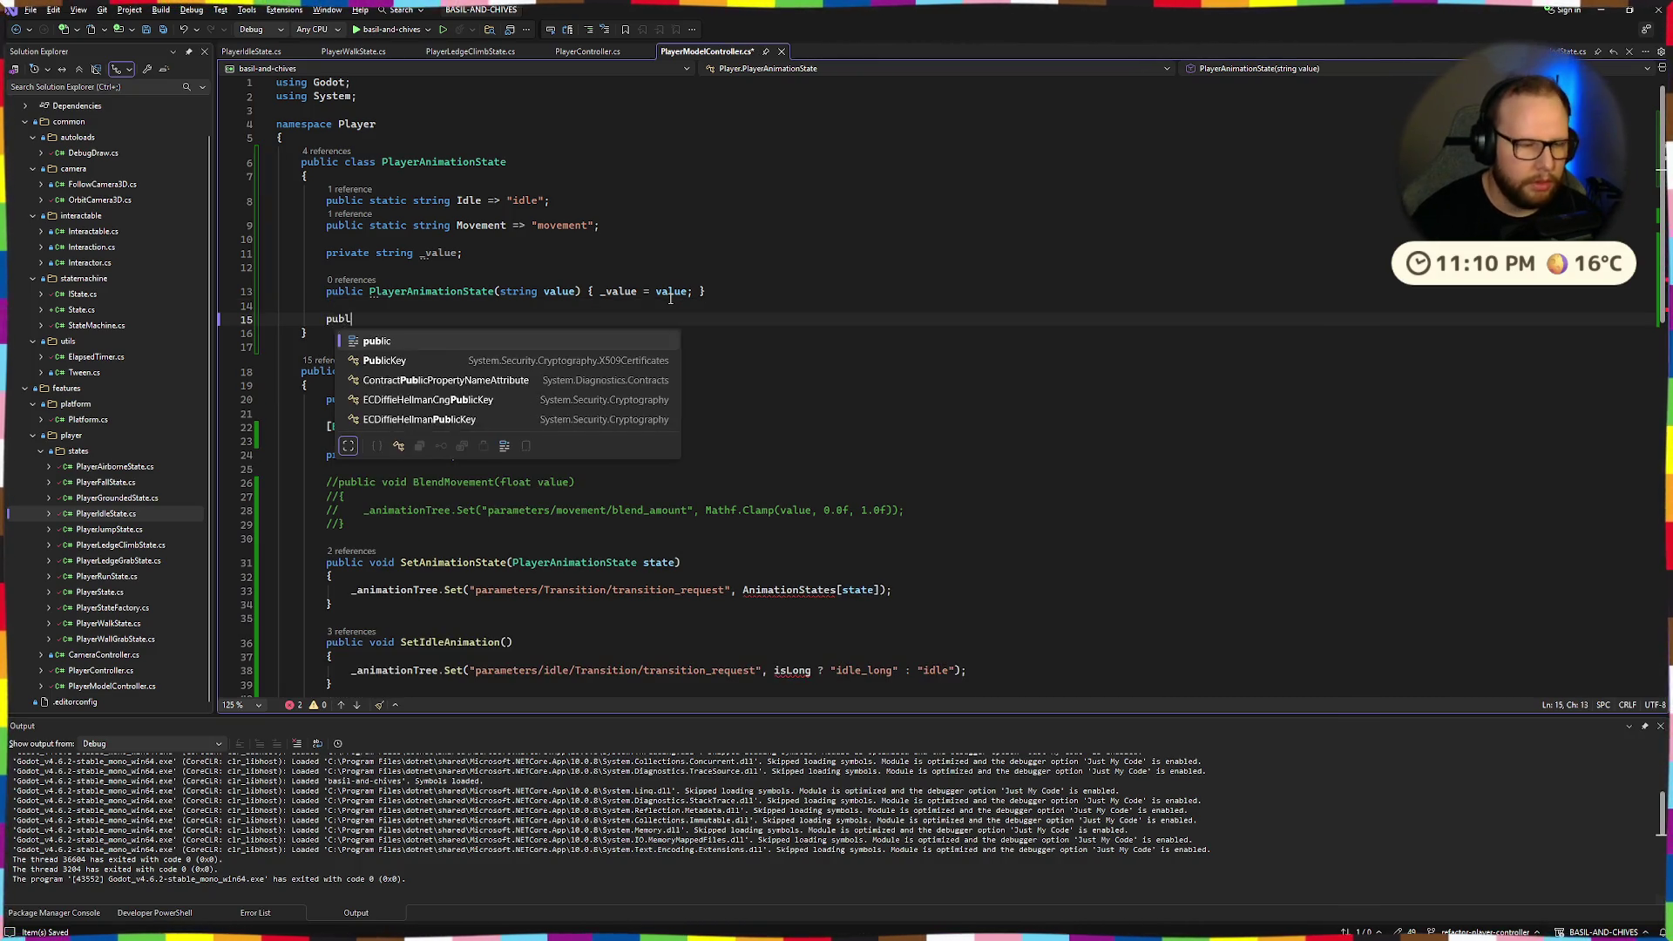
type("ic override")
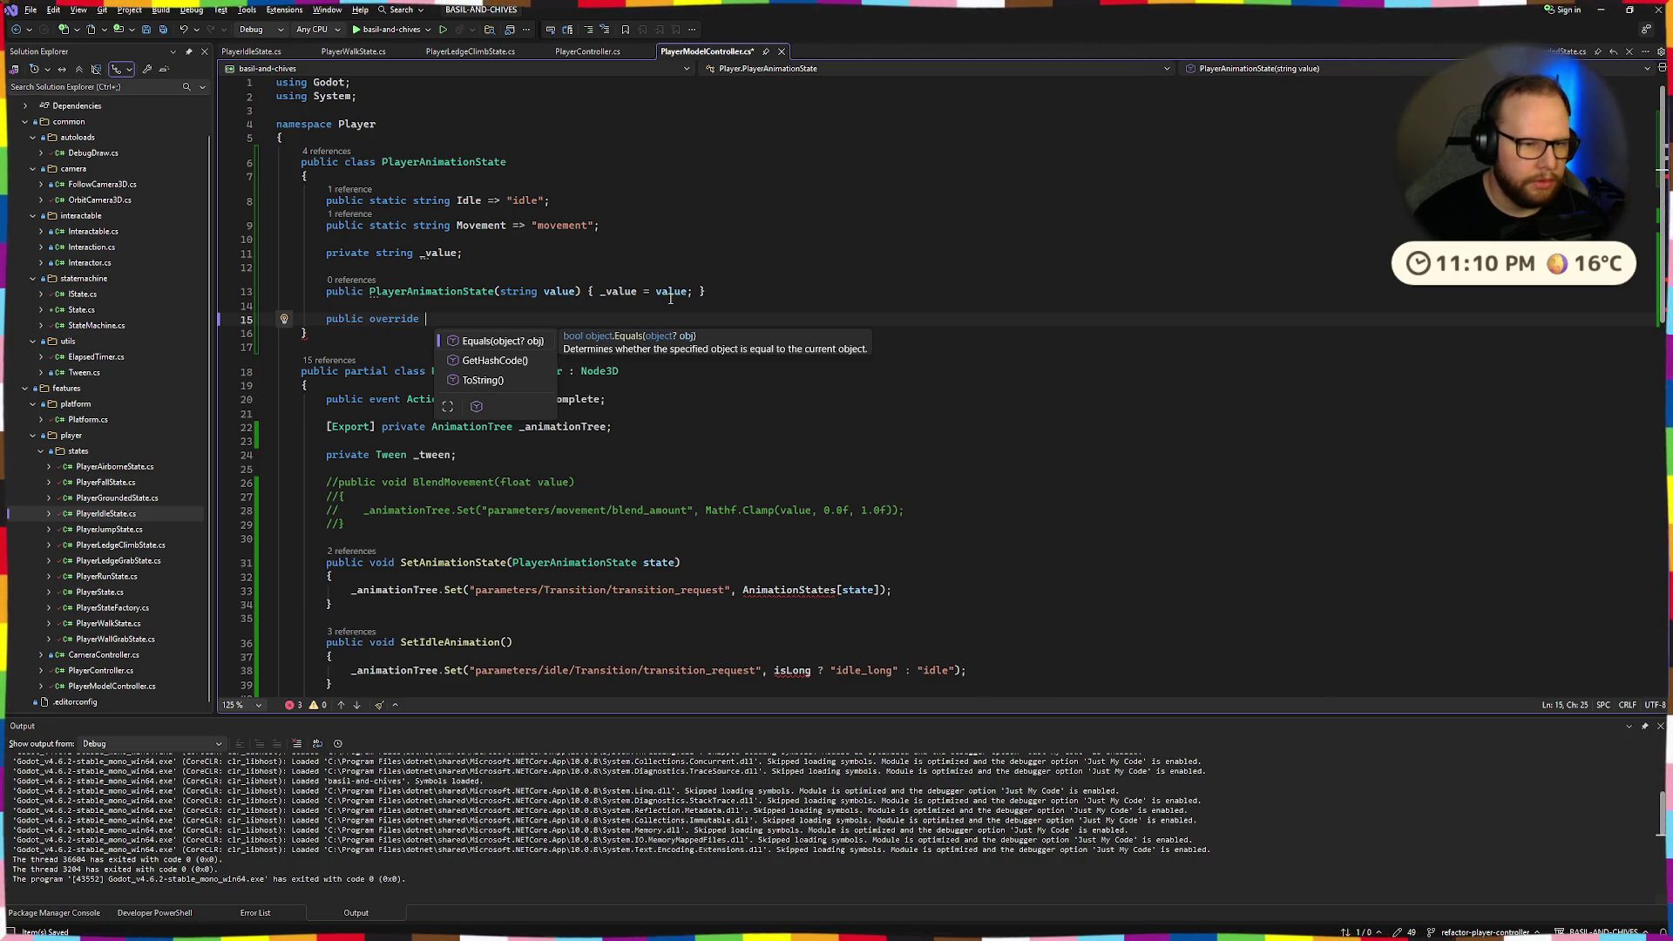
Insert a ToString override with the one-line body '{ return _value; }' and save.
key("Down")
key("Down")
key("Return")
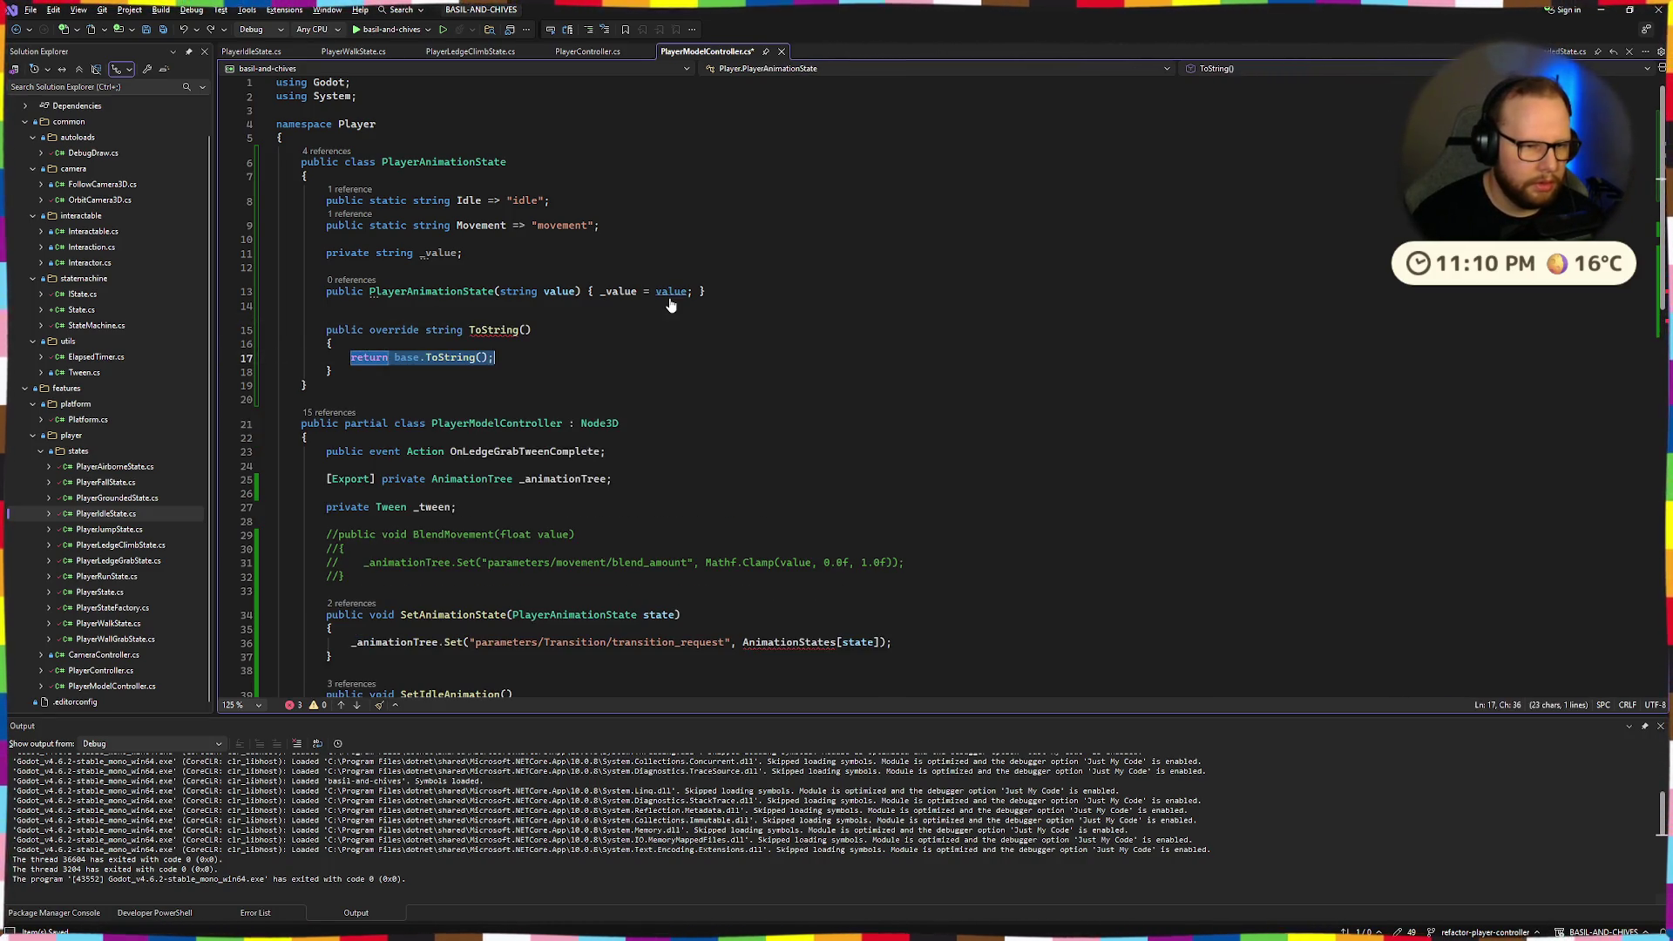
key("ctrl+z")
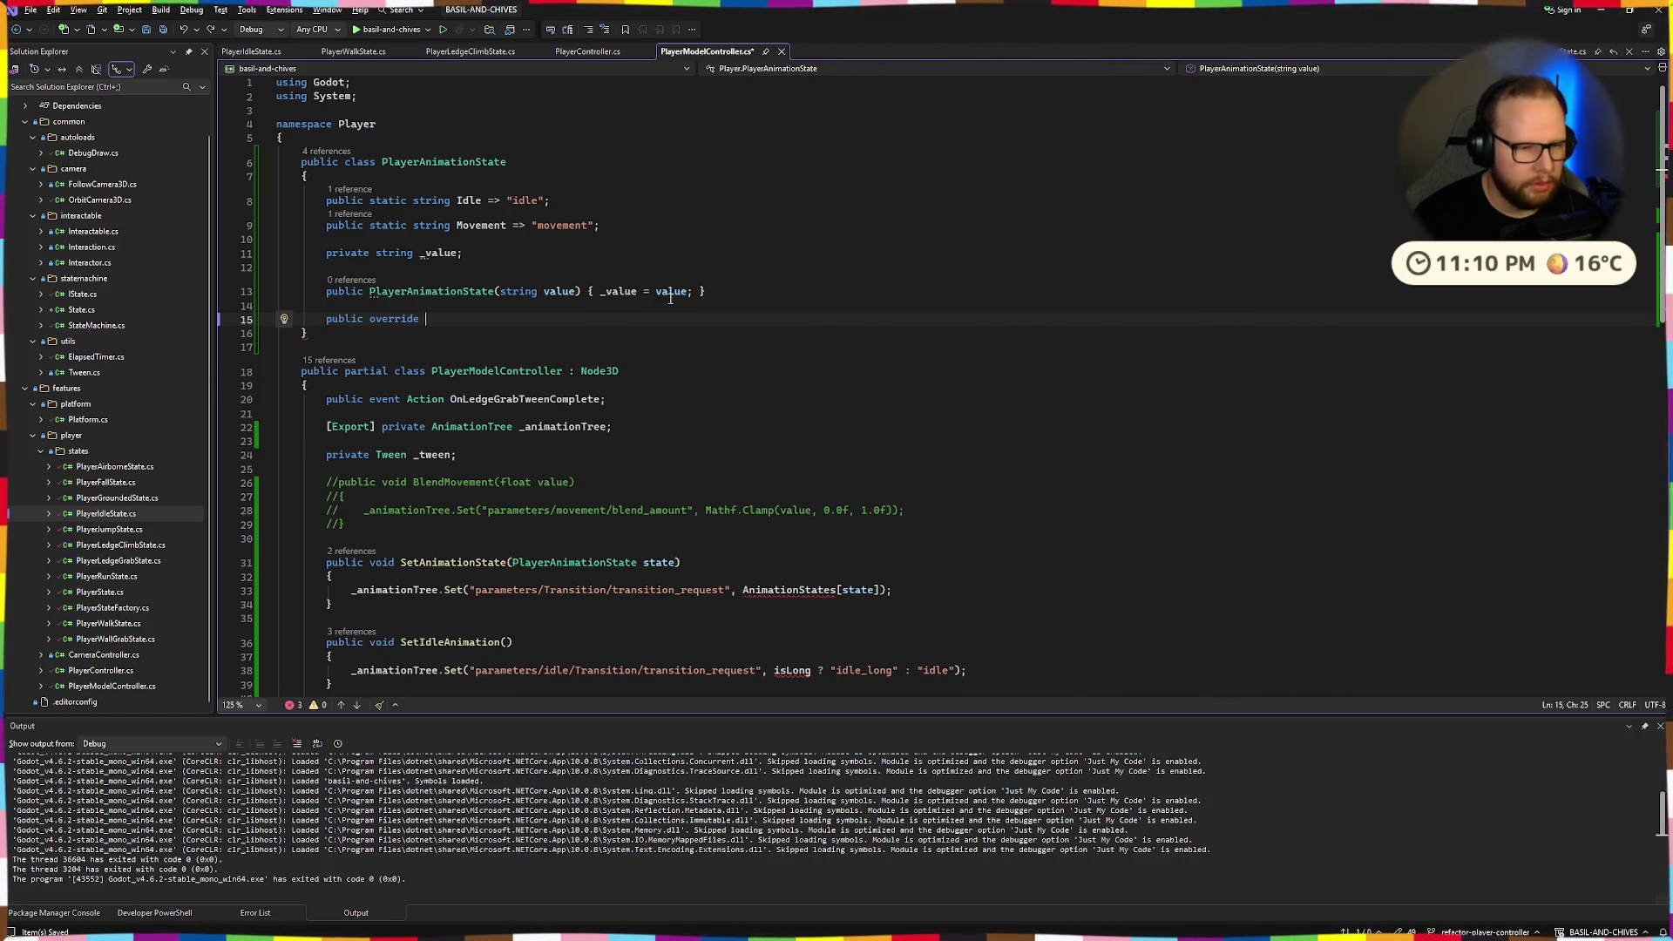
key("ctrl+y")
key("ctrl+BackSpace")
key("ctrl+BackSpace")
key("ctrl+BackSpace")
key("Tab")
key("ctrl+s")
key("Up")
key("Up")
key("Up")
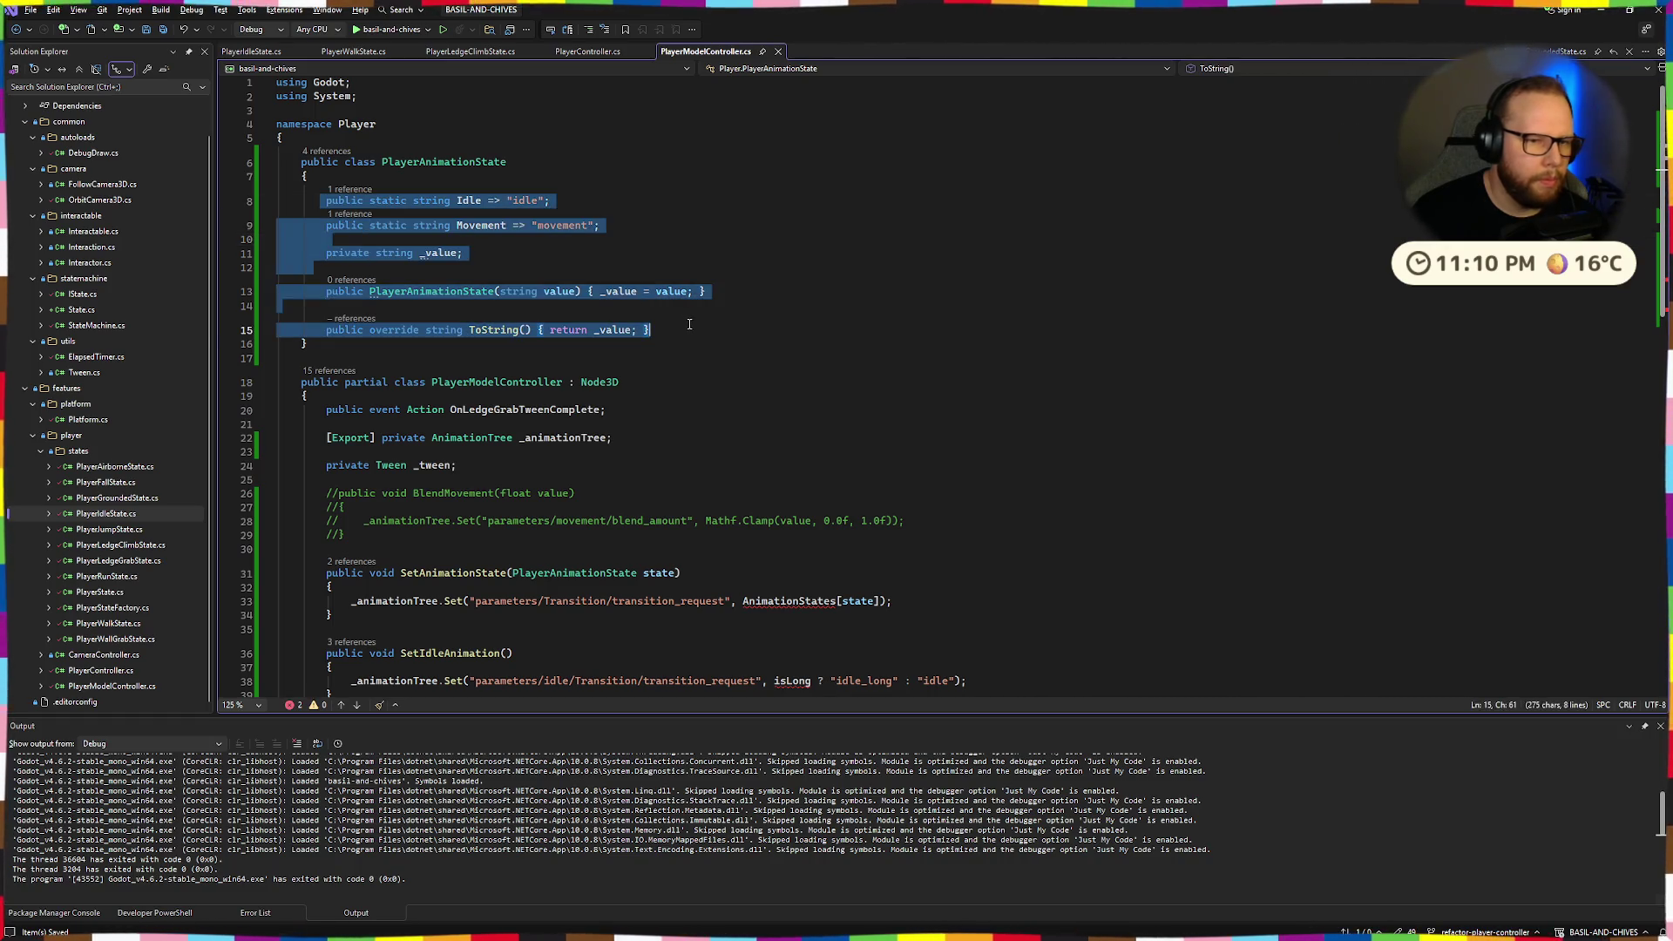
scroll(950, 410, "down", 4)
Replace AnimationStates[state] with state.ToString() in SetAnimationState's transition call and save.
left_click(951, 410)
left_click_drag(742, 434, 880, 434)
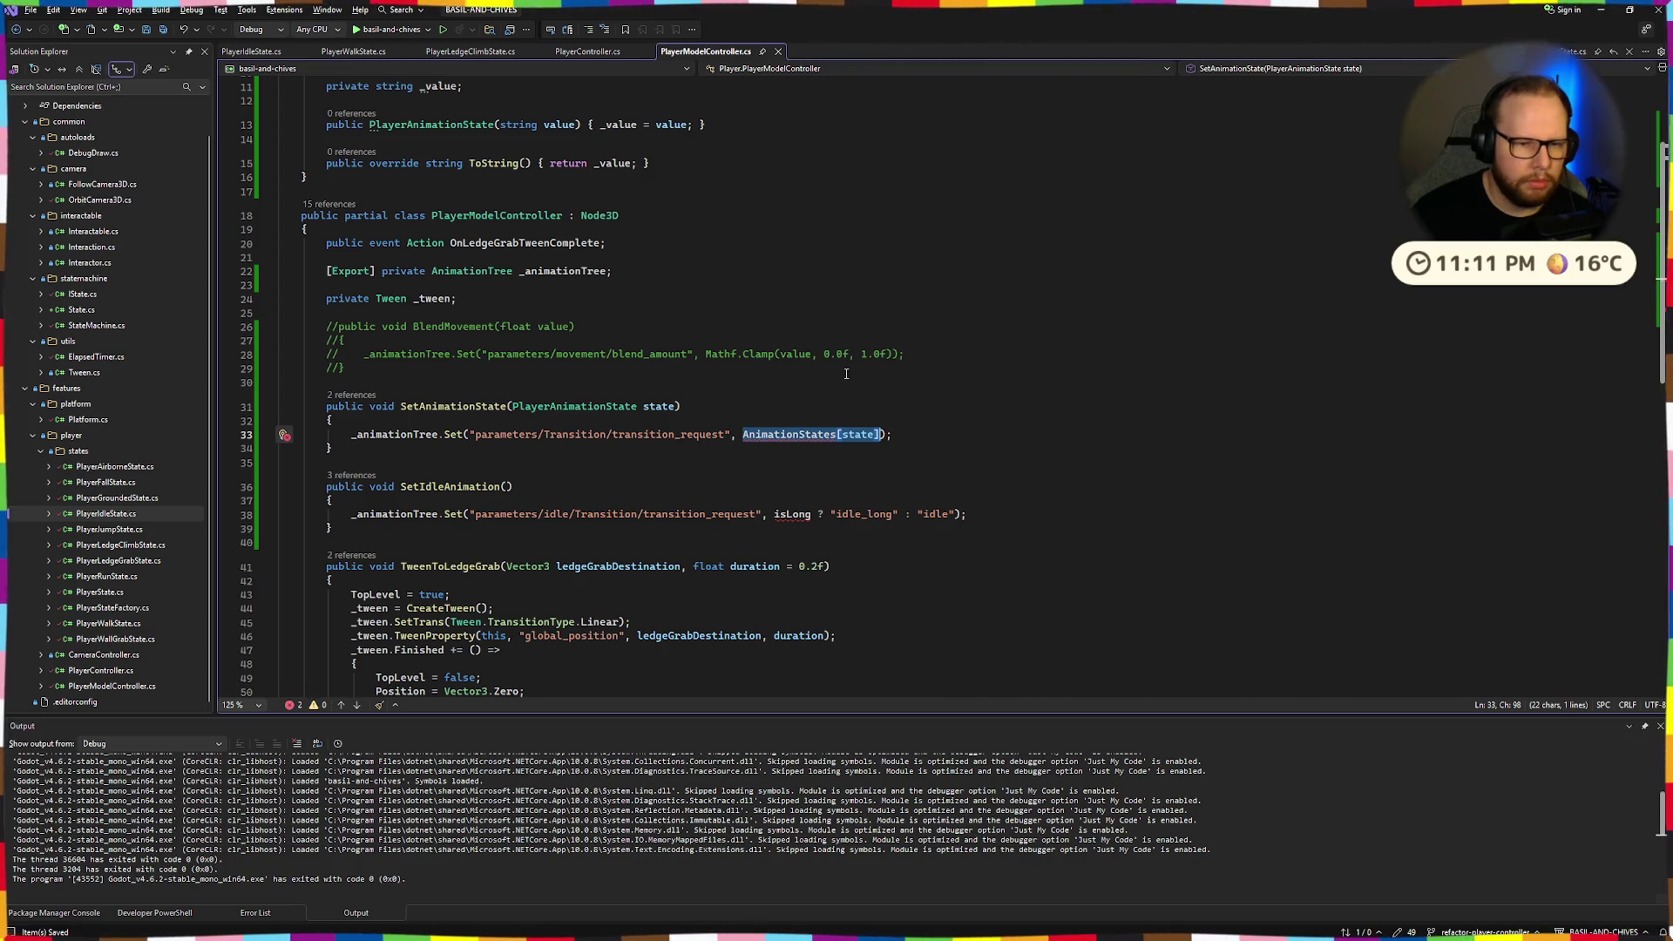
scroll(846, 373, "up", 2)
key("BackSpace")
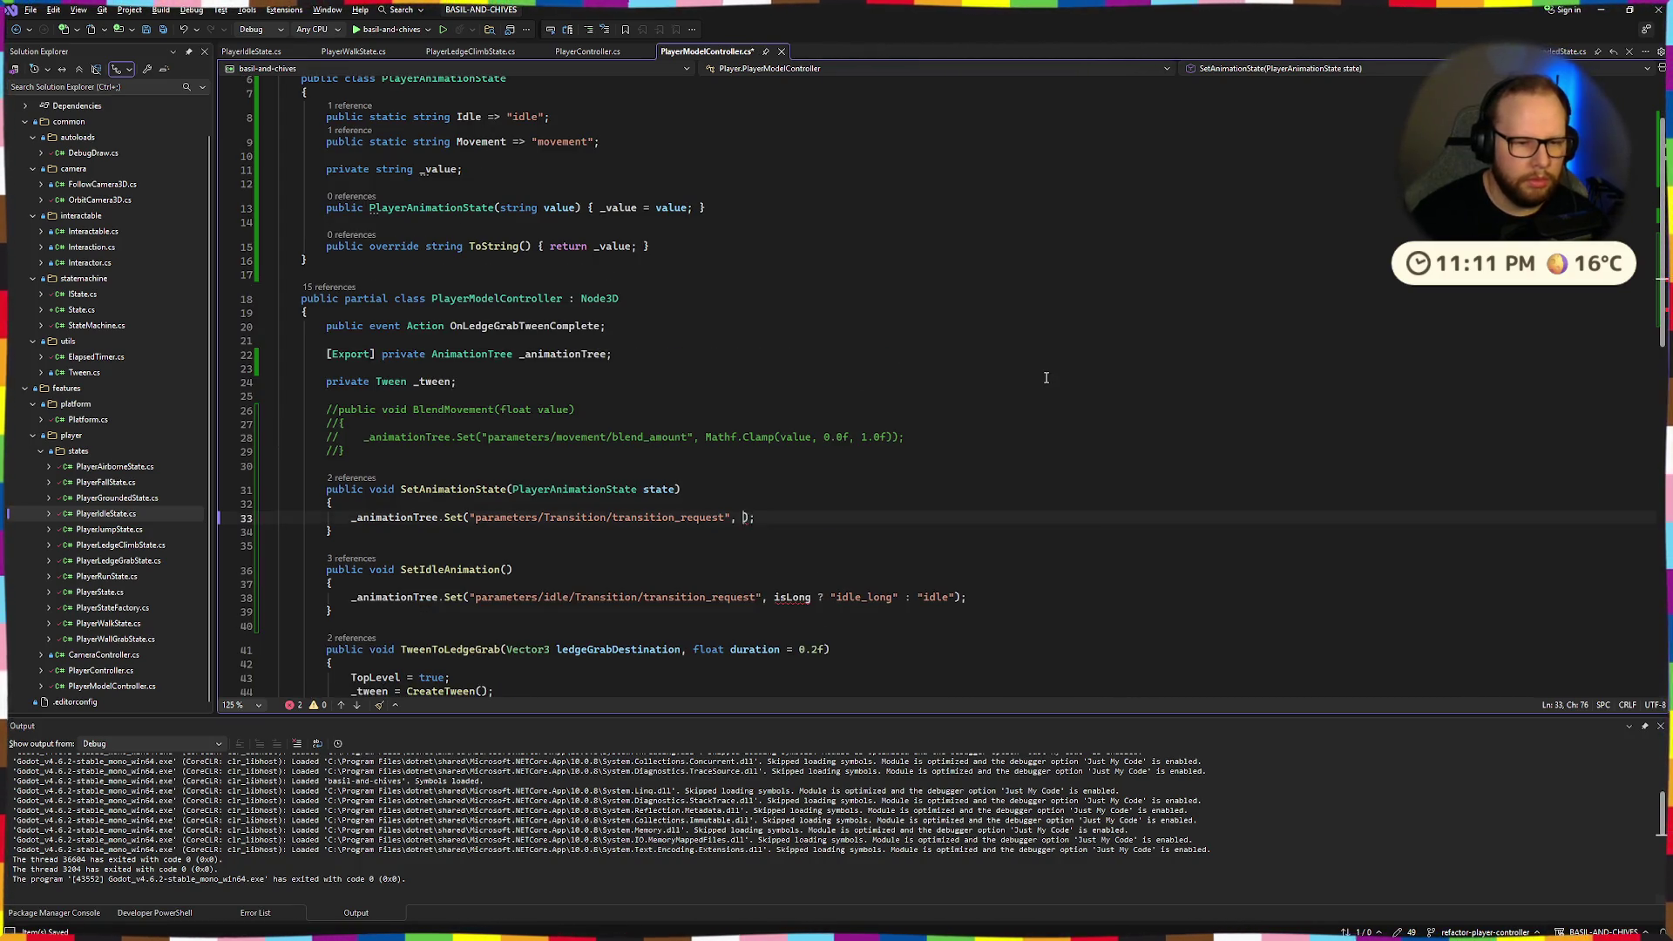
type("state")
key("ctrl+s")
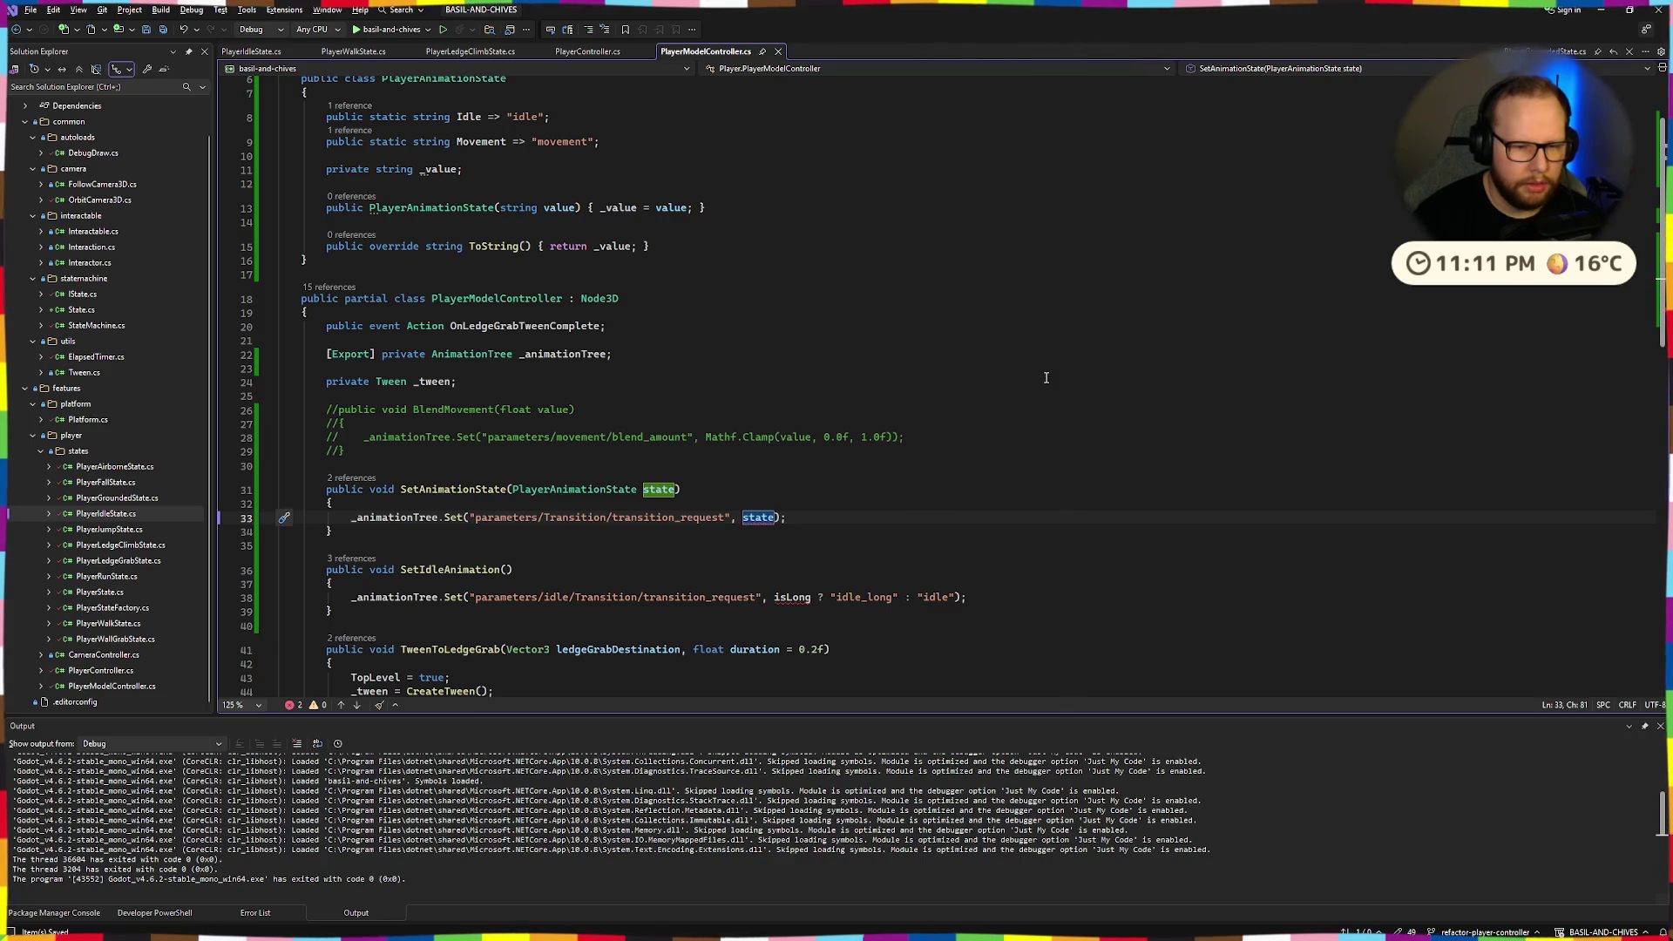
type(".ToString()")
Add blank lines below the PlayerAnimationState class for a new declaration.
left_click(825, 327)
scroll(825, 327, "down", 3)
left_click(512, 442)
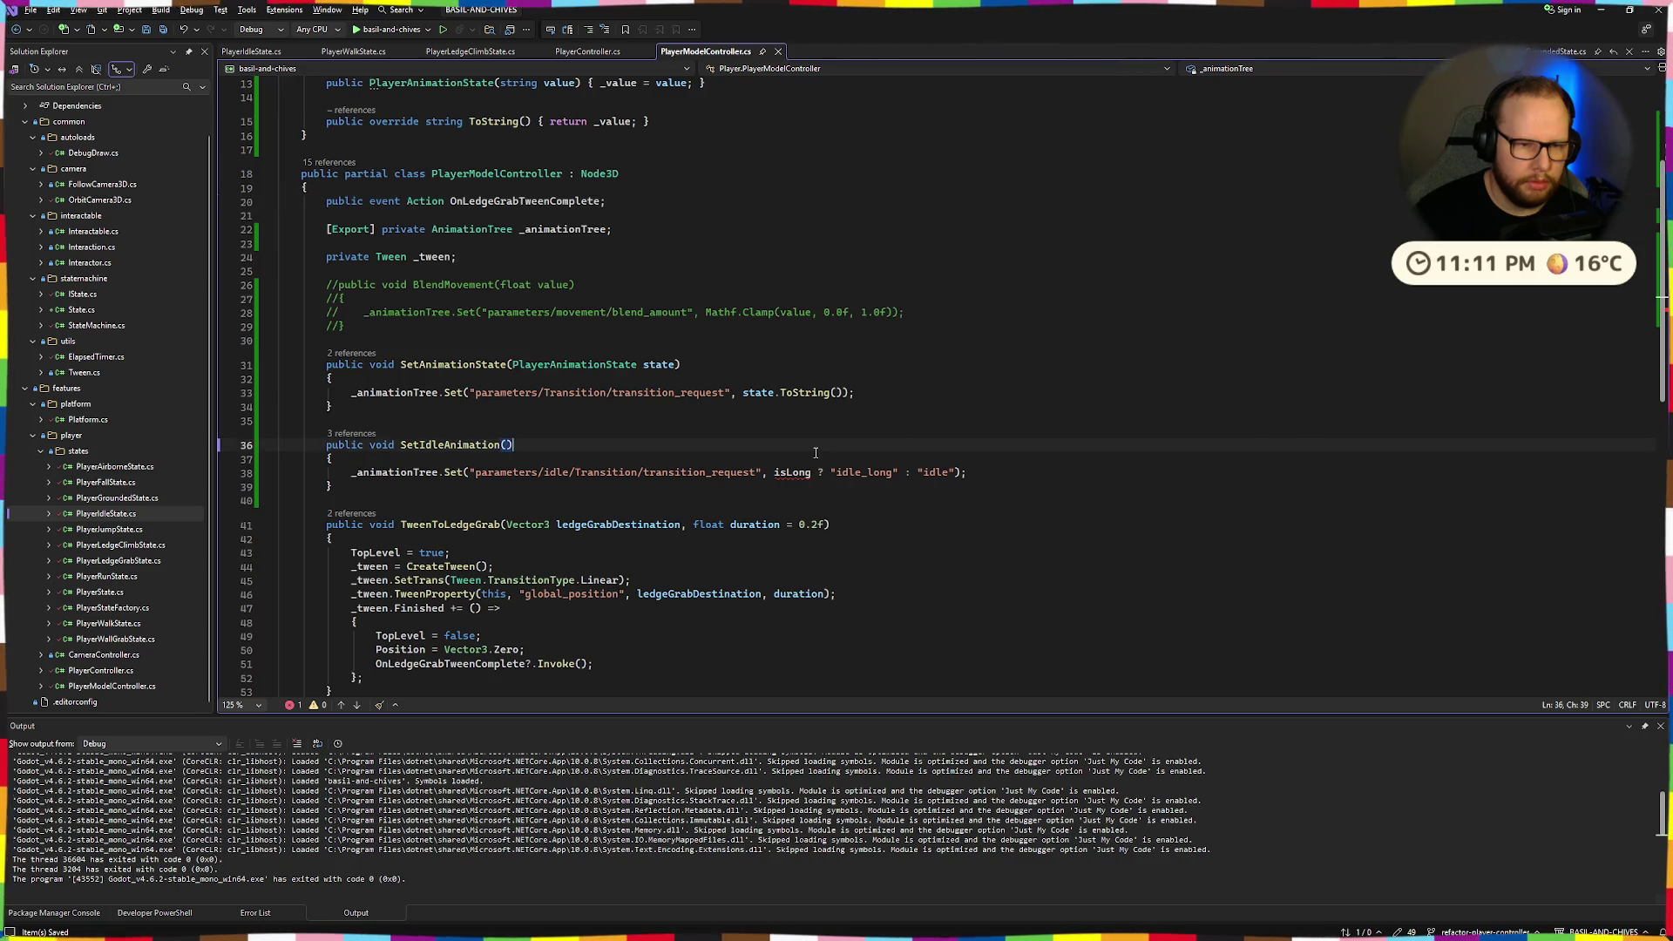
scroll(750, 483, "up", 5)
left_click_drag(355, 358, 282, 166)
left_click(355, 358)
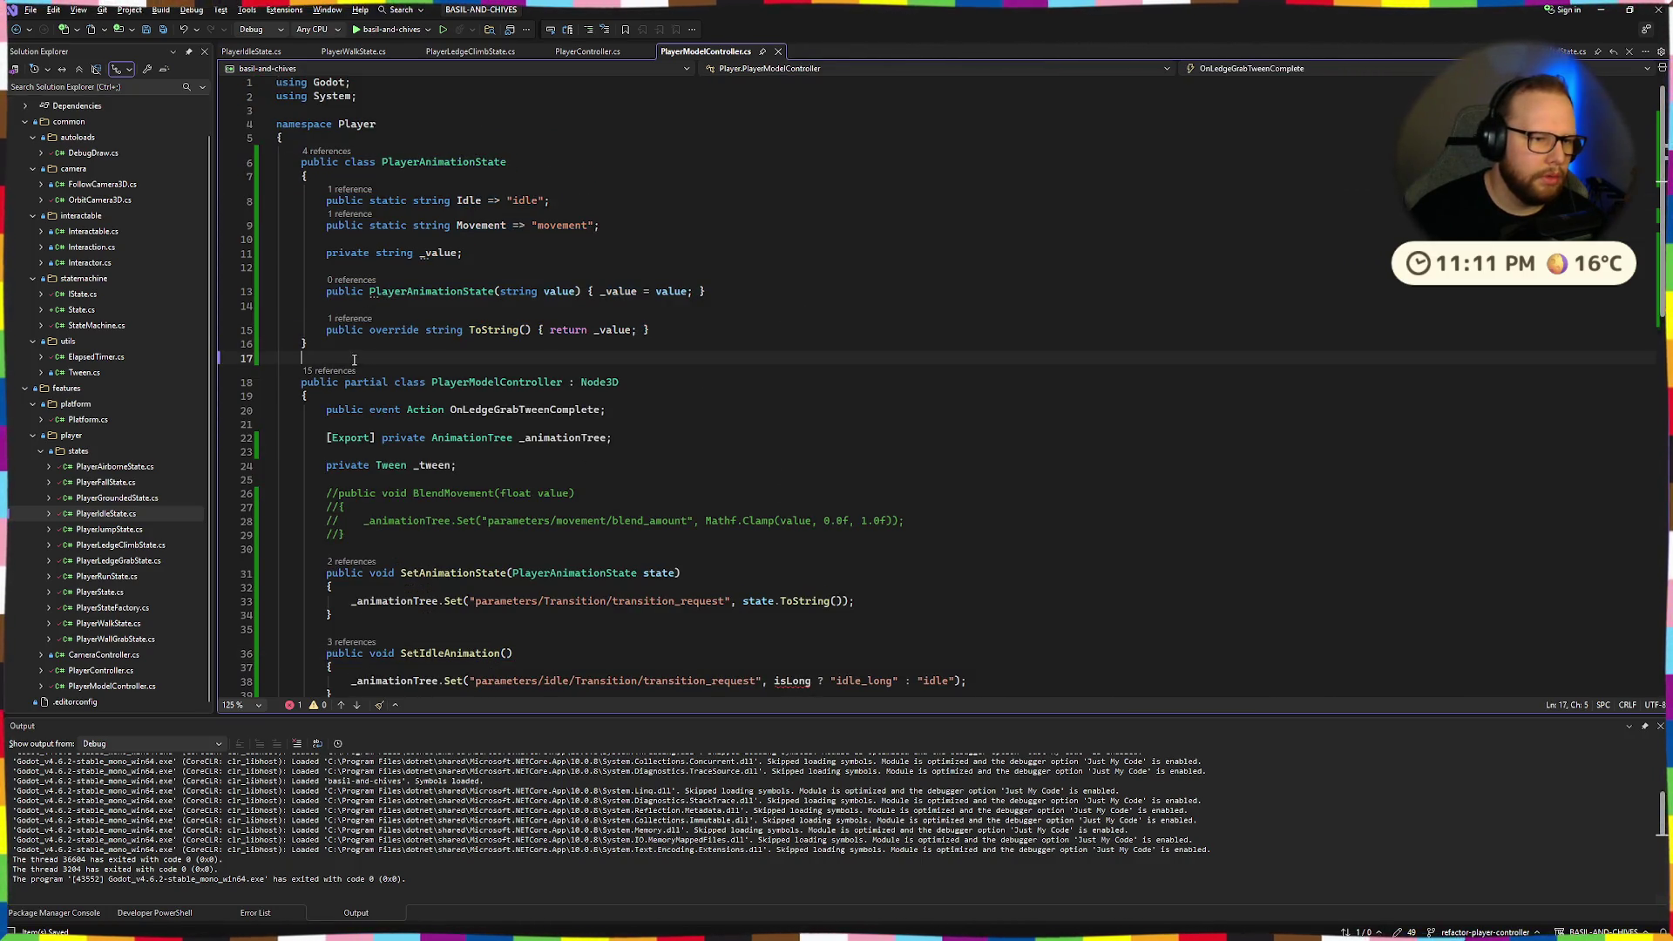
key("Return")
key("Return")
key("Up")
Declare a new public class PlayerIdleAnimationState and open its body.
type("publ")
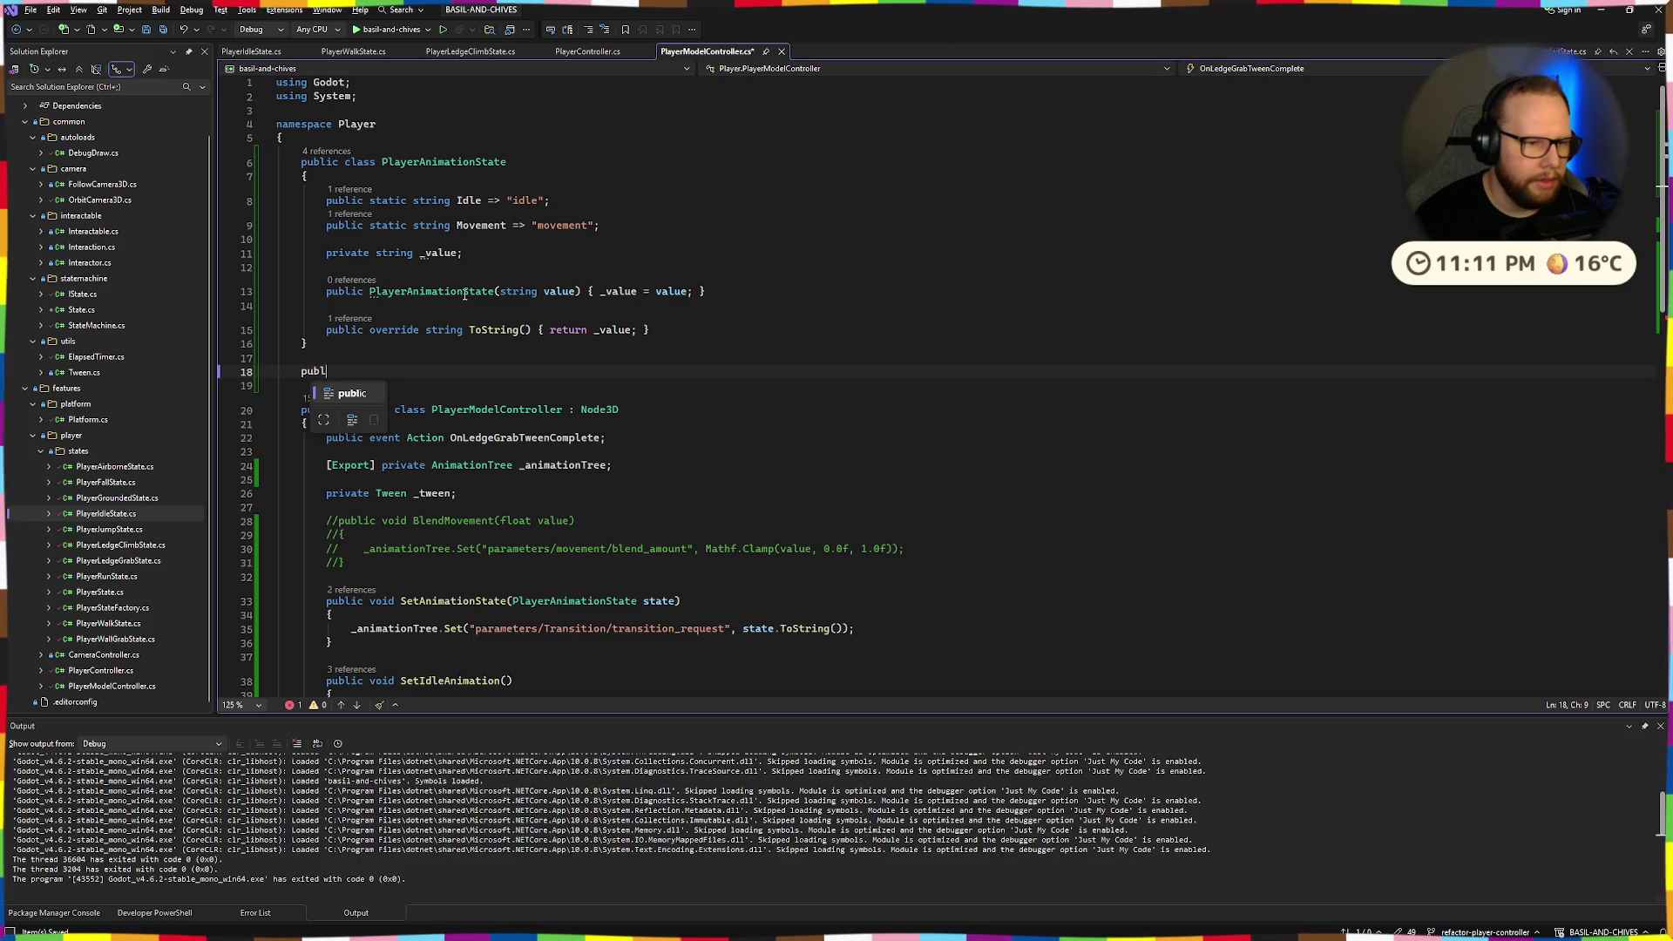
type("ic class ")
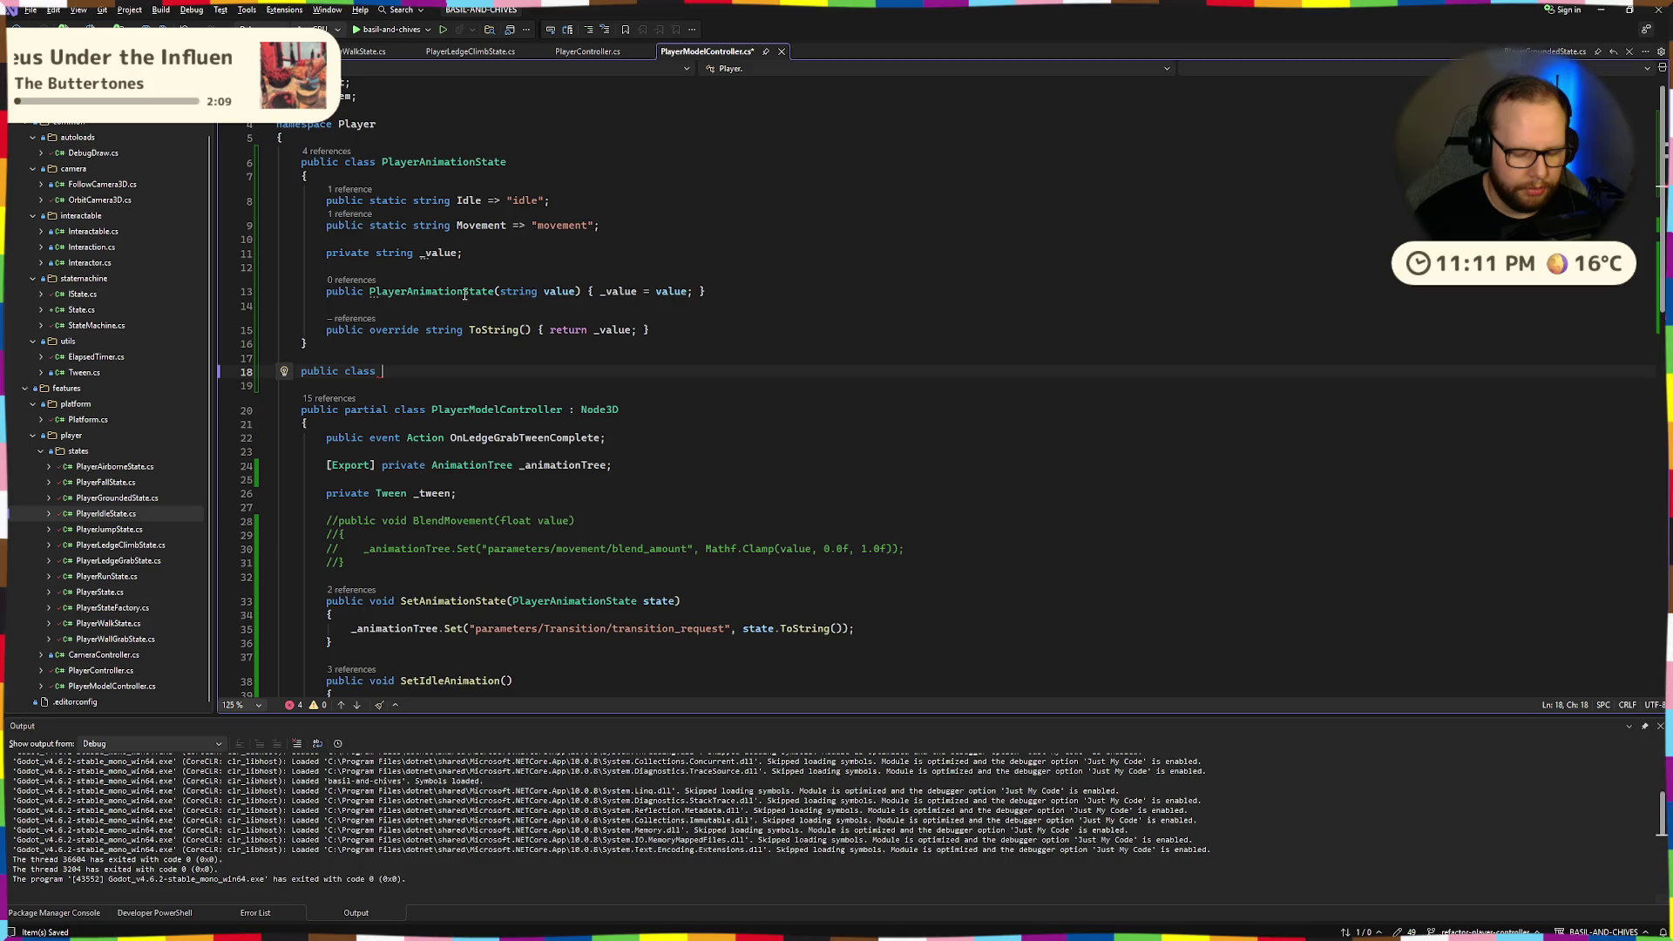
type("PlayerIde")
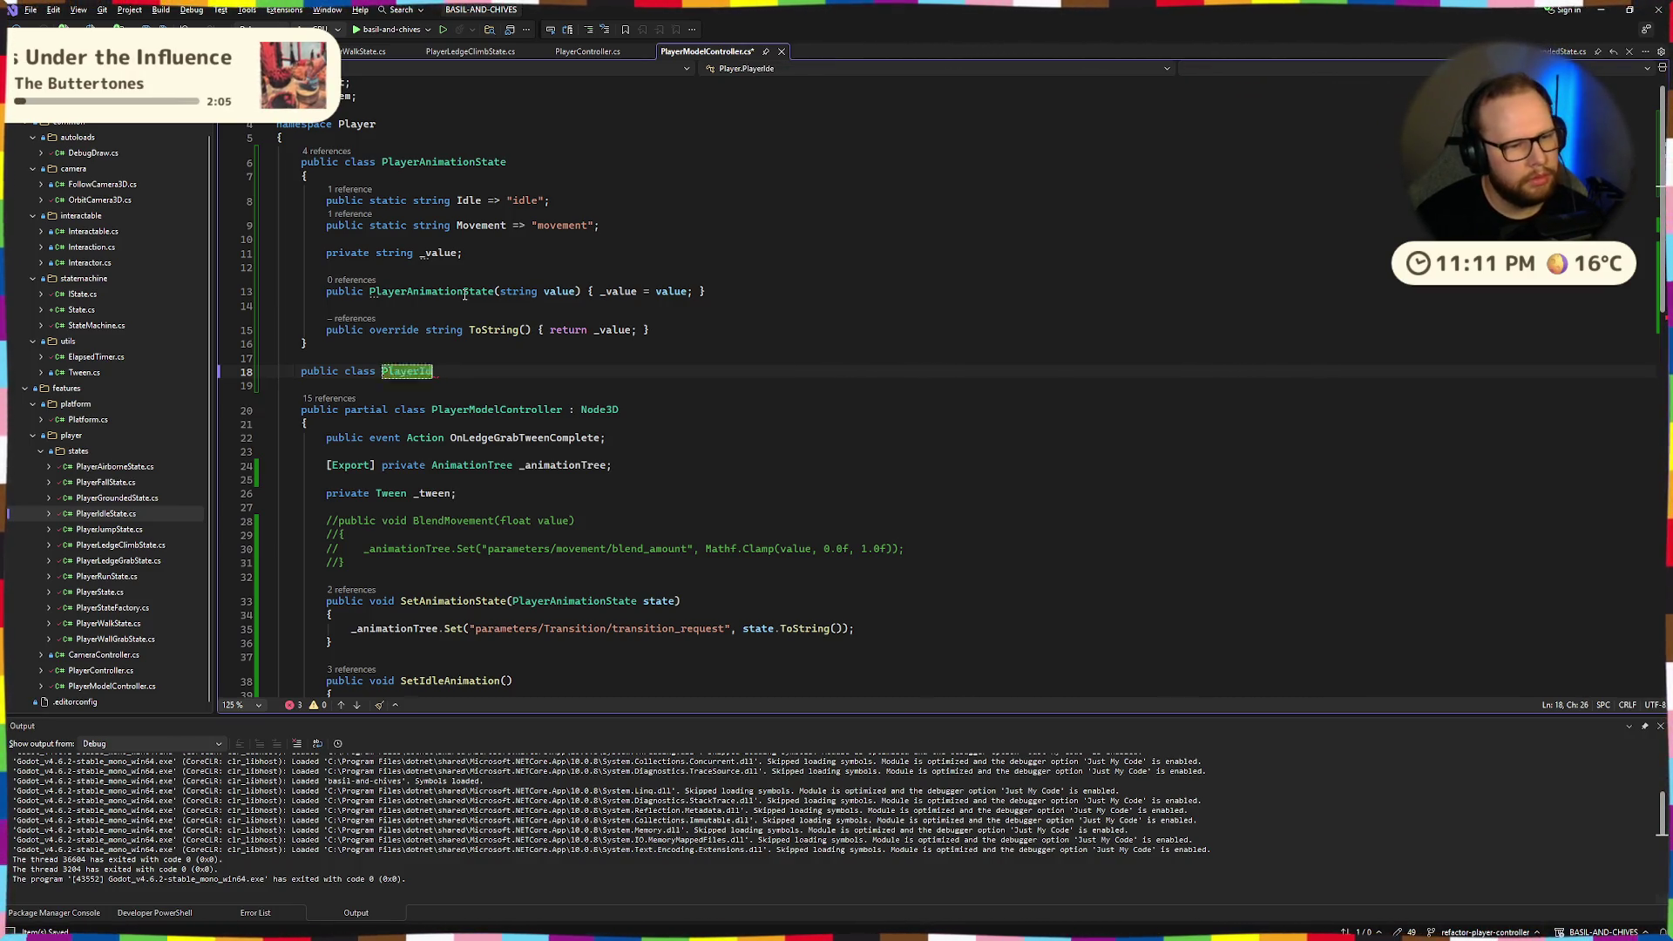
key("BackSpace")
key("BackSpace")
key("BackSpace")
type("Idle")
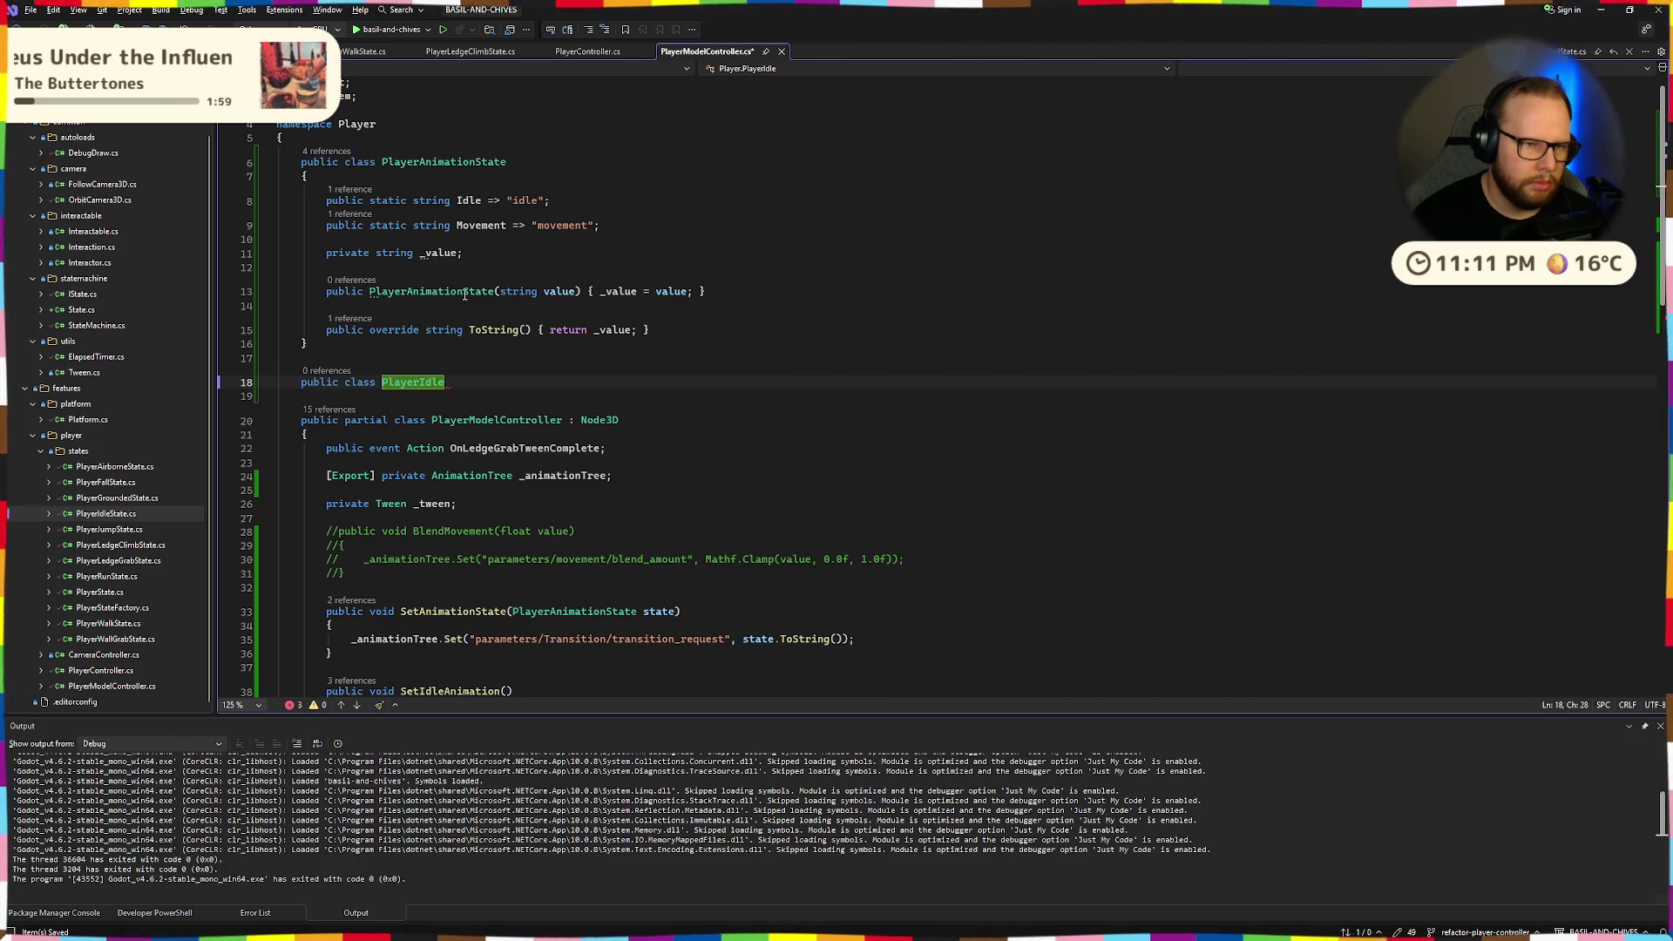
type("AnimationState")
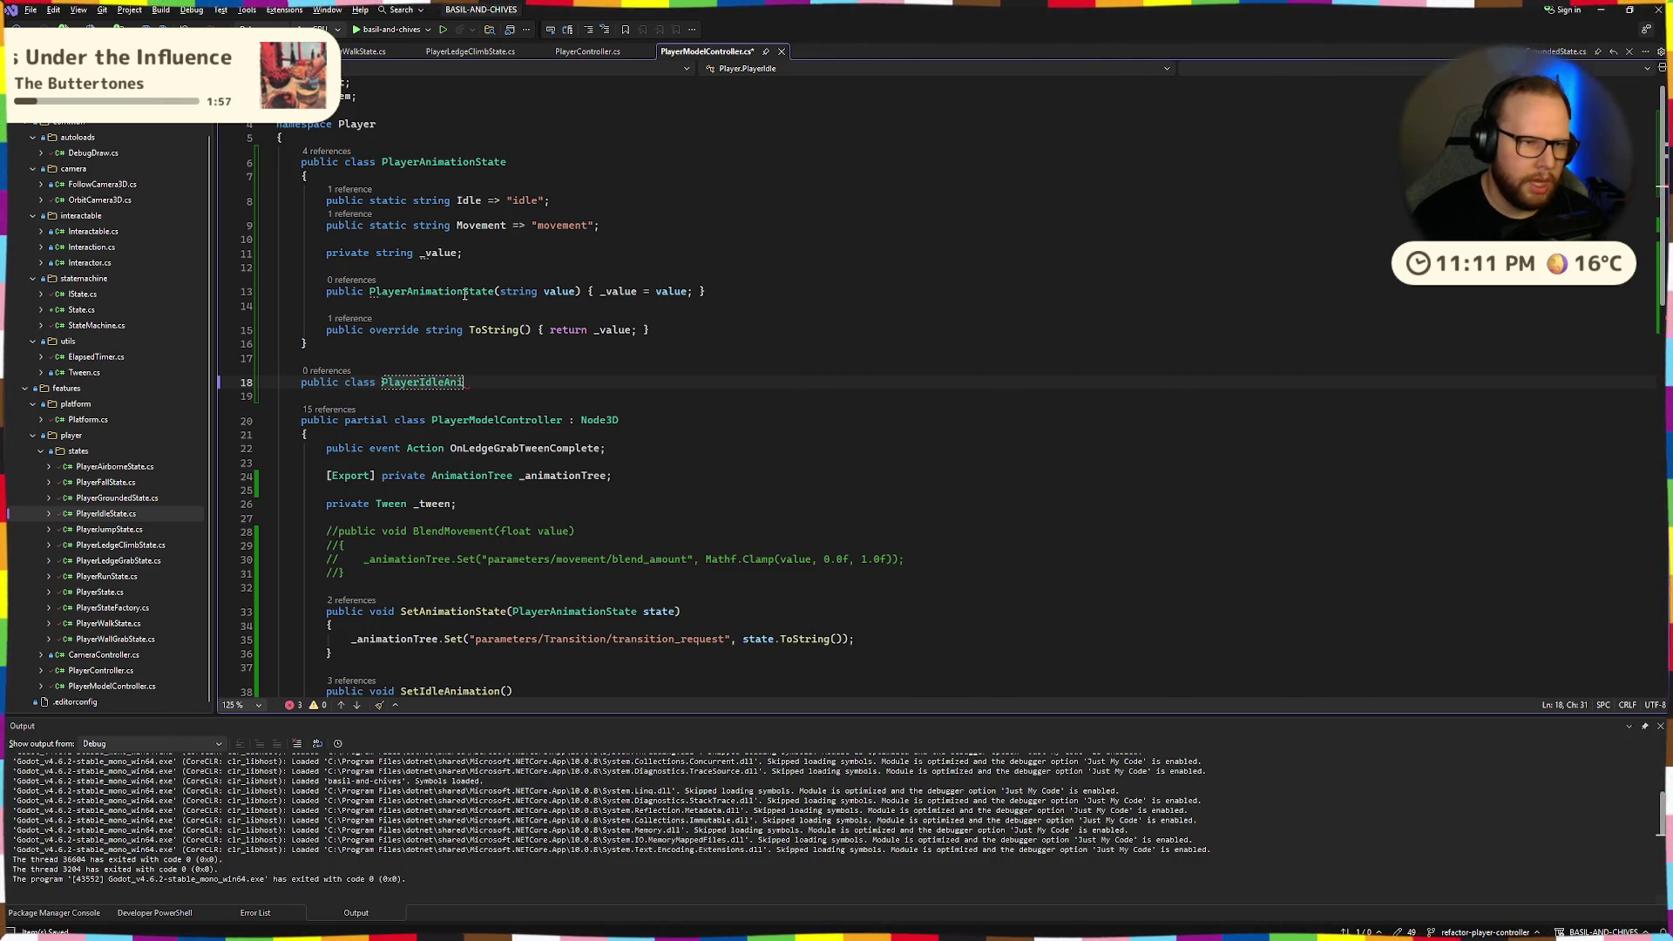
key("Return")
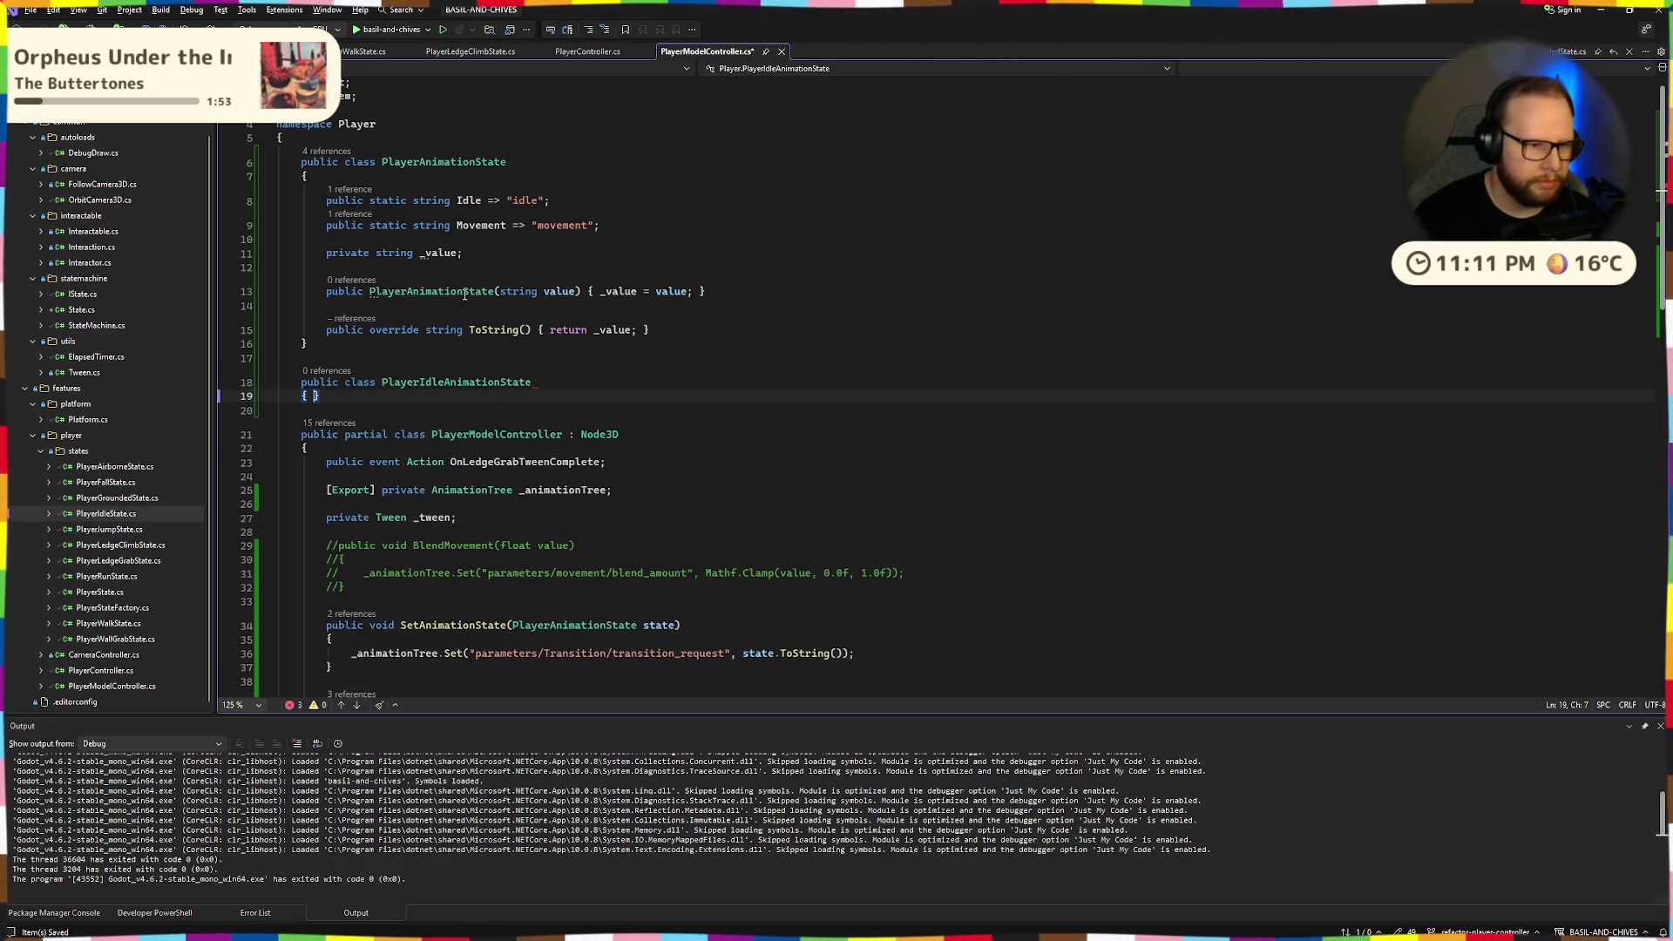
key("Return")
Add public static string fields Idle "idle" and Long "long" to the class.
type("ColorPickerButton;io")
key("ctrl+BackSpace")
key("ctrl+BackSpace")
key("ctrl+BackSpace")
type("public static string")
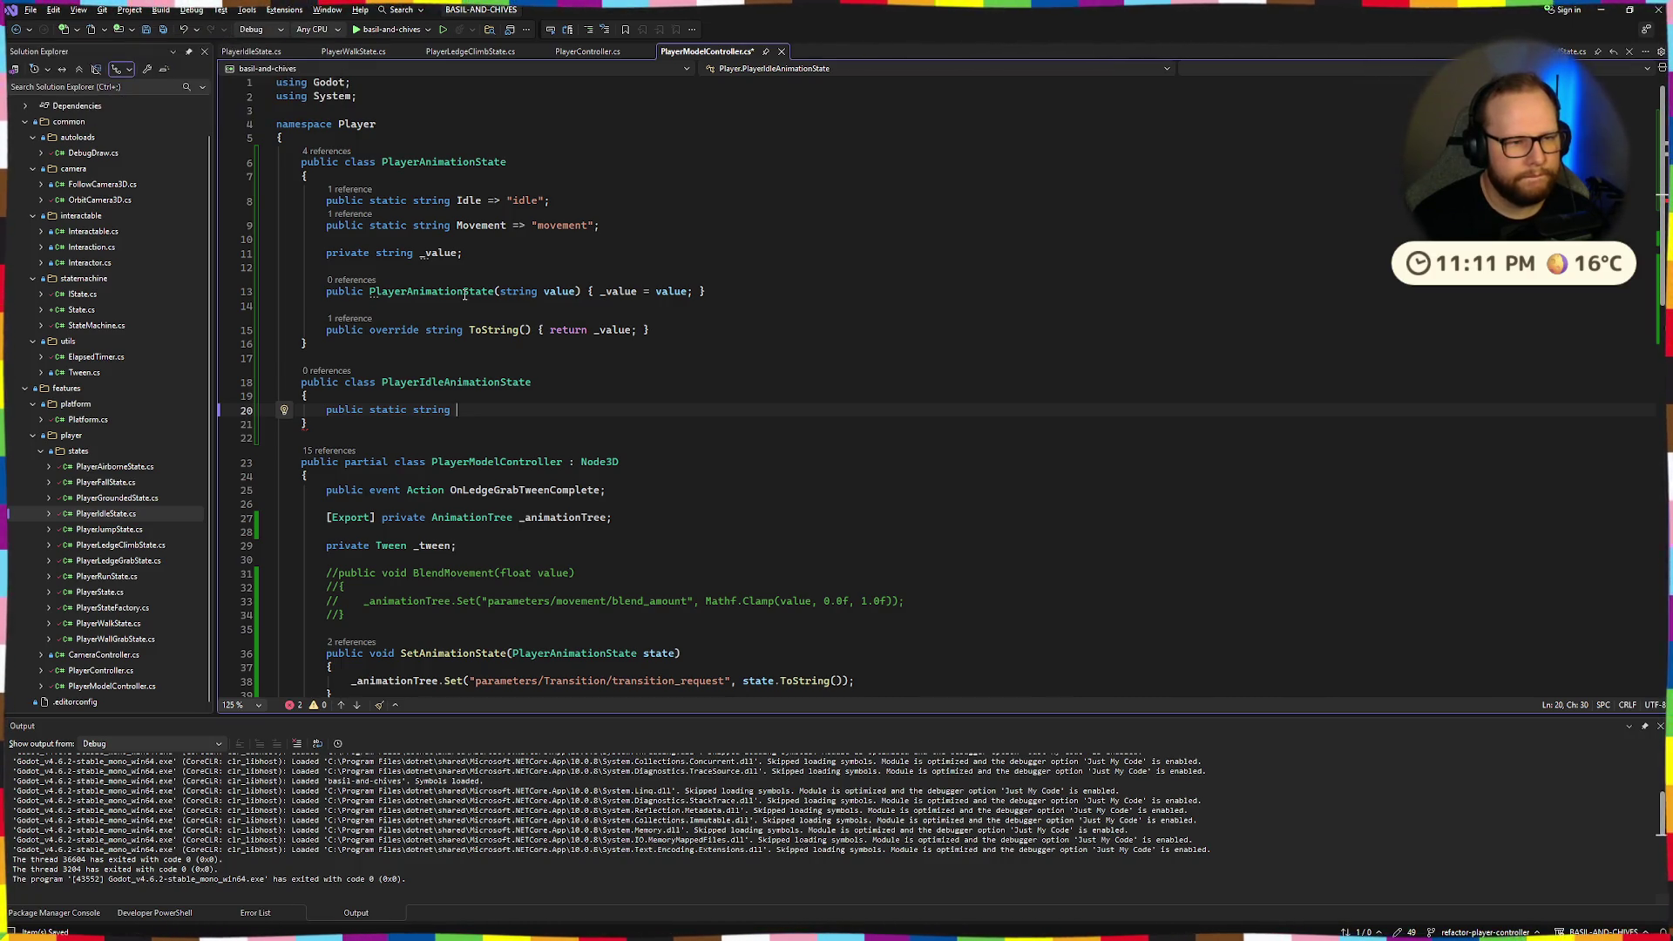
type("Idle")
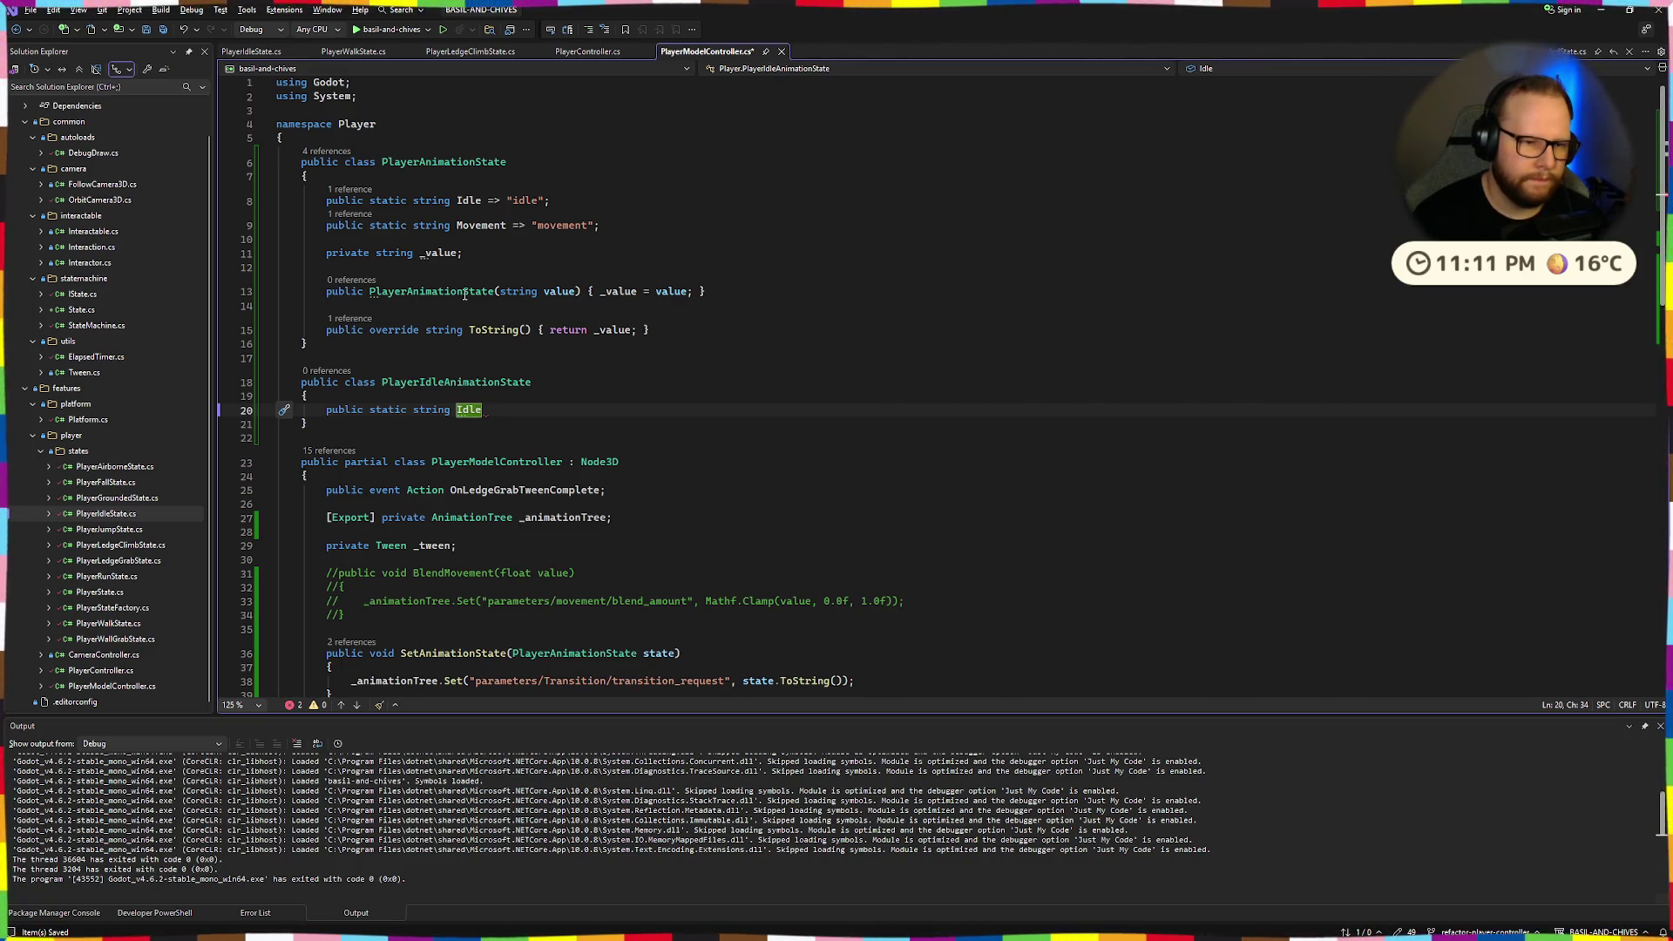
key("ctrl+BackSpace")
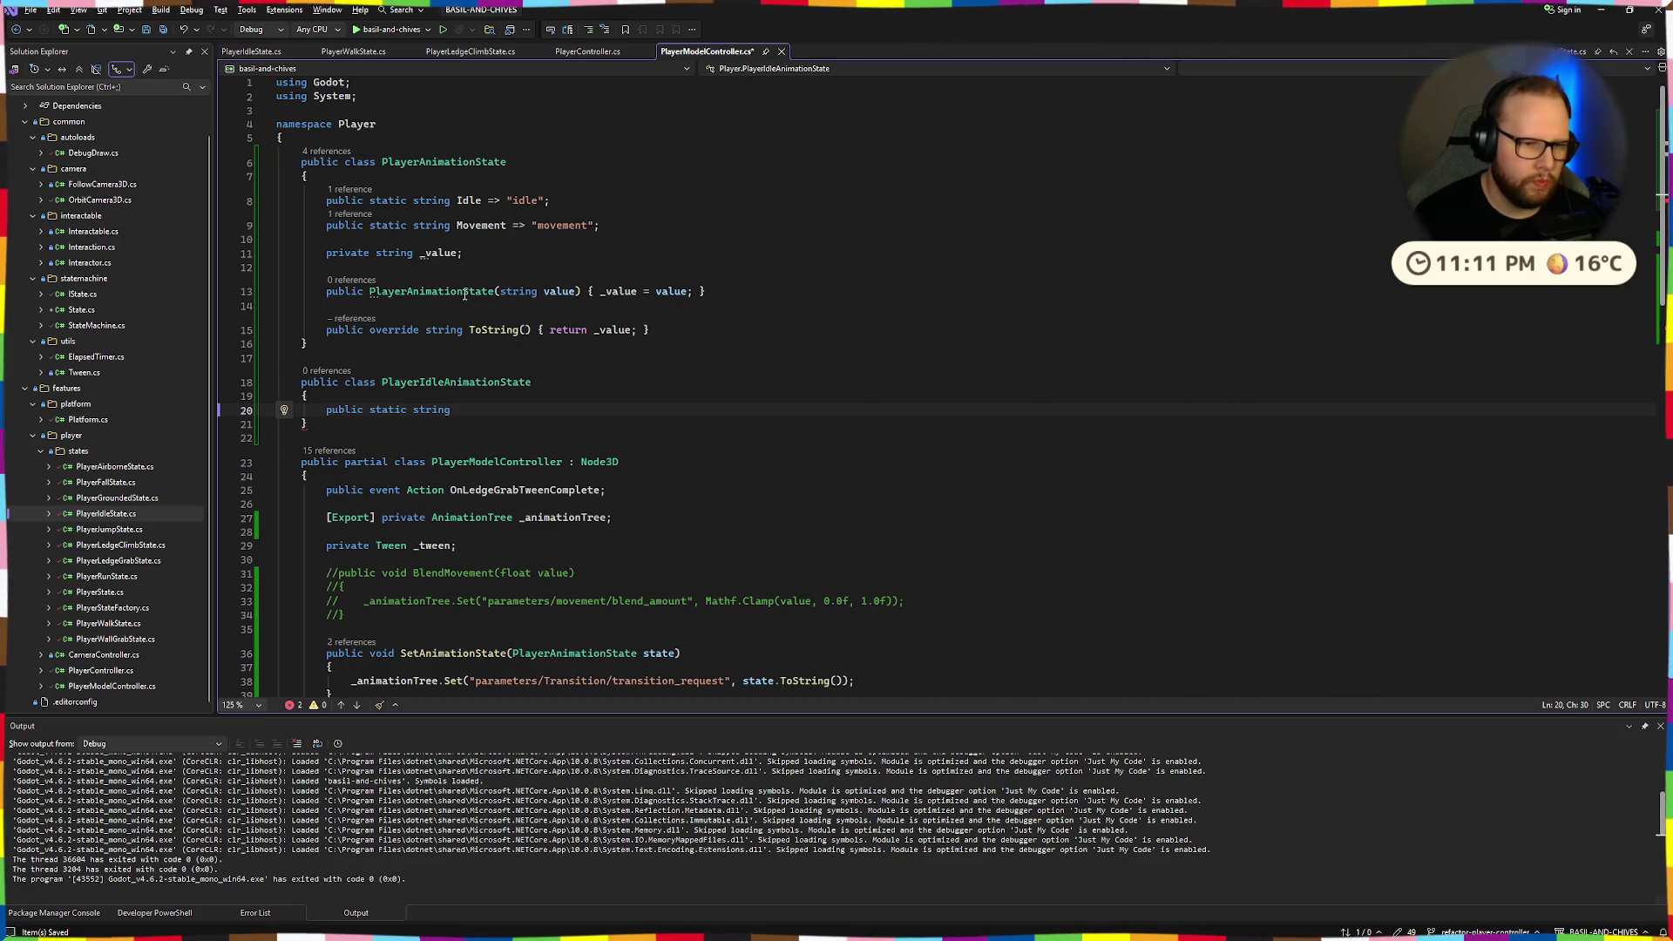
type("Standard")
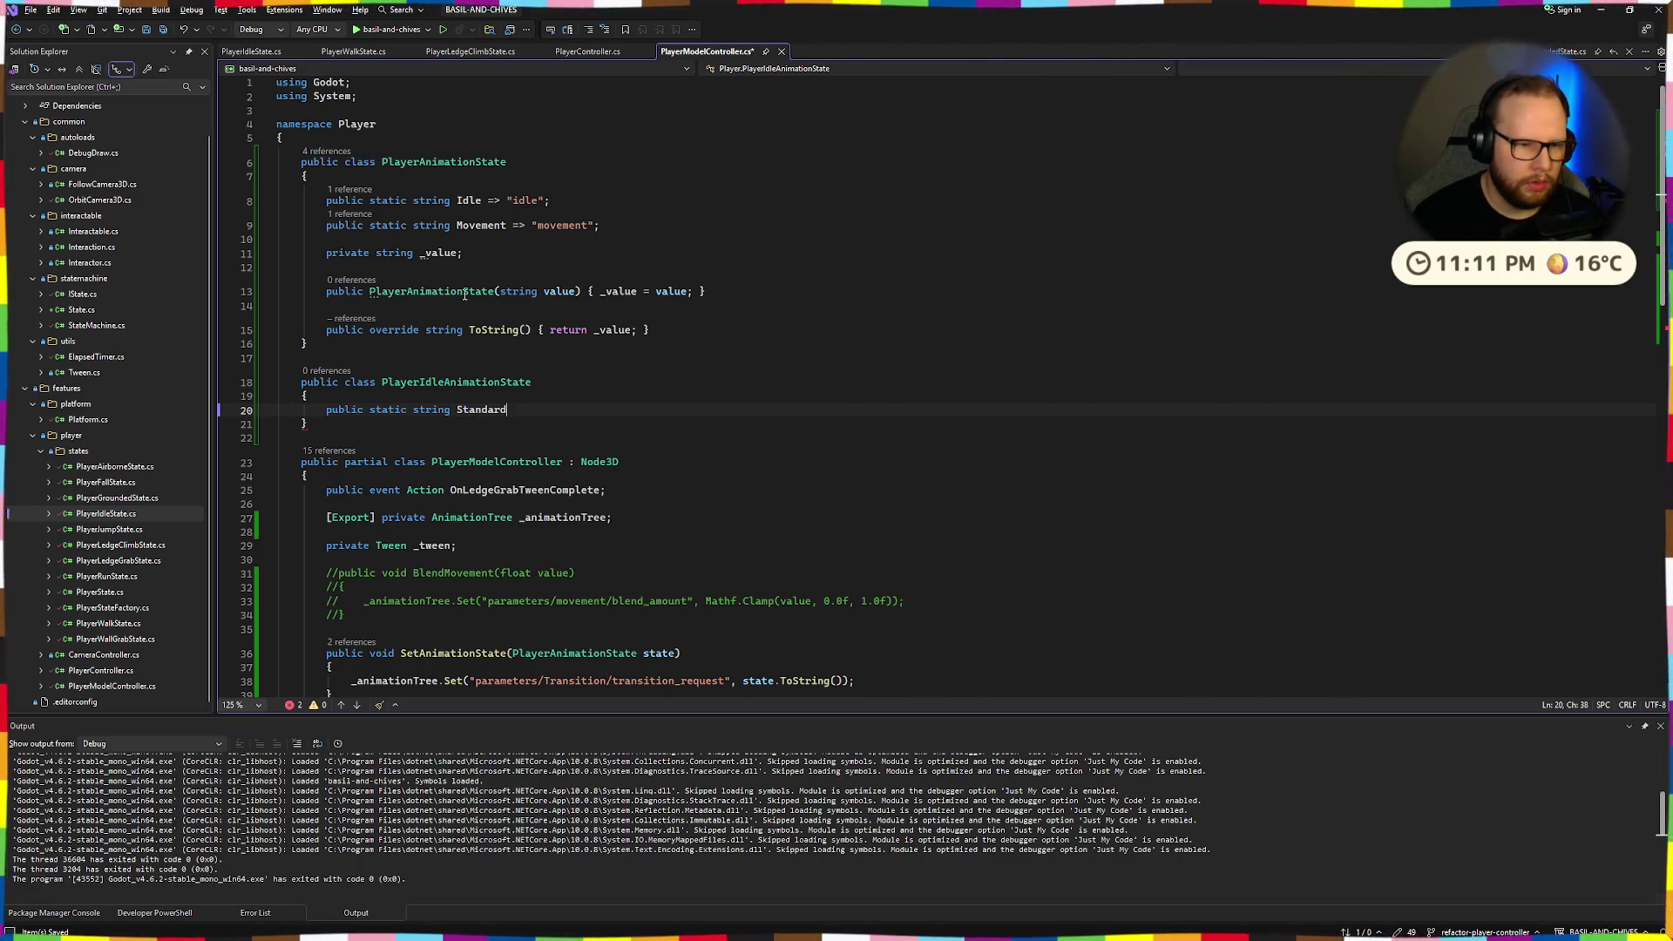
key("ctrl+BackSpace")
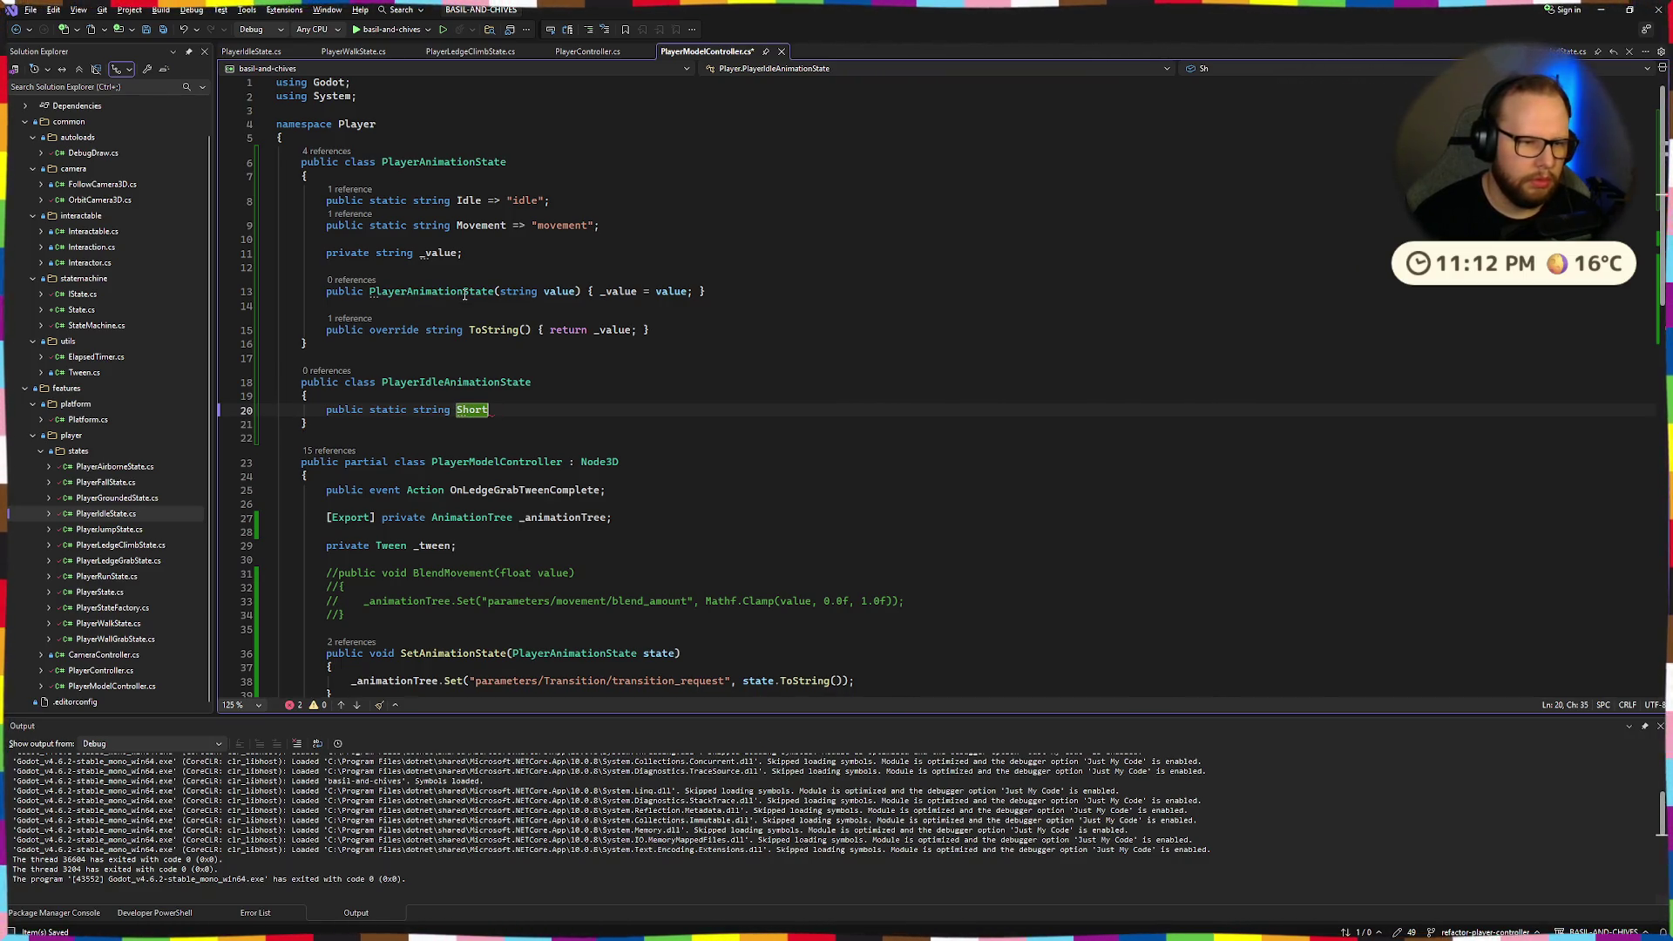
key("BackSpace")
type("Idle => \"idle")
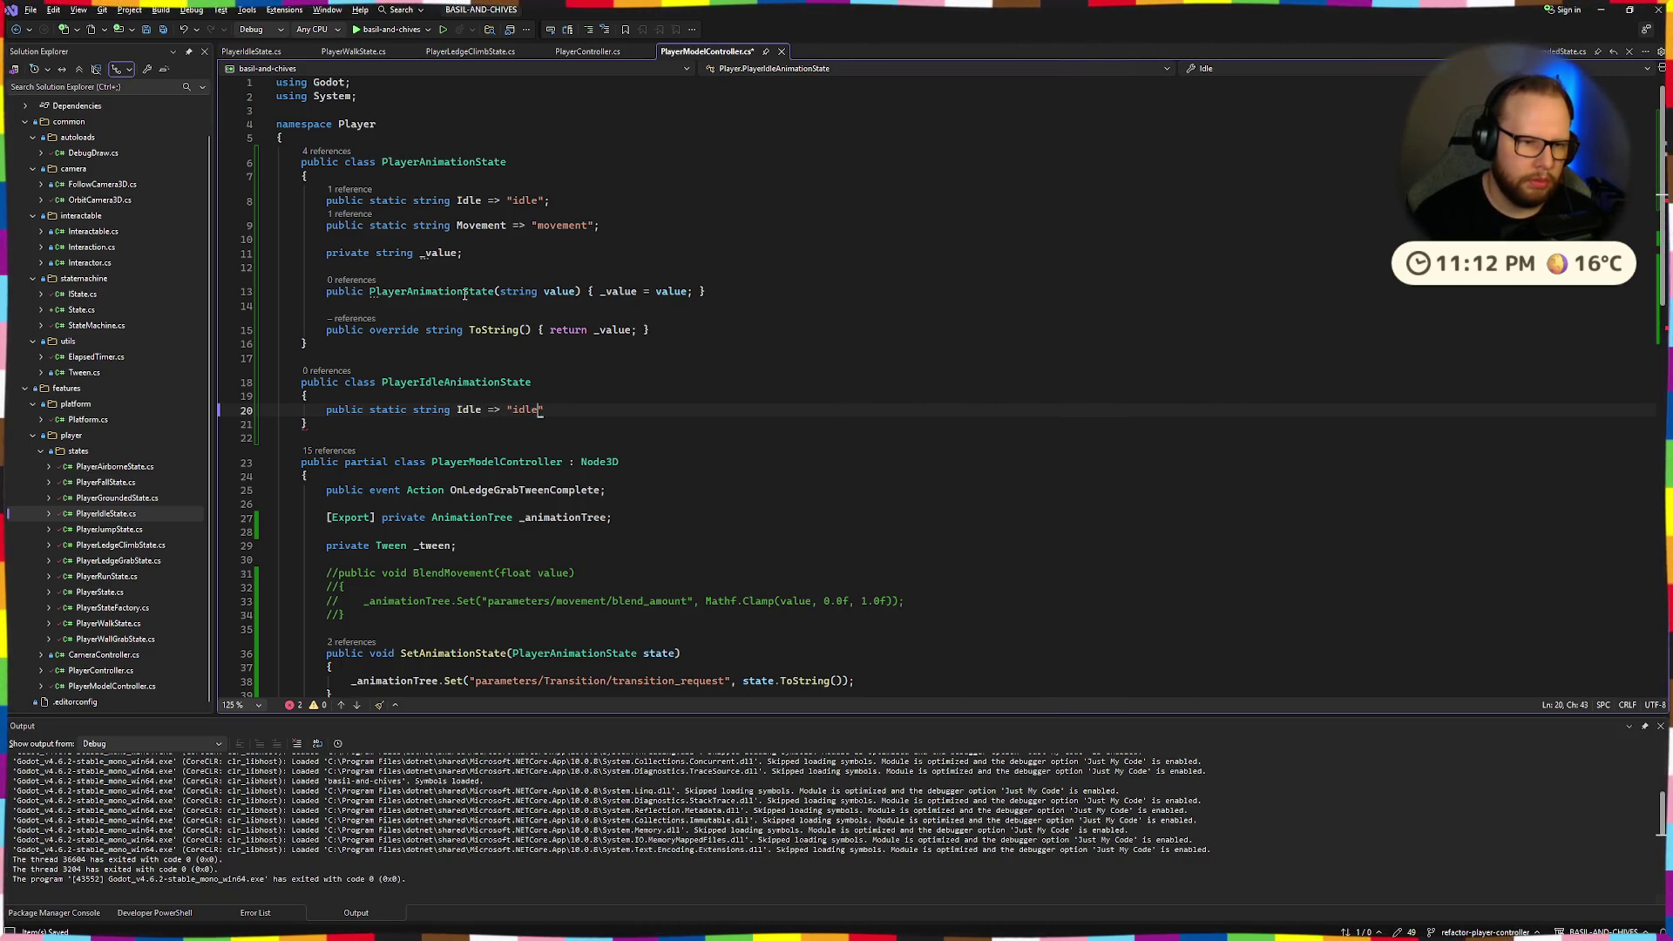
type("\";")
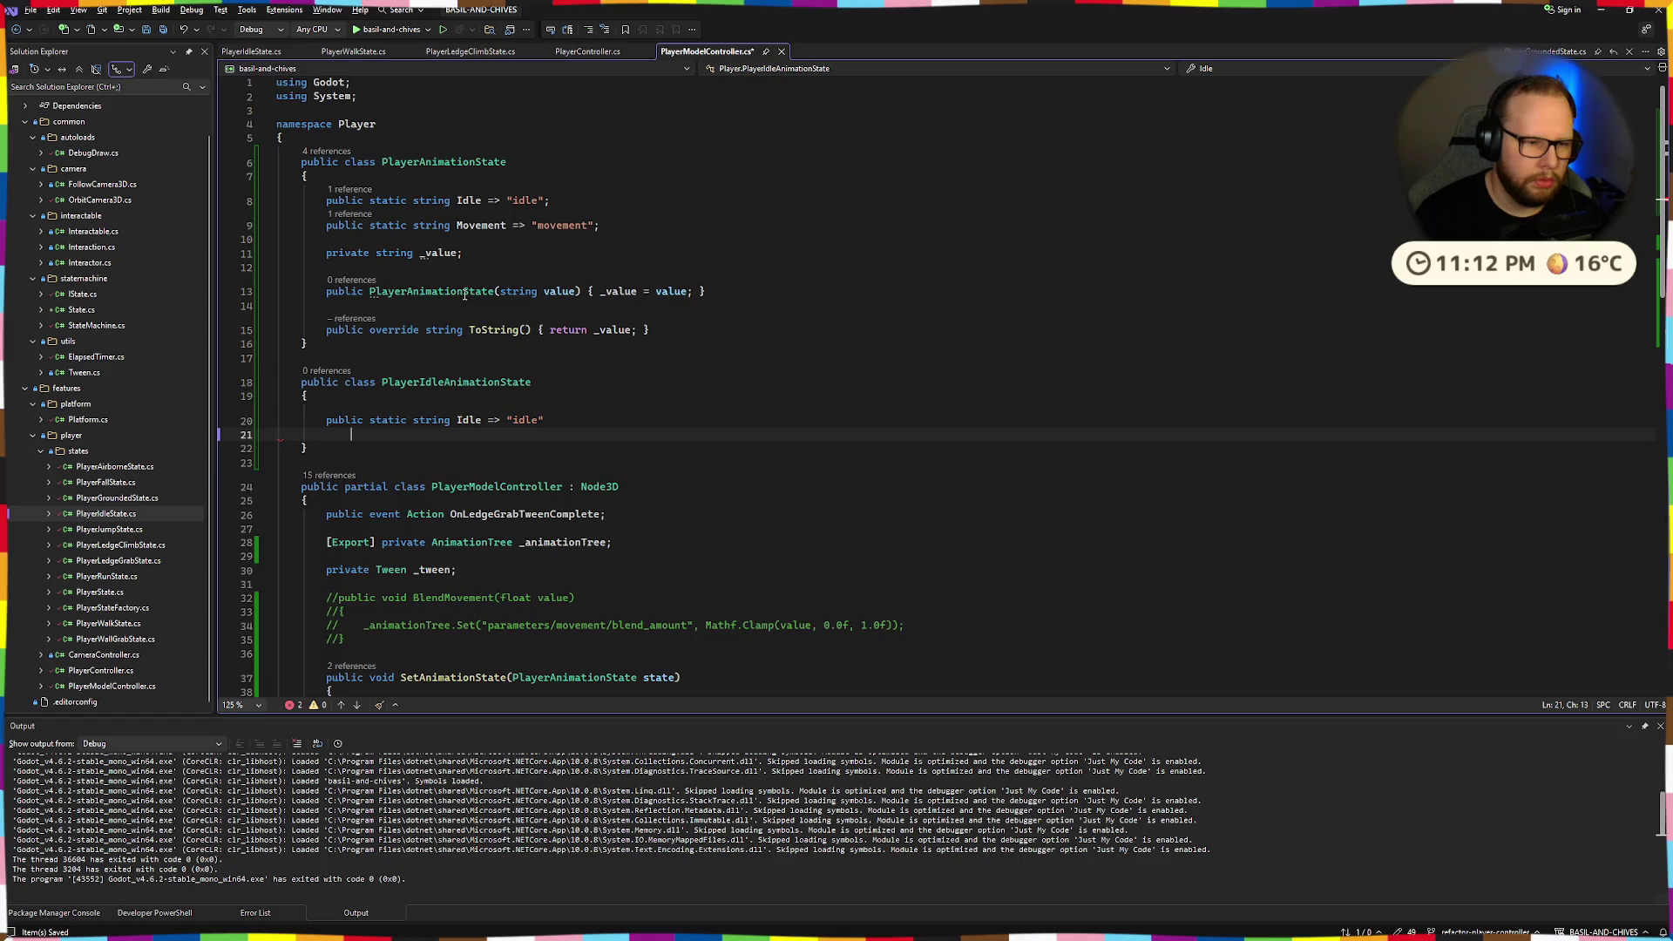
key("Return")
type("puibl")
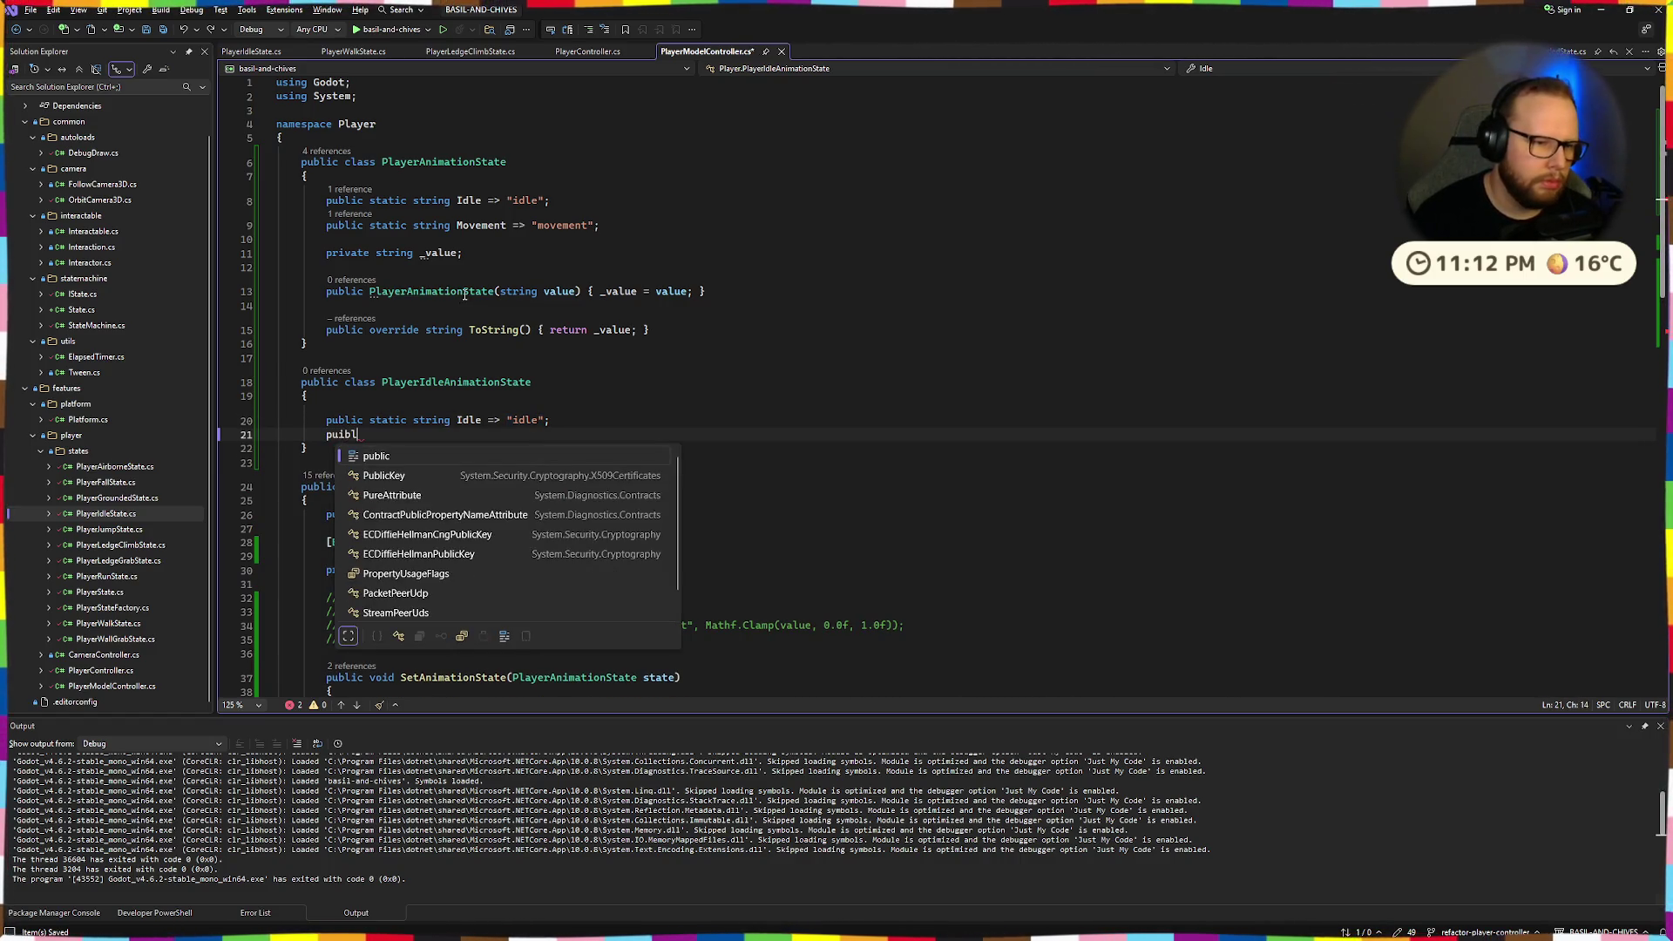
type("blic static ")
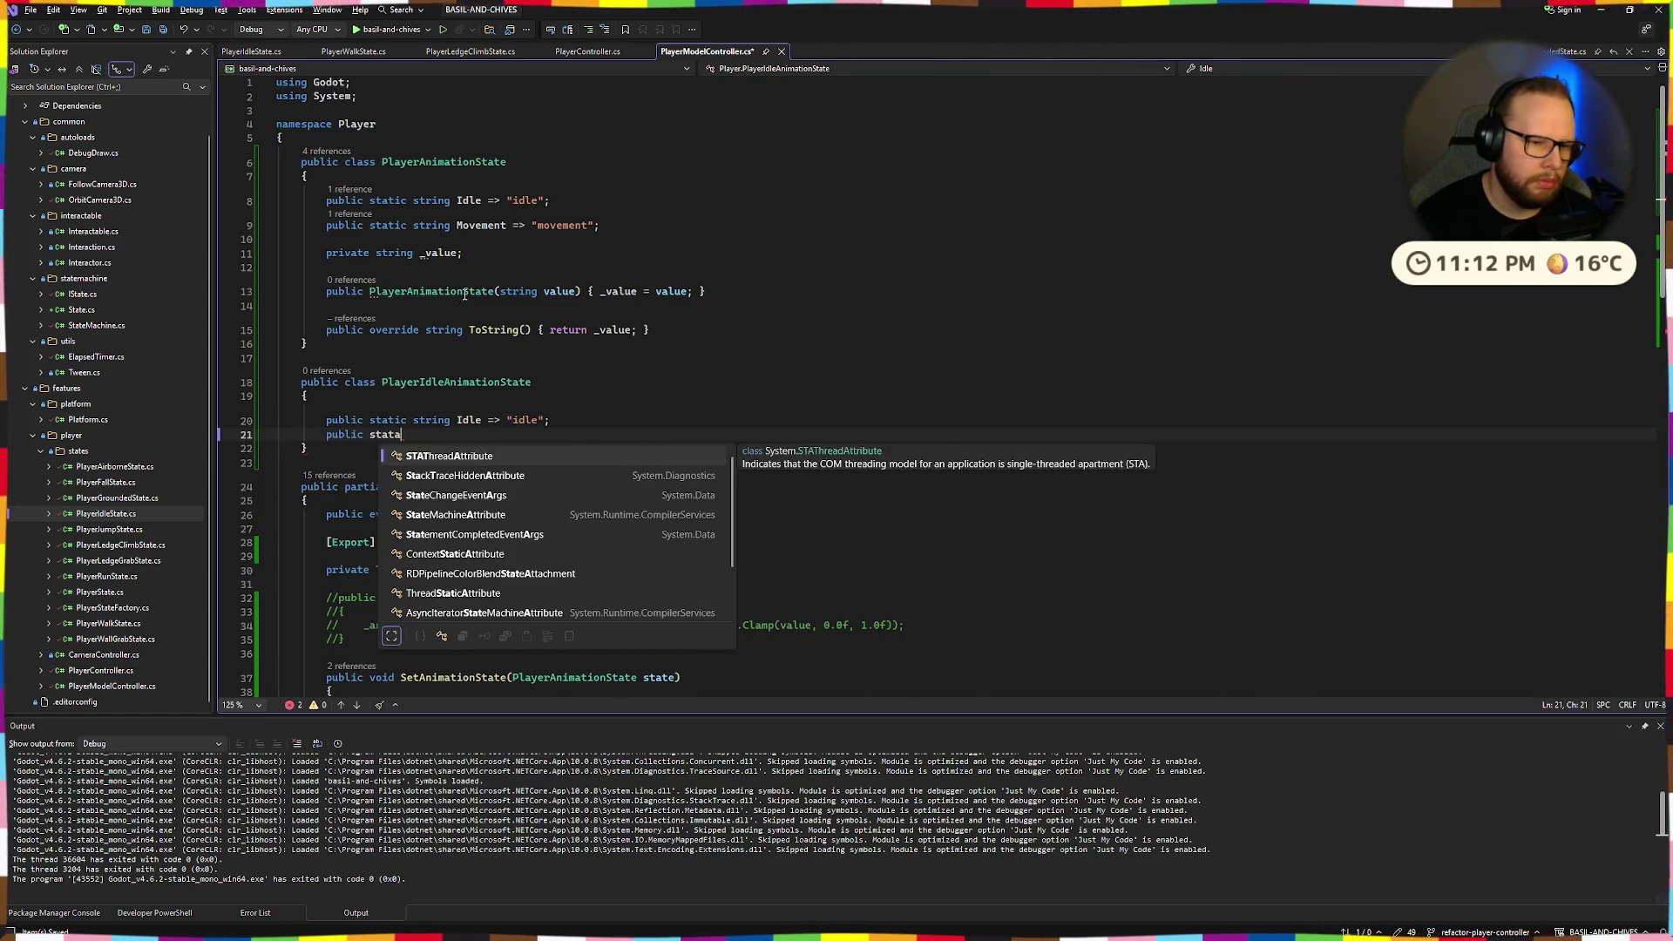
type("string Long =>")
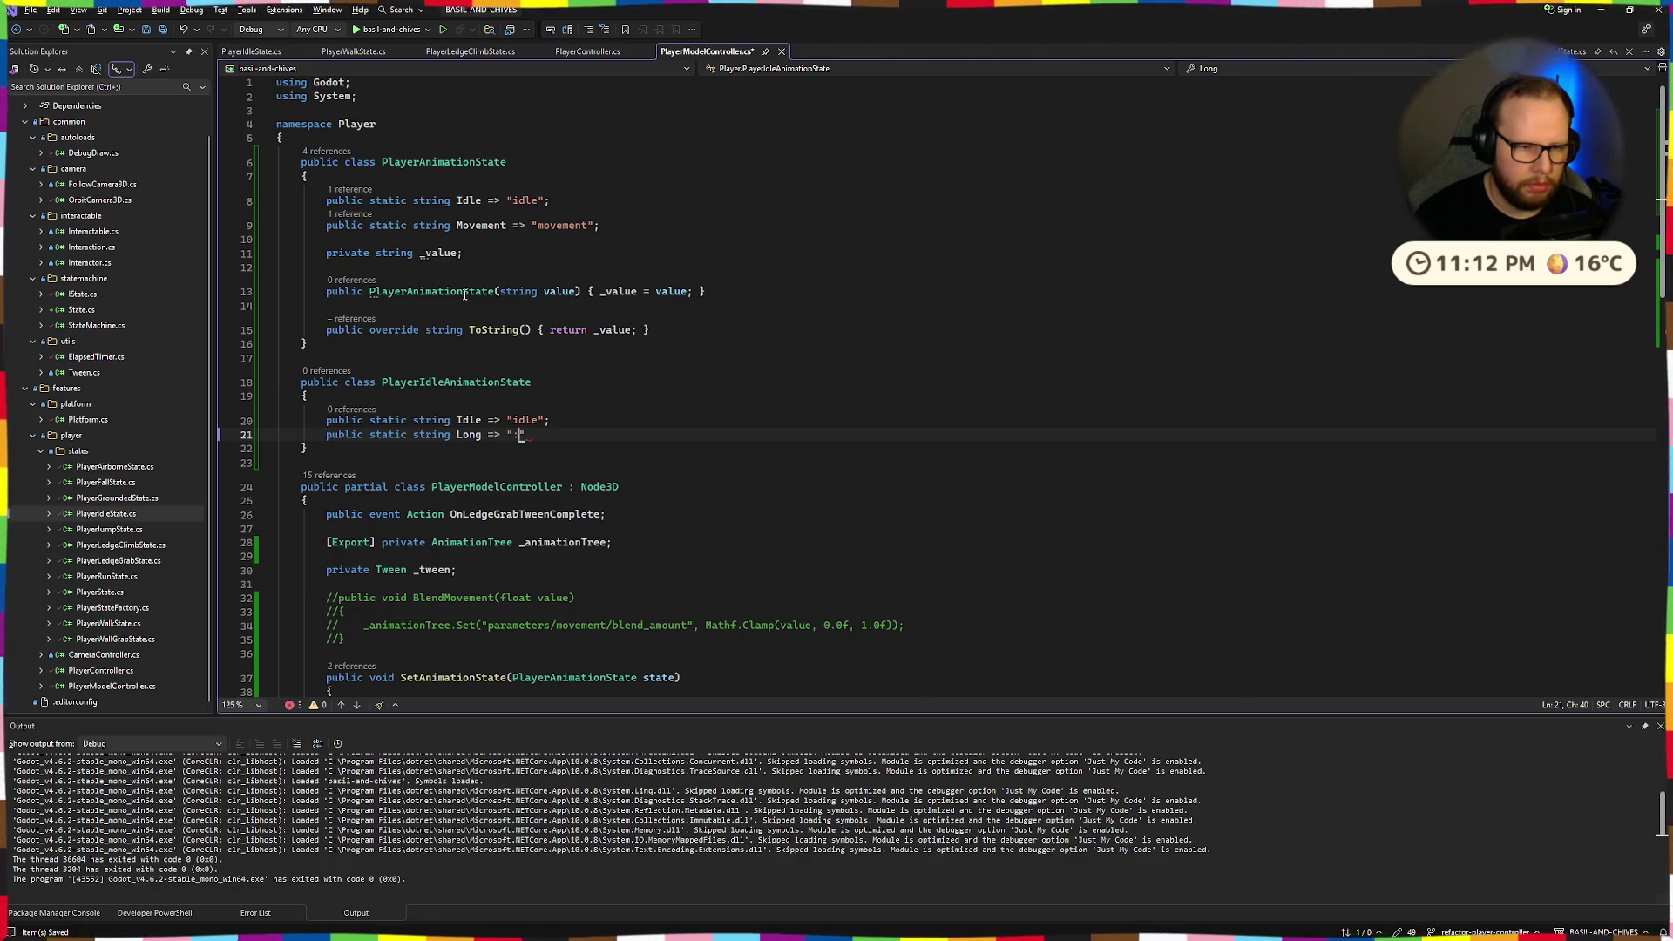
type(";")
key("Return")
key("Return")
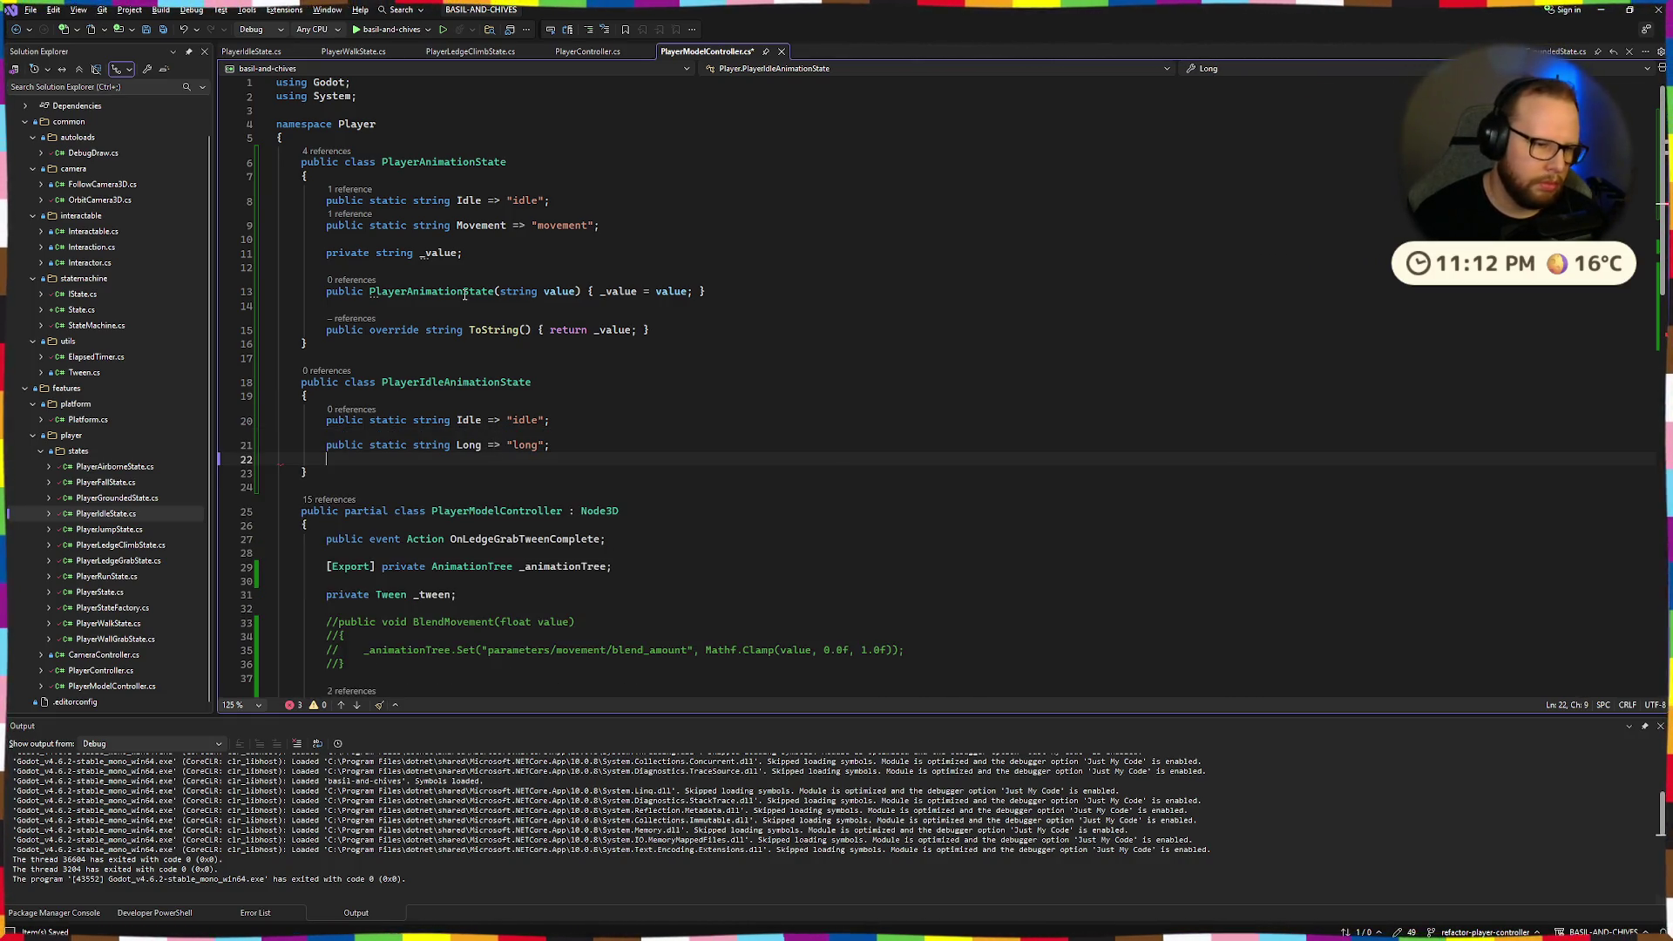
Add a private string _value field and a PlayerIdleAnimationState constructor that stores it.
type("private str")
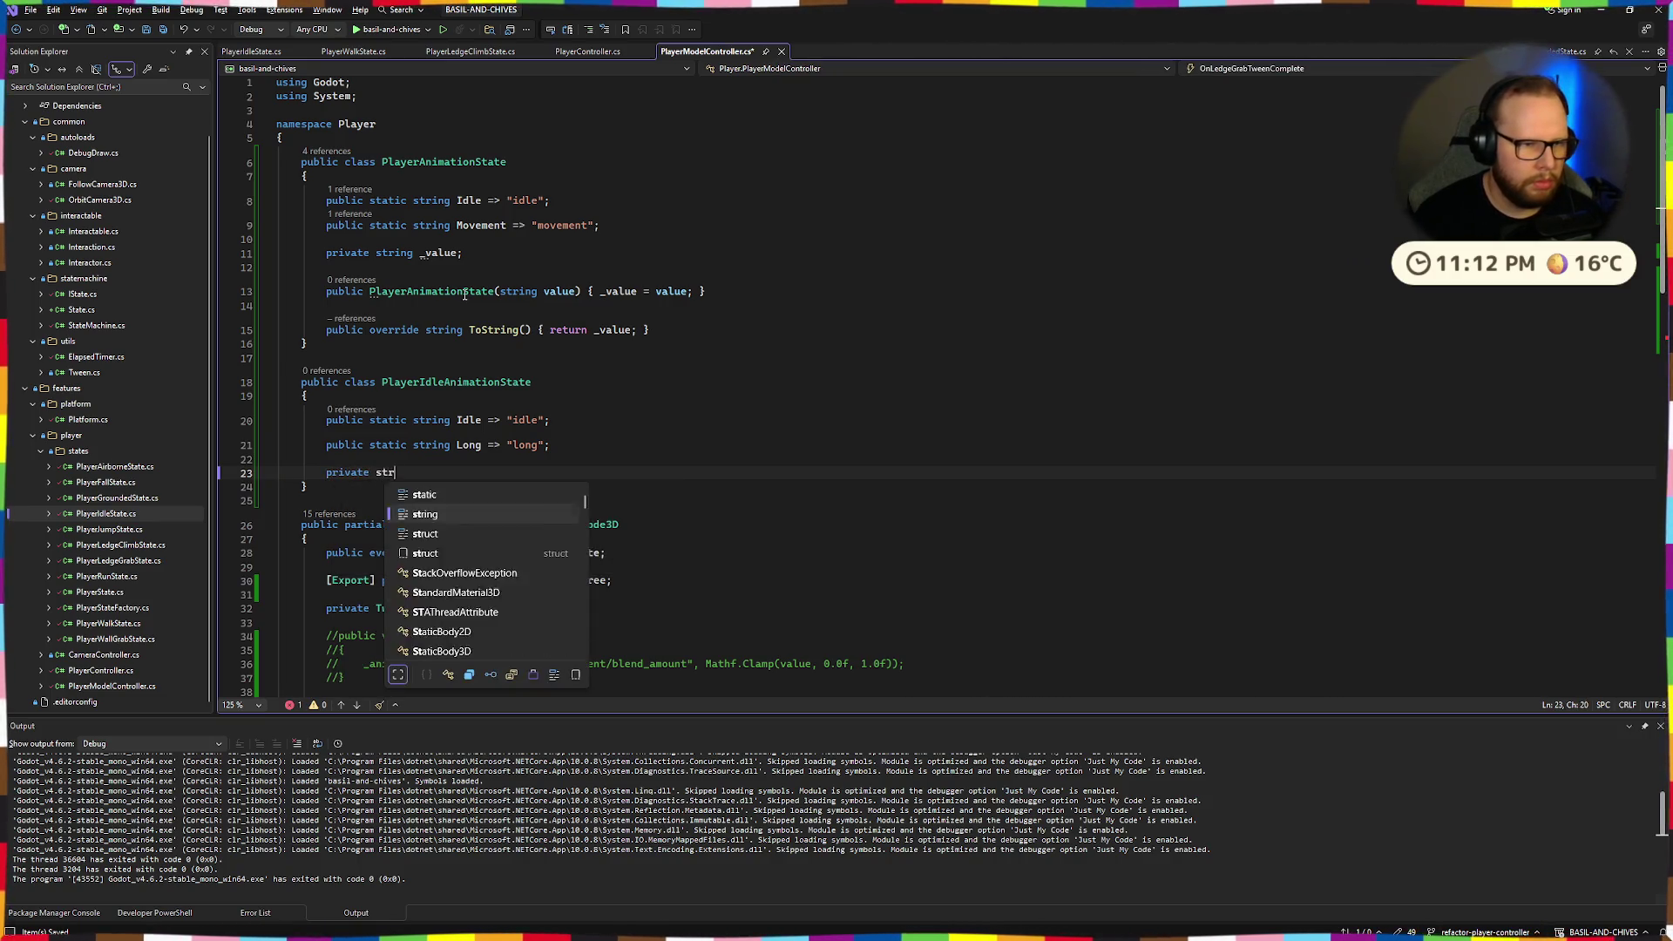
type("ing _value;")
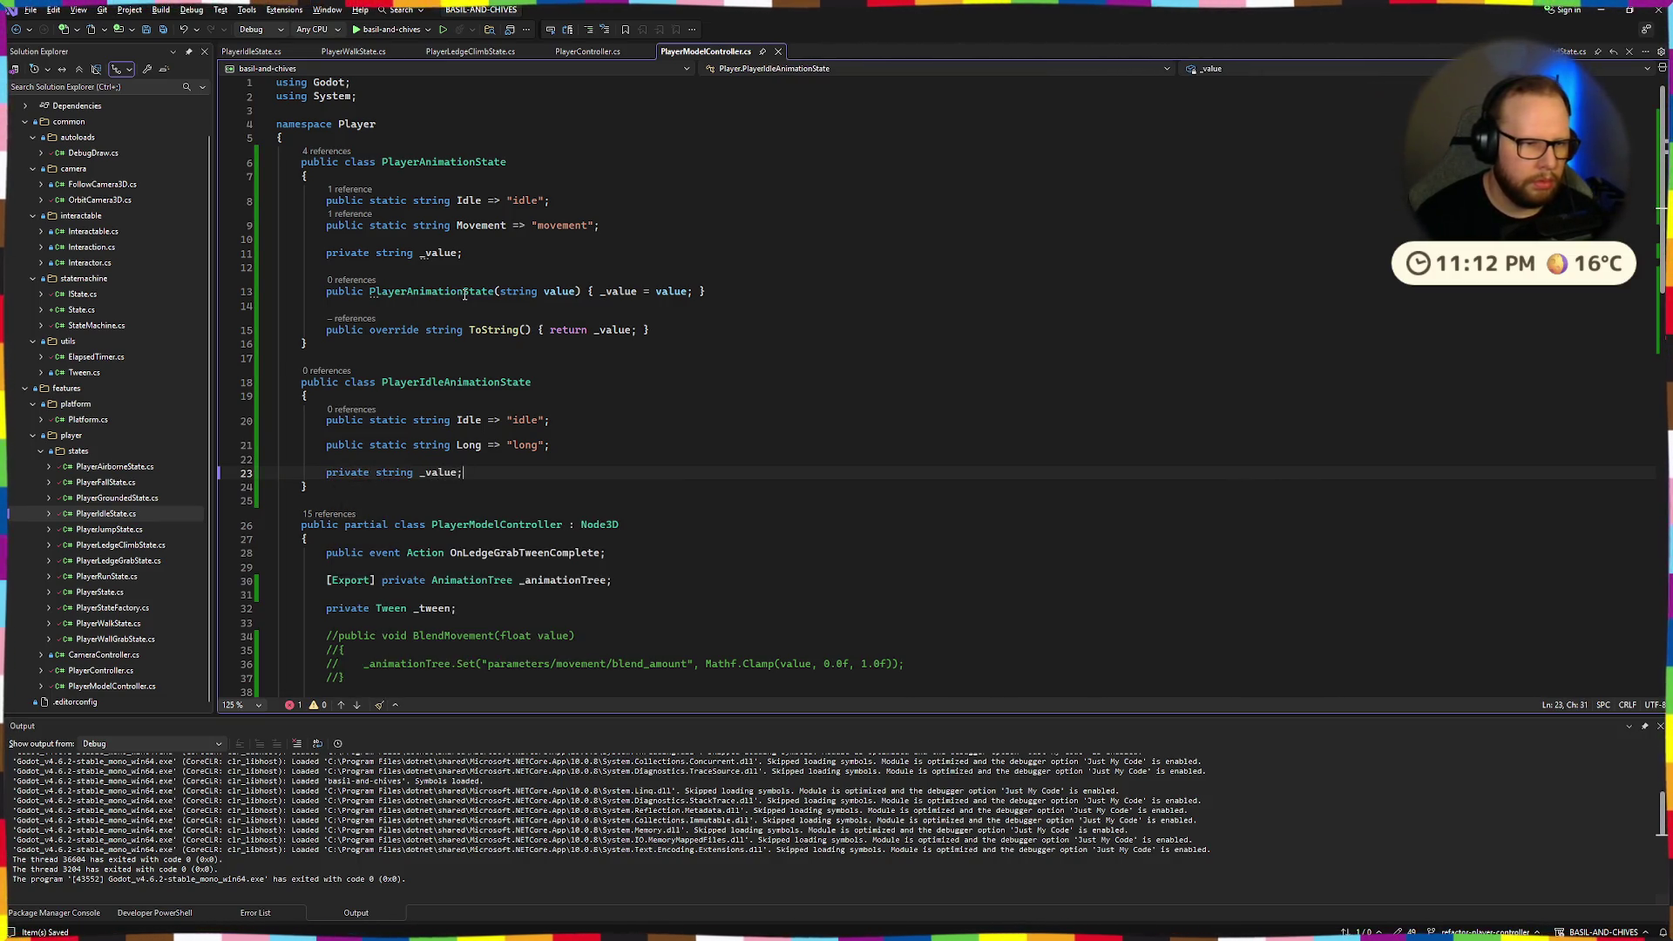
key("Return")
key("Return")
type("public Play")
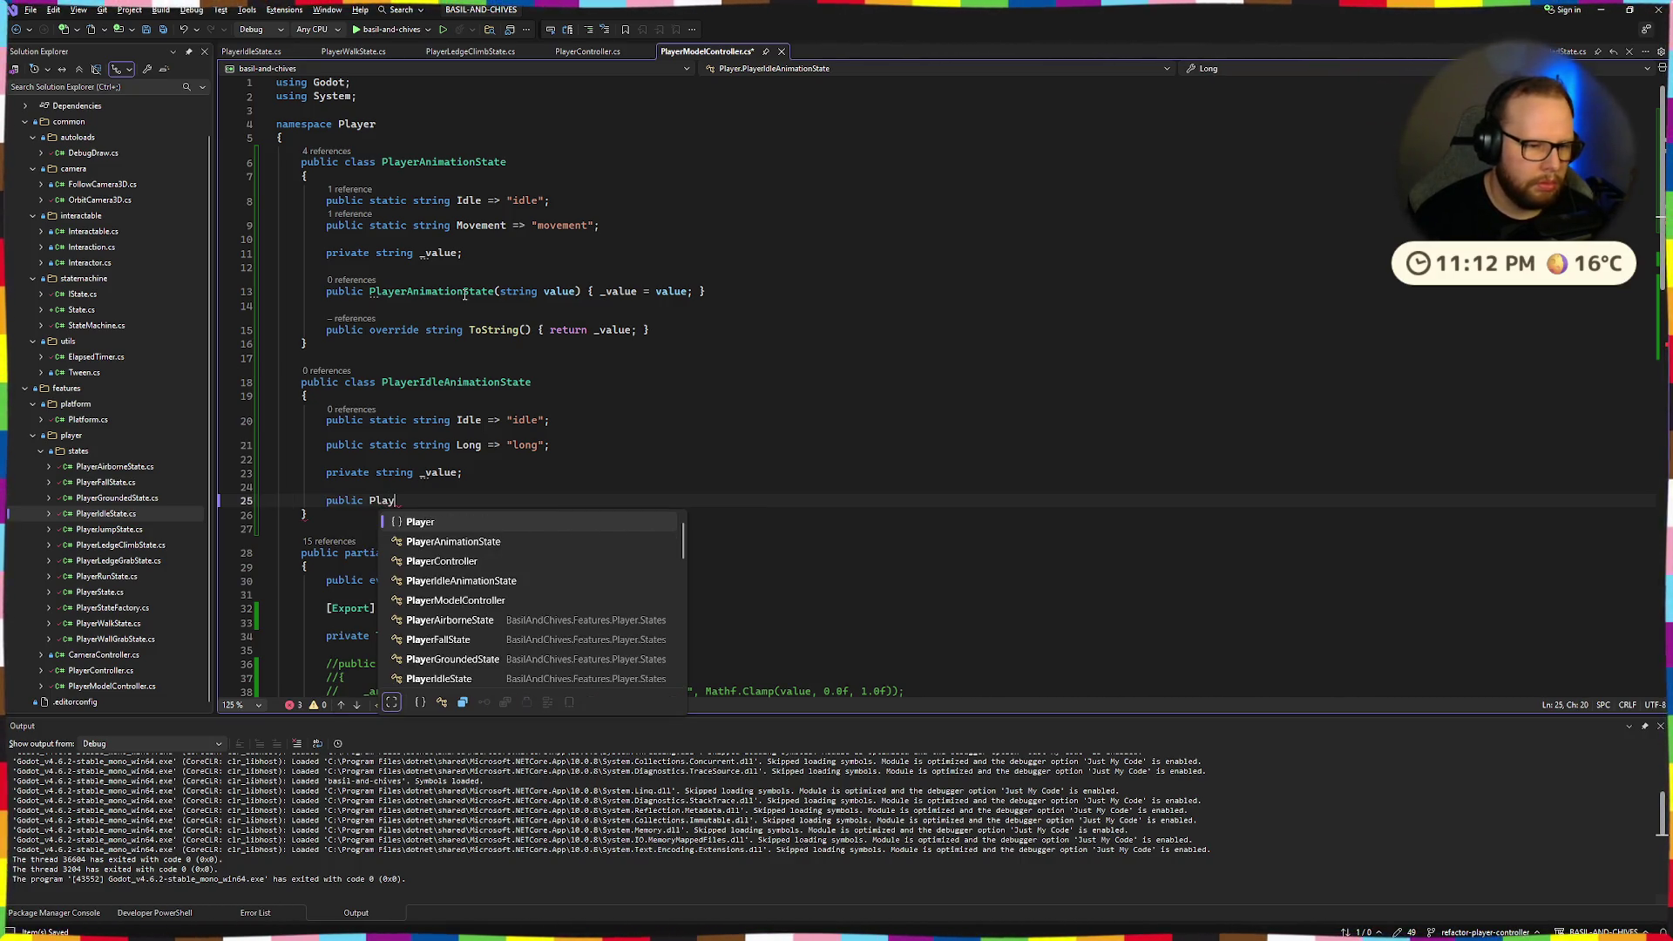
type("e")
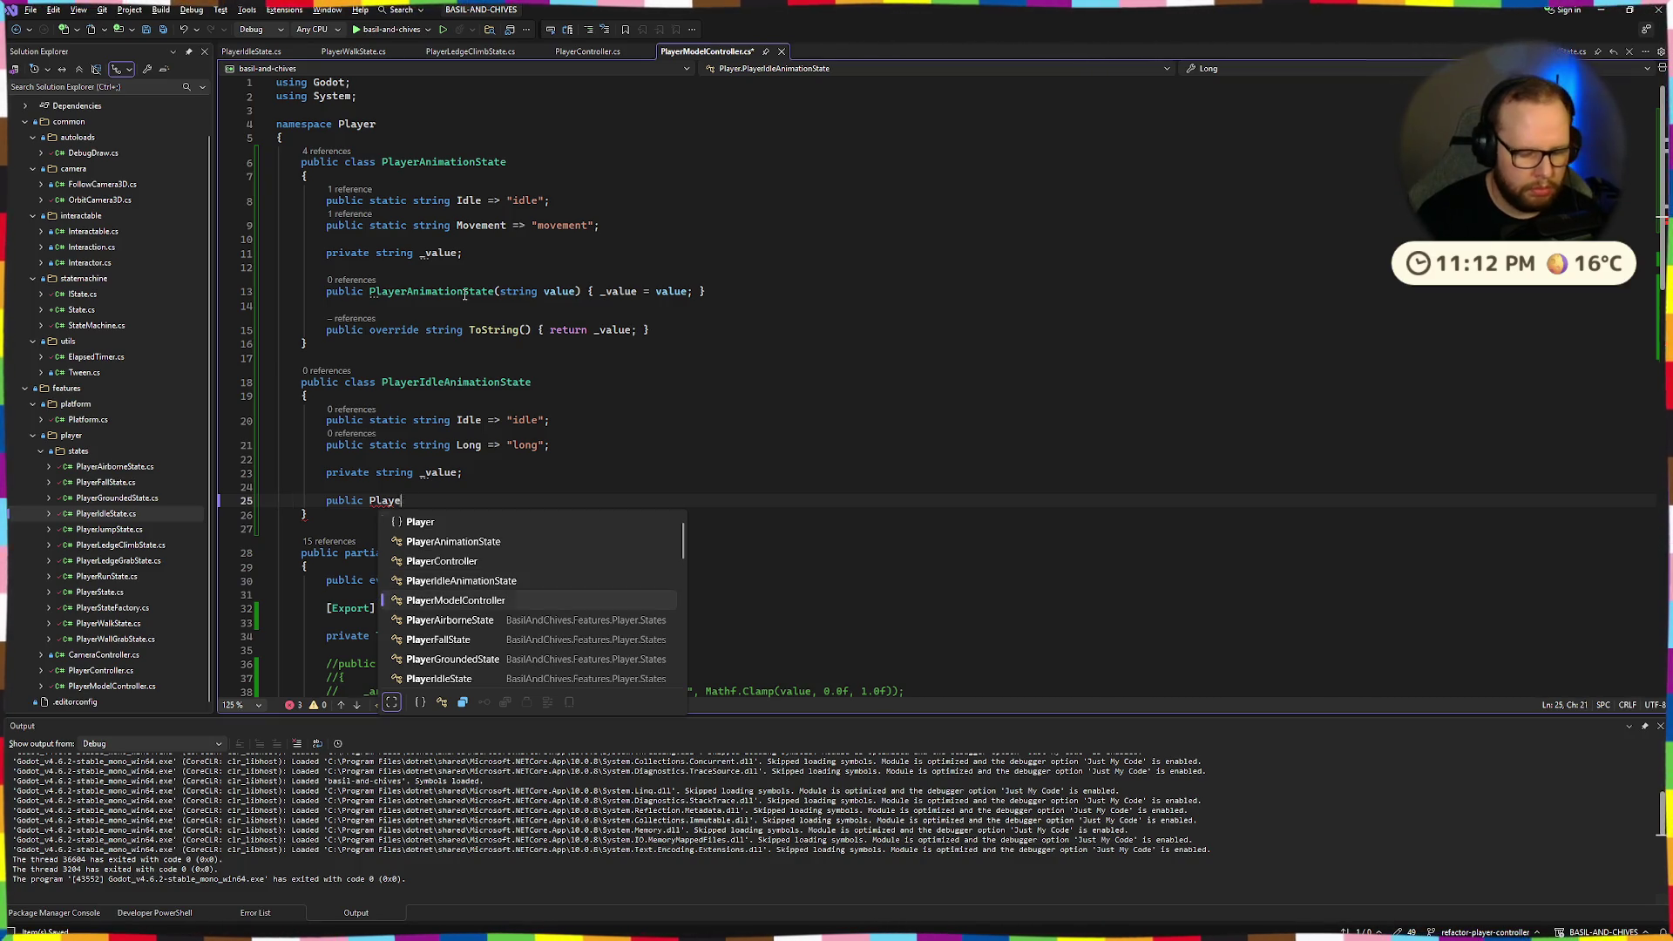
type("rIdle")
key("Tab")
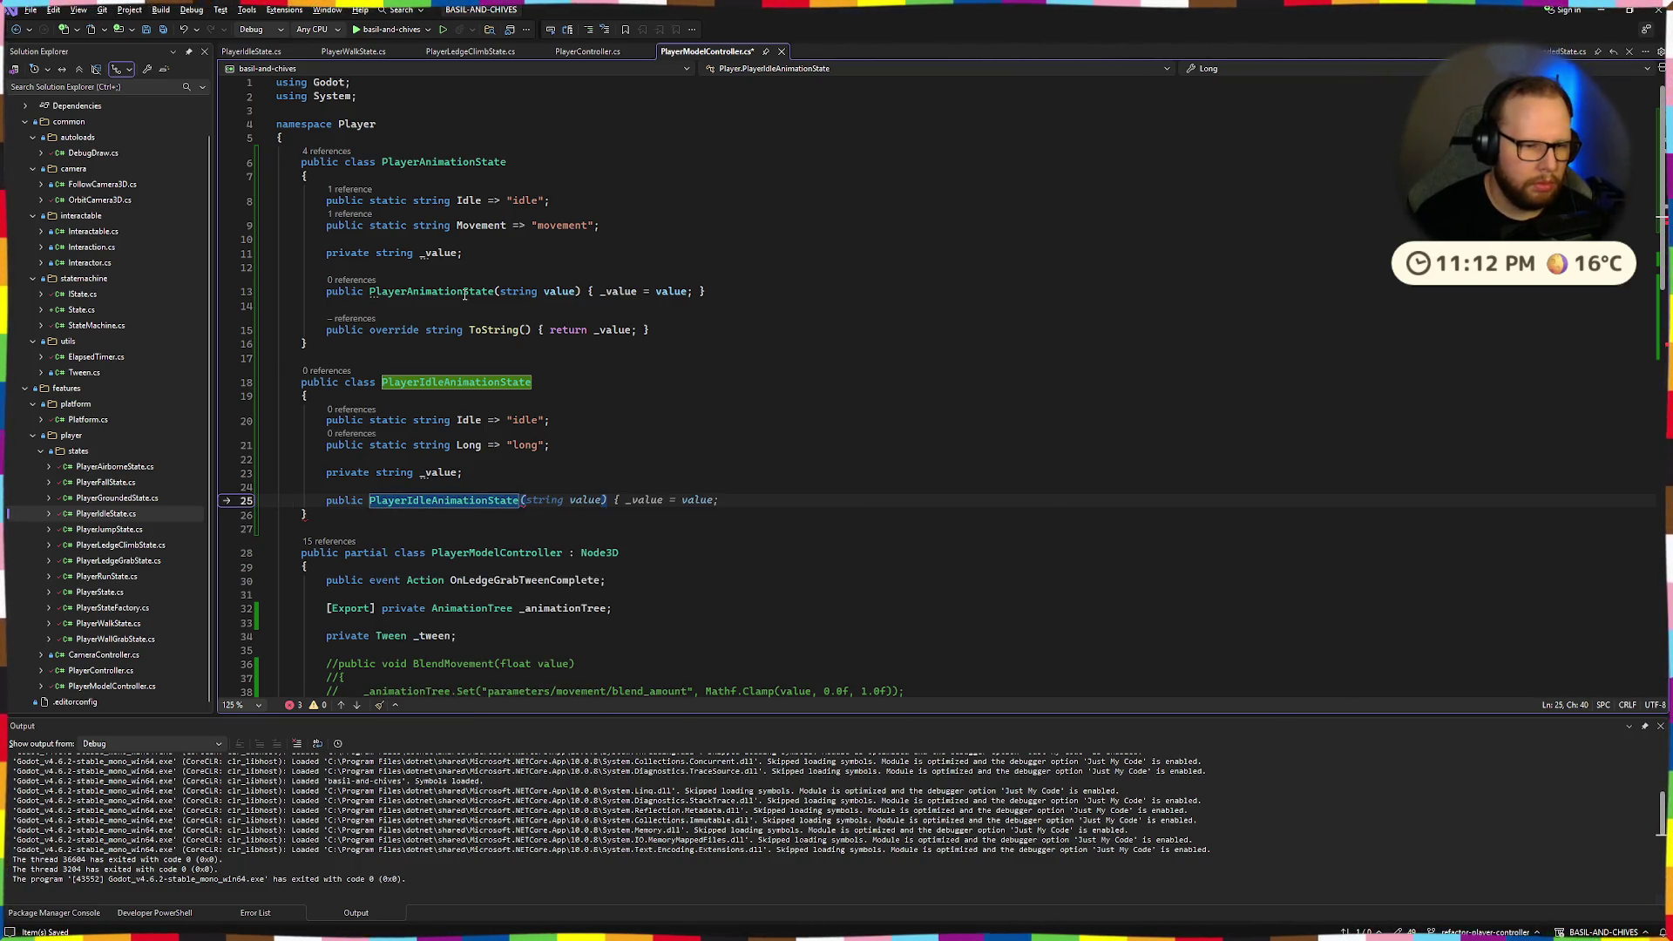
key("Tab")
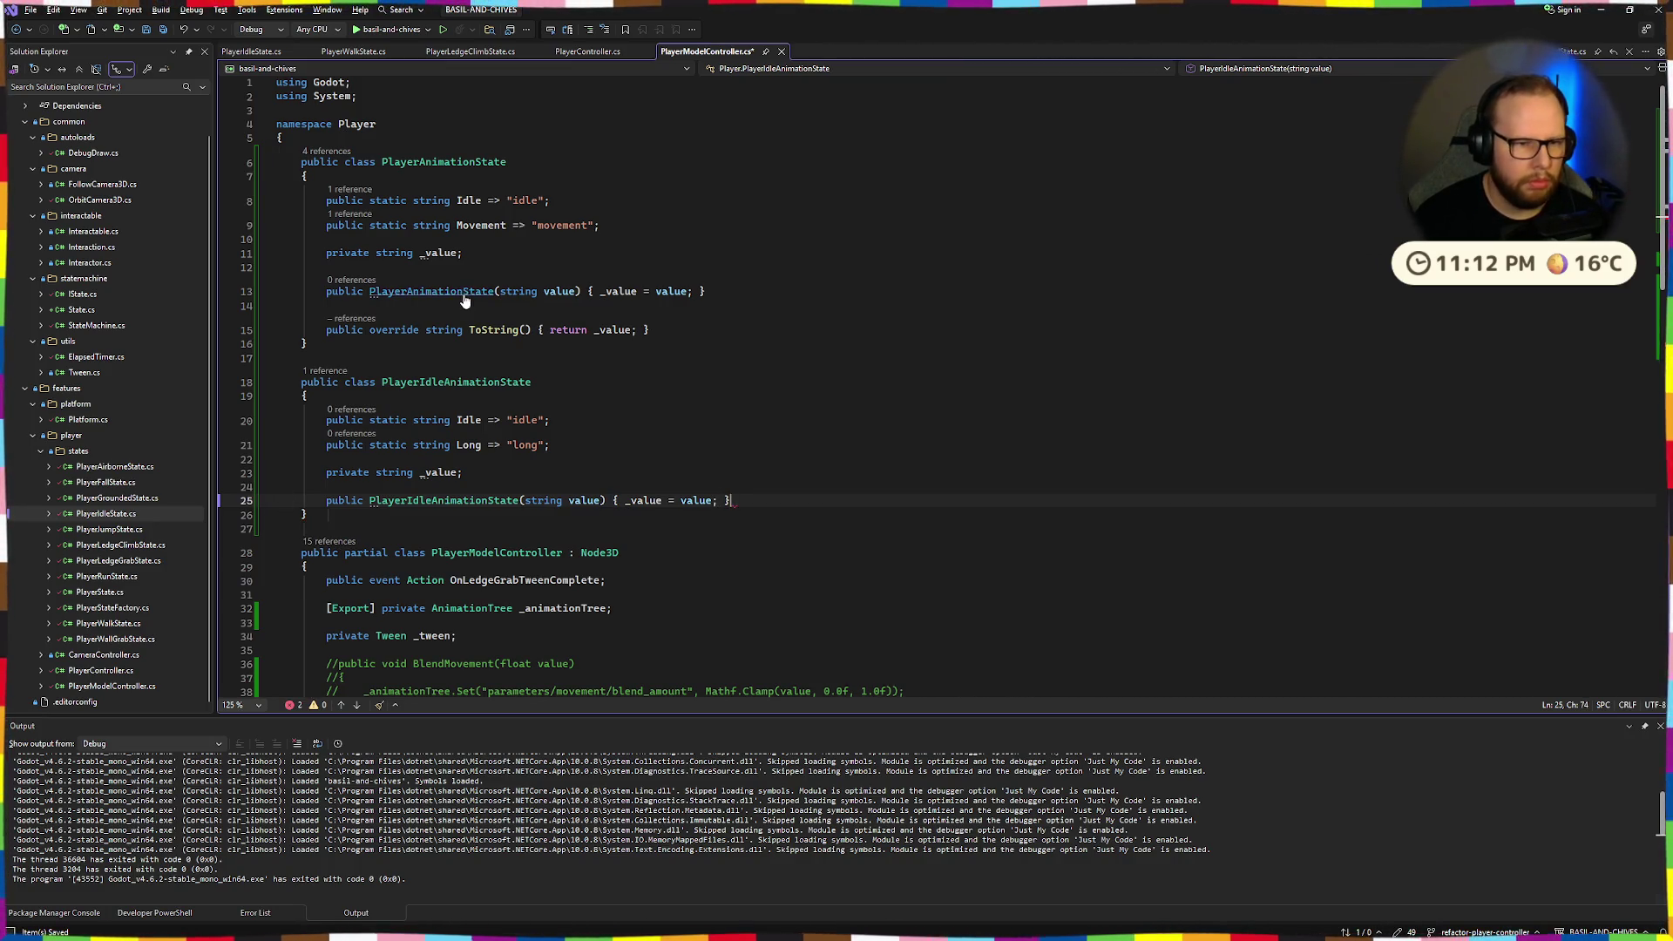
key("Return")
key("Return")
Add a ToString override returning _value, fix its semicolon and stray brace, and save.
type("public")
key("Escape")
type("override string")
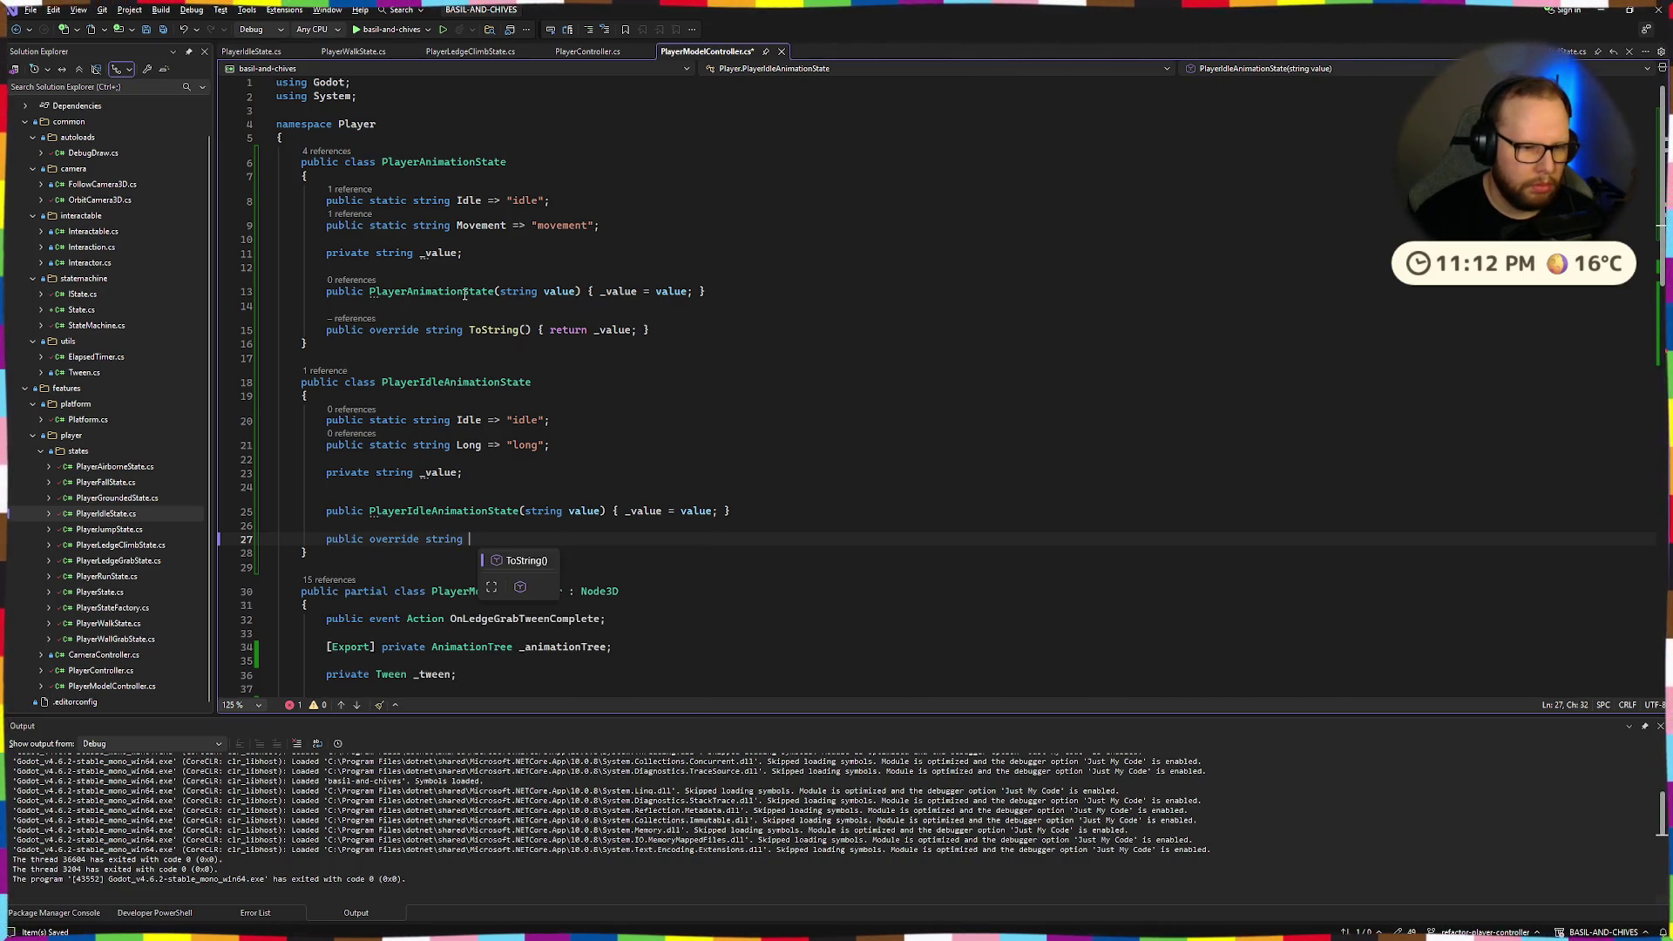
key("Tab")
key("BackSpace")
key("BackSpace")
key("BackSpace")
key("BackSpace")
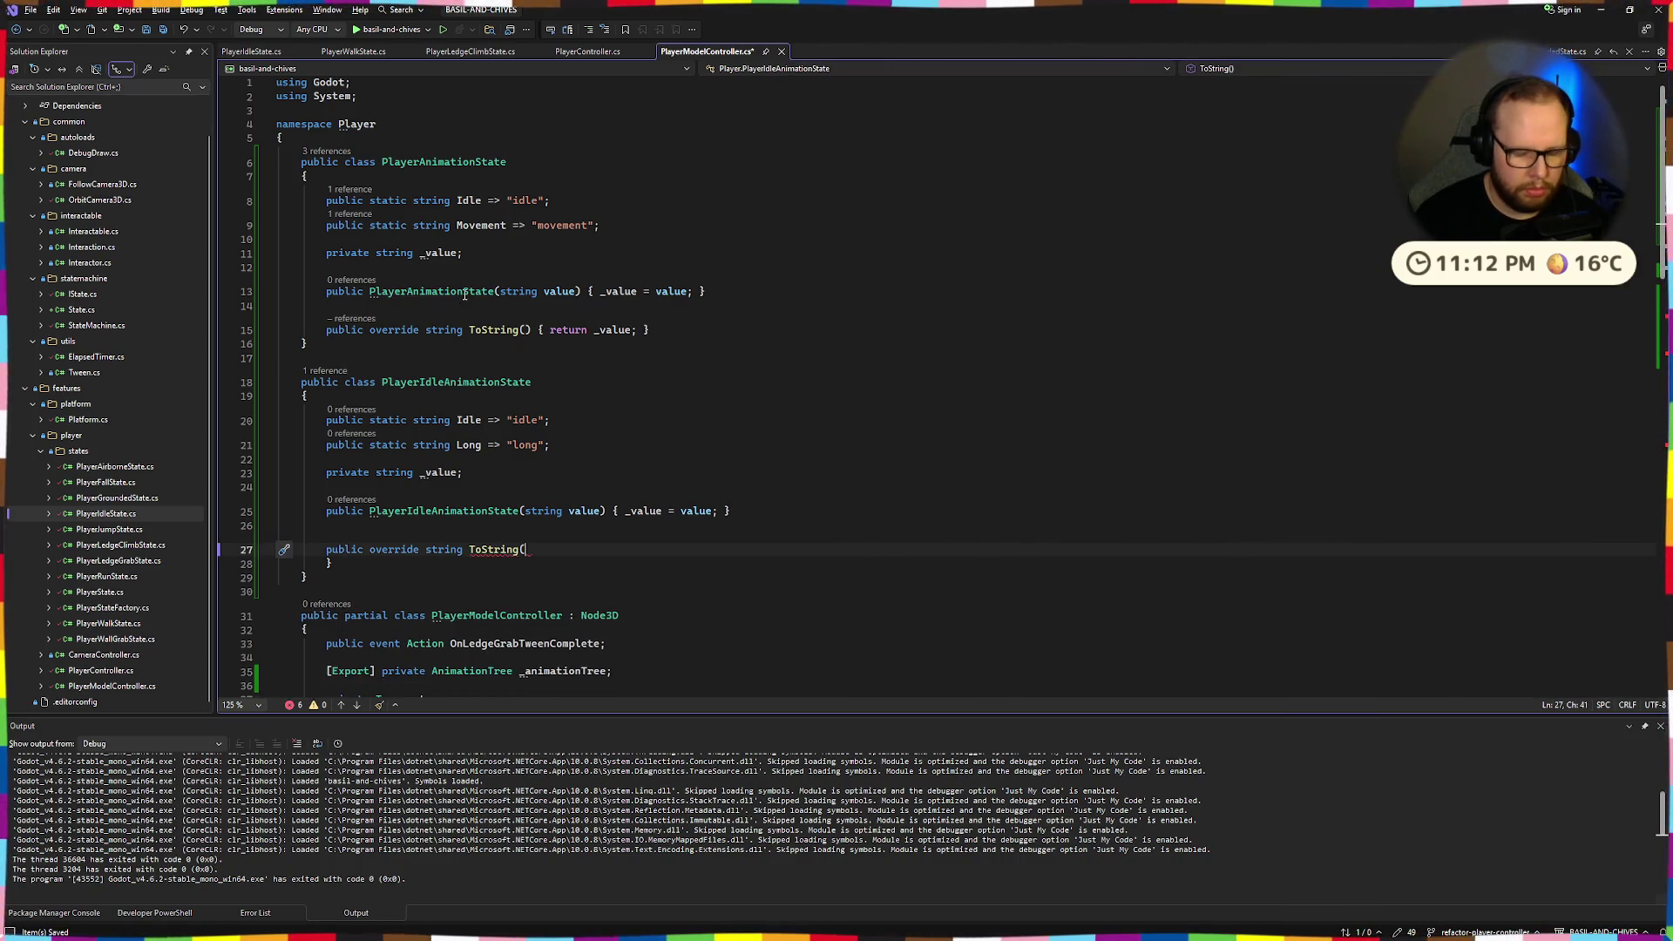
type(") { return _value ")
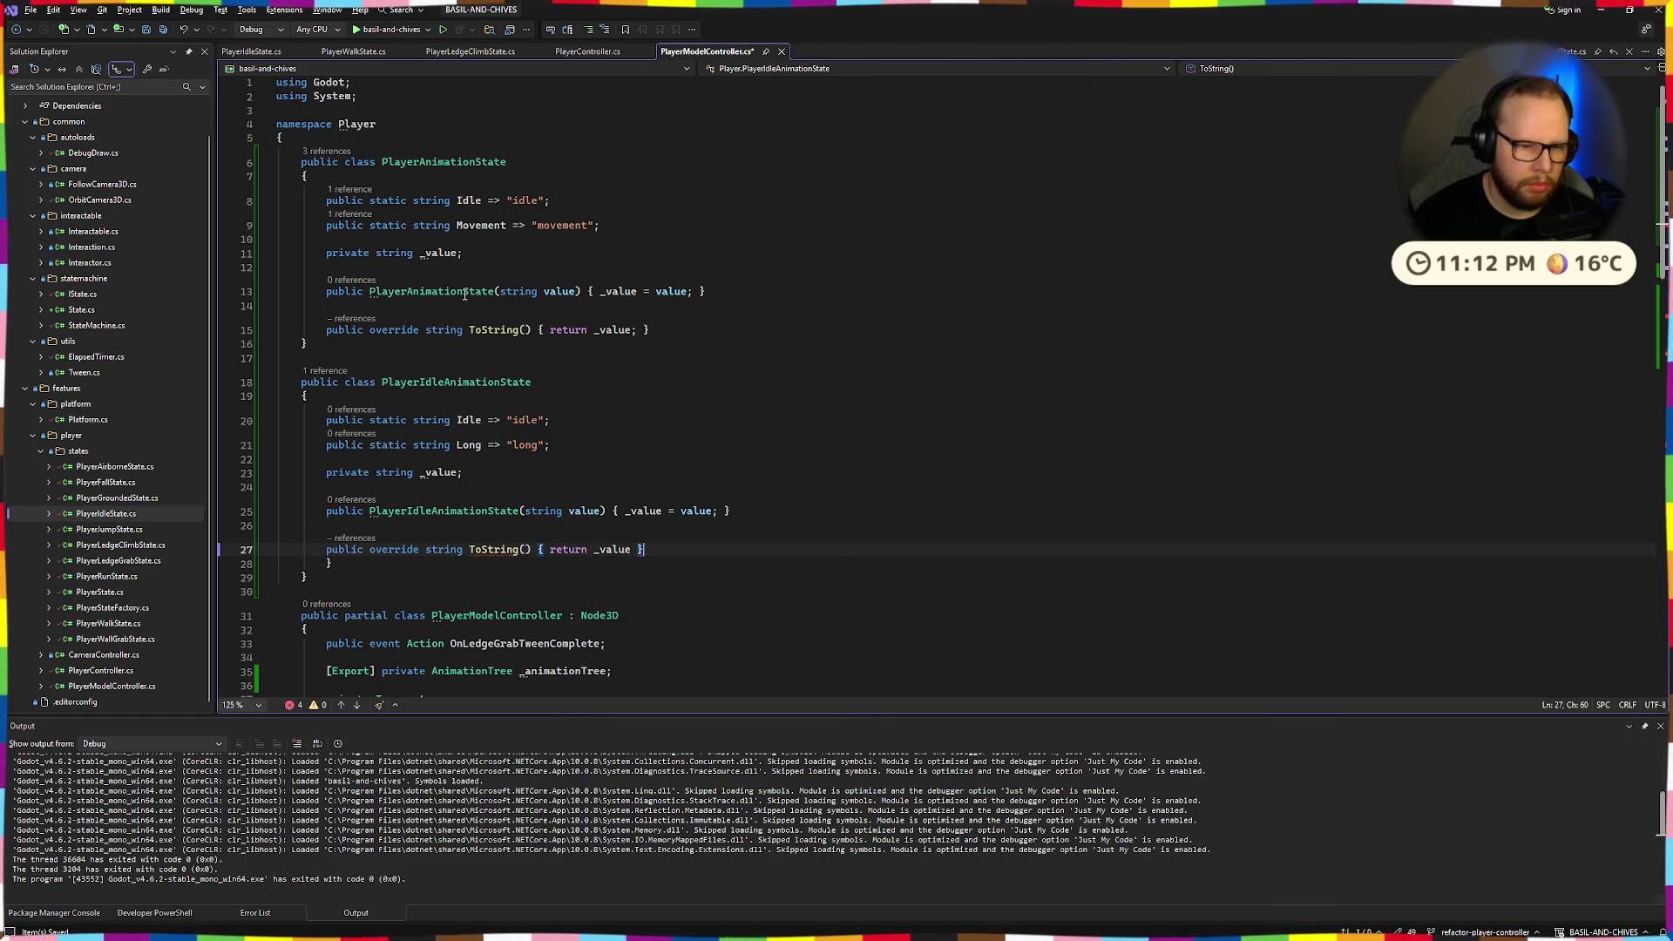
type(";")
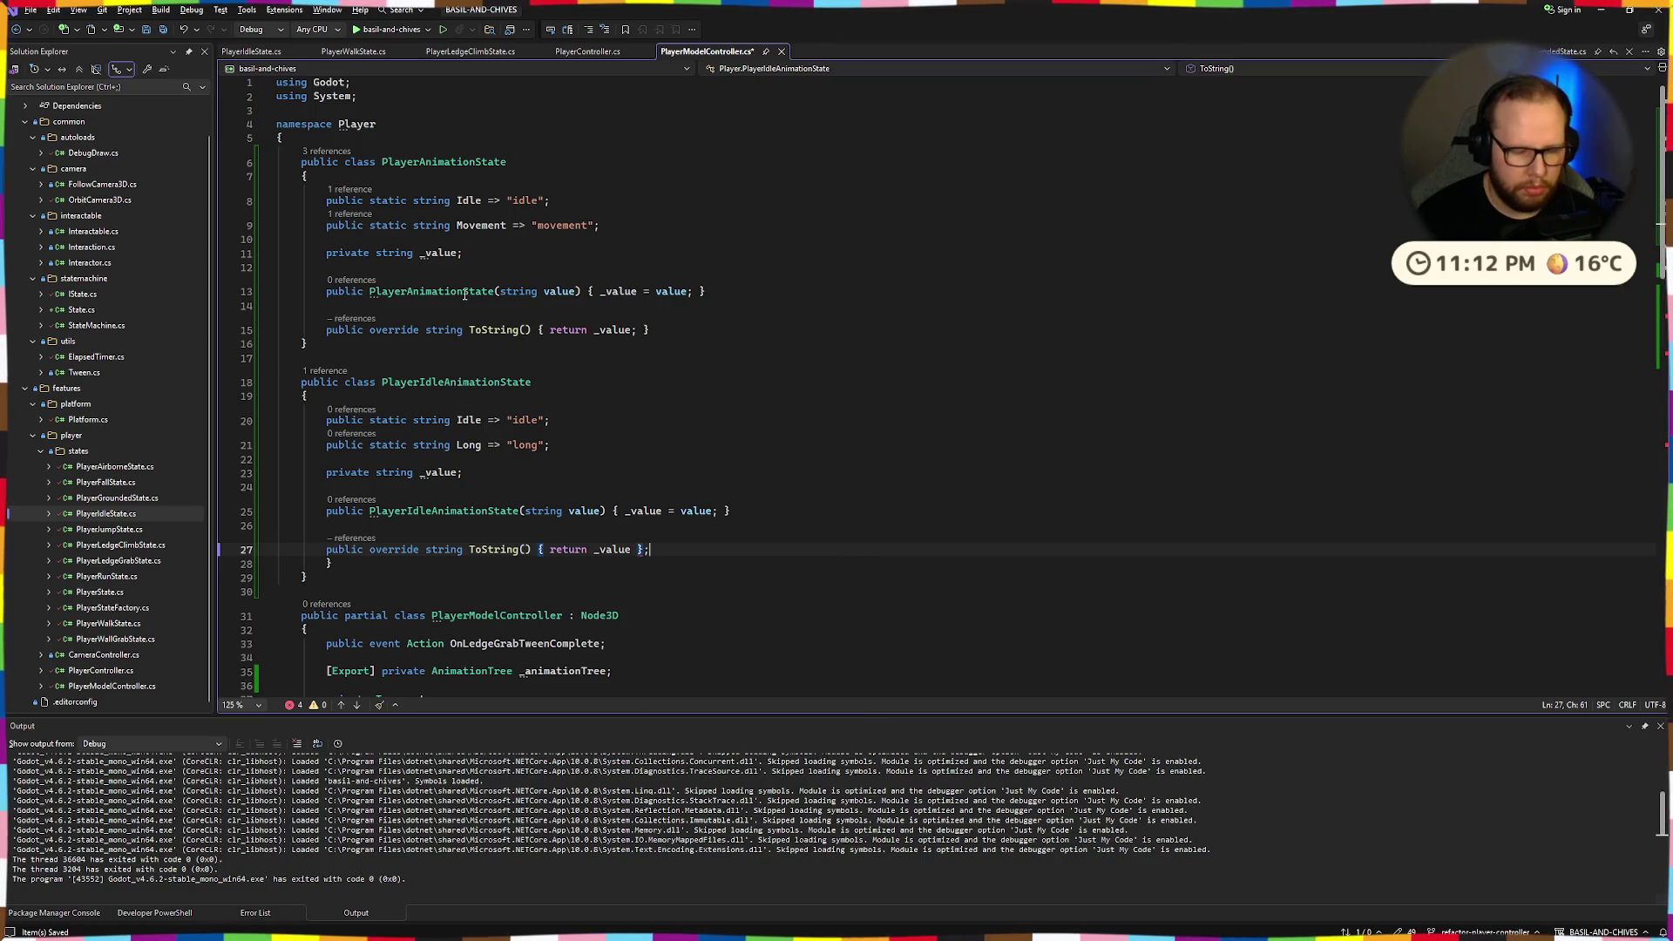
type(";")
key("End")
key("shift+Down")
key("Delete")
key("ctrl+s")
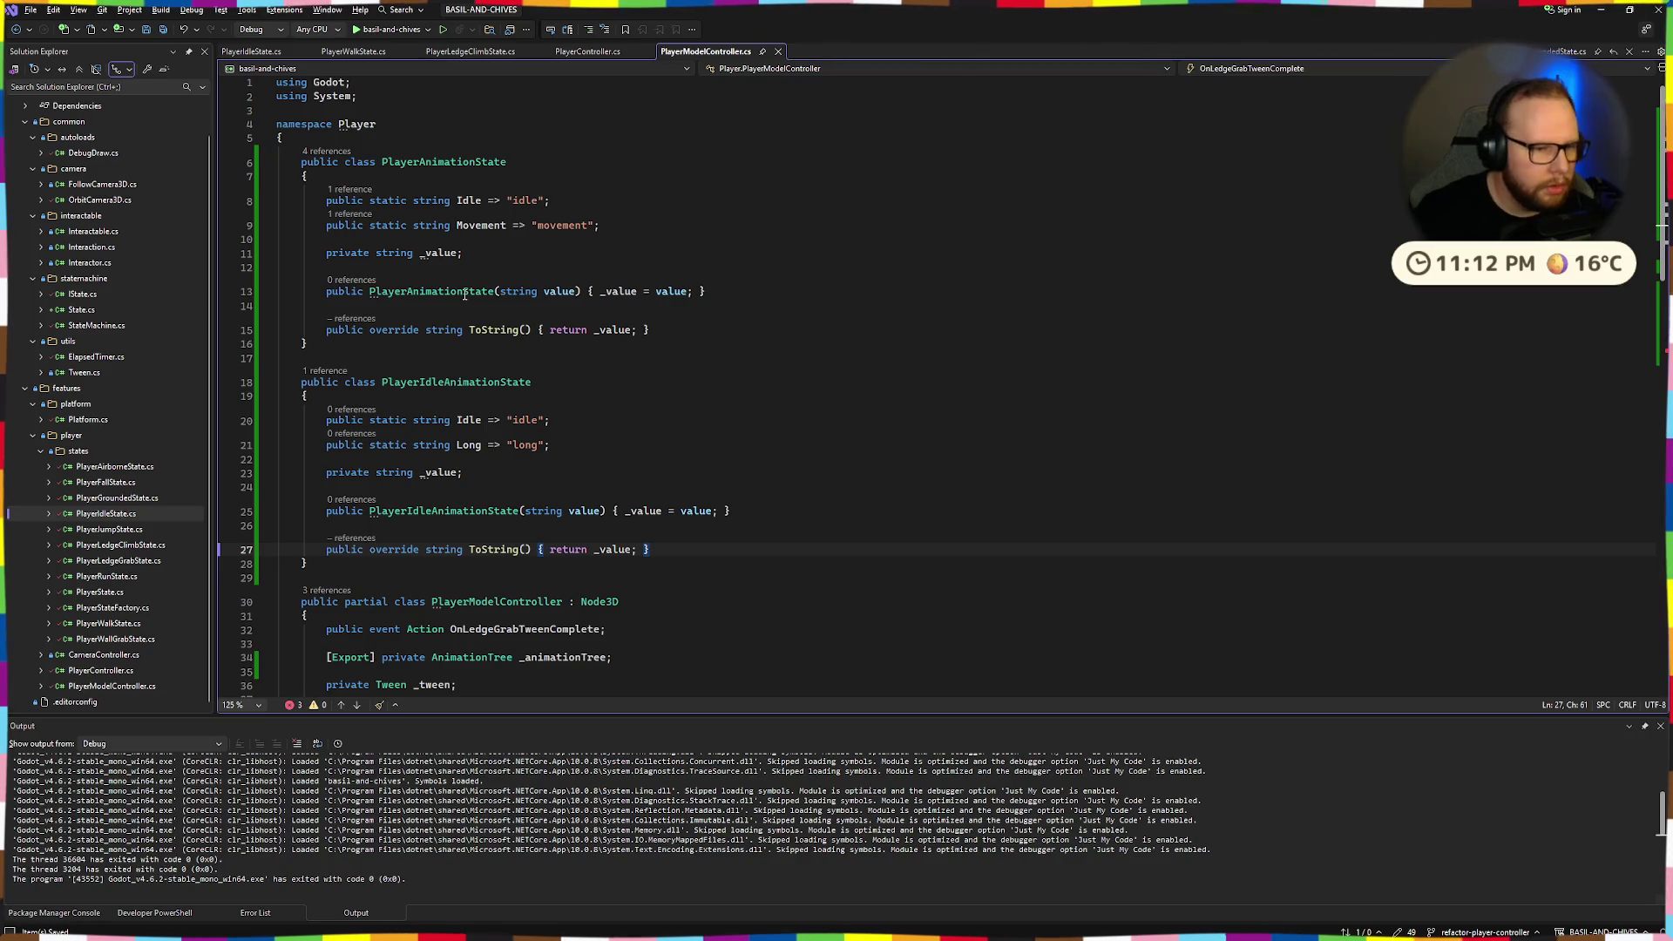
scroll(505, 287, "down", 6)
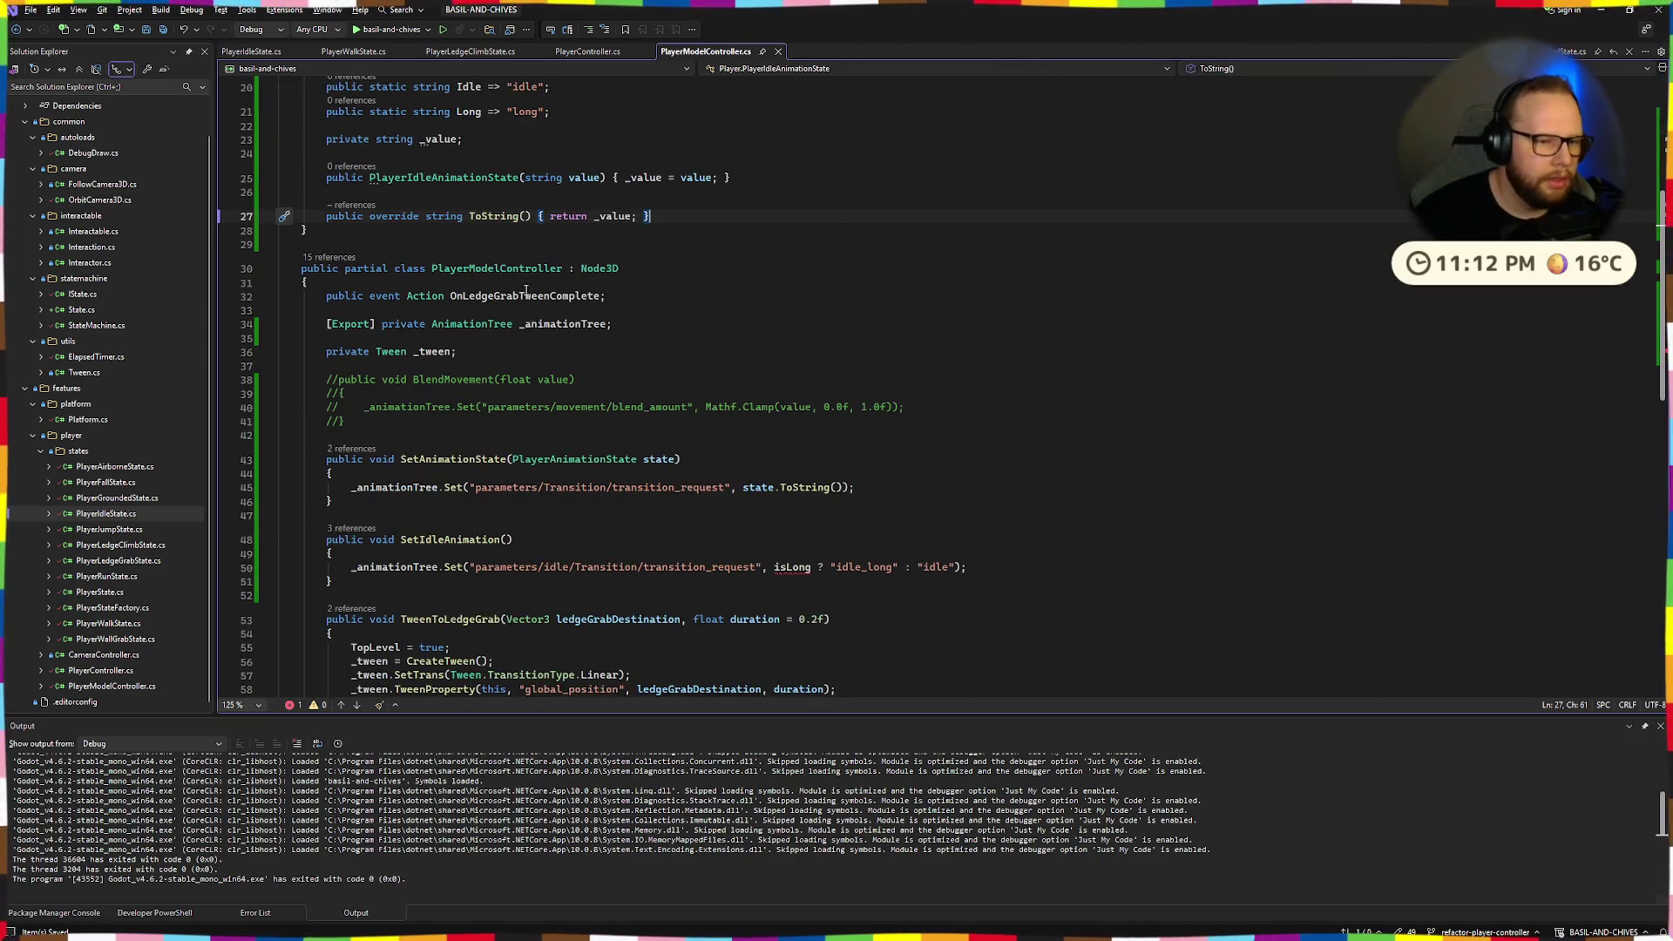
Give SetIdleAnimation a PlayerIdleAnimationState state parameter and pass state.ToString() instead of the isLong conditional.
scroll(680, 475, "down", 4)
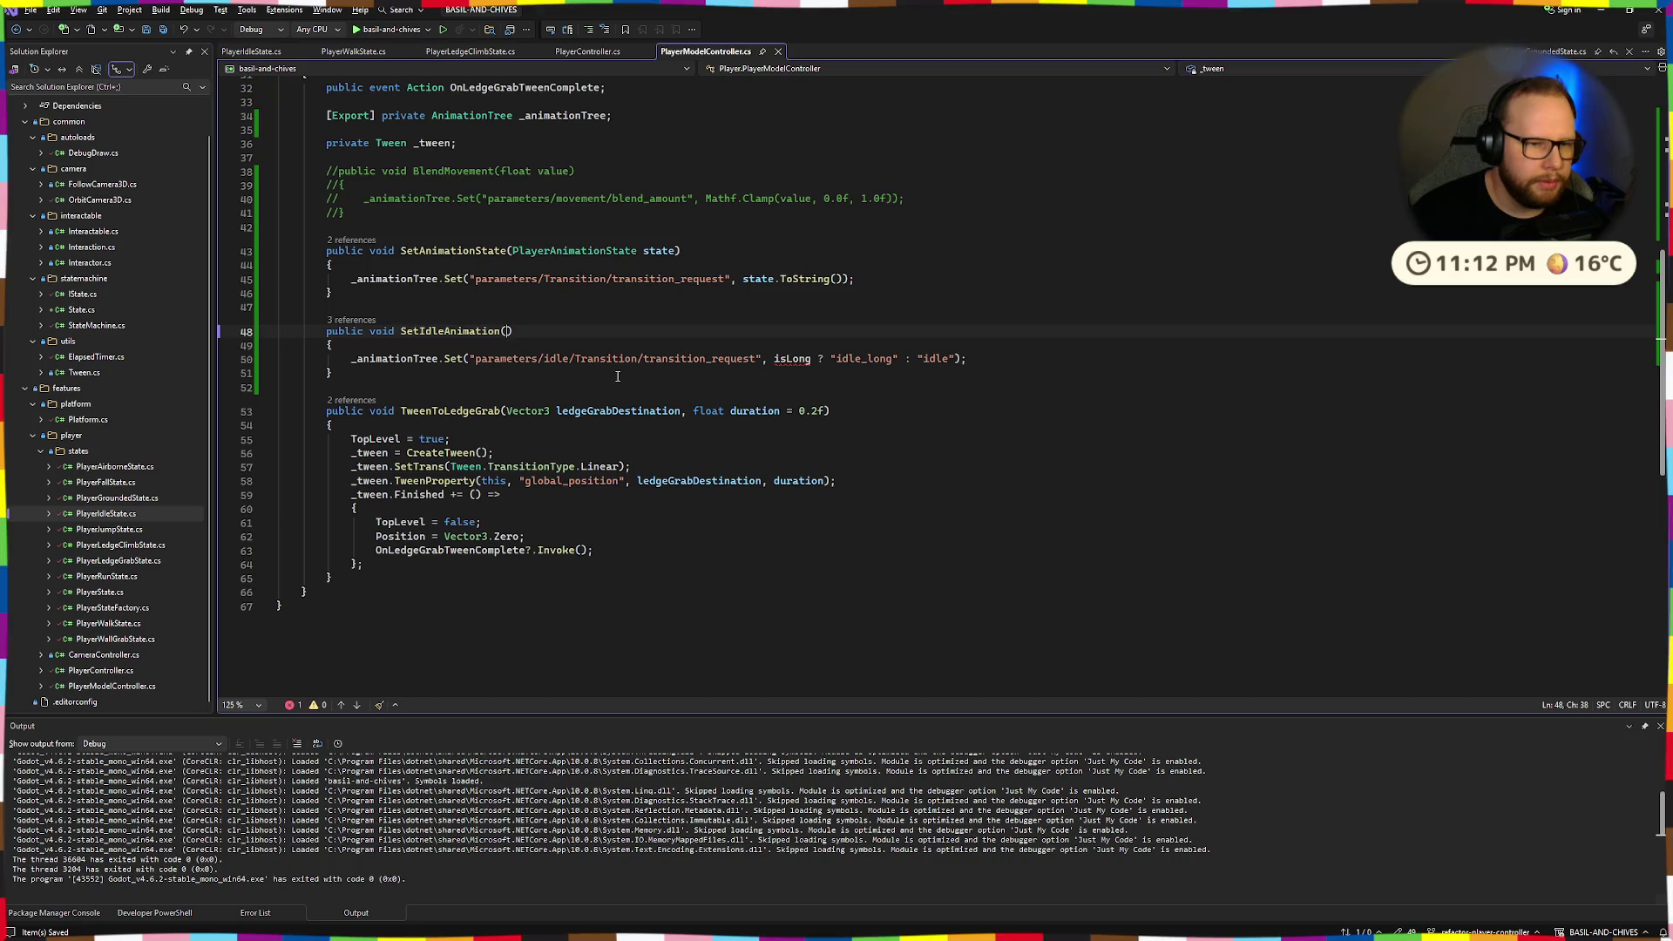
type("PlayerIdleAnimationState state")
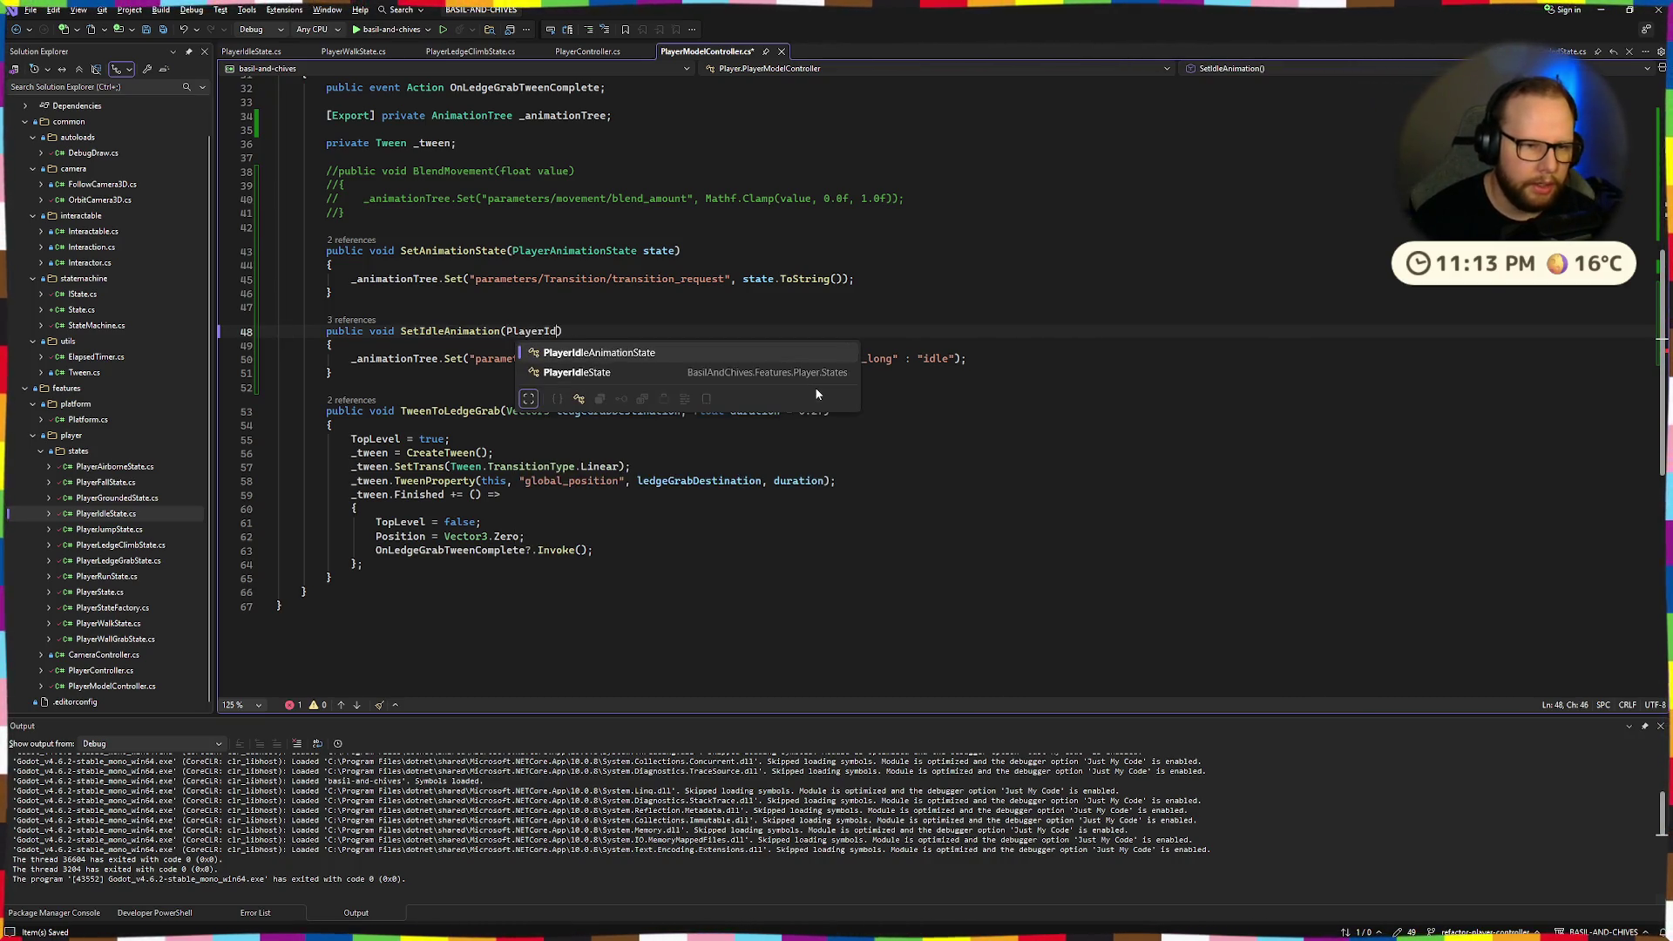
key("Tab")
type("sta")
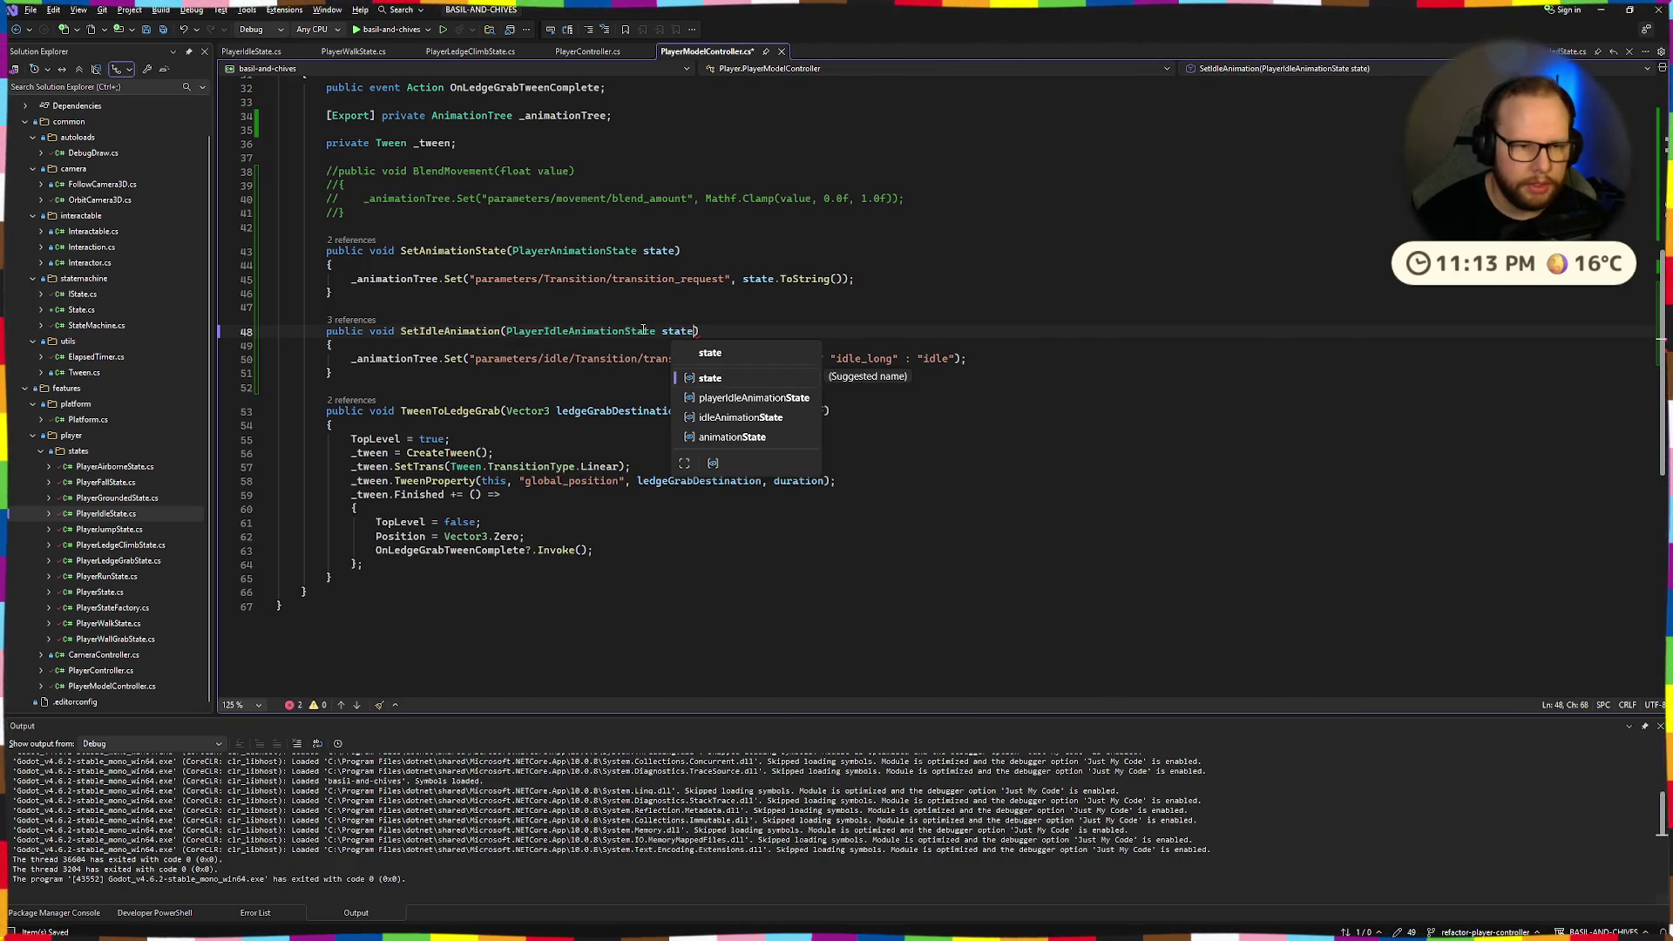
key("Escape")
left_click_drag(770, 358, 931, 364)
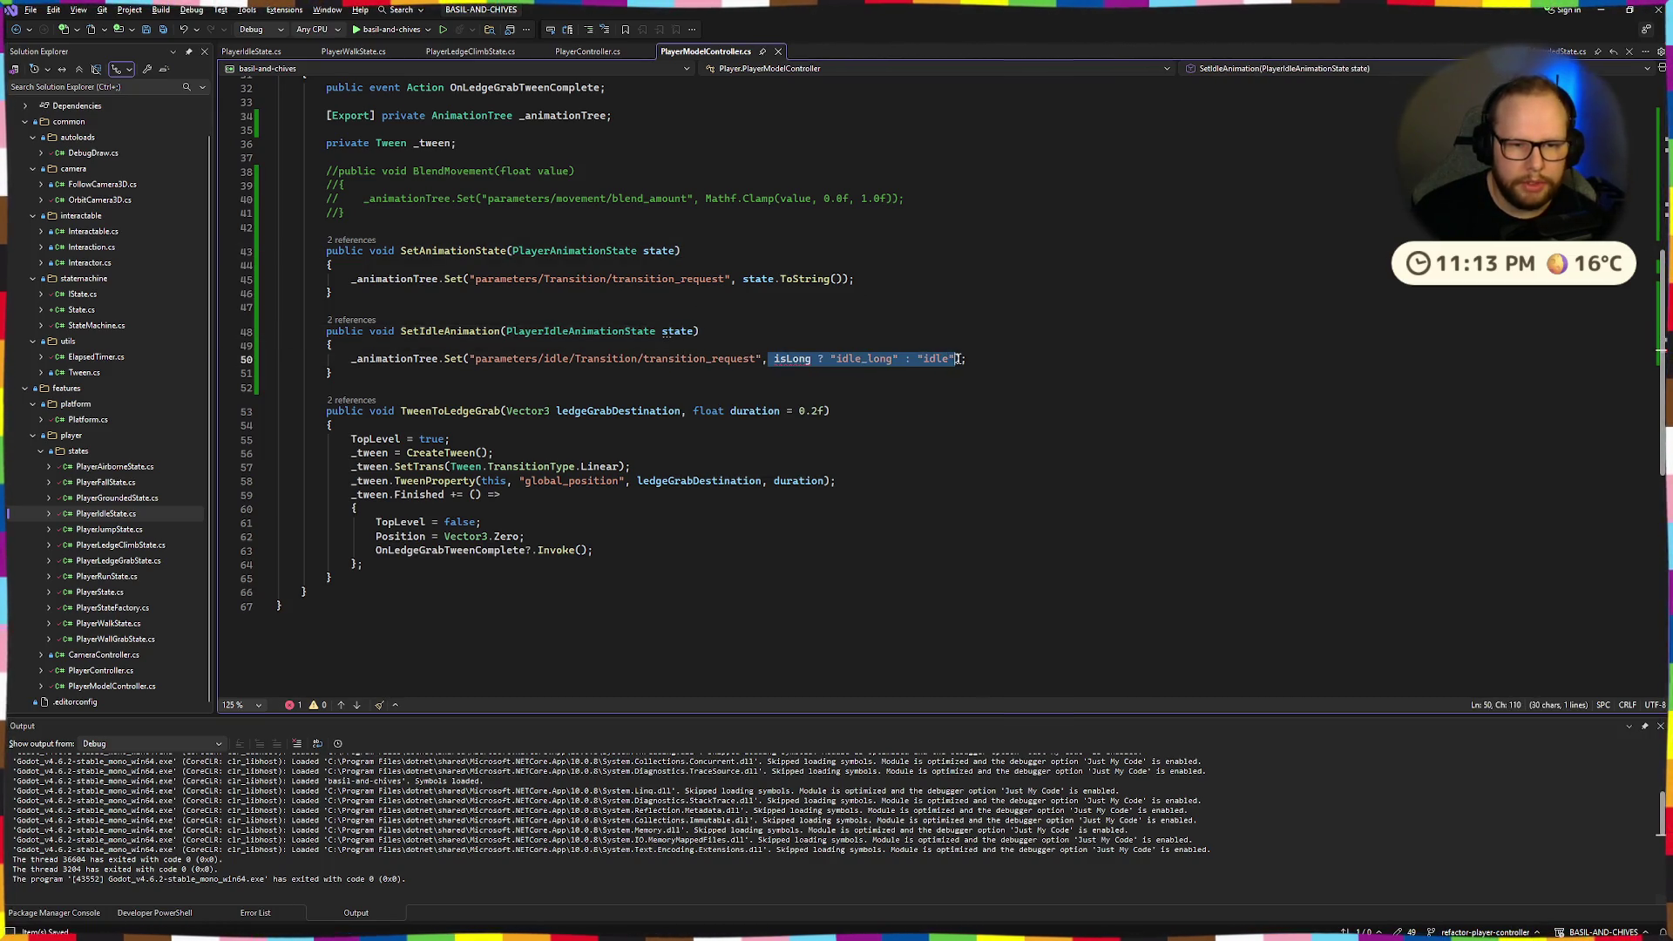
type("state.ToString()")
Delete the commented-out BlendMovement method from PlayerModelController.cs.
left_click(892, 298)
scroll(782, 395, "up", 6)
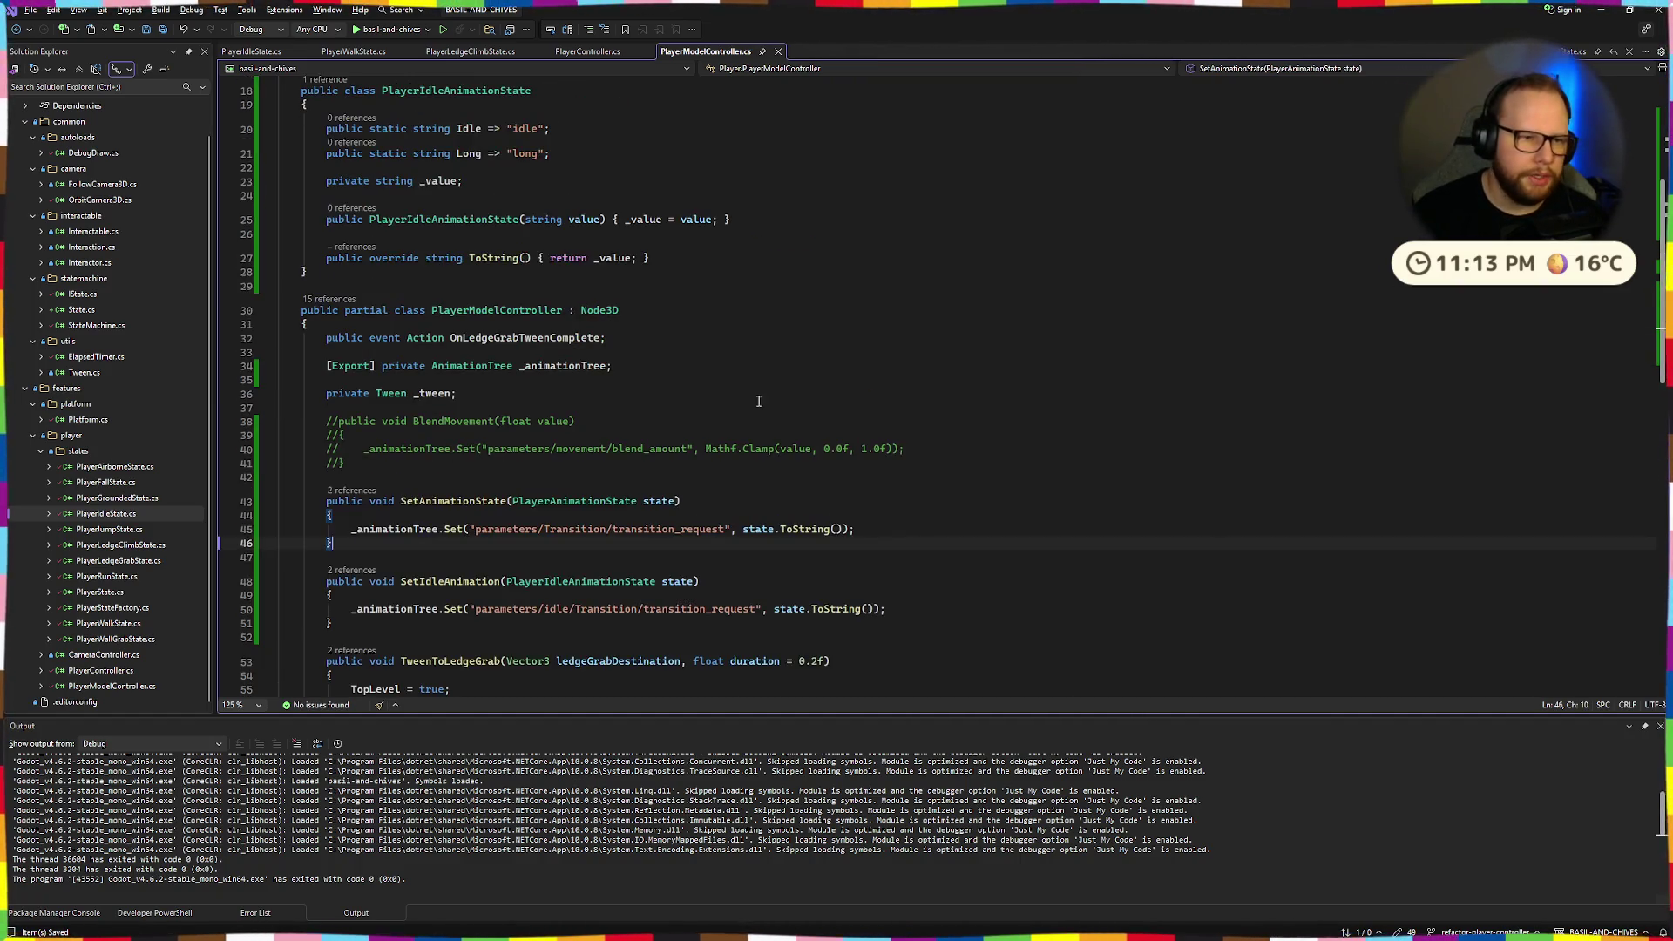
scroll(310, 331, "up", 4)
mouse_move(322, 480)
left_mouse_down()
mouse_move(344, 427)
mouse_move(341, 311)
mouse_move(262, 160)
left_mouse_up()
scroll(341, 310, "up", 2)
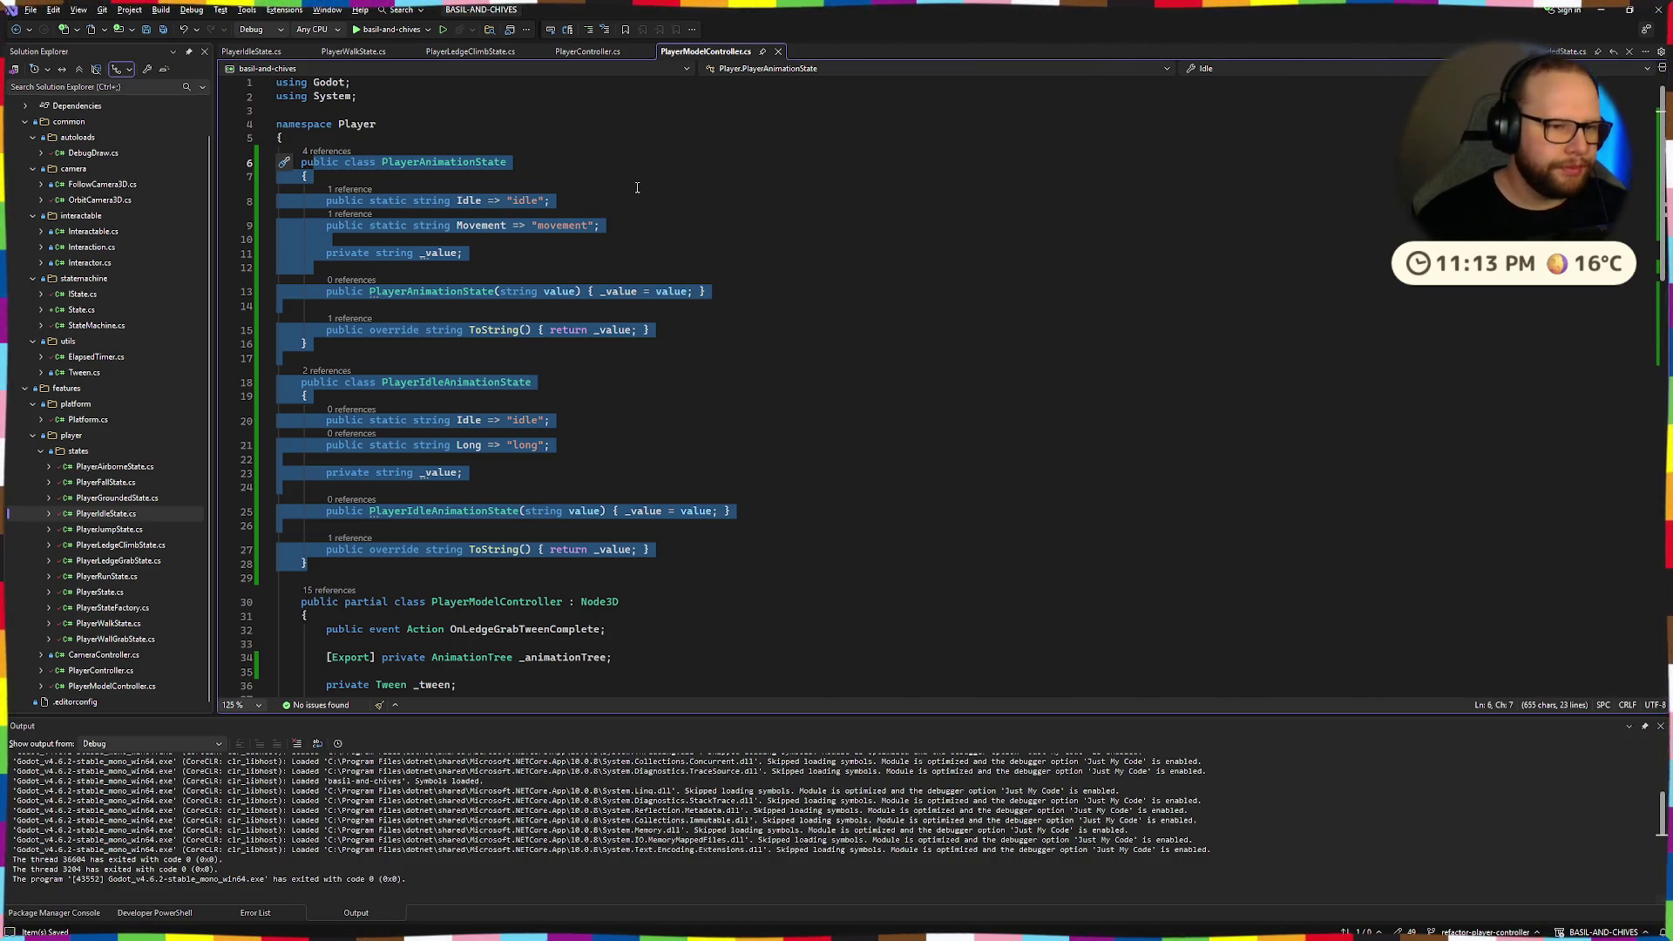
left_click(681, 445)
scroll(676, 488, "down", 8)
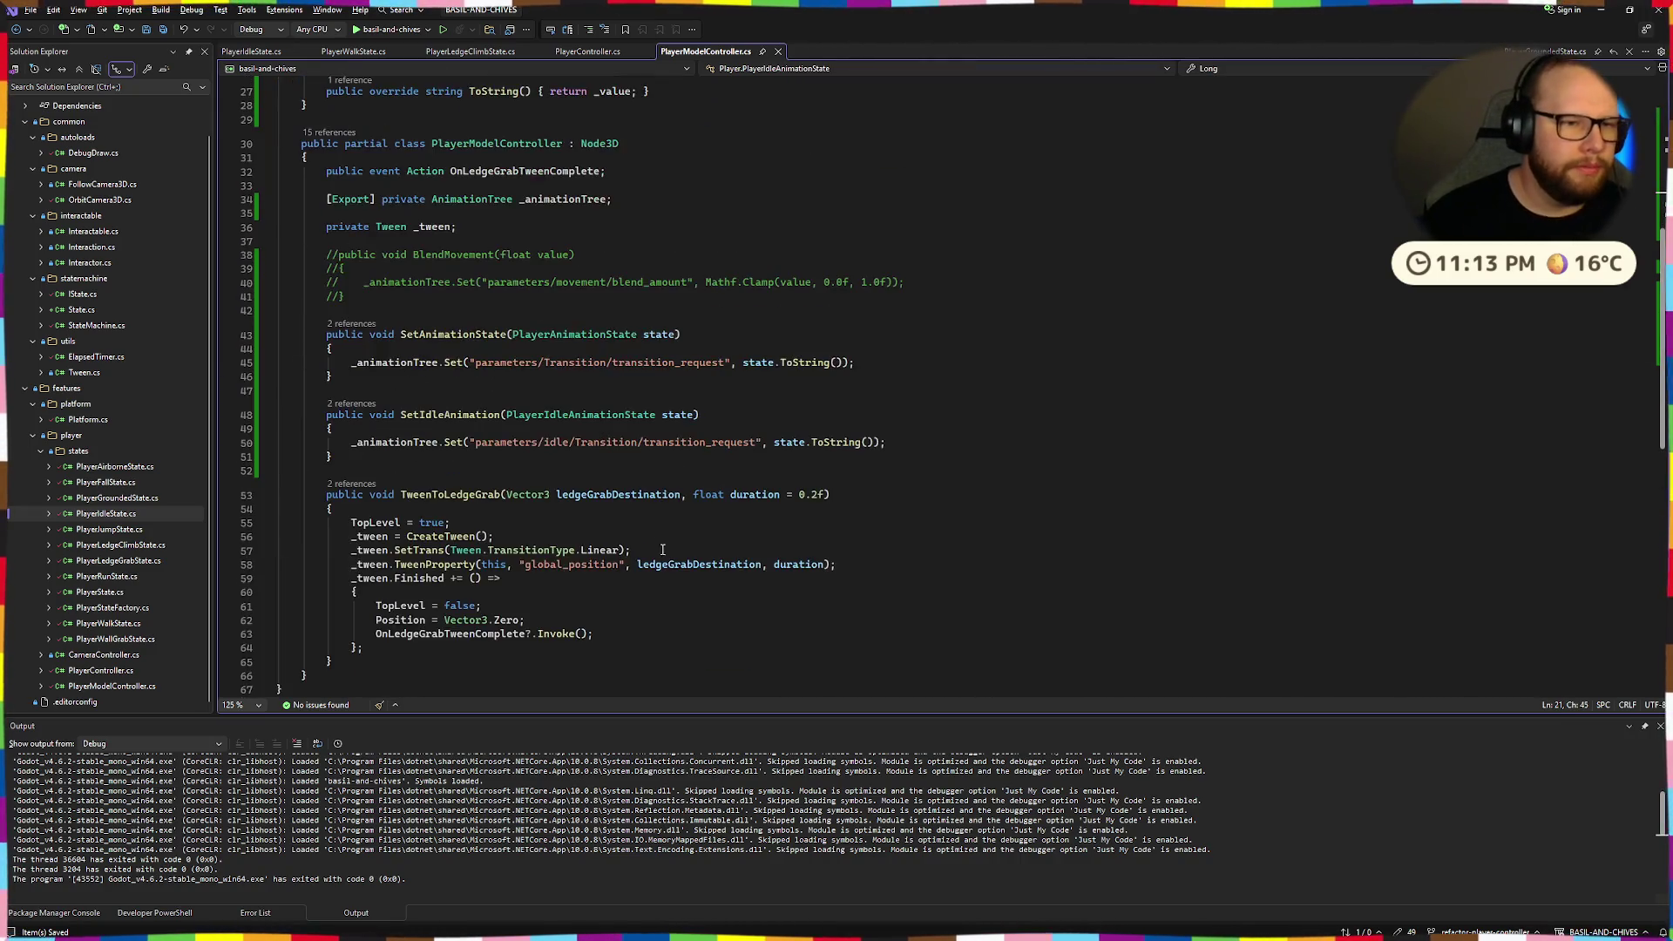
left_click_drag(329, 331, 144, 237)
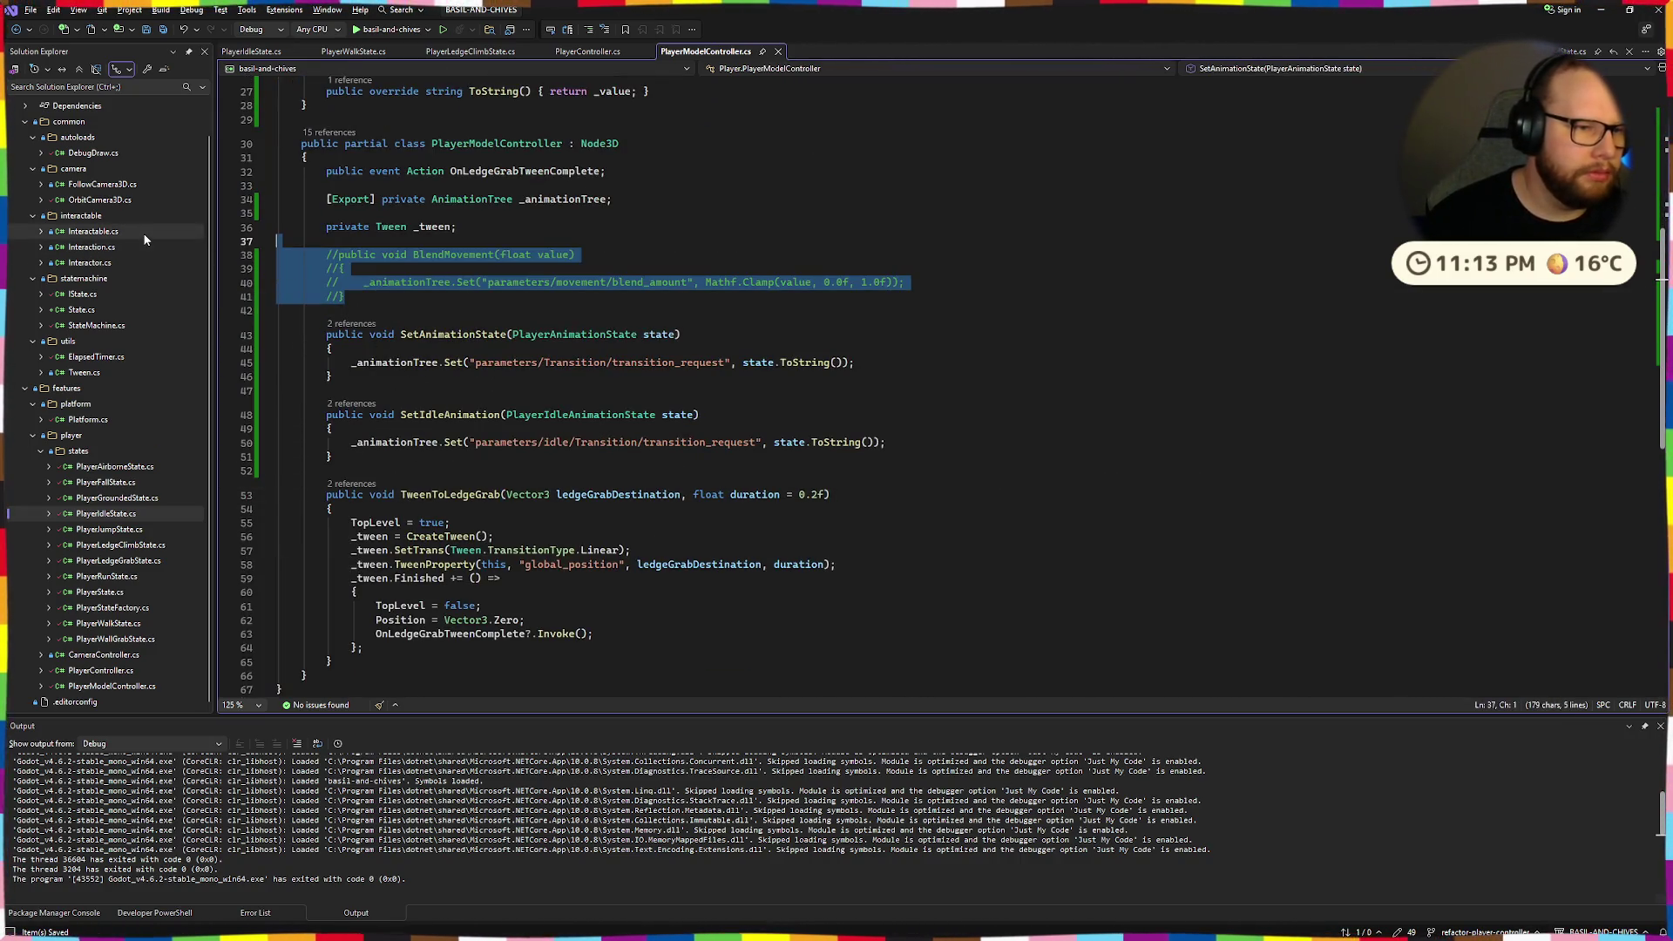
key("Delete")
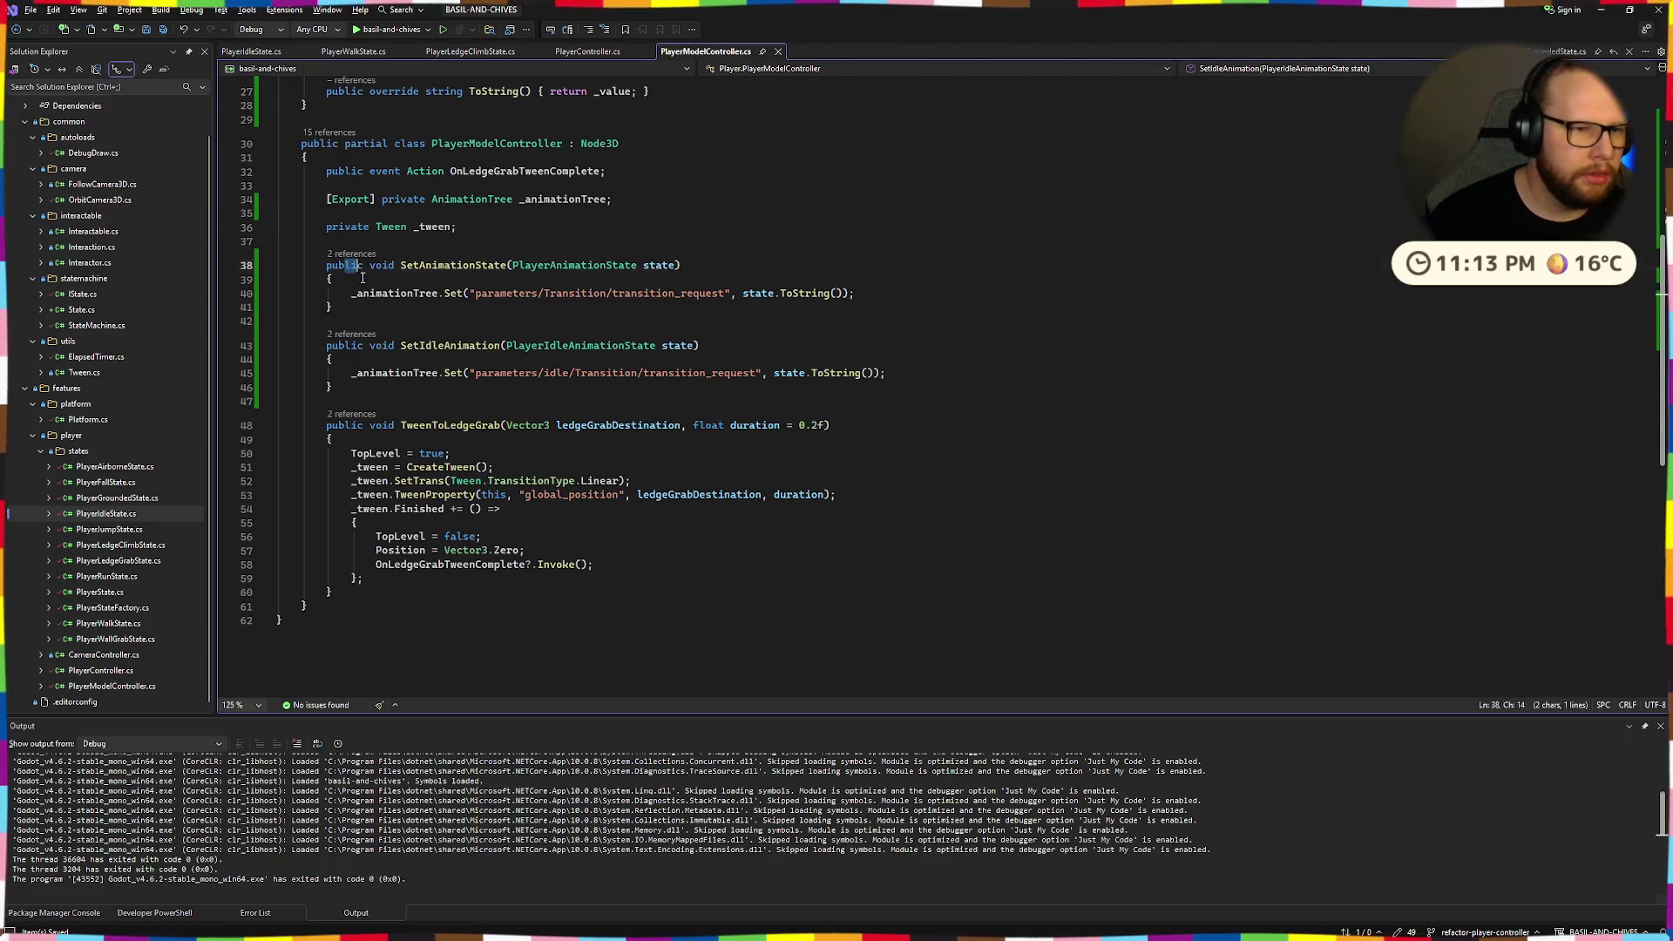
left_click(329, 401)
double_click(428, 348)
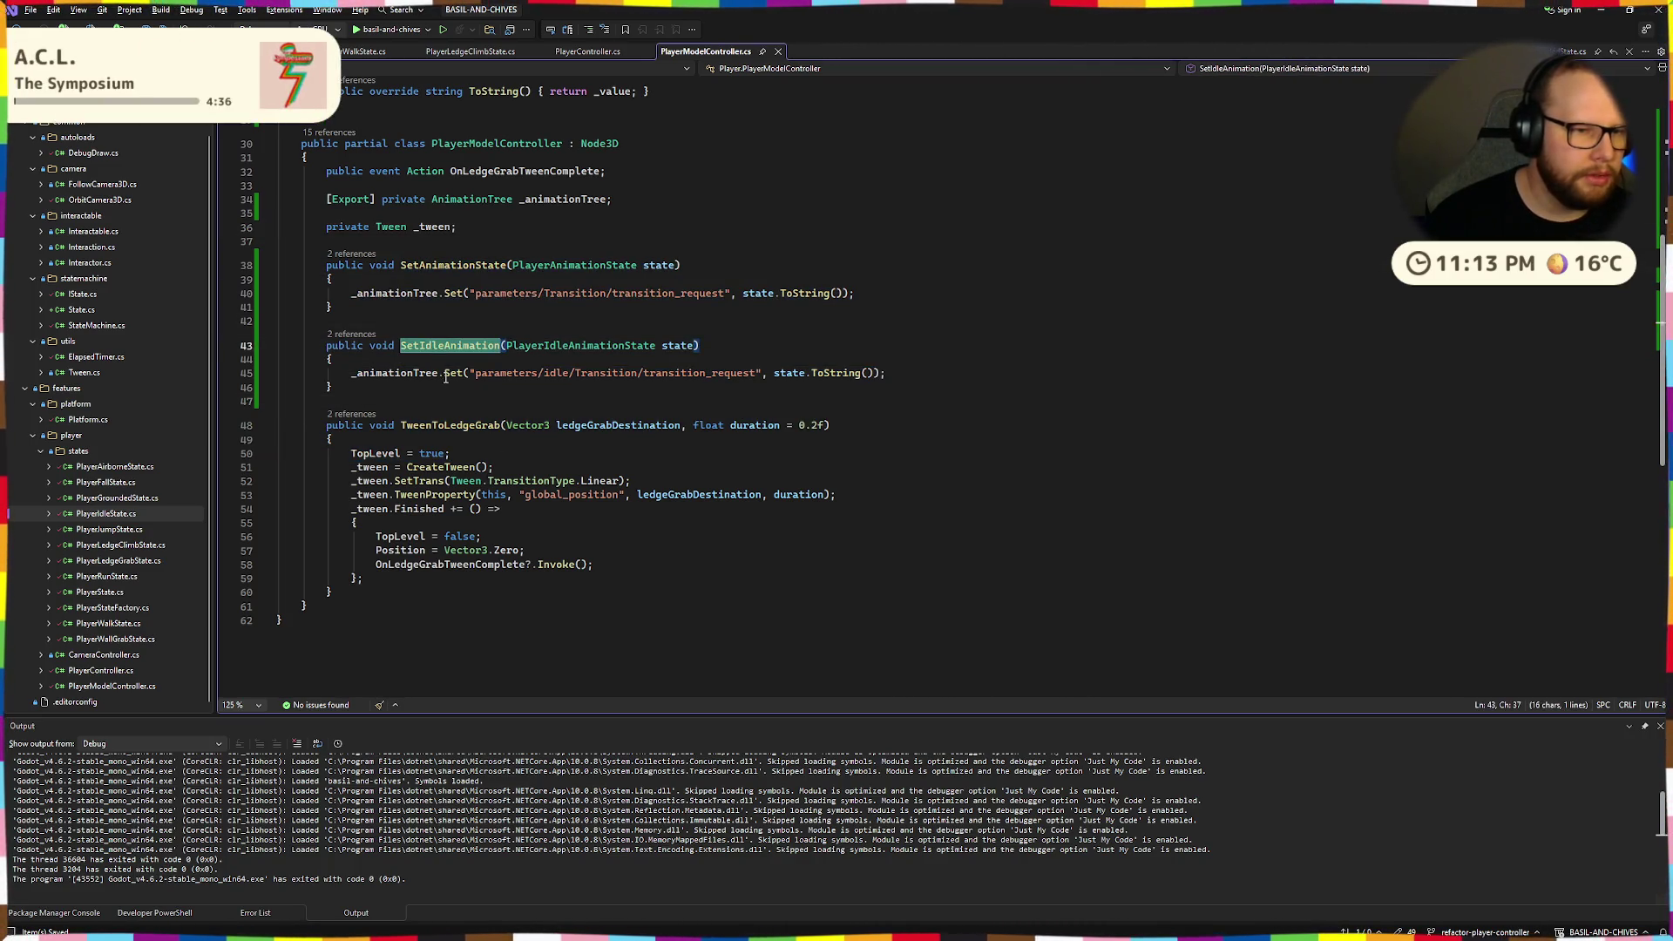
left_click(585, 225)
key("ctrl+minus")
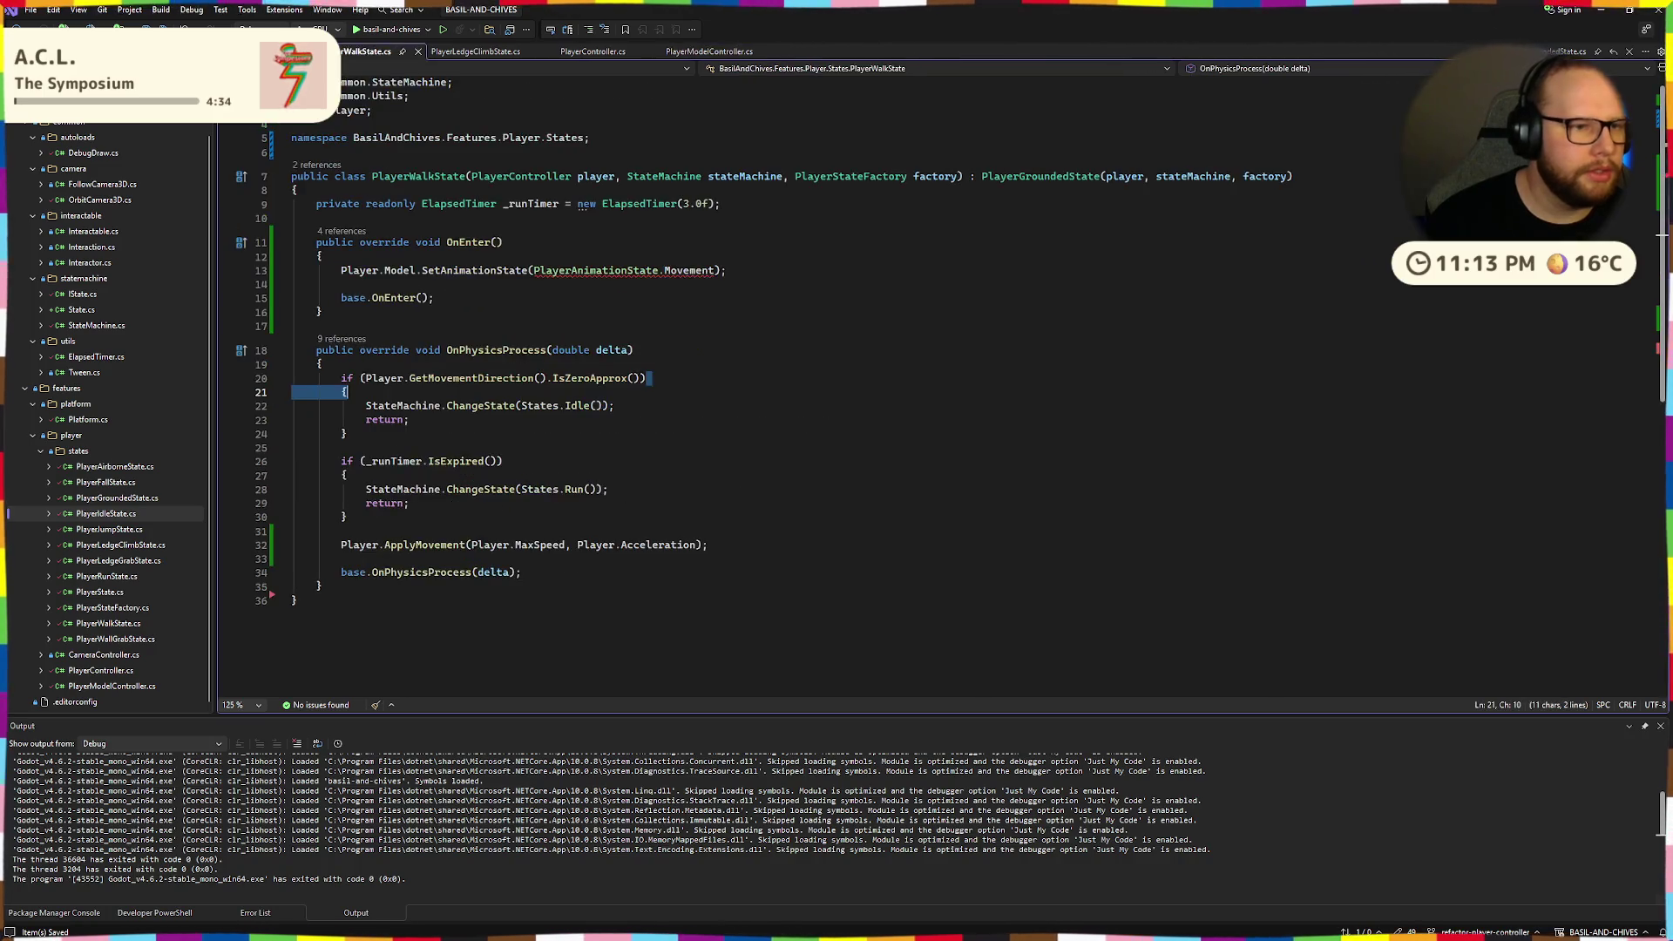
Cut PlayerIdleState's OnEnter call to SetAnimationState(PlayerAnimationState), then view PlayerModelController.cs's top.
double_click(677, 270)
type("I")
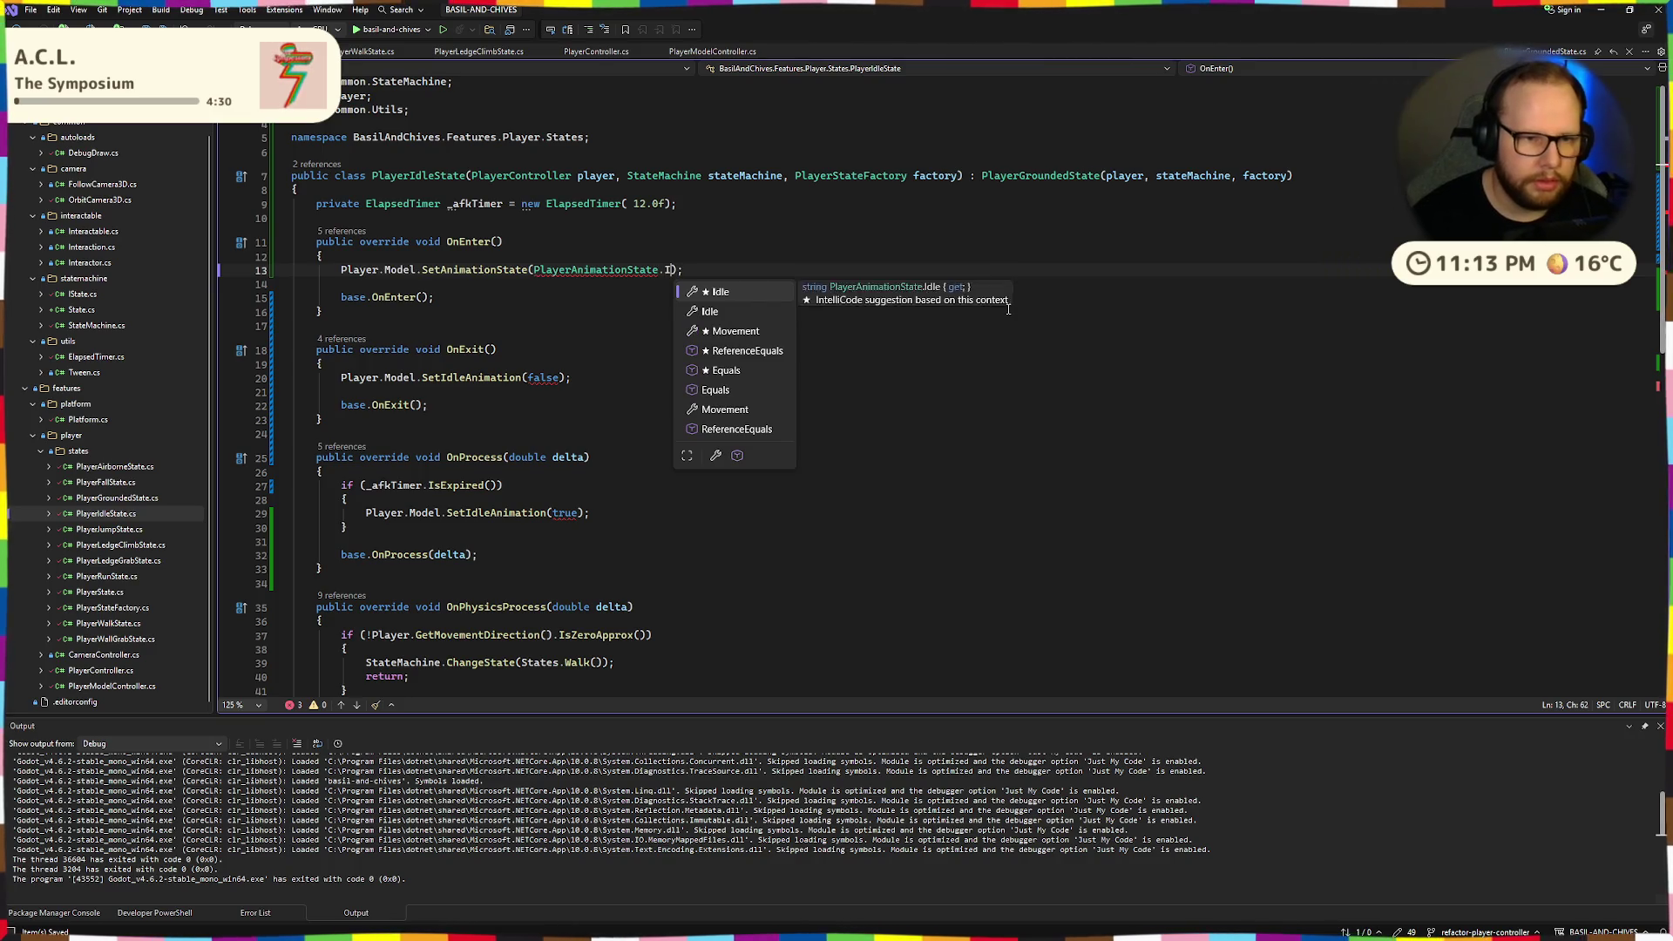
type("d")
key("Tab")
key("BackSpace")
key("BackSpace")
key("BackSpace")
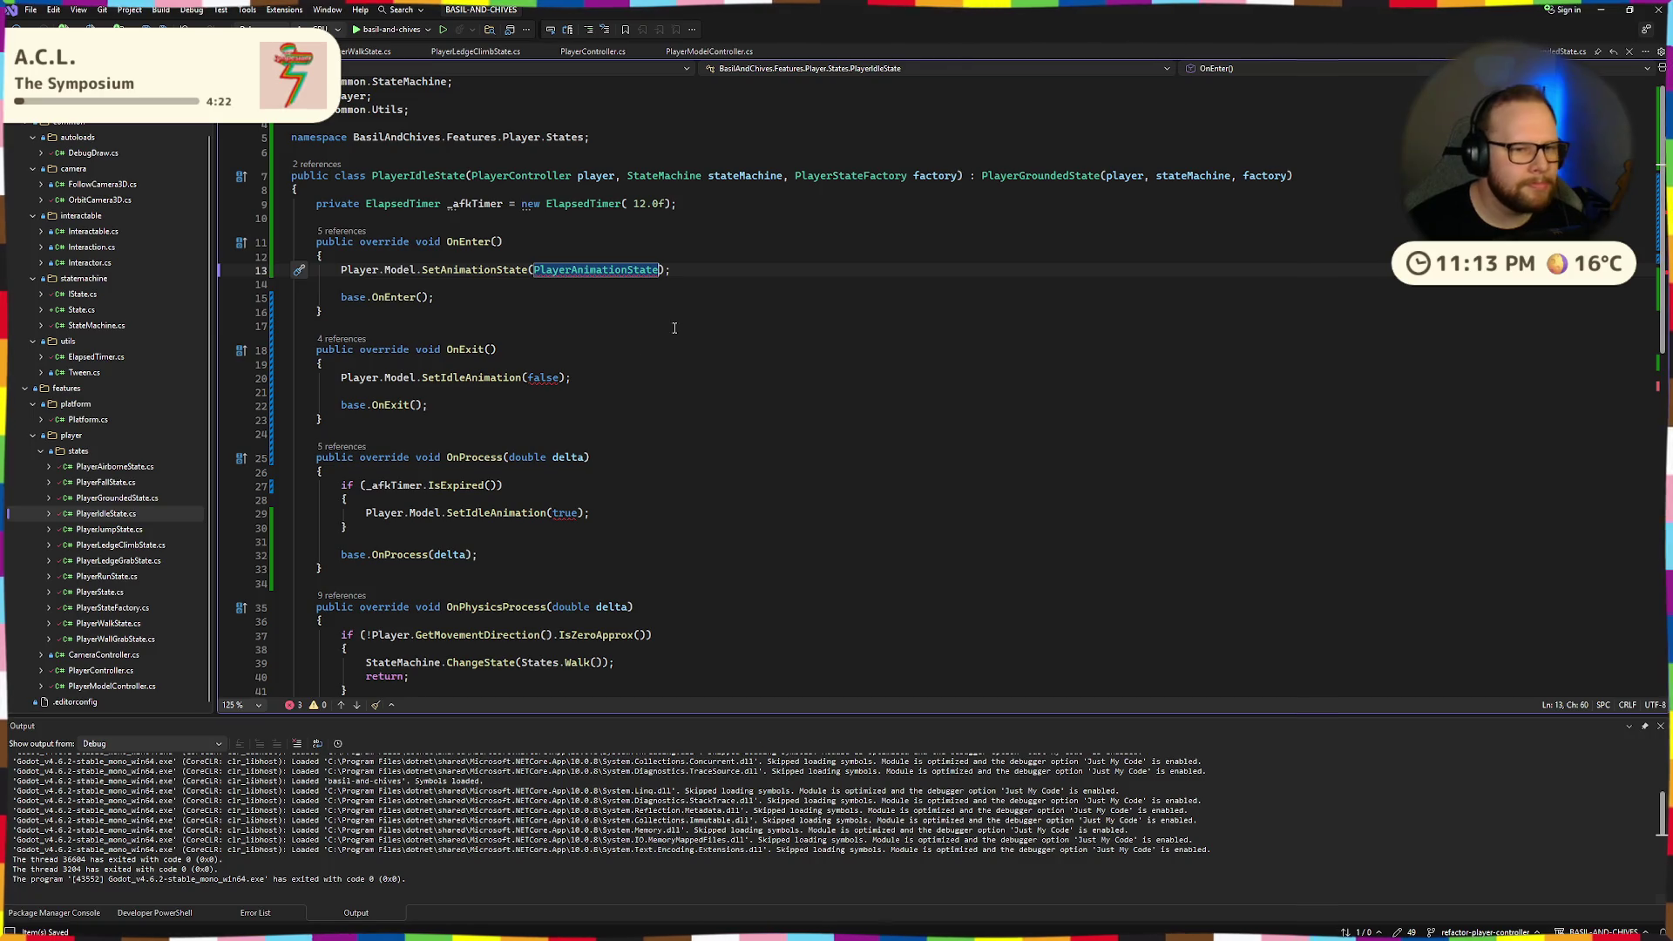
key("ctrl+w")
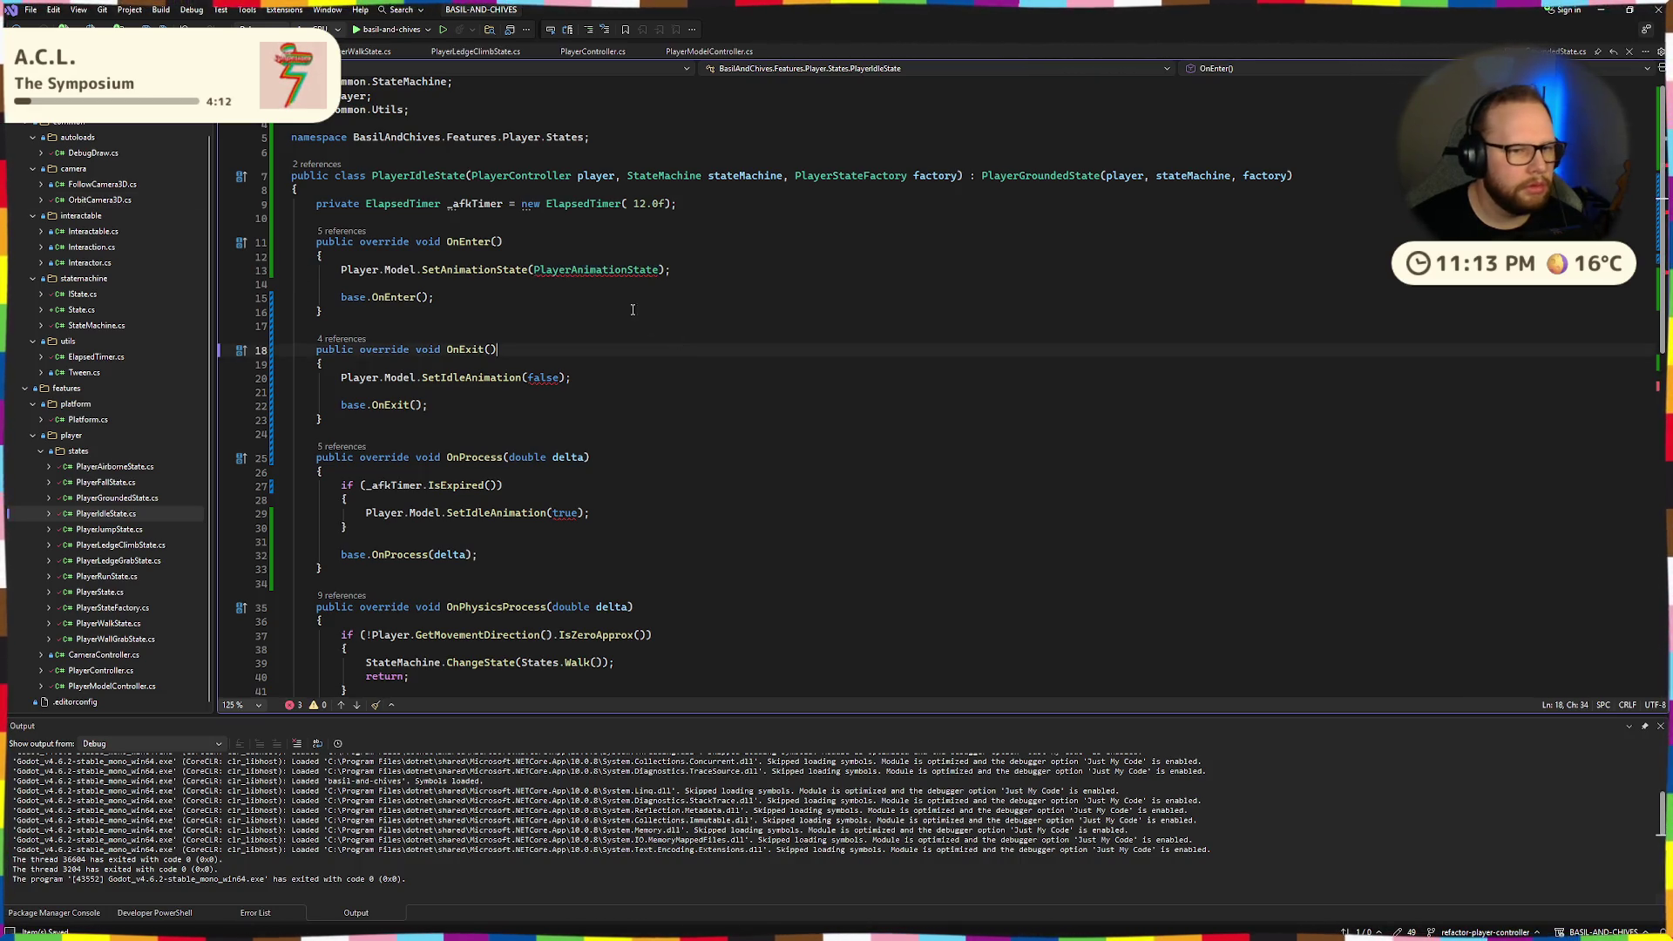
left_click(732, 54)
scroll(341, 181, "up", 8)
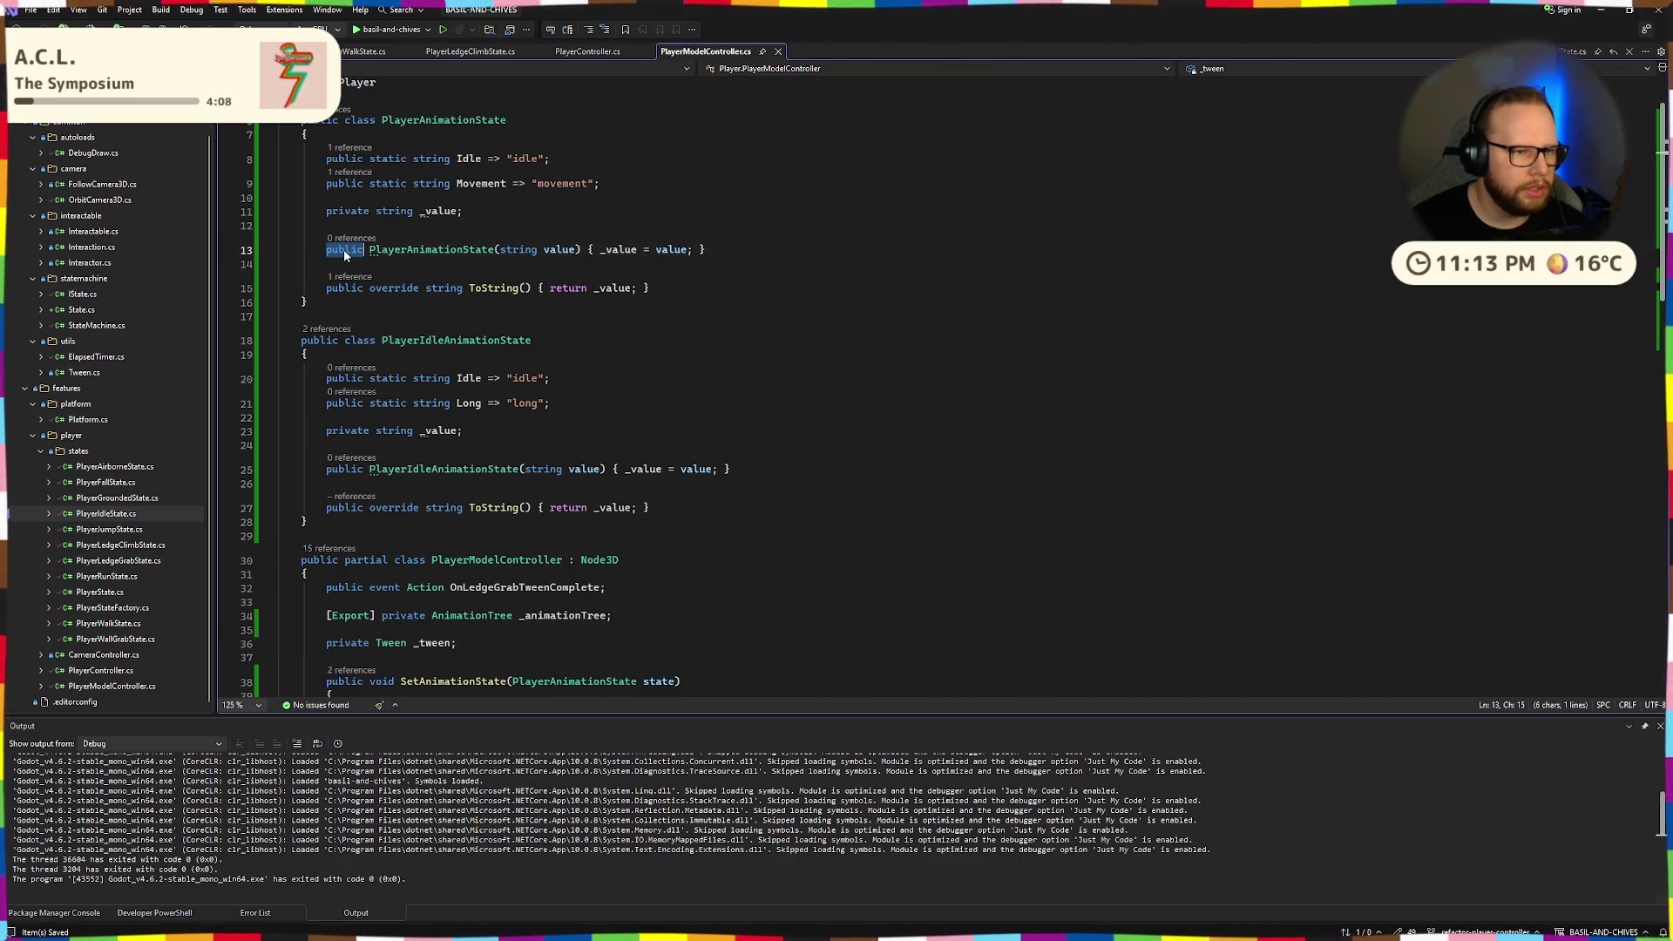
Change public to private on the PlayerAnimationState and PlayerIdleAnimationState constructors (lines 13 and 25).
double_click(344, 250)
type("private")
key("BackSpace")
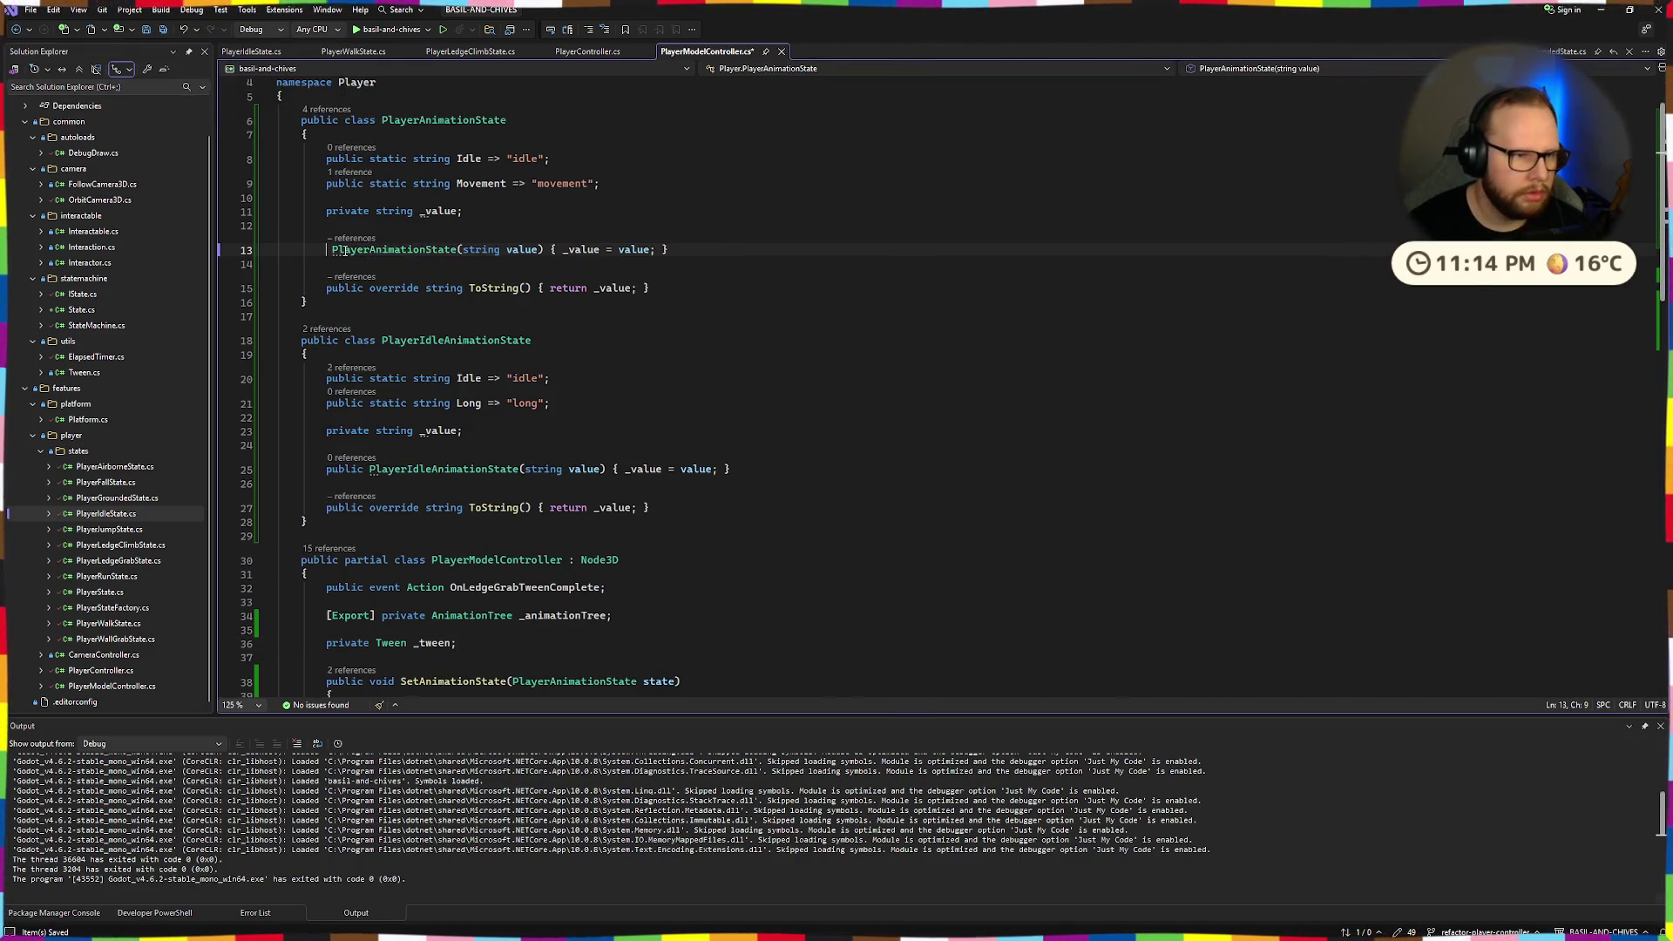
key("Escape")
double_click(345, 251)
key("ctrl+c")
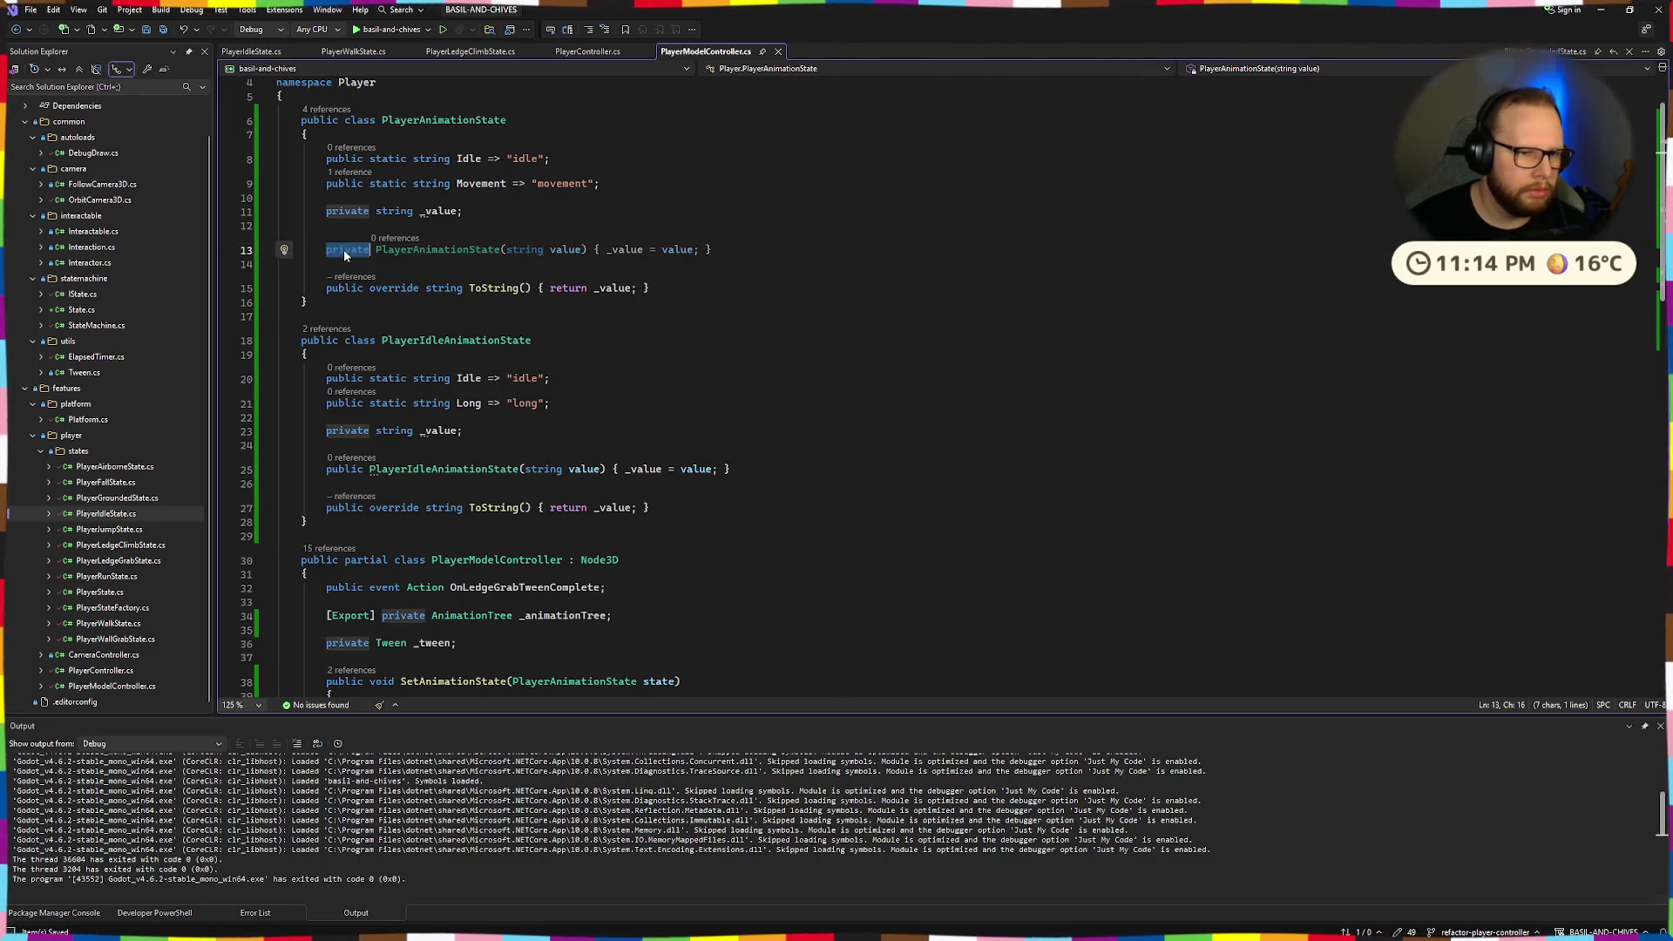
double_click(345, 469)
key("ctrl+v")
left_click(754, 385)
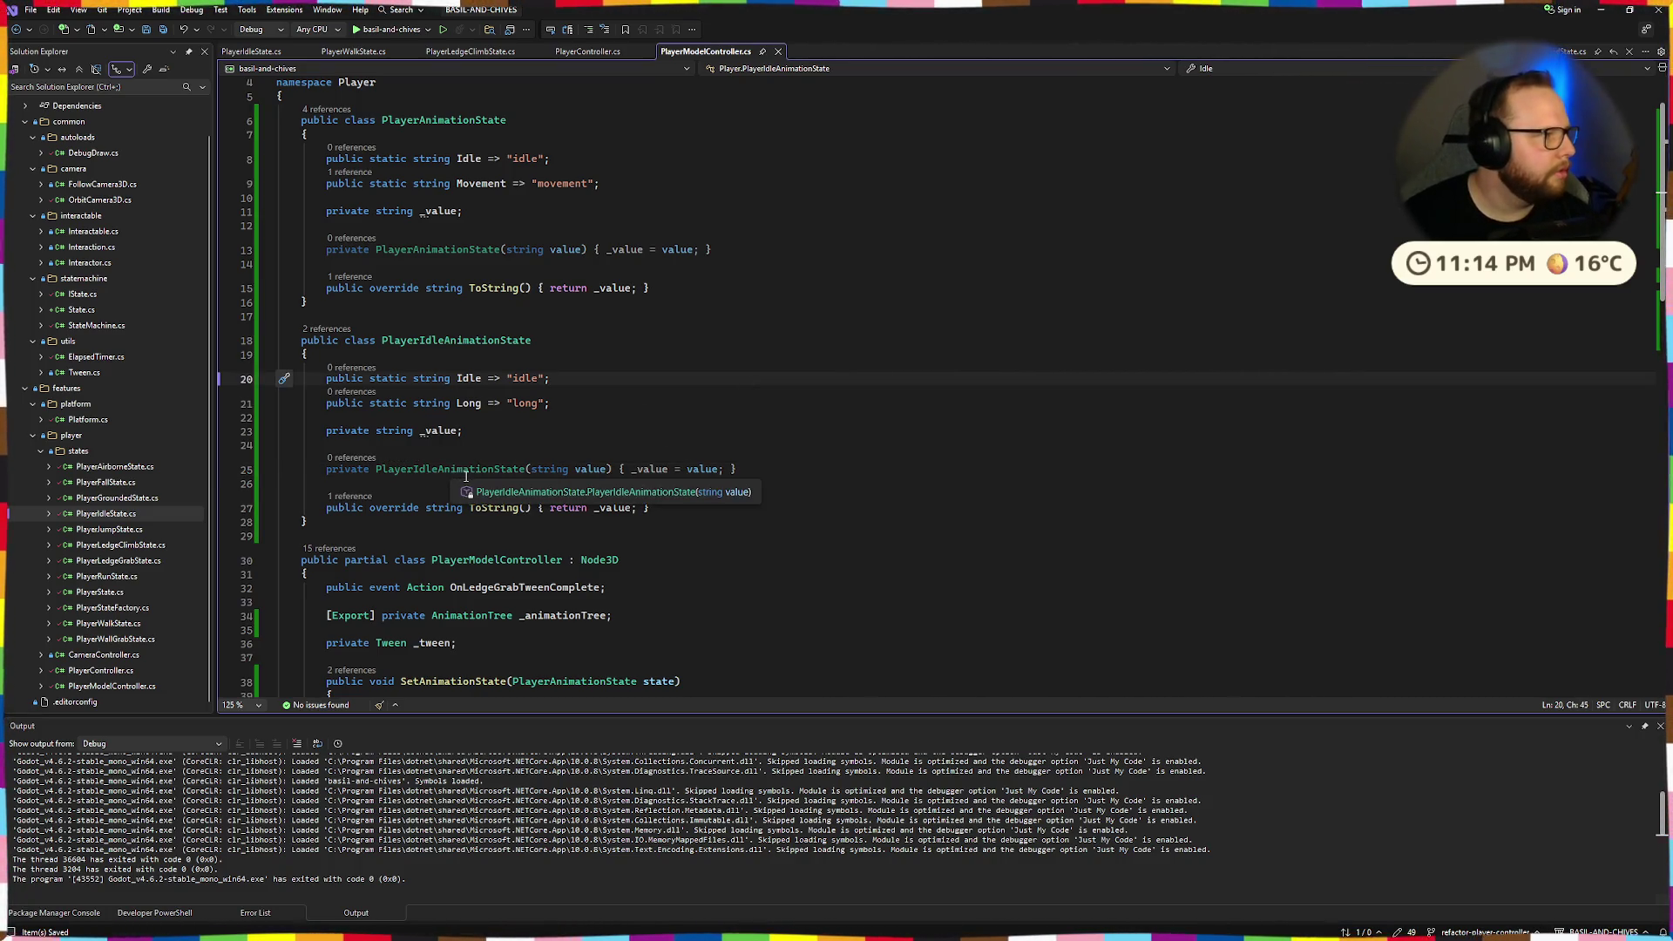
left_click_drag(740, 469, 327, 469)
left_click(465, 430)
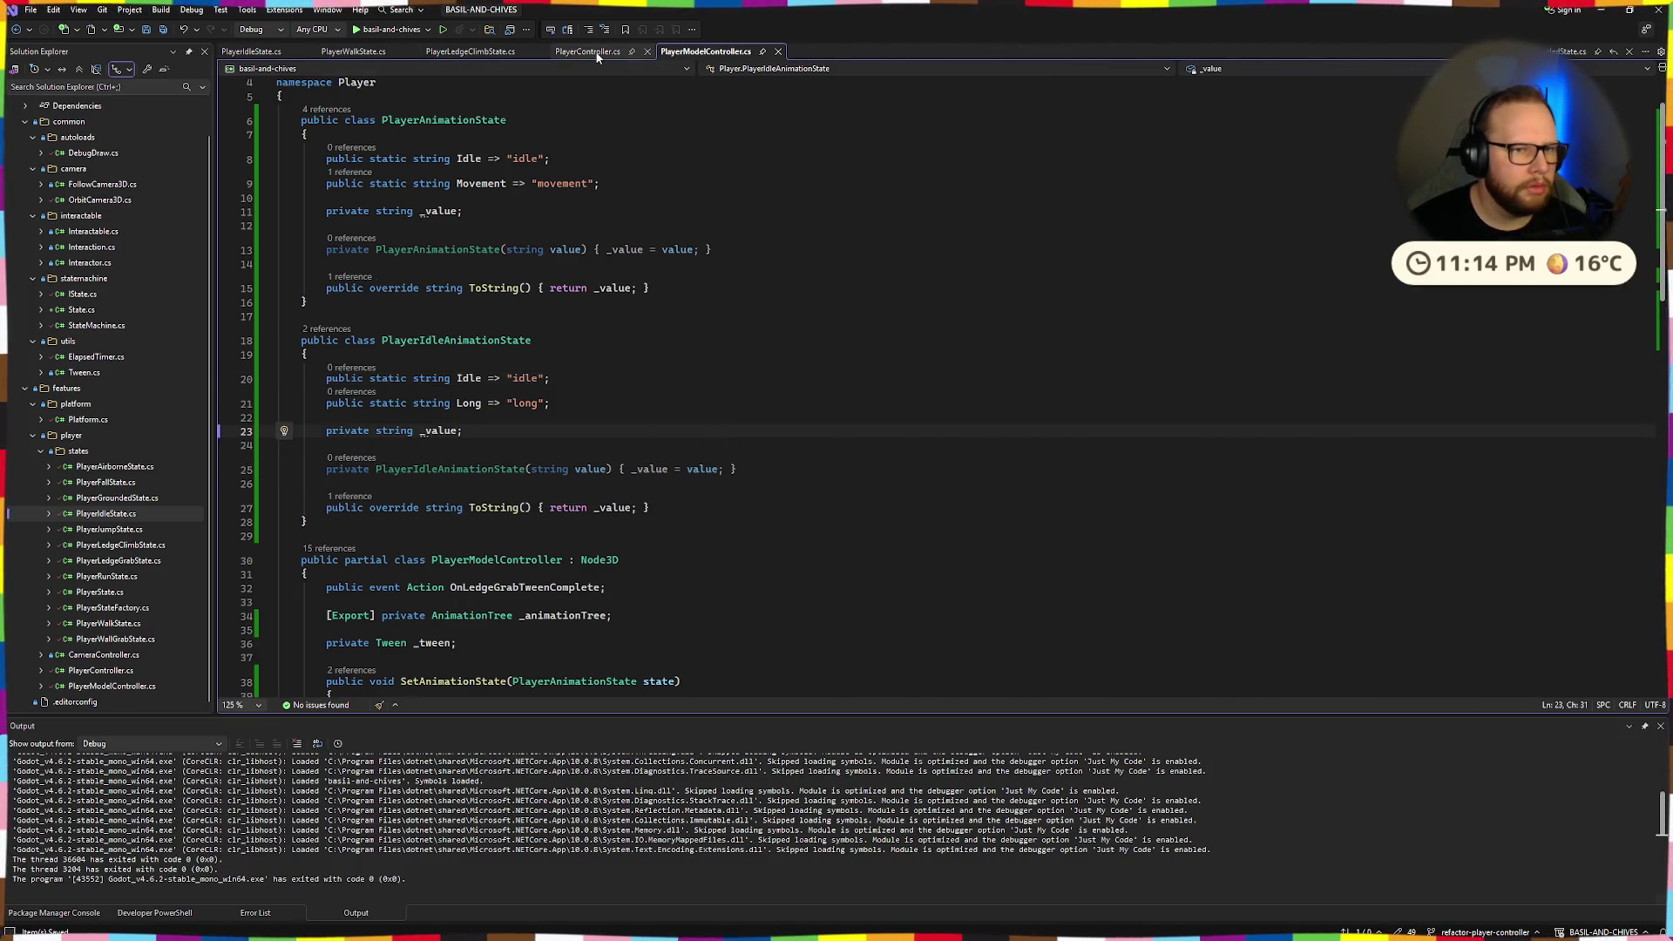
left_click(353, 51)
In PlayerWalkState.cs, retype the OnEnter argument as PlayerAnimationState.Movement using IntelliSense completions.
left_click(471, 52)
left_click(353, 51)
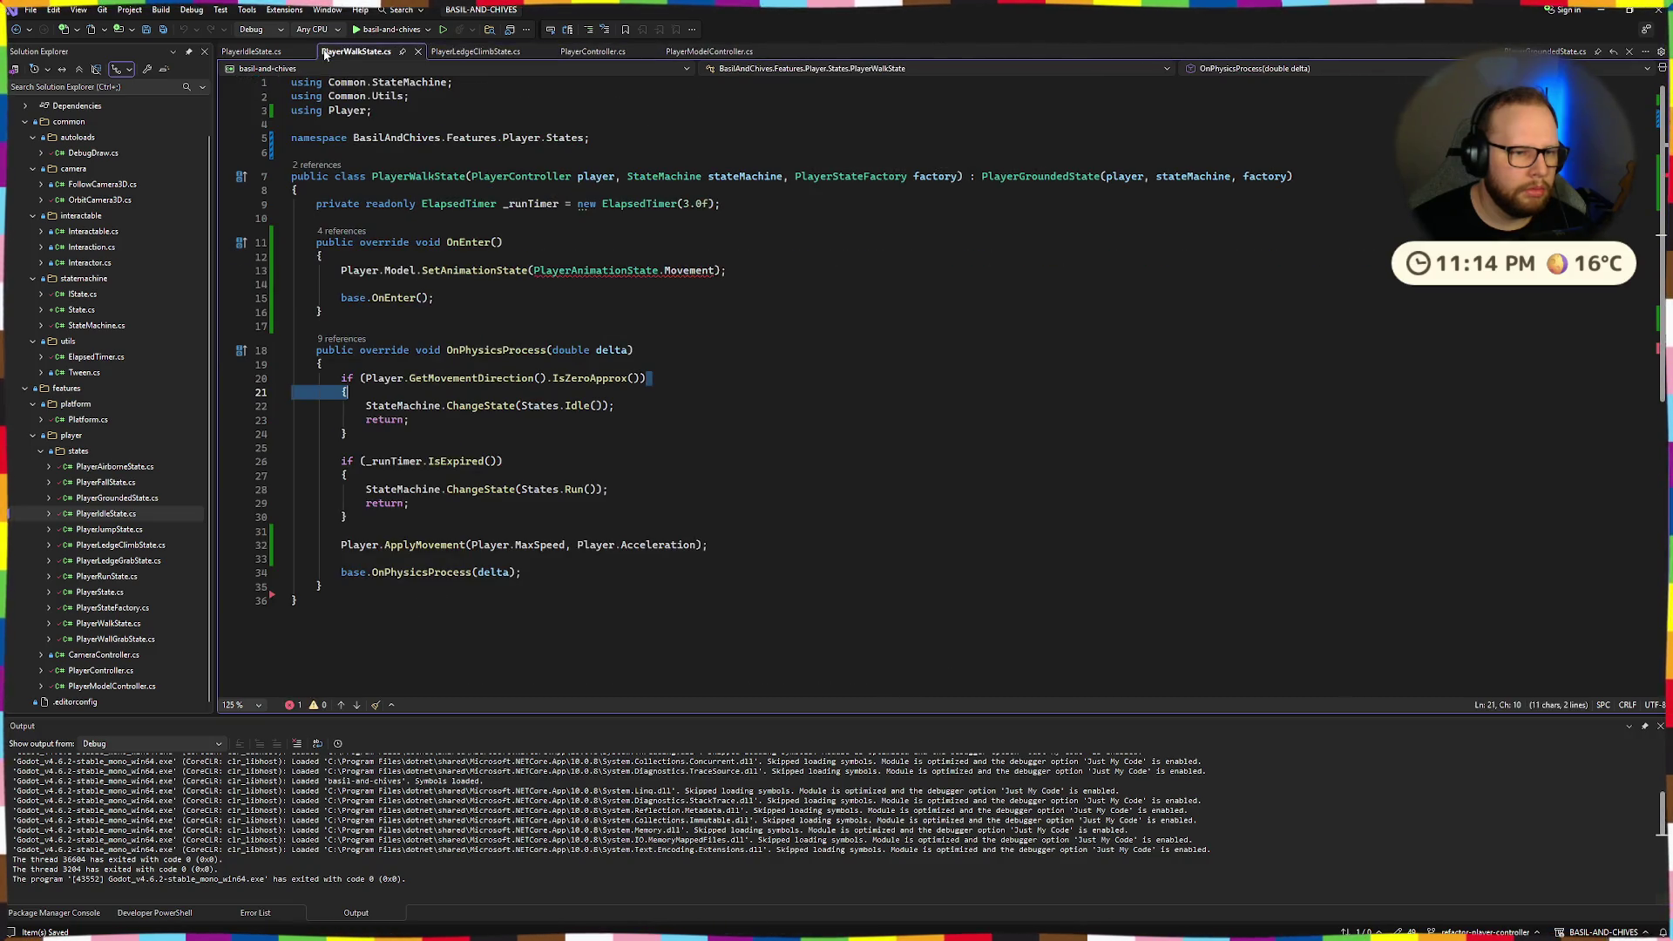
left_click_drag(530, 271, 723, 275)
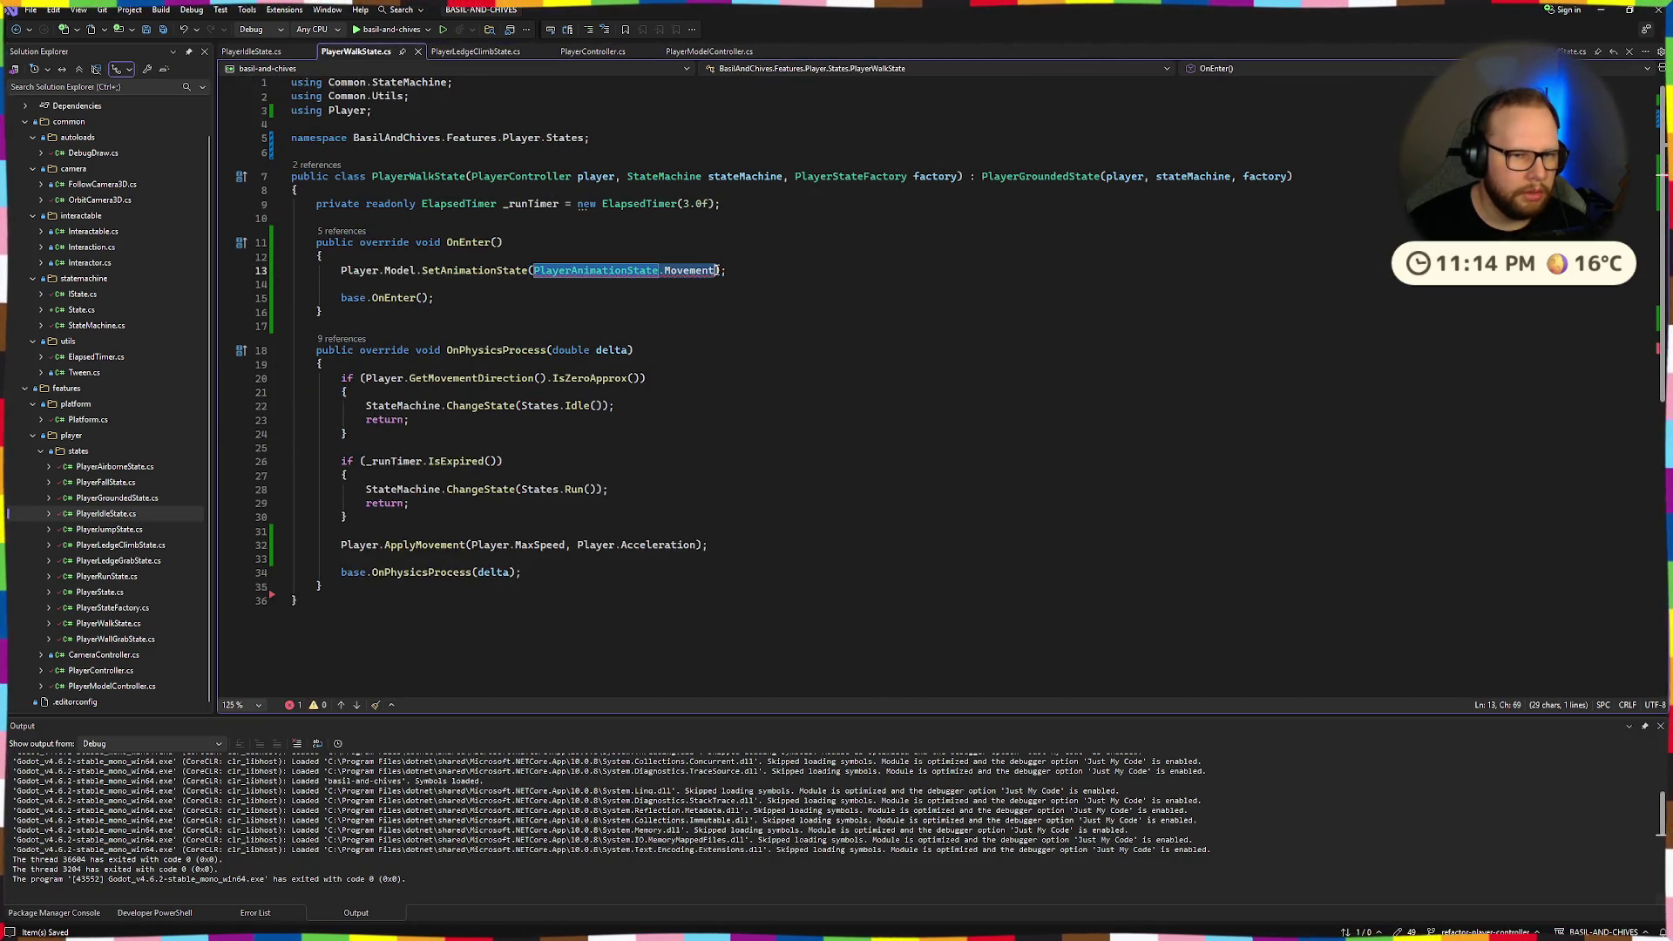
key("BackSpace")
type("(PlayerA")
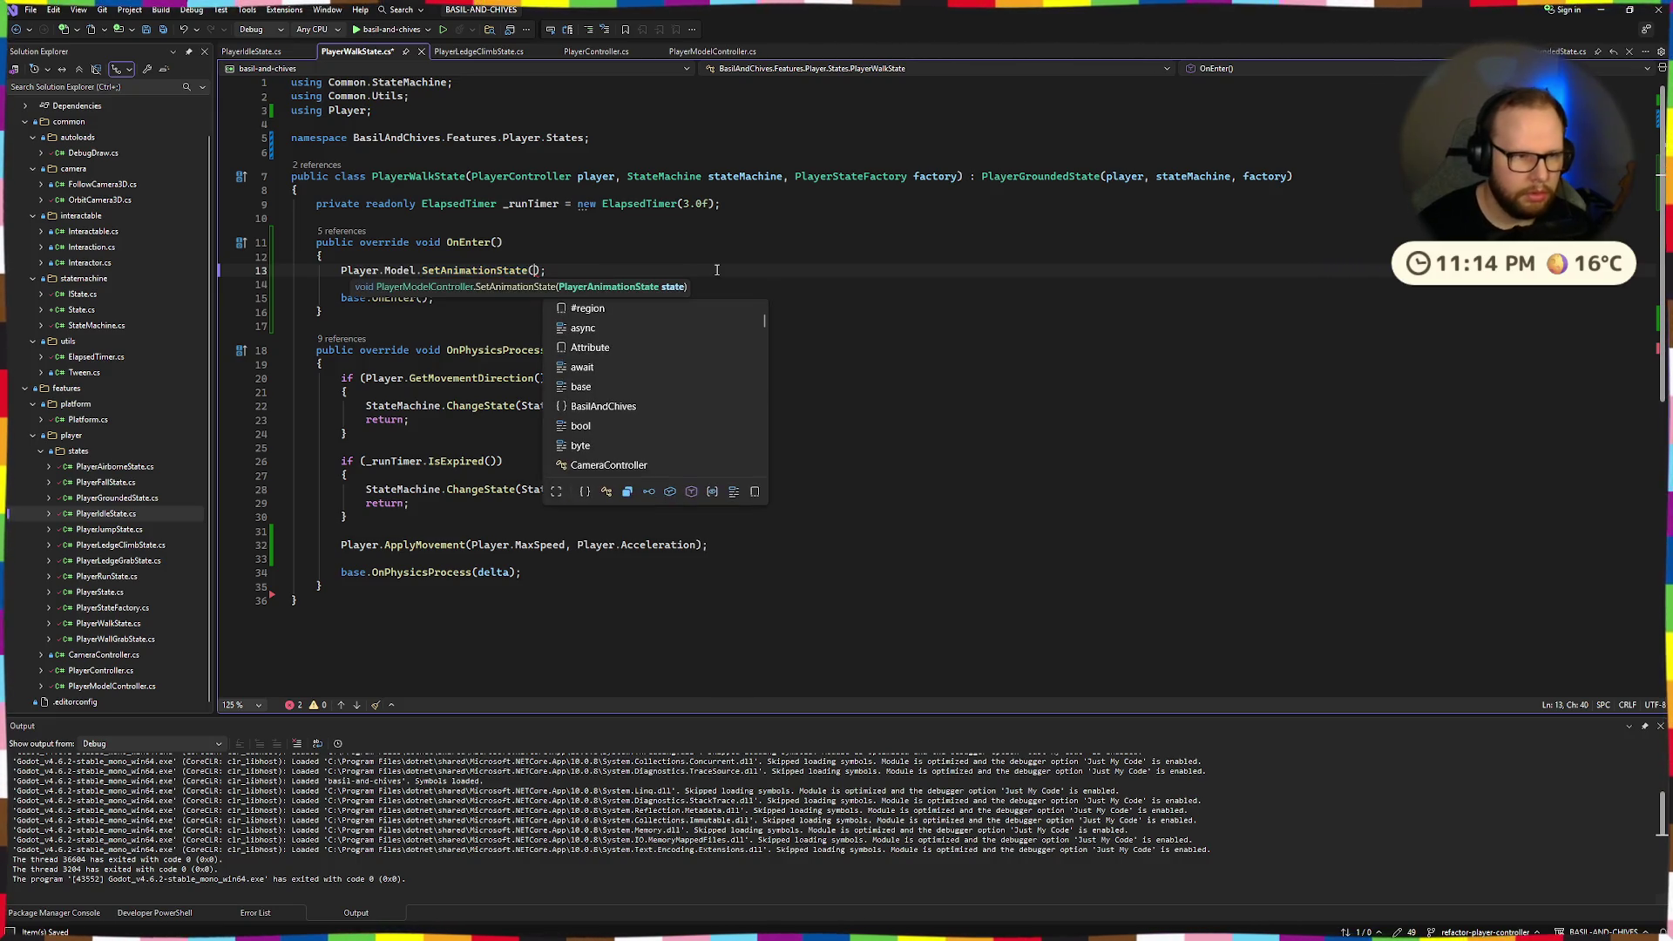
type("nimationState.")
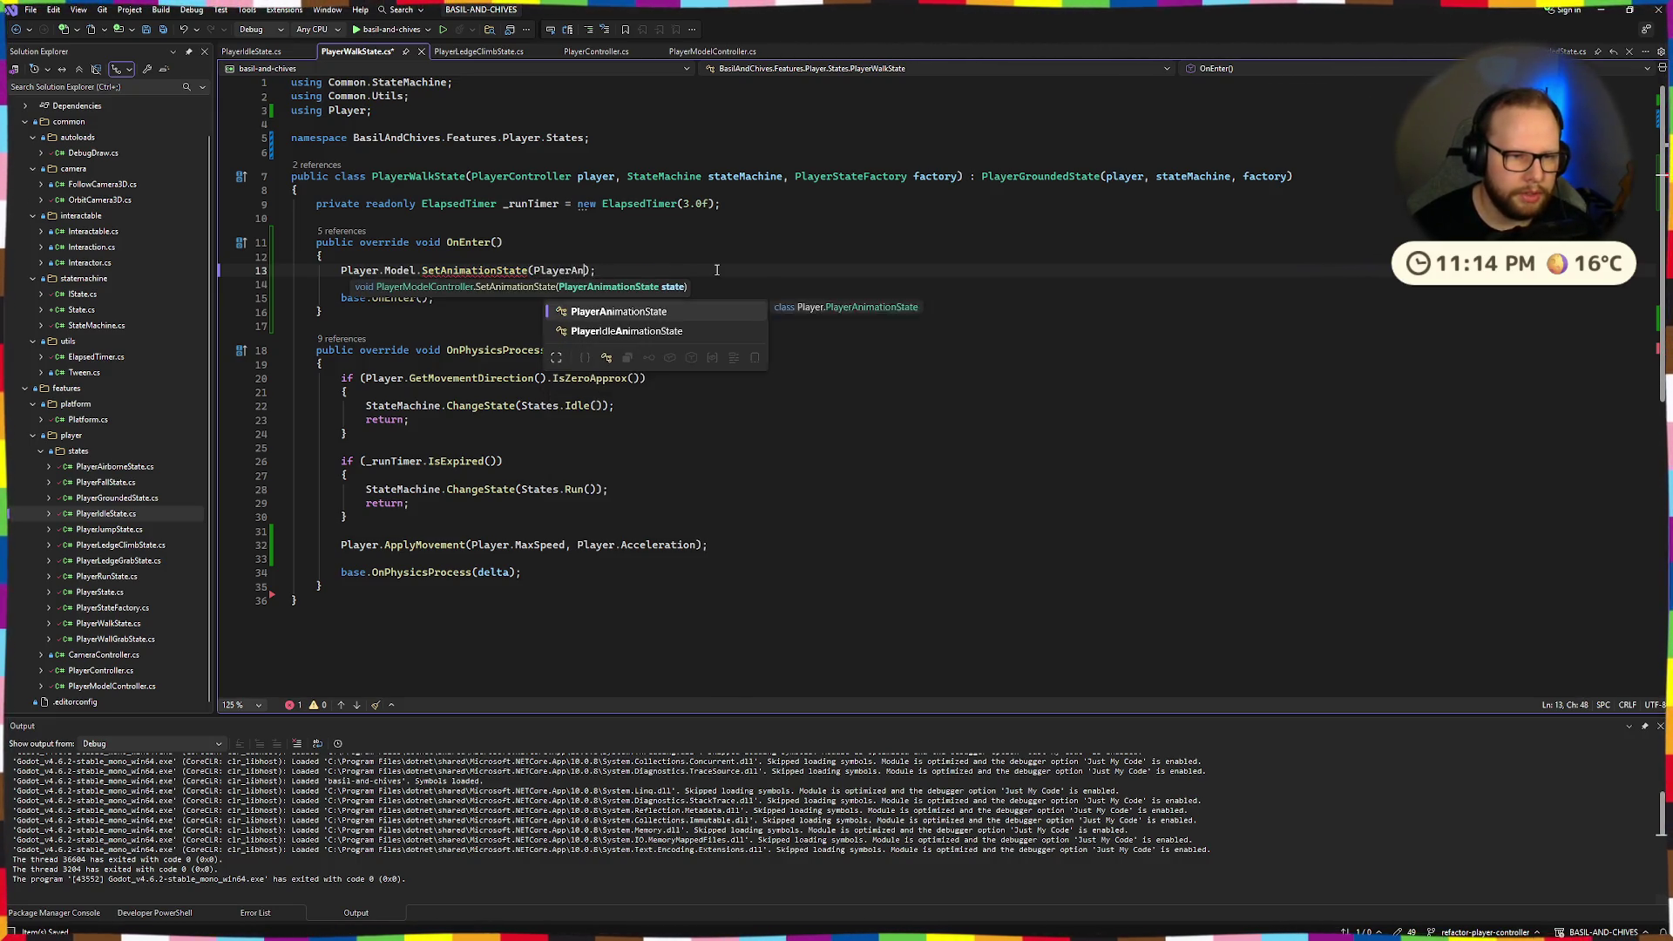
key("Tab")
type(".M")
key("Tab")
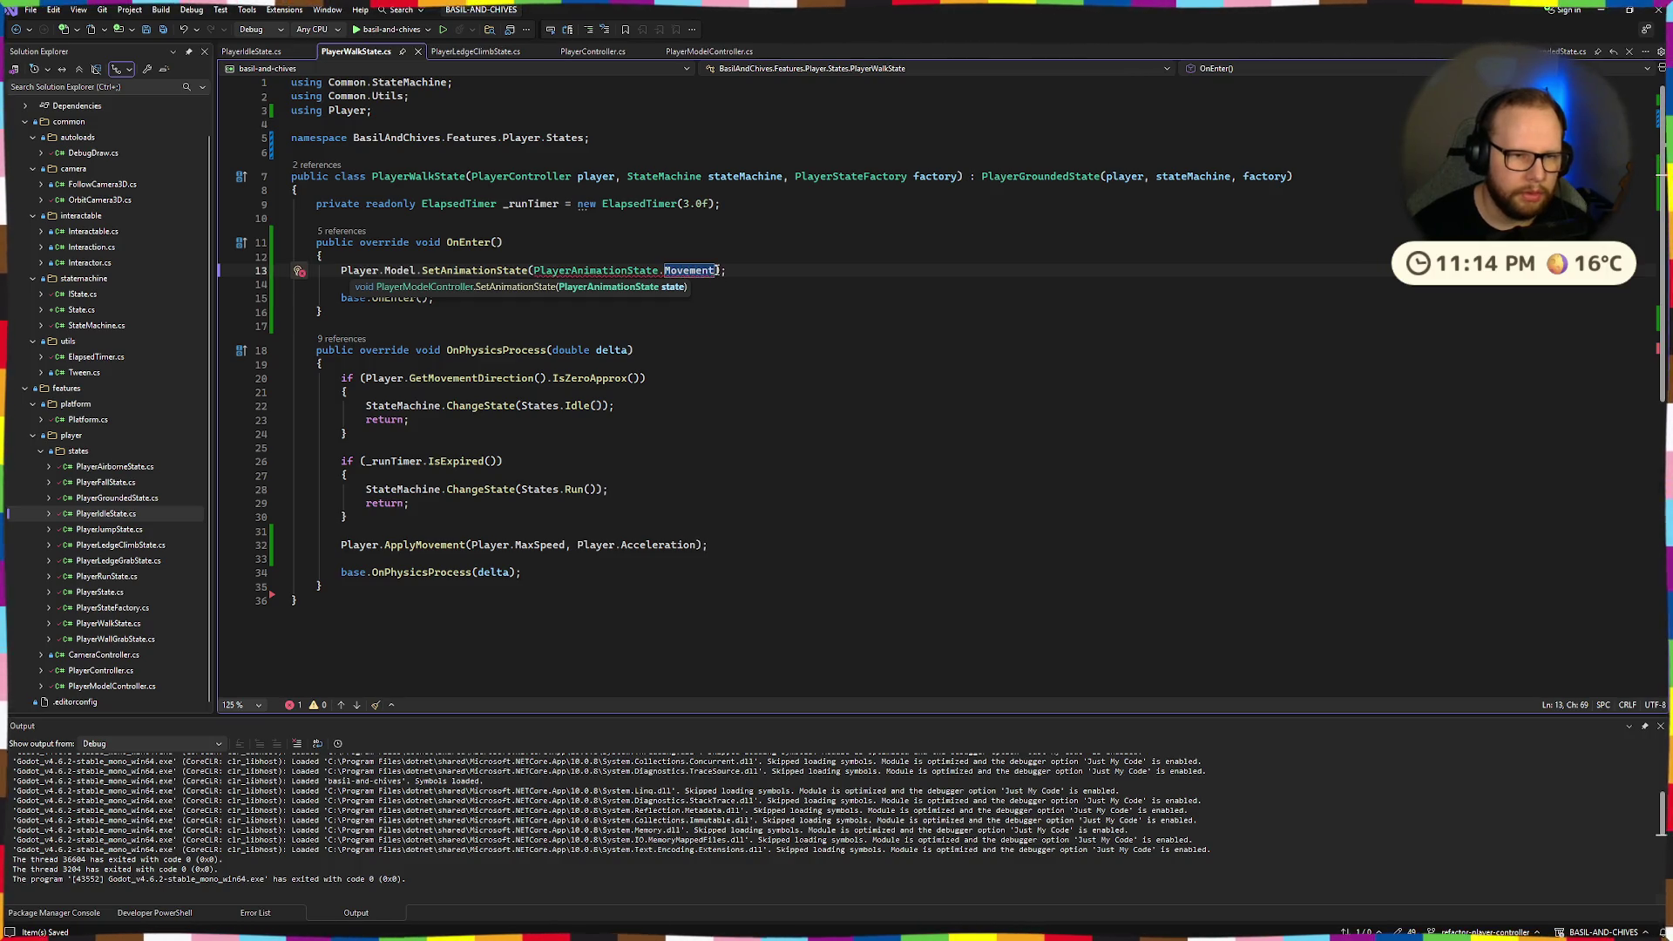
key("Escape")
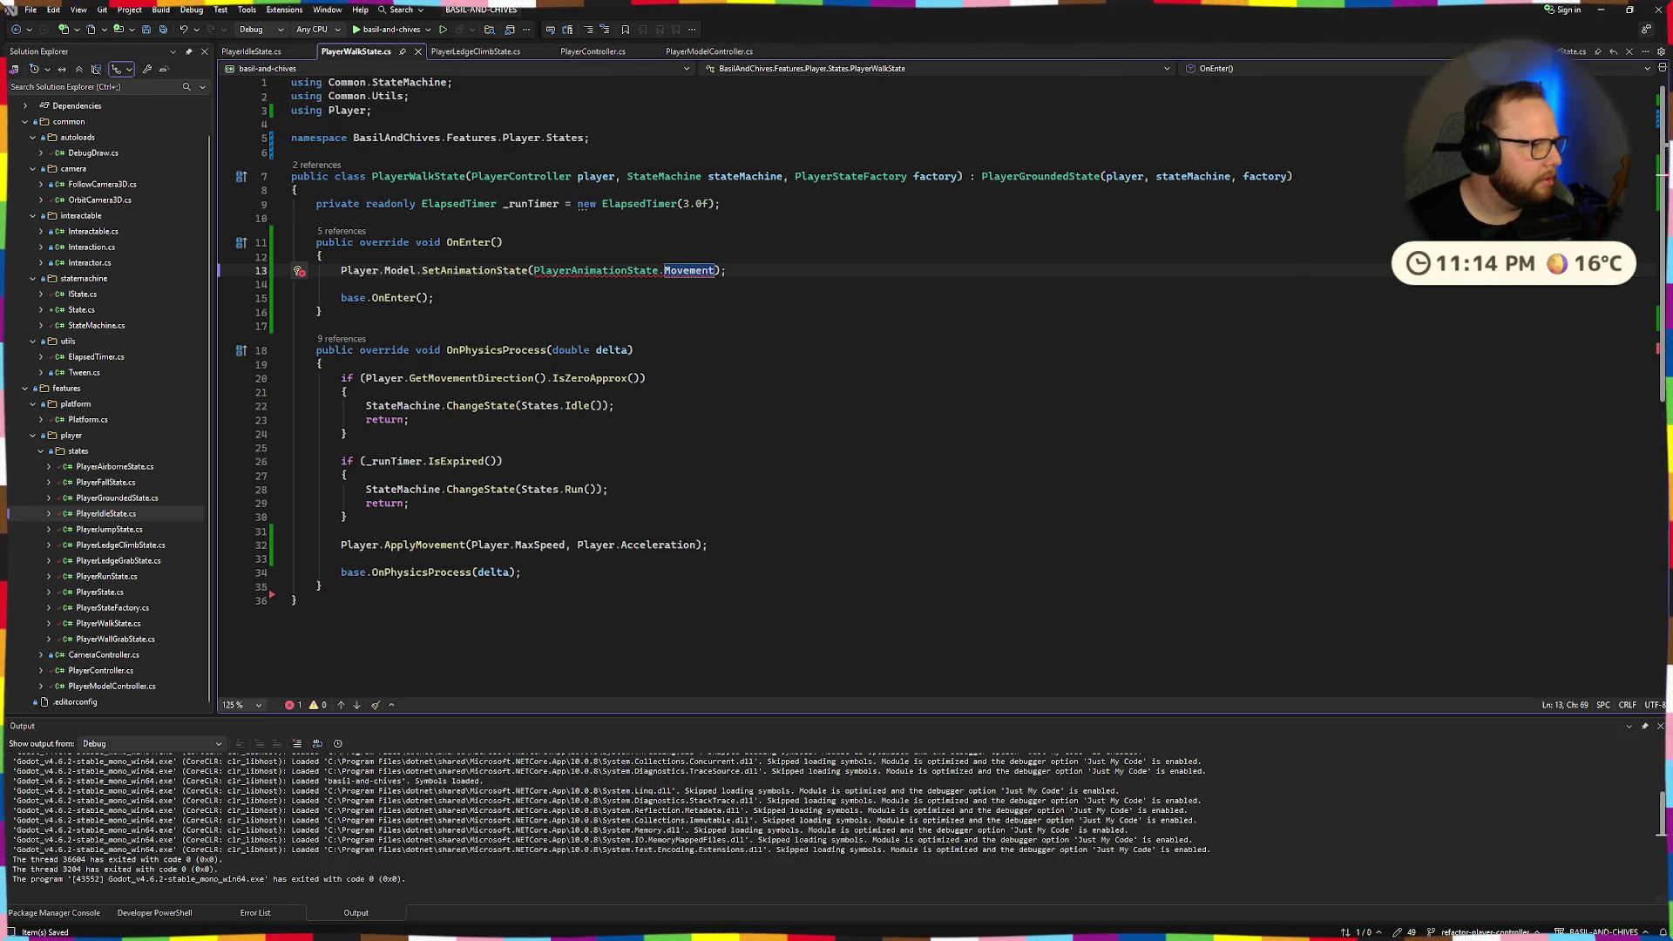
left_click(725, 67)
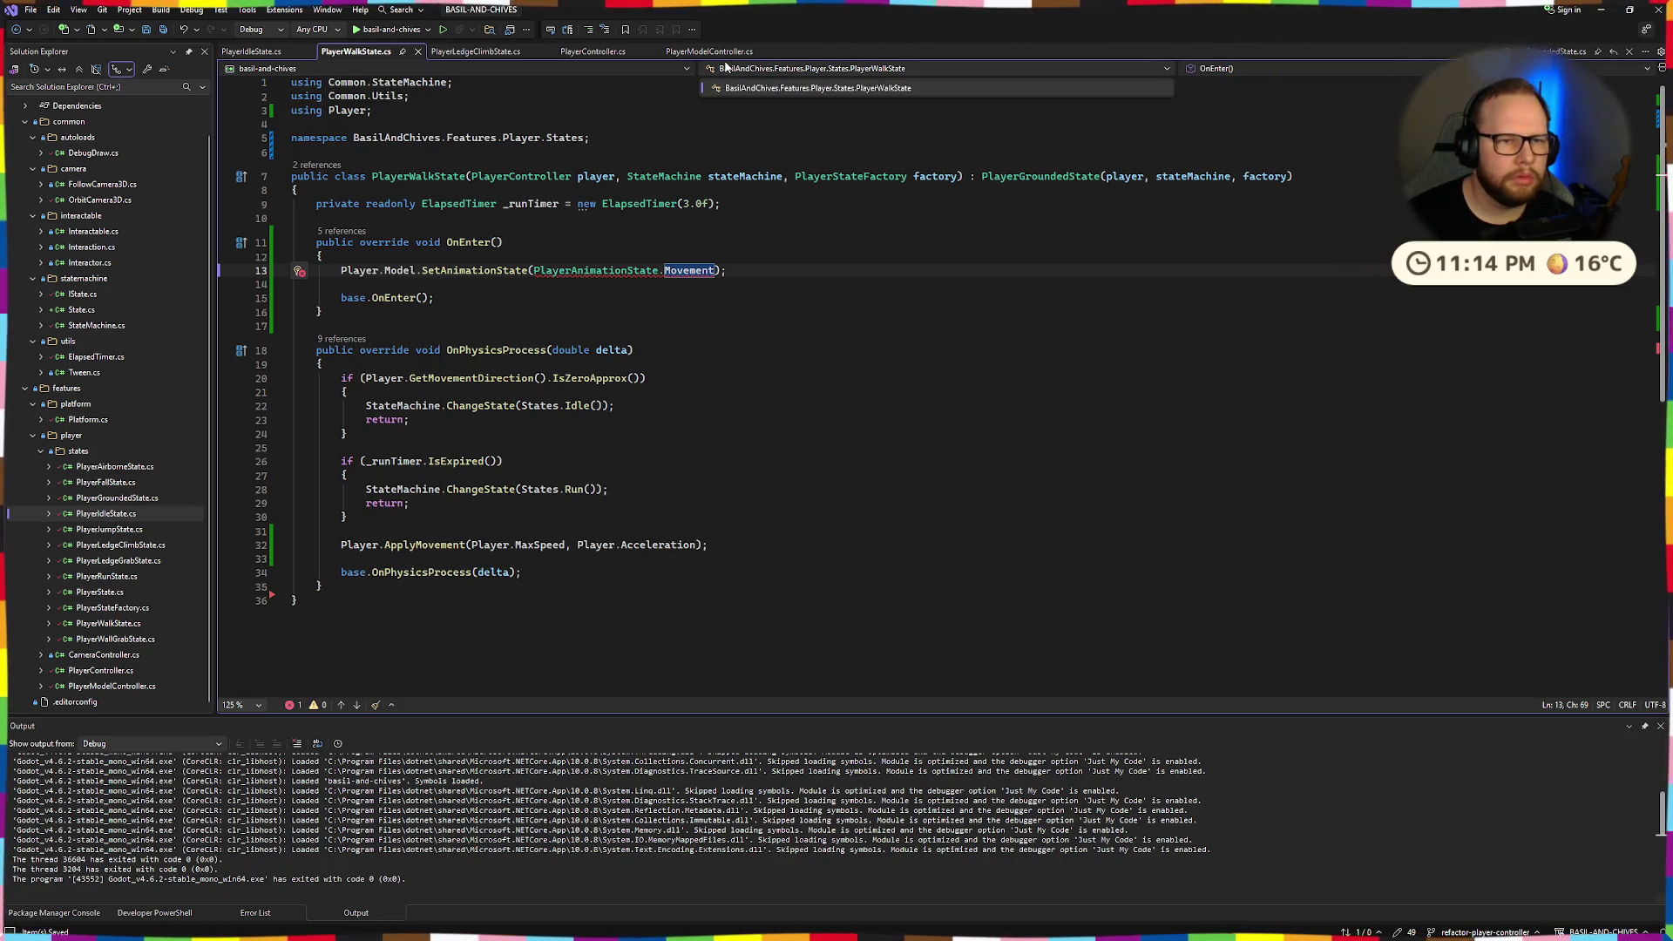
In PlayerModelController.cs, replace the _value field with 'public string Value { get; private set; }'.
left_click(593, 51)
scroll(532, 433, "up", 10)
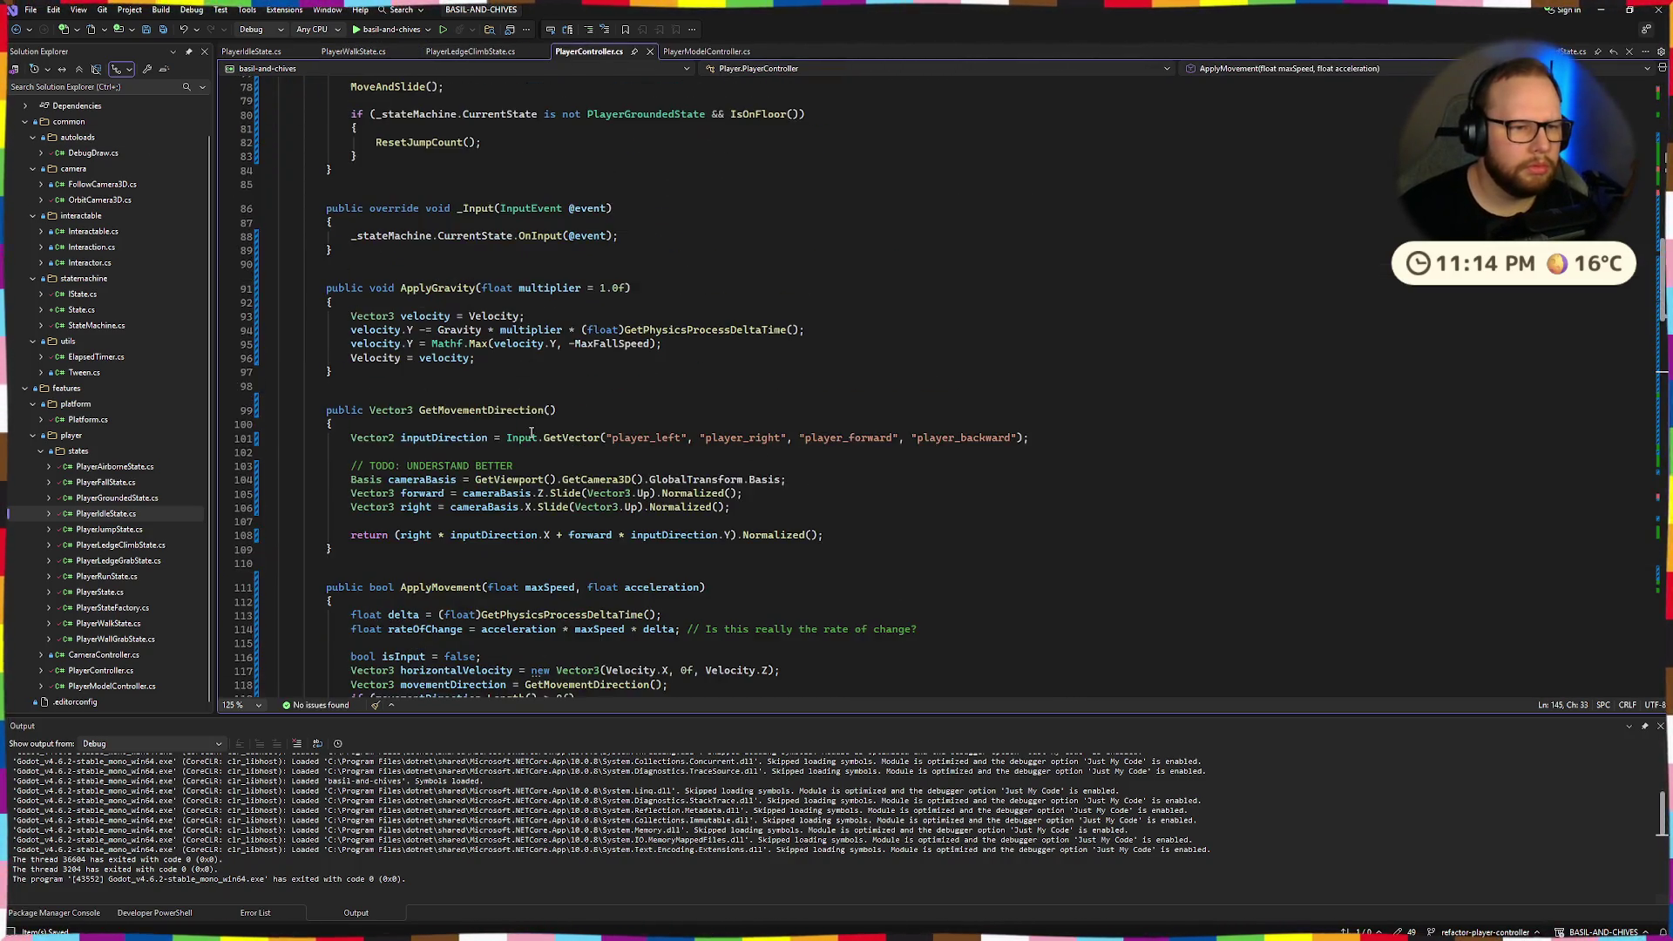
left_click(705, 51)
scroll(516, 206, "up", 2)
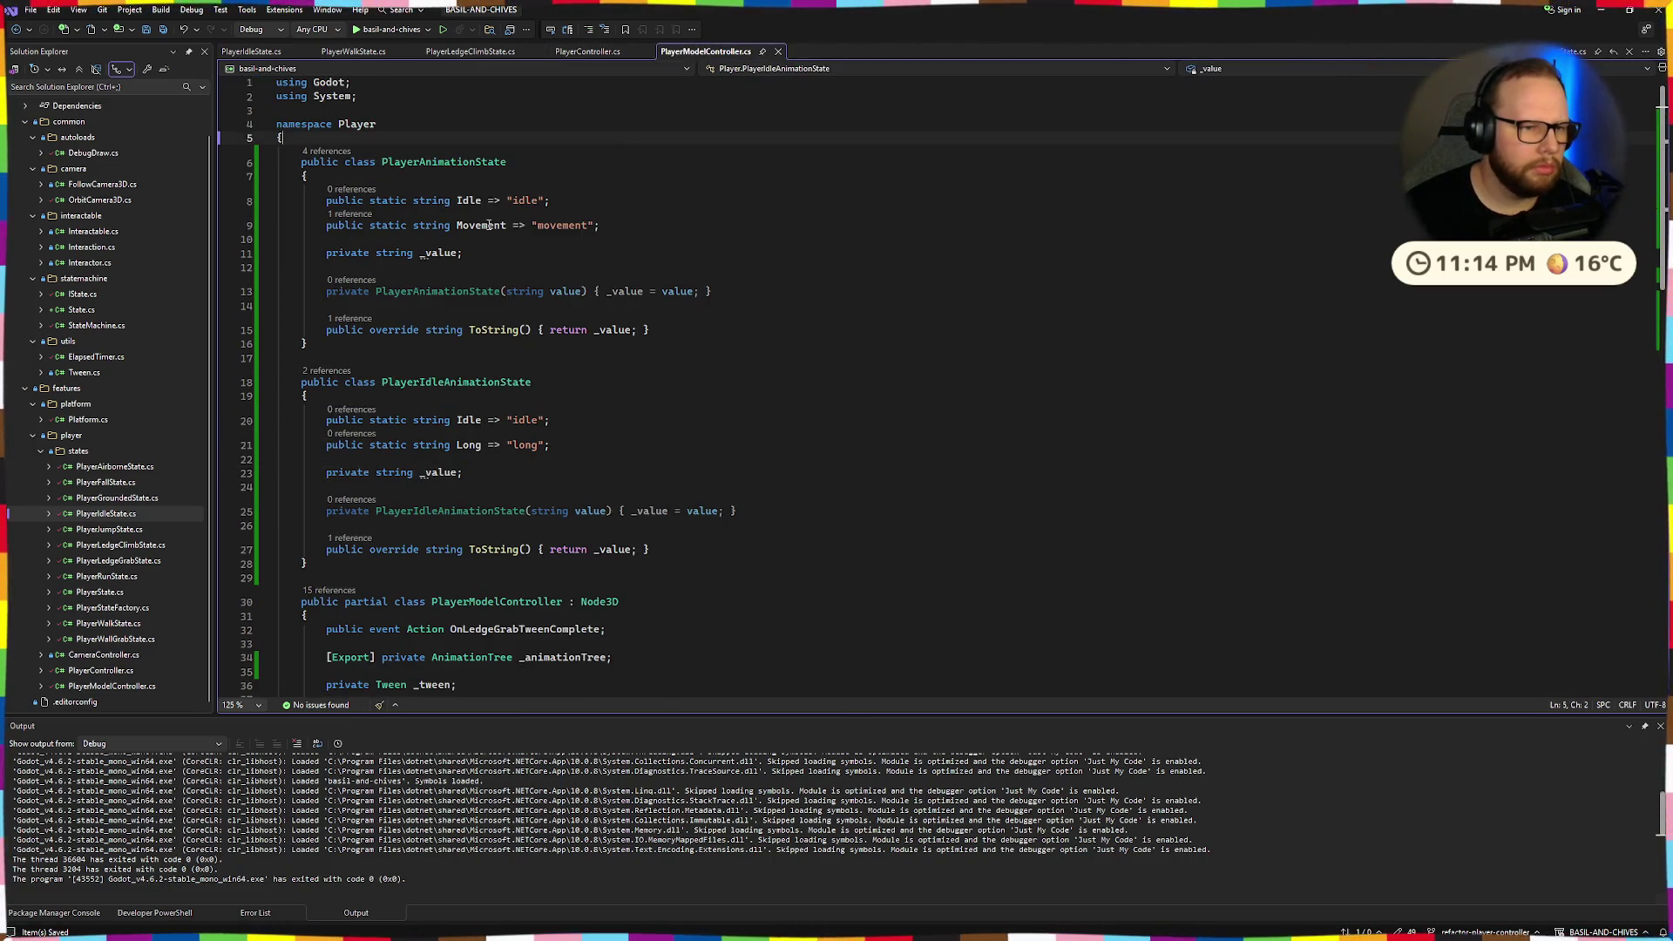
left_click_drag(330, 253, 463, 252)
type("public string Value { get; private set; }")
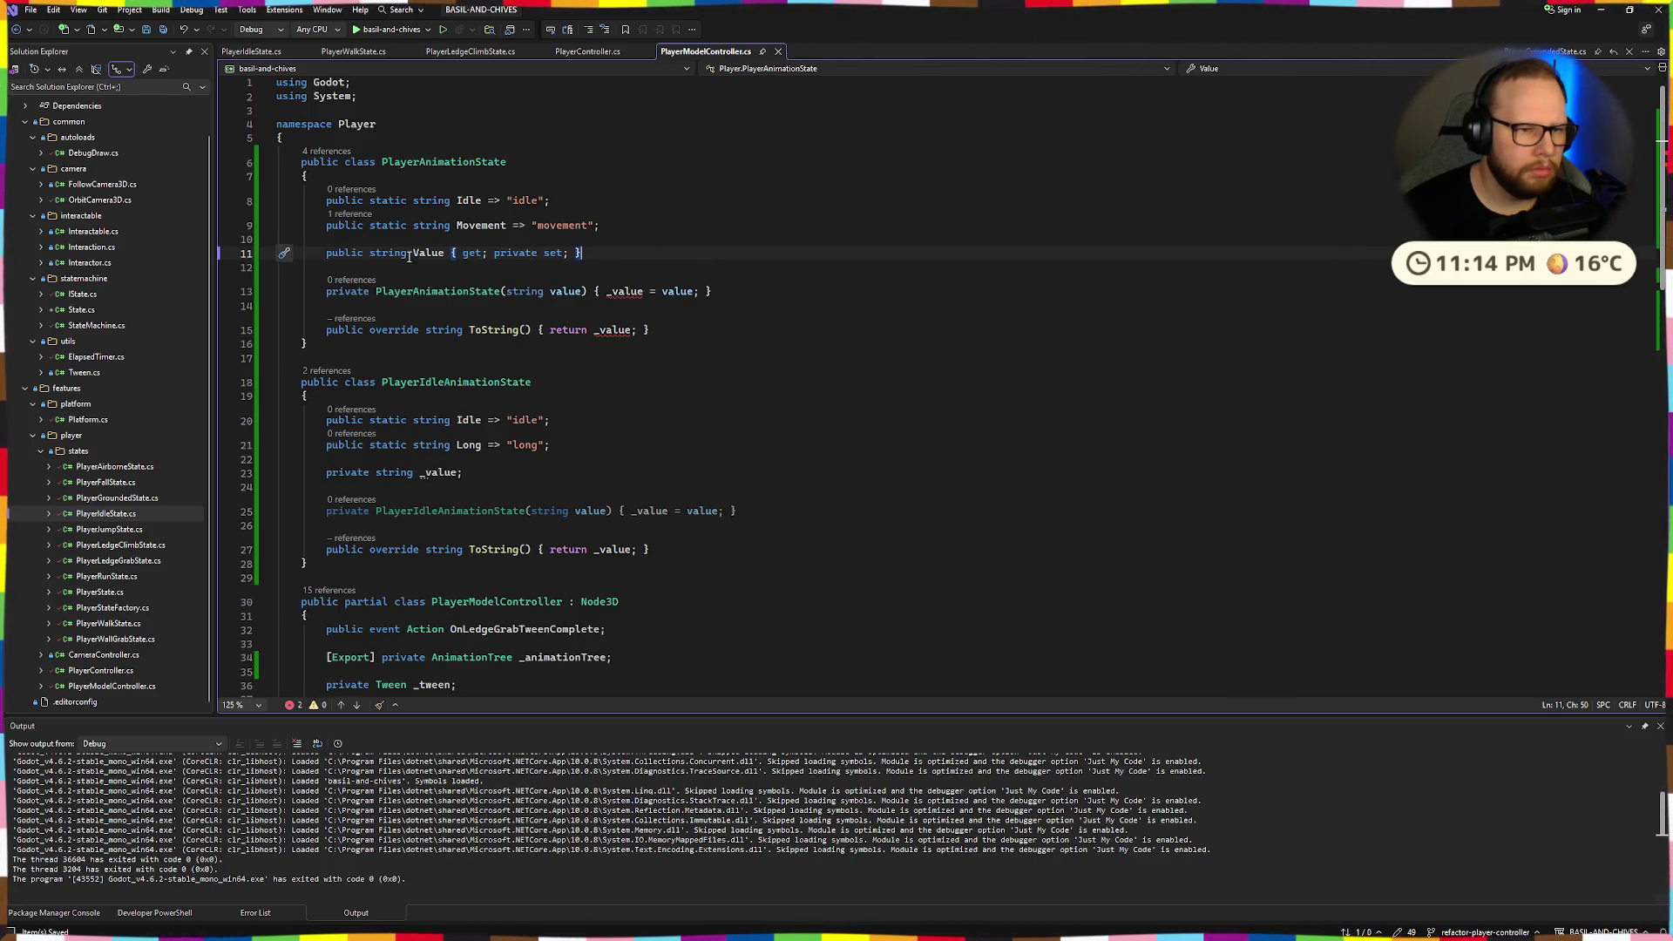
Rename the constructor and ToString _value references to Value, then check PlayerWalkState.cs's conversion error.
double_click(625, 303)
type("Value")
double_click(613, 341)
type("Value")
left_click_drag(584, 263, 705, 276)
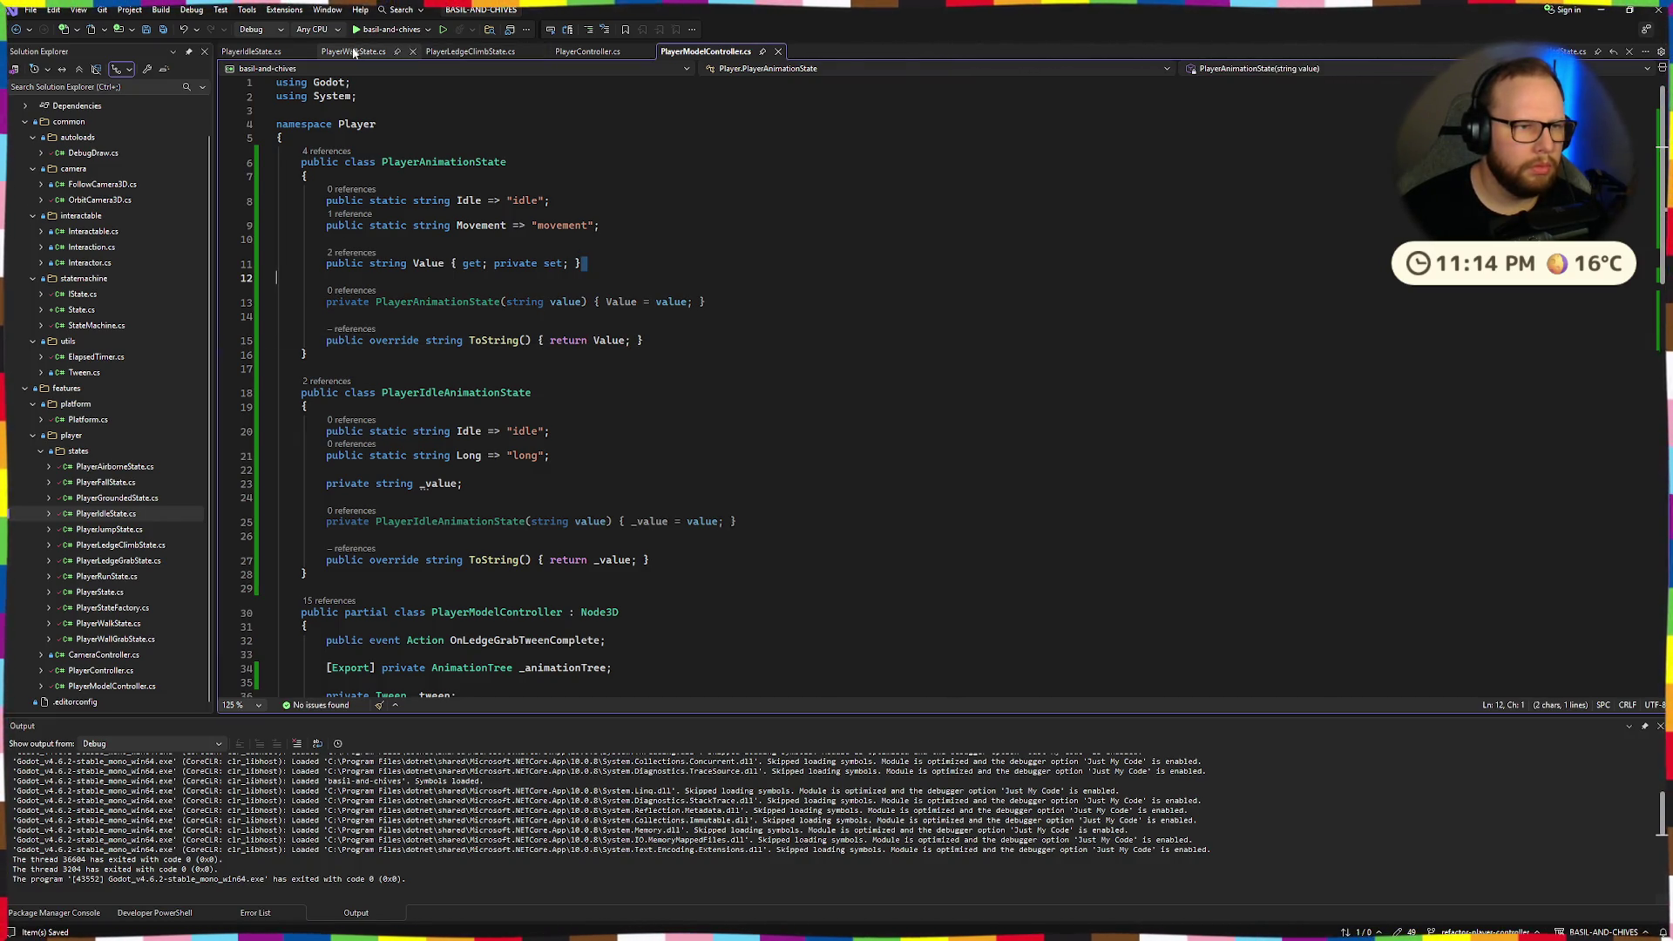
left_click(353, 52)
mouse_move(689, 273)
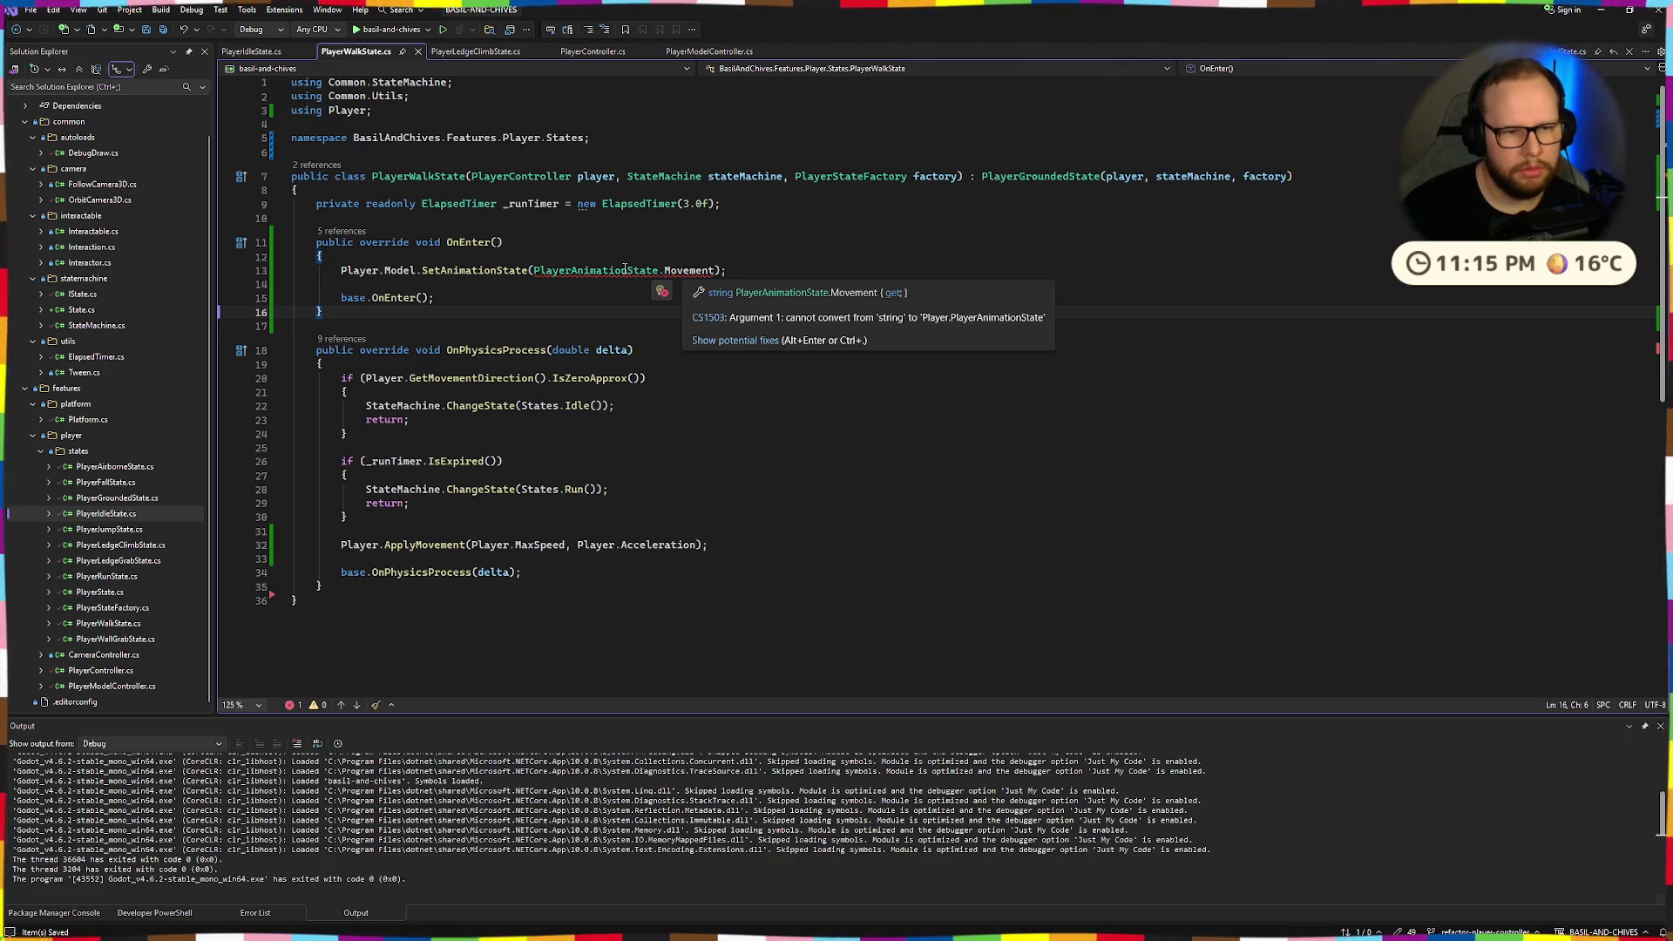
left_click(504, 244)
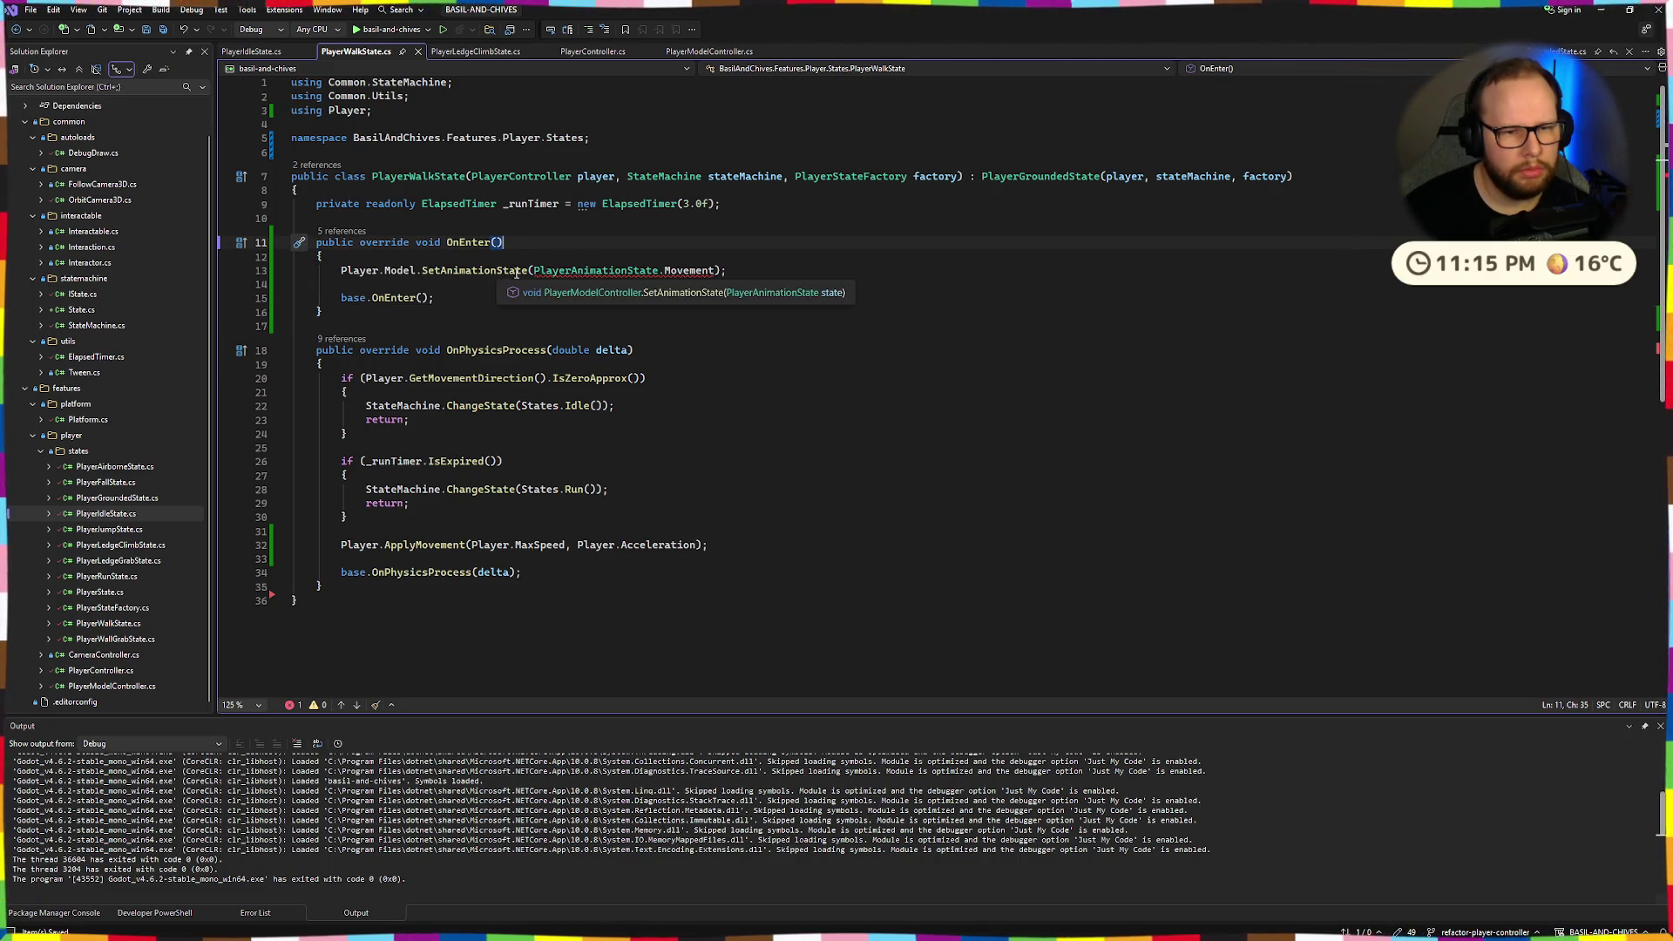
Back in PlayerModelController.cs, look over the Idle, Movement and Value members.
mouse_move(612, 272)
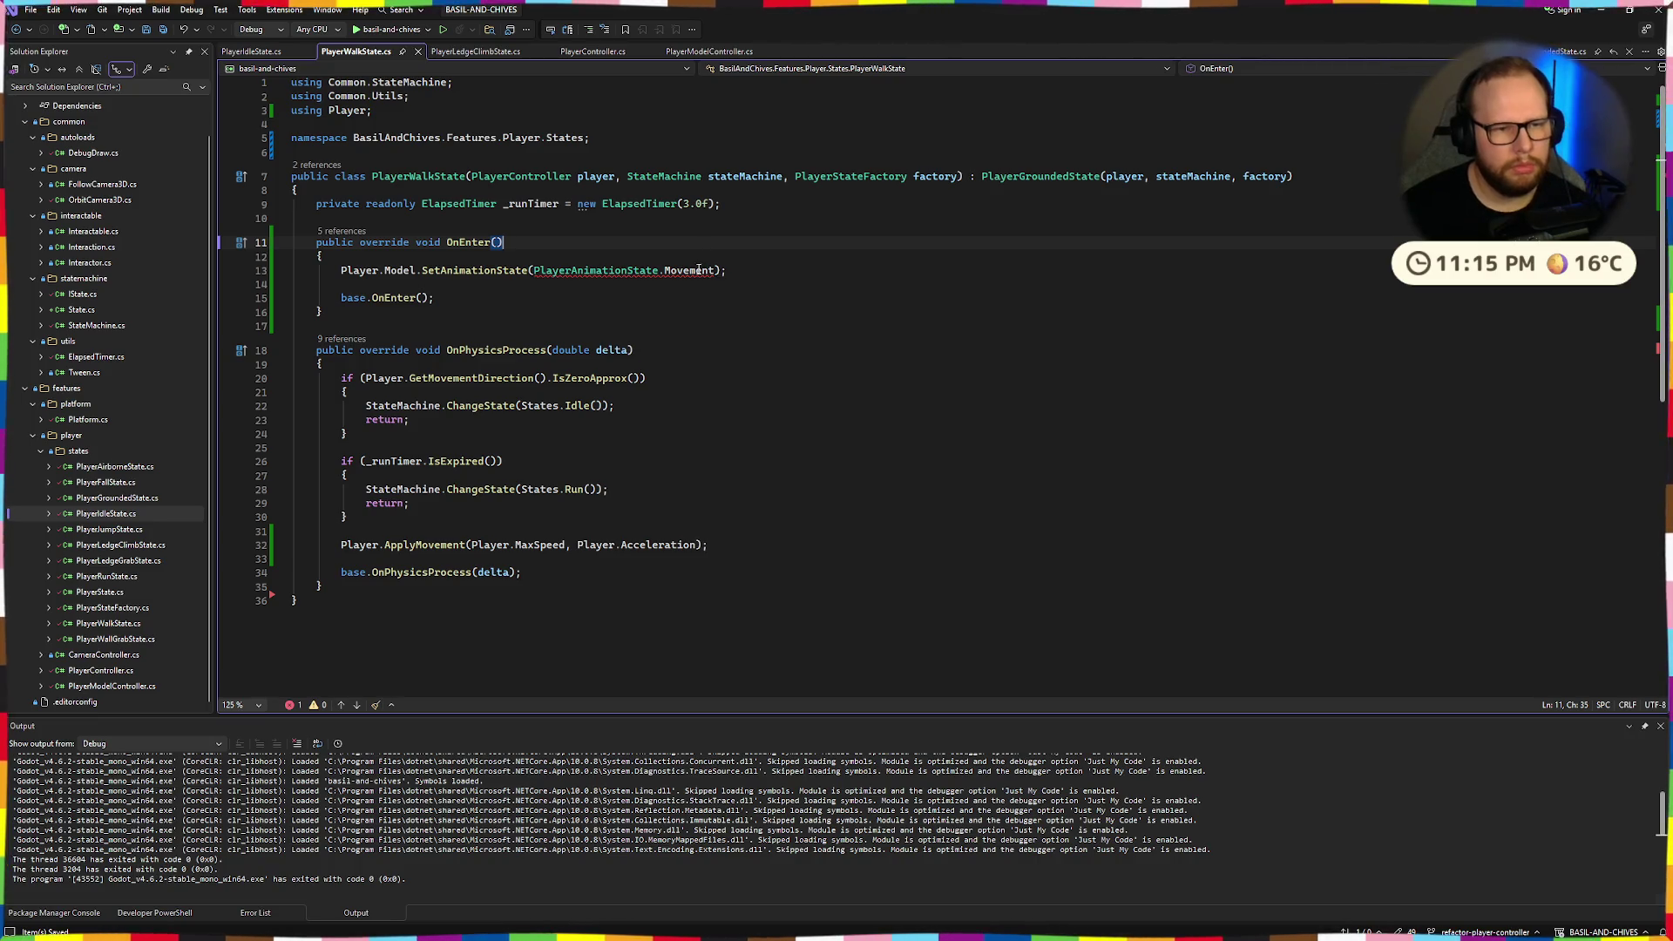
left_click(708, 51)
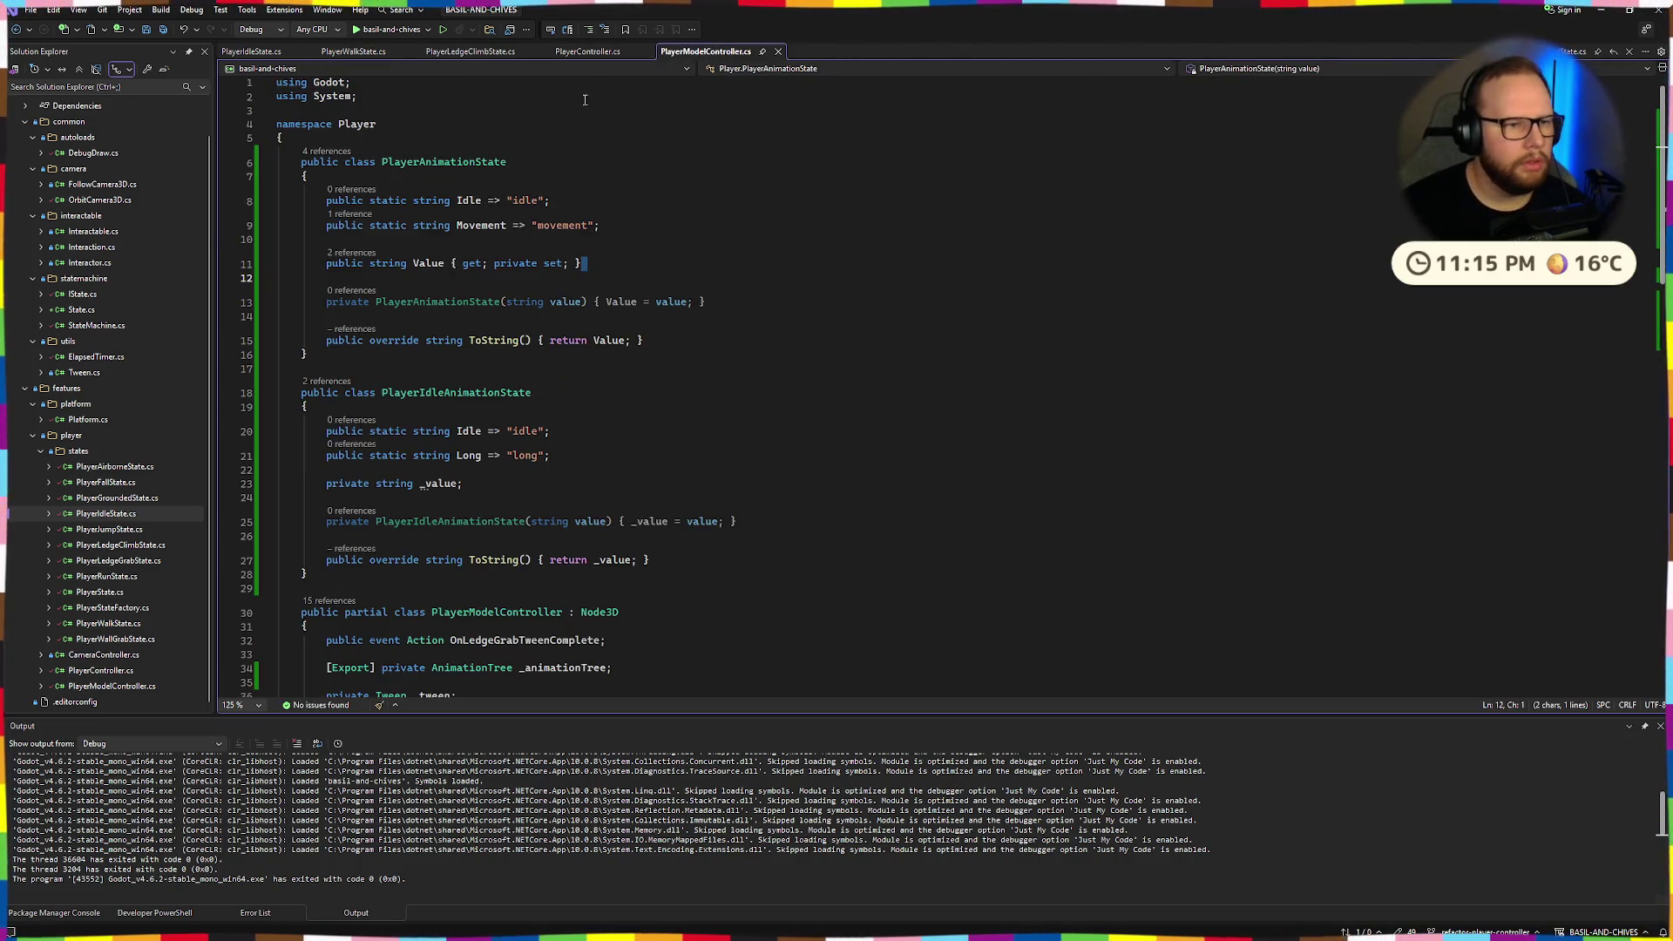
double_click(390, 201)
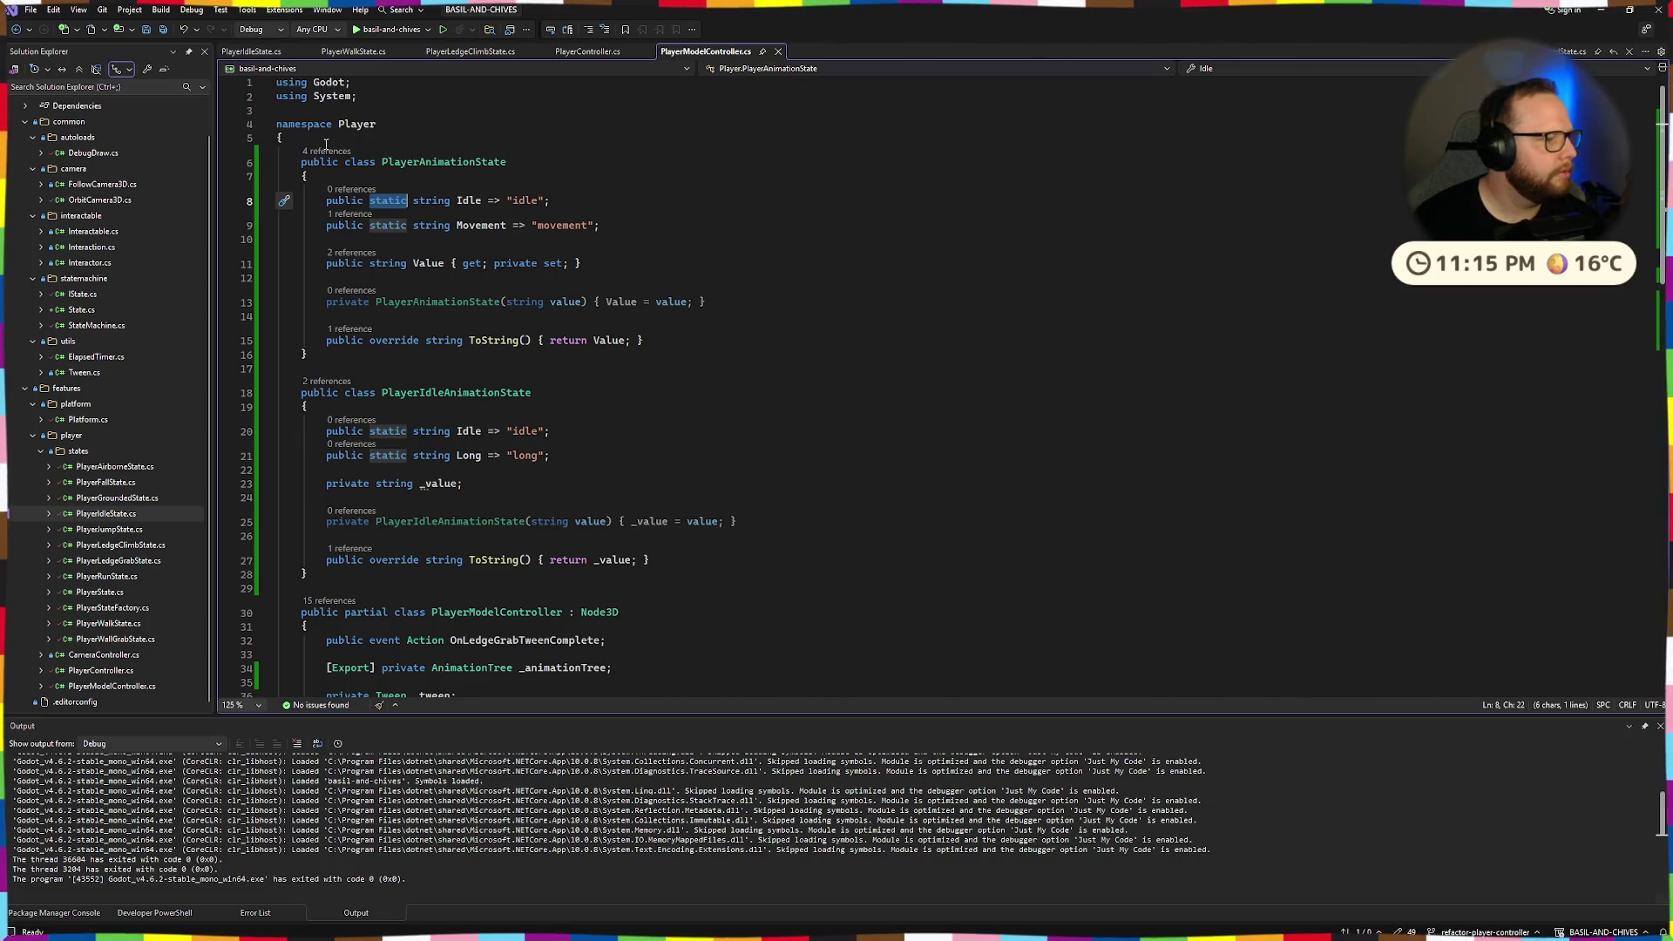
left_click(673, 266)
left_click_drag(332, 201, 610, 225)
left_click(662, 225)
left_click(603, 266)
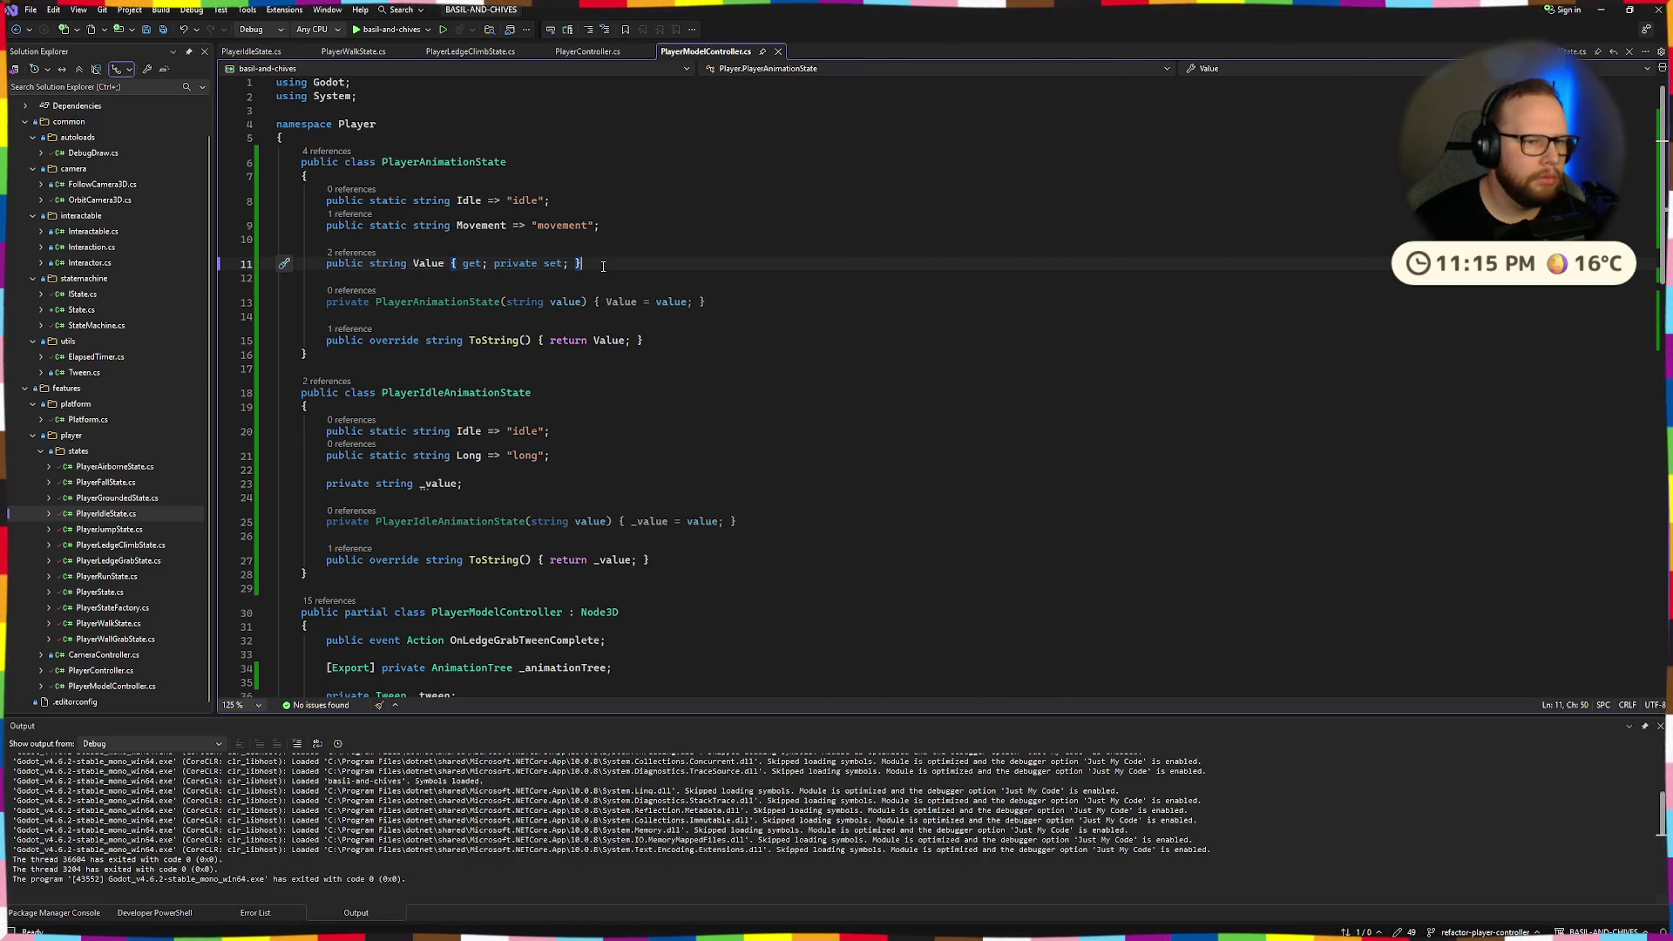
left_click_drag(331, 264, 586, 264)
left_click(628, 266)
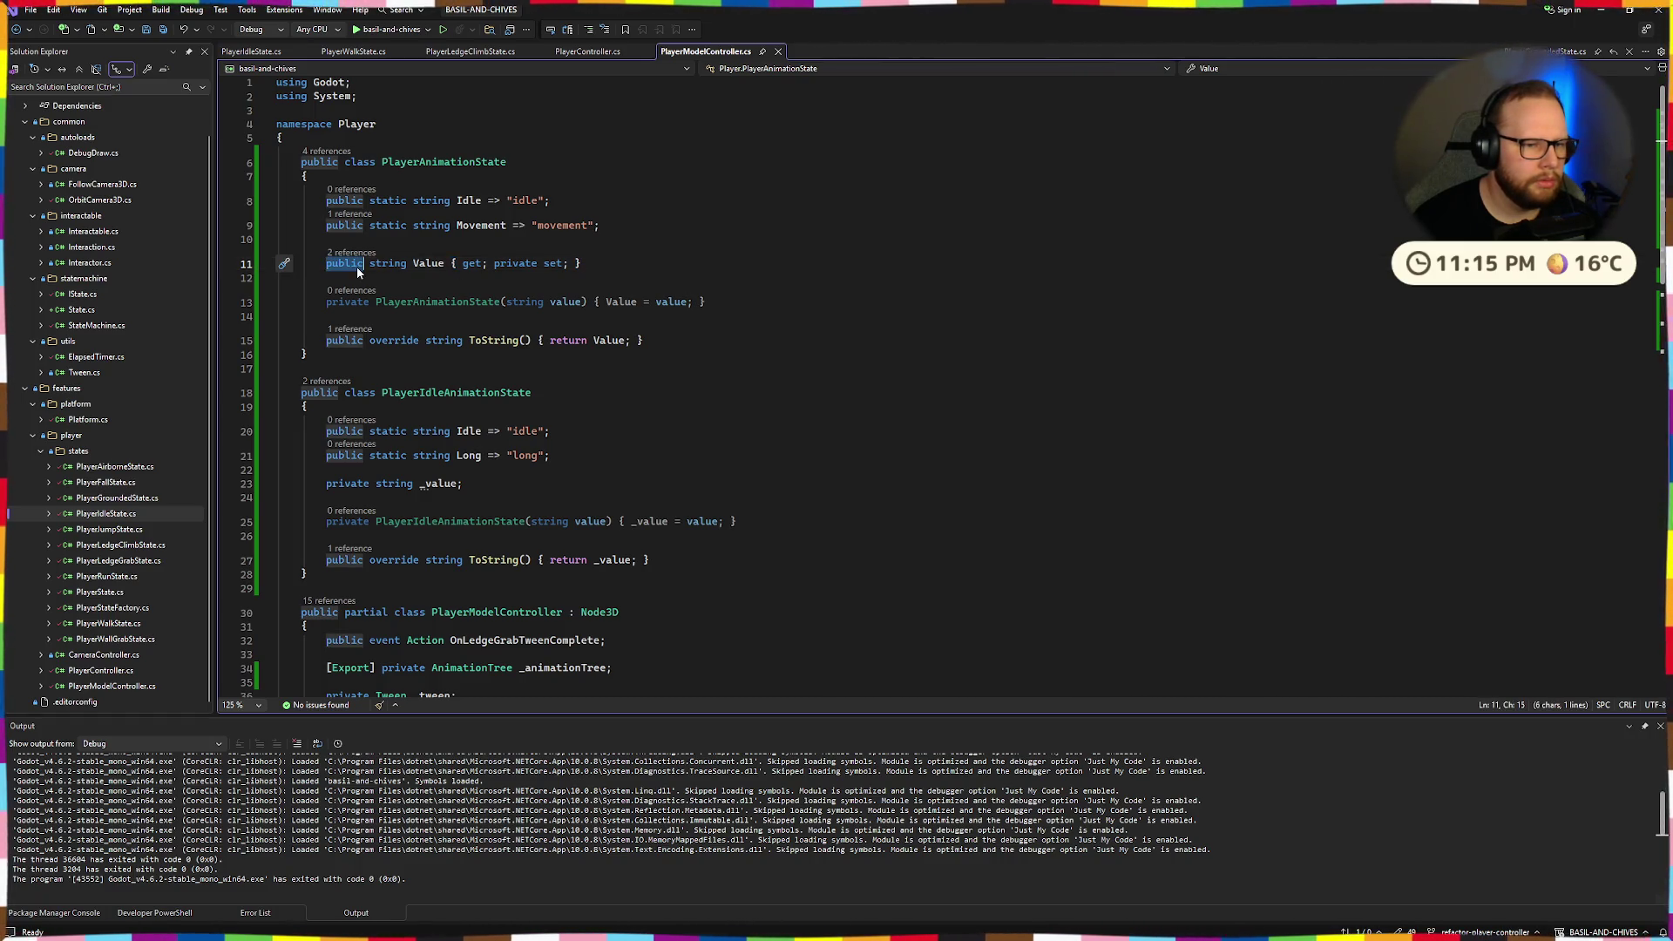
Inspect the ToString override and select the whole private constructor line.
left_click_drag(644, 340, 338, 332)
left_click(684, 279)
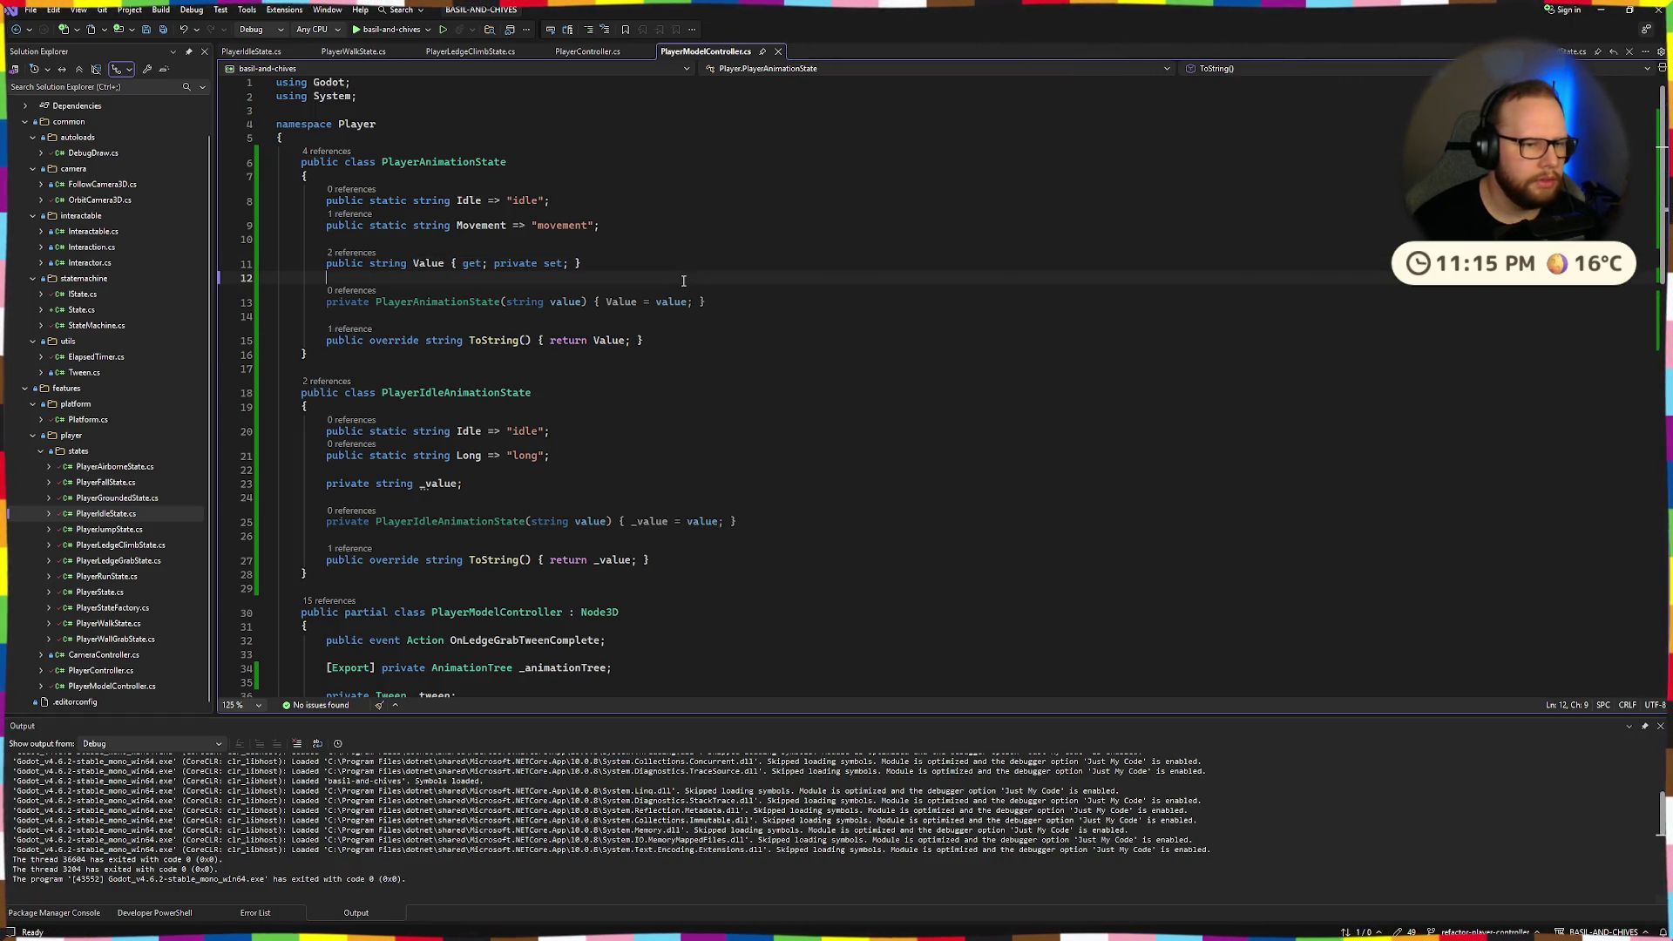
left_click(667, 351)
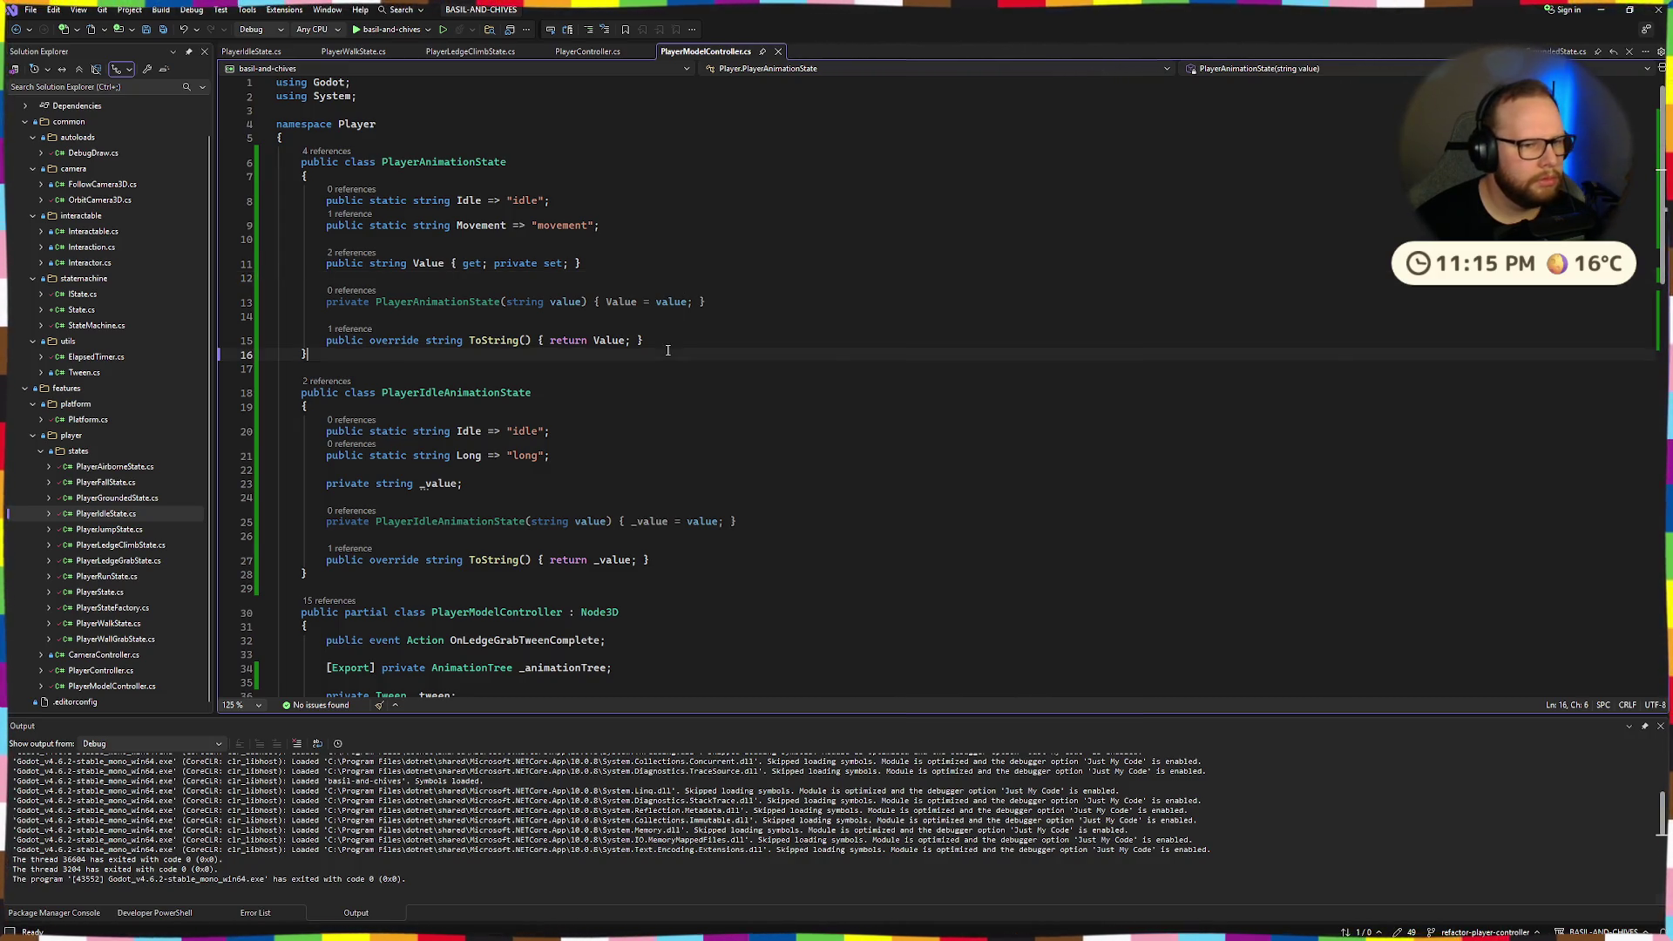
left_click(662, 277)
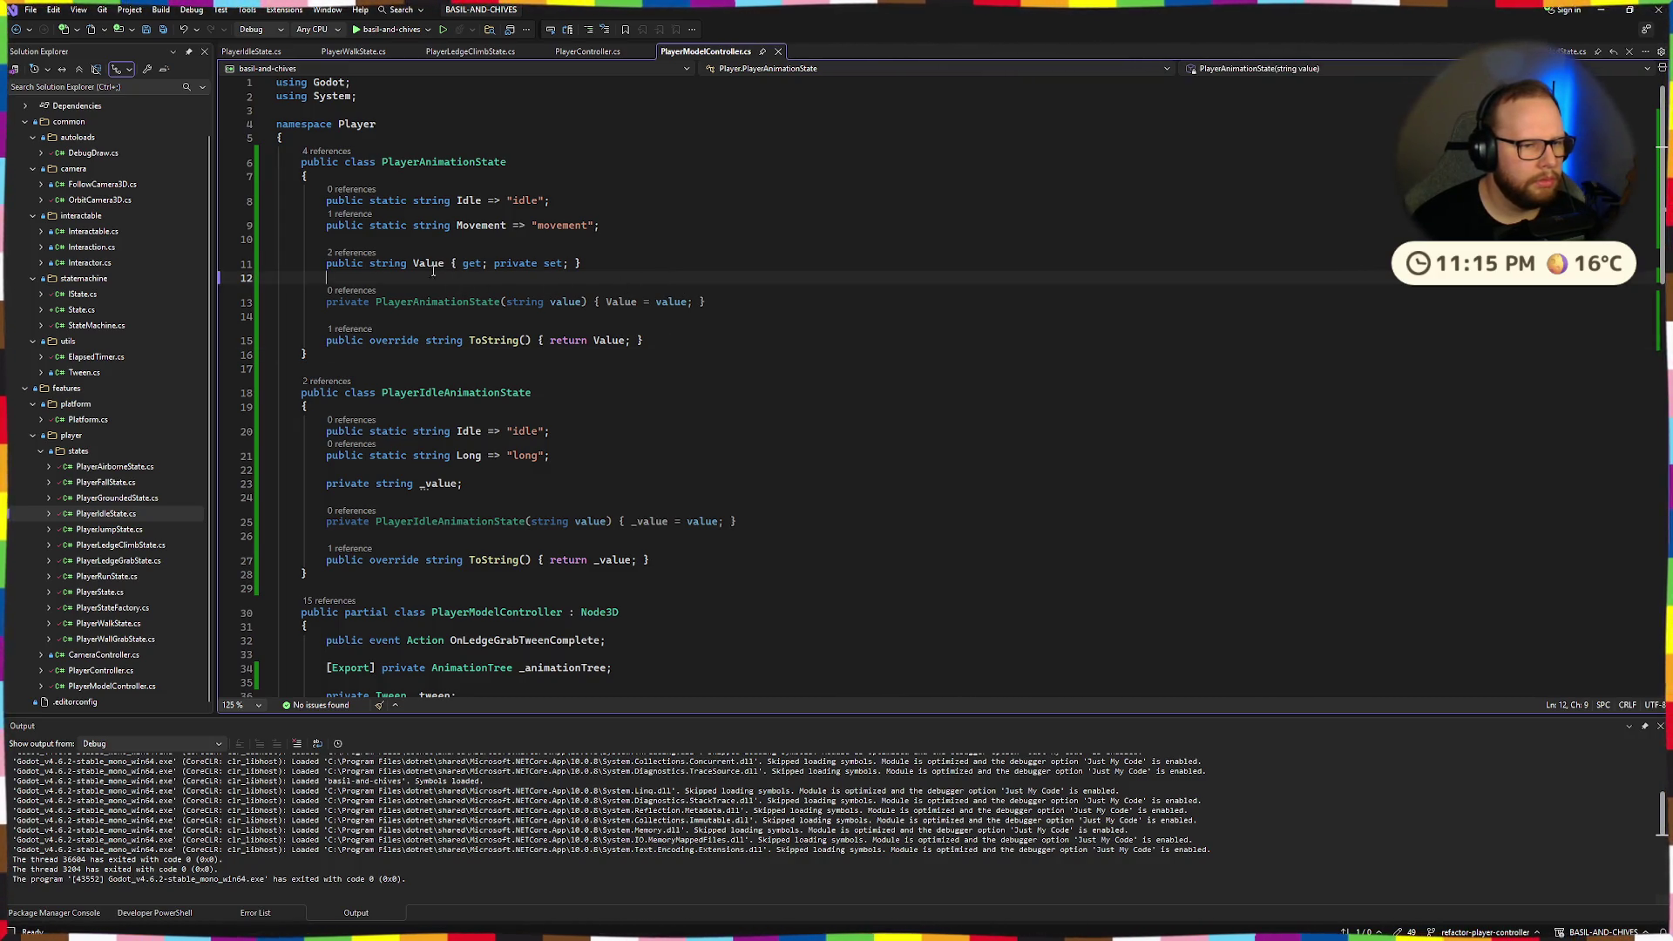
double_click(345, 263)
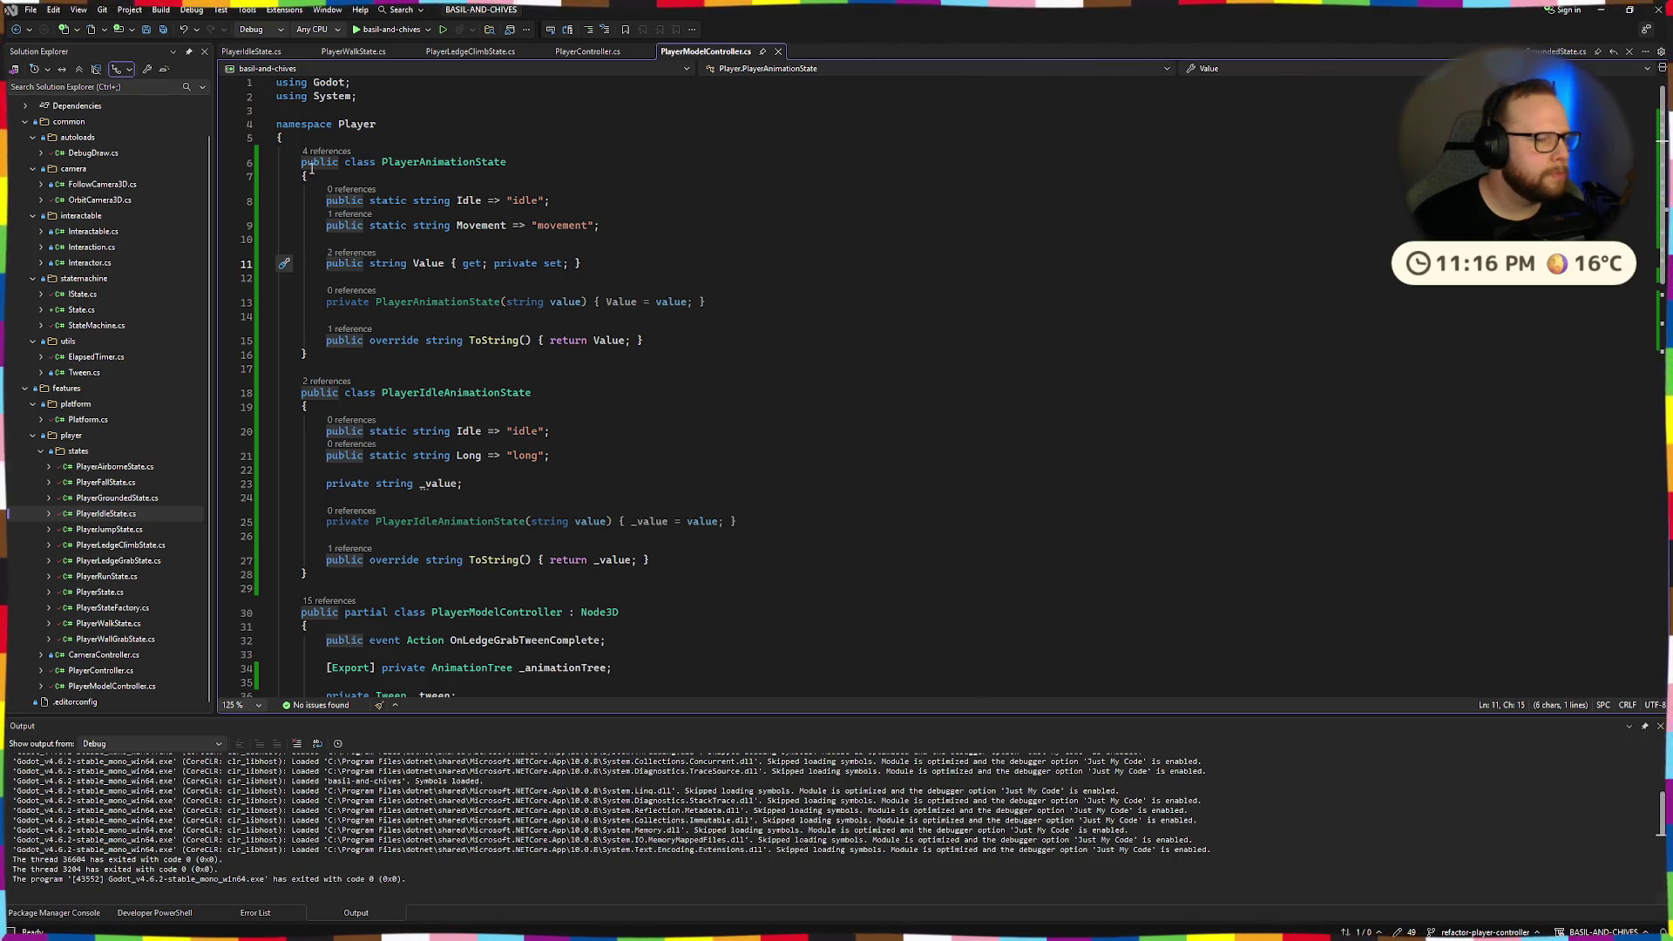
left_click(831, 209)
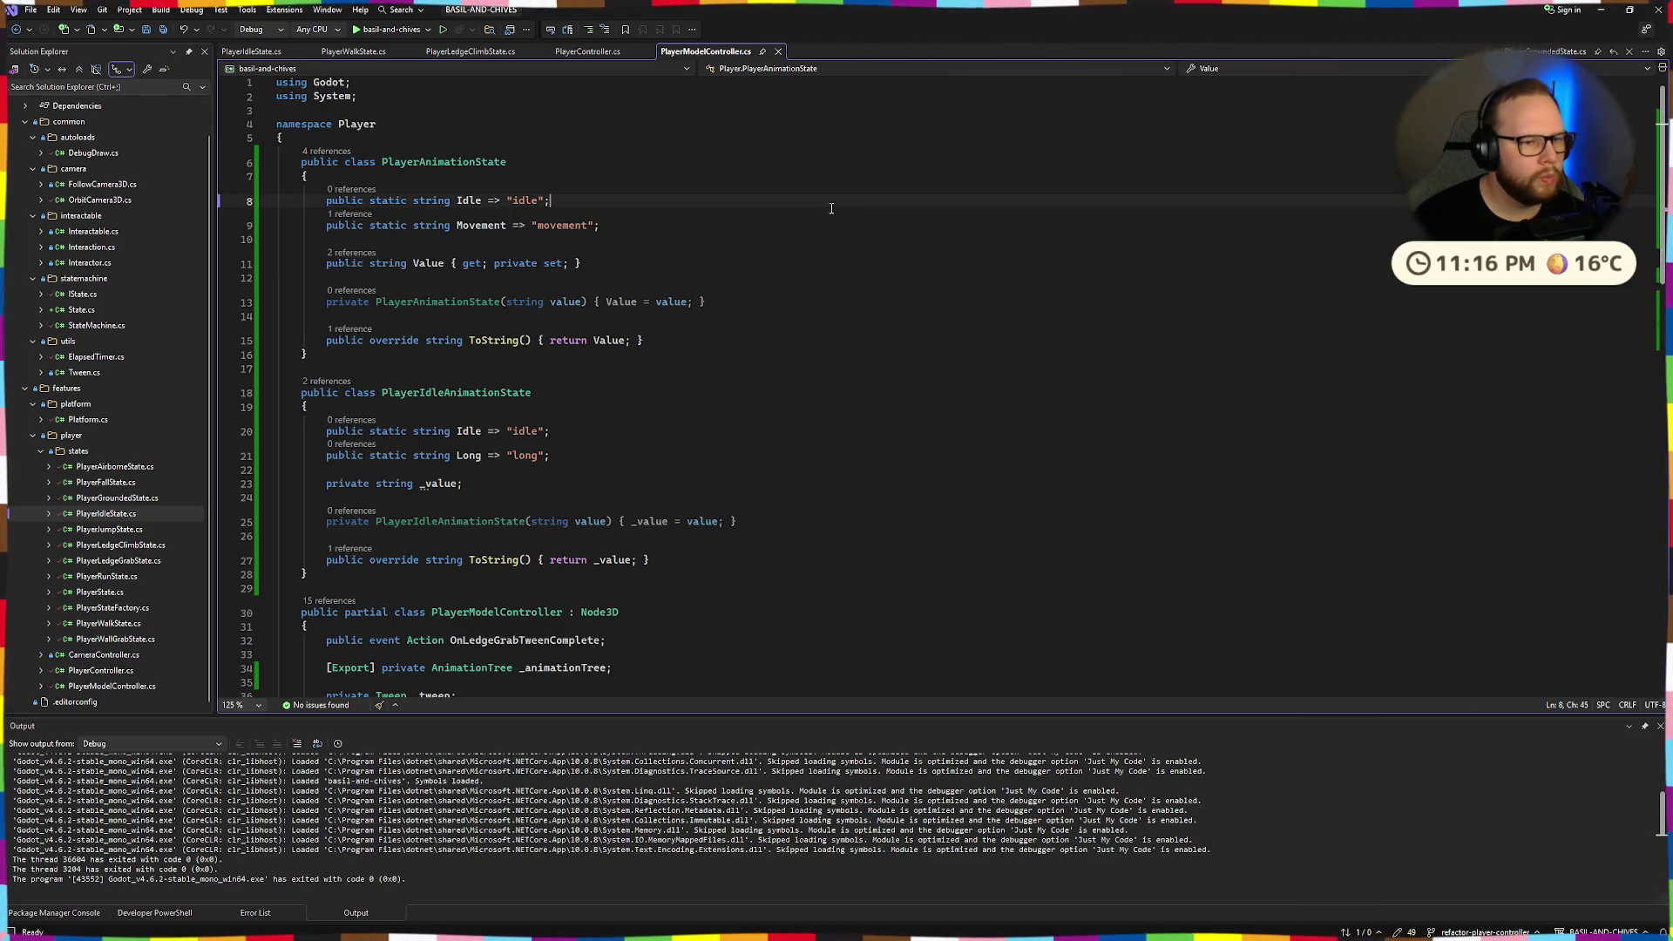
triple_click(427, 302)
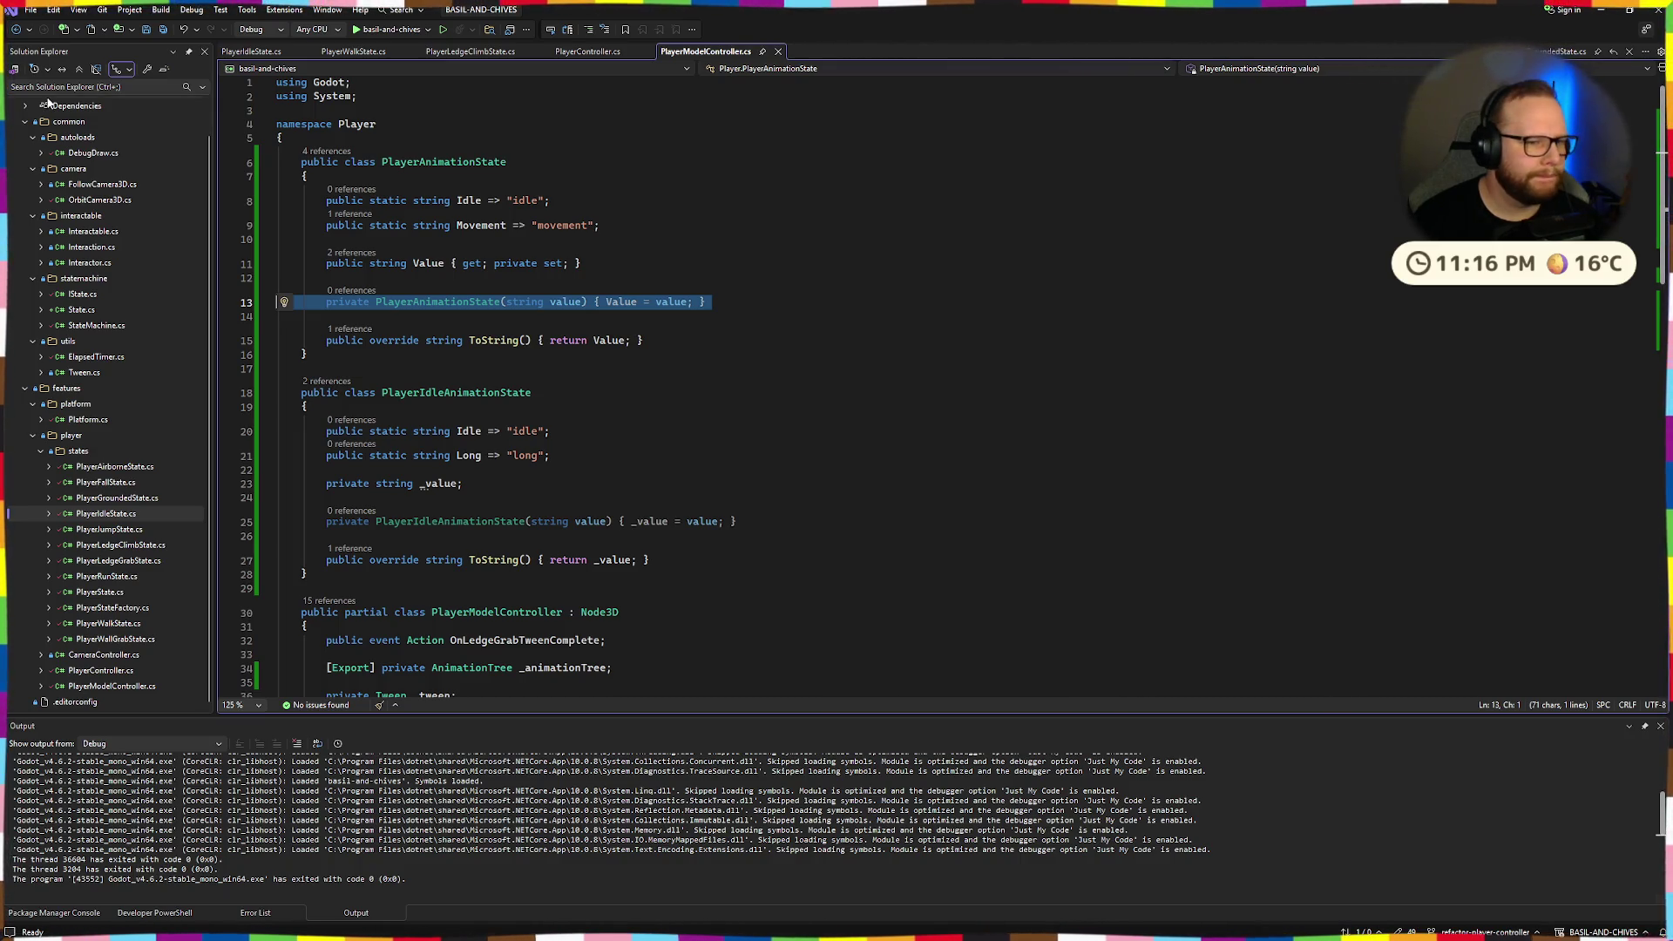
Delete the private PlayerAnimationState constructor and its blank lines, then save the file.
key("End")
key("shift+Home")
key("shift+Home")
key("BackSpace")
key("BackSpace")
key("BackSpace")
key("ctrl+s")
Review the remaining Value property and ToString lines by selecting them.
left_click(747, 287)
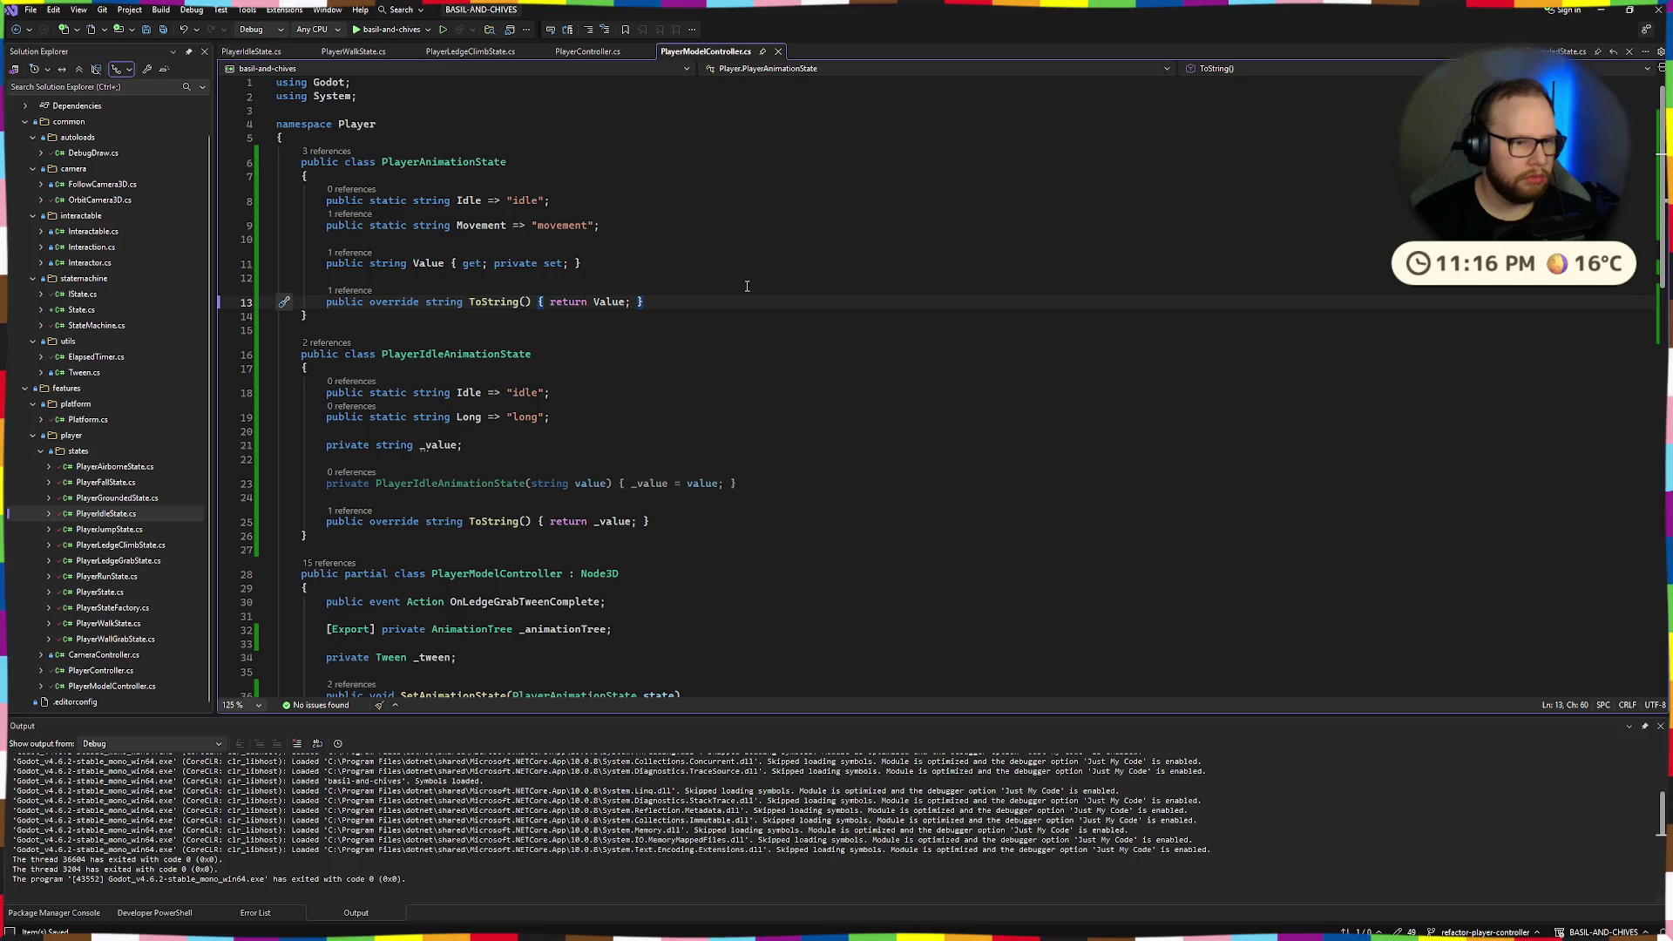
left_click(640, 271)
key("shift+Home")
key("End")
key("shift+Home")
key("End")
left_click(701, 302)
mouse_move(701, 302)
left_mouse_down()
mouse_move(277, 305)
mouse_move(279, 279)
mouse_move(336, 263)
left_mouse_up()
key("End")
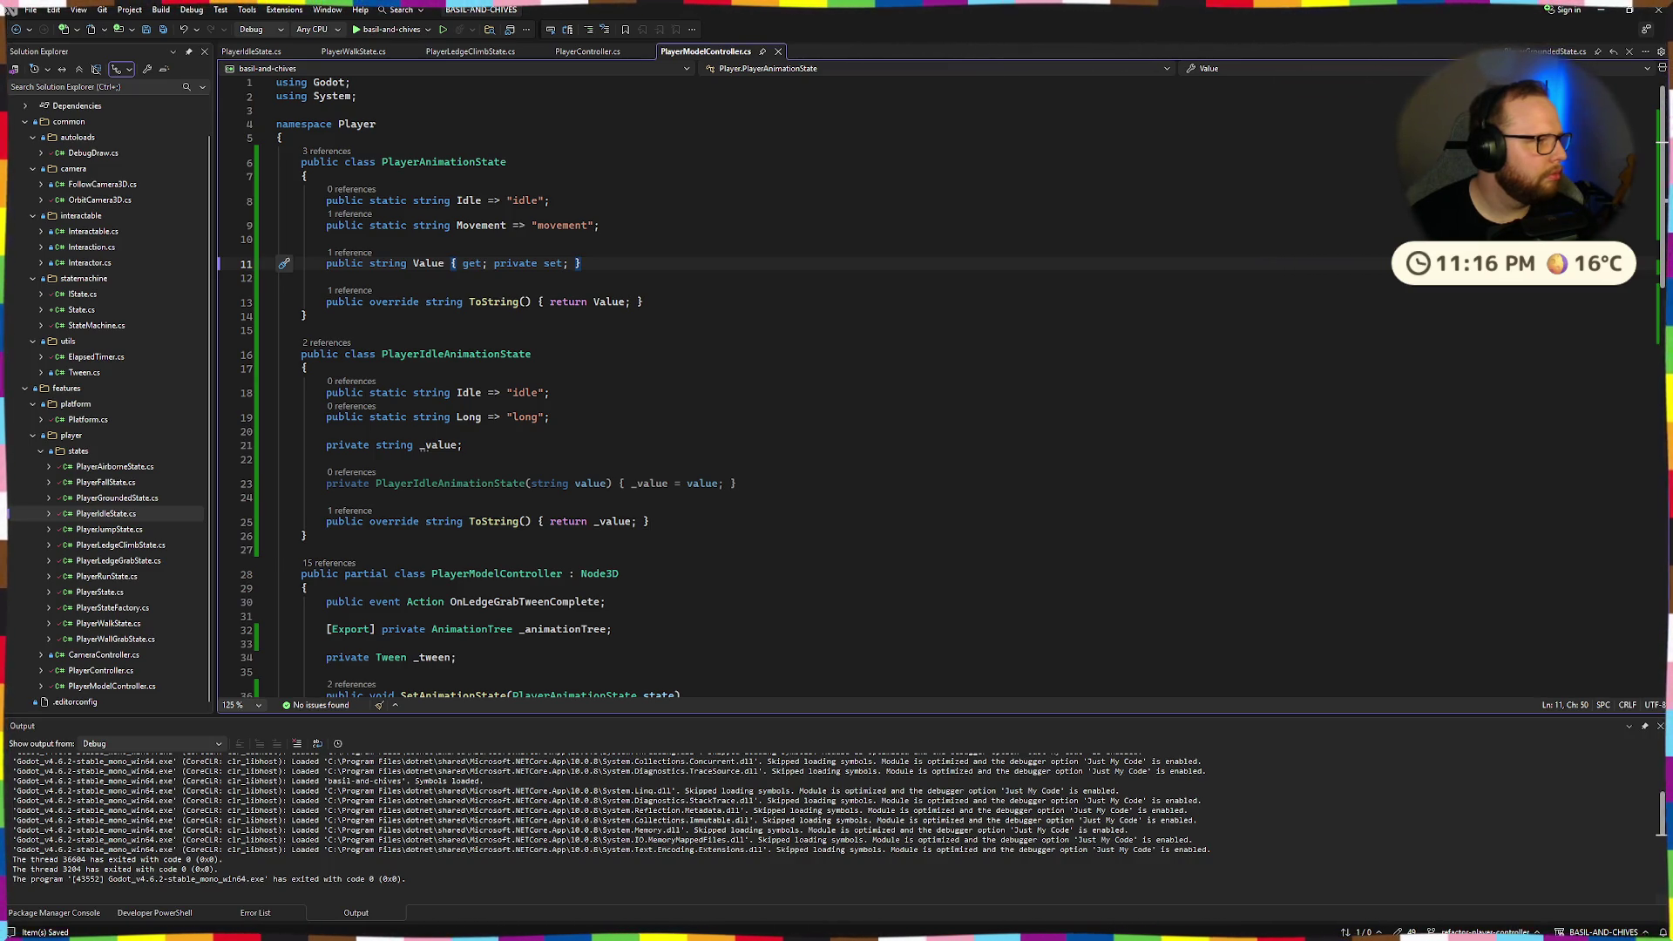
Start a Ctrl+R rename on the PlayerAnimationState class, then go to PlayerWalkState.cs.
double_click(339, 164)
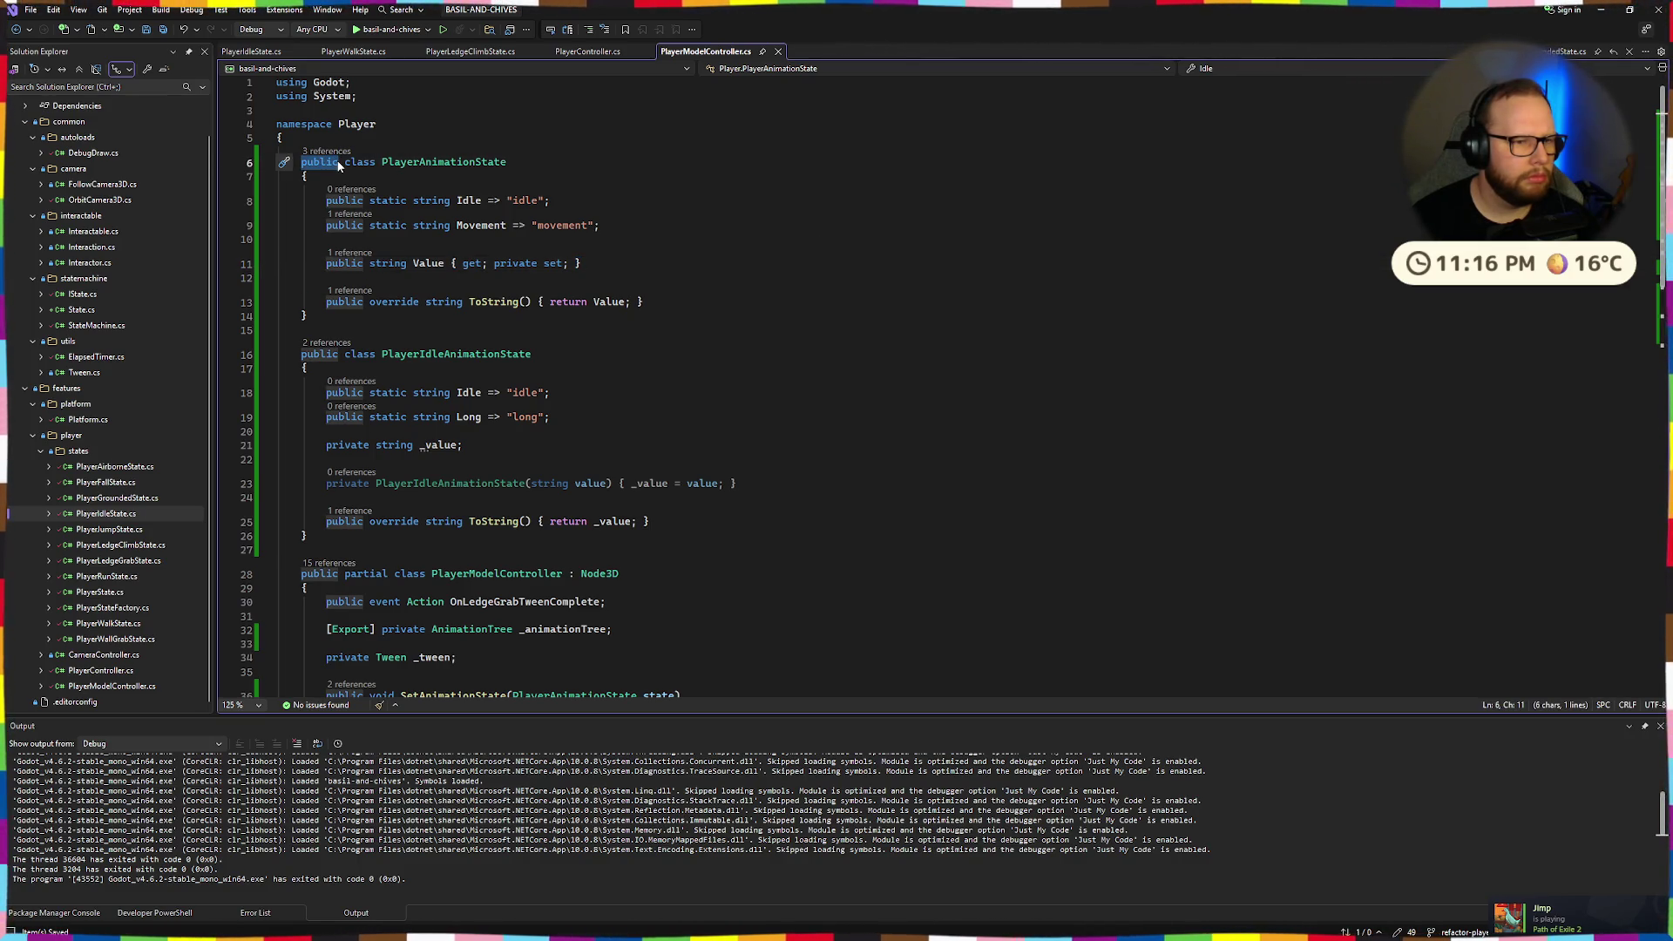
key("End")
key("ctrl+r")
key("ctrl+r")
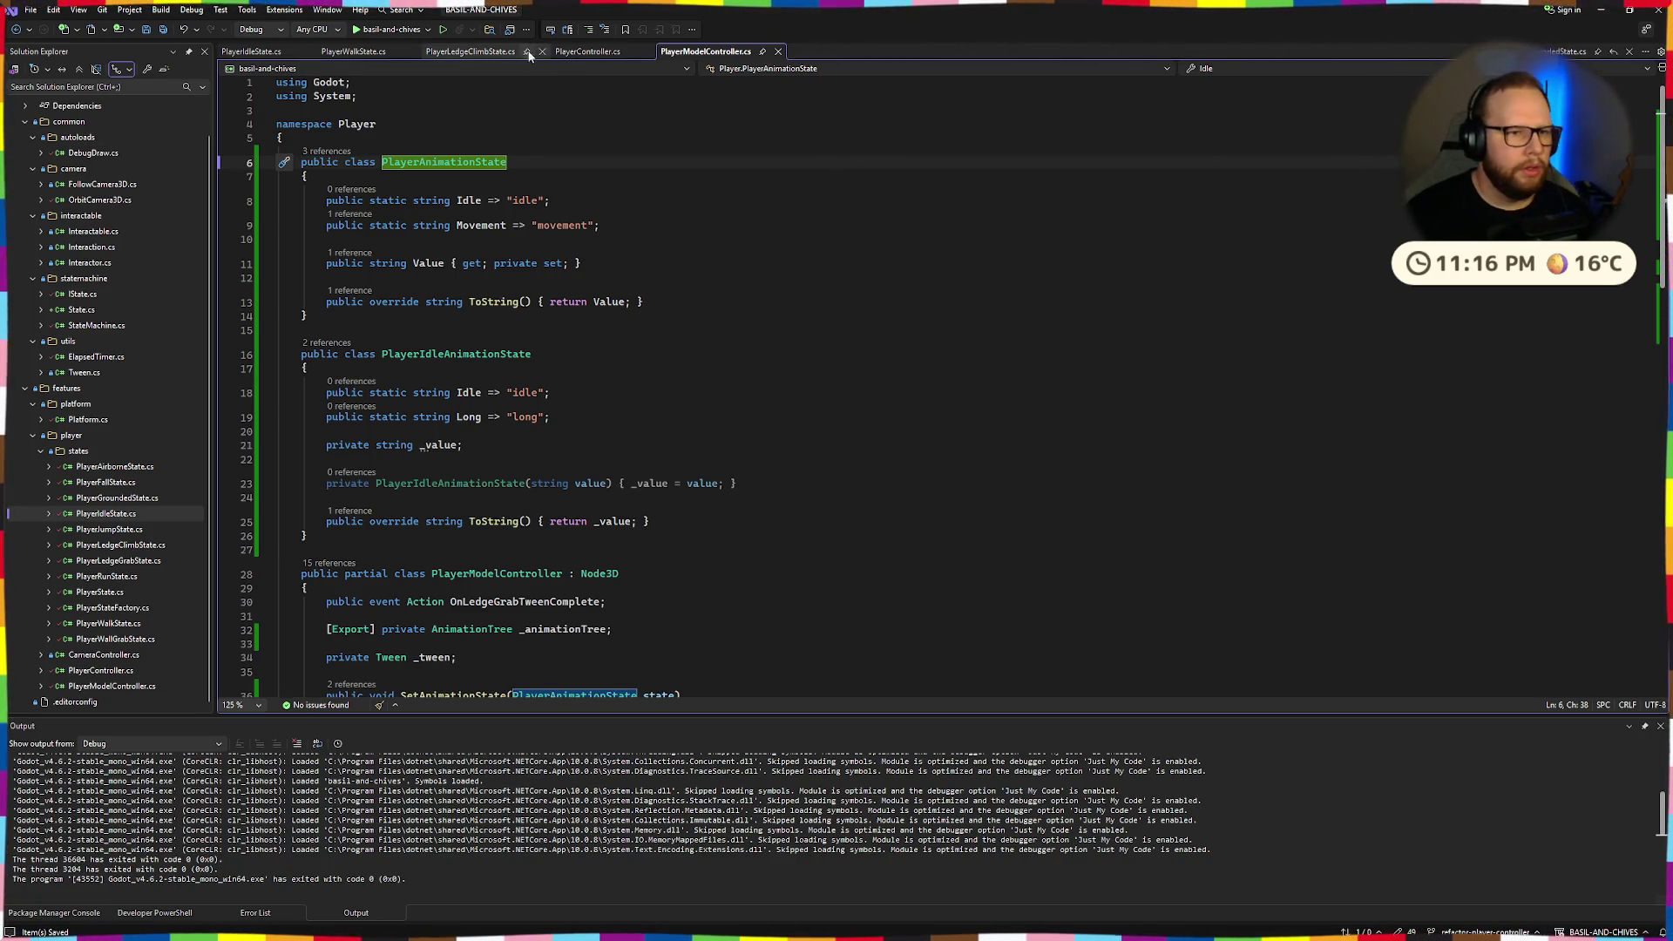
left_click(353, 51)
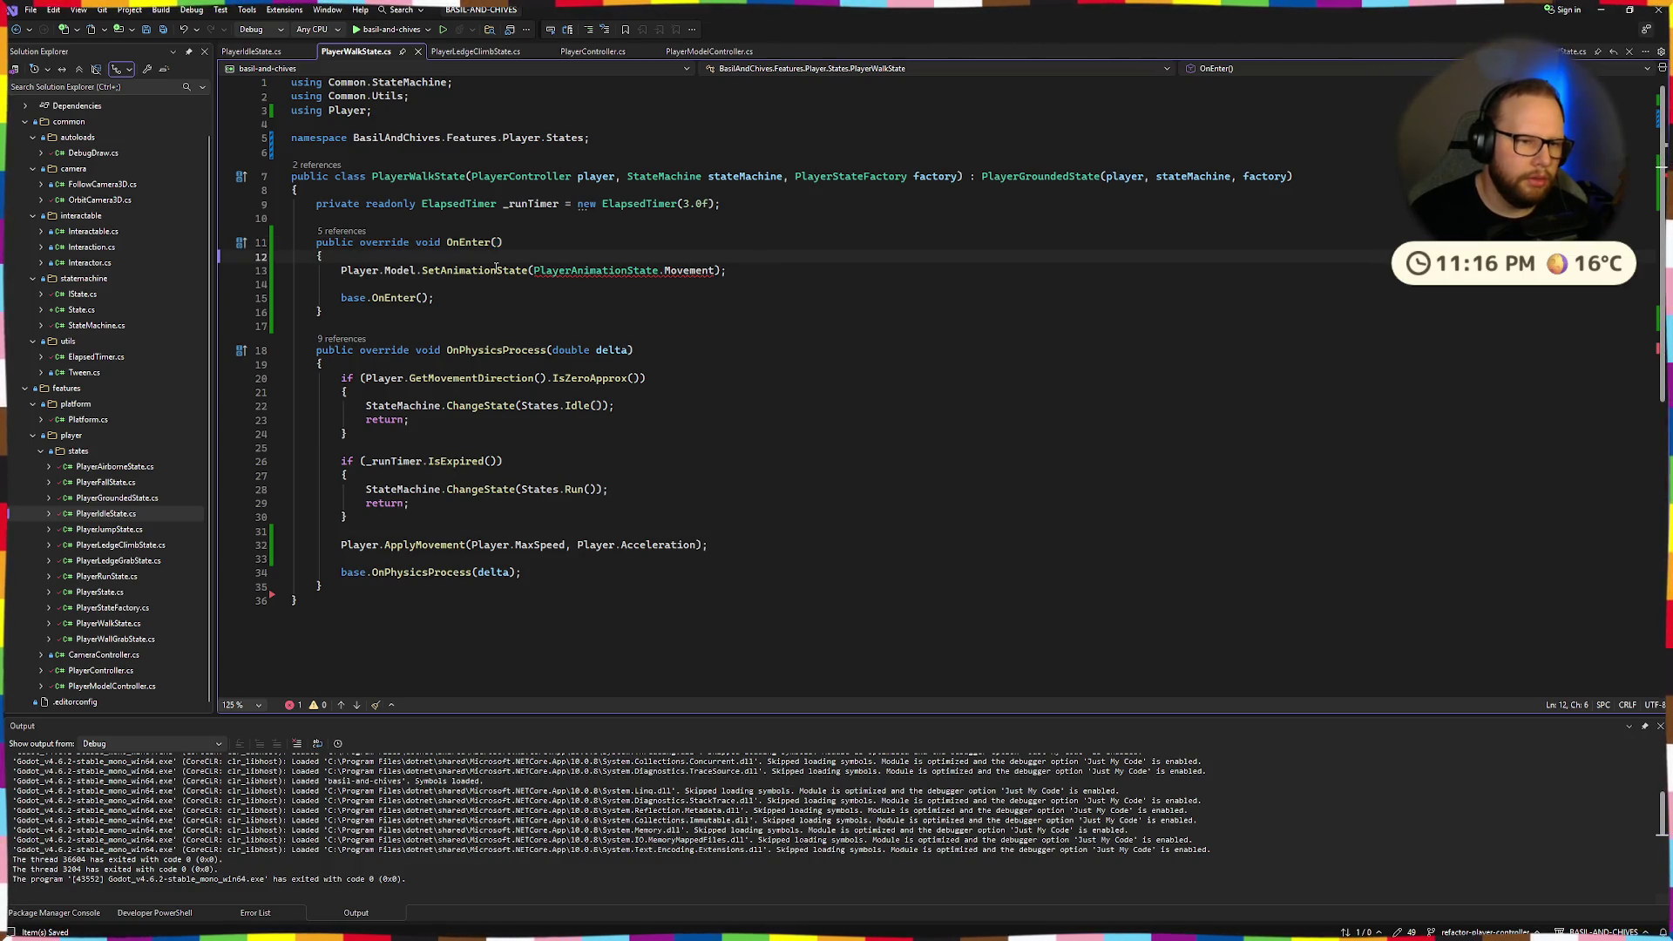
Flip through the PlayerController, PlayerLedgeClimbState, PlayerWalkState, PlayerIdleState and PlayerModelController files.
left_click(708, 51)
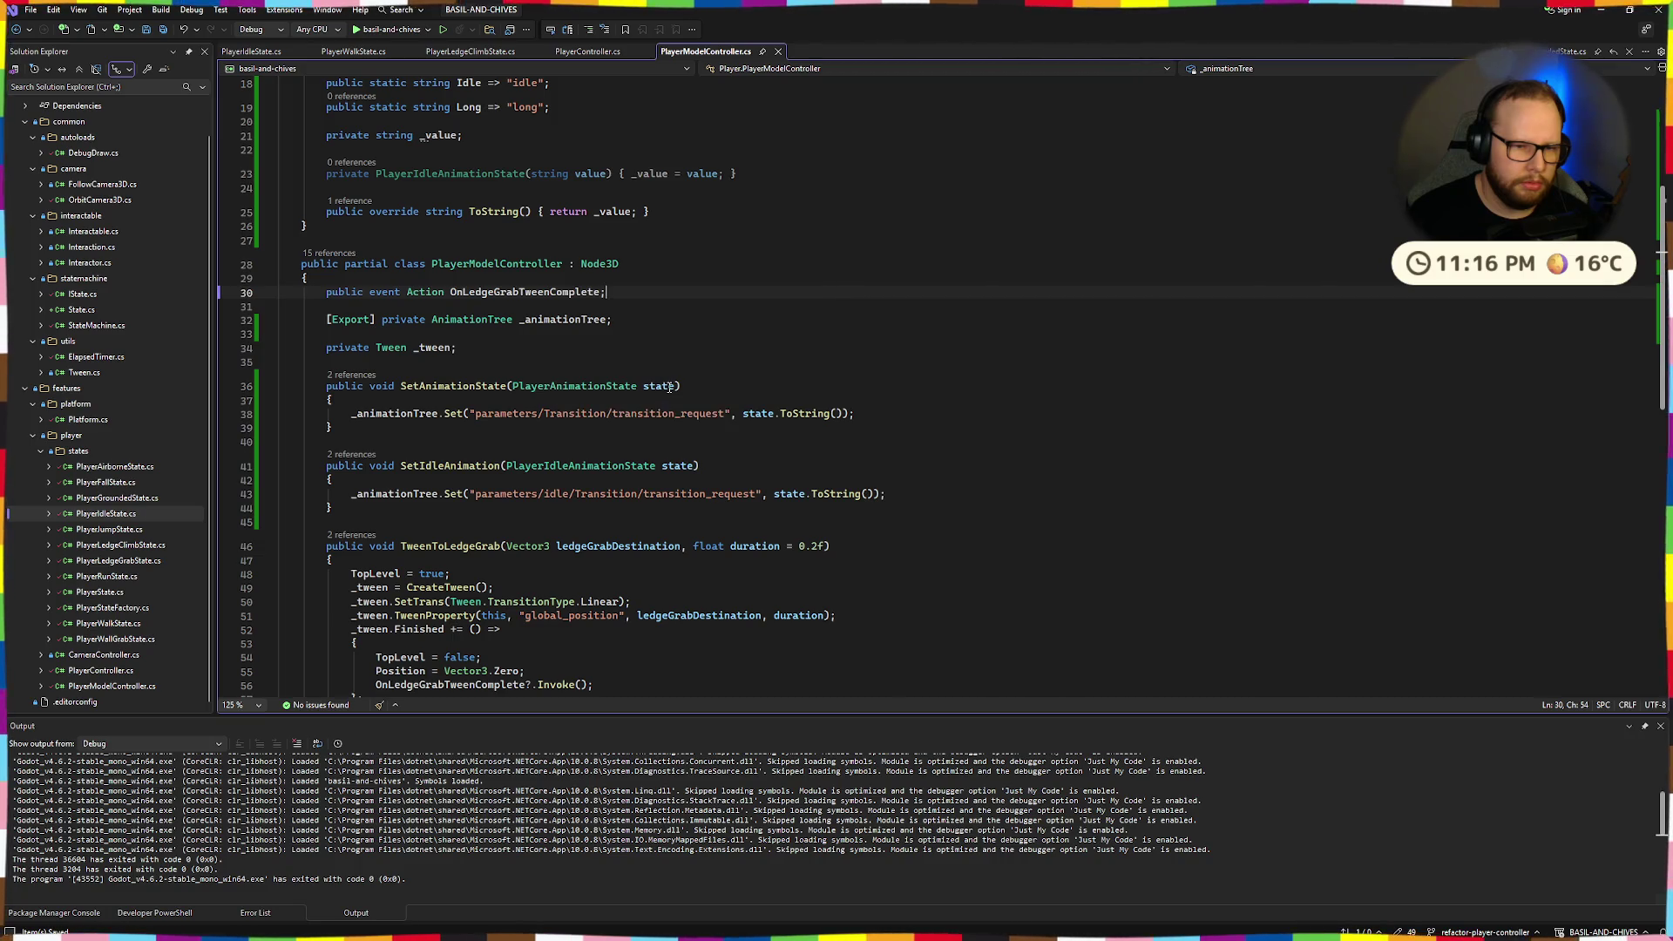
left_click(803, 348)
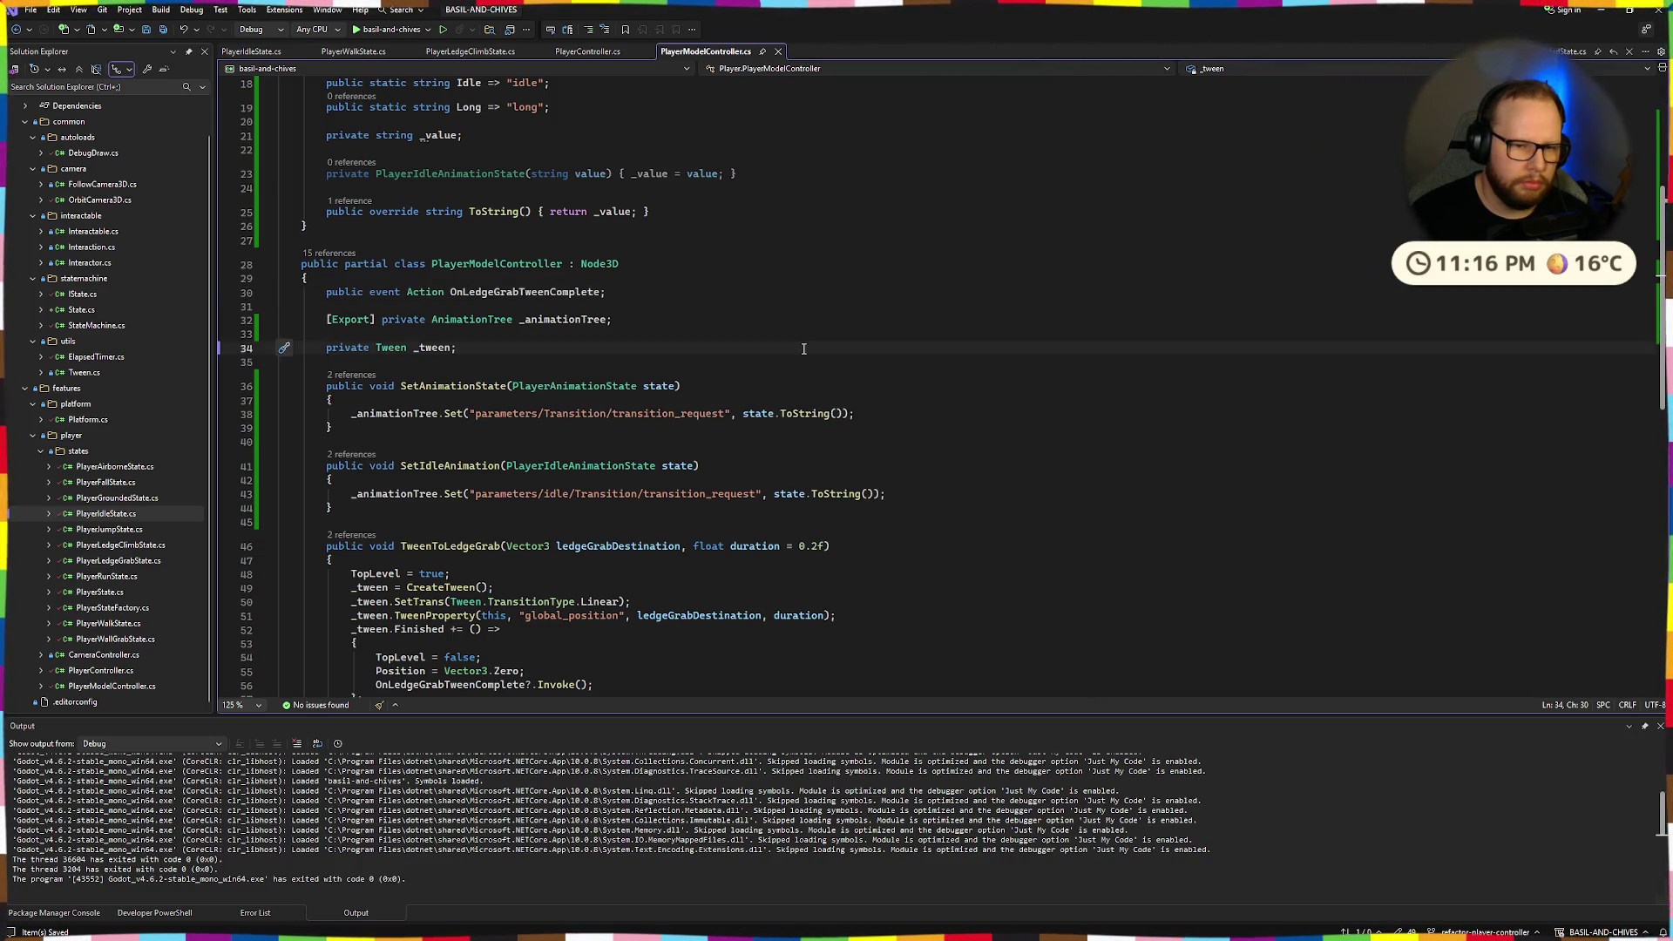
left_click(552, 51)
left_click(470, 53)
left_click(358, 52)
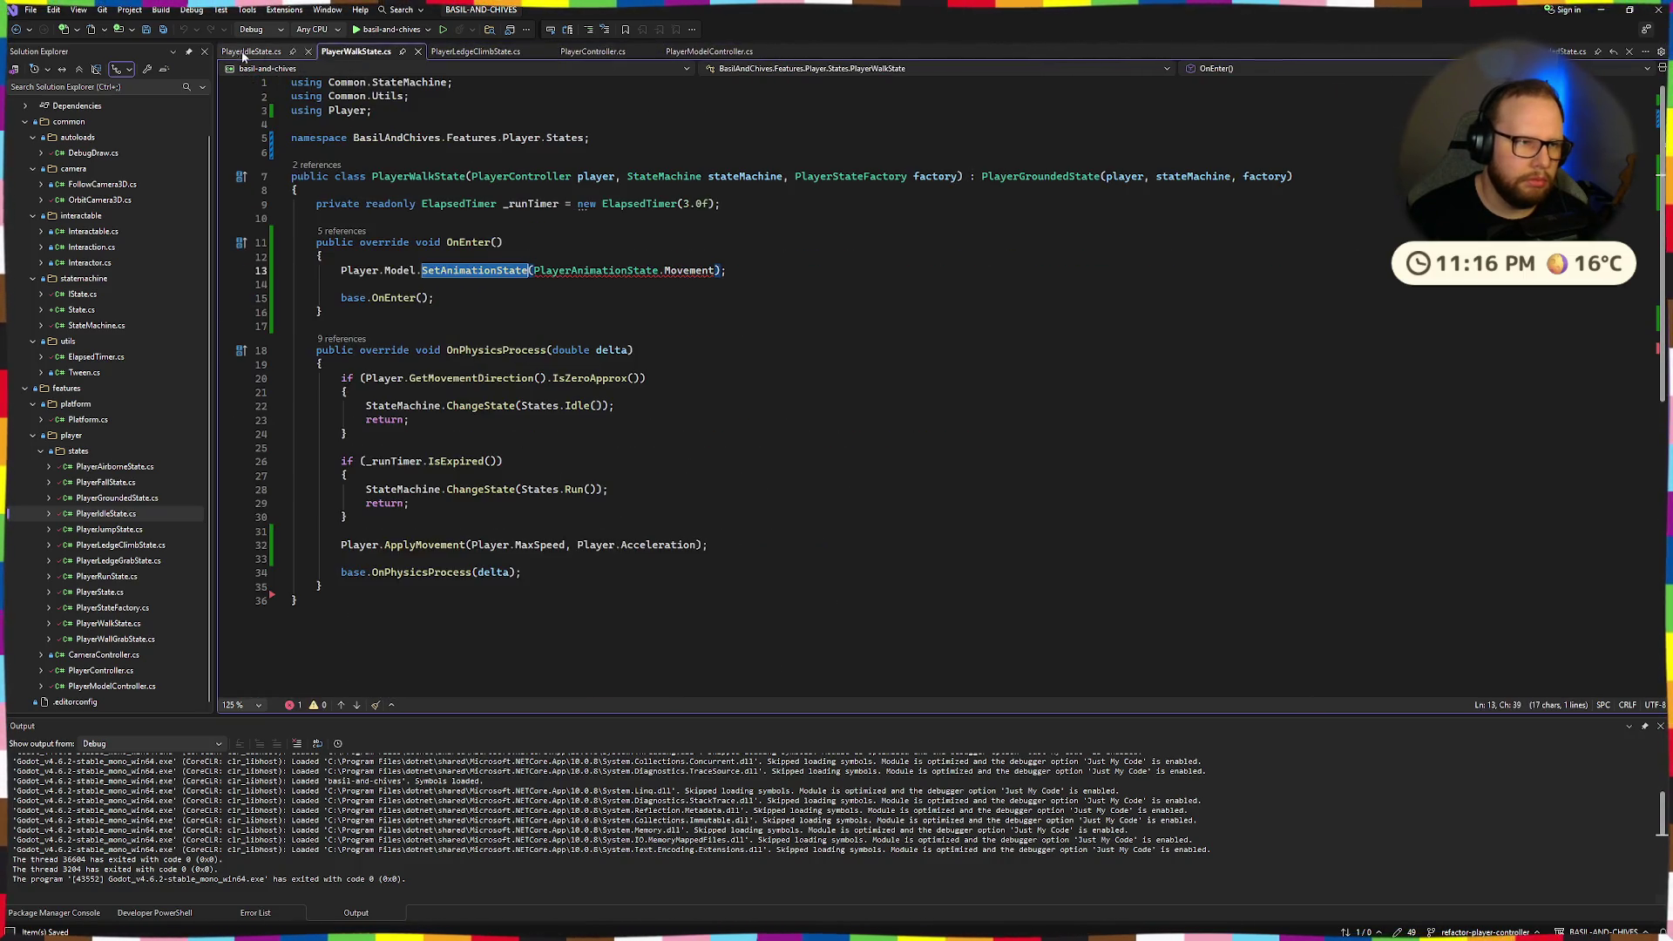
left_click(253, 52)
left_click(588, 52)
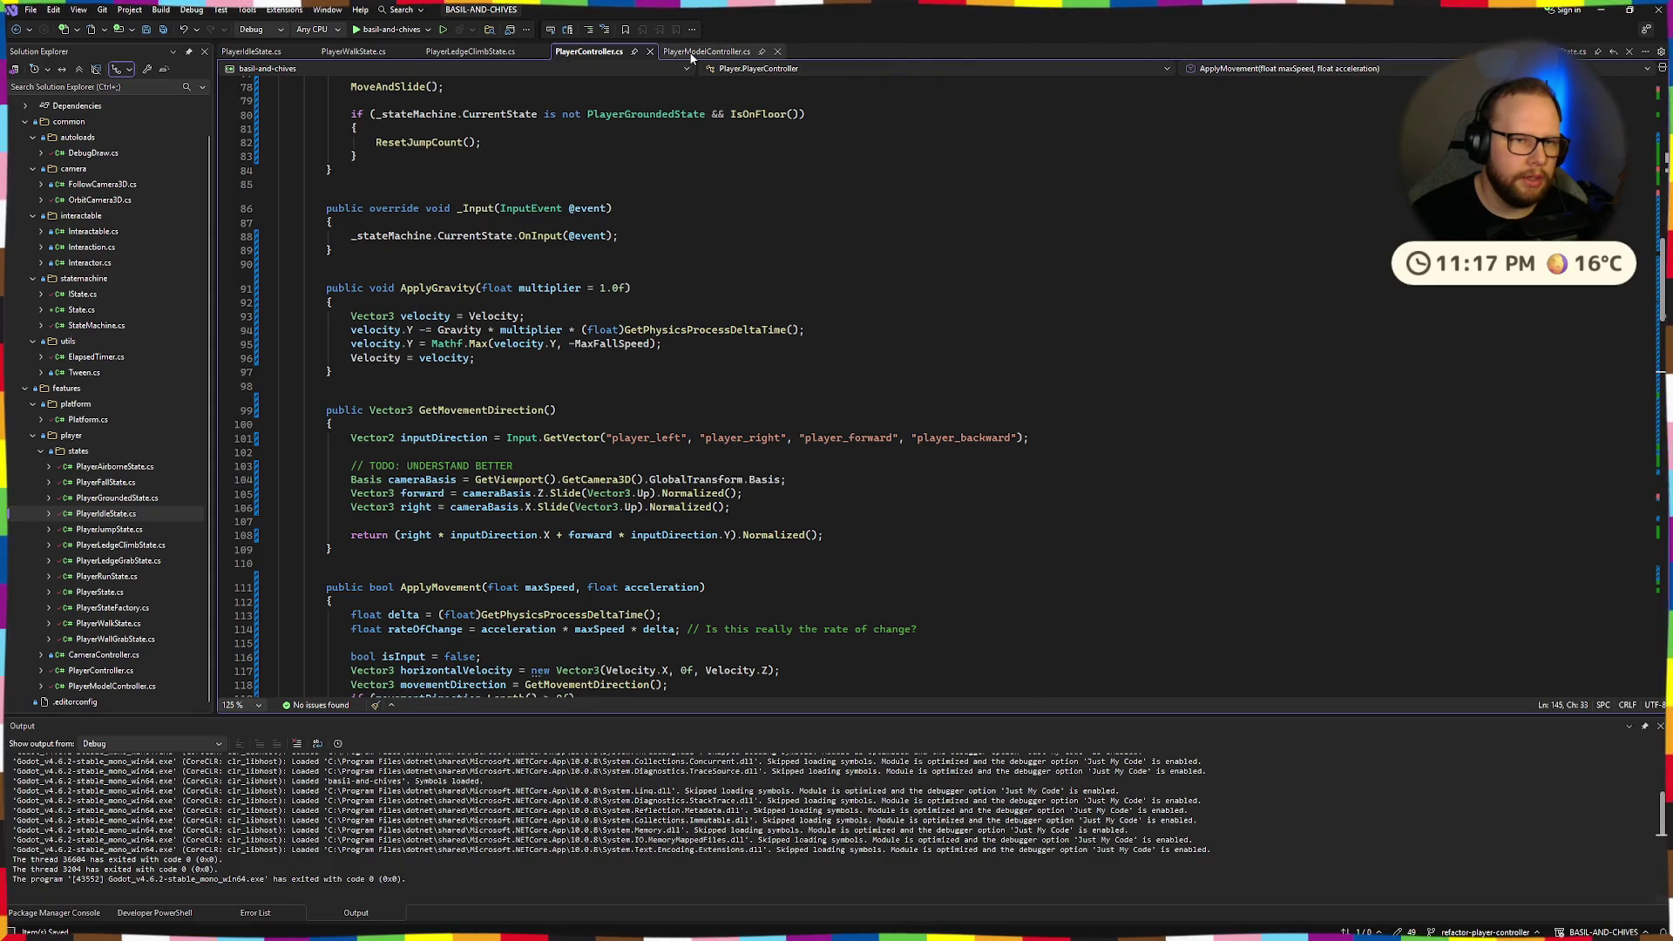
left_click(697, 53)
left_click(353, 52)
left_click(608, 54)
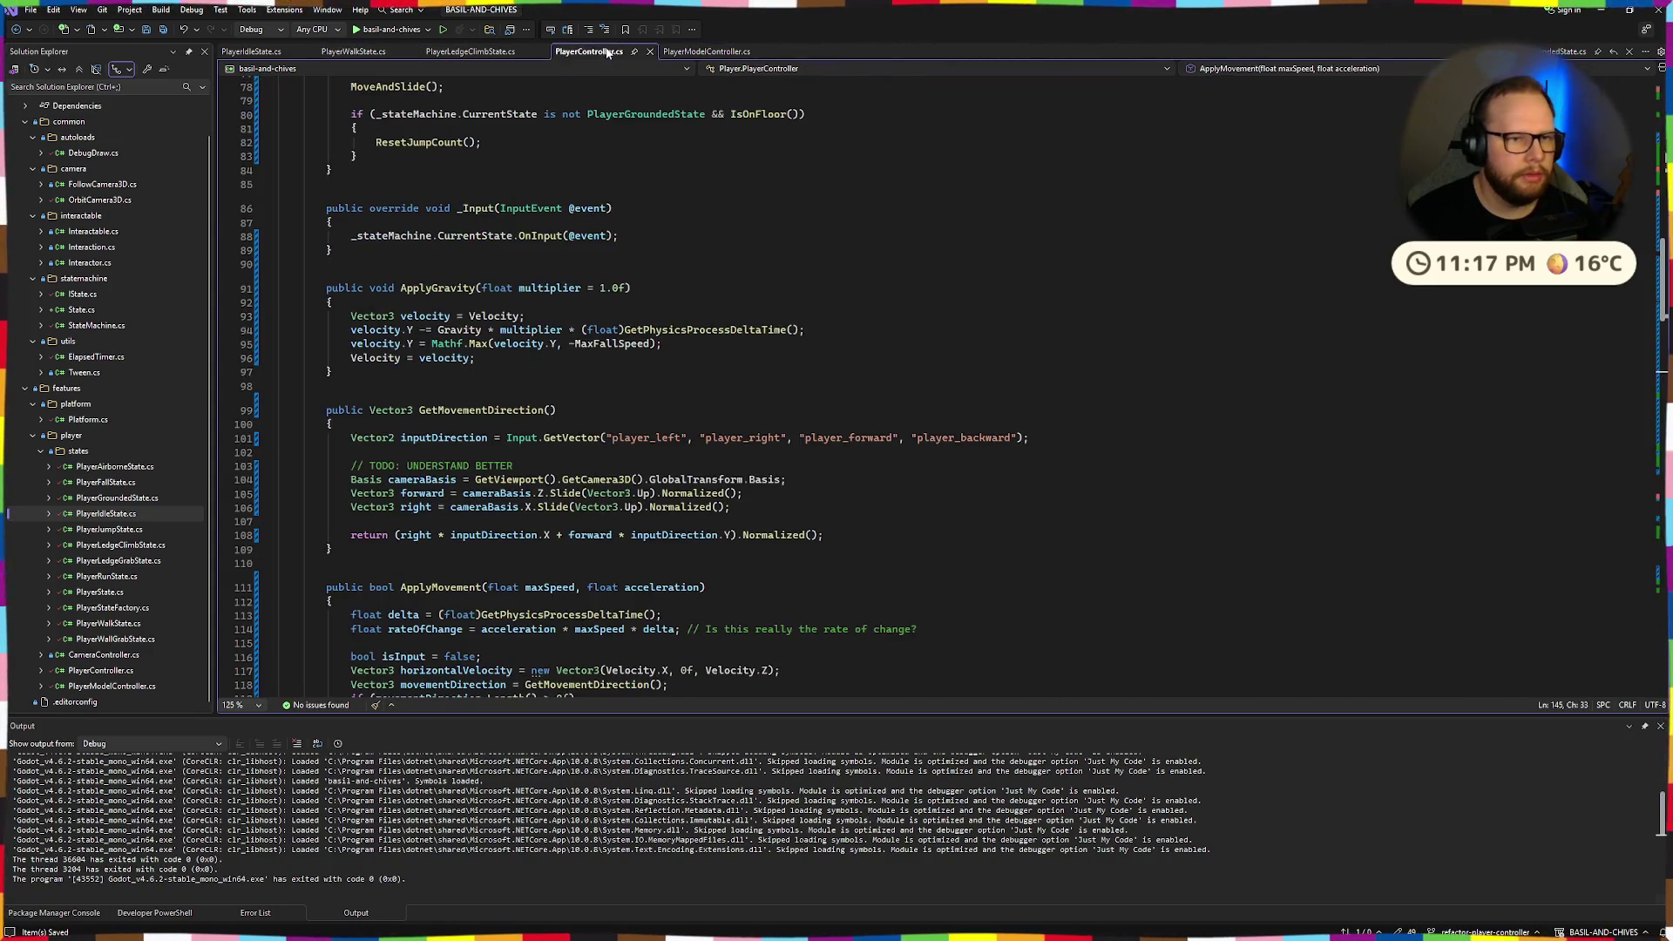
Show the top of PlayerModelController.cs with the caret at the end of Idle line 8.
scroll(467, 49, "up", 20)
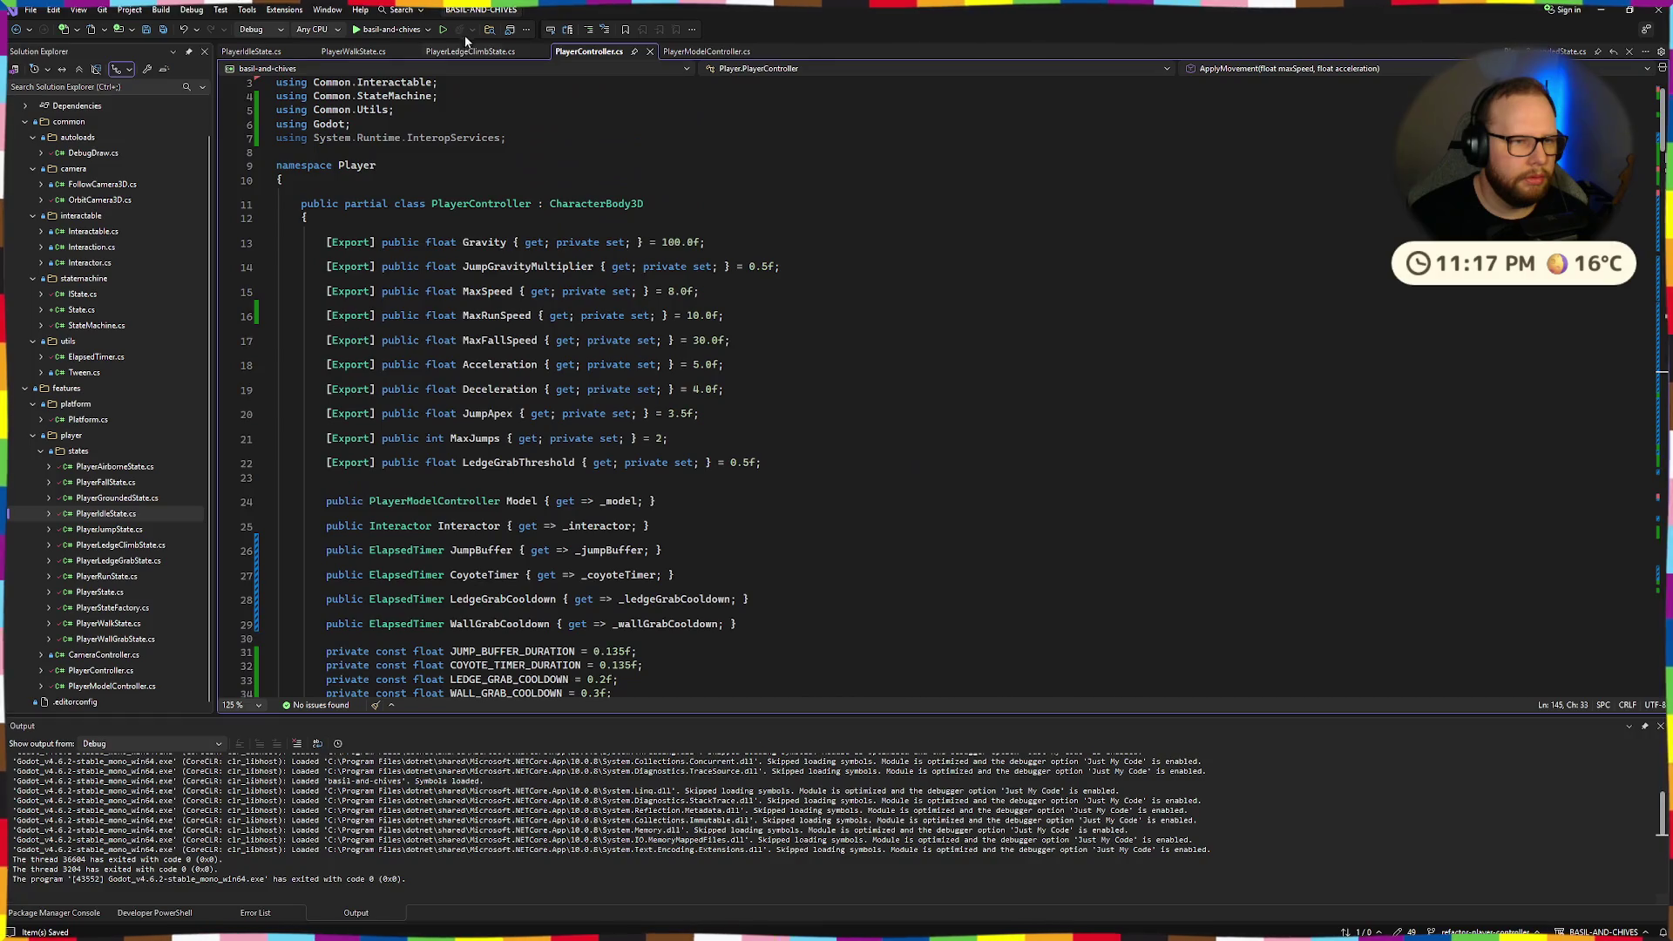
left_click(470, 51)
left_click(706, 51)
scroll(539, 291, "up", 2)
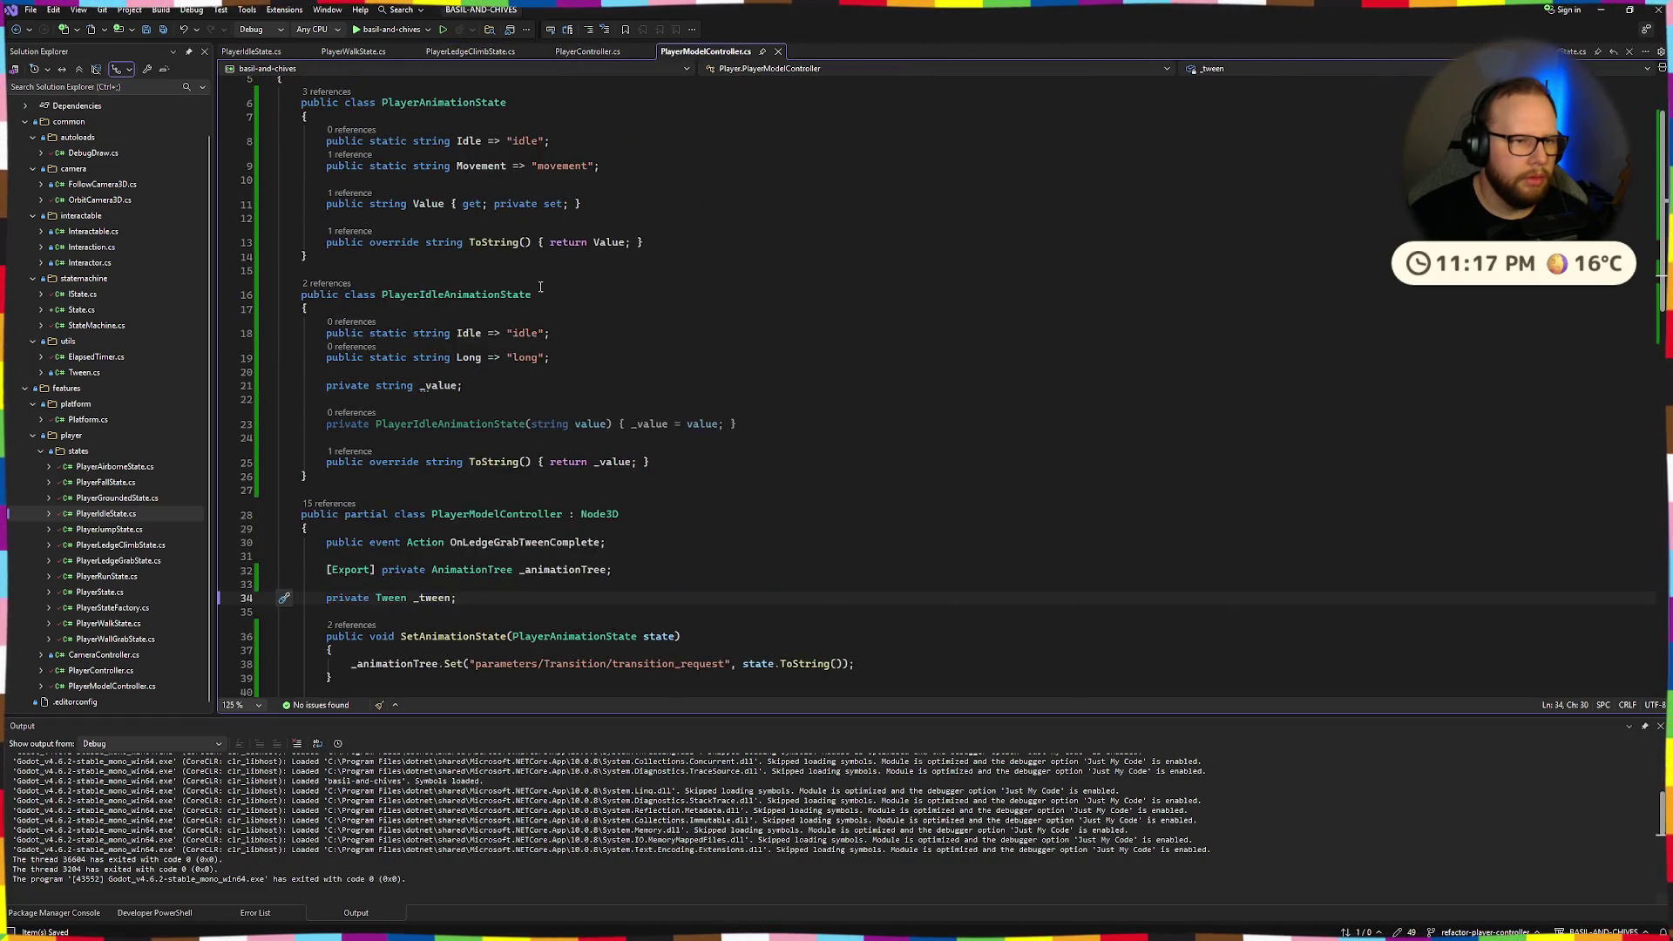
scroll(538, 291, "up", 2)
left_click_drag(600, 225, 328, 201)
left_click(740, 277)
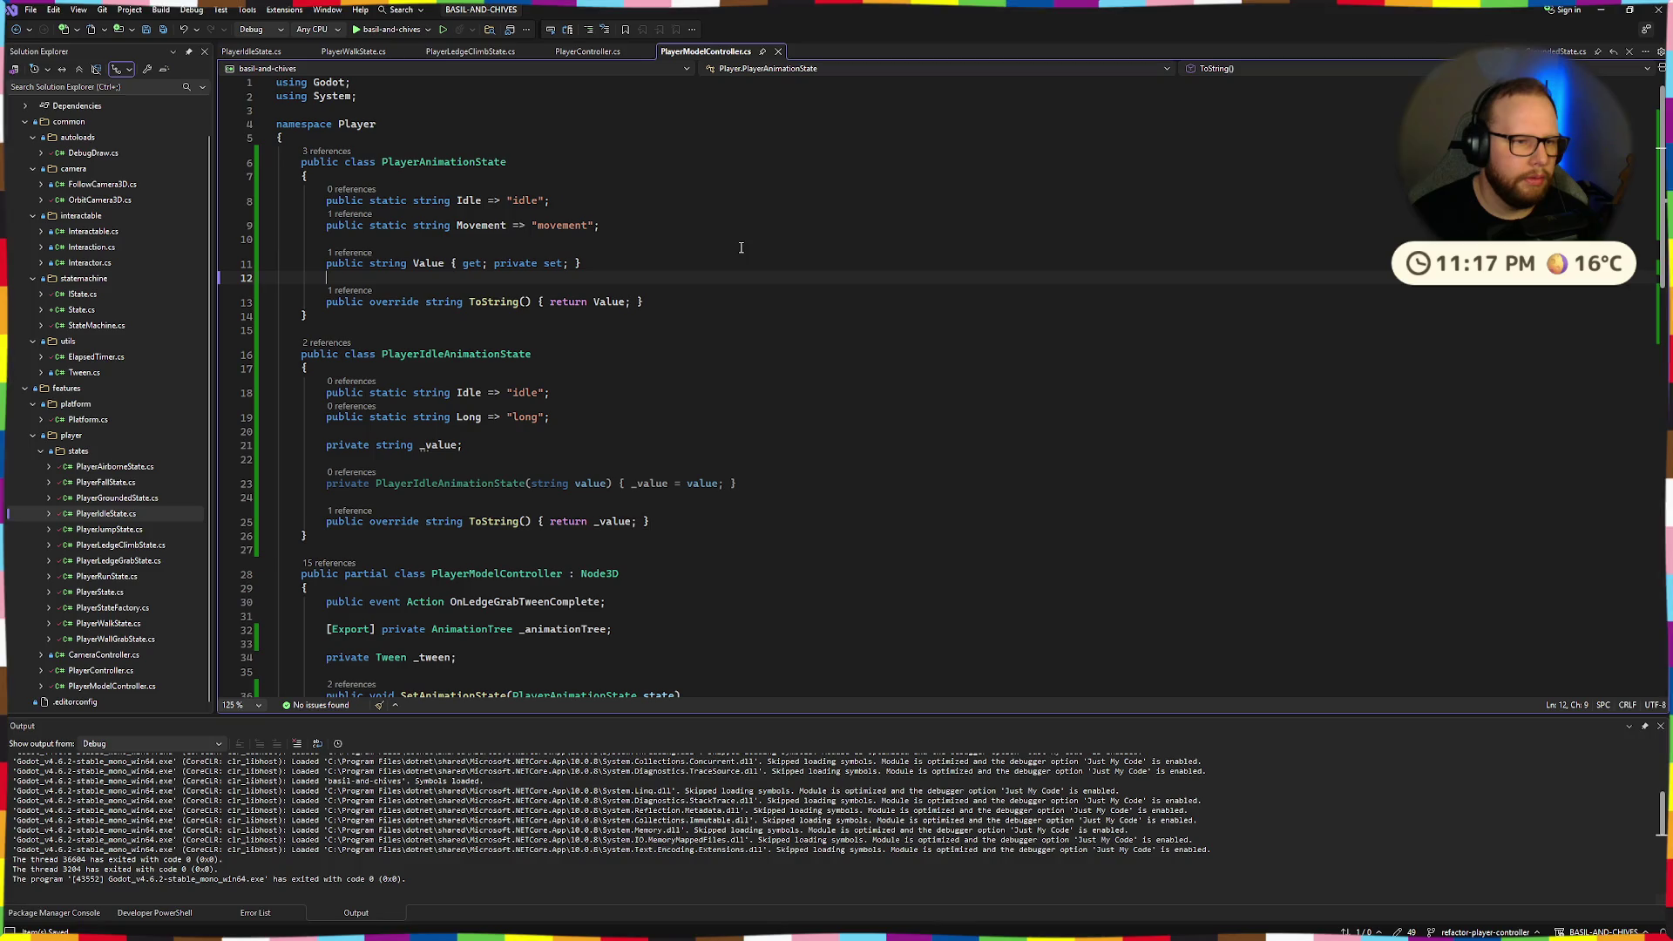
left_click(683, 201)
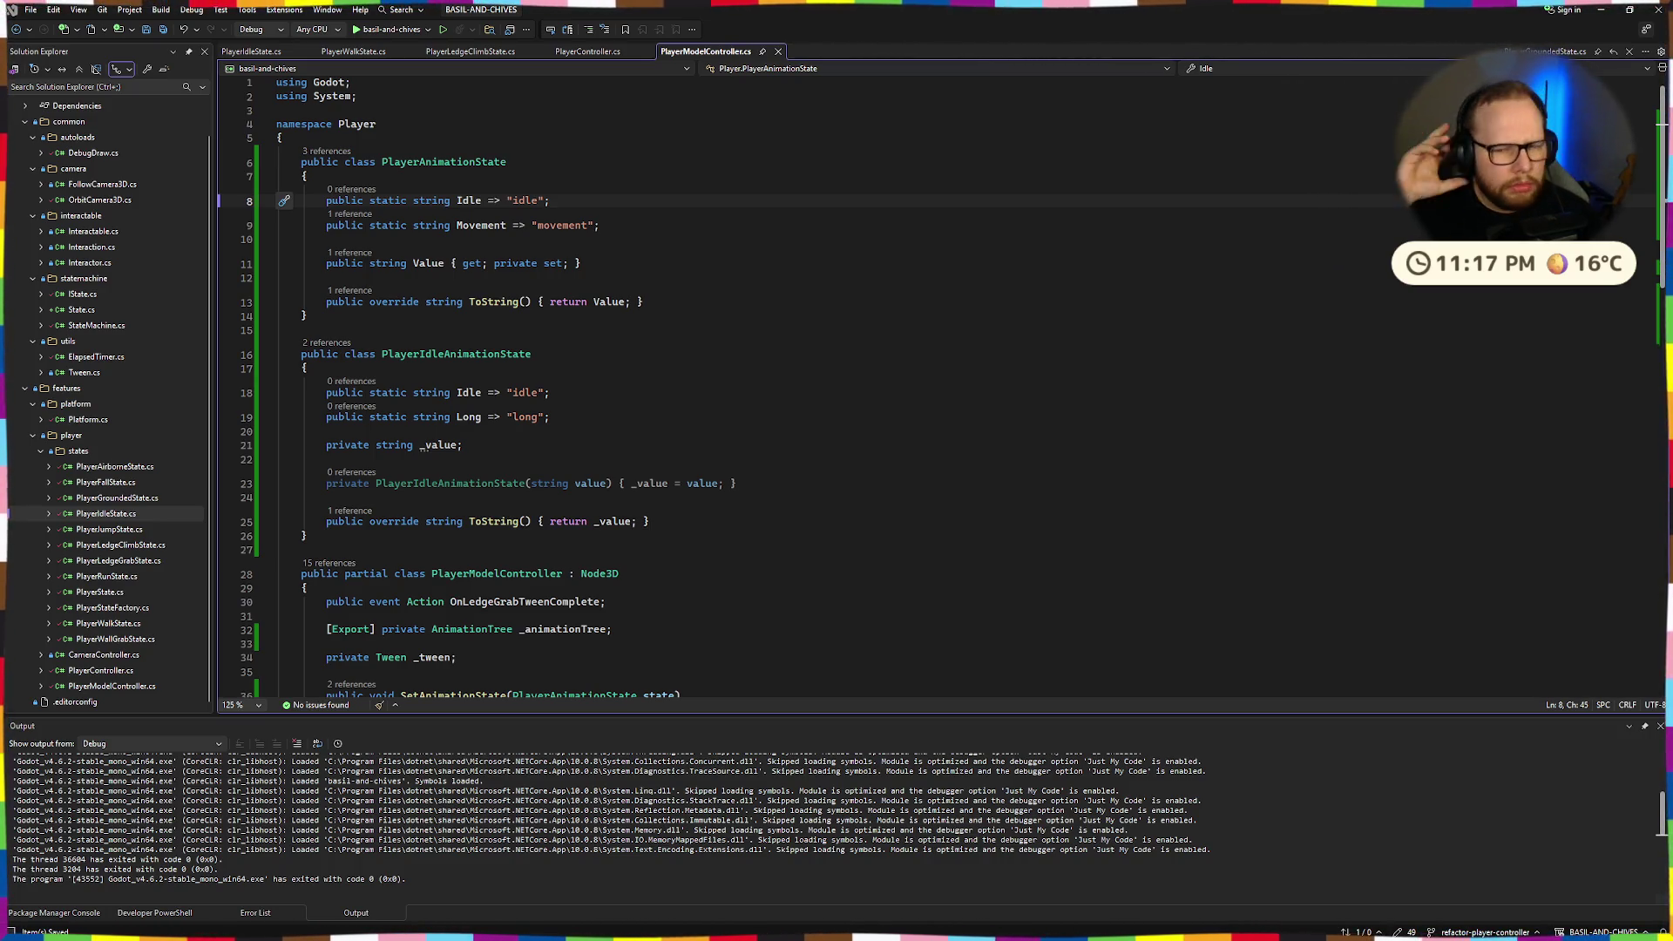
key("super")
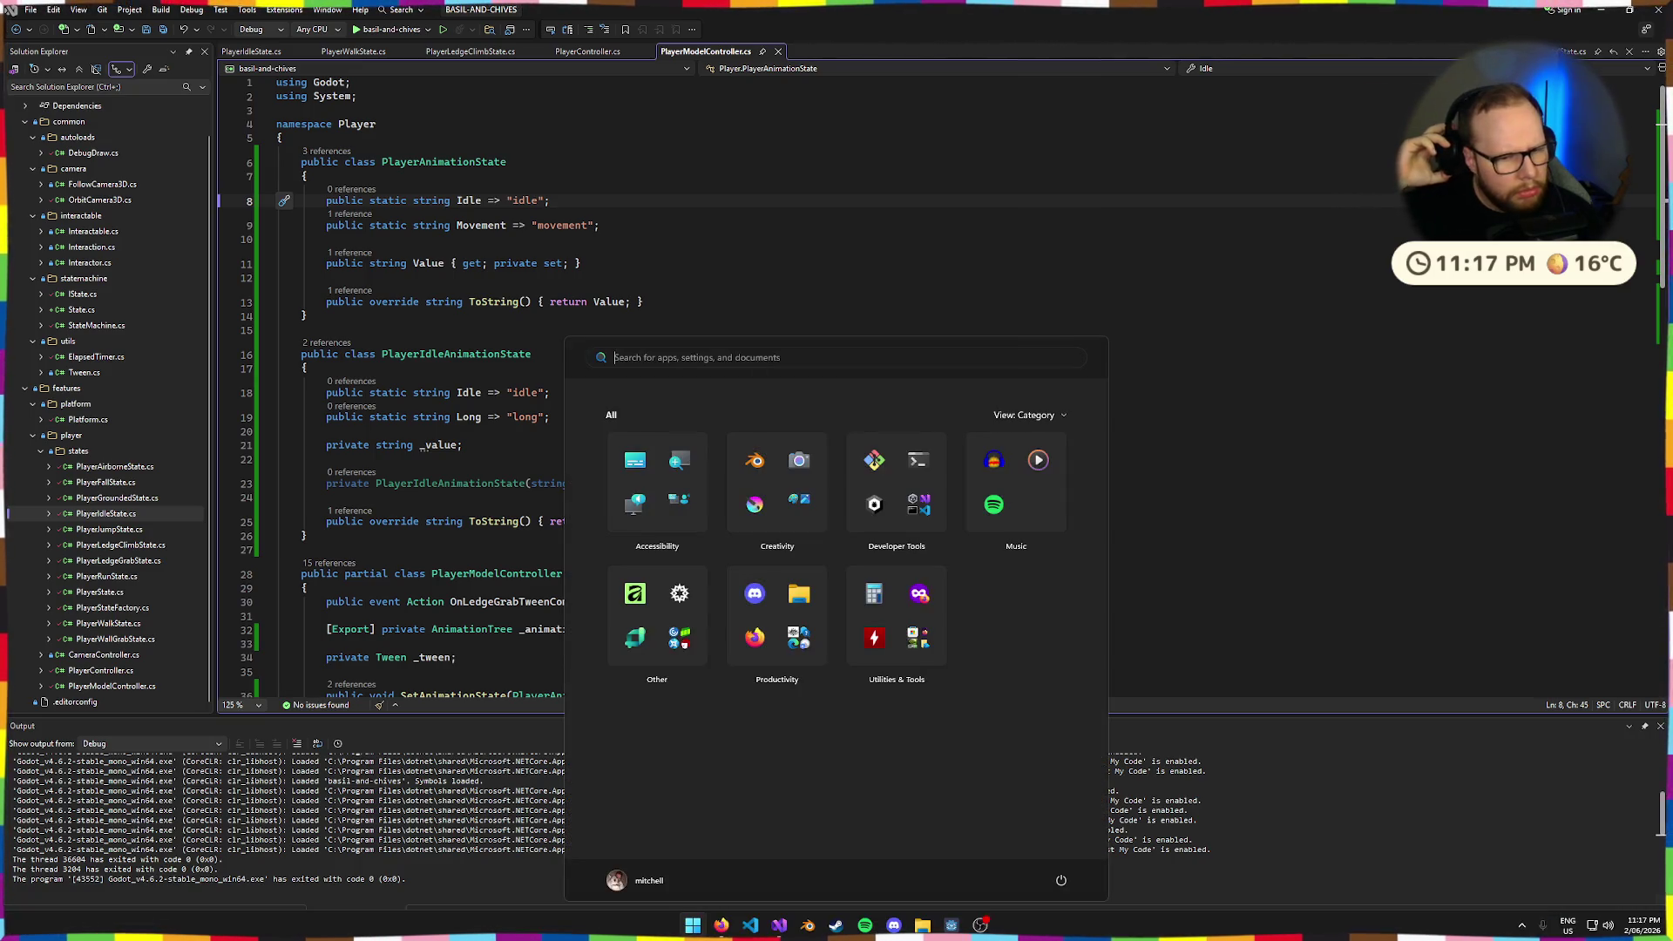
Search the Start menu with 'hpu' and launch HWMonitor, bringing its window forward.
type("hpu")
key("BackSpace")
key("BackSpace")
key("Return")
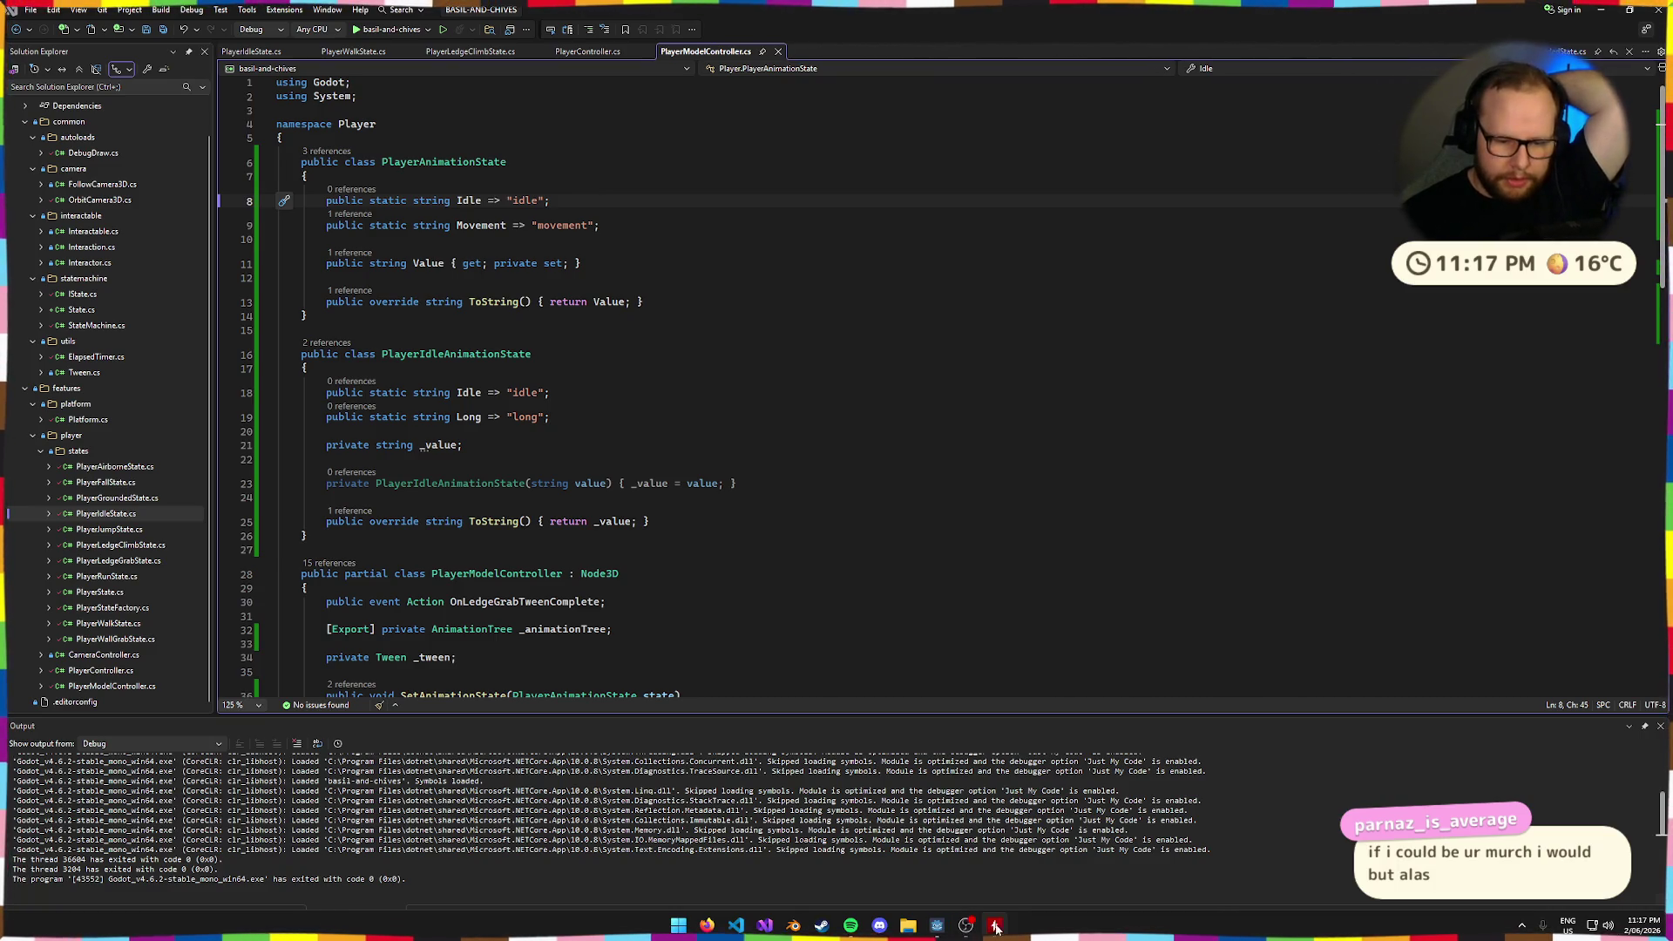
left_click(994, 927)
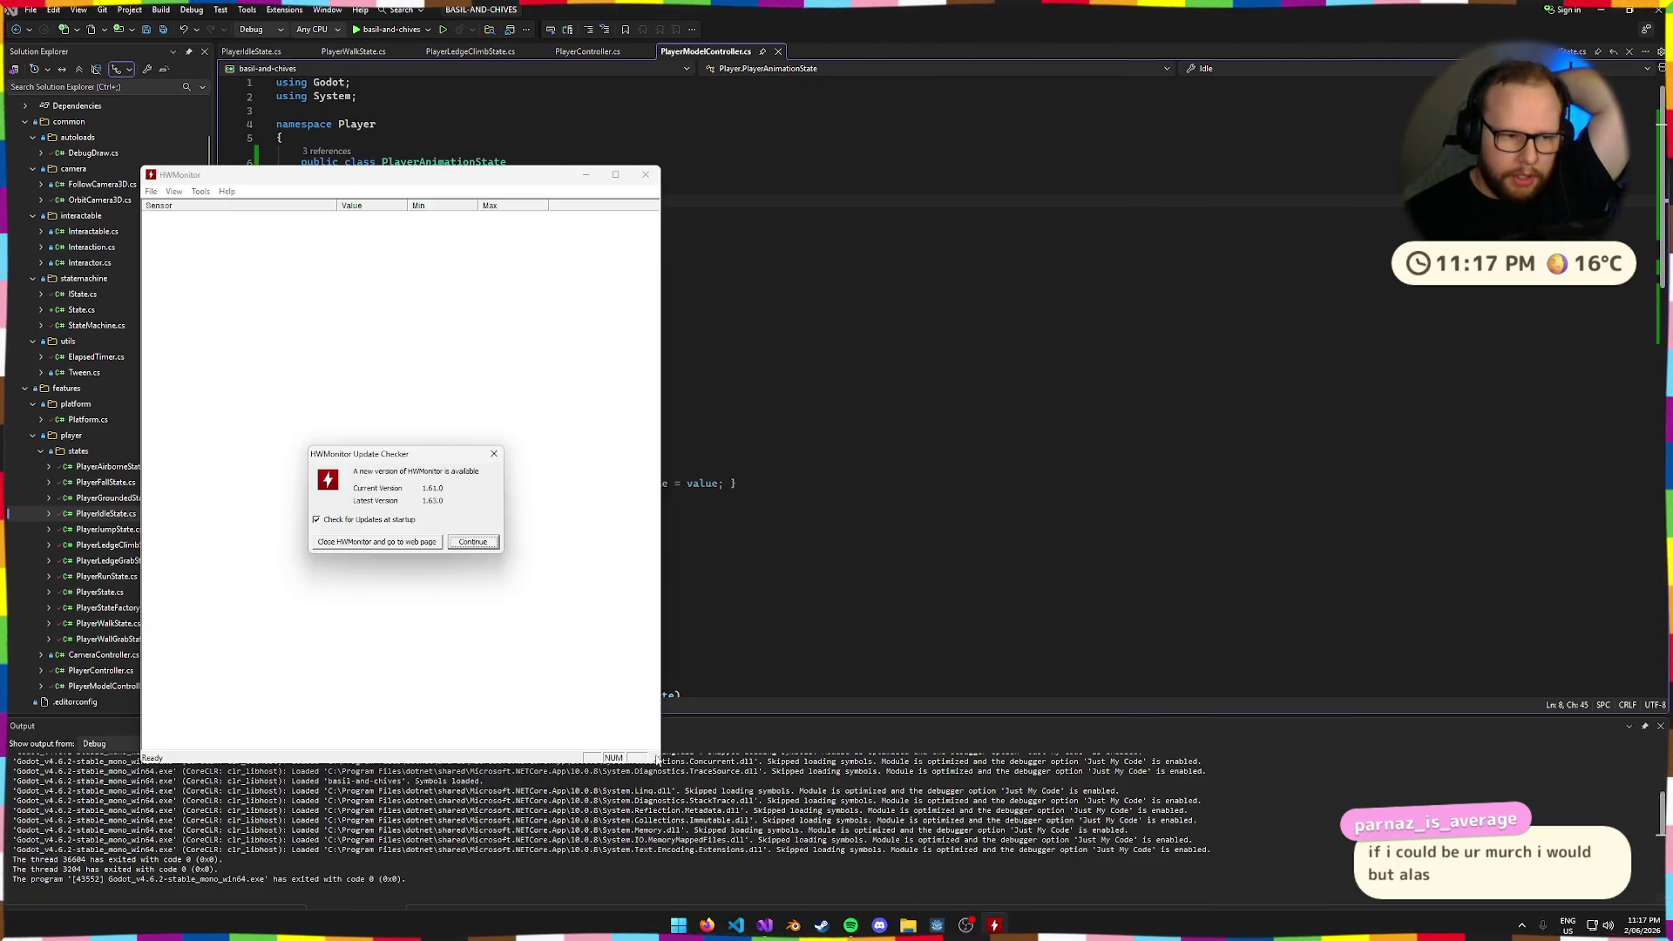
Dismiss HWMonitor's update notice, collapse Voltages, scroll through the sensor readings and close it.
left_click(474, 542)
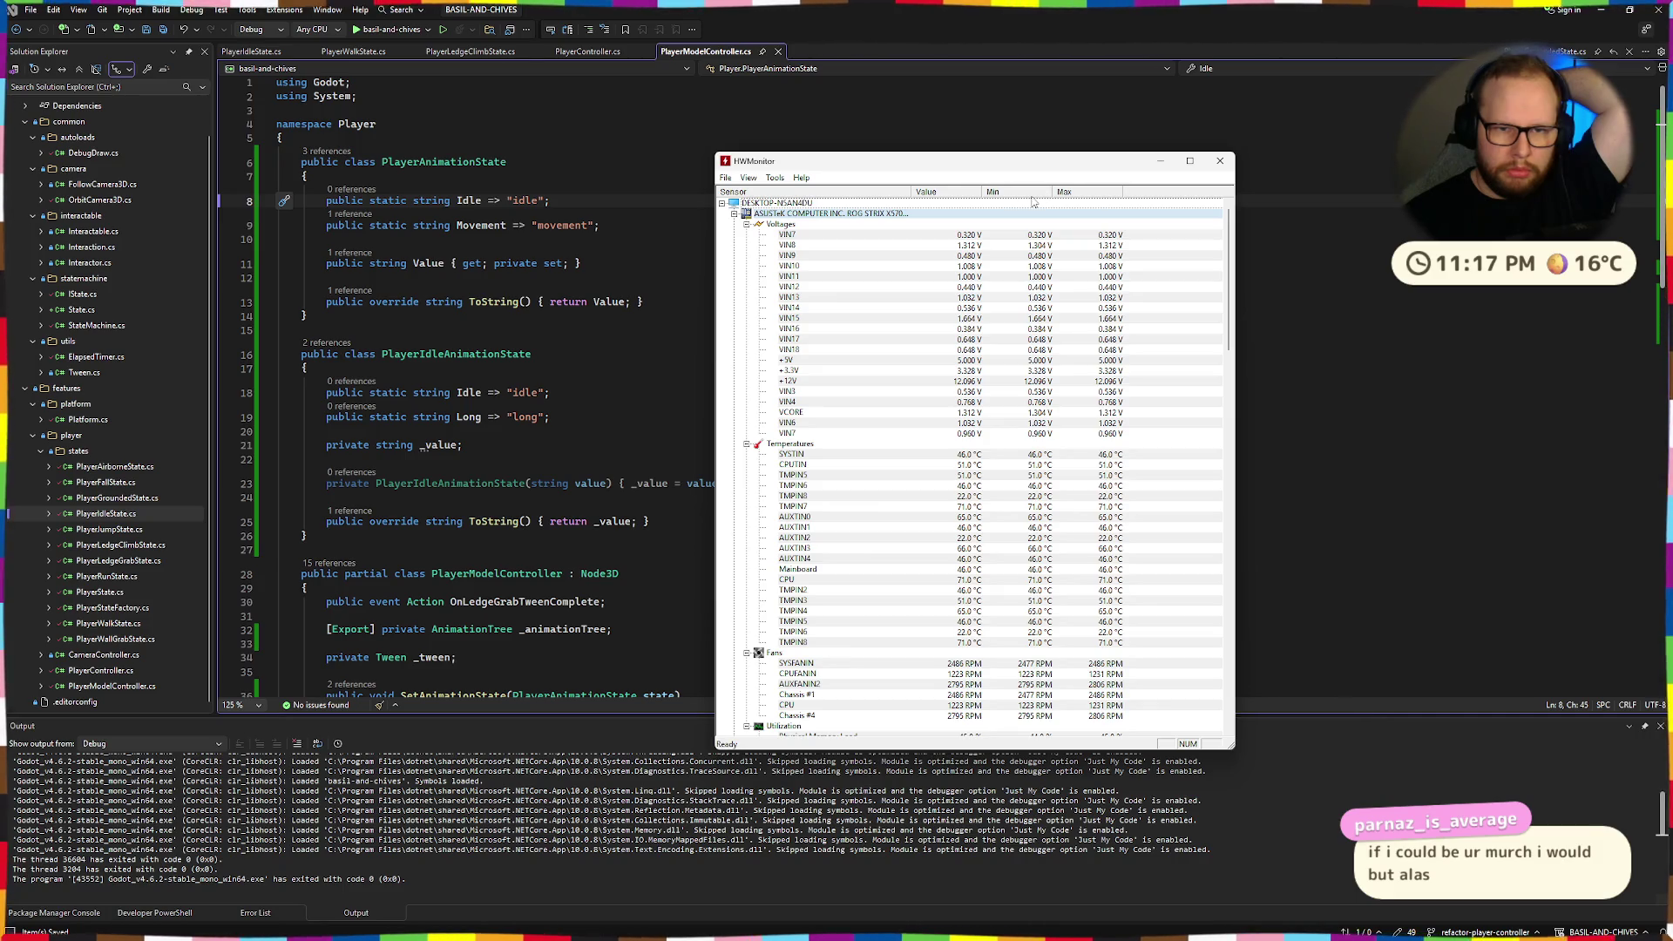
left_click(747, 225)
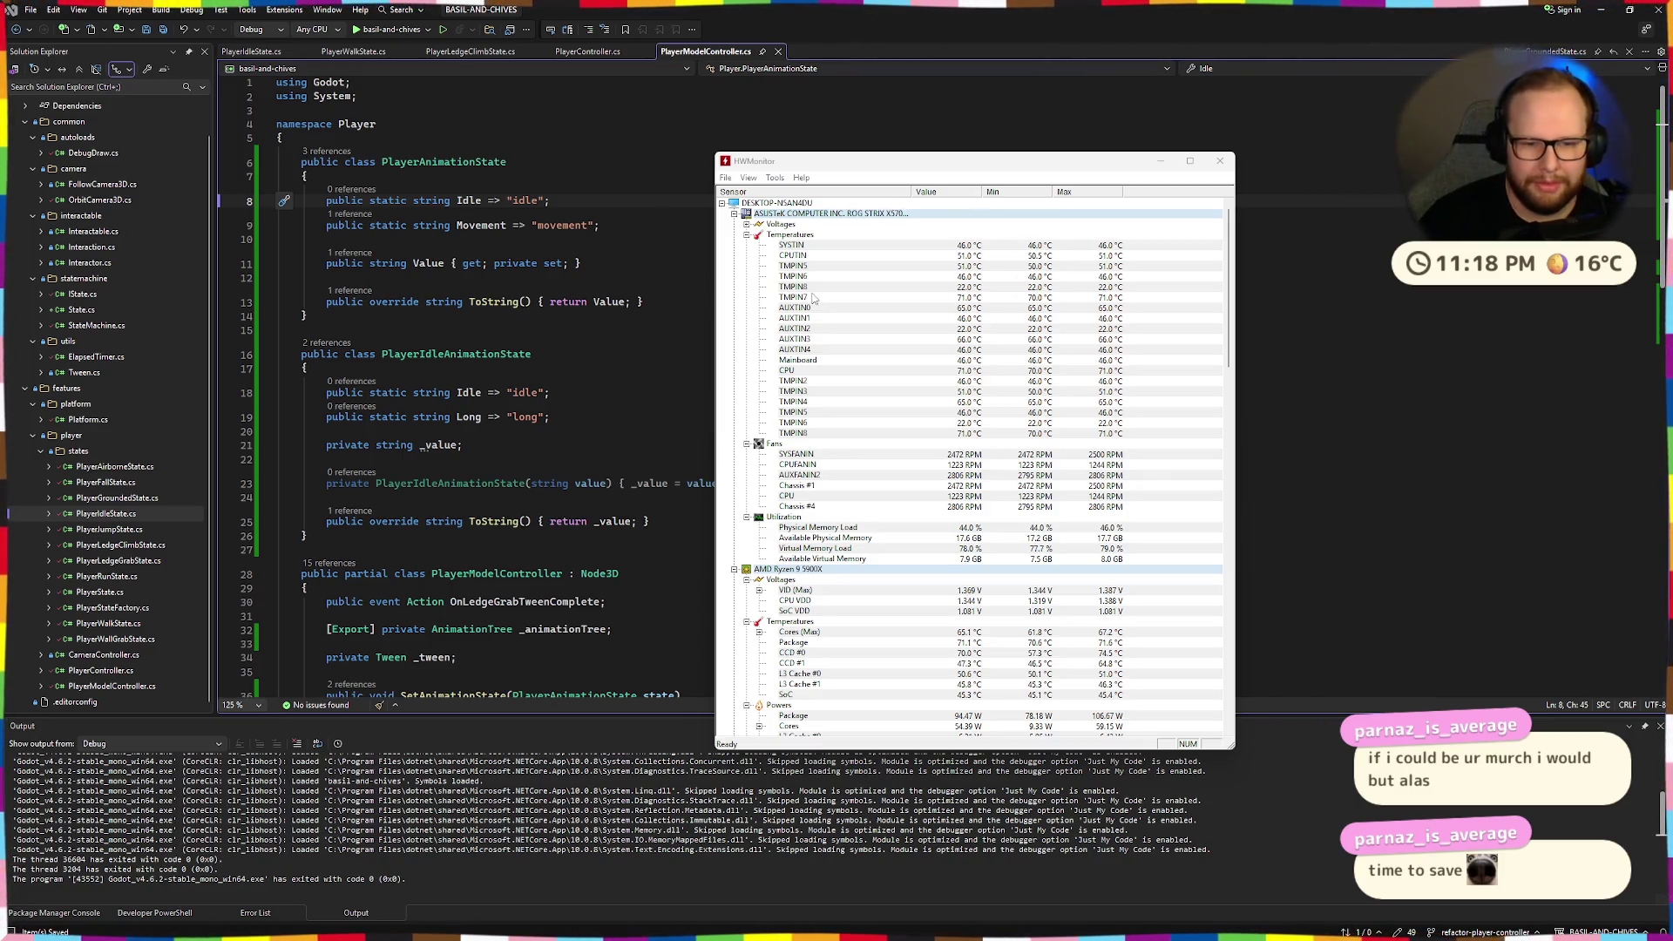
scroll(1043, 372, "down", 8)
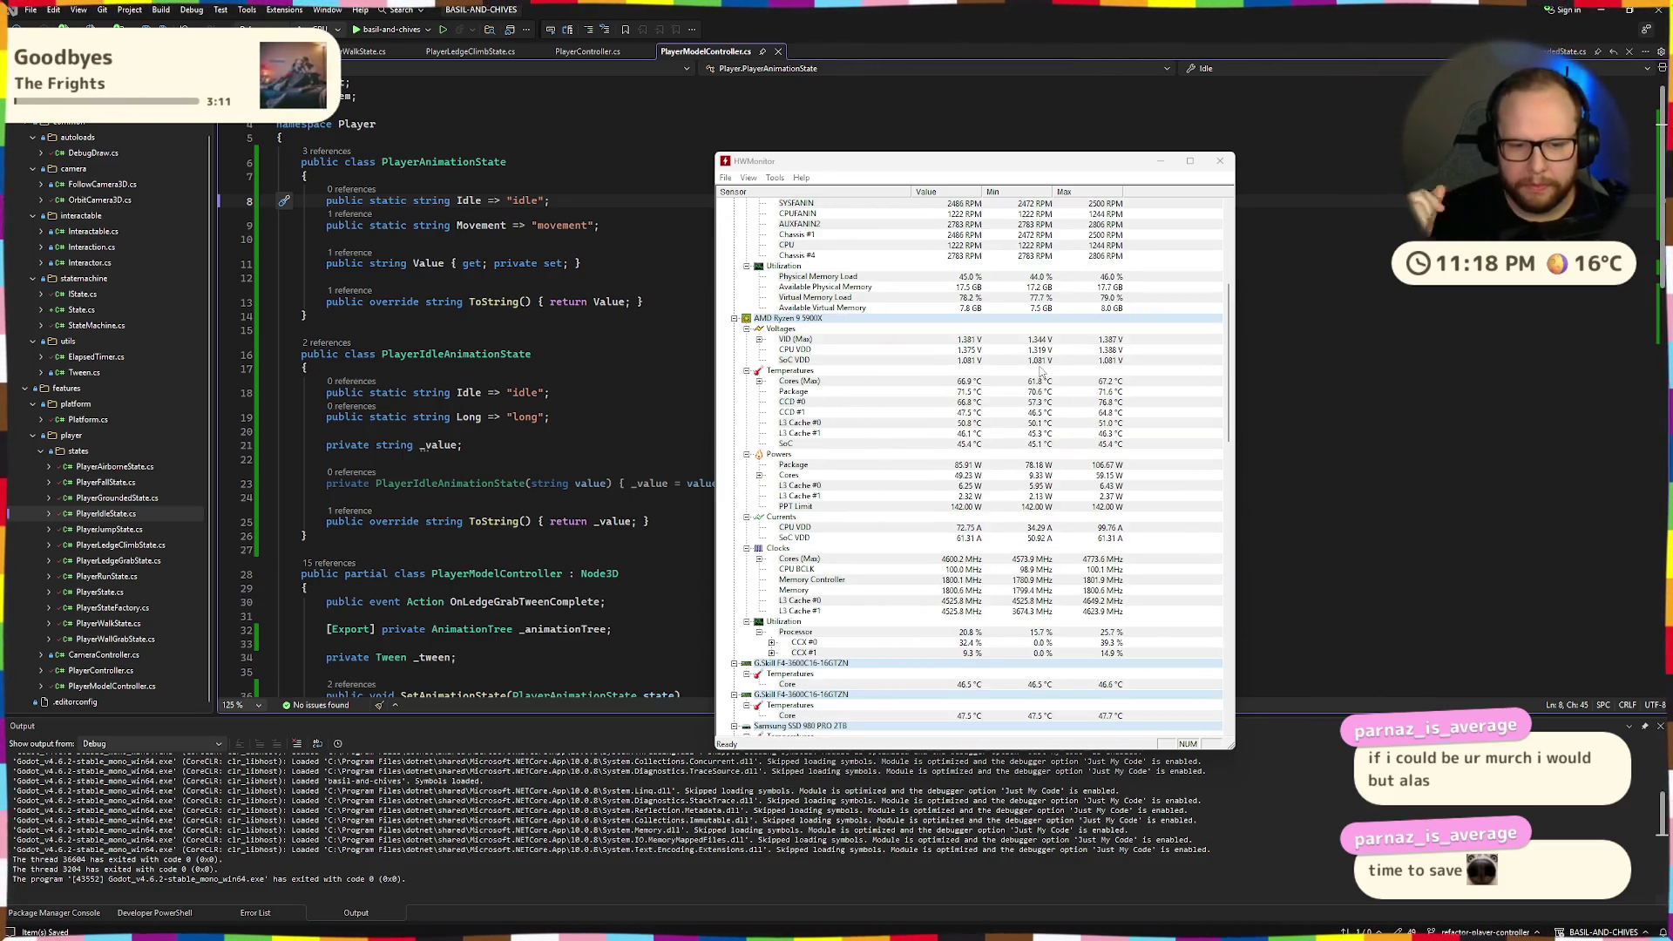
scroll(1041, 371, "down", 14)
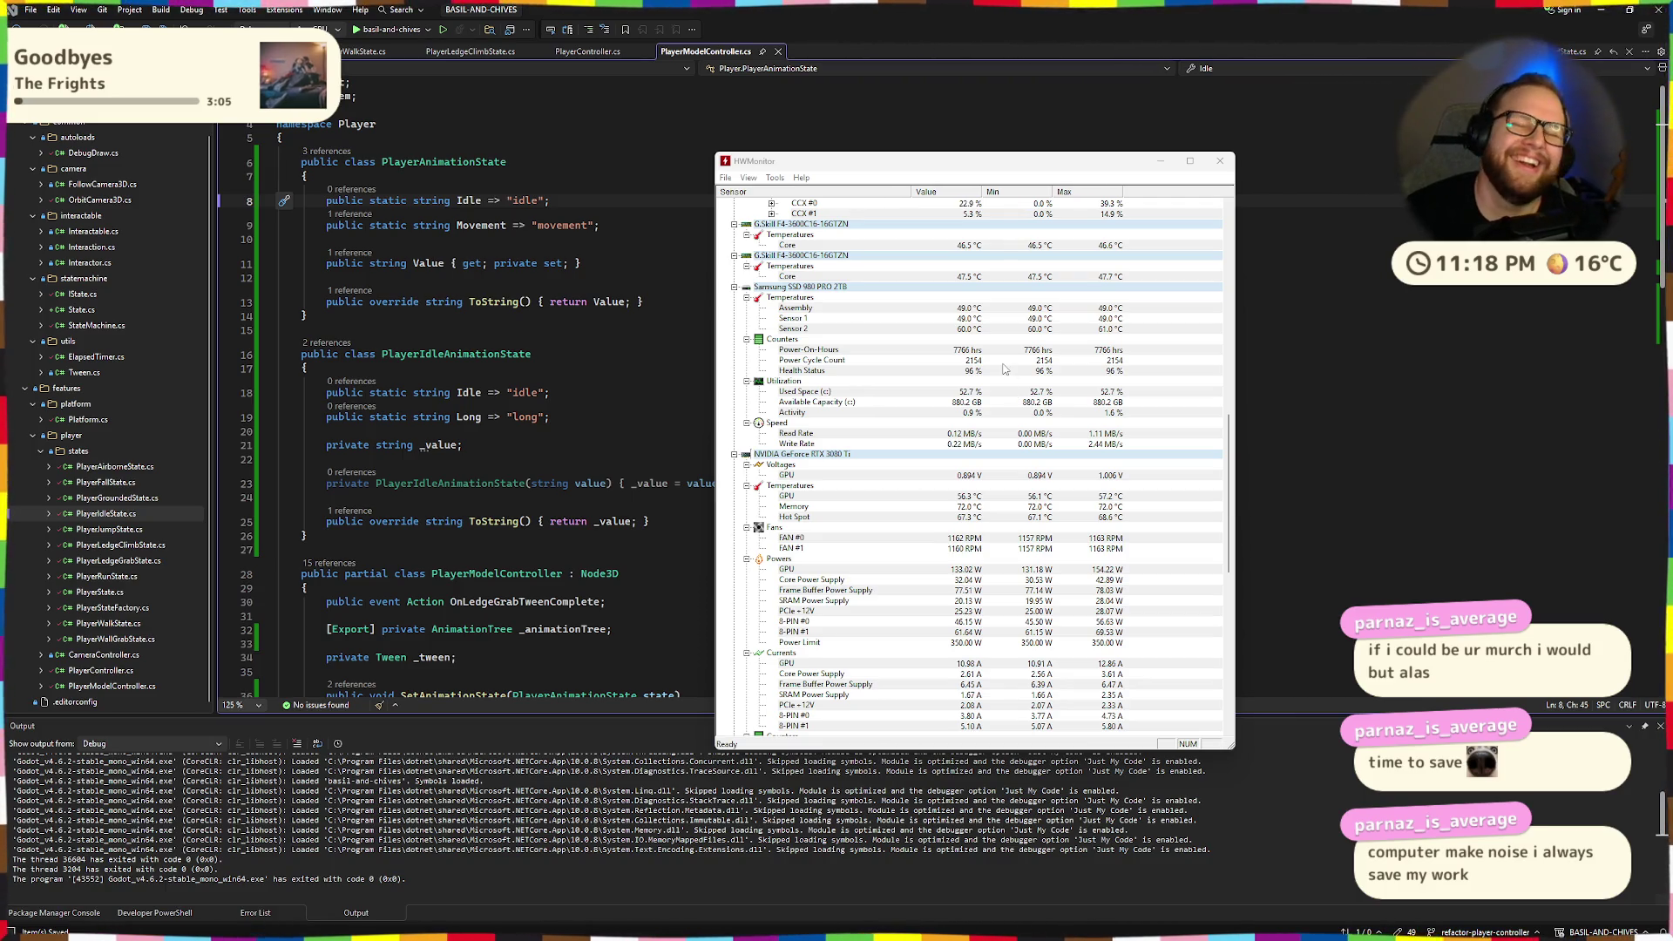
scroll(1034, 397, "down", 16)
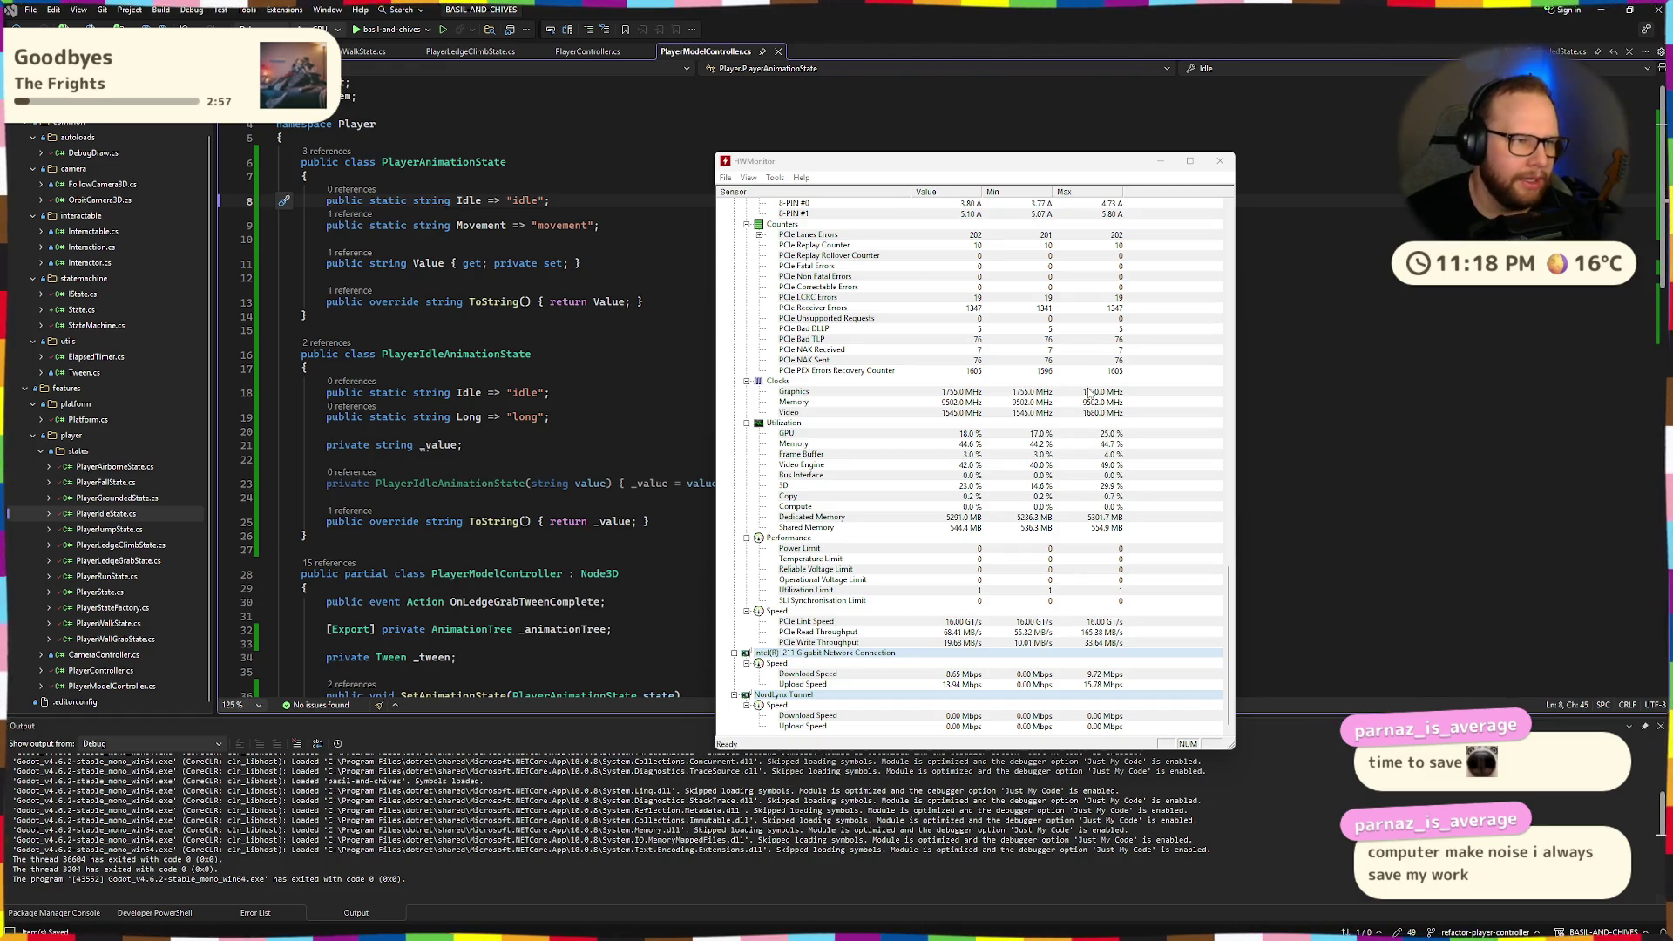
scroll(1093, 399, "up", 12)
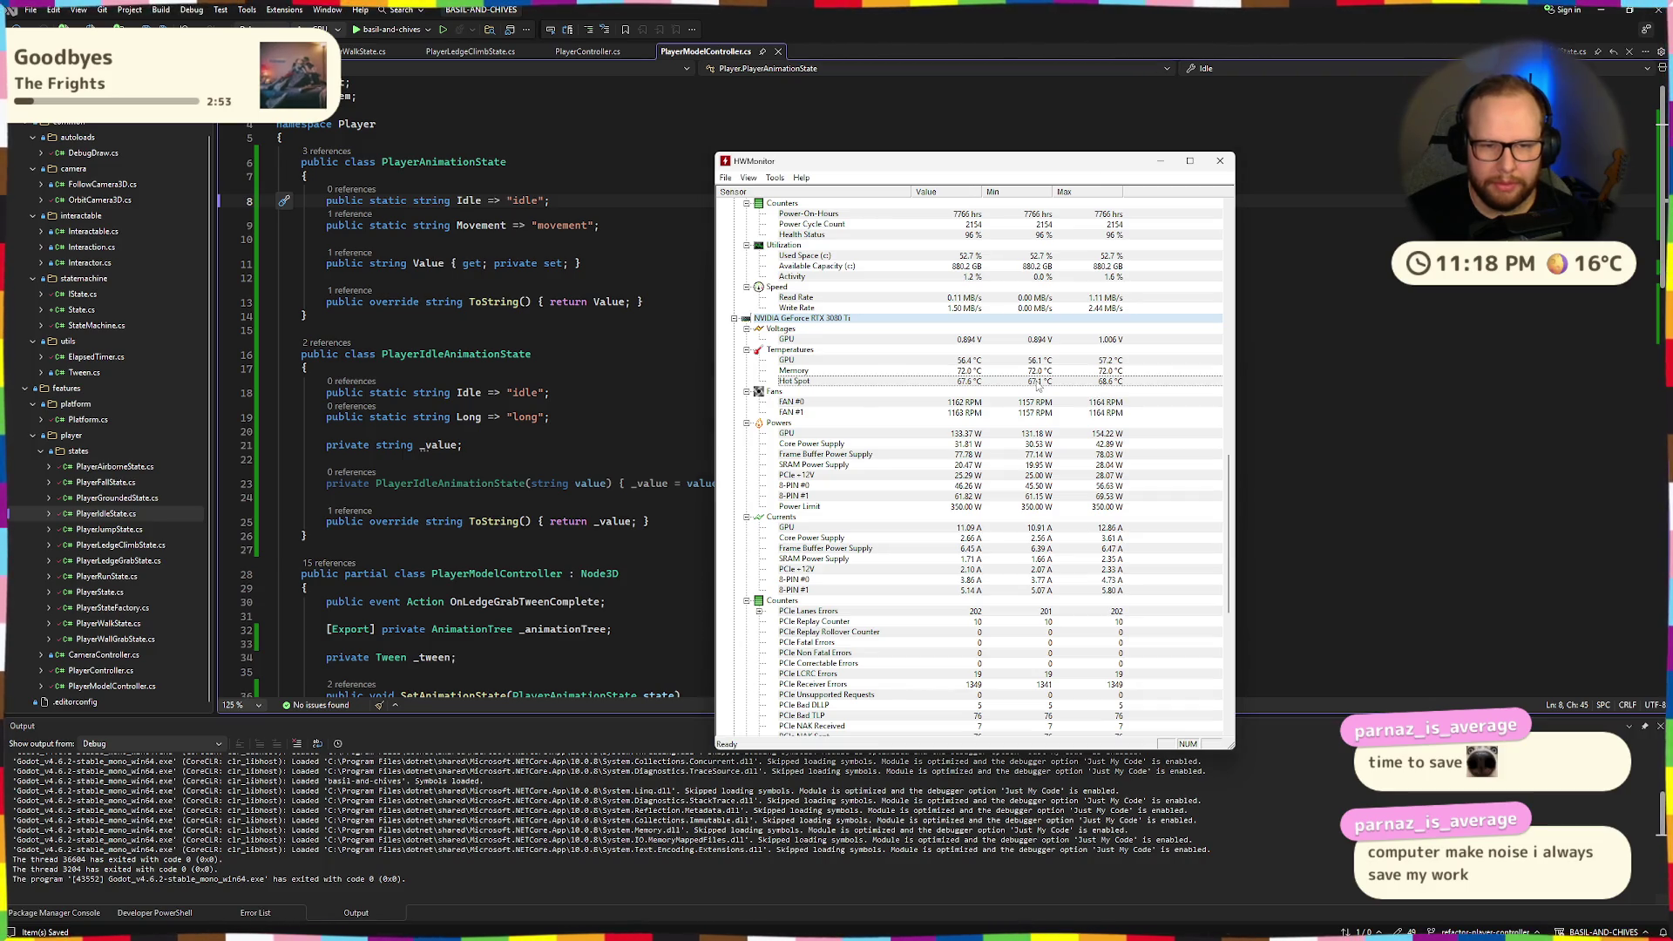
scroll(1033, 380, "up", 11)
scroll(1037, 389, "up", 13)
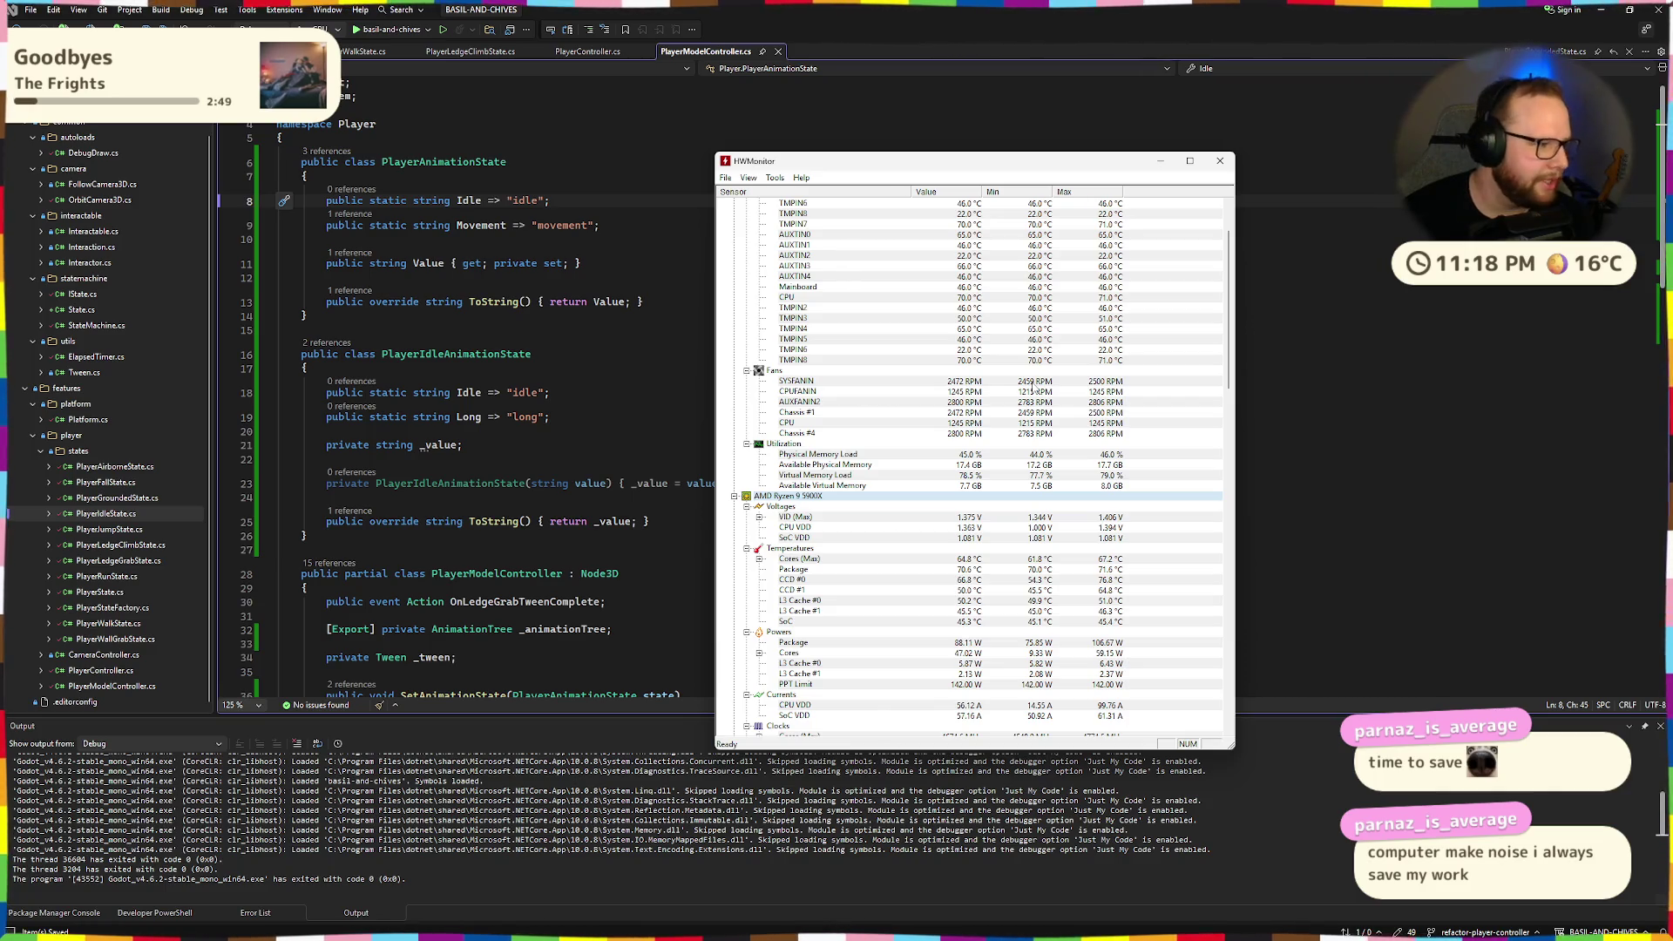
scroll(1028, 397, "up", 3)
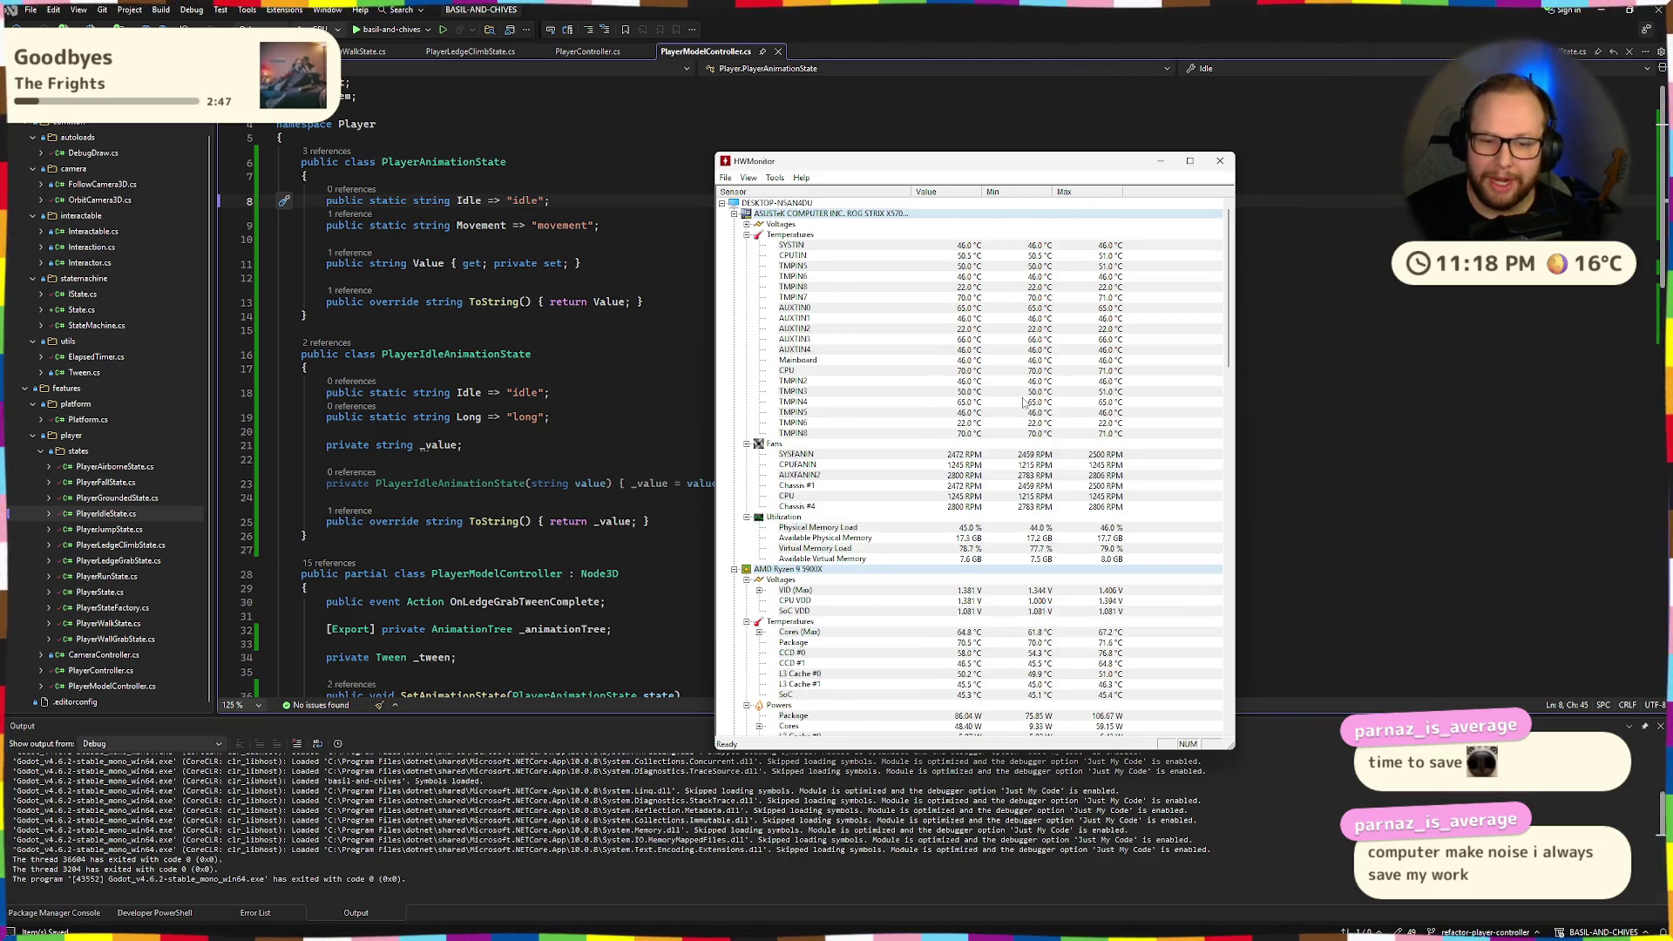
scroll(1025, 401, "down", 6)
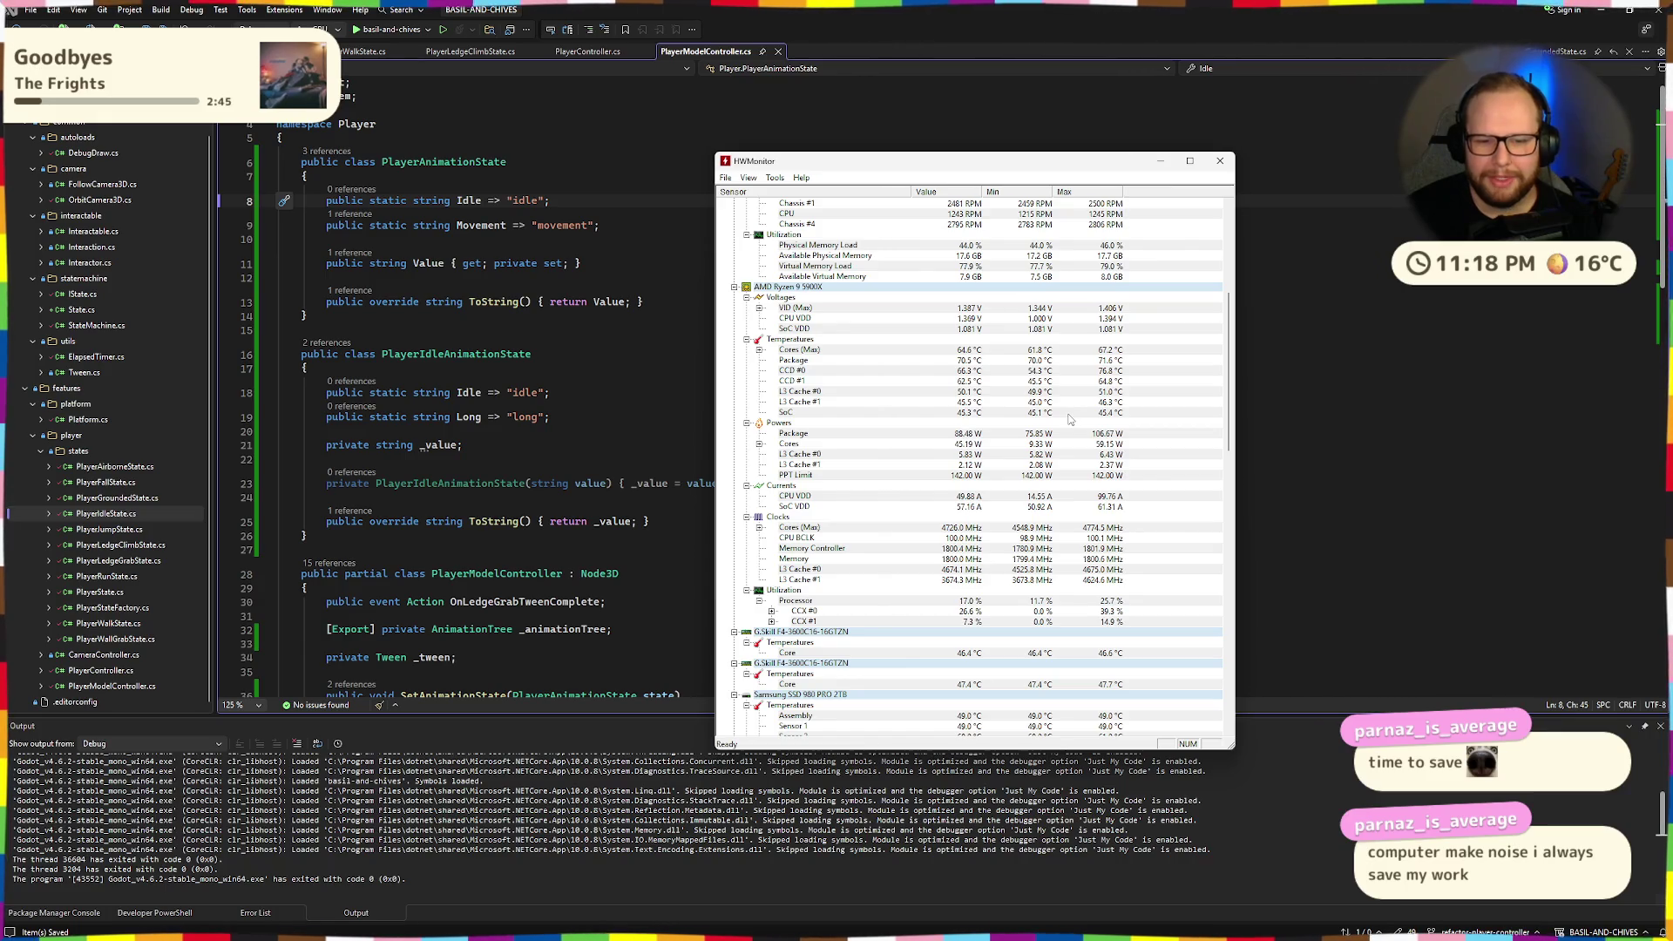
scroll(1024, 432, "up", 10)
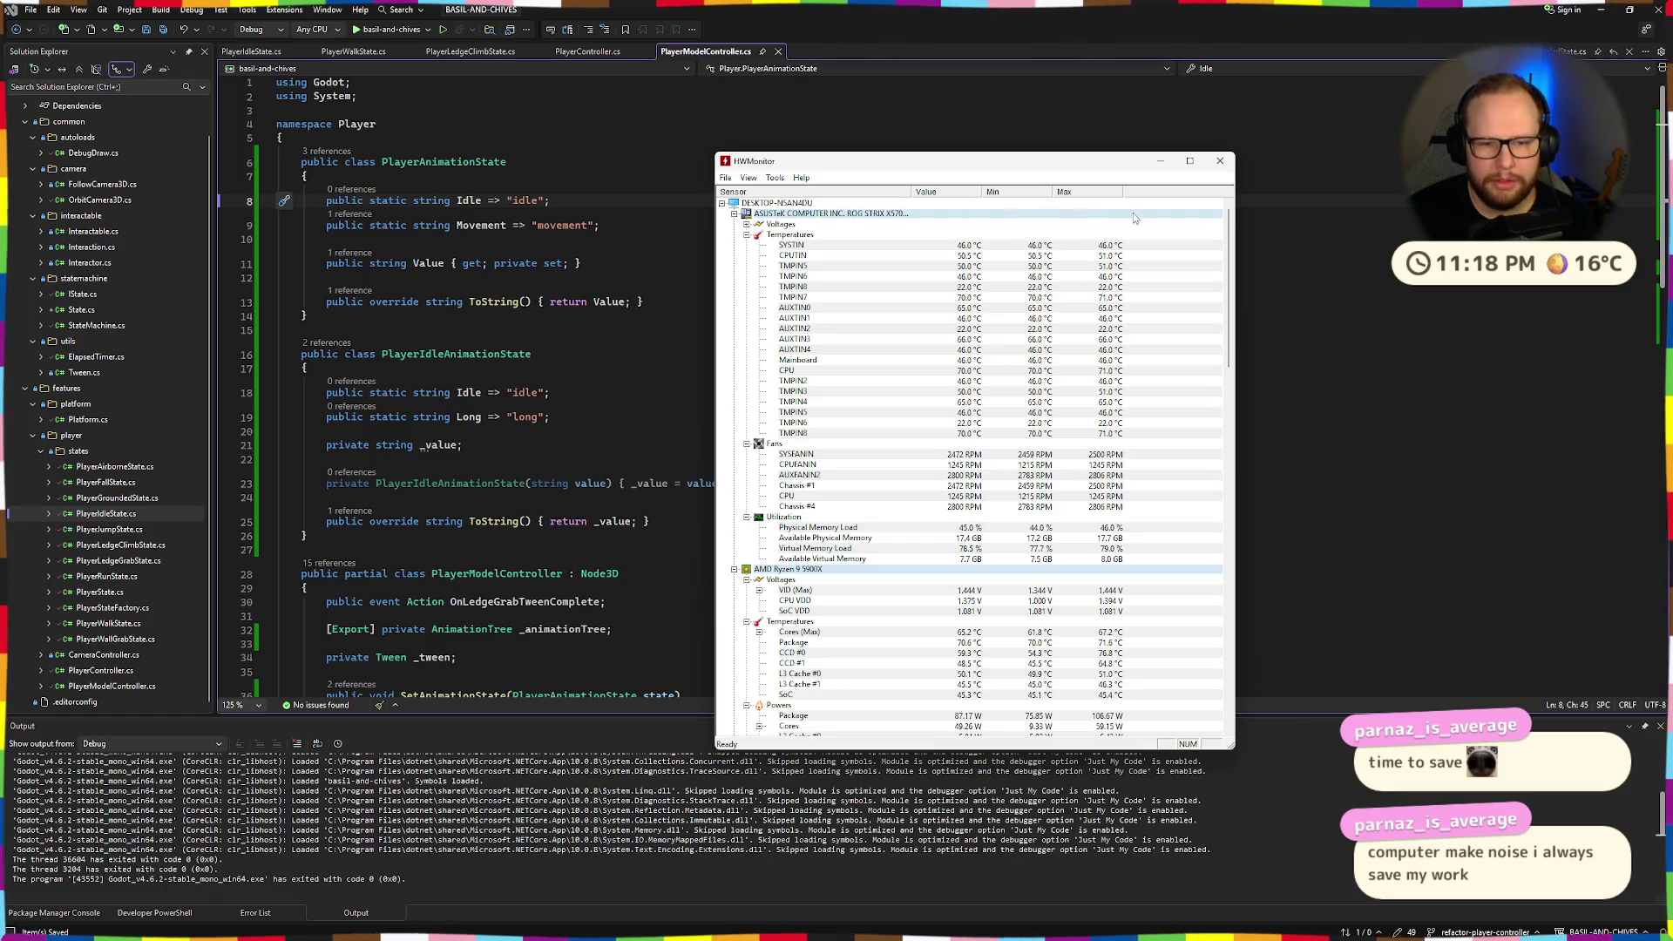
left_click(1220, 160)
left_click(700, 432)
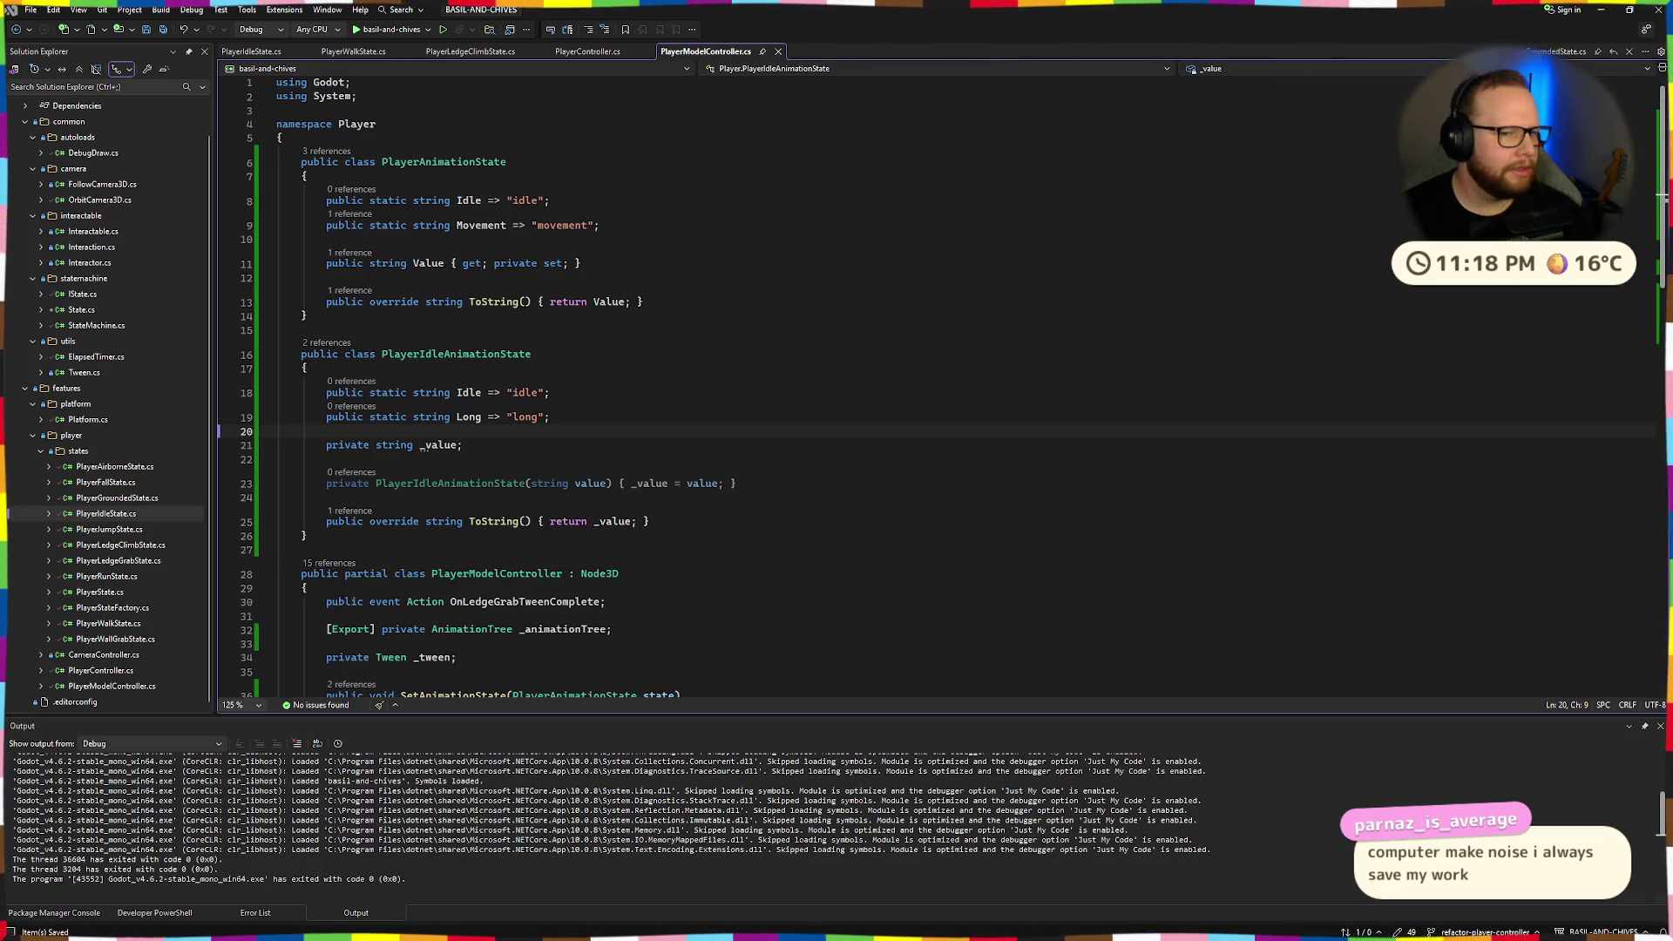
left_click(558, 202)
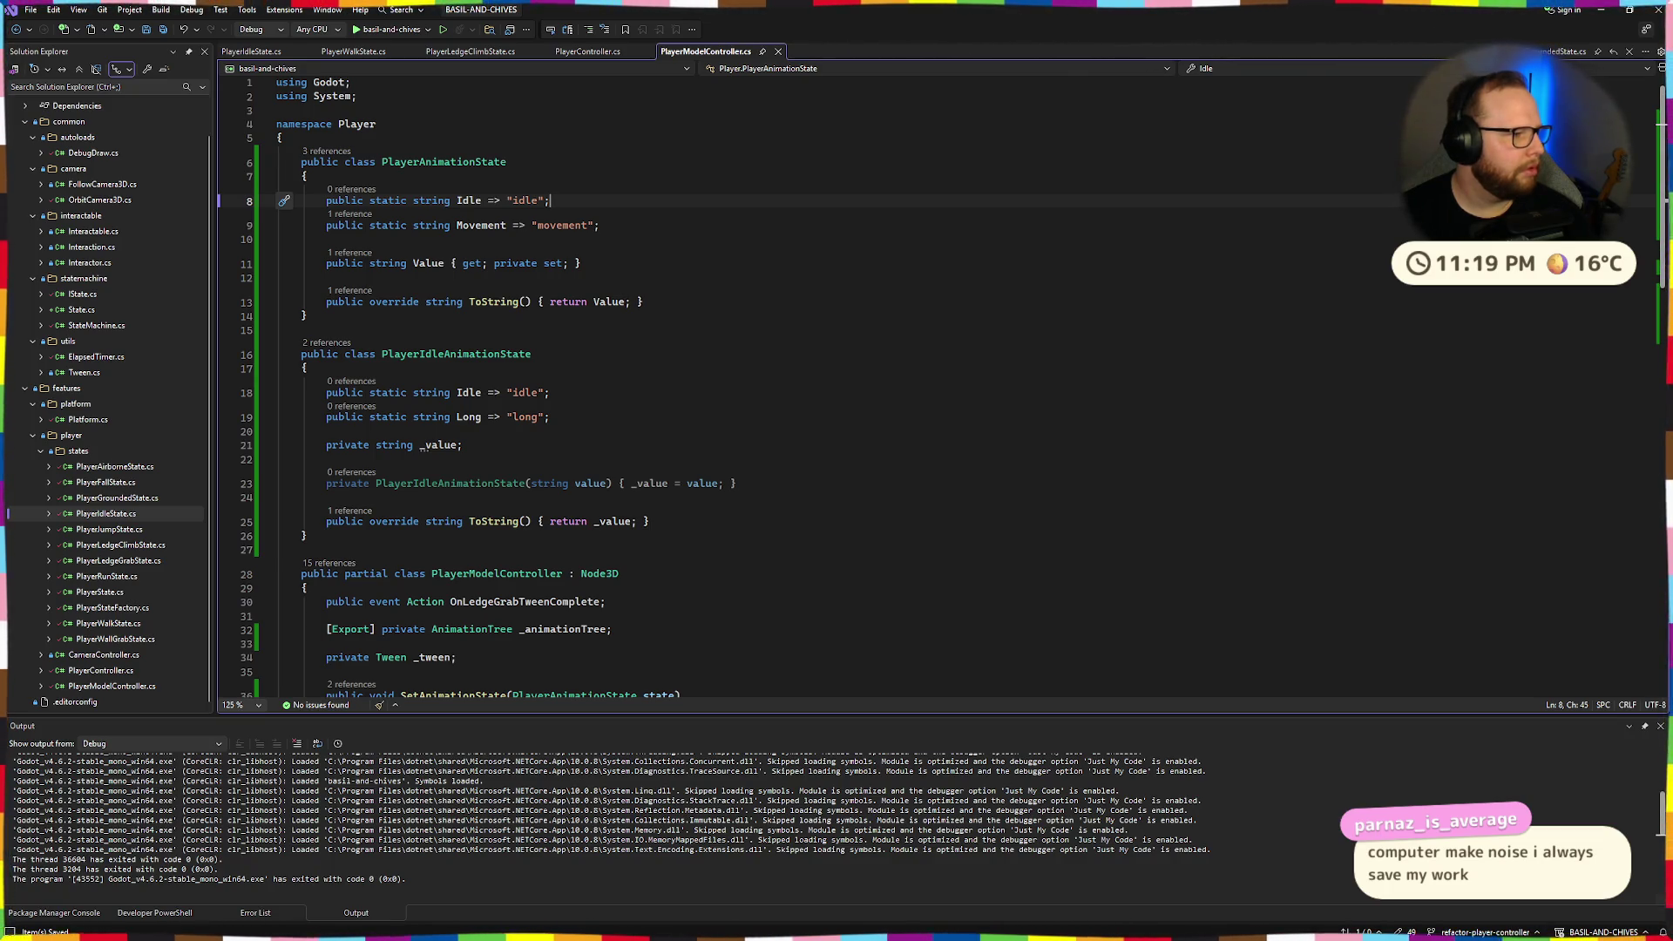
Rewrite the Idle initializer on line 8 as new PlayerAnimationState("idle").
left_click(508, 201)
type("PlayerAnimationState;PlayerAnimationState")
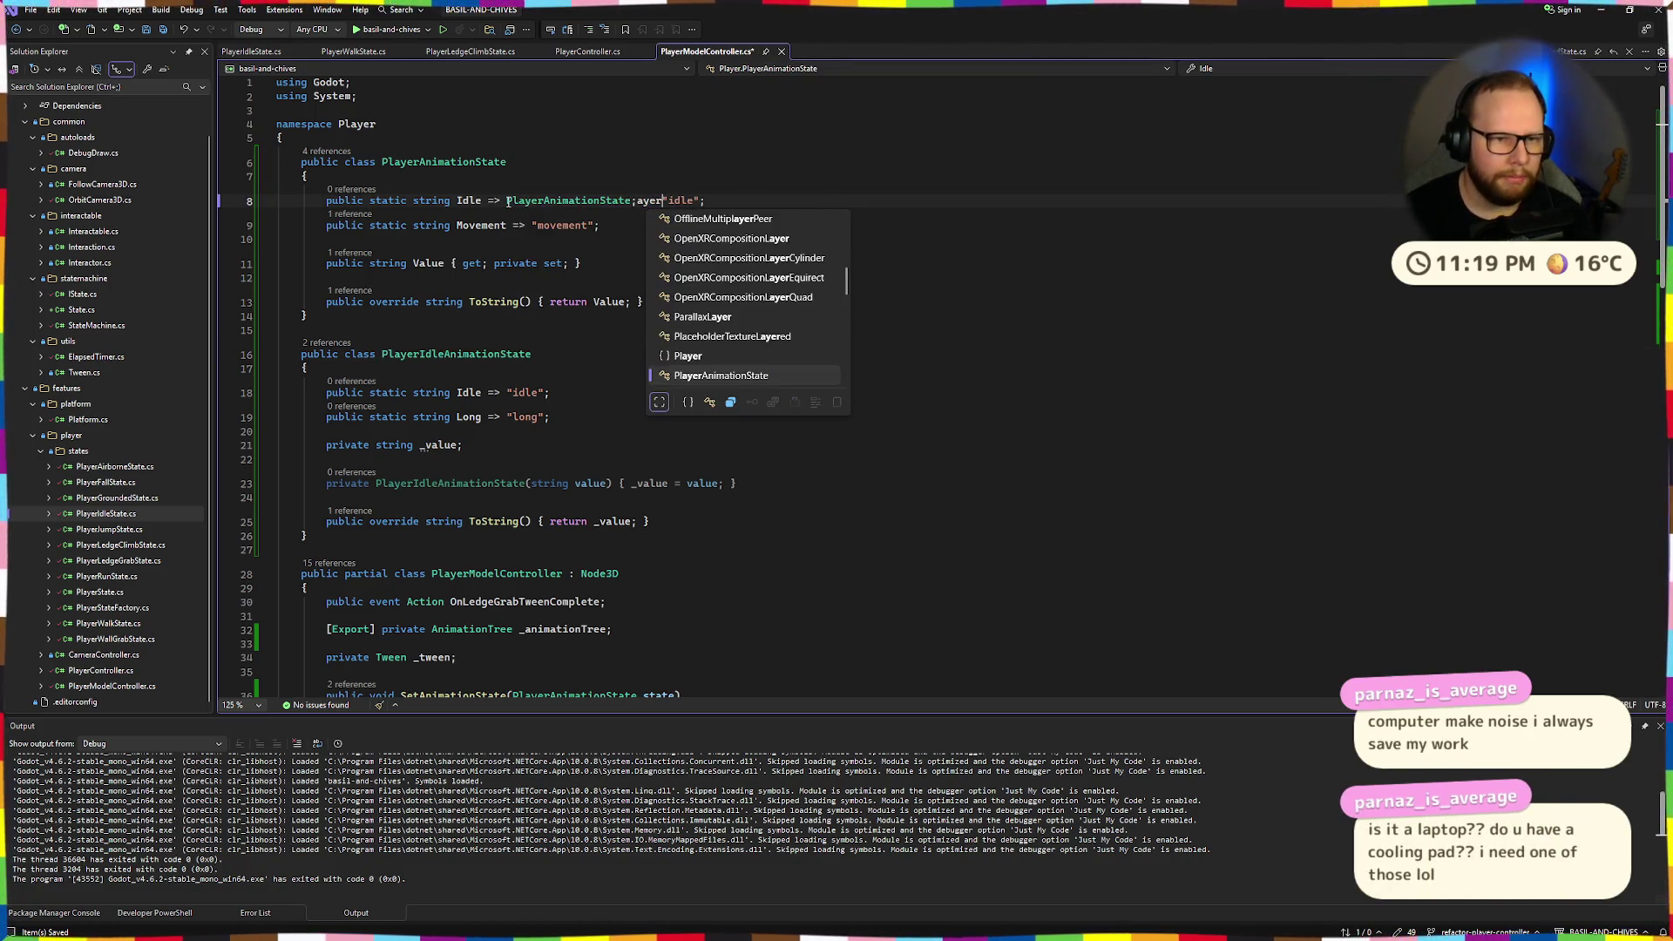
type("(")
key("Right")
key("Right")
key("Right")
type(");")
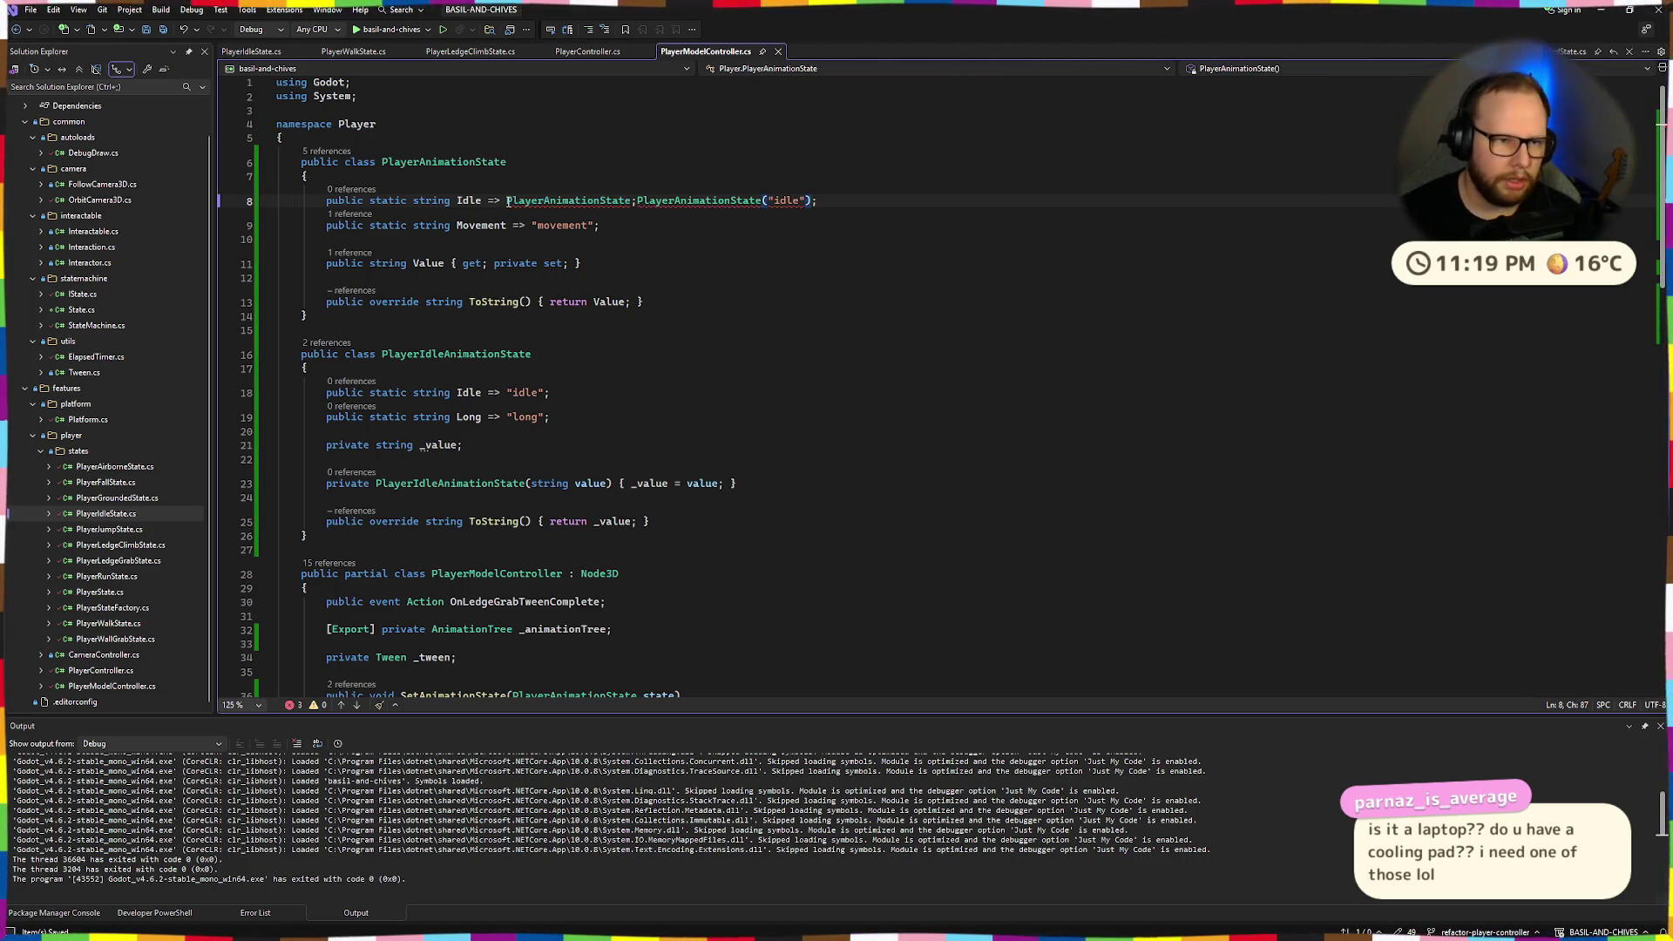
left_click(634, 203)
key("BackSpace")
key("ctrl+Delete")
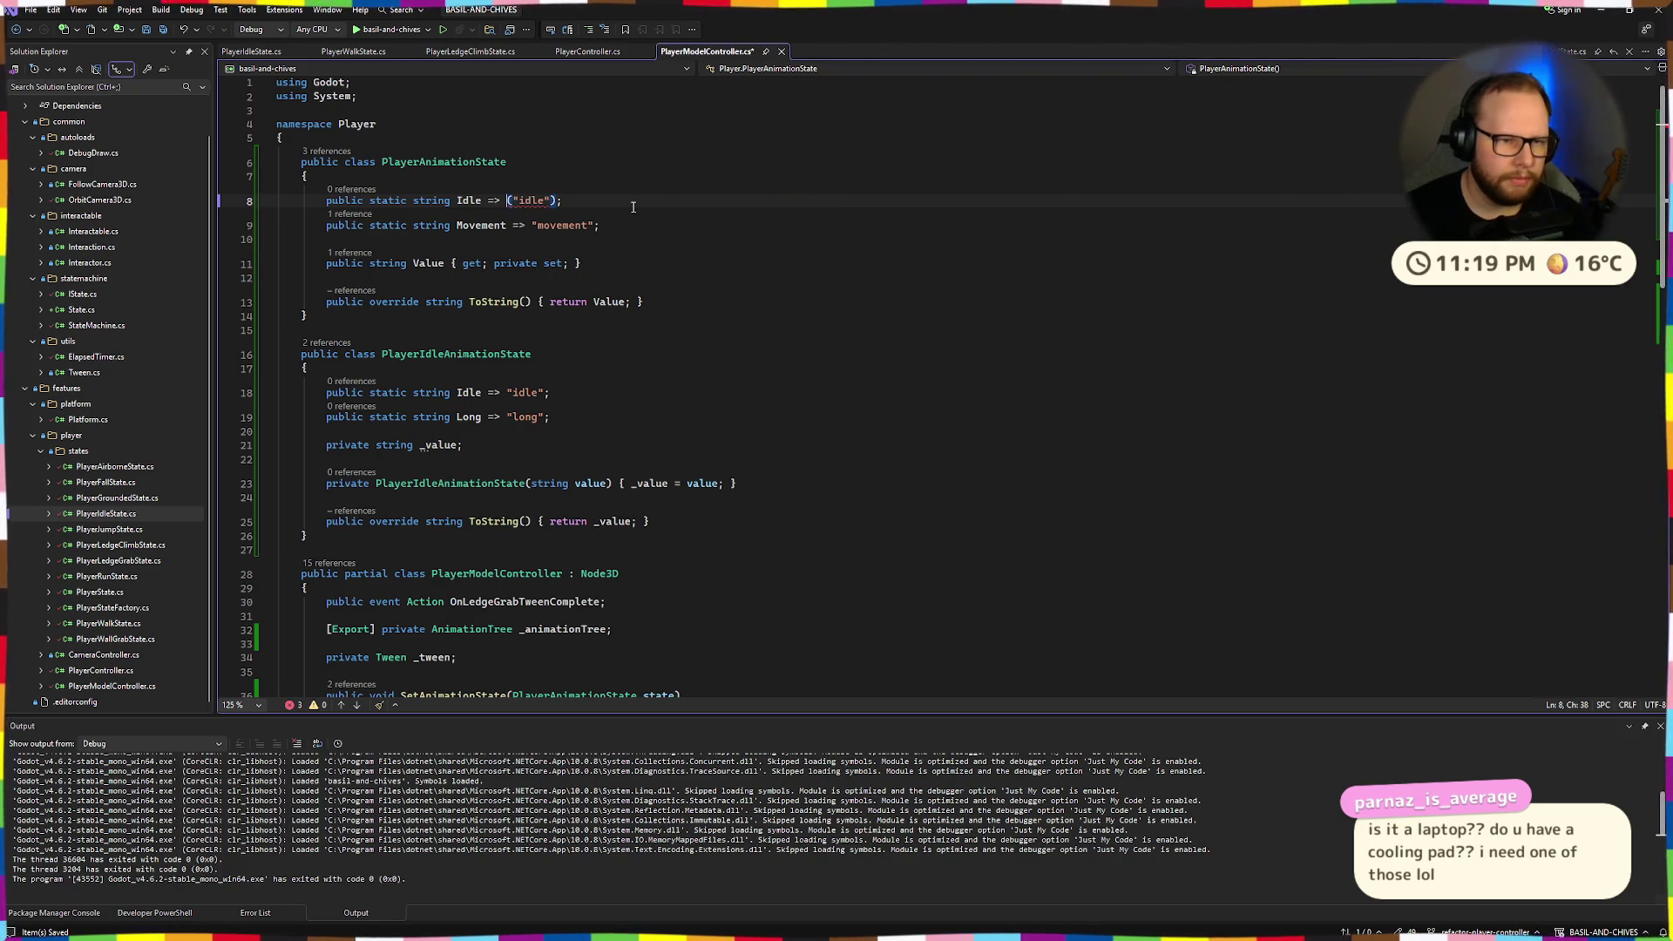
type("PlayerAnimationState")
key("Up")
key("Up")
key("Up")
mouse_move(604, 206)
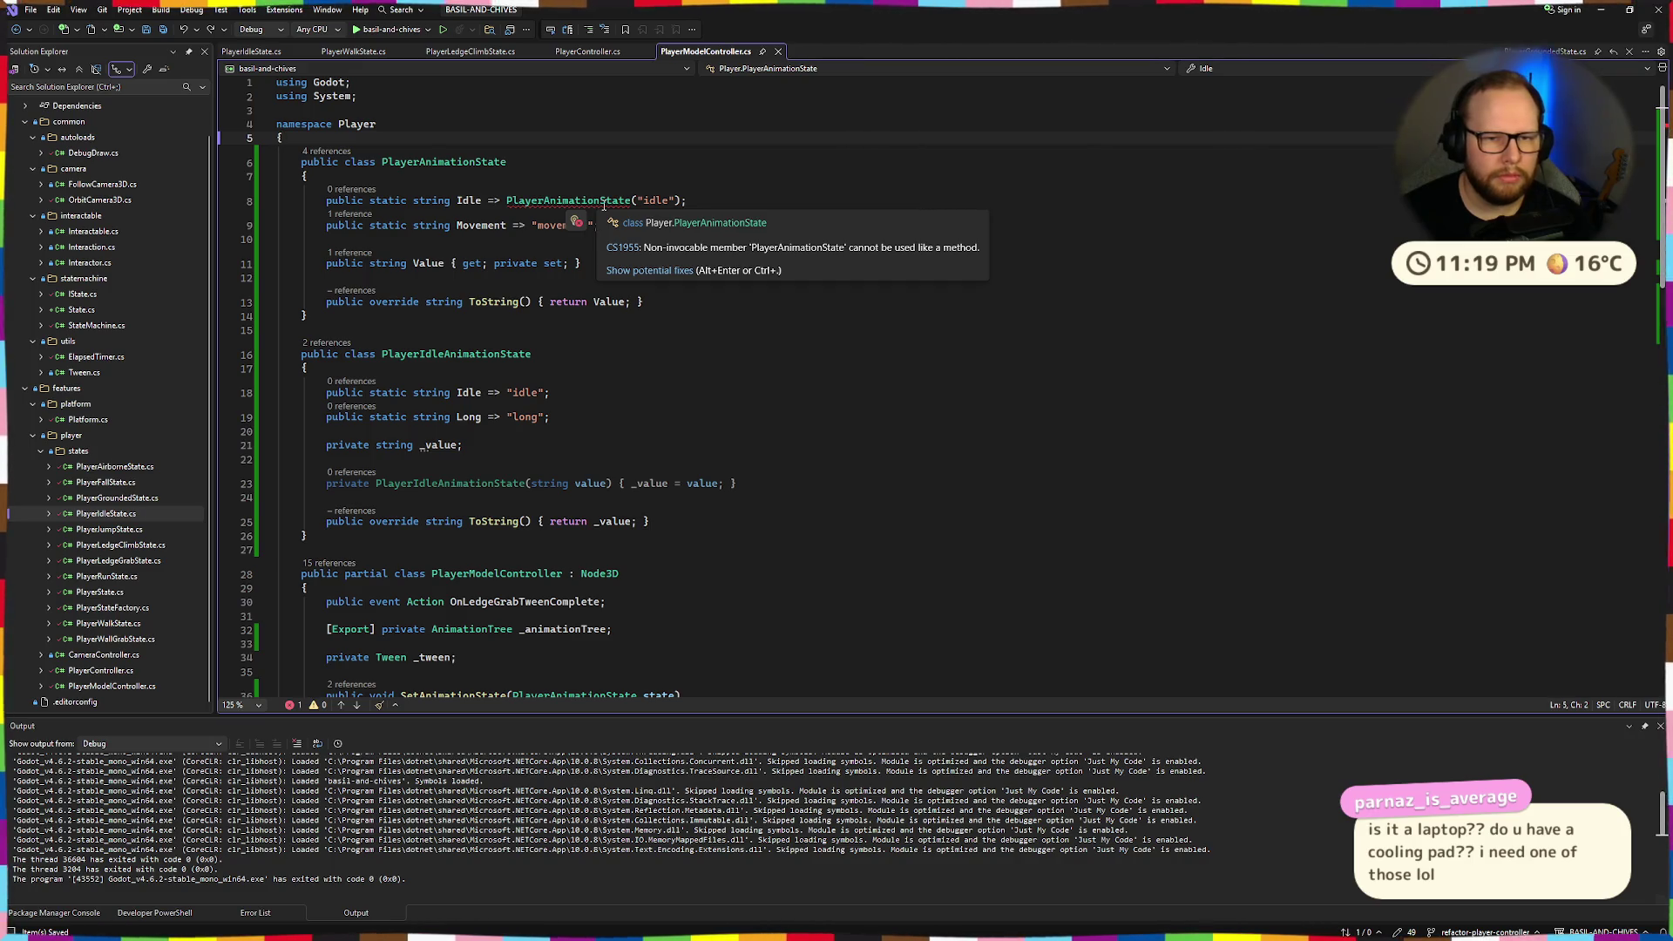
left_click(508, 201)
type("new")
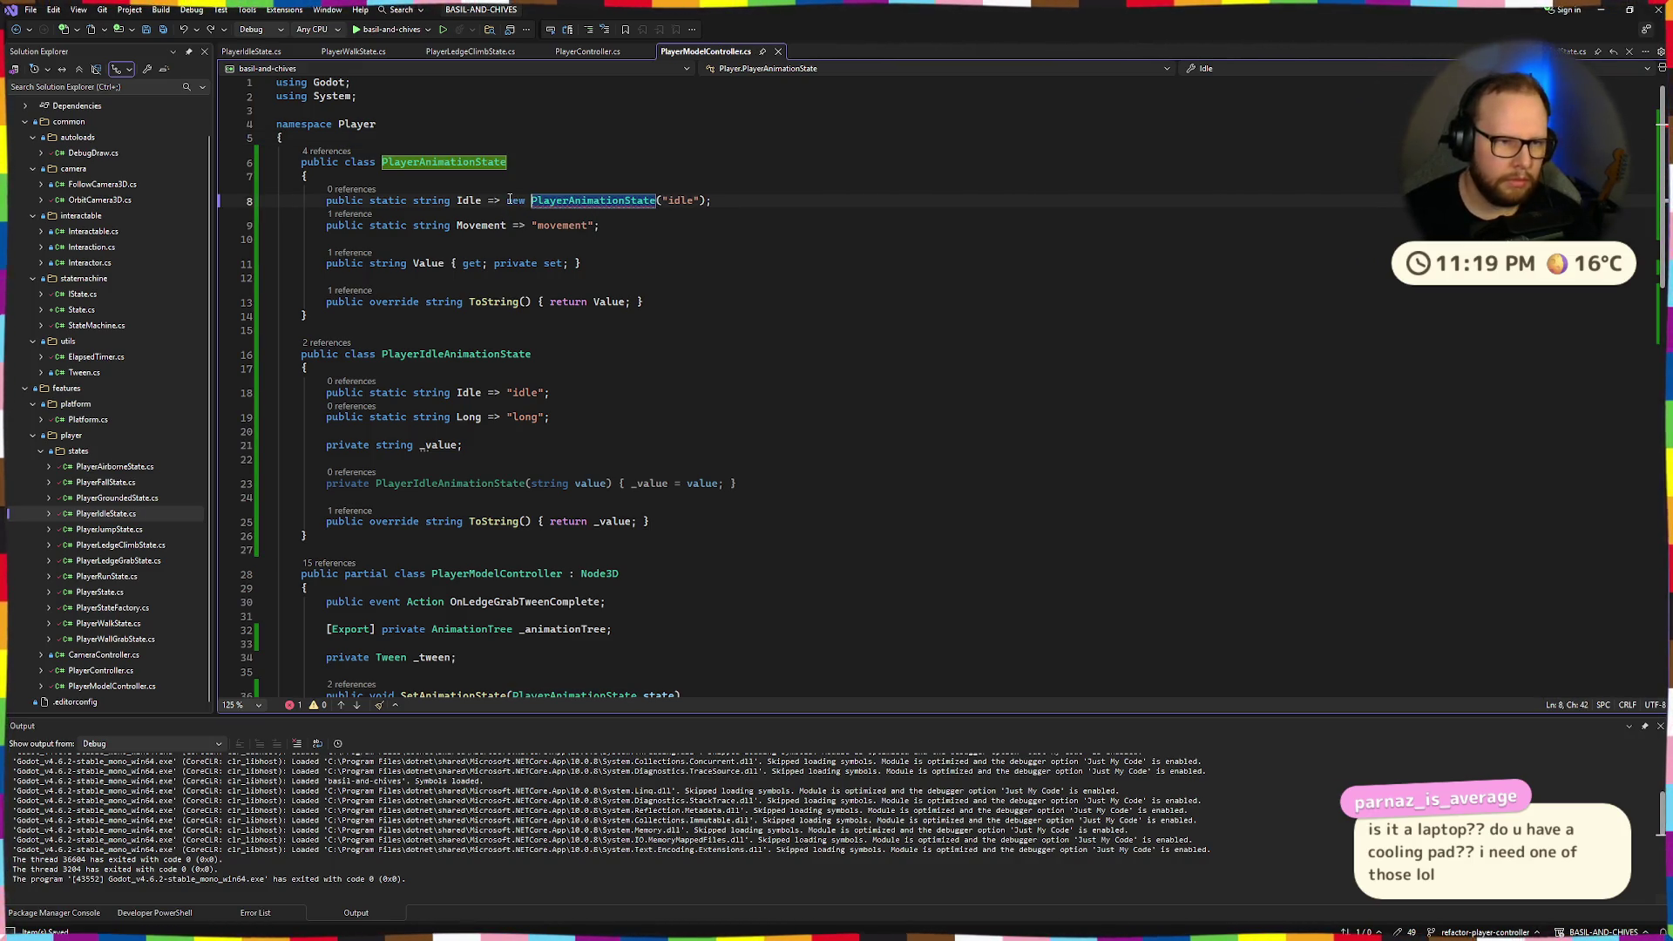
Add a private PlayerAnimationState(string value) { Value = value; } constructor below the Value property.
left_click(661, 269)
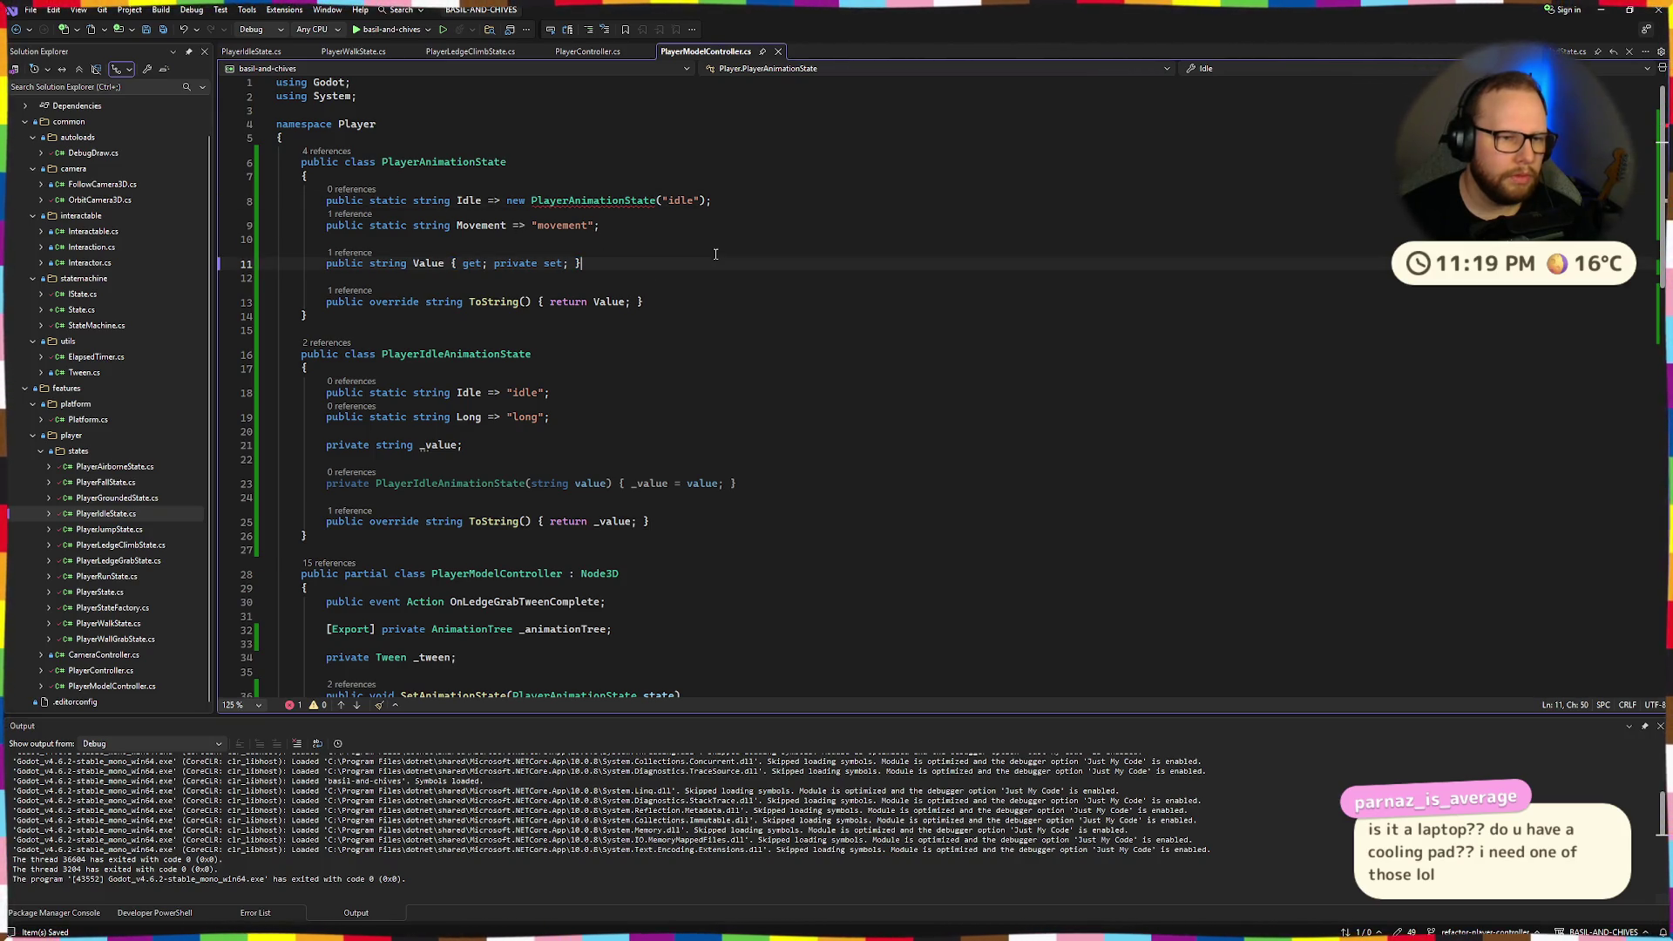
left_click(407, 237)
left_click(694, 256)
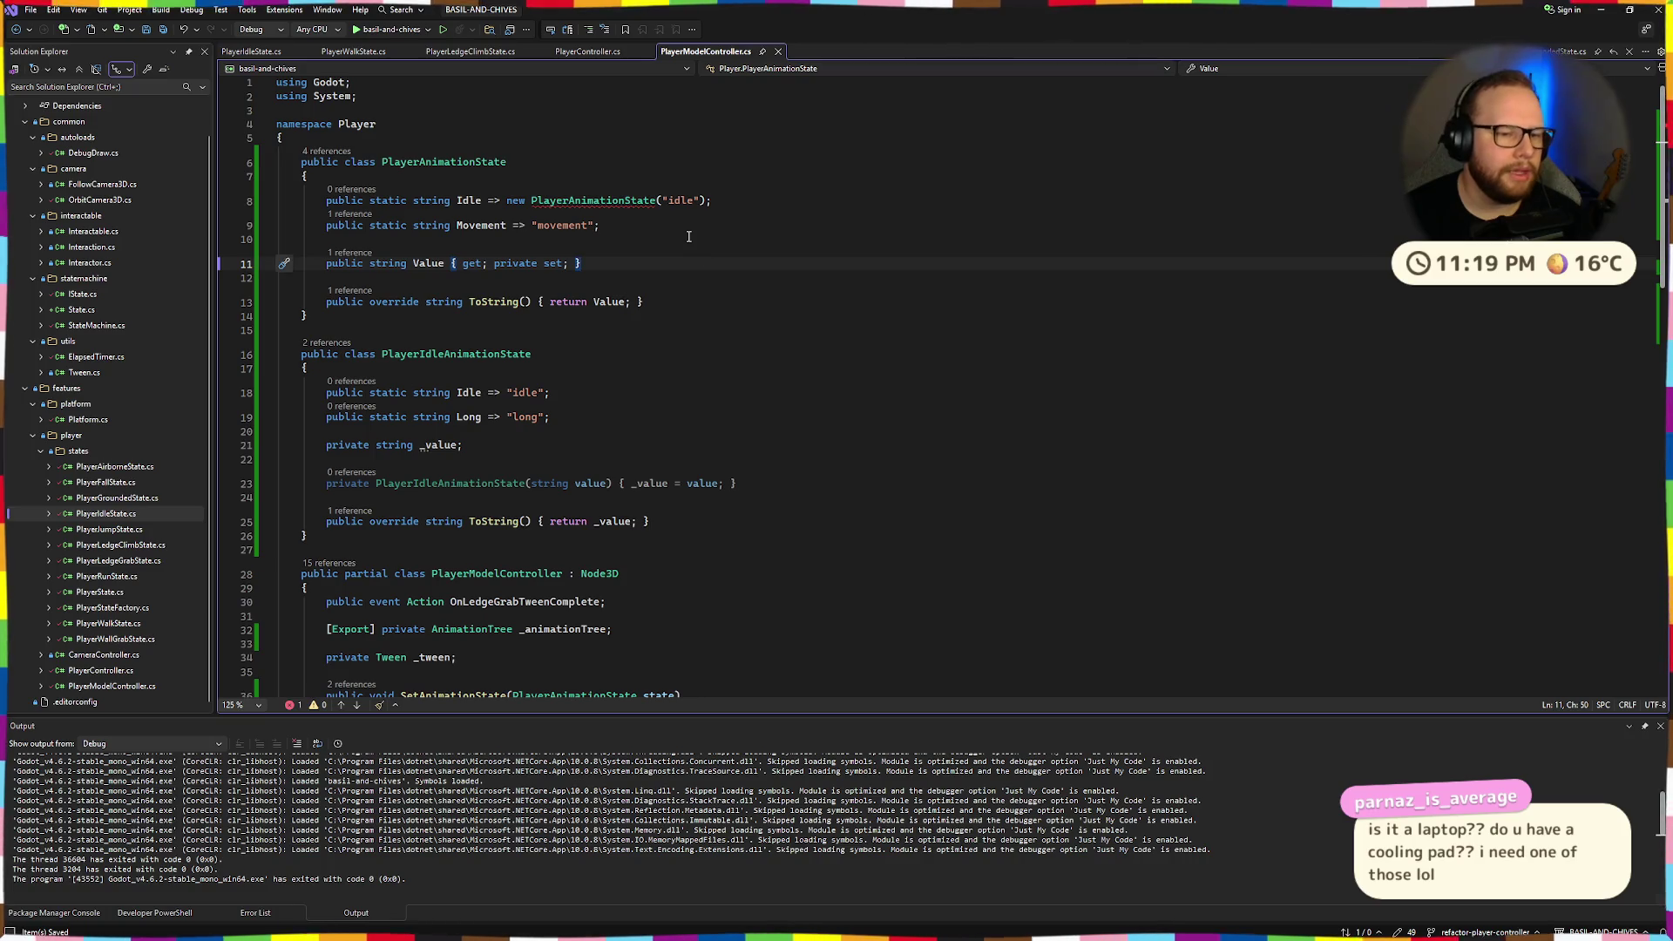
key("Home")
key("Home")
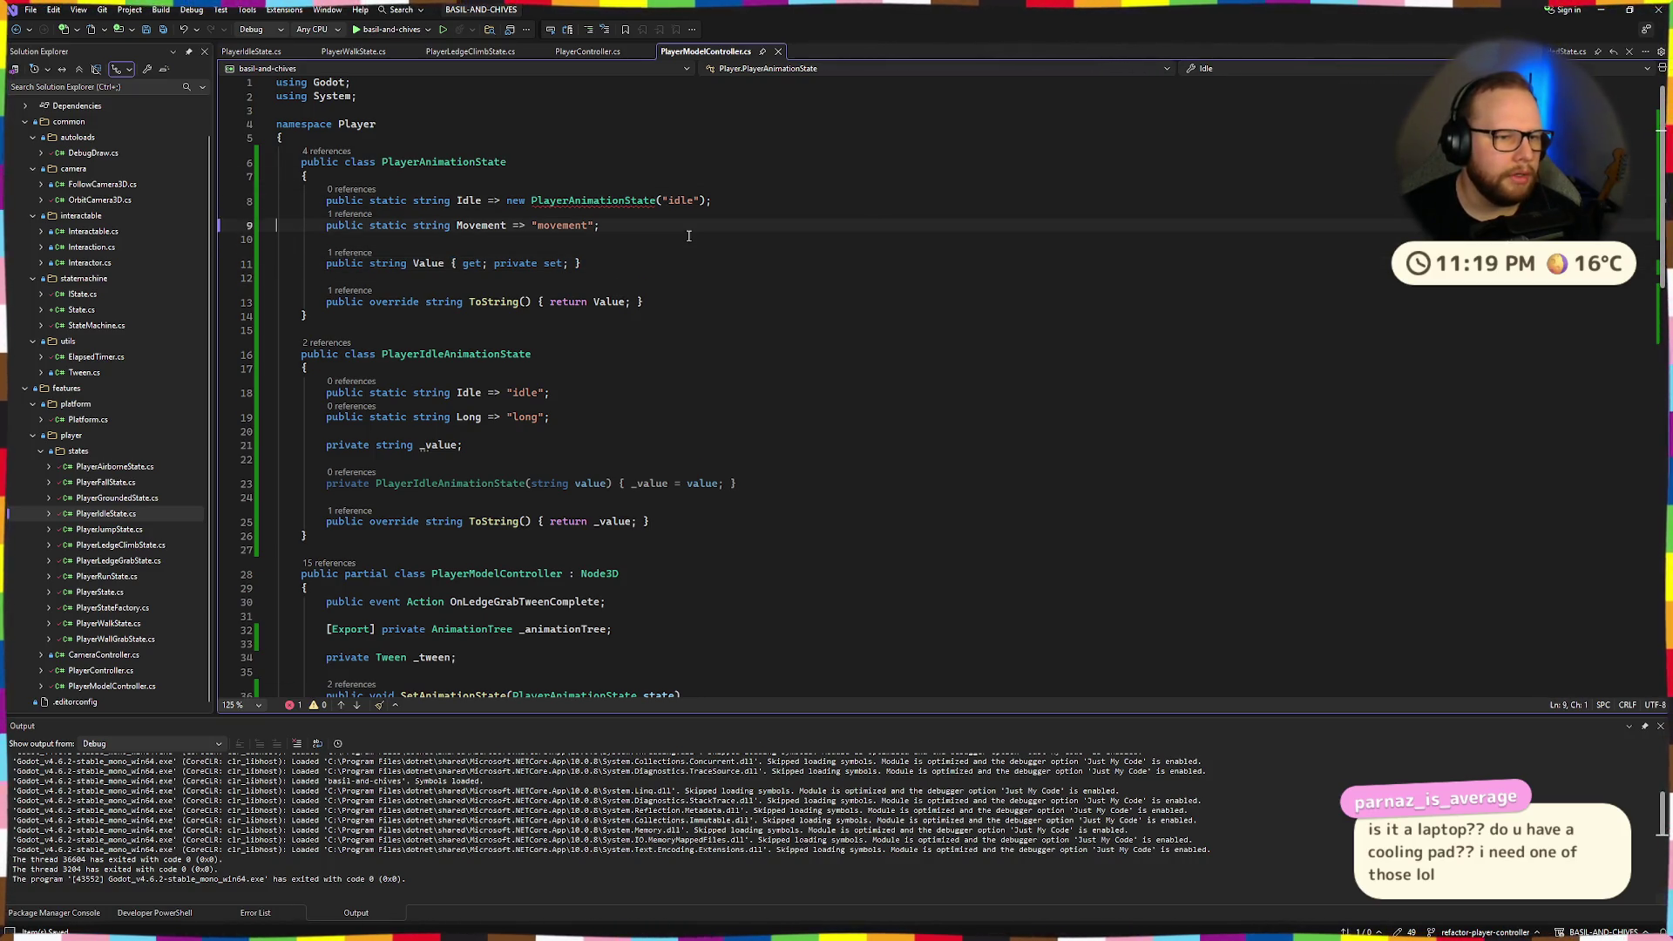
key("Down")
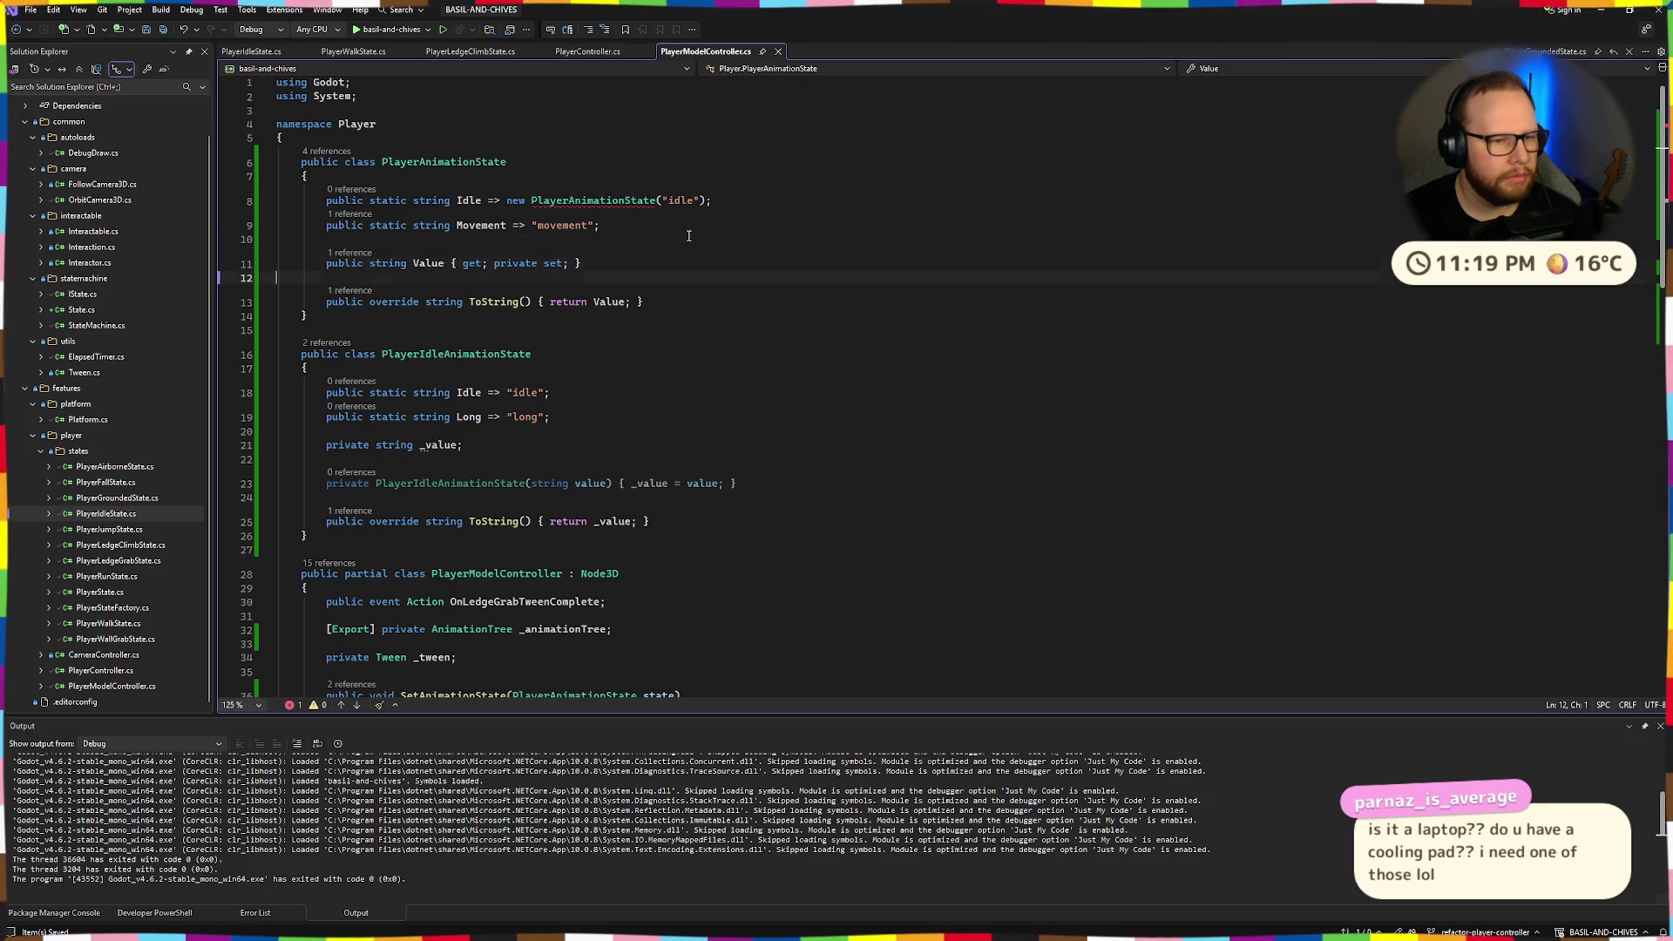
key("Return")
key("ctrl+Return")
type("private Player")
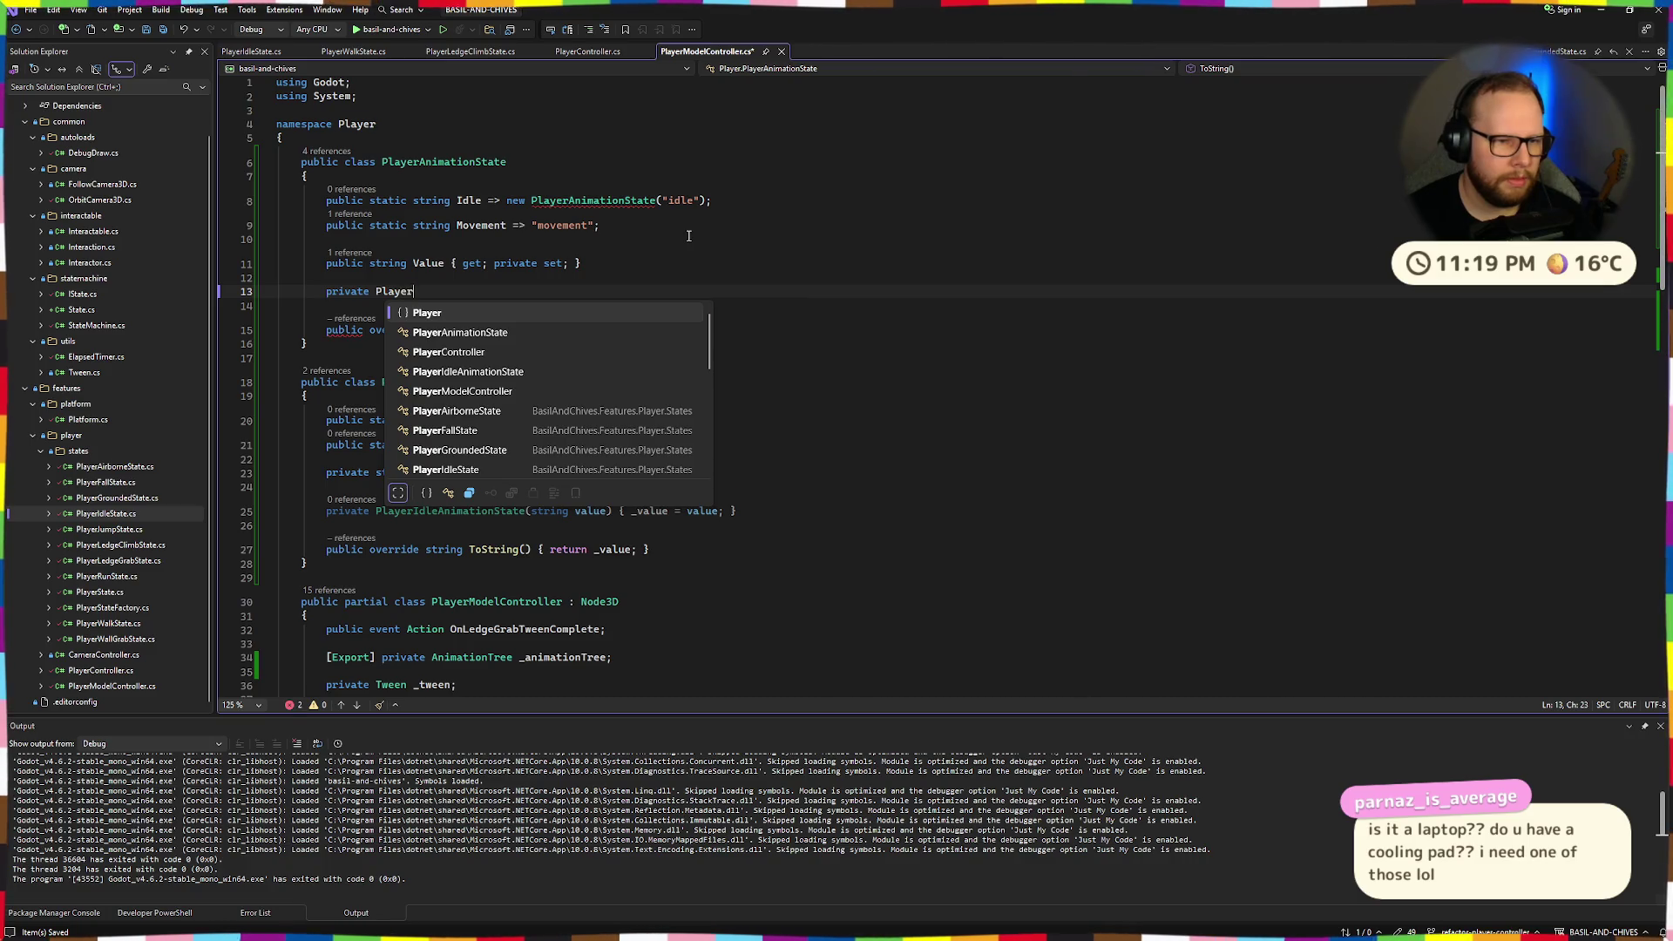
key("Down")
key("Tab")
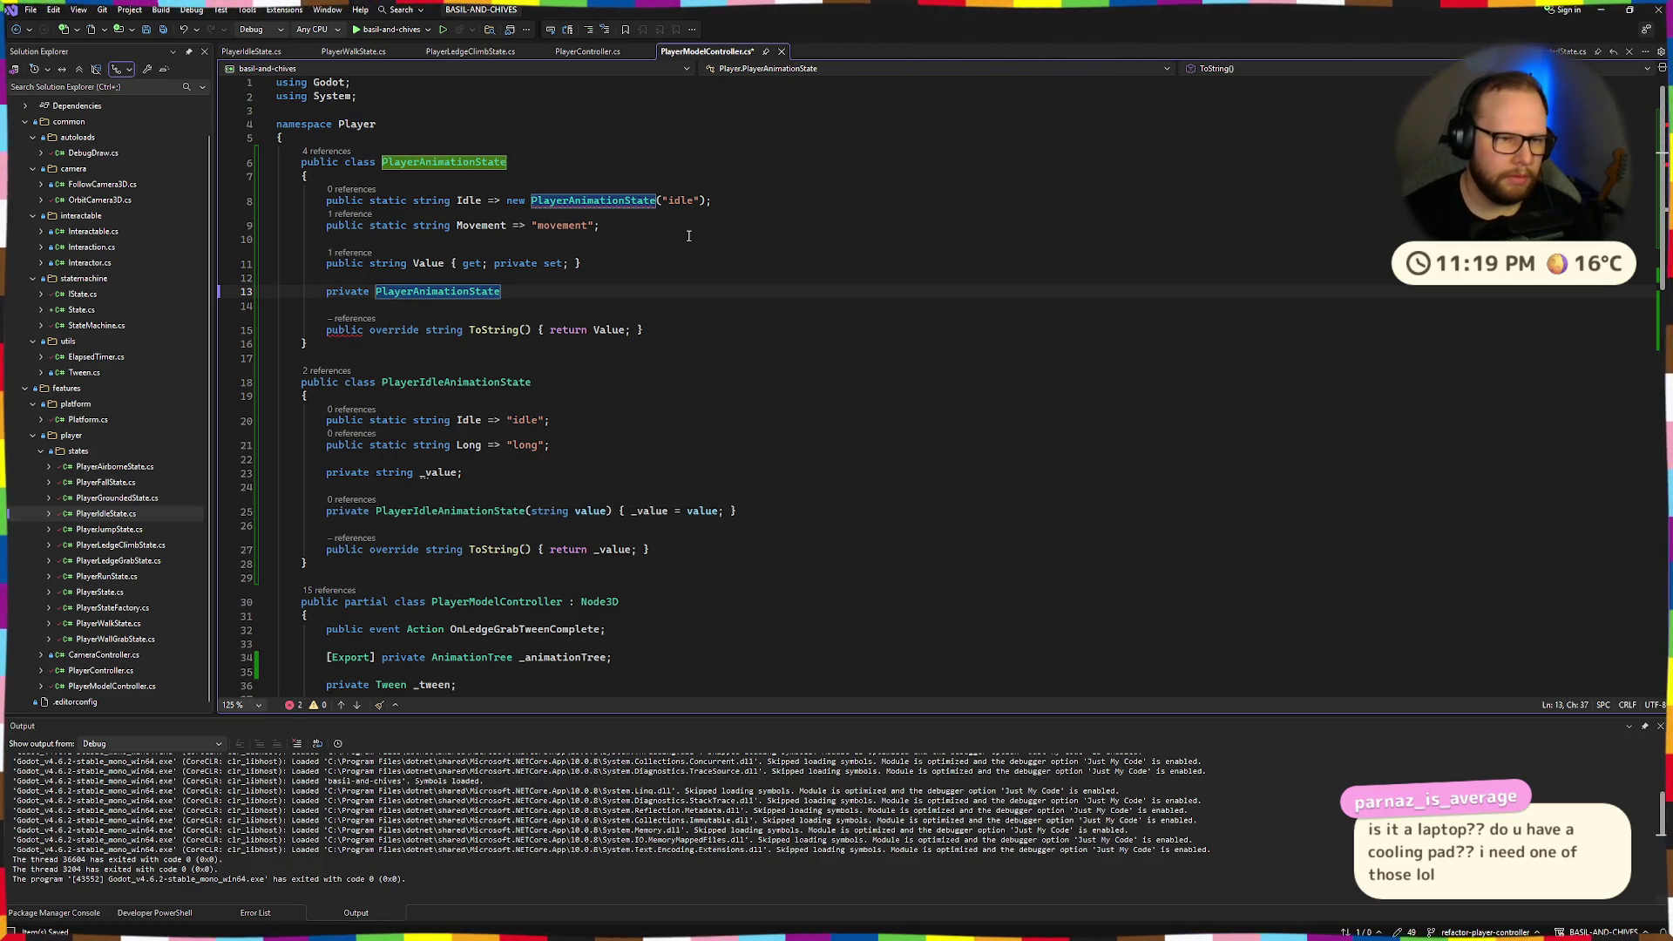
type("(string value")
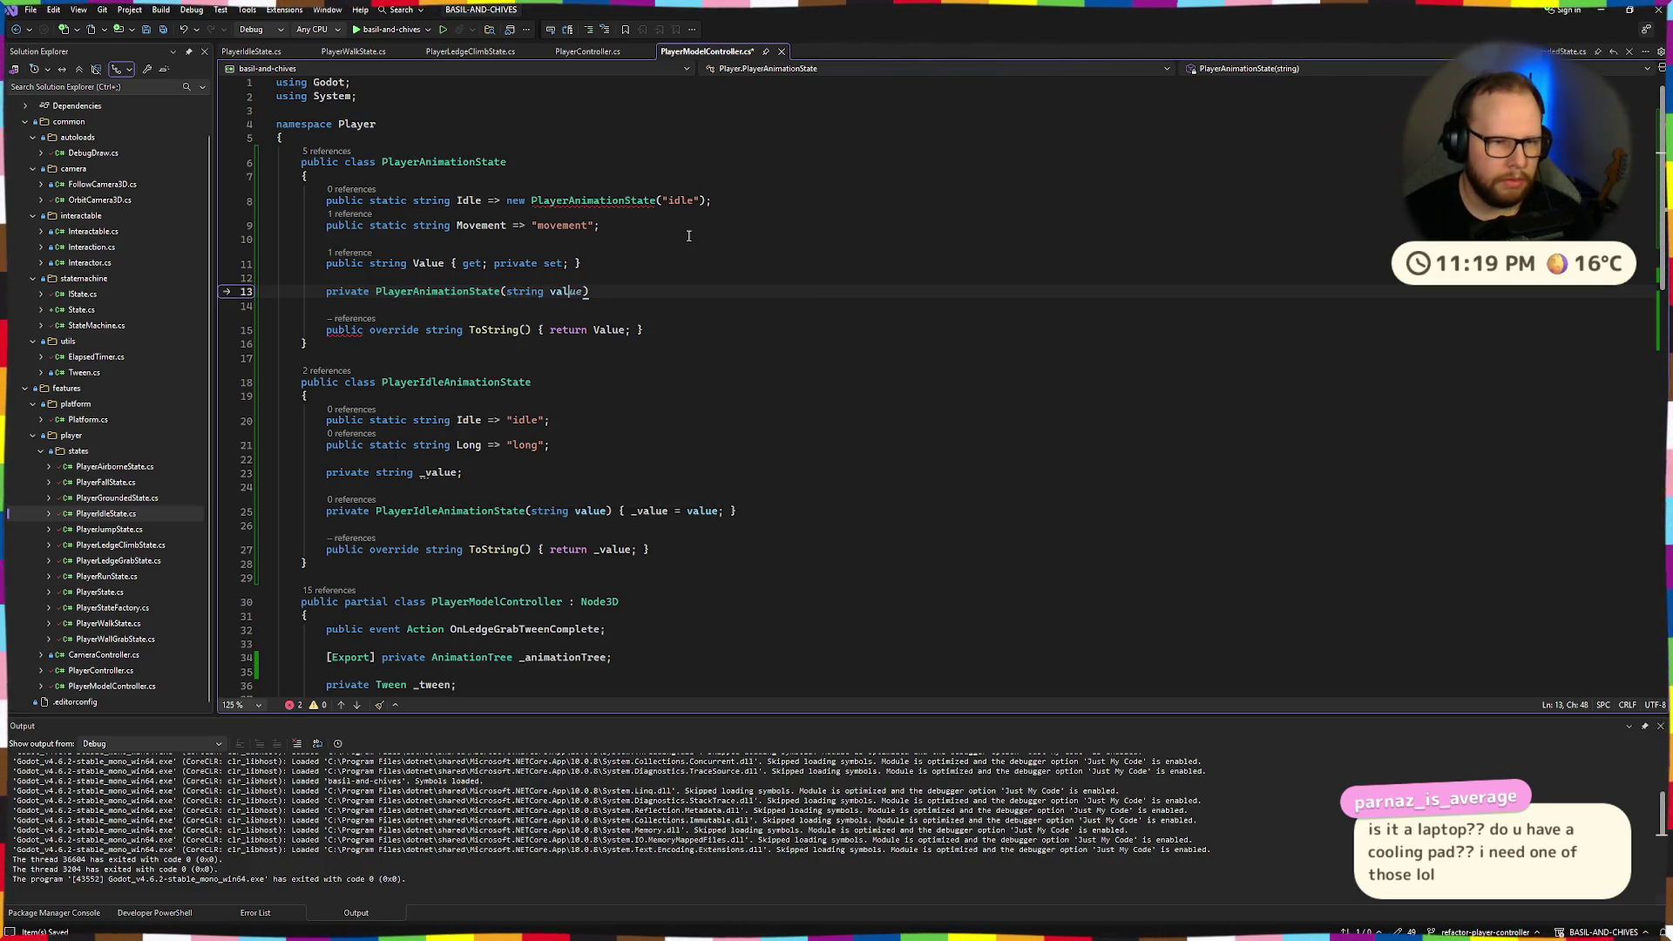
type(") { Value = value; }")
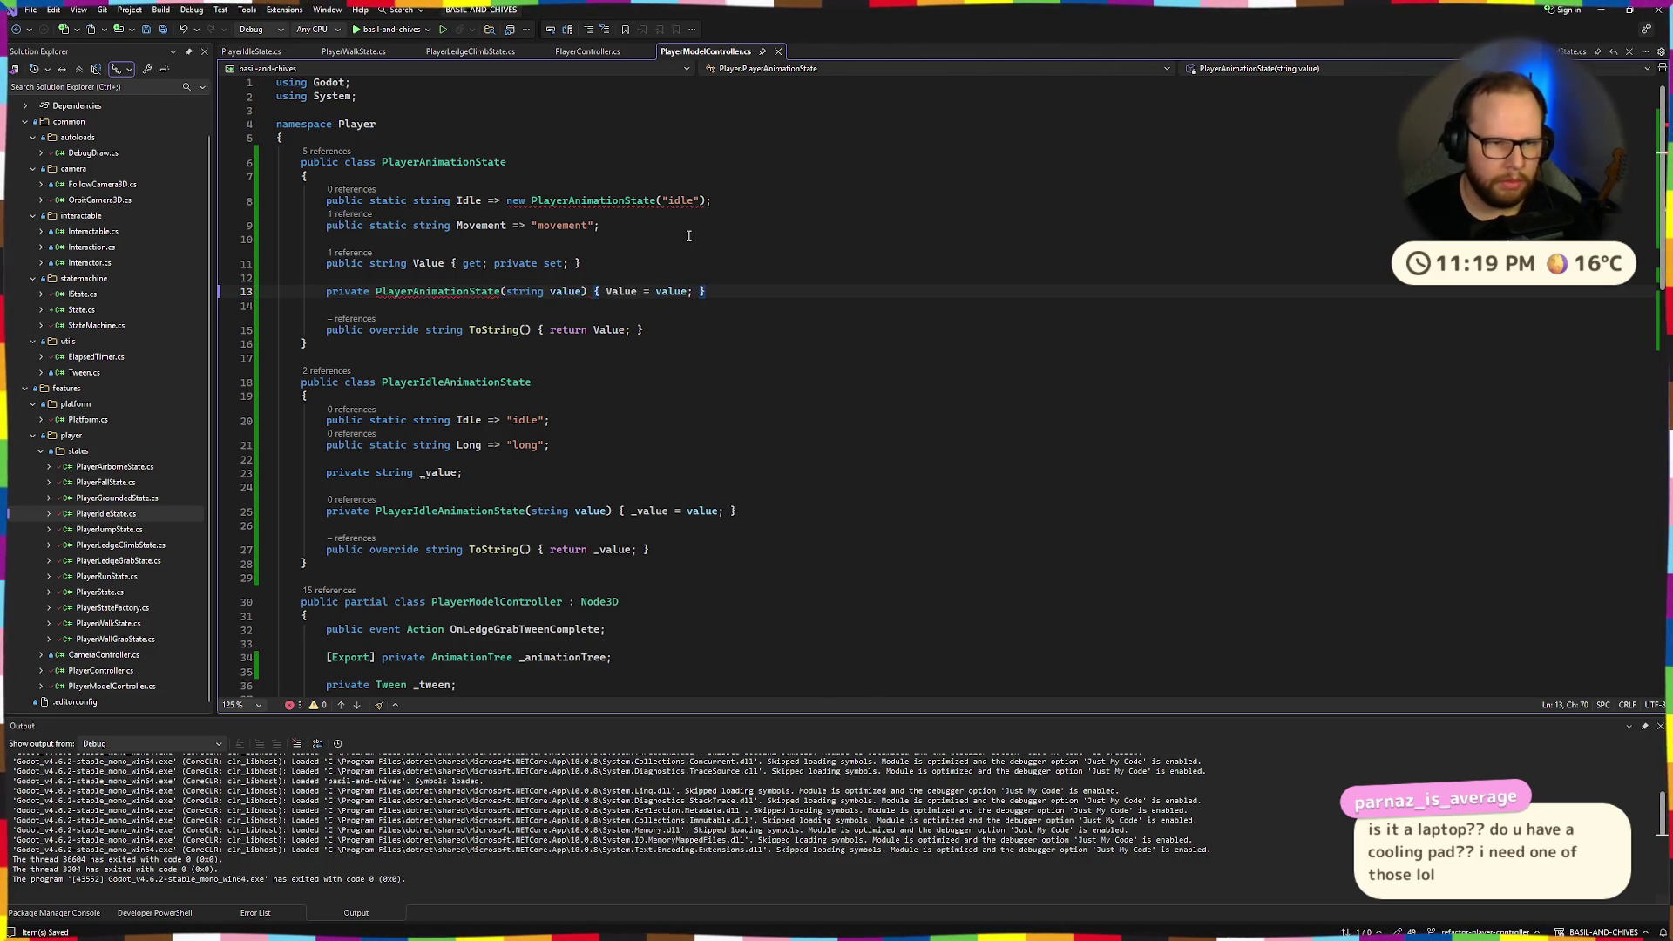
key("Up")
key("Up")
key("Up")
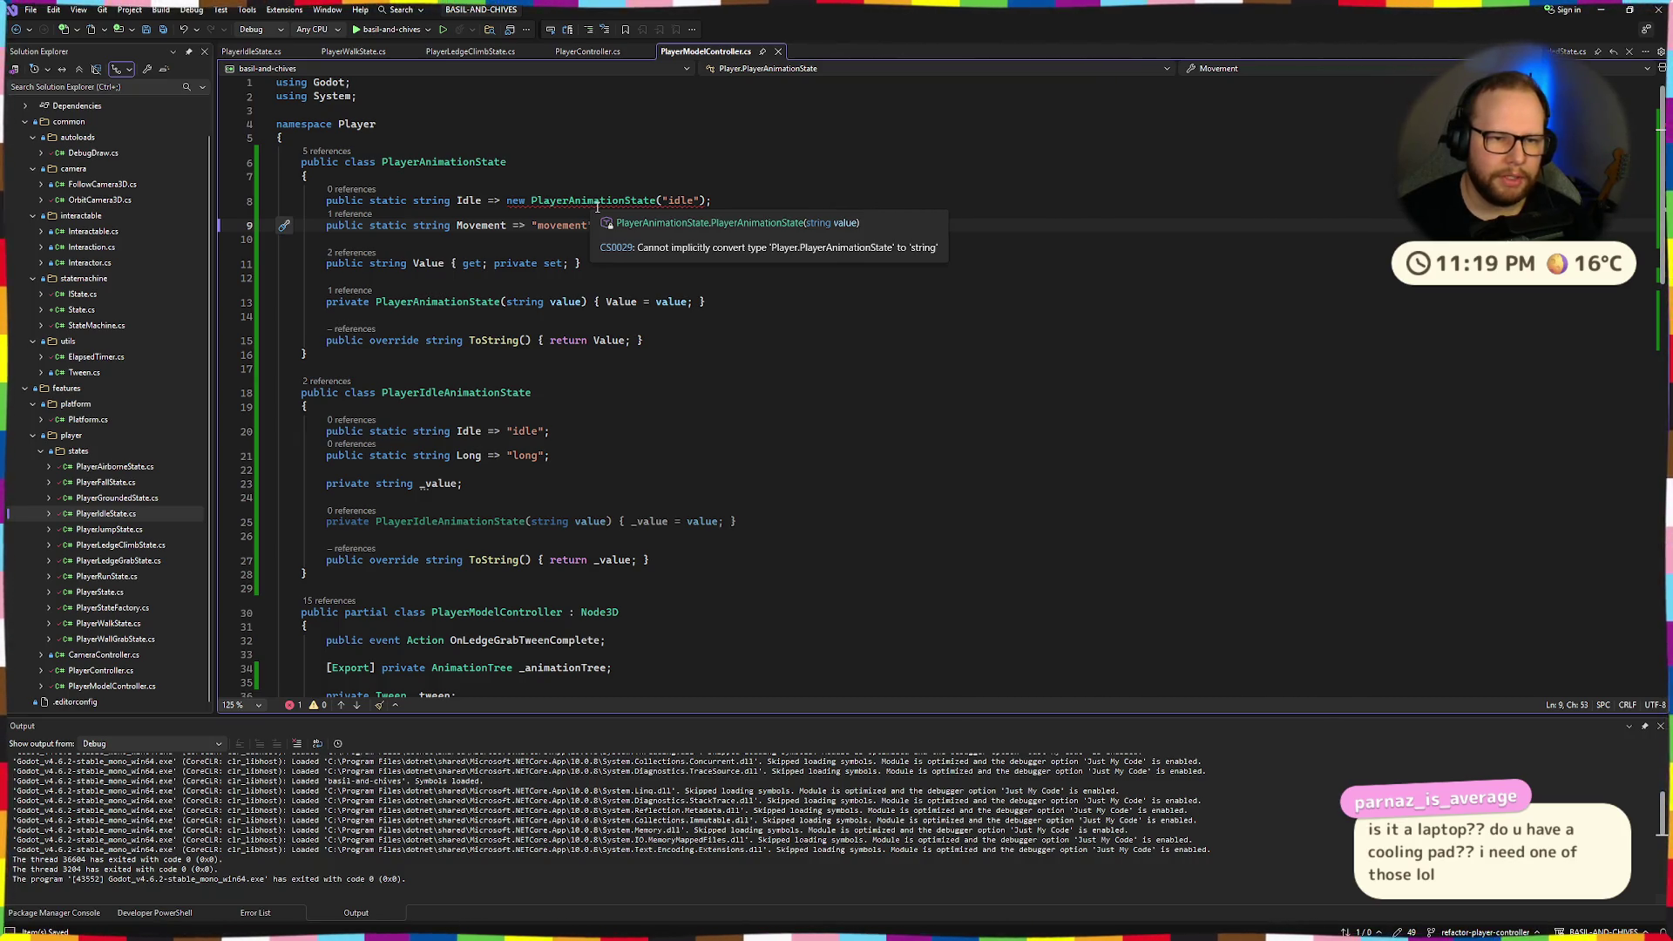
Change the Idle and Movement property types to PlayerAnimationState.
left_click(598, 202)
double_click(433, 202)
type("PlayerAnimationState")
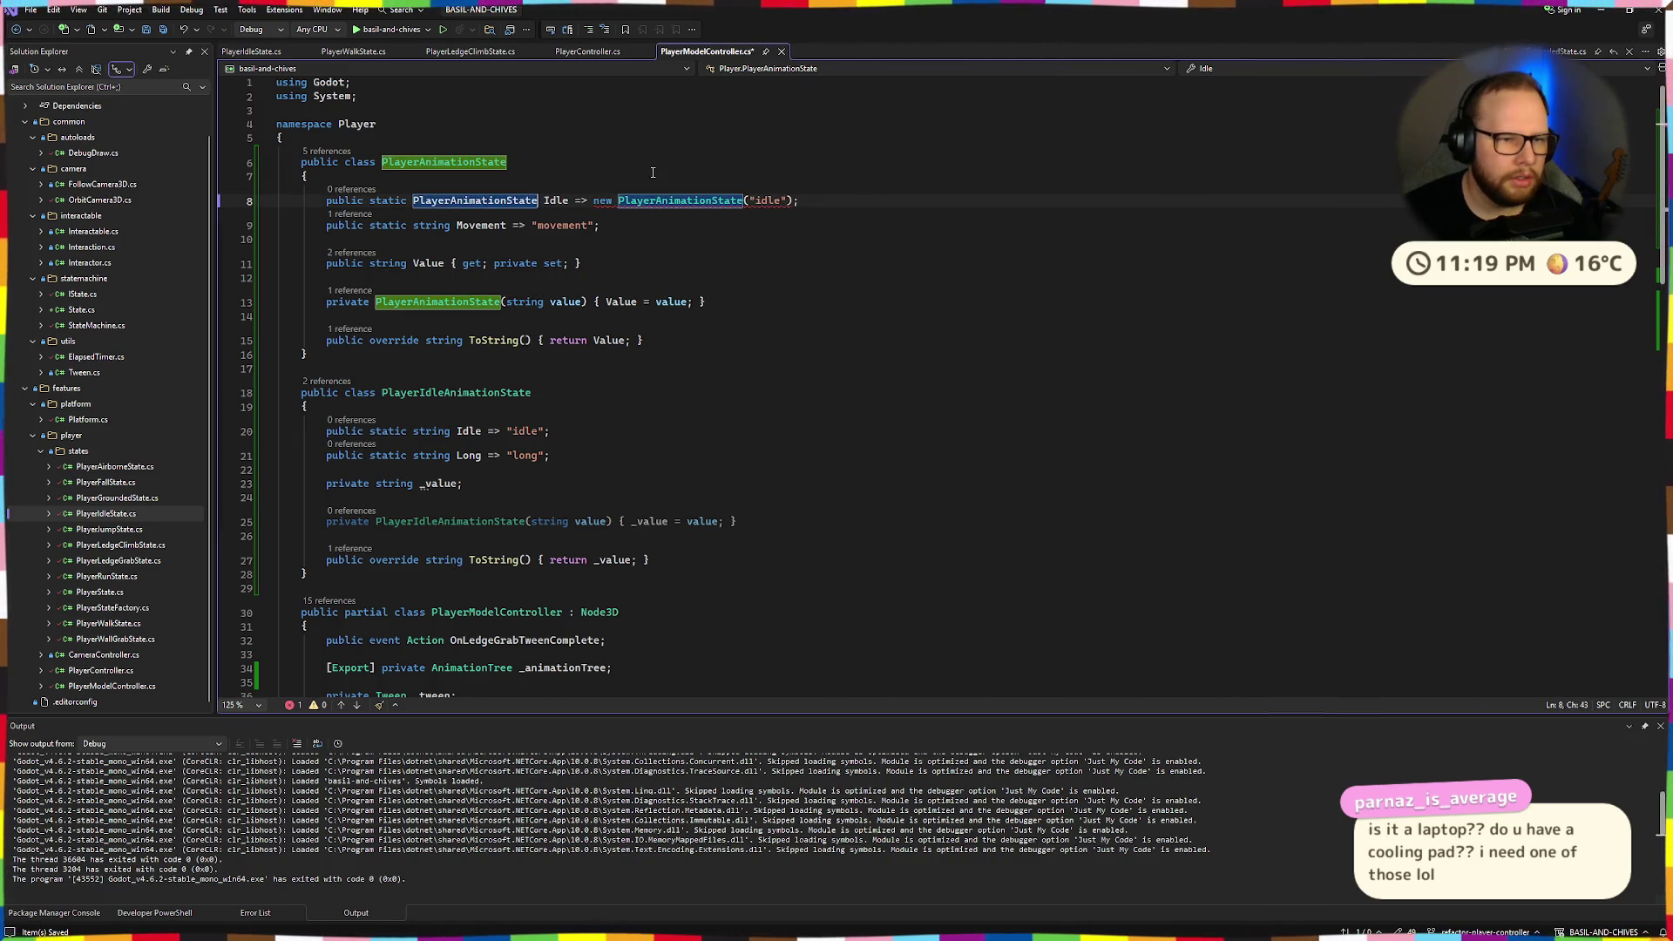
left_click(427, 224)
double_click(427, 225)
key("ctrl+v")
Make Movement return new PlayerAnimationState("movement"), mirroring Idle's expression, and save.
left_click_drag(595, 201, 791, 206)
key("ctrl+c")
left_click_drag(619, 226, 688, 226)
key("ctrl+v")
key("Down")
key("Down")
double_click(794, 226)
type("movement")
key("ctrl+s")
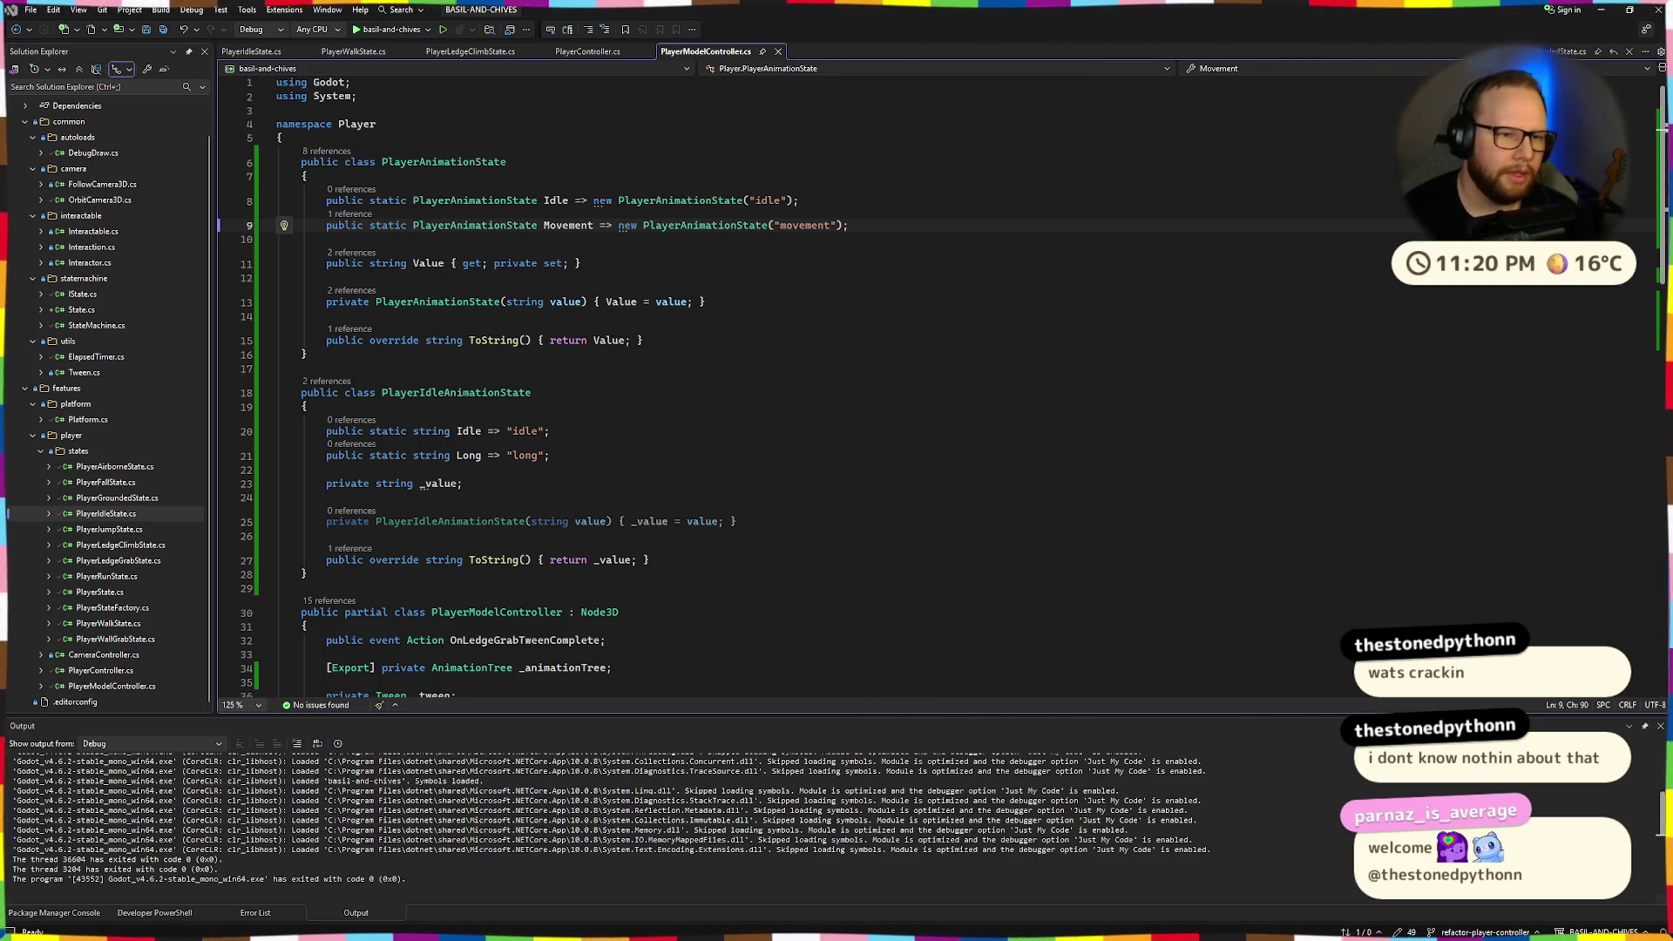
Recheck the "movement" argument, save again, and review the PlayerAnimationState class members.
left_click(803, 226)
key("ctrl+s")
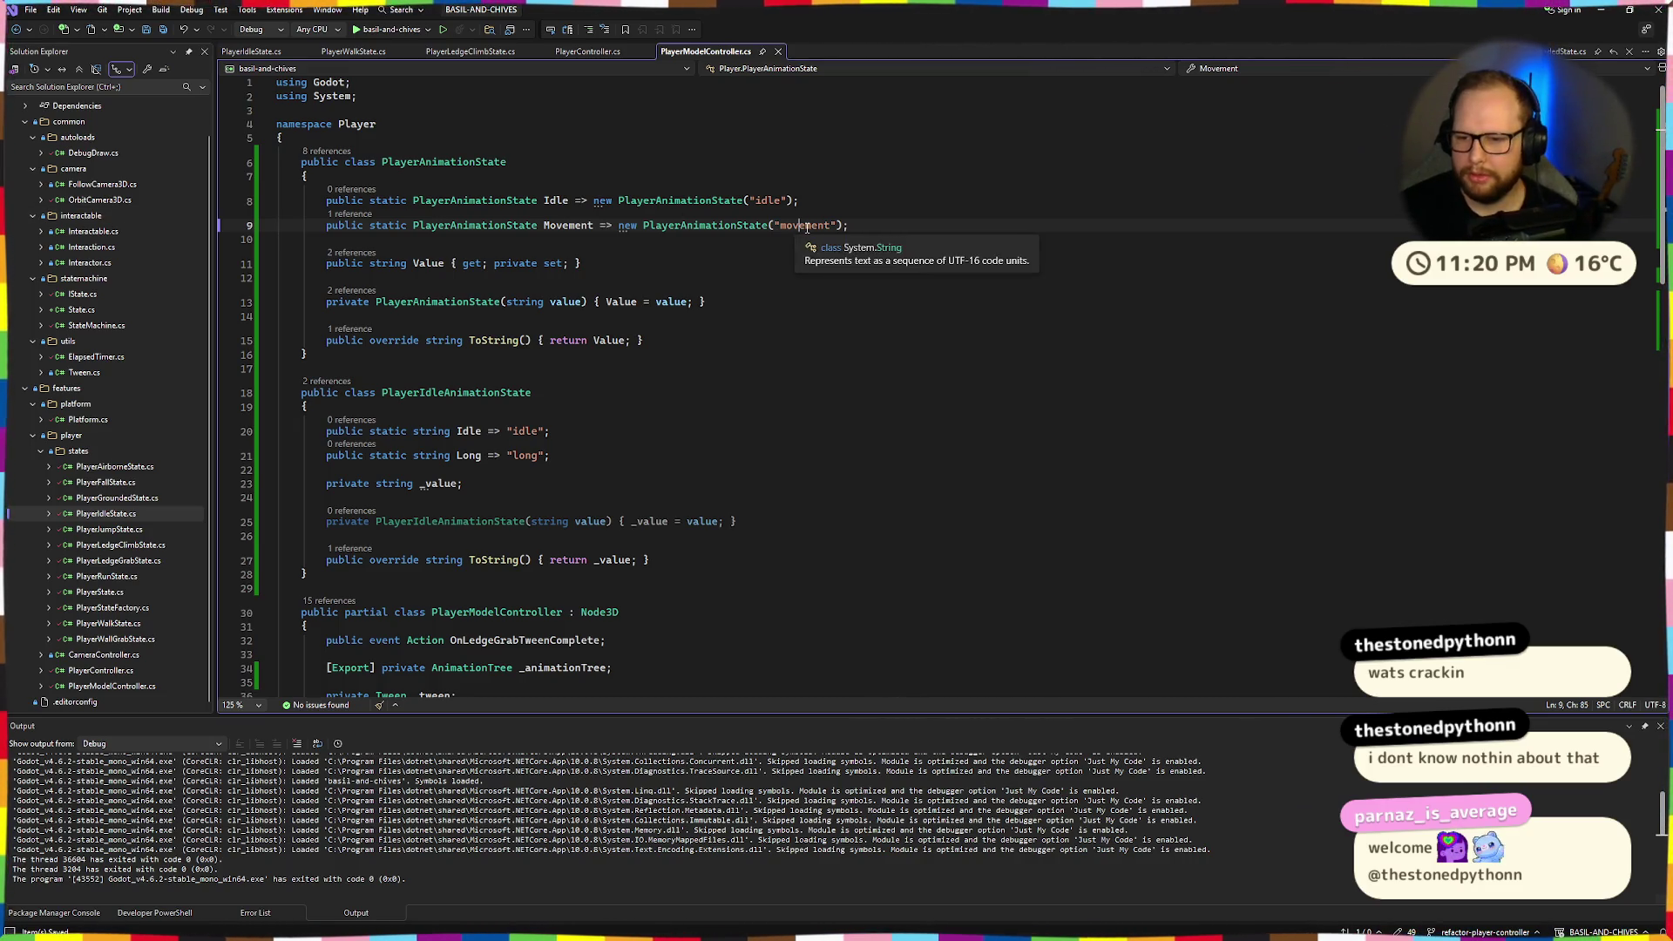
left_click(444, 162)
mouse_move(302, 176)
left_mouse_down()
mouse_move(287, 199)
mouse_move(420, 352)
left_mouse_up()
left_click(420, 354)
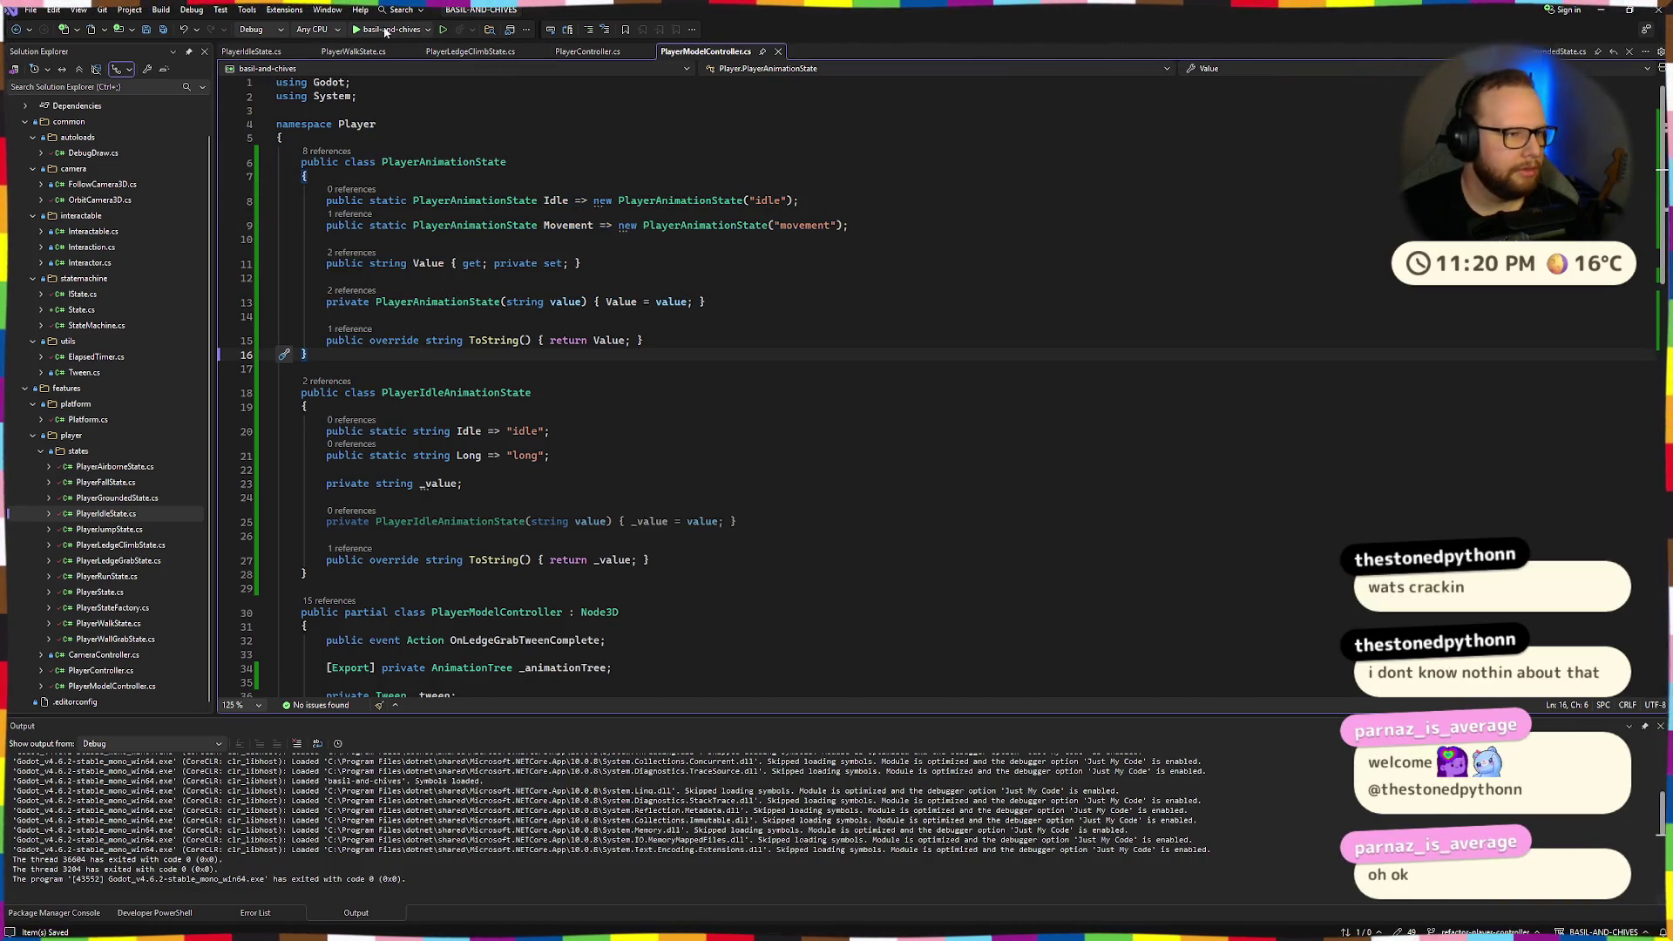
Build the game, decline running the last successful build, and review the CS0119 and CS1503 errors.
left_click(393, 31)
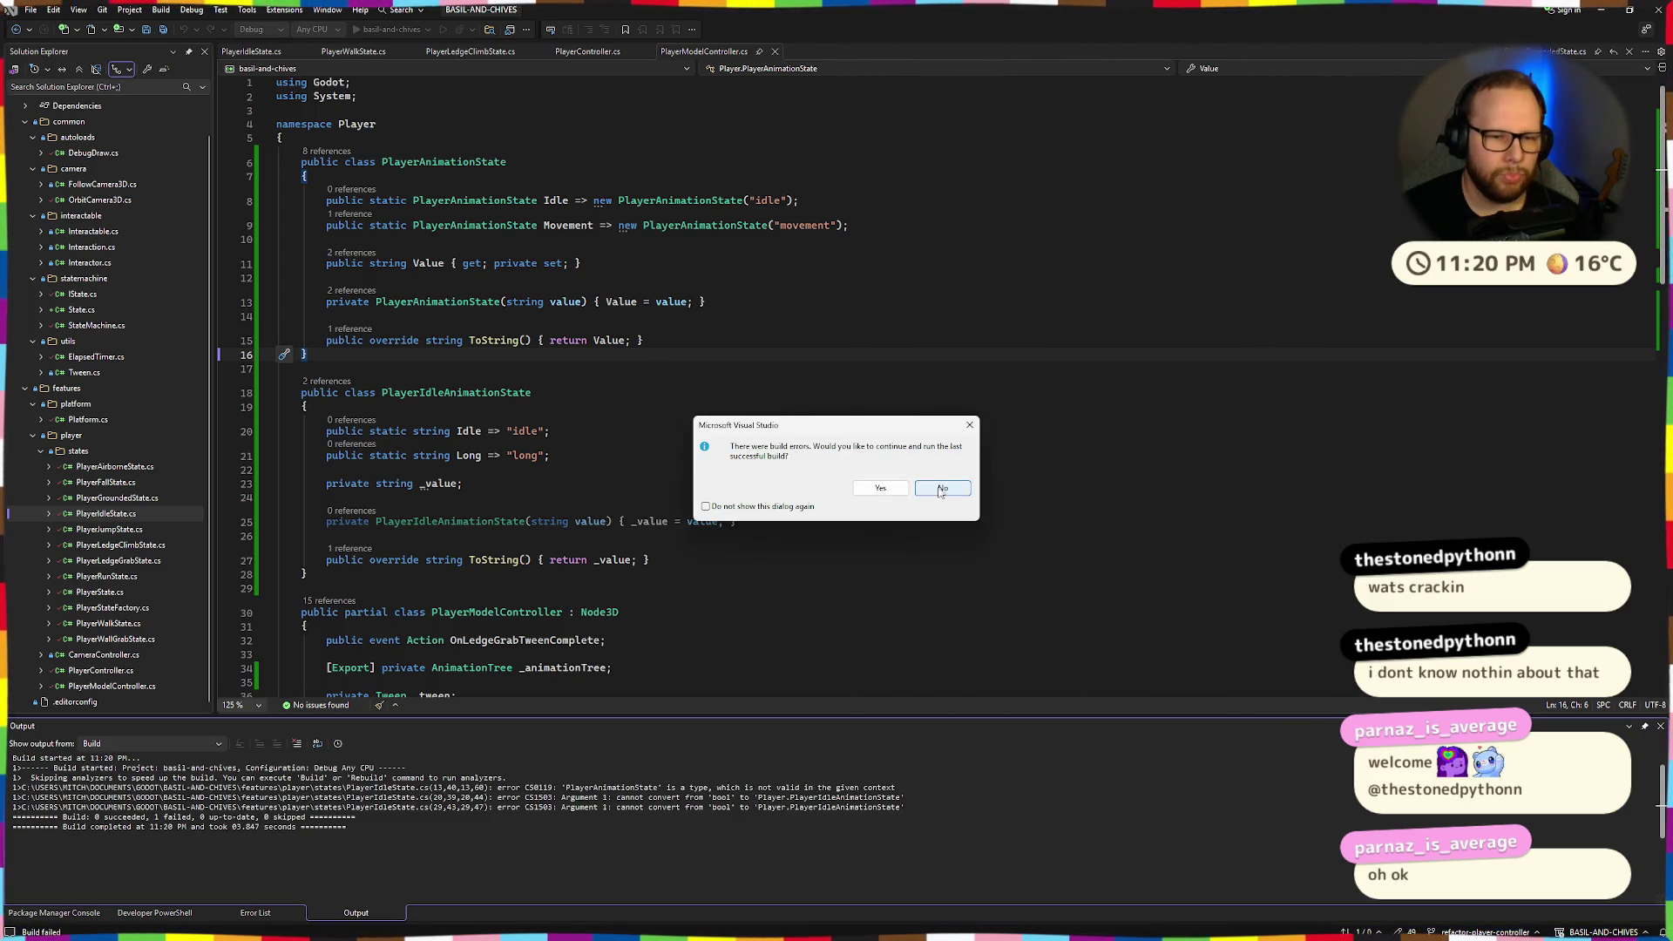
left_click(943, 490)
scroll(749, 379, "down", 4)
scroll(749, 380, "up", 4)
left_click_drag(320, 203, 366, 264)
left_click(401, 239)
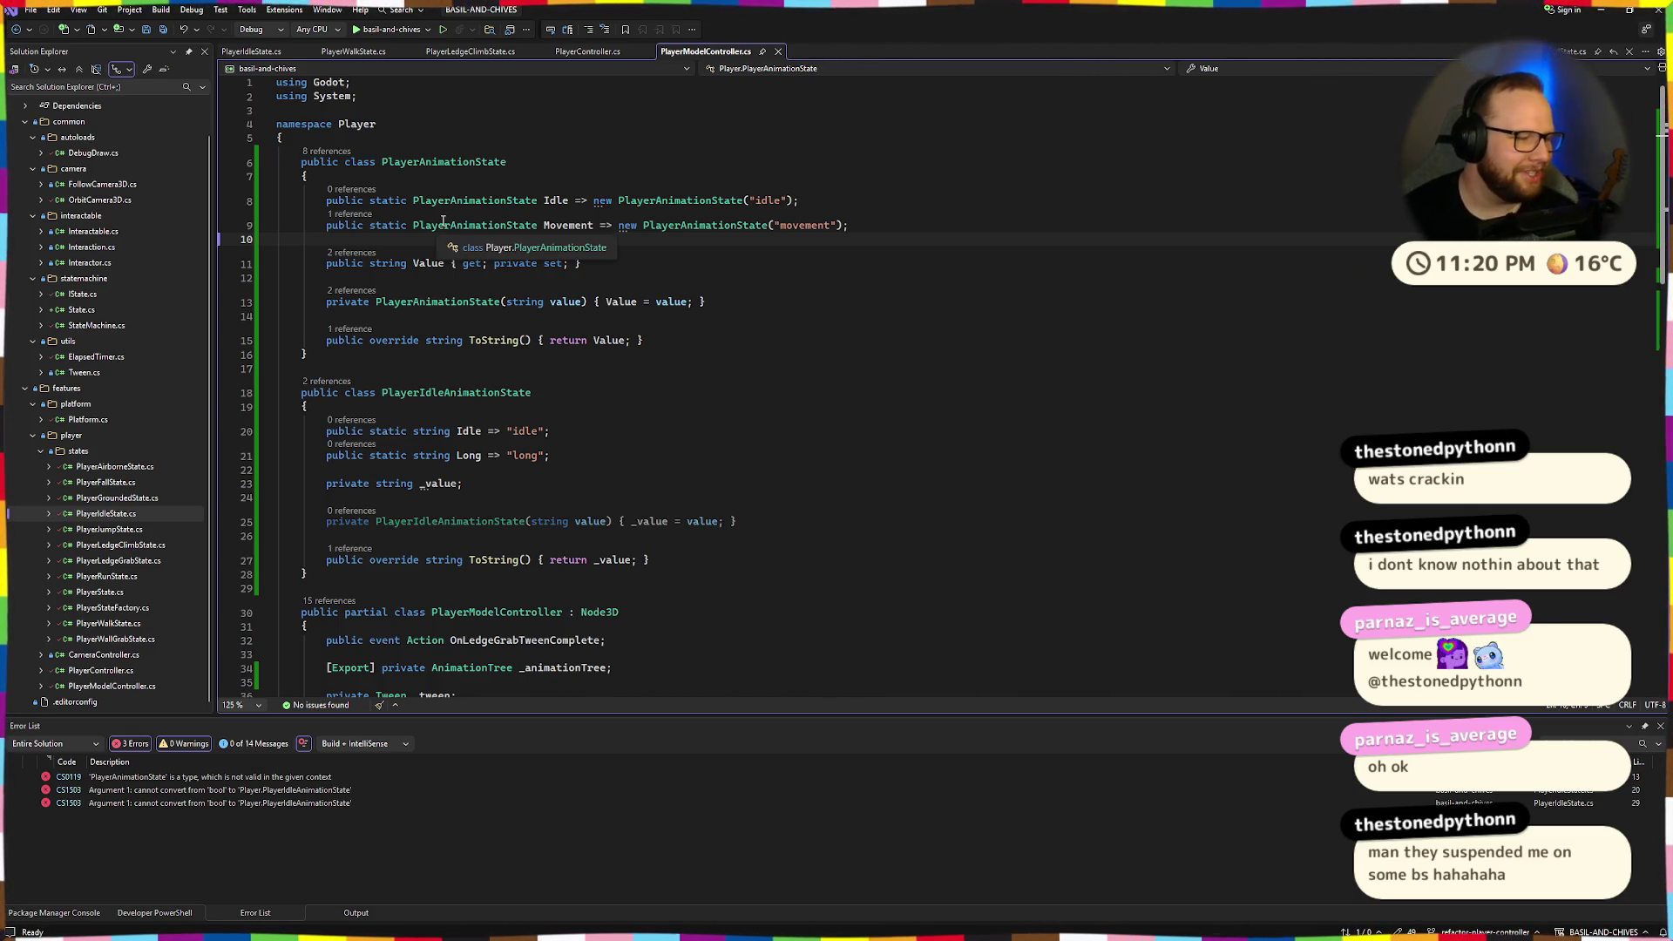
Change the Idle and Long property types from string to PlayerIdleAnimationState.
double_click(452, 393)
key("ctrl+c")
left_click(554, 454)
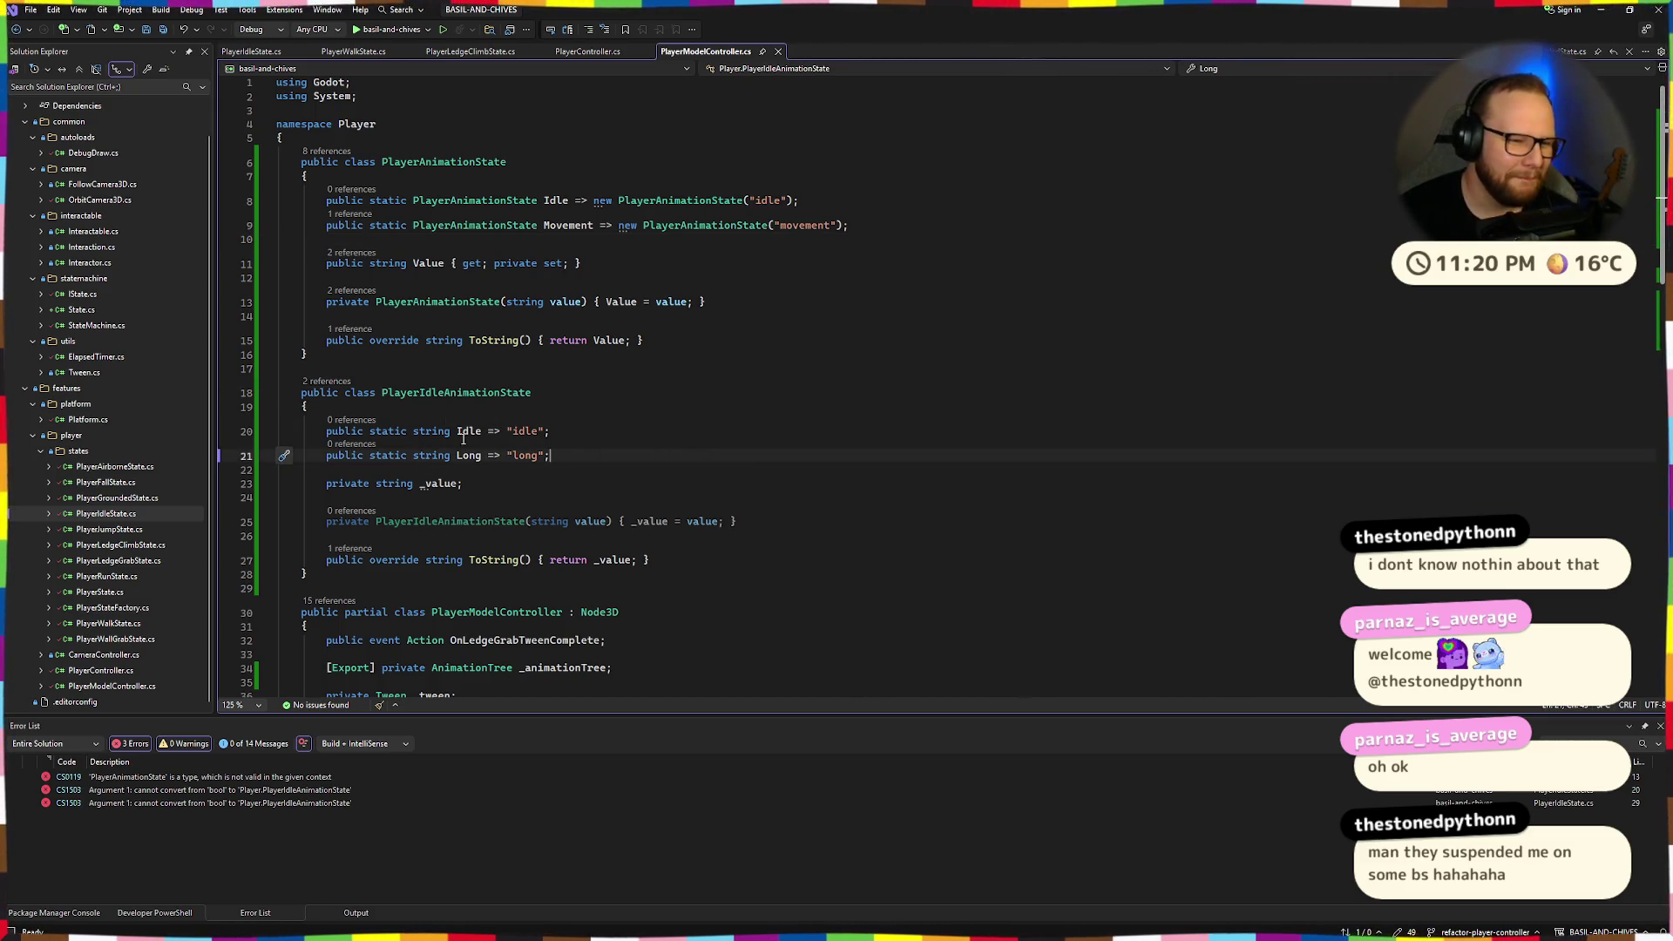
double_click(427, 430)
key("ctrl+v")
double_click(431, 455)
key("ctrl+v")
Wrap the values as PlayerIdleAnimationState("idle") and PlayerIdleAnimationState("long"), then save.
left_click(618, 431)
type("PlayerIdleAnimationState(")
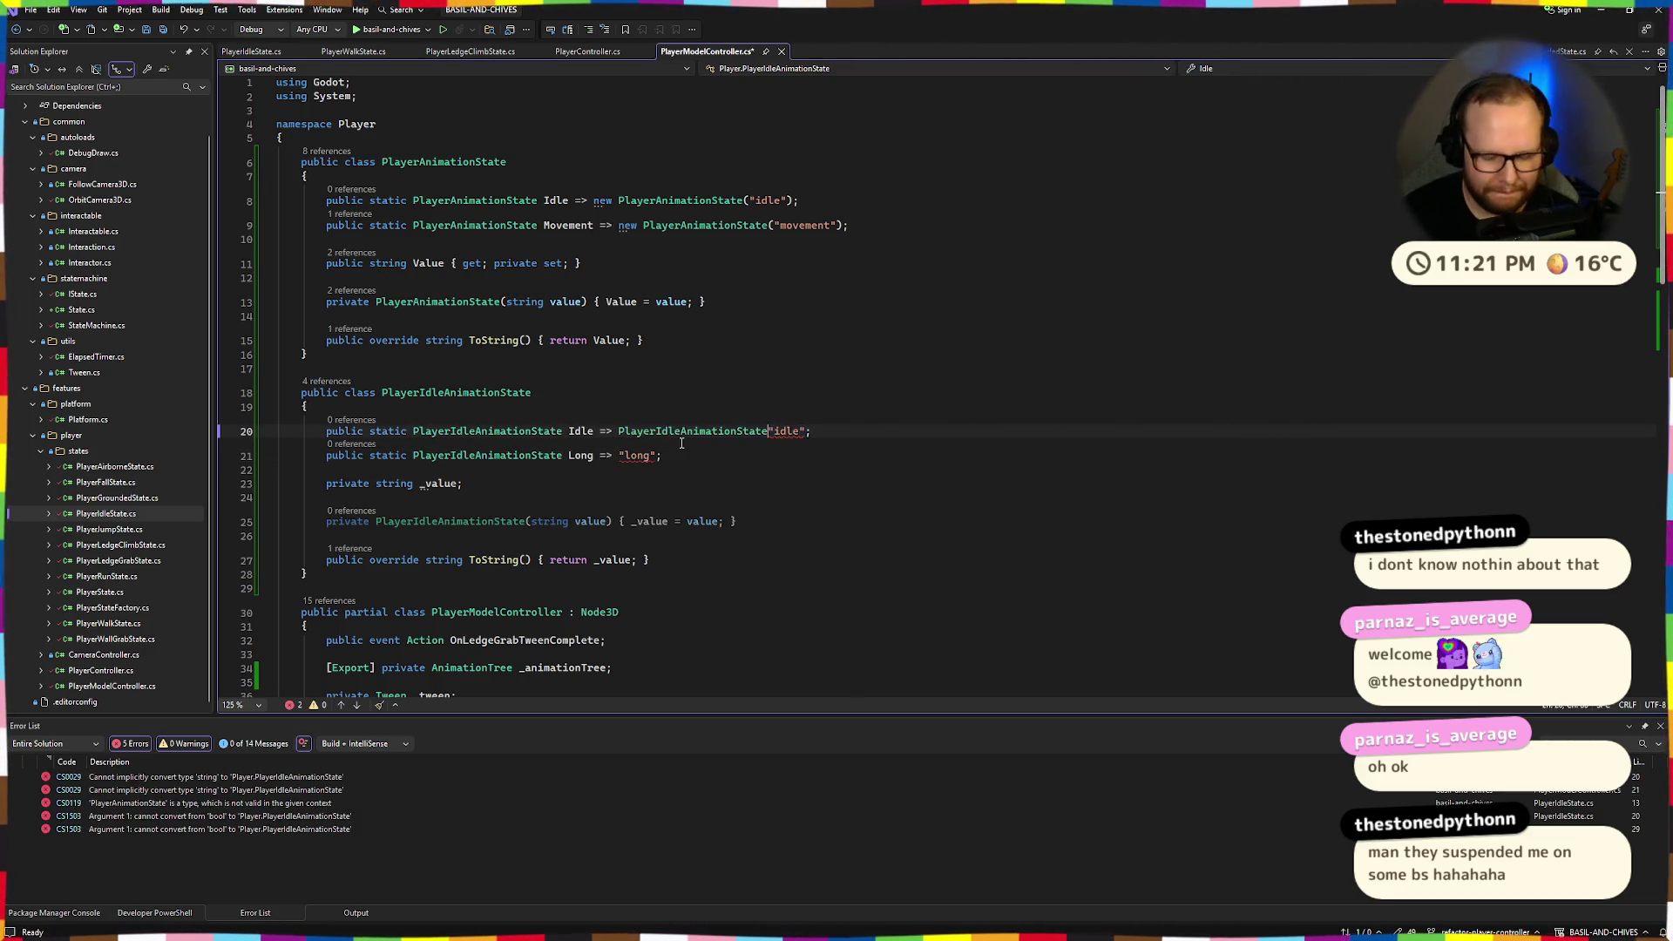
key("End")
key("Left")
type(")")
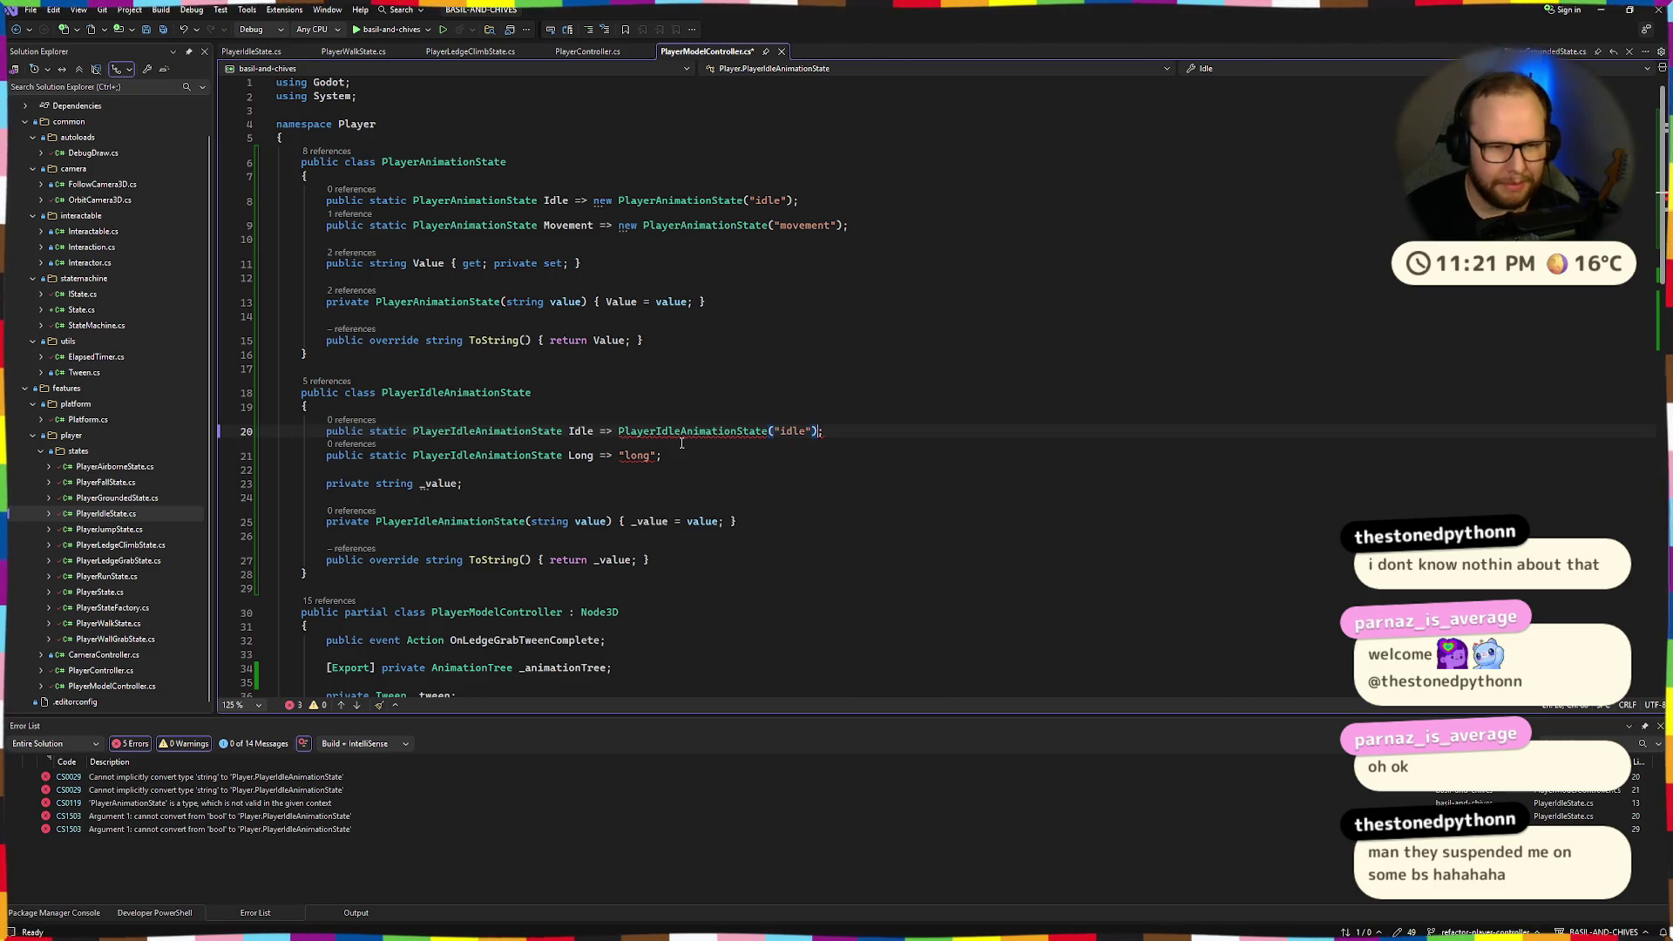
left_click(619, 455)
key("ctrl+v")
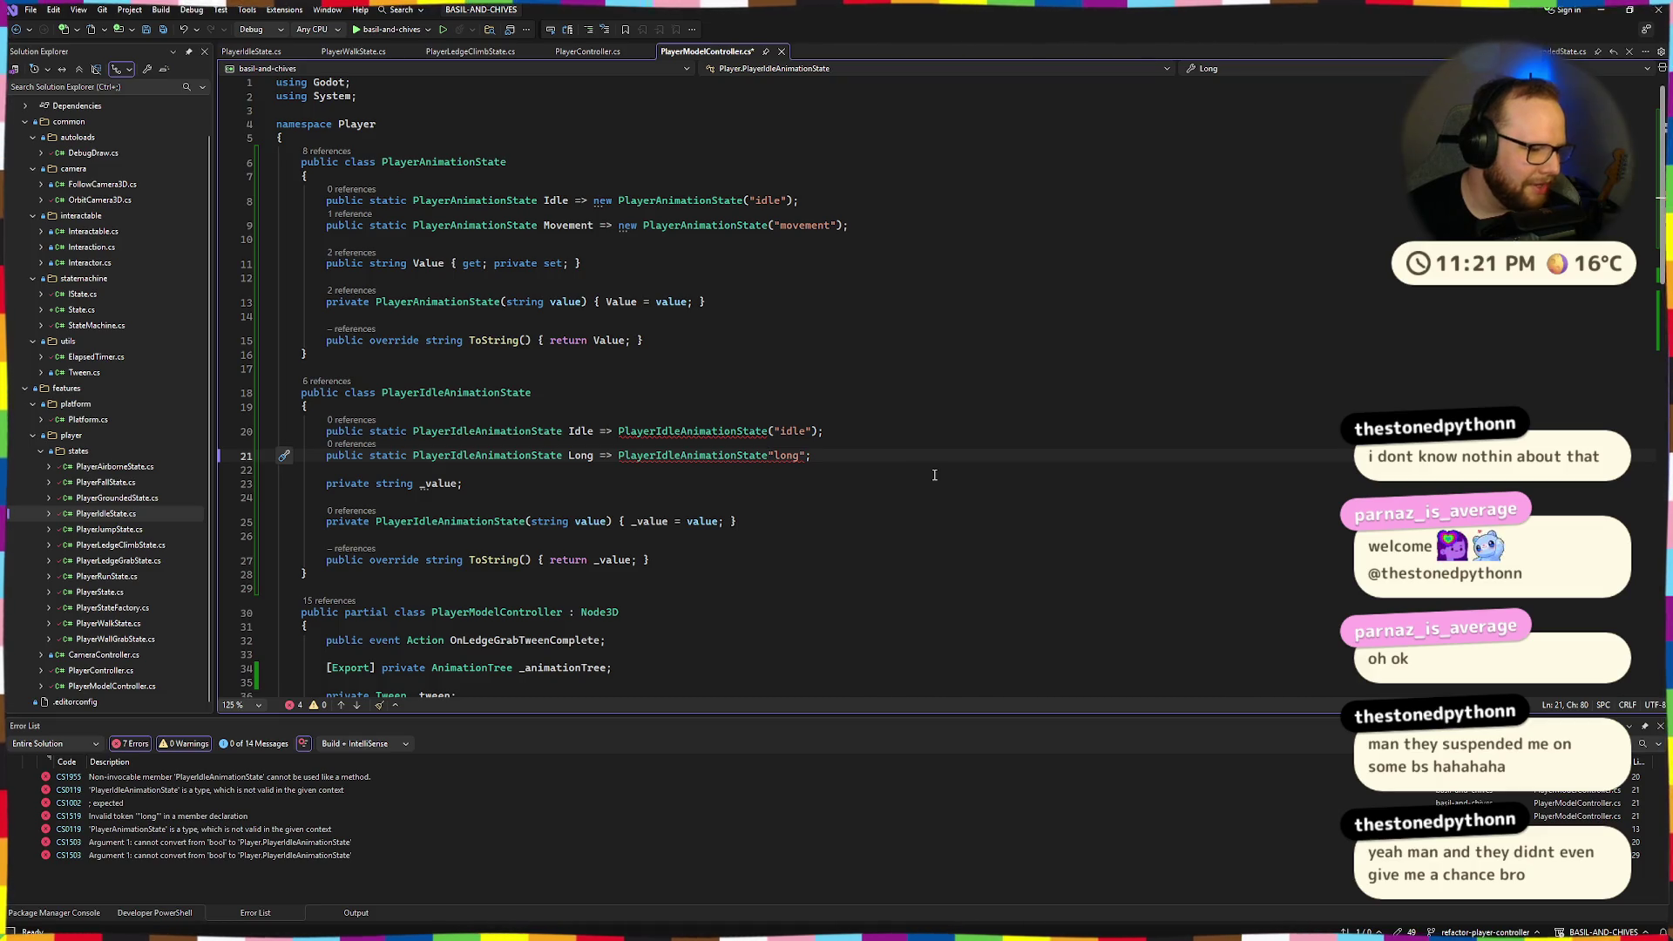
type("(")
scroll(934, 475, "down", 1)
key("Right")
key("Right")
key("Right")
type(")")
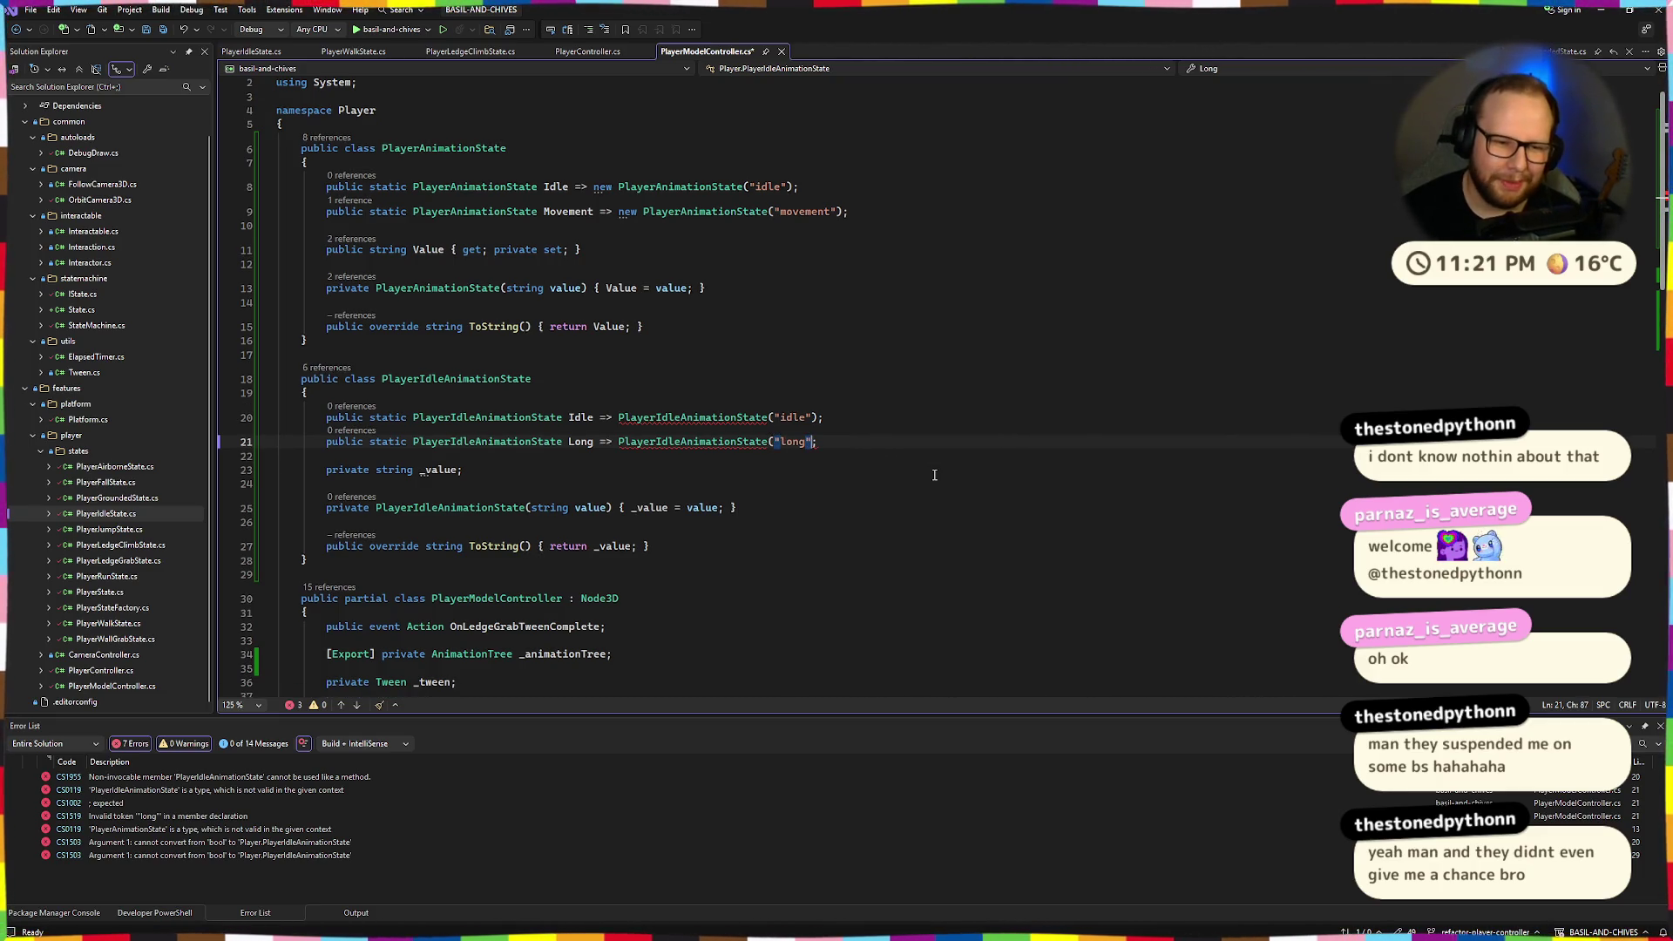
key("ctrl+s")
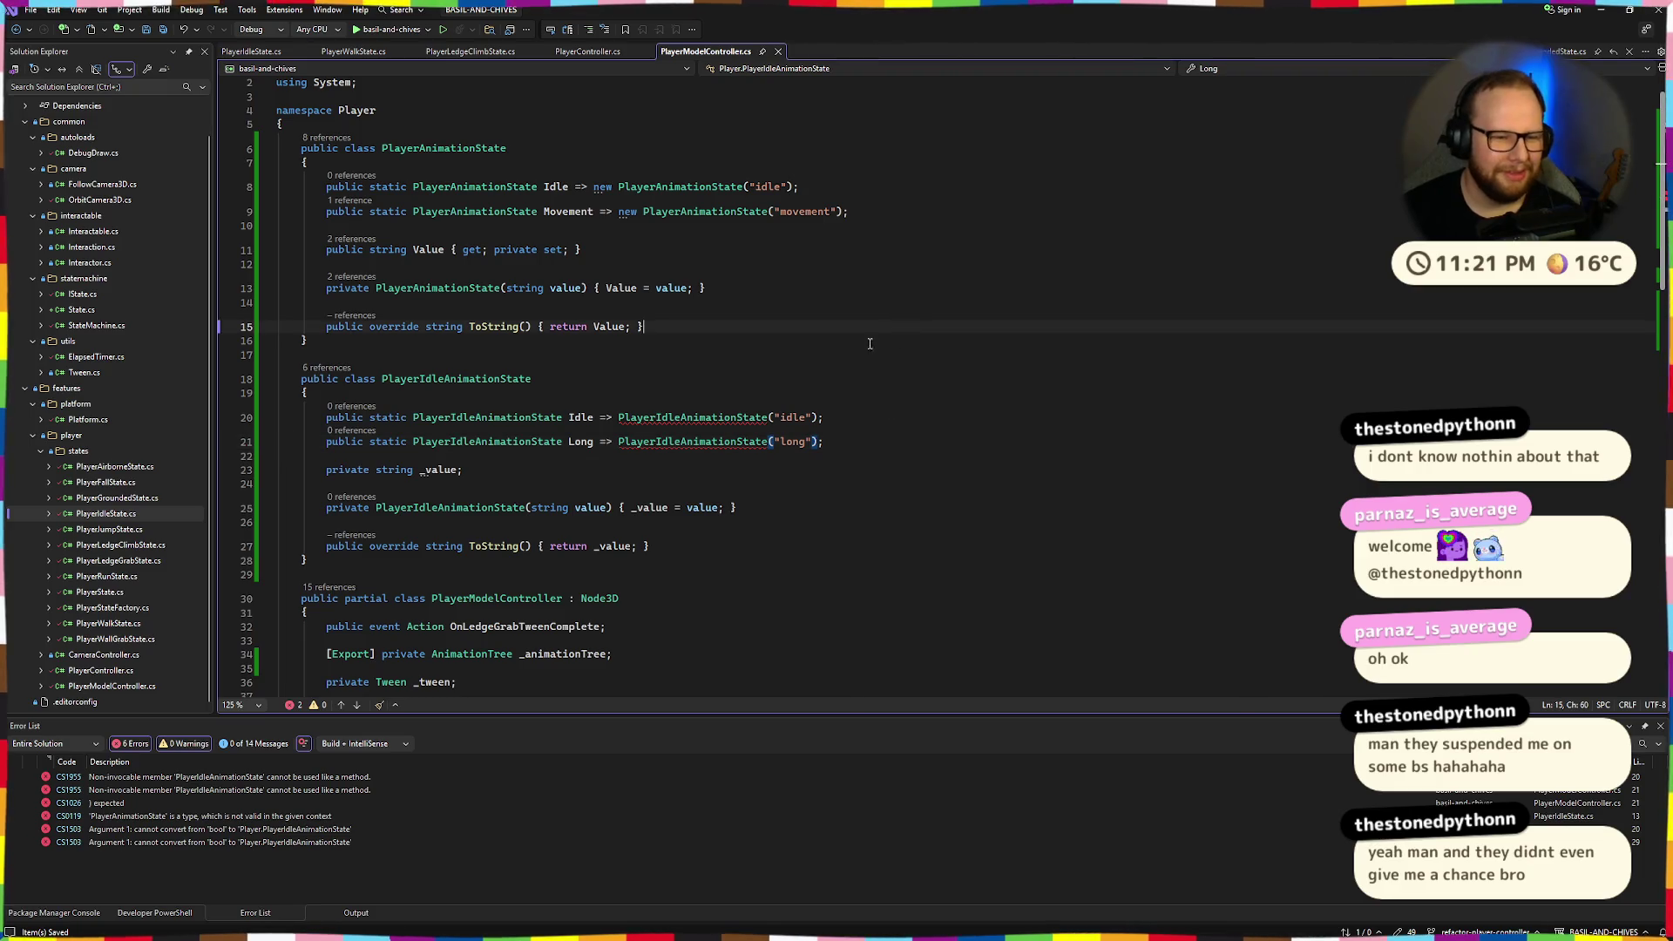
key("Up")
key("Up")
key("Up")
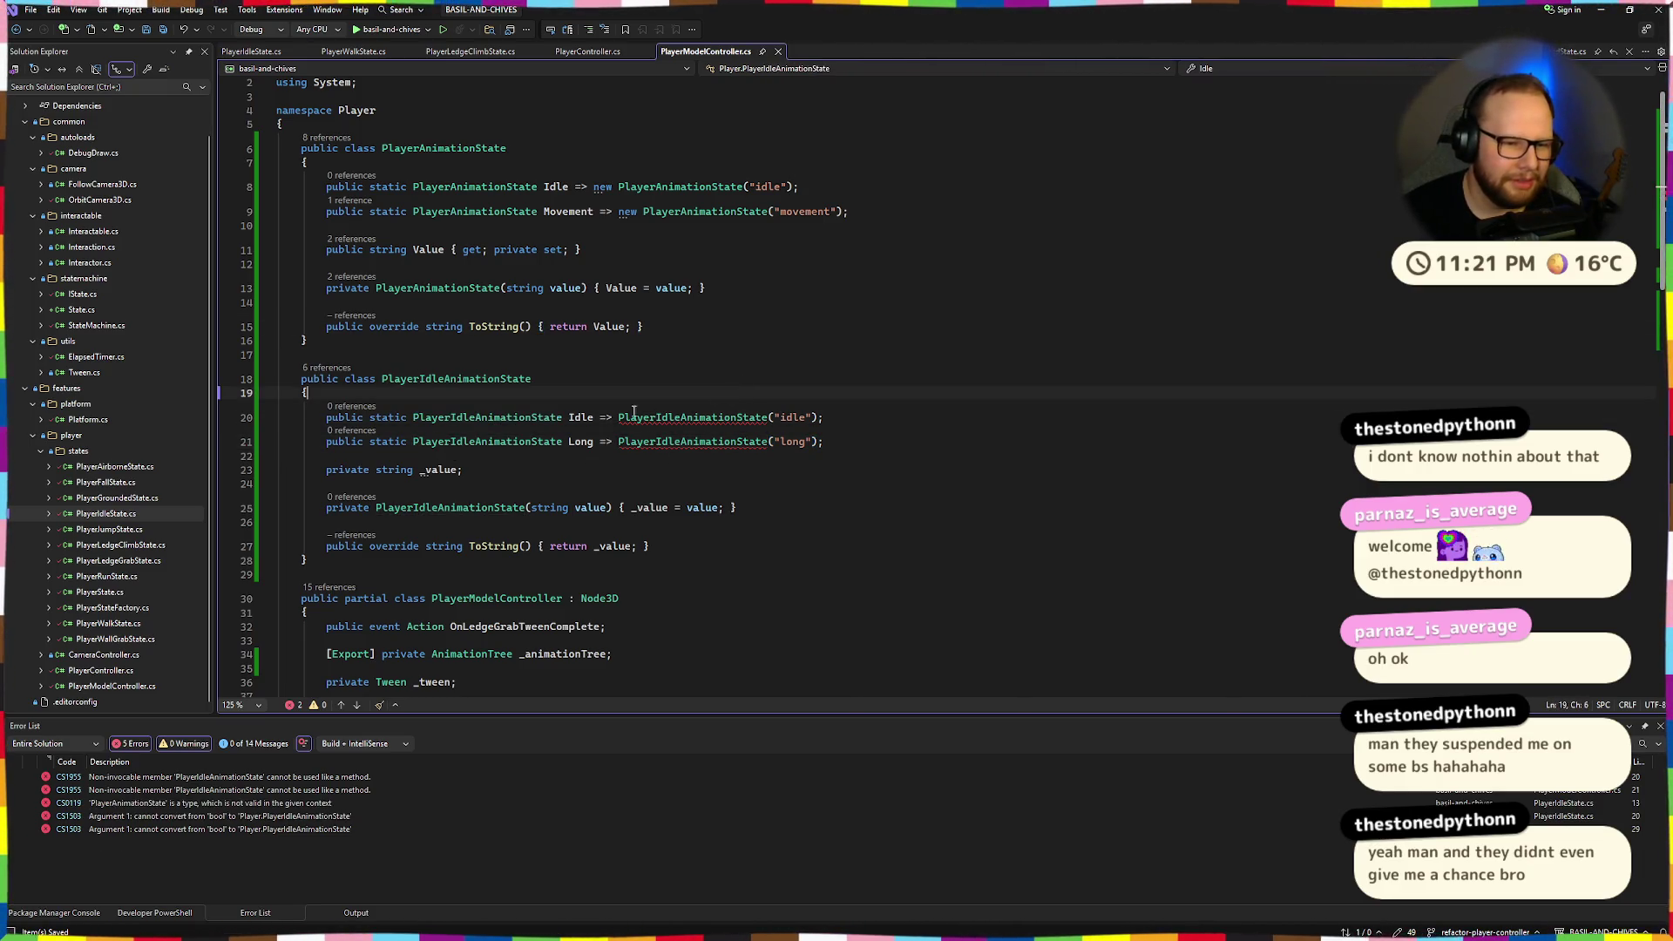
Add the new keyword before both constructor calls, then switch to the Twitch Stream Manager.
double_click(485, 420)
left_click(617, 419)
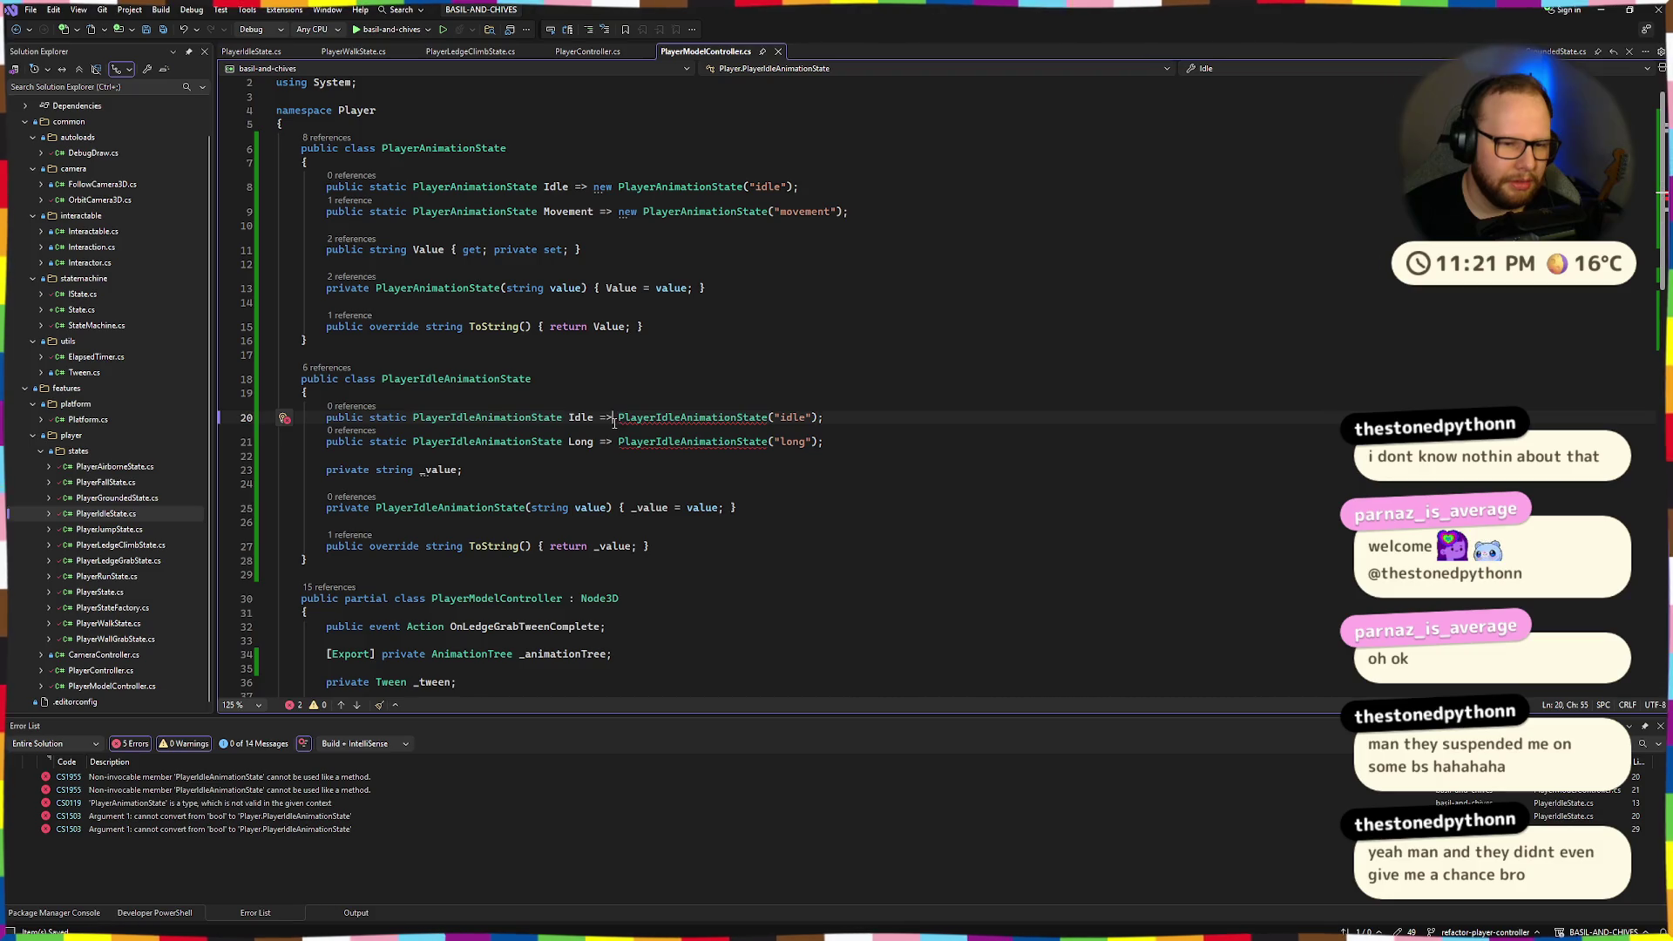
type("new")
key("Down")
key("Home")
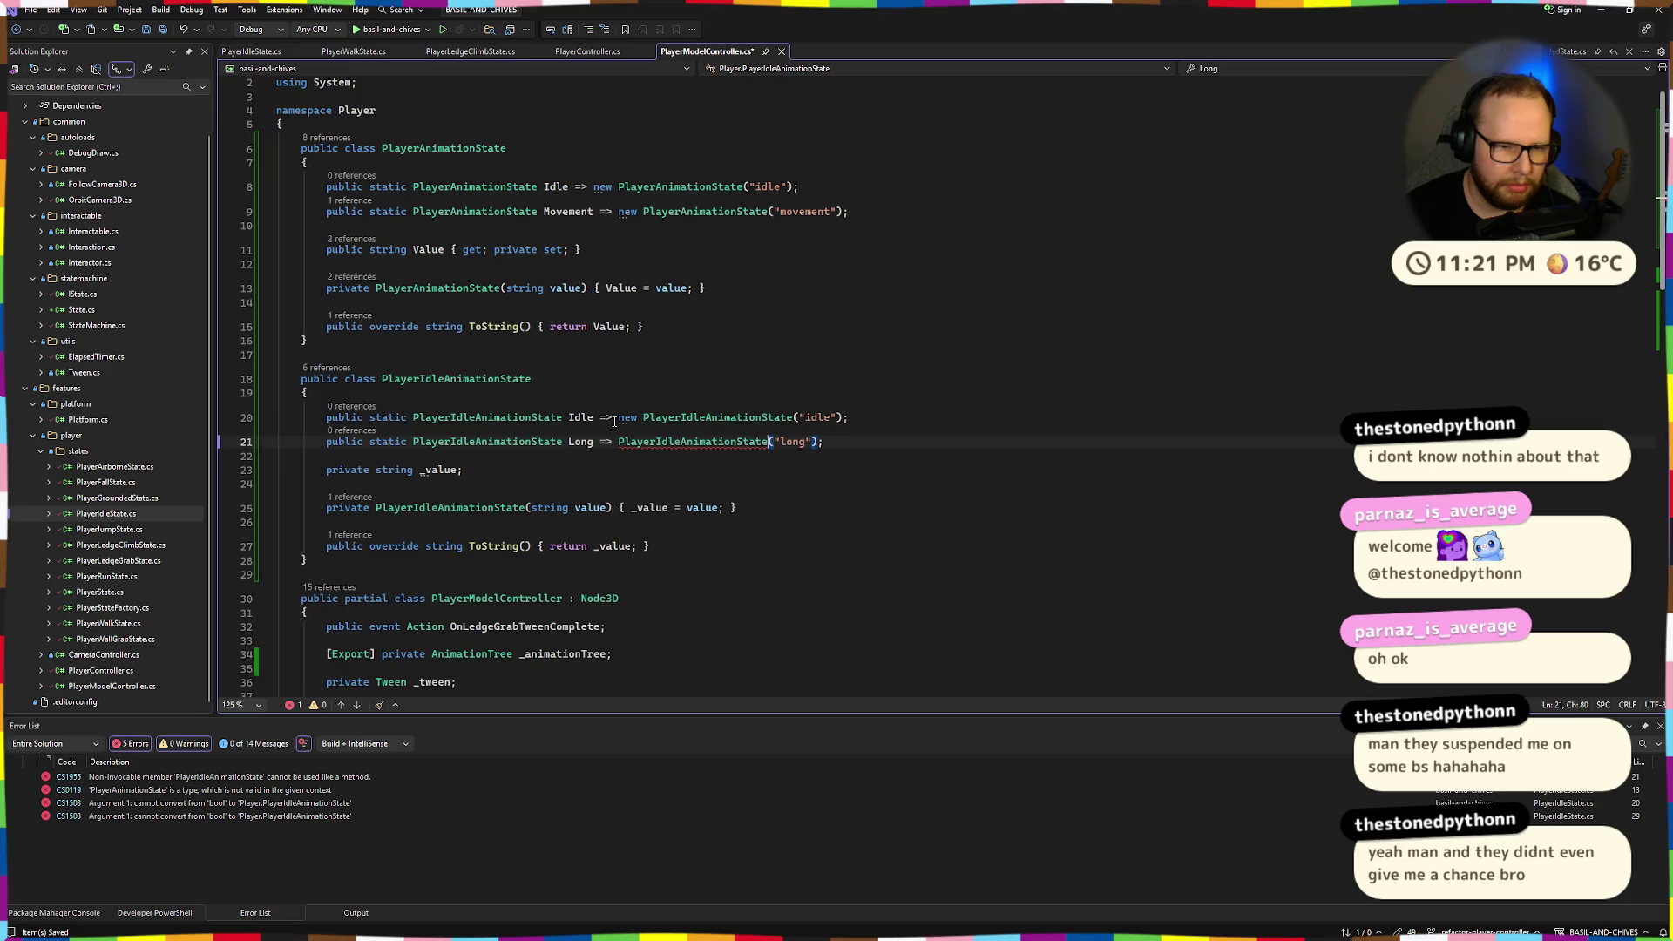
key("ctrl+Right")
key("ctrl+Right")
key("ctrl+Right")
type("new")
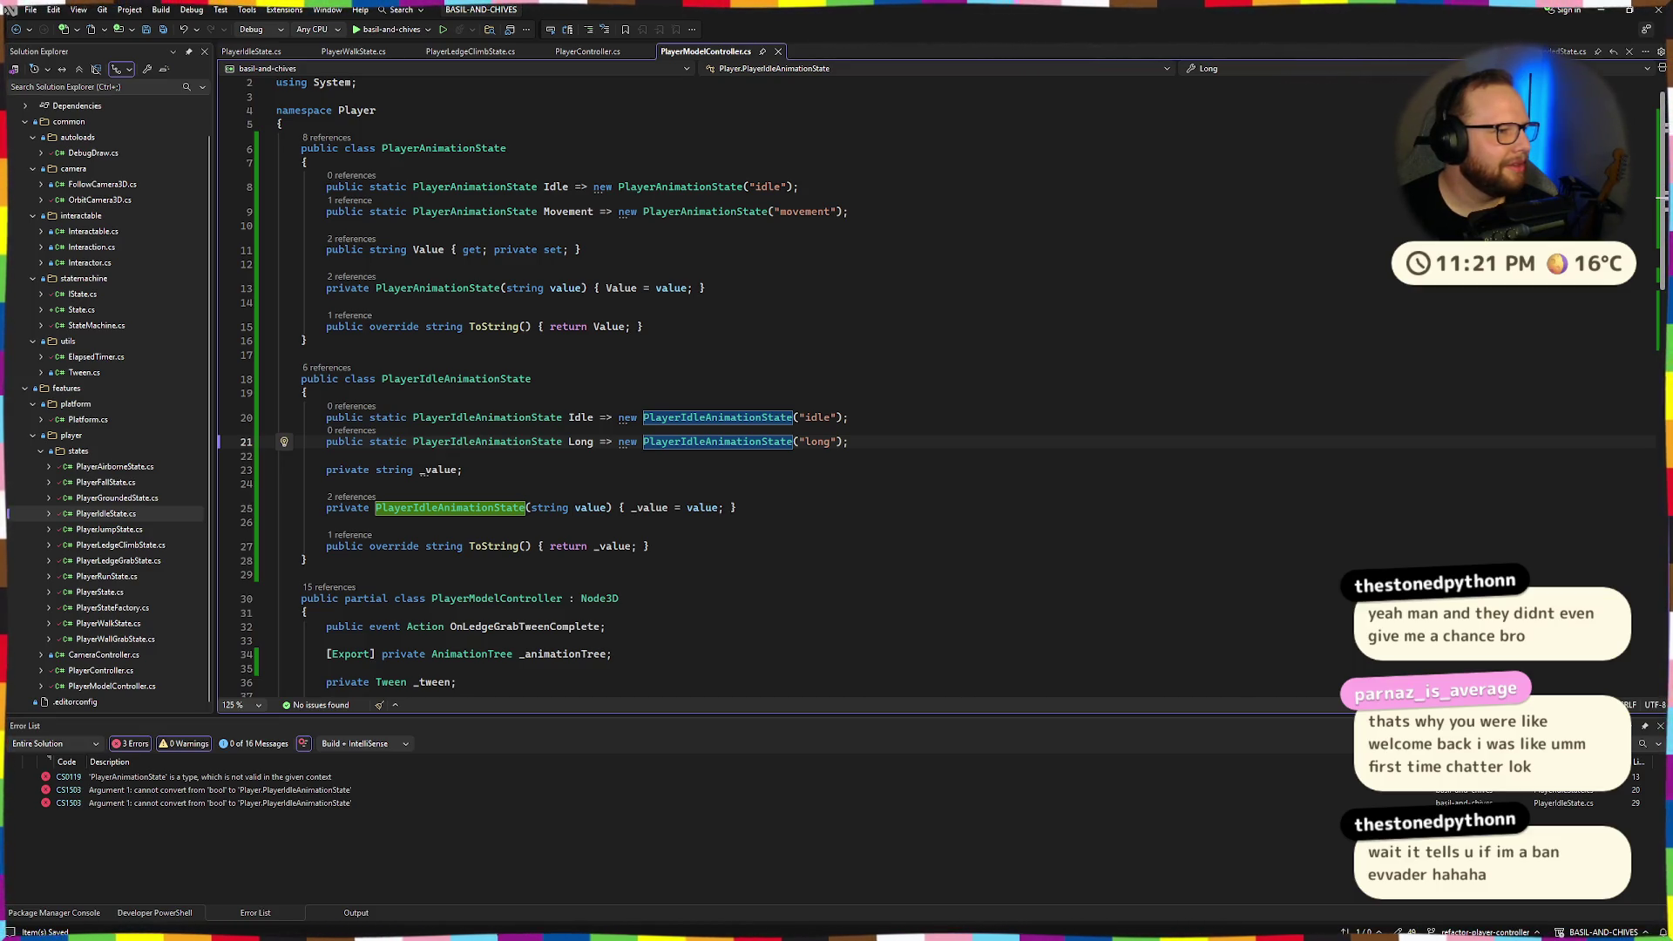
key("alt+Tab")
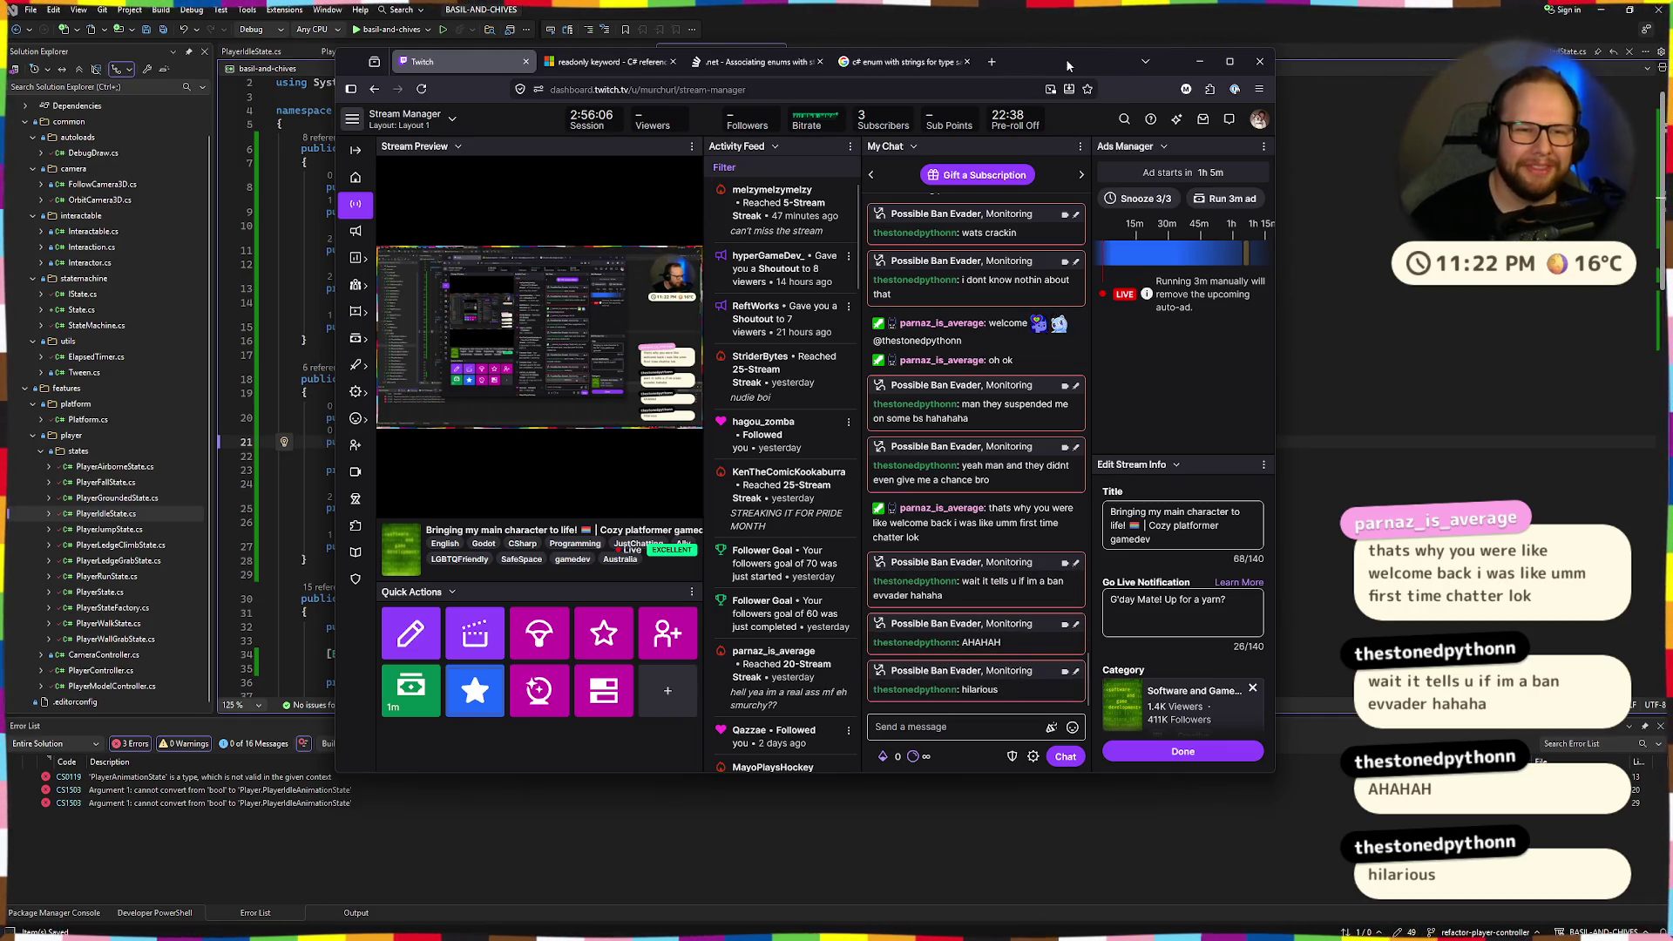
left_click_drag(870, 79, 0, 79)
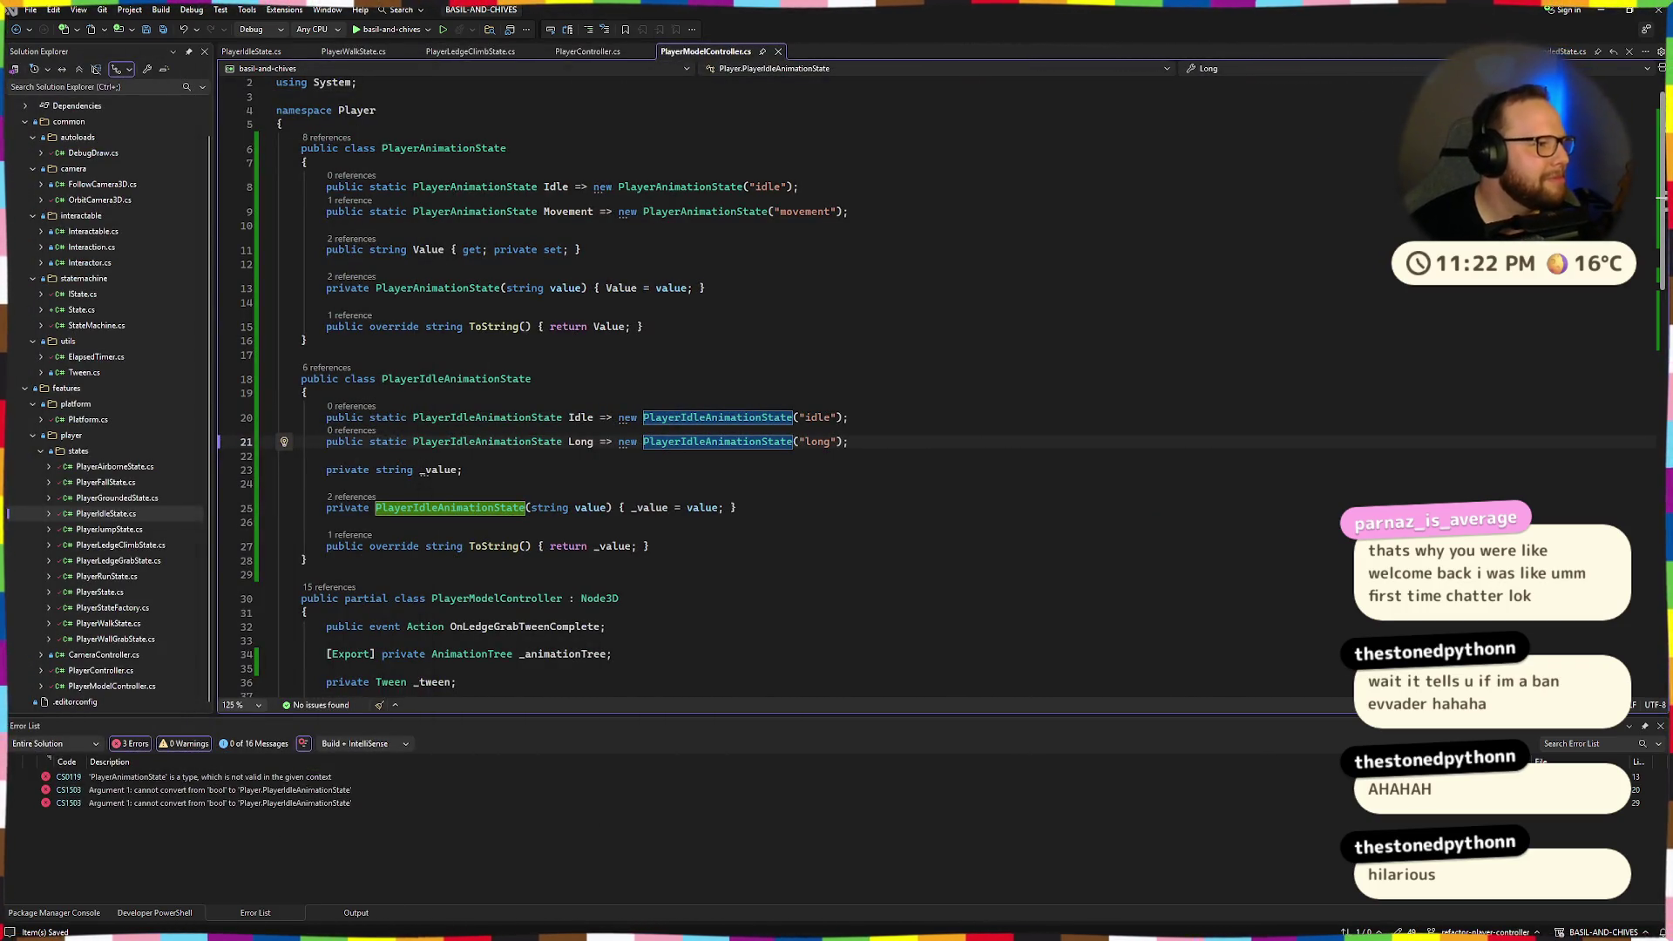
Review the PlayerAnimationState and PlayerIdleAnimationState class definitions.
left_click(974, 389)
scroll(959, 397, "down", 2)
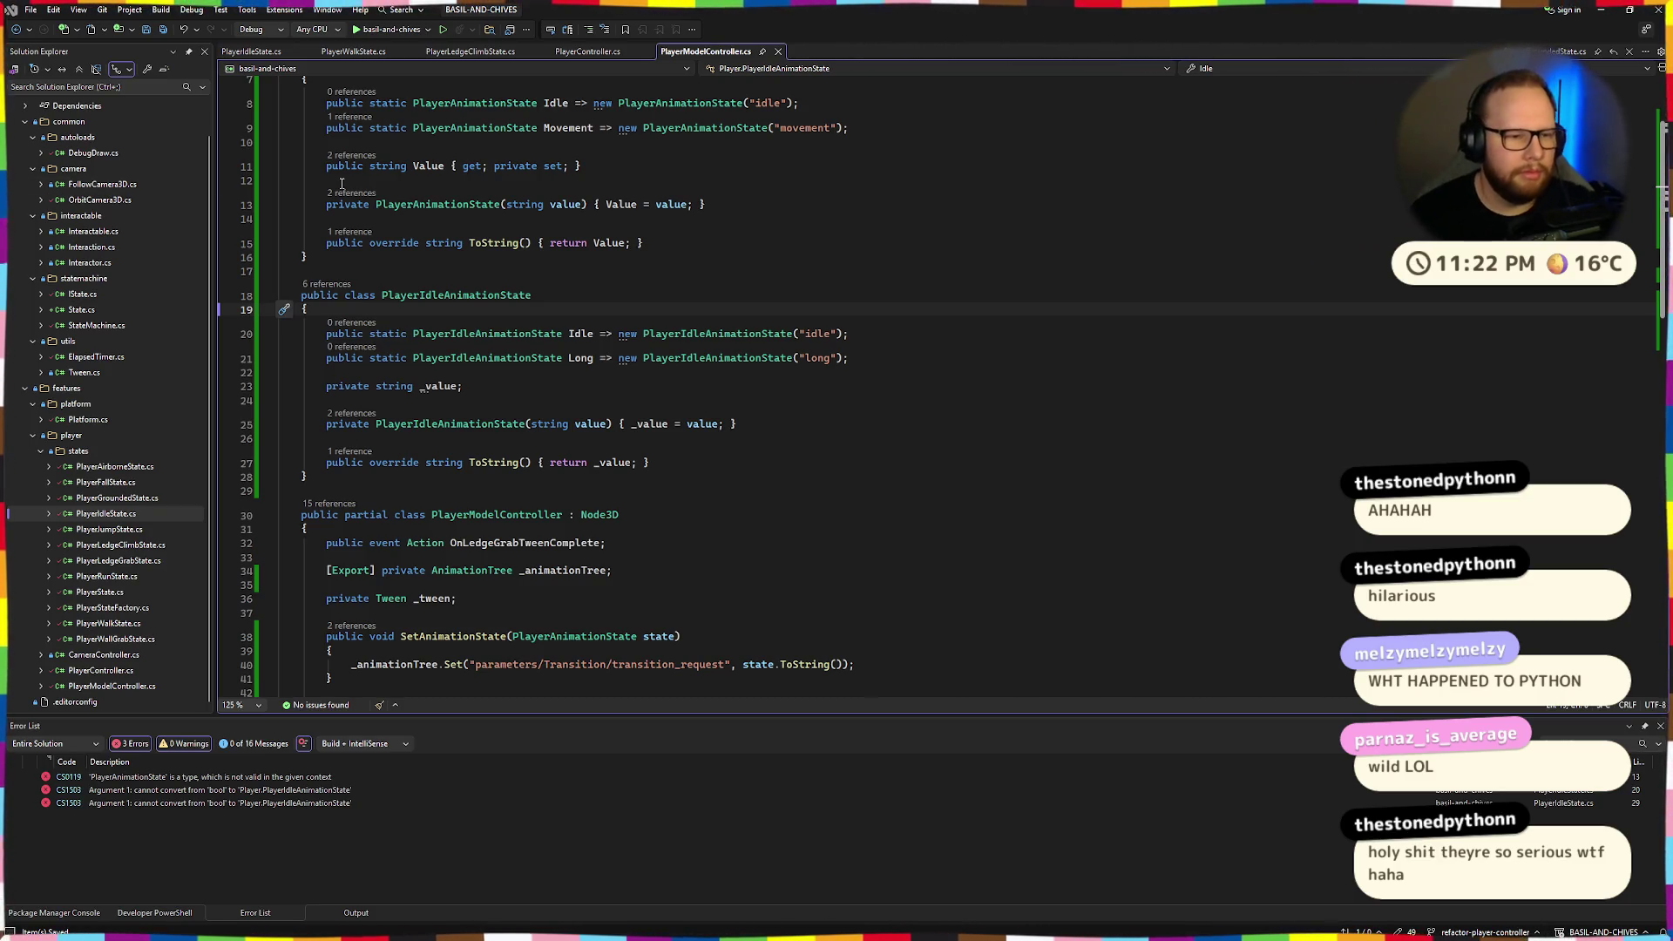
left_click(793, 288)
scroll(693, 305, "up", 2)
mouse_move(293, 607)
left_mouse_down()
mouse_move(261, 522)
mouse_move(226, 146)
left_mouse_up()
left_click(700, 161)
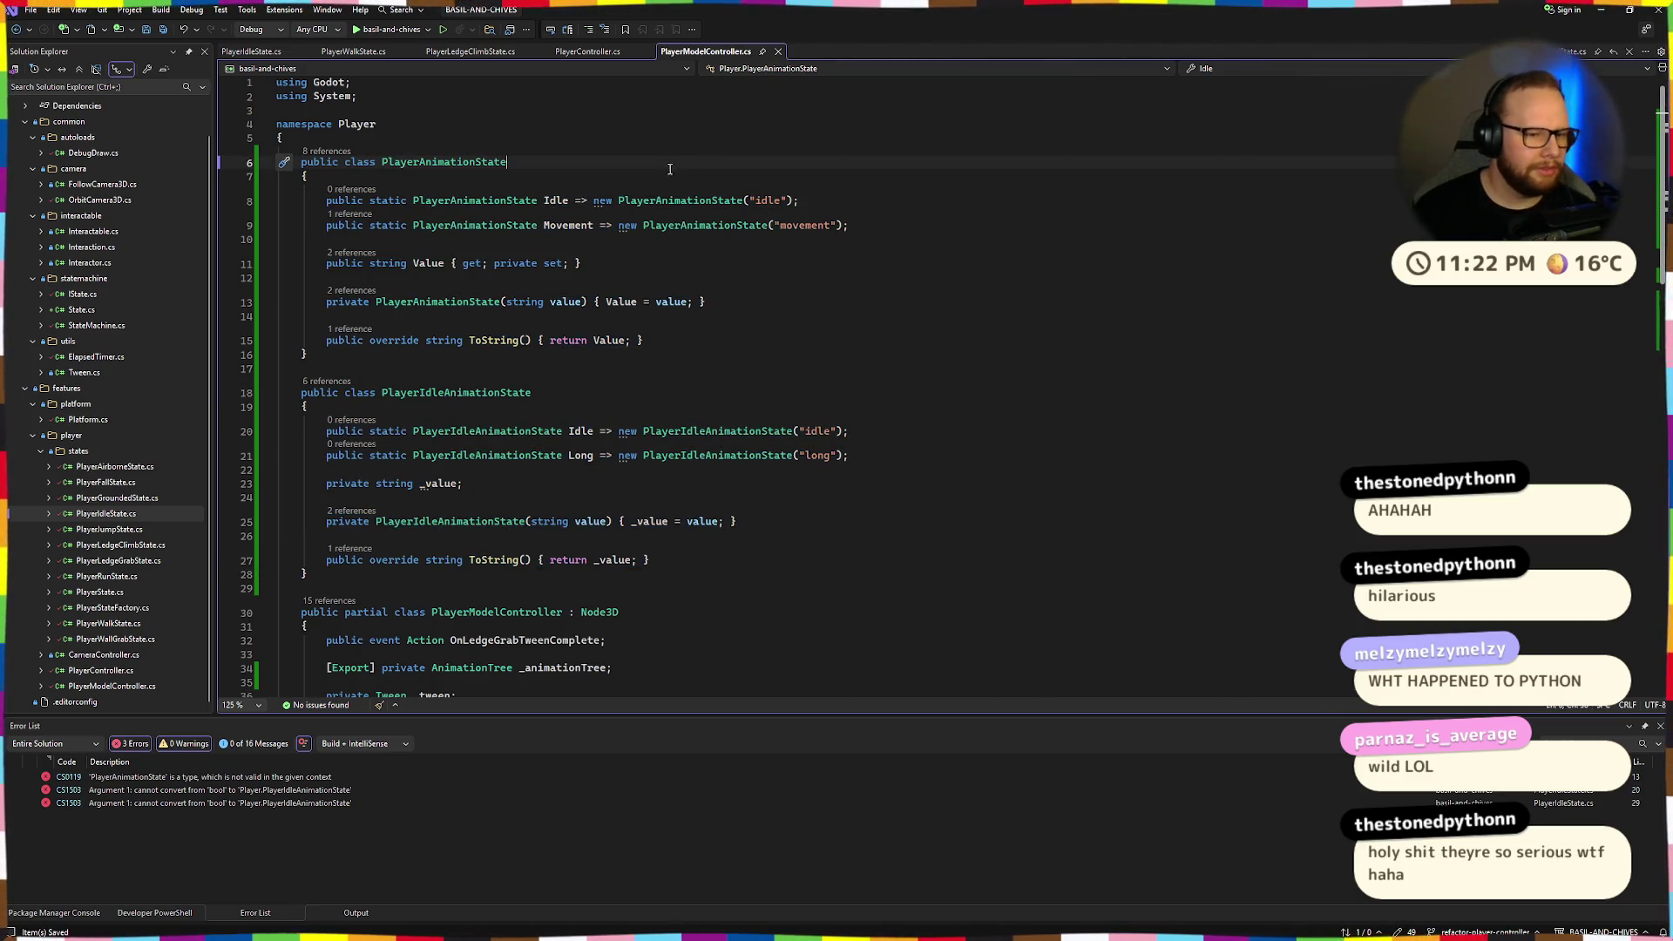
double_click(461, 394)
scroll(523, 393, "down", 2)
scroll(523, 392, "up", 2)
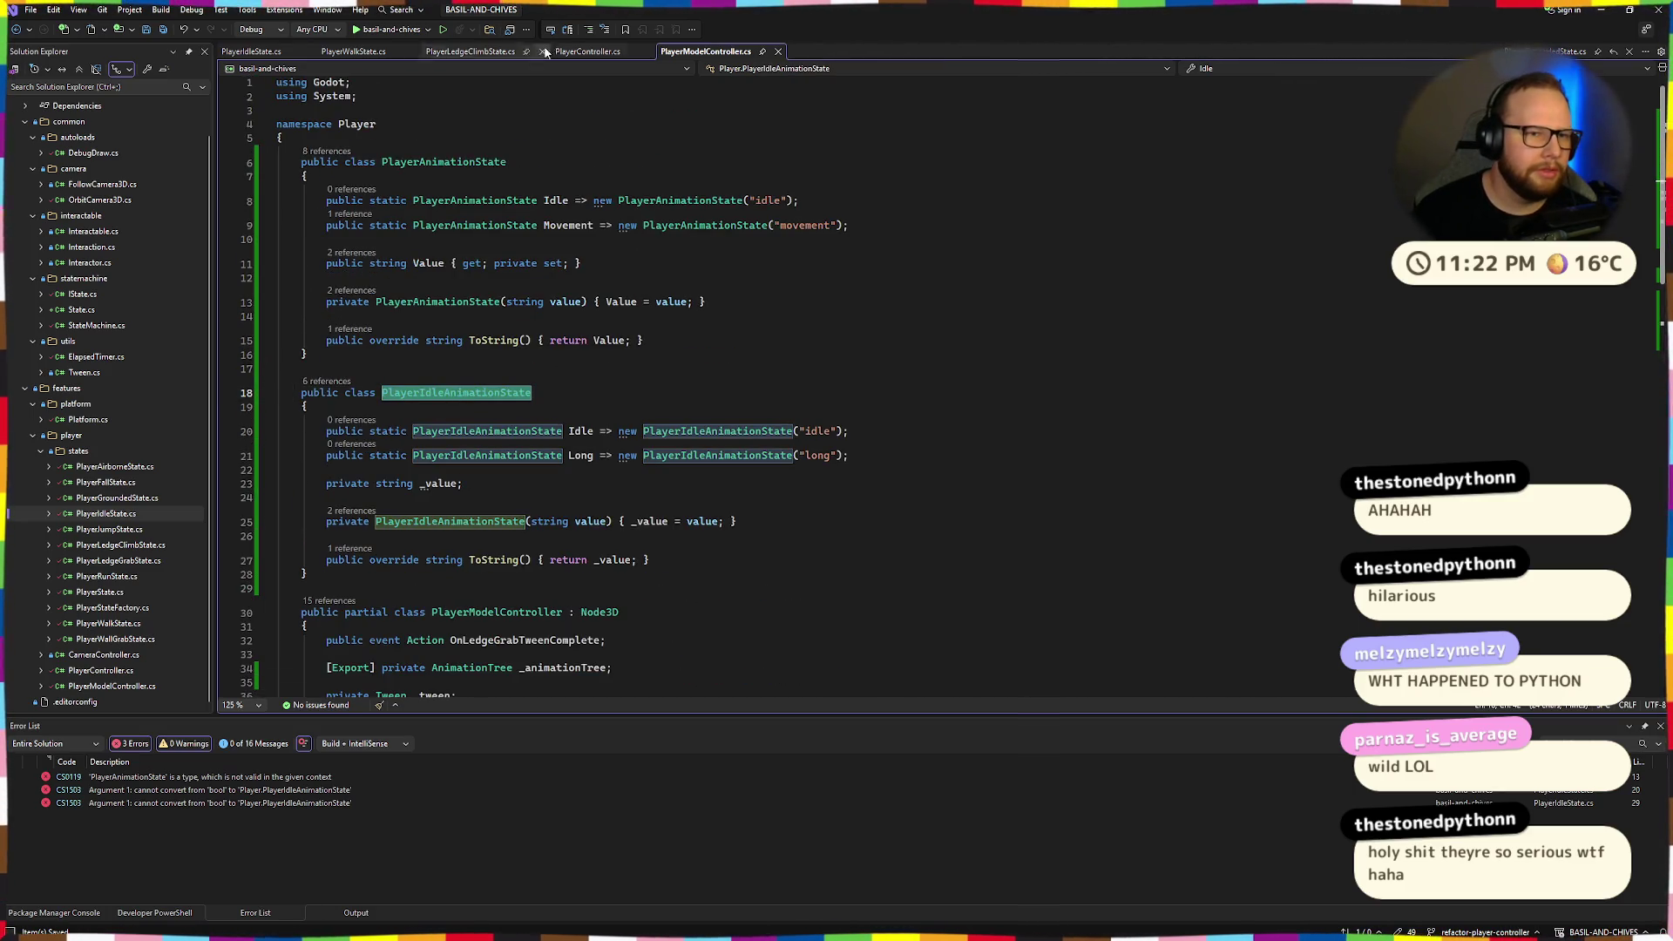
key("ctrl+minus")
key("ctrl+minus")
Inspect PlayerWalkState.cs and PlayerLedgeClimbState.cs, then go to OnEnter's animation call in PlayerIdleState.cs.
left_click(652, 248)
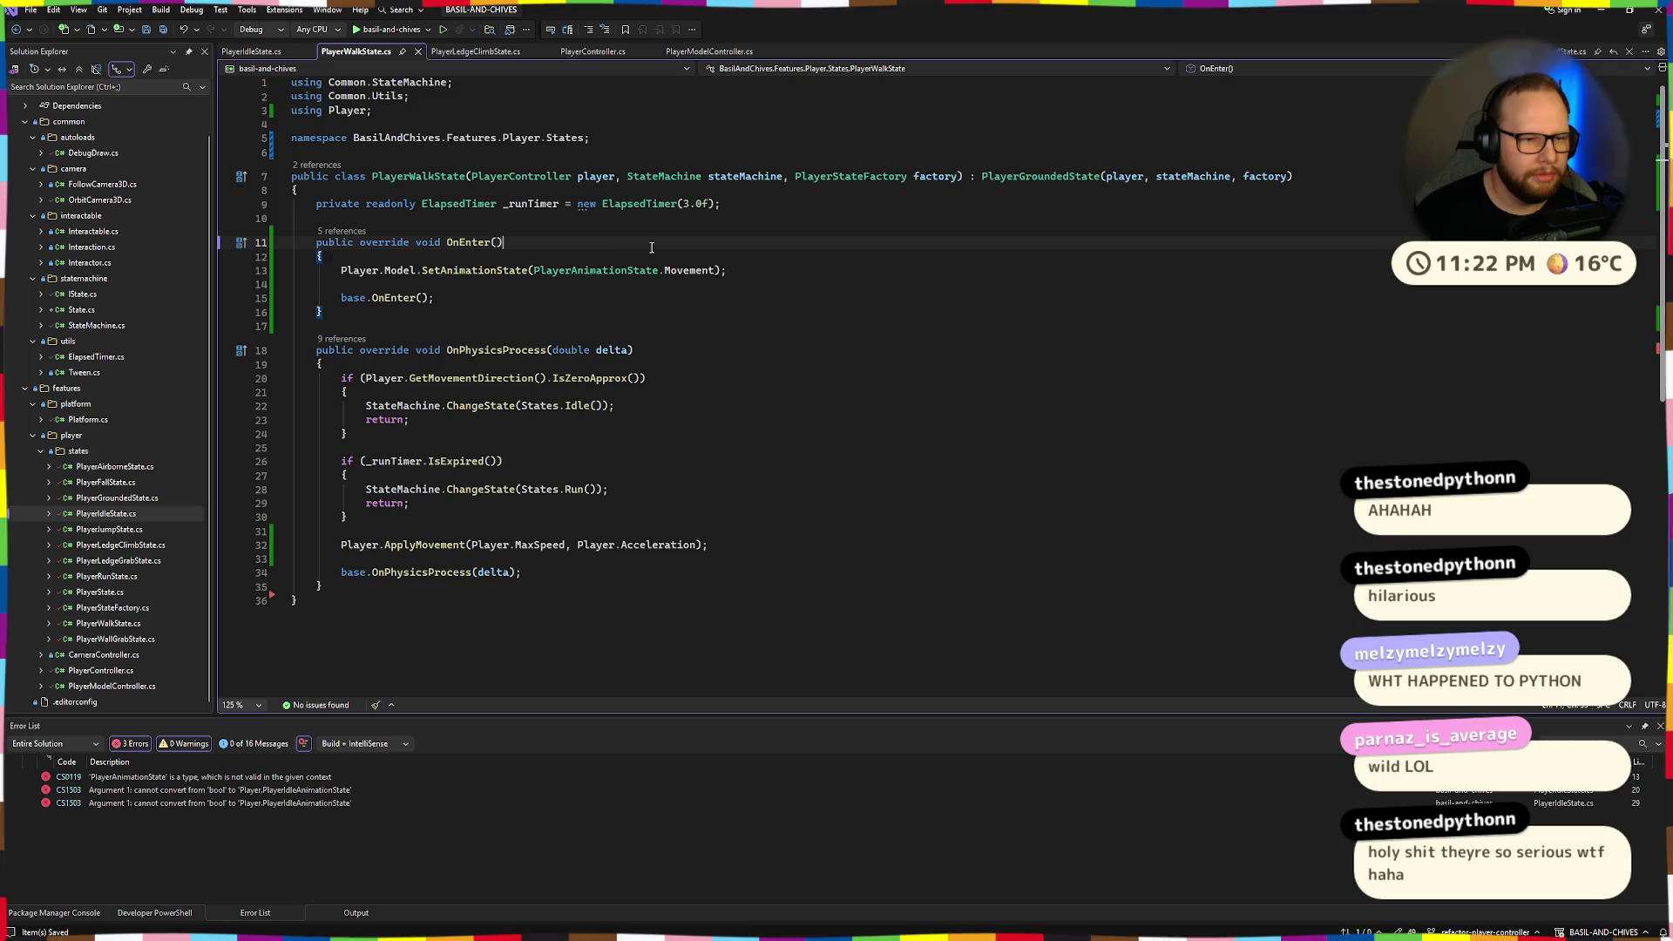
left_click(488, 53)
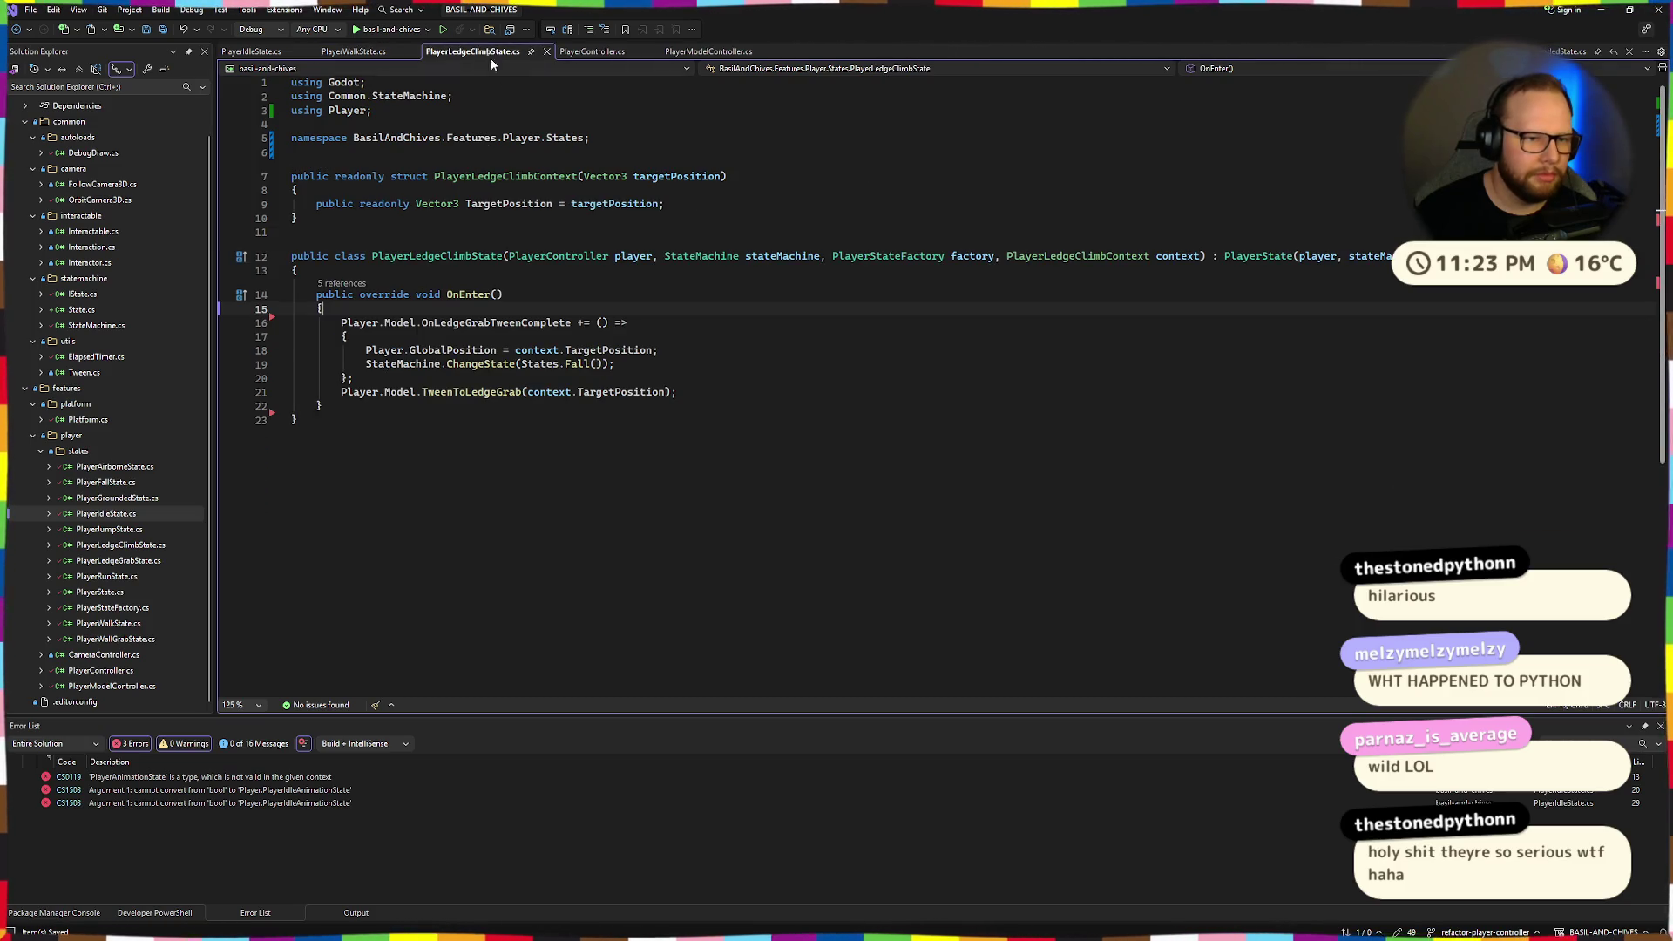
left_click(585, 54)
scroll(392, 174, "down", 3)
key("ctrl+minus")
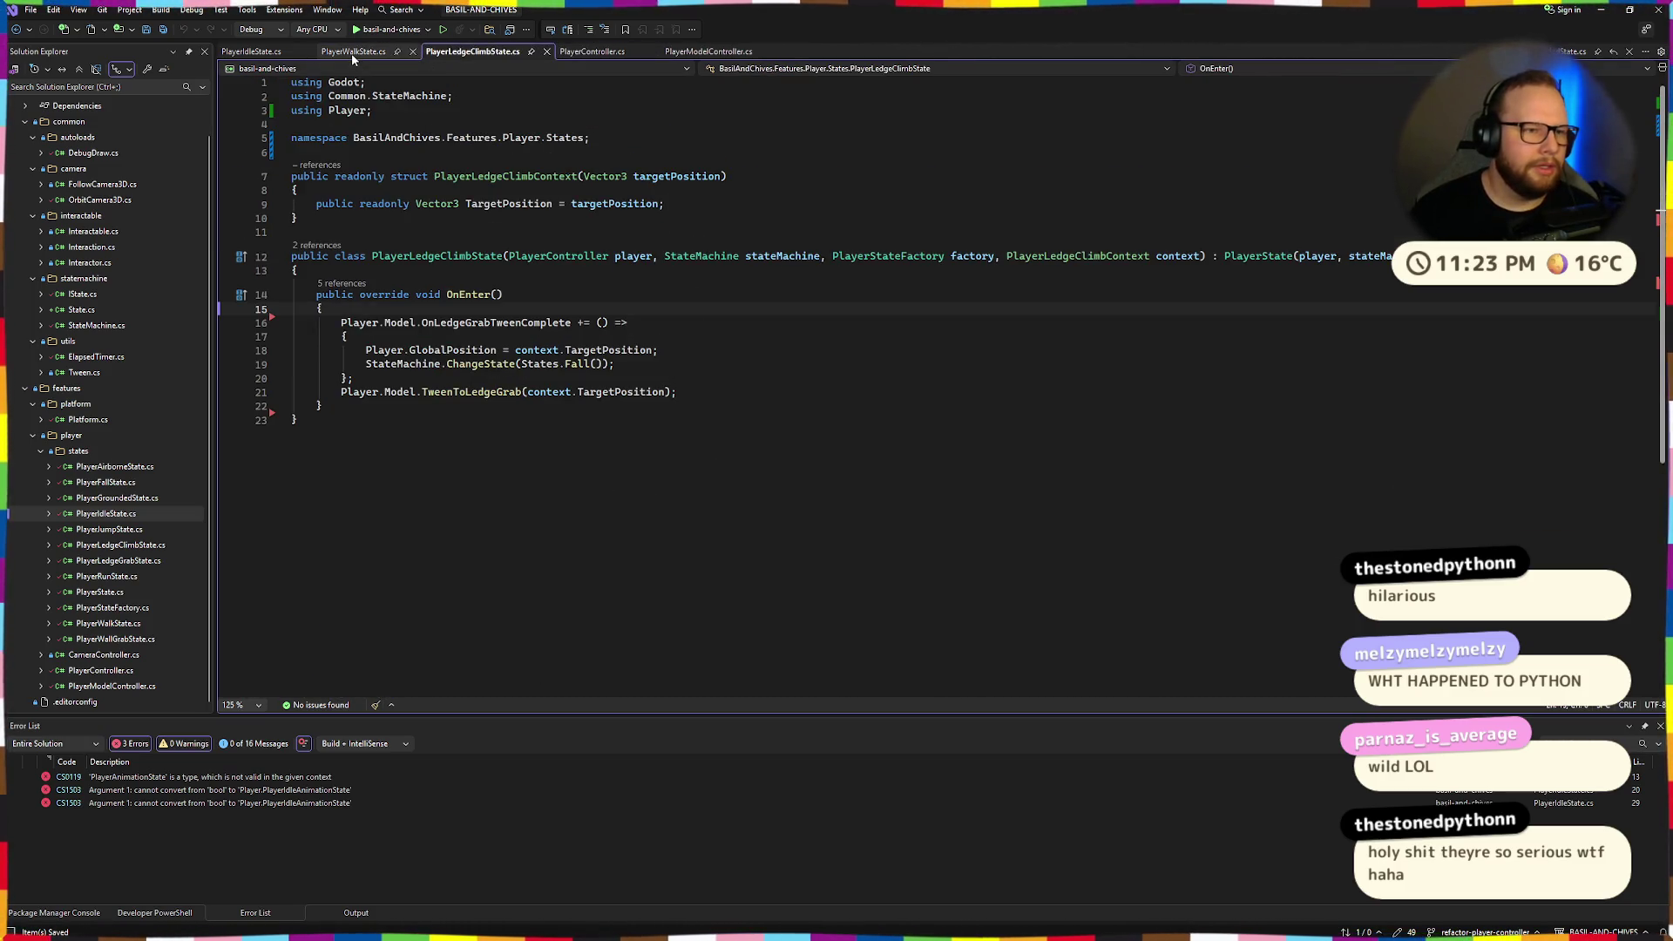
left_click(252, 51)
left_click(660, 273)
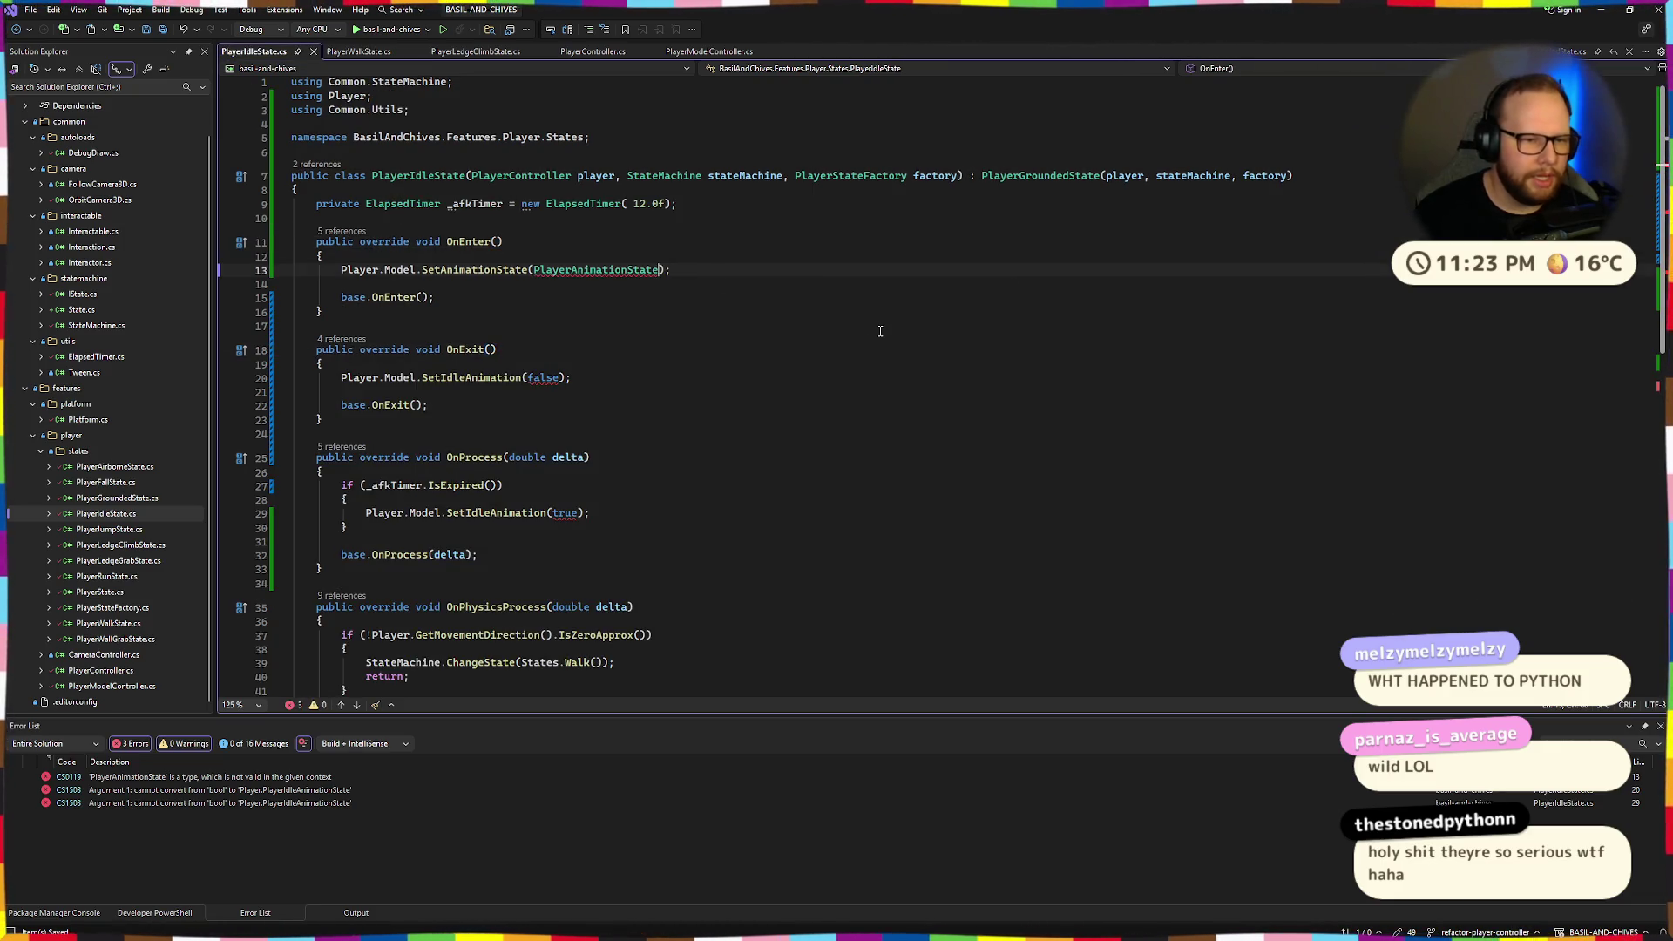
Make OnEnter use PlayerAnimationState.Idle and pass PlayerIdleAnimationState.Idle instead of false in OnExit.
type(".Idle")
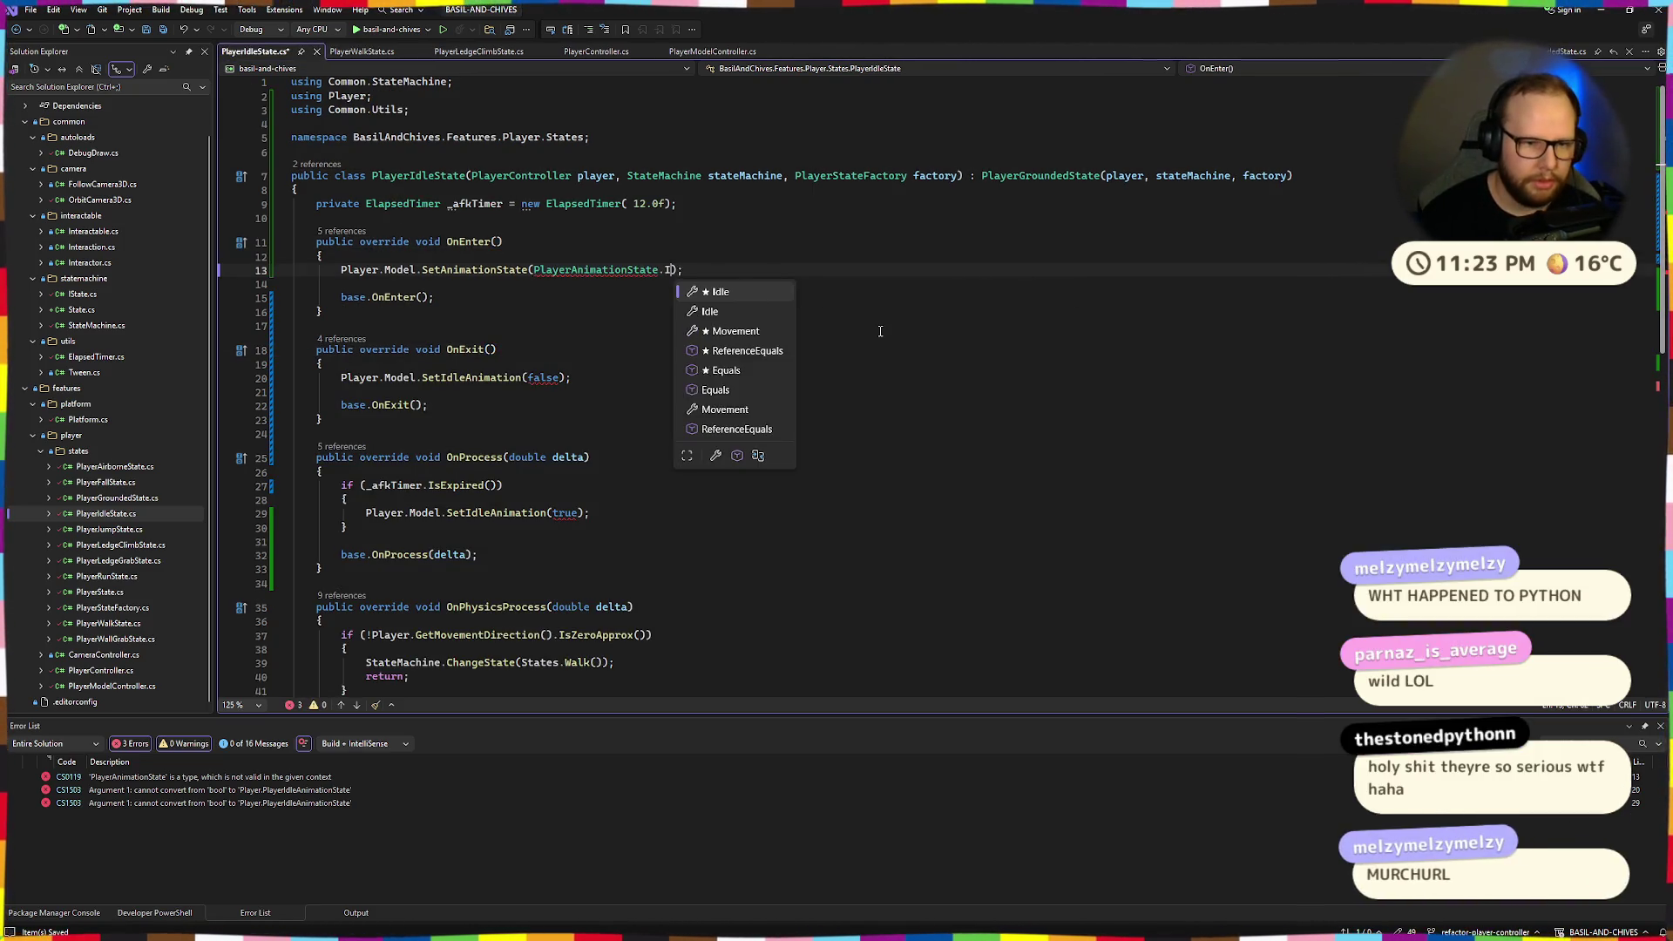
left_click(615, 378)
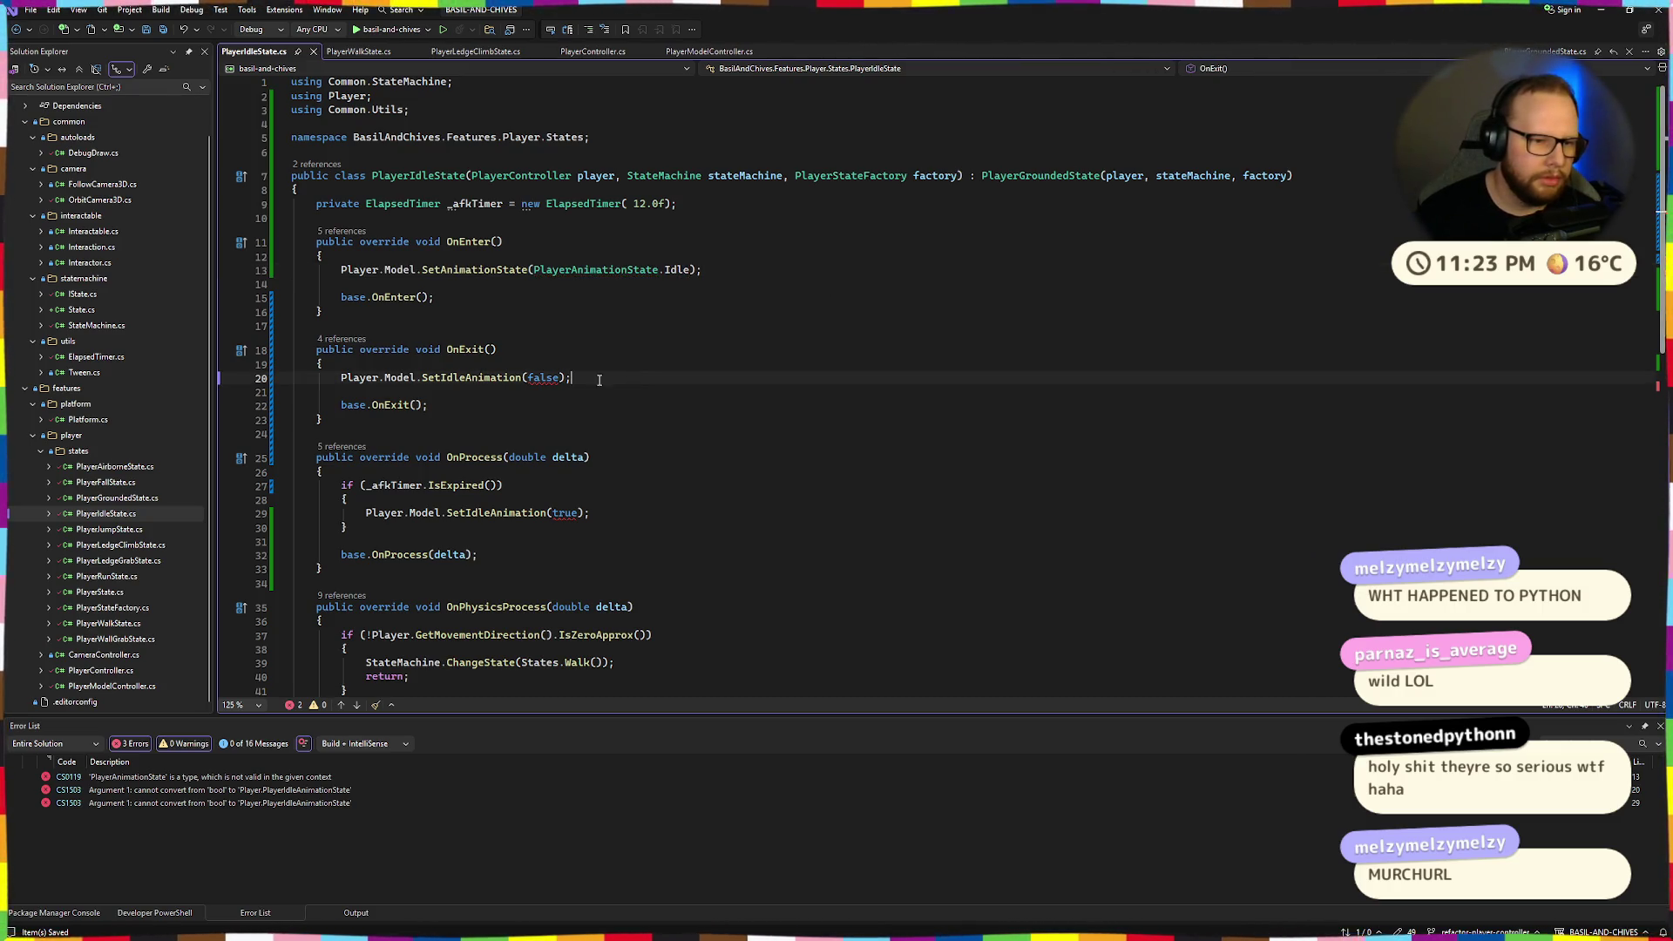
double_click(552, 377)
type("Player")
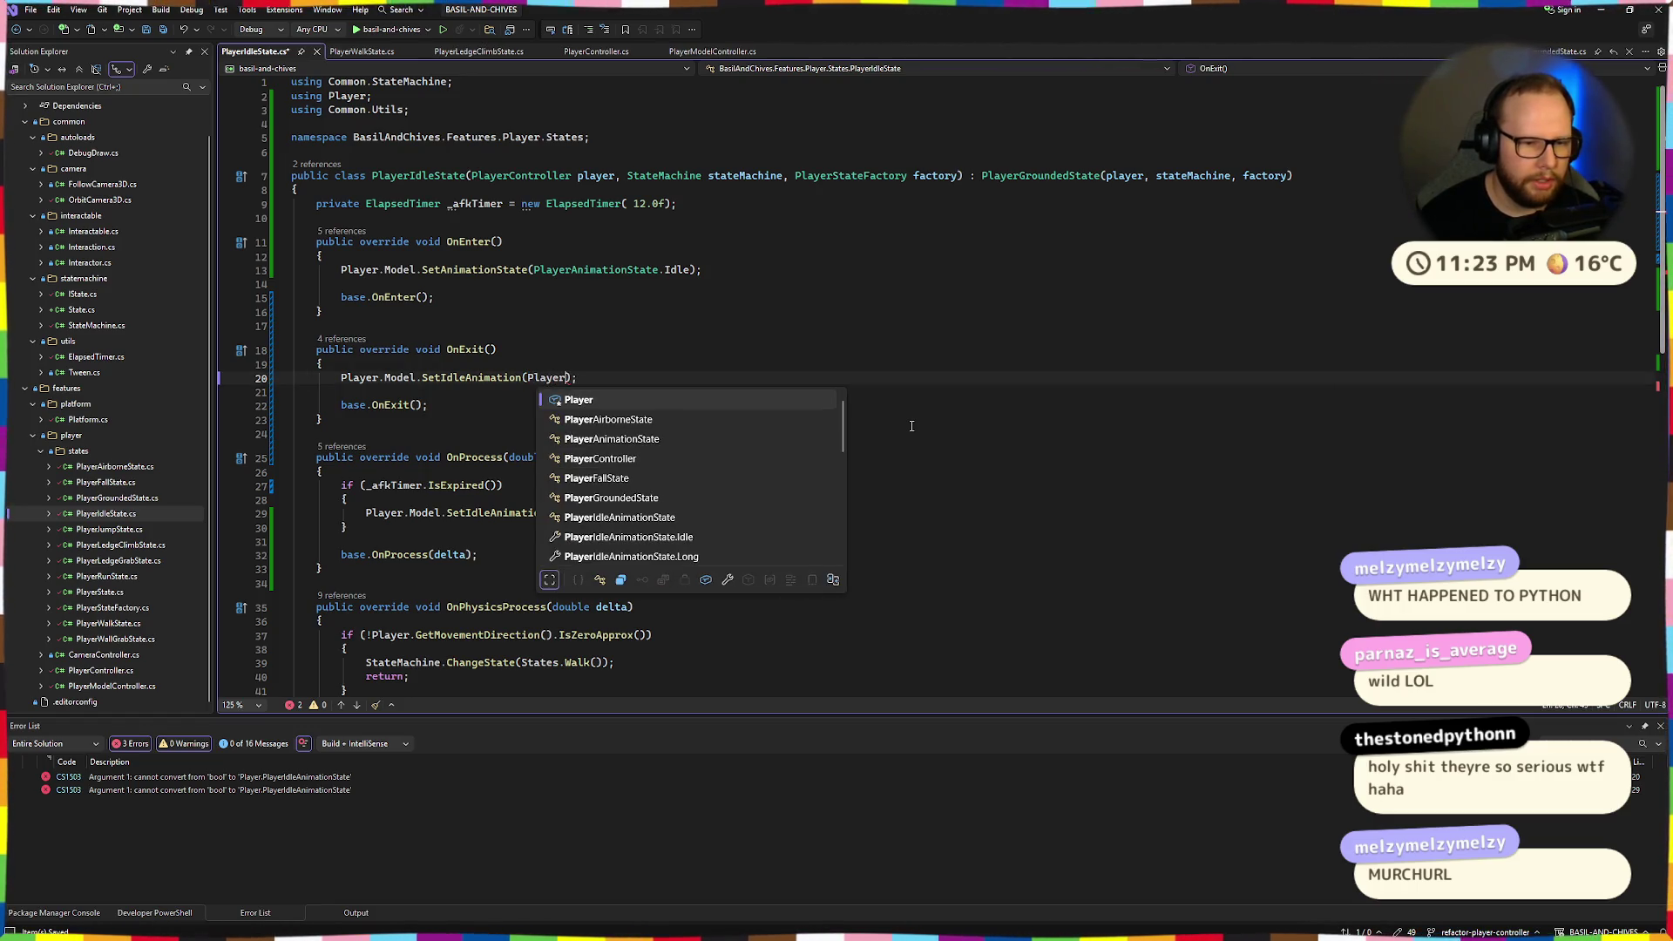
key("Down")
key("Down")
key("Down")
type(".I")
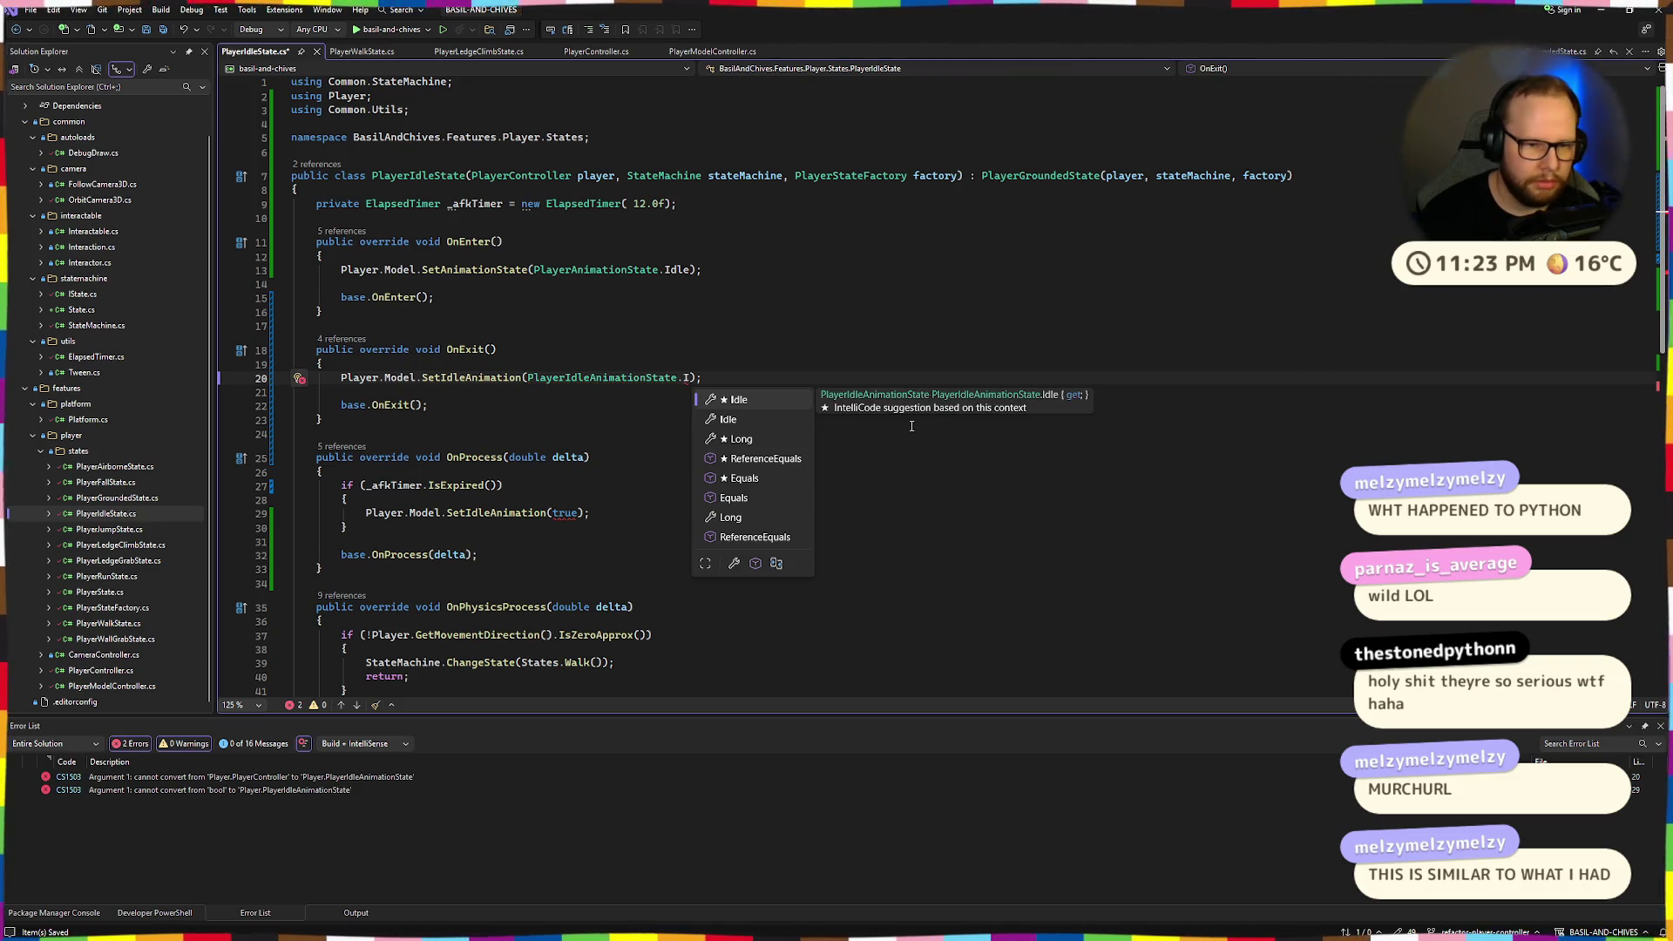
key("Tab")
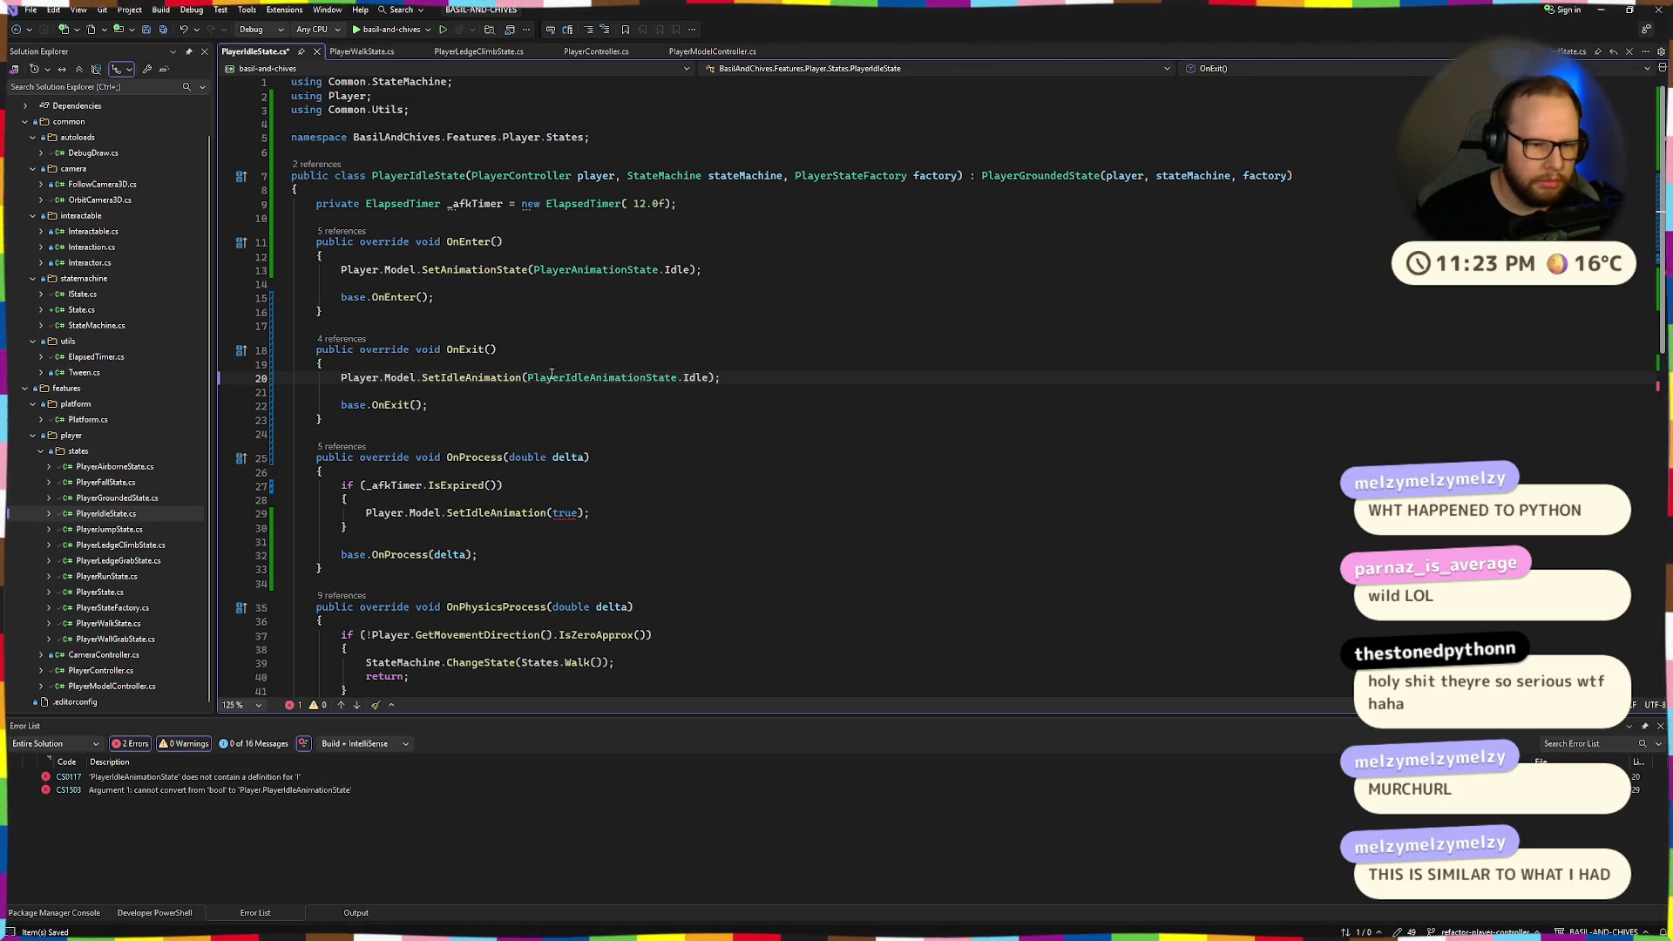
Replace the true argument in OnProcess with PlayerIdleAnimationState.Long.
double_click(558, 376)
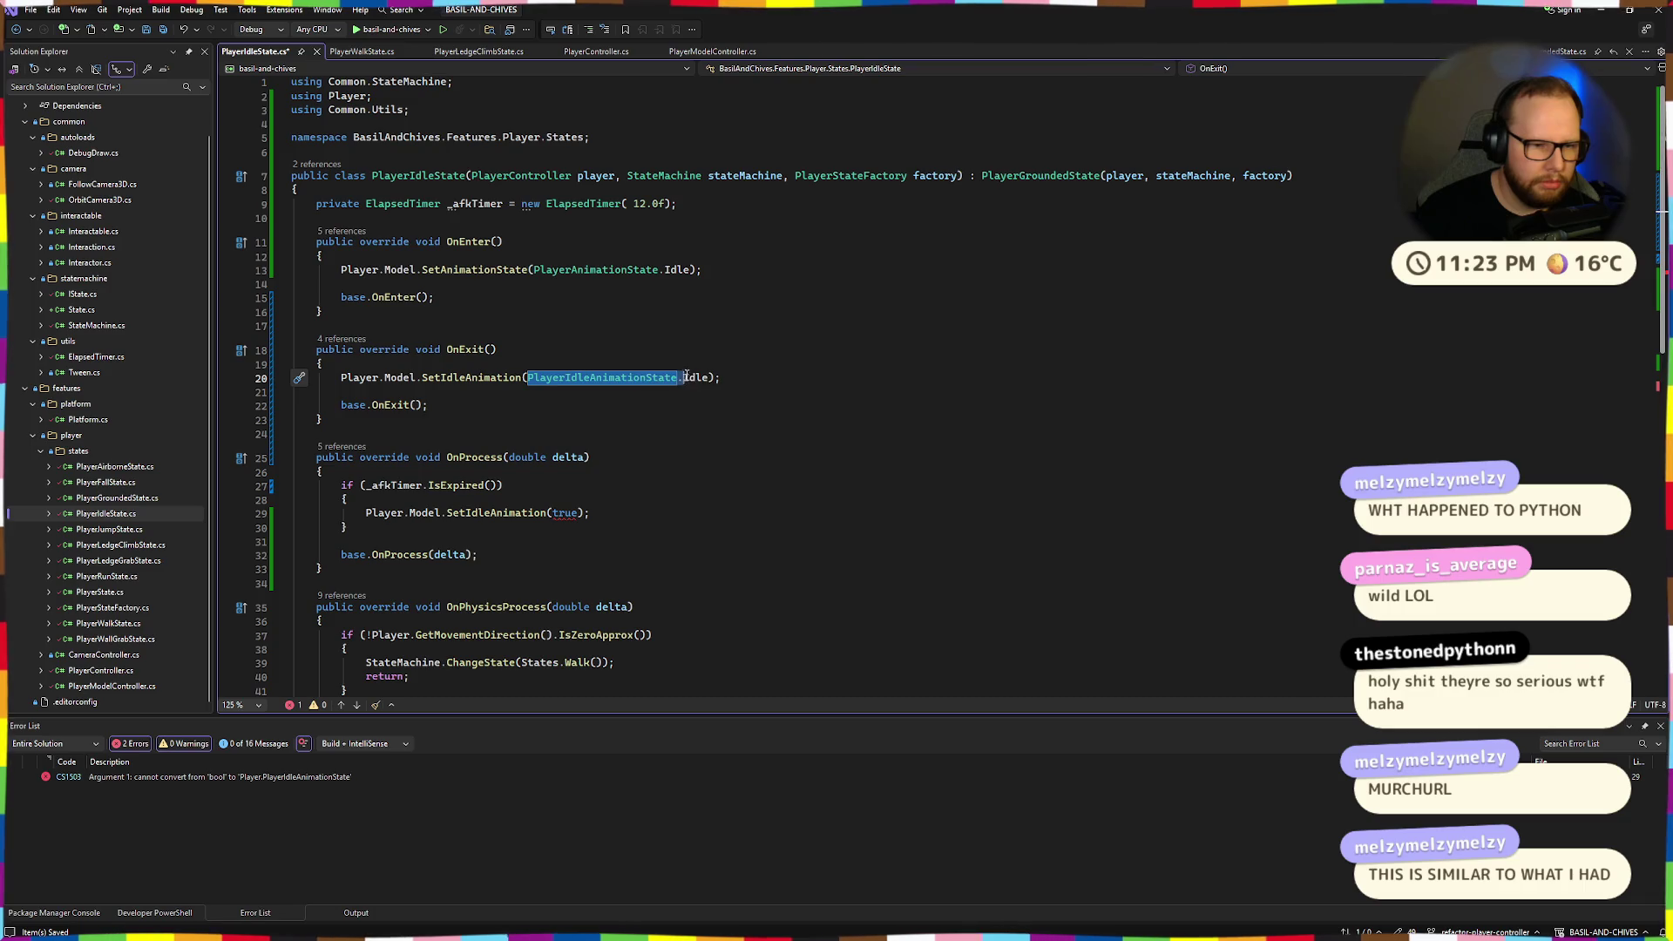
double_click(561, 512)
type("PlayerIdleAnimationState.Idle")
type(".")
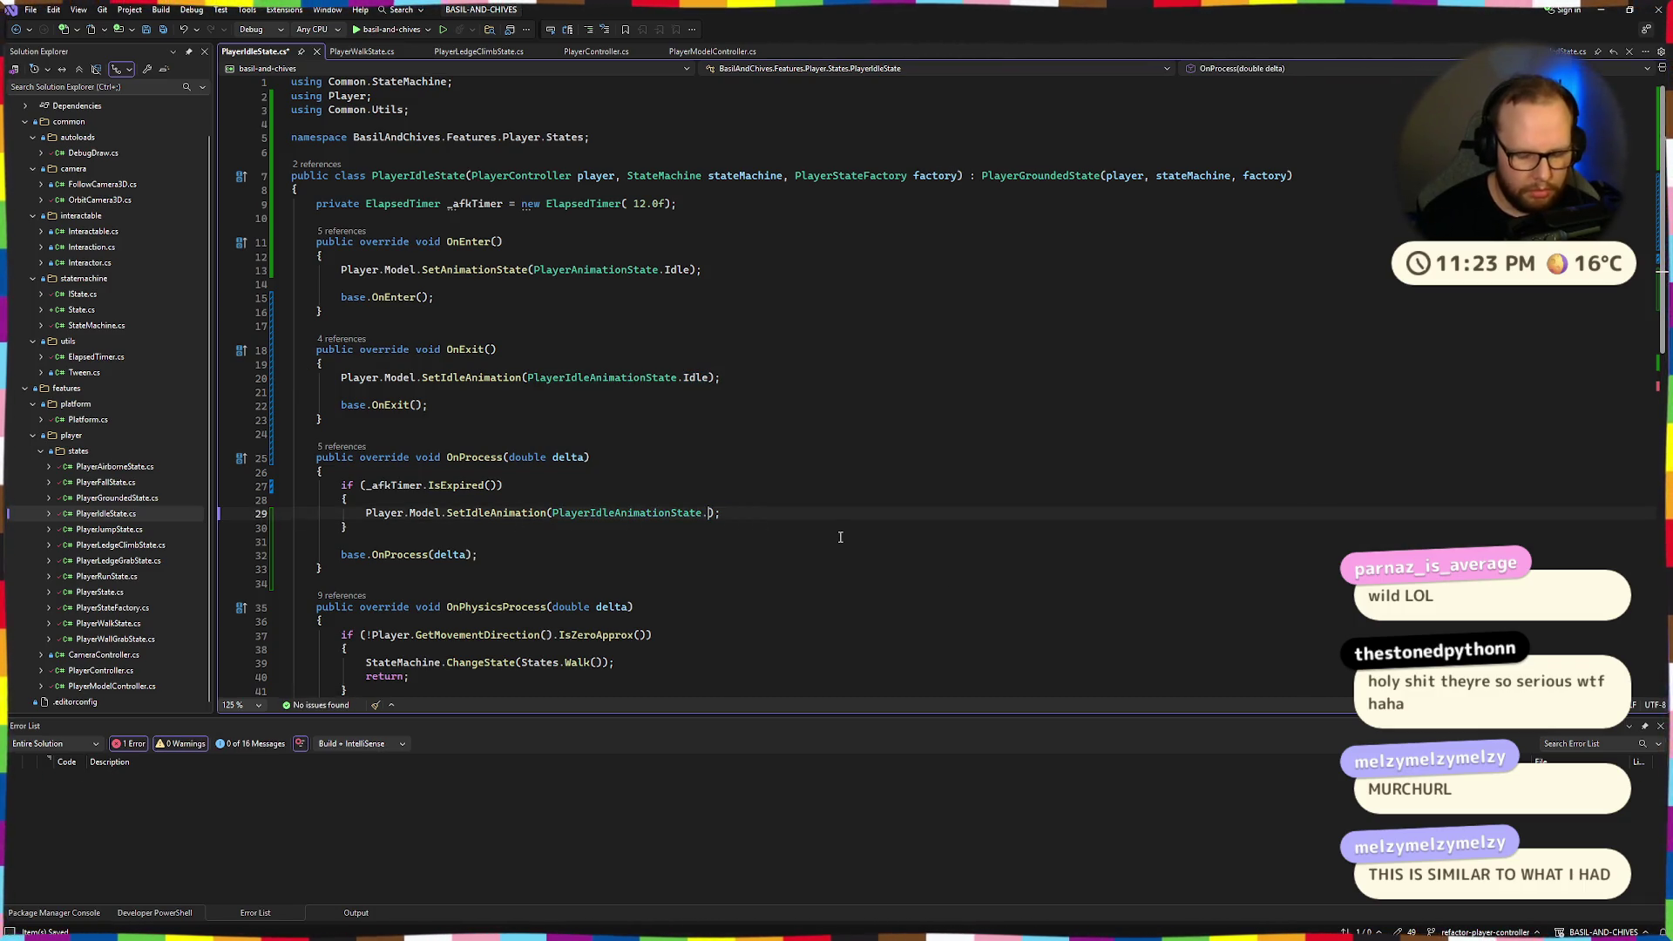
type("Lon")
key("Tab")
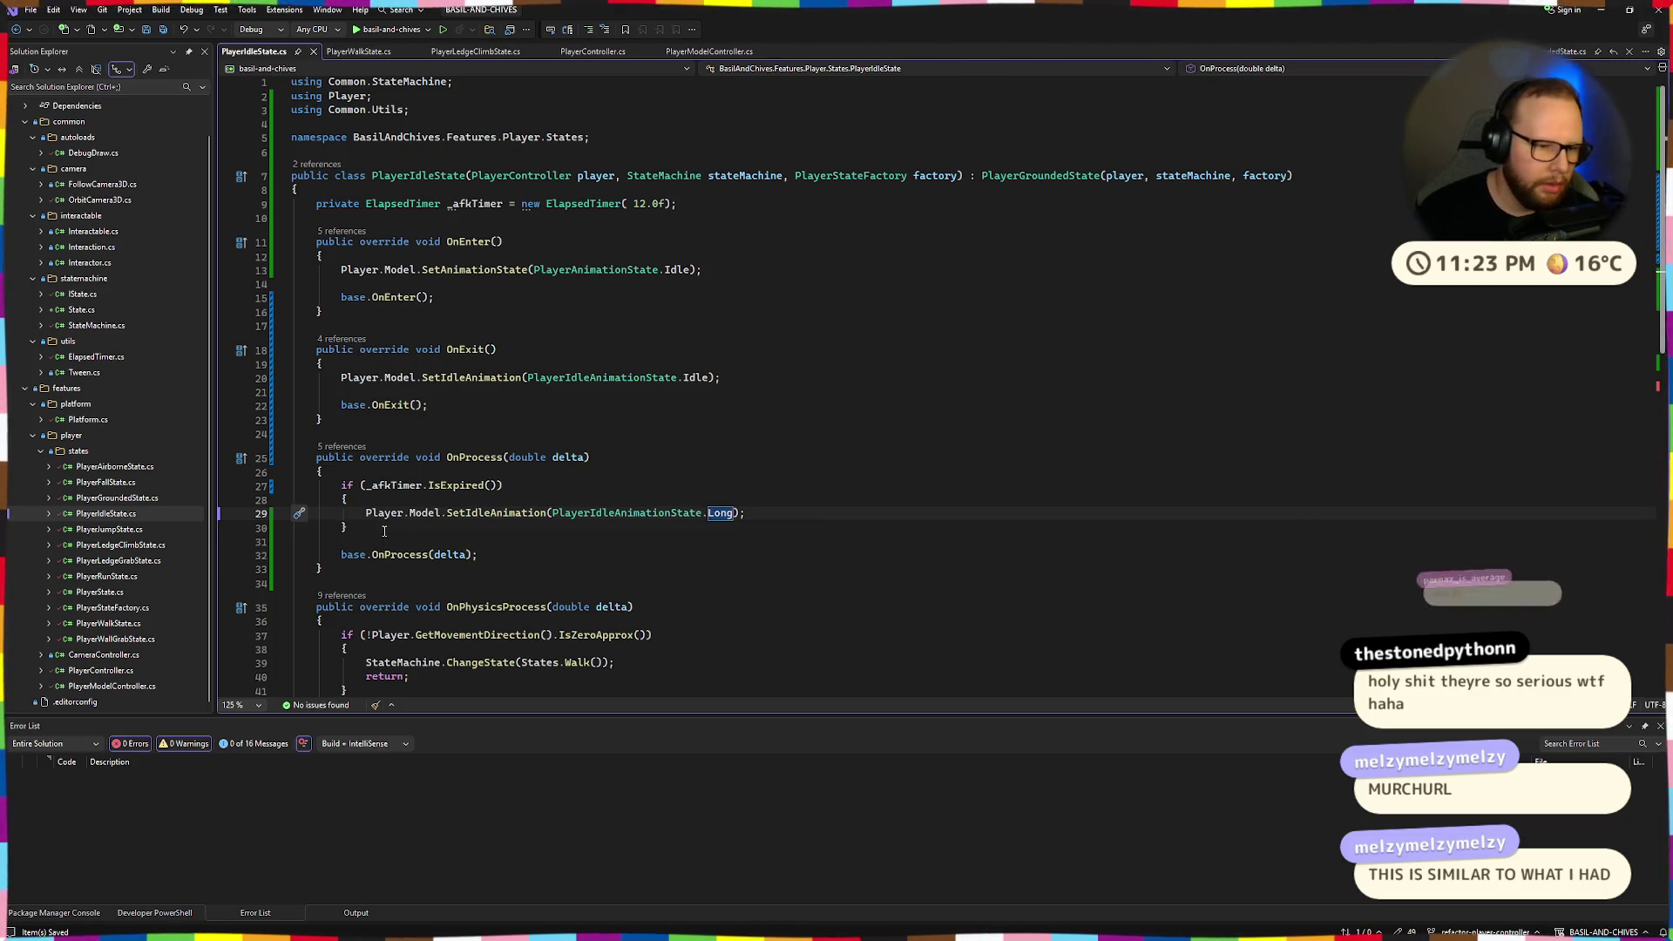
Add an else branch calling SetIdleAnimation(PlayerIdleAnimationState.Idle) after the AFK if block.
left_click(383, 531)
key("Return")
type("else")
key("Return")
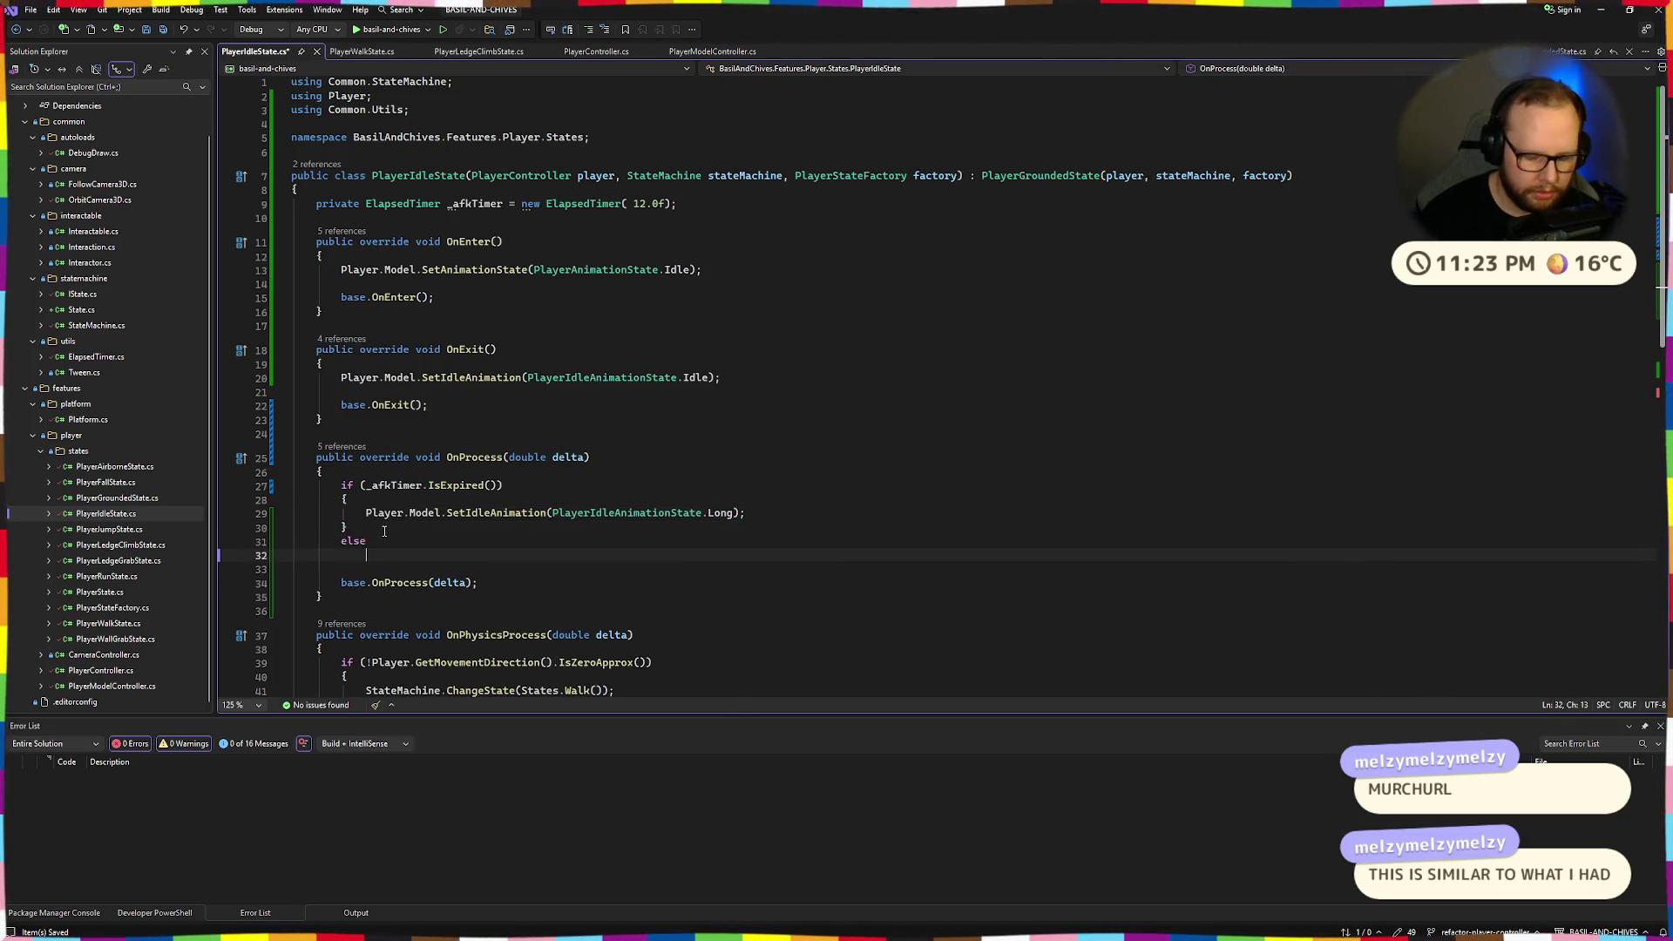
type("{")
key("Return")
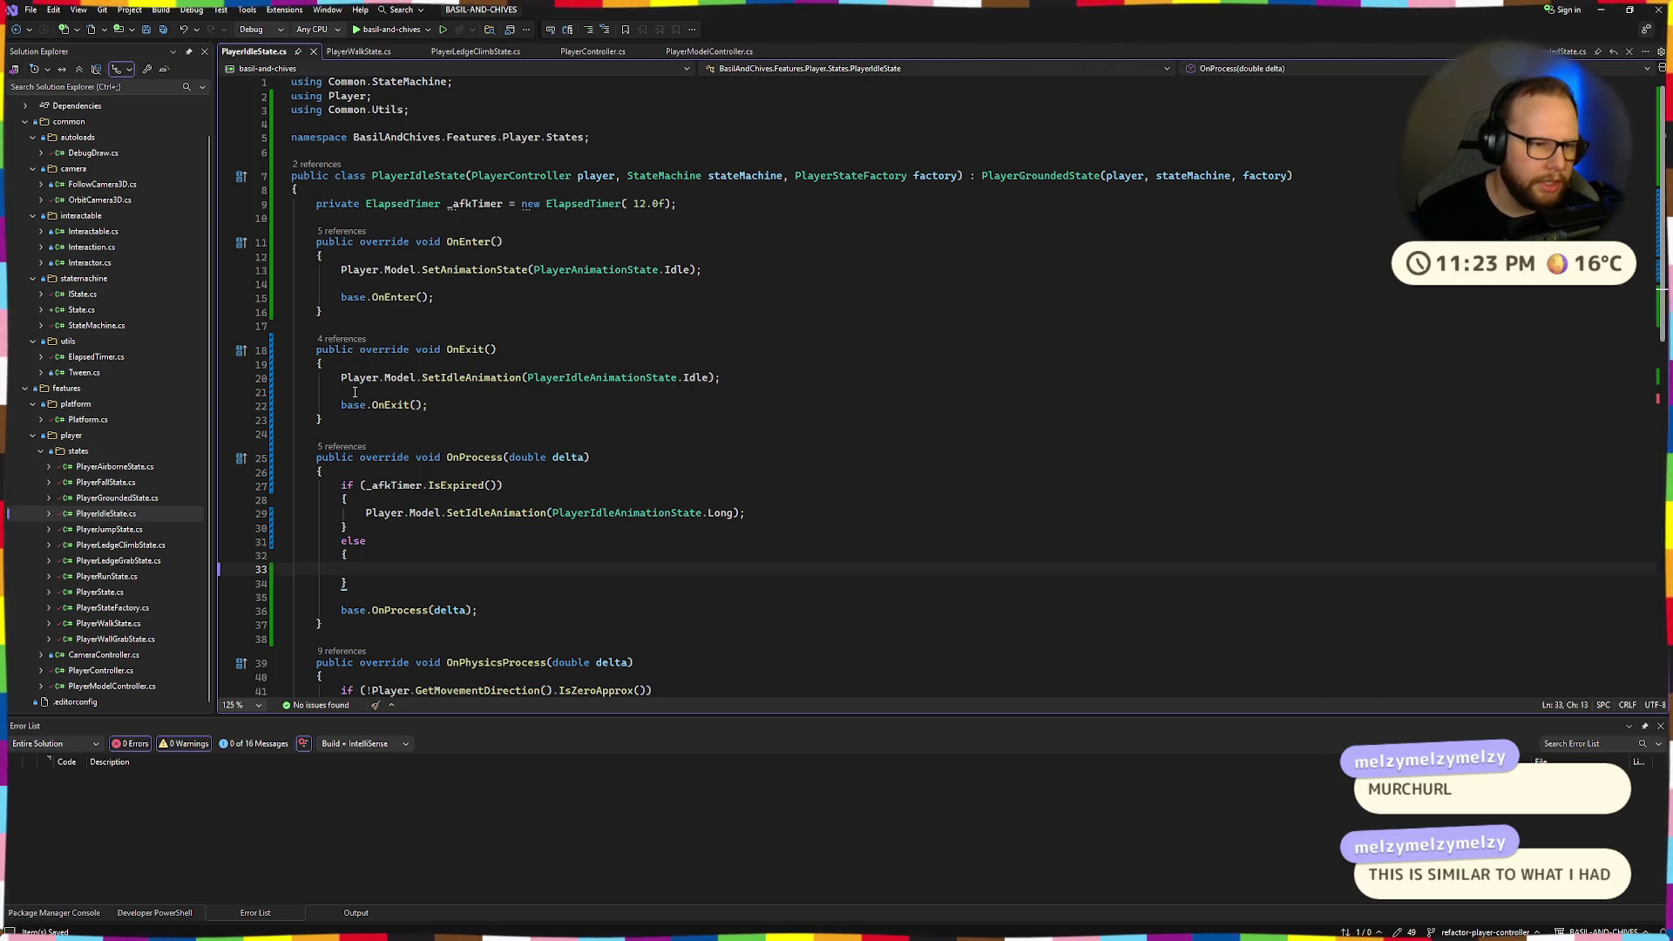
left_click_drag(341, 377, 720, 377)
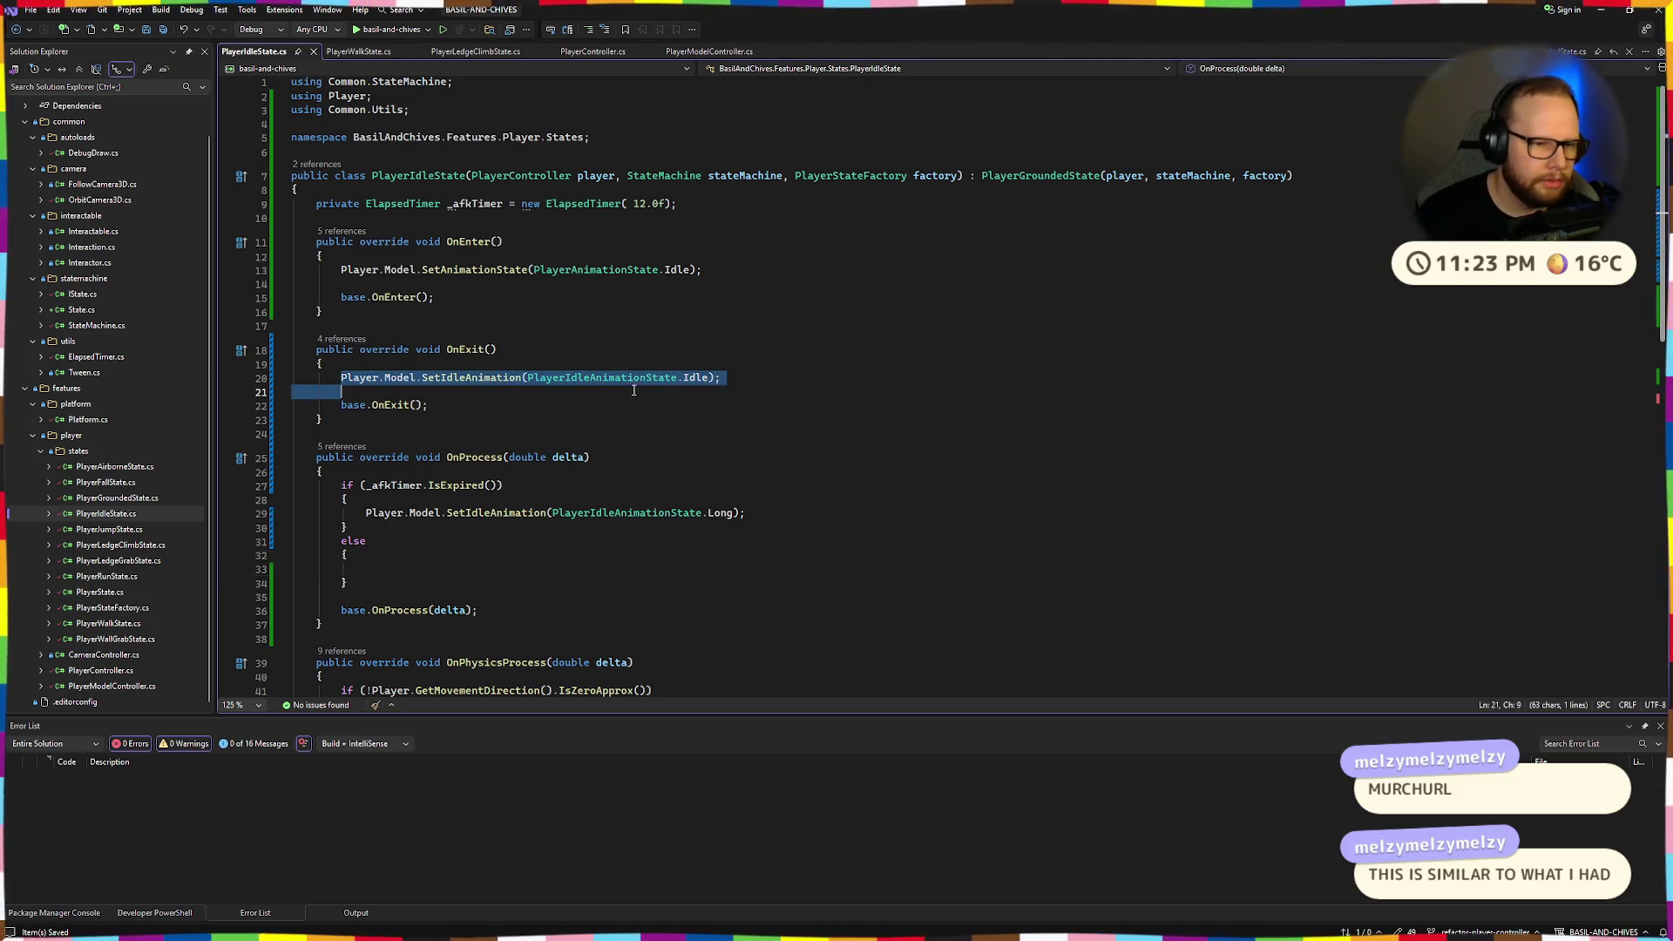
key("ctrl+c")
left_click(388, 570)
key("ctrl+v")
double_click(720, 568)
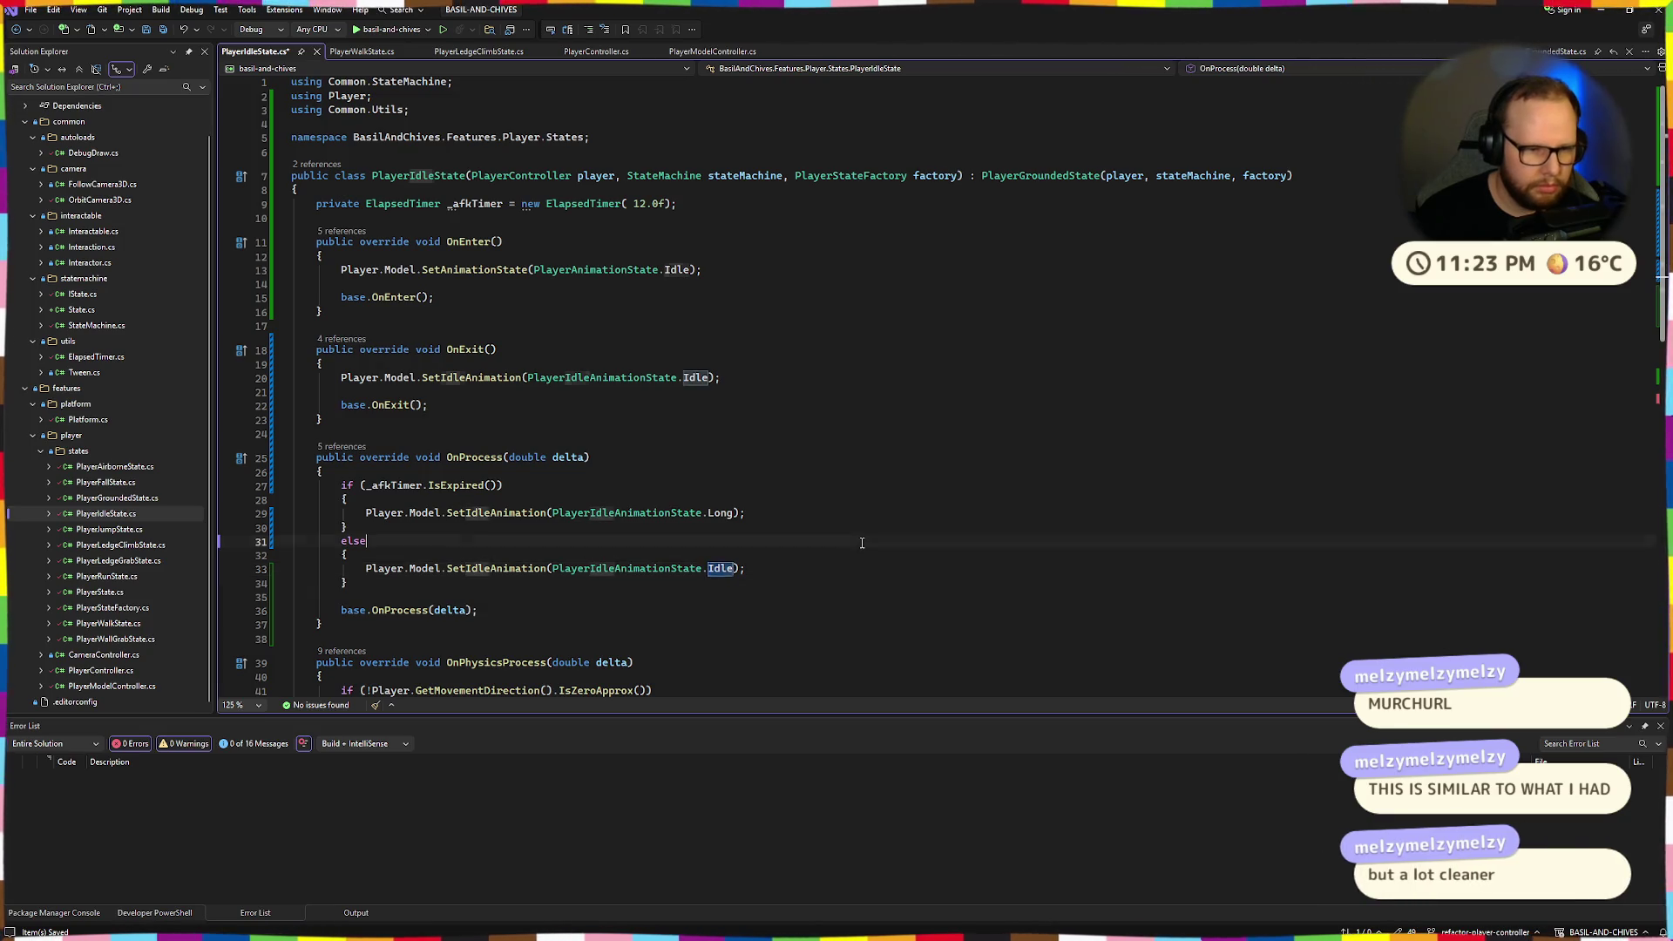
Delete the OnExit override and its leftover blank line.
left_click_drag(324, 419, 262, 344)
key("Delete")
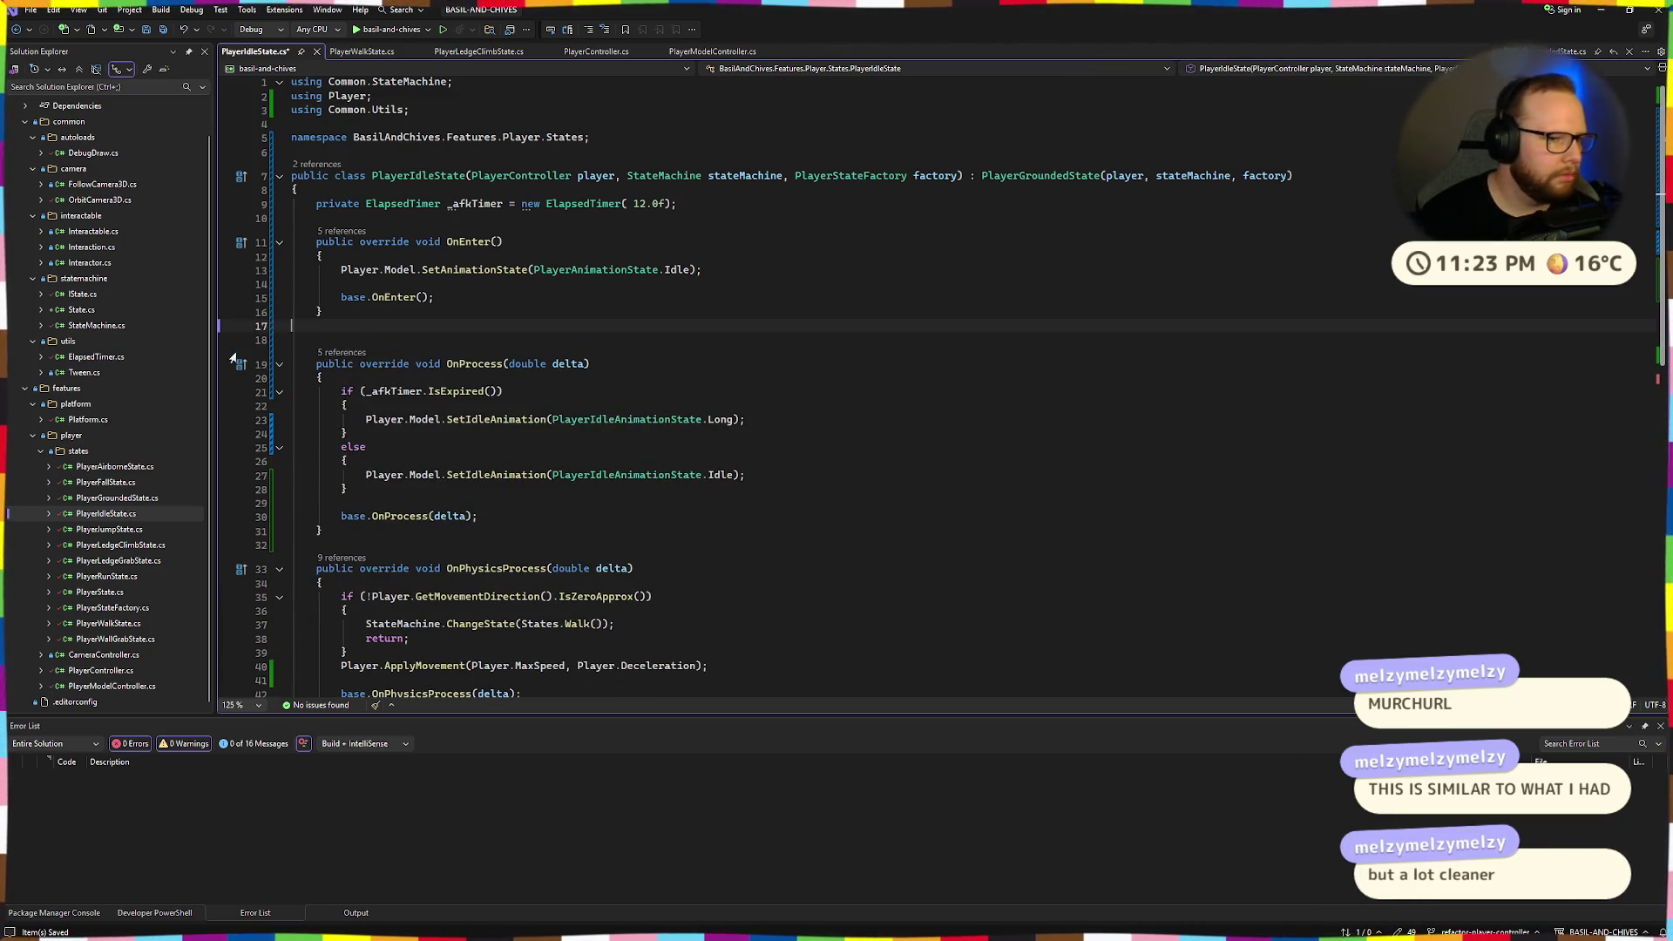
key("BackSpace")
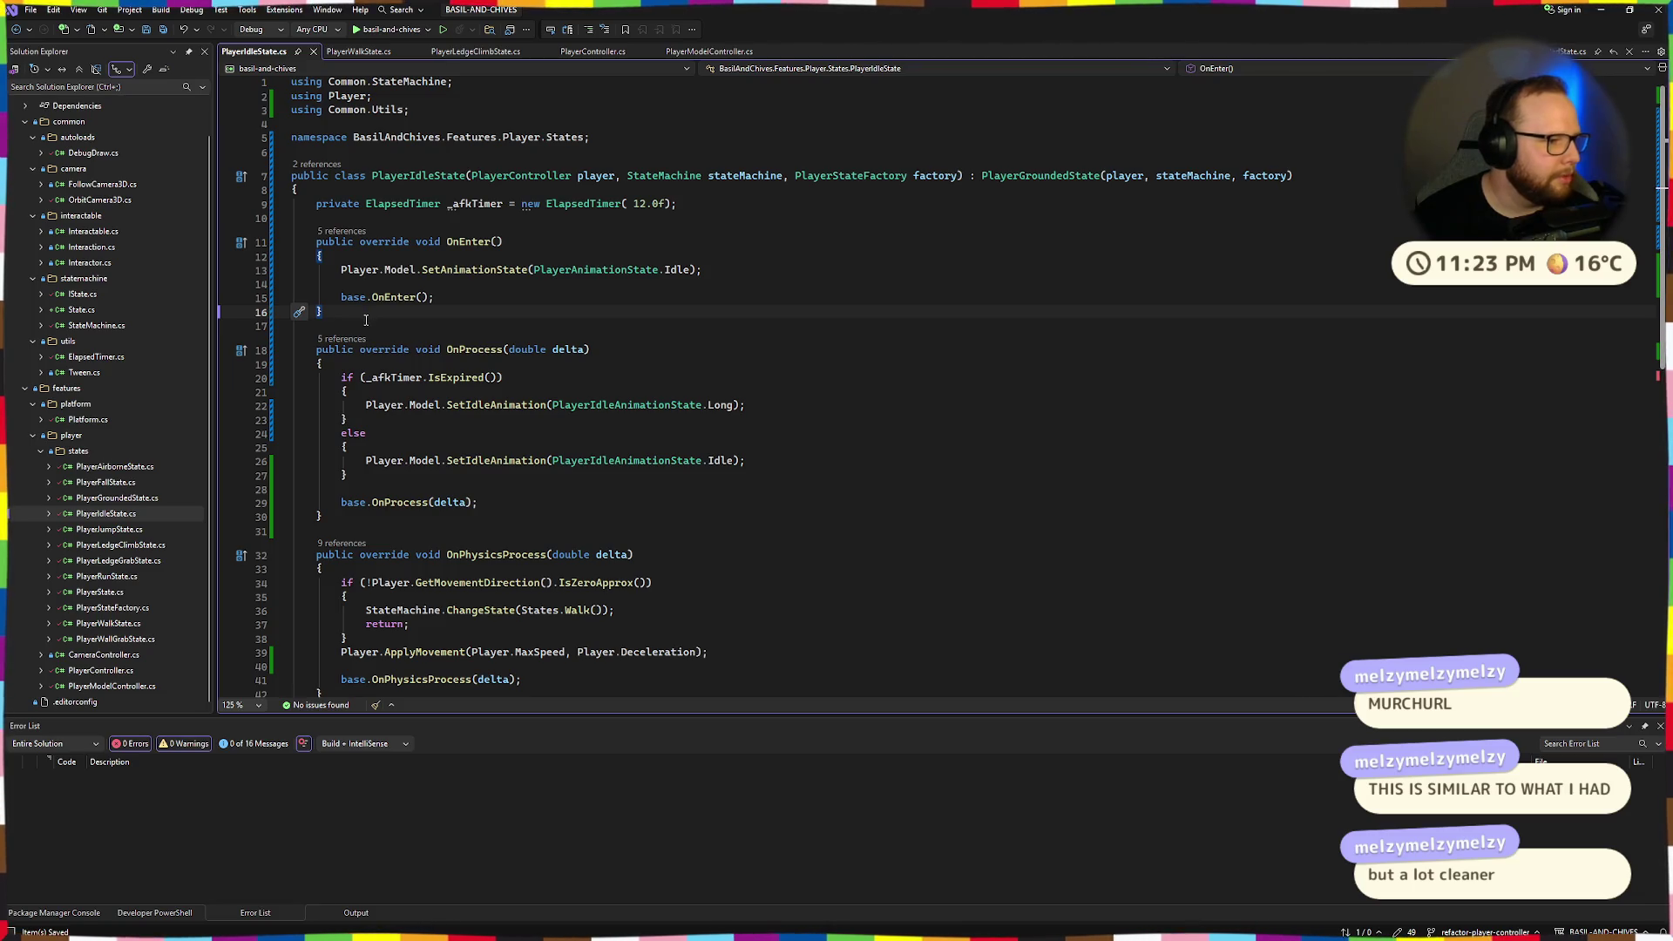
left_click(523, 176)
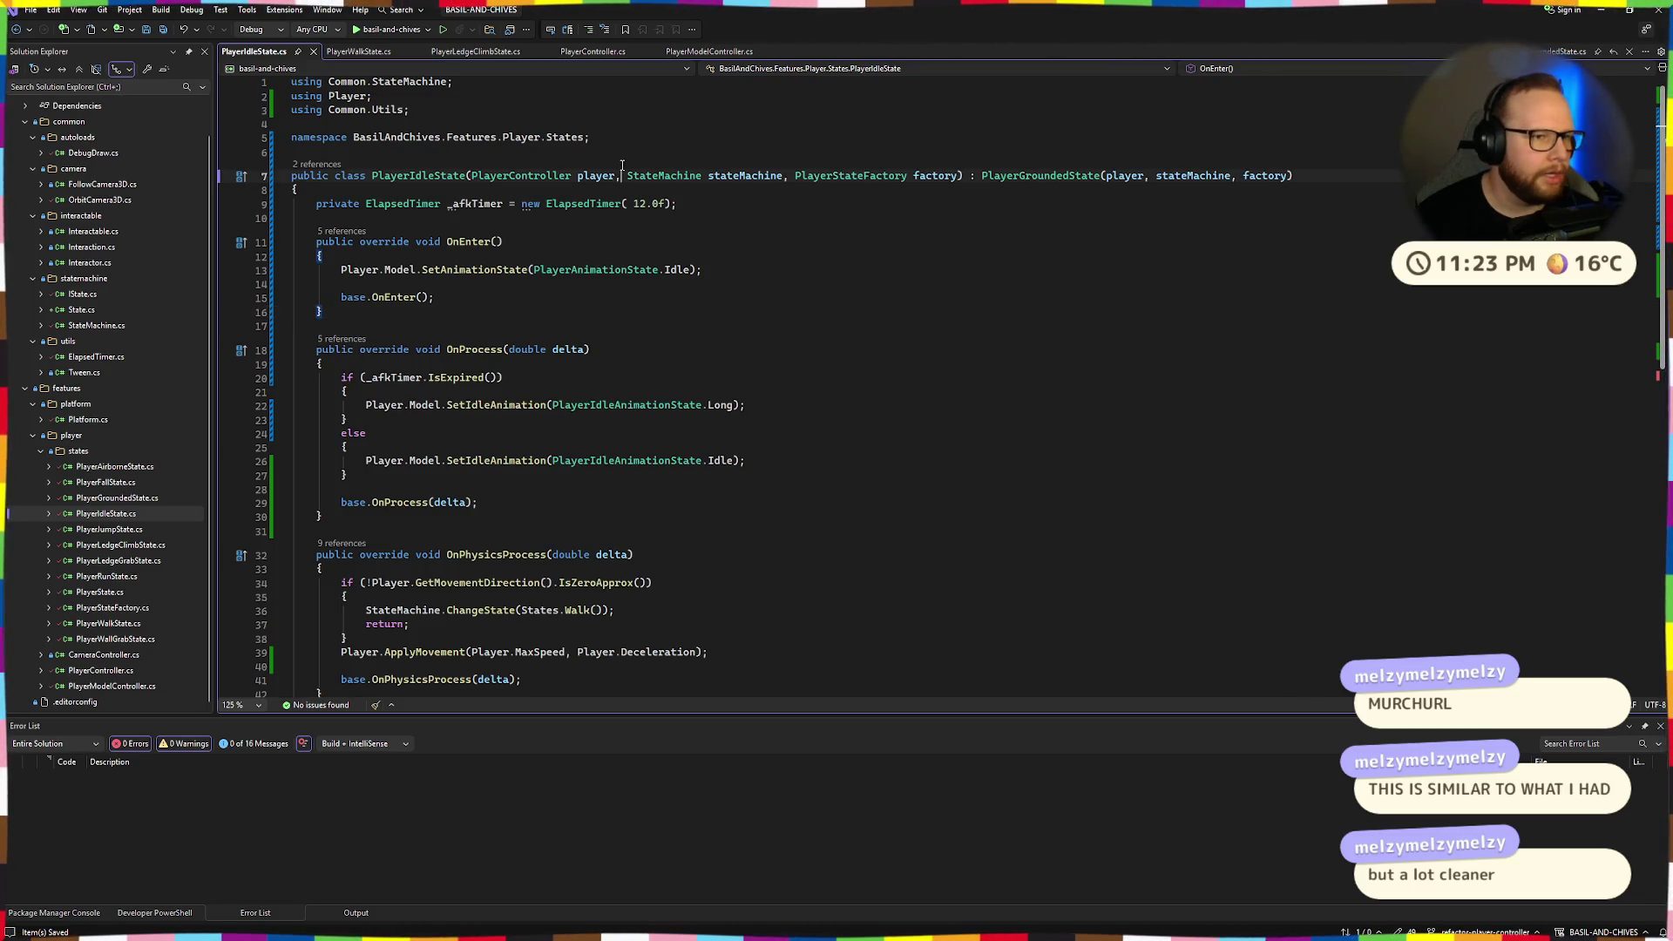
Cycle through PlayerLedgeClimbState.cs, PlayerWalkState.cs and PlayerController.cs to PlayerModelController.cs.
left_click(478, 52)
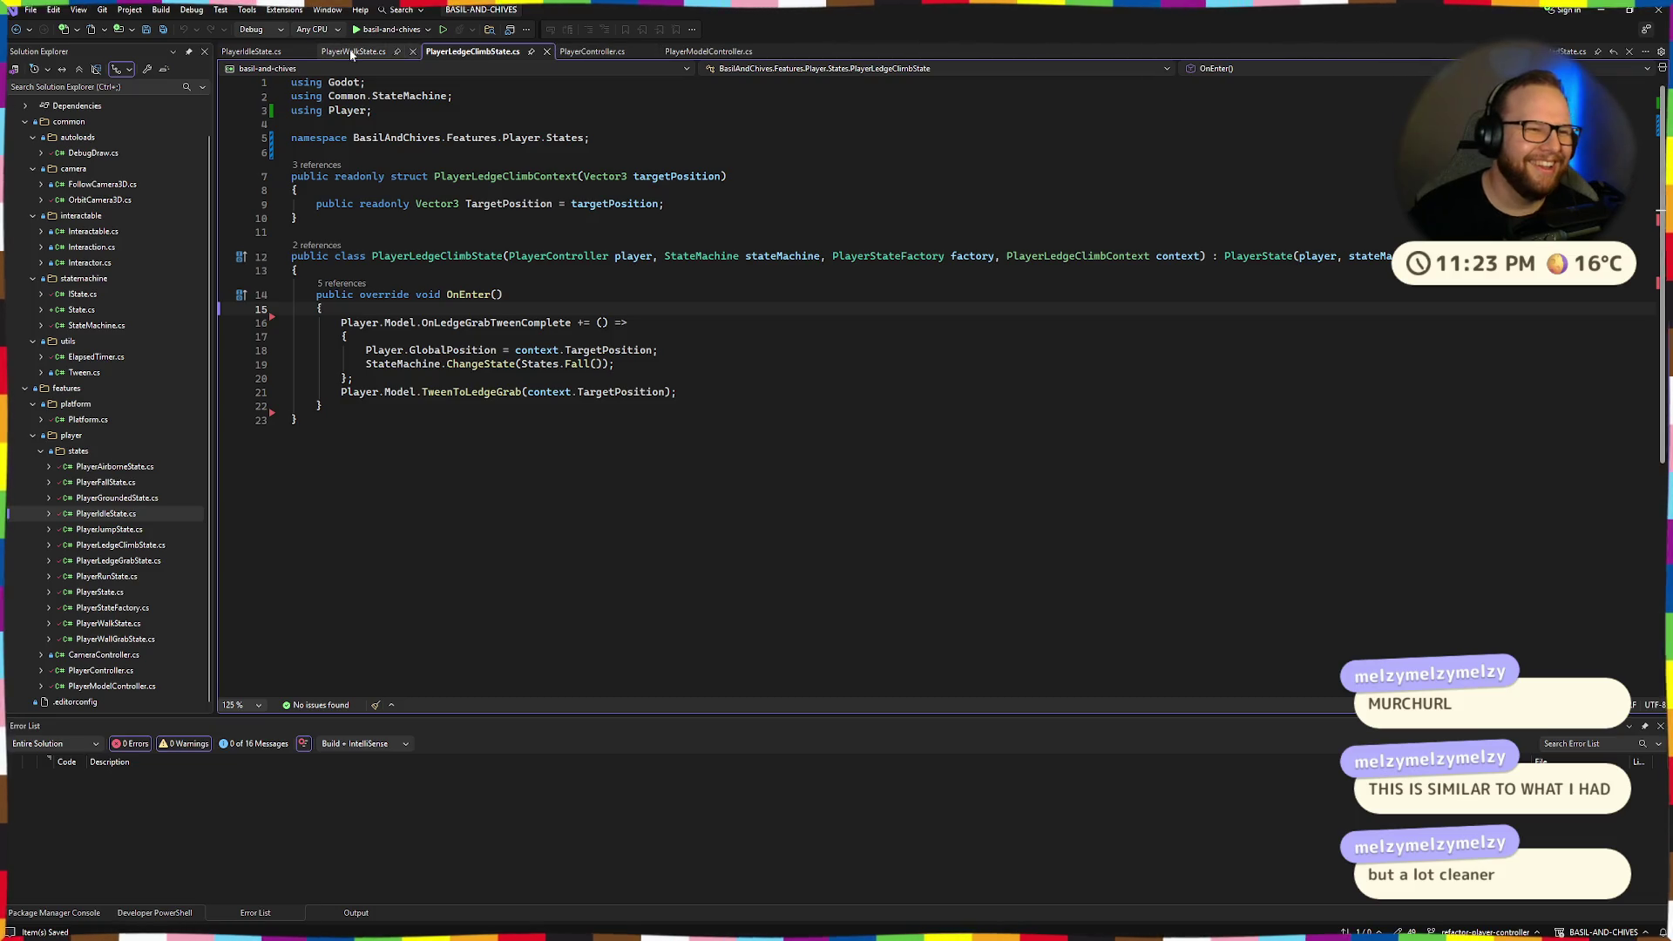
left_click(348, 52)
left_click(470, 52)
left_click(589, 51)
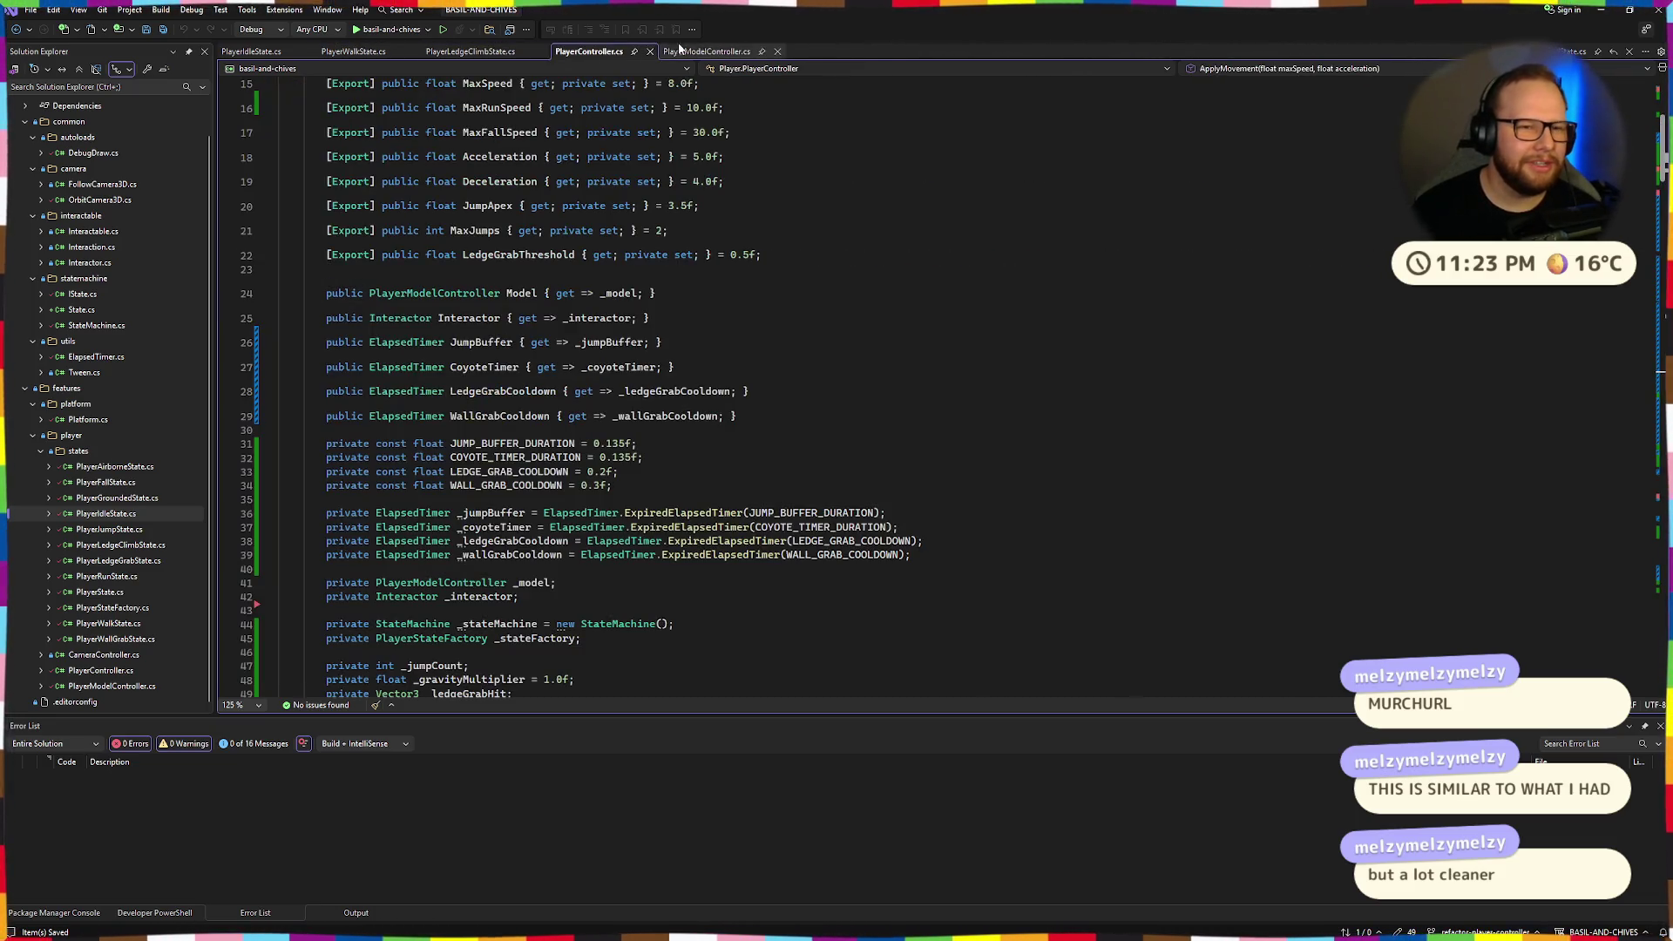
left_click(703, 54)
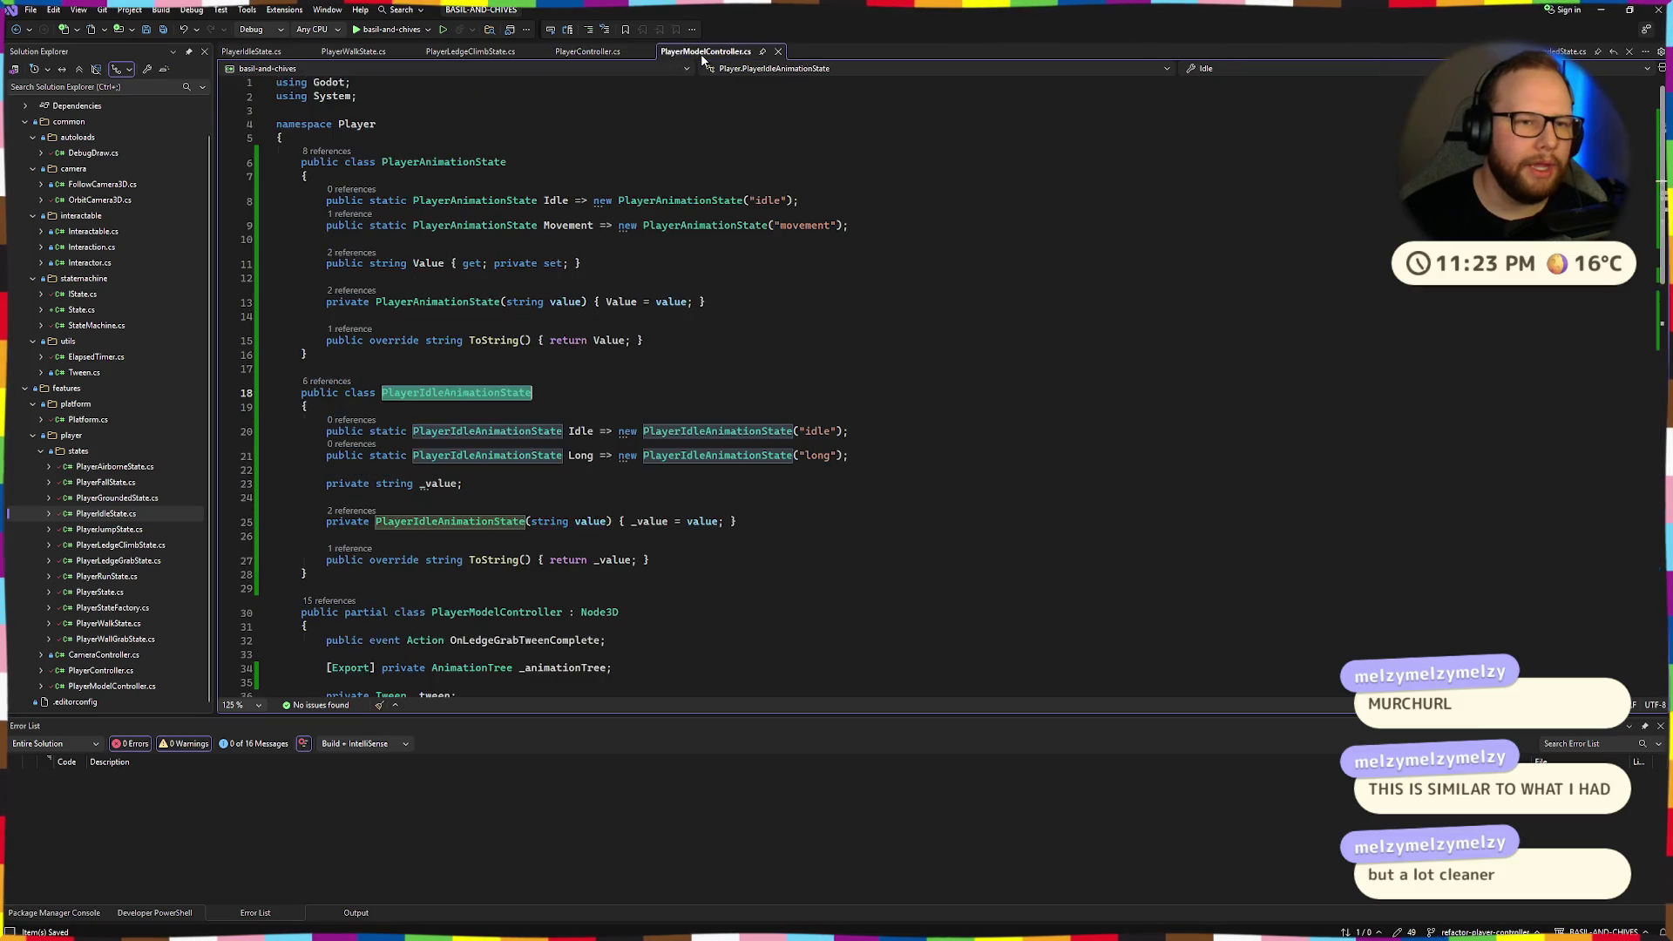
Review the event and animation tree fields and the PlayerIdleAnimationState class.
left_click(658, 357)
scroll(644, 427, "down", 3)
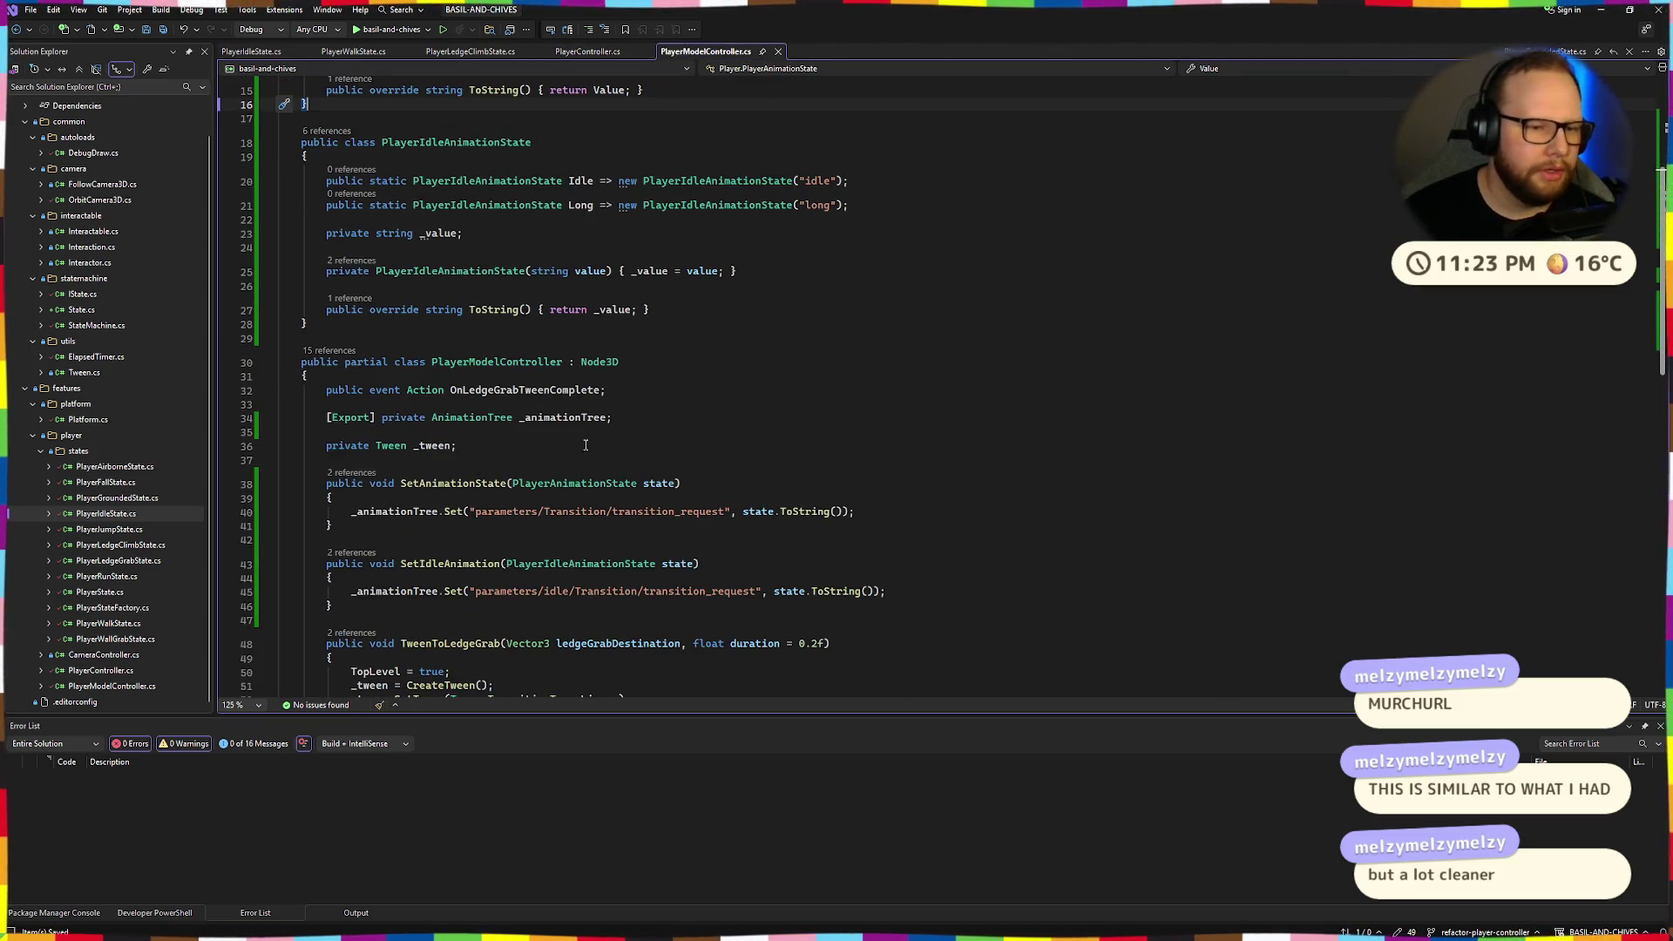
left_click_drag(326, 389, 612, 419)
left_click(364, 382)
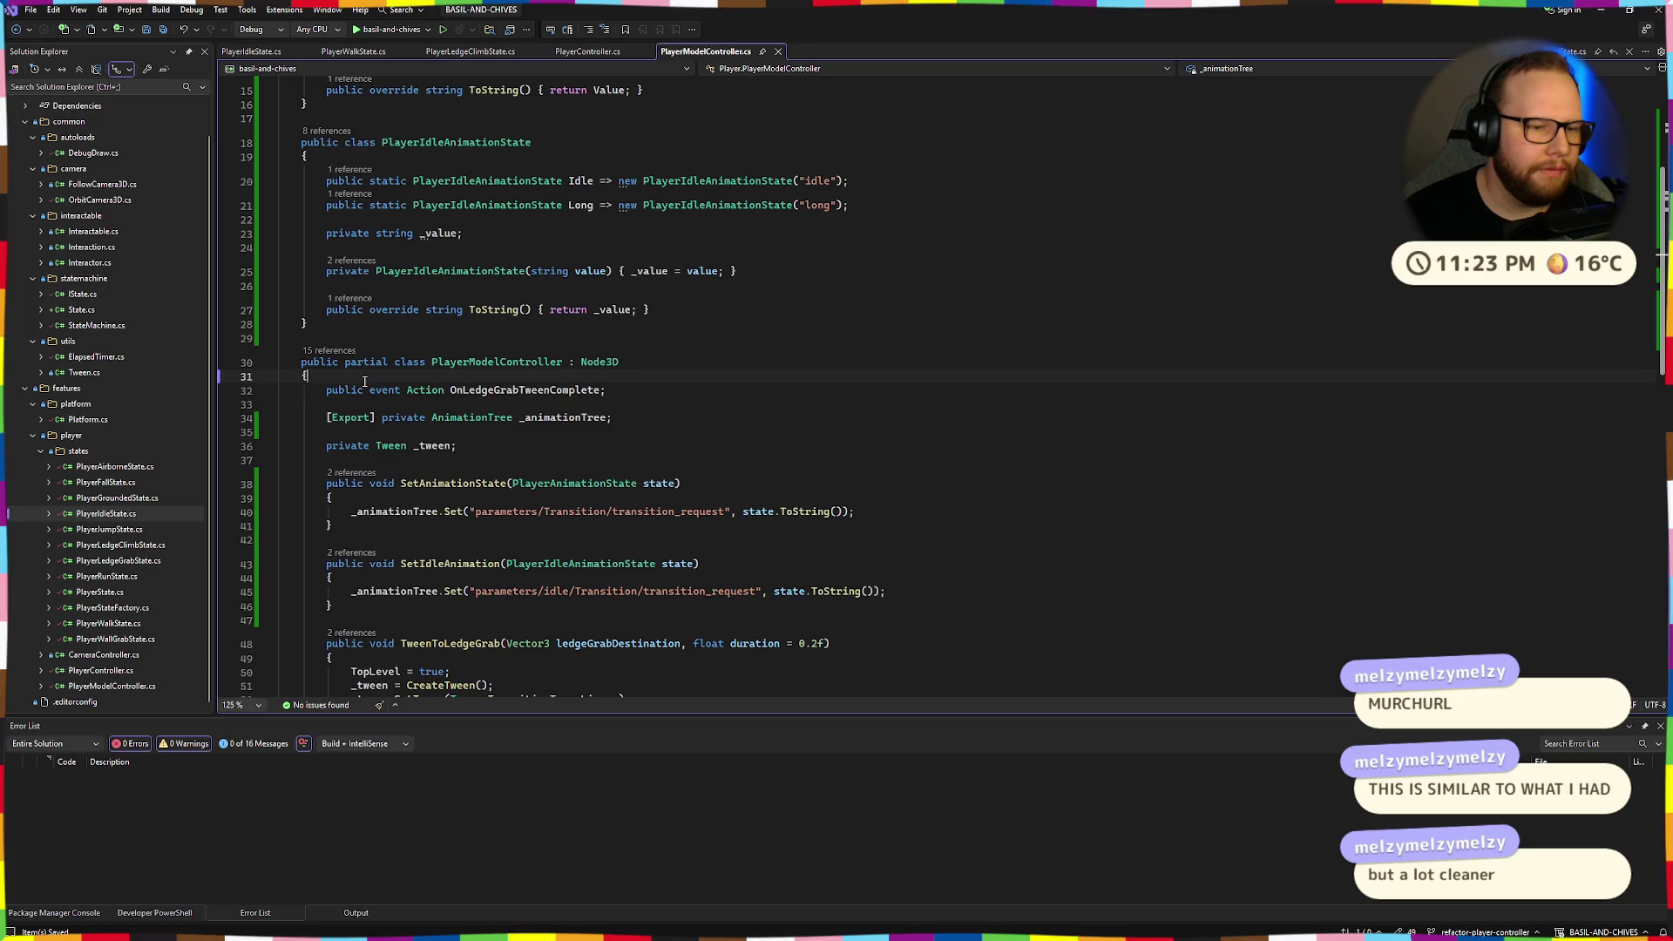
left_click_drag(364, 381, 551, 421)
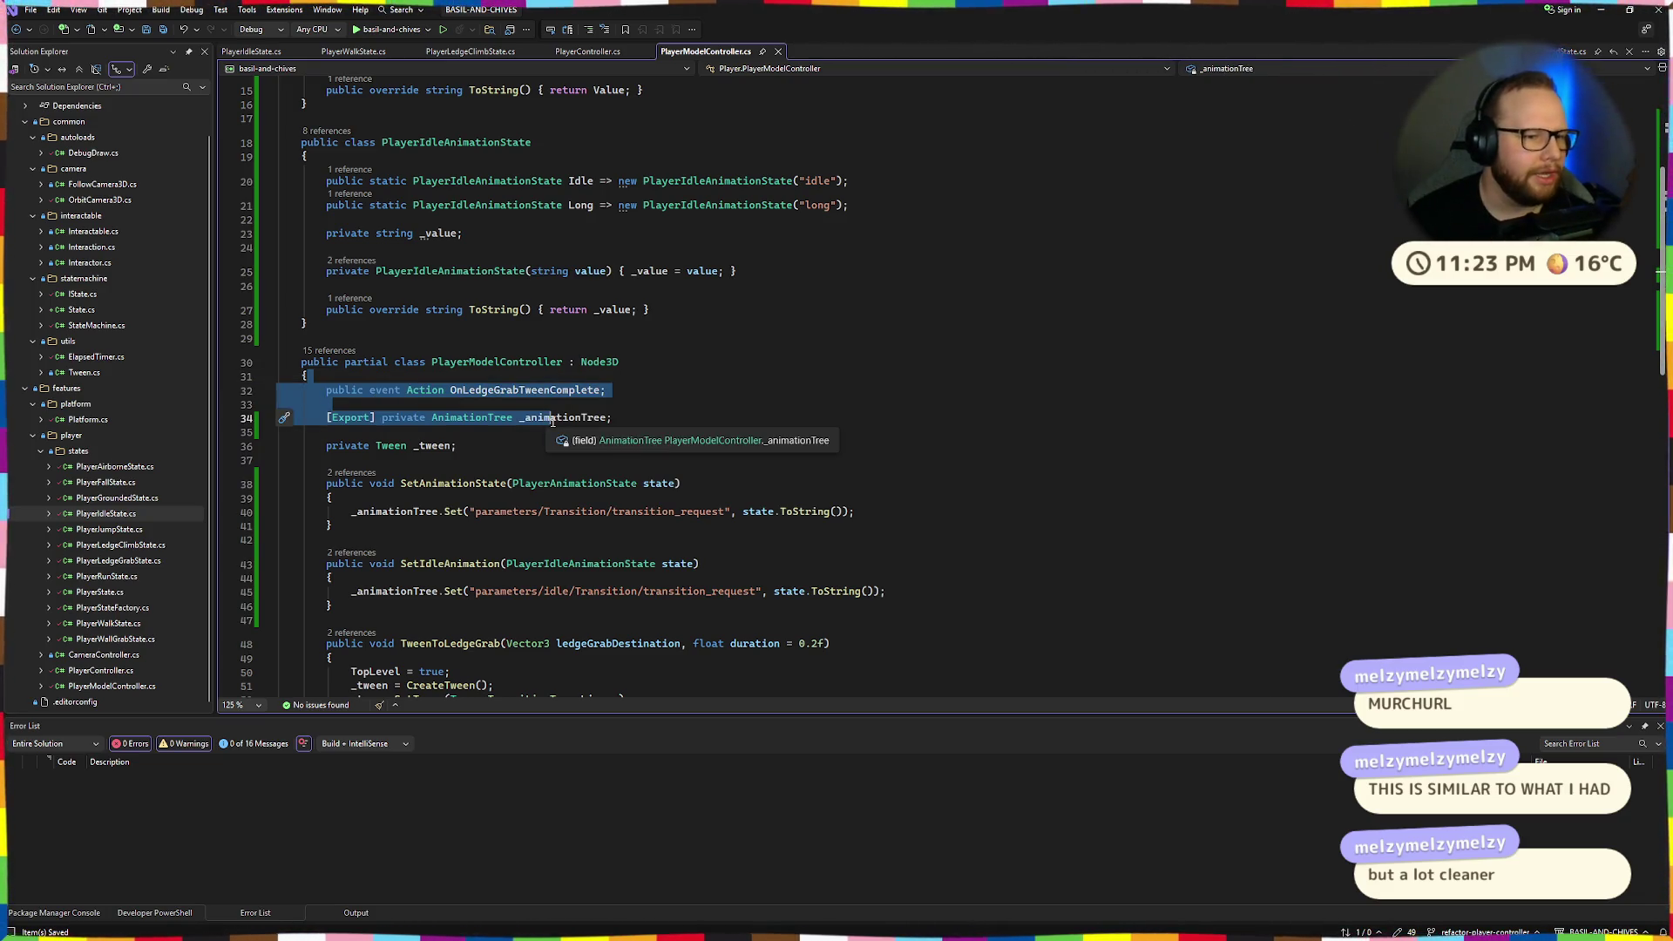
left_click_drag(310, 323, 301, 142)
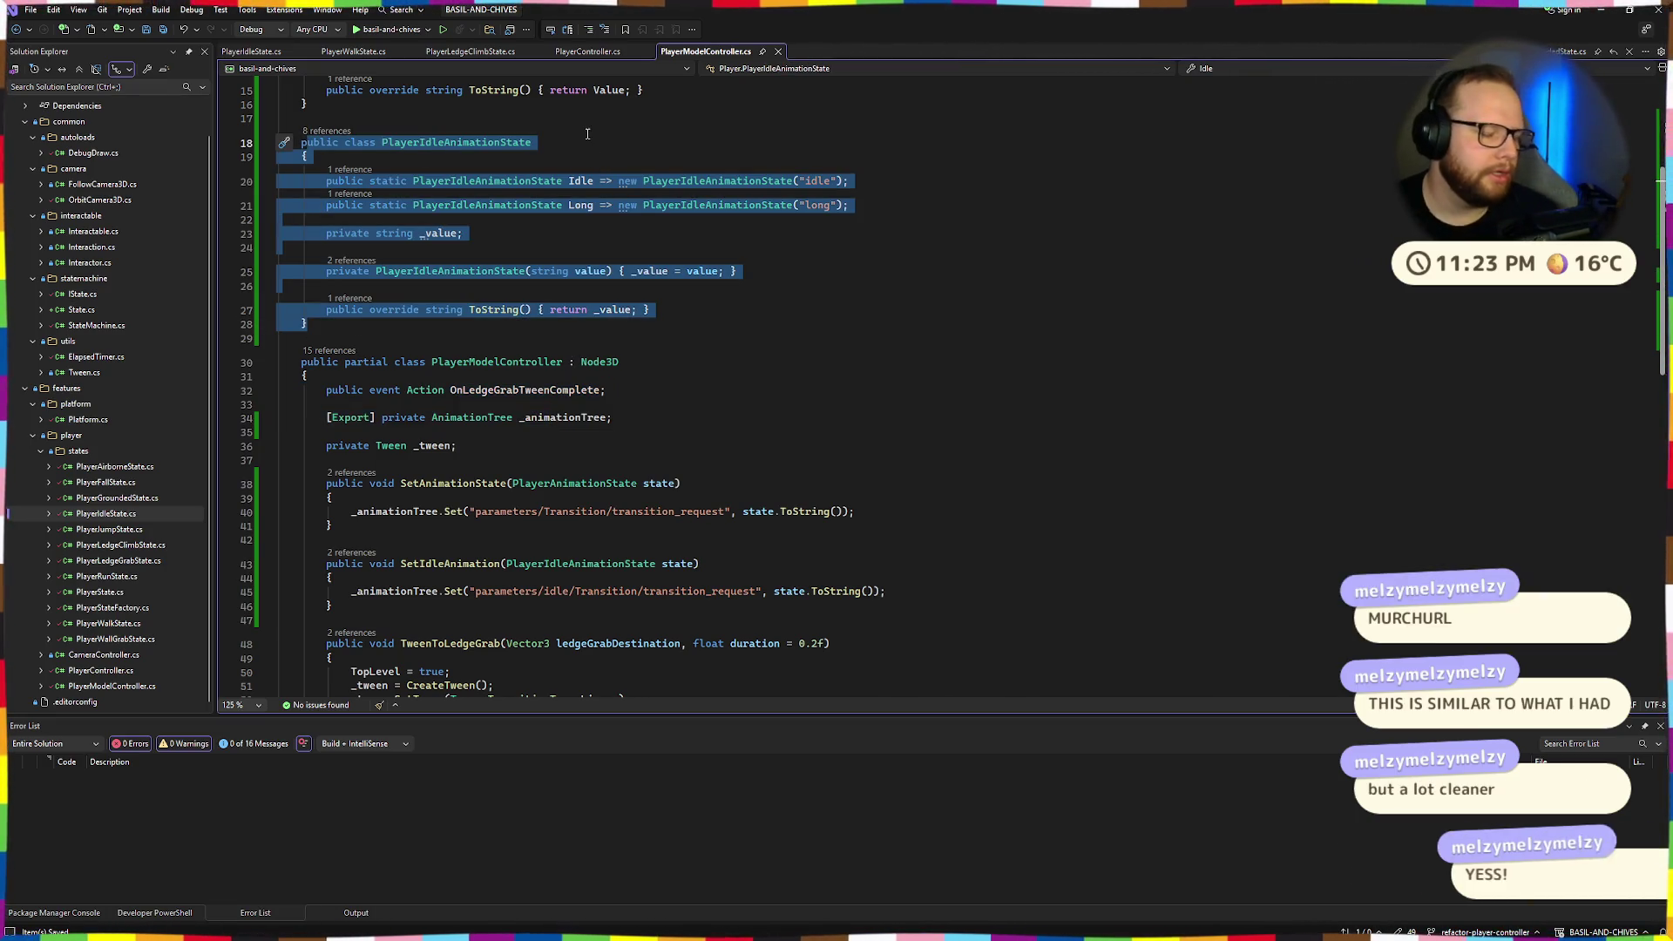
left_click(572, 137)
scroll(573, 261, "up", 3)
Compare the PlayerAnimationState class against the PlayerIdleAnimationState class.
left_click_drag(309, 451, 296, 268)
scroll(516, 267, "up", 3)
left_click_drag(308, 371, 279, 164)
left_click(305, 176)
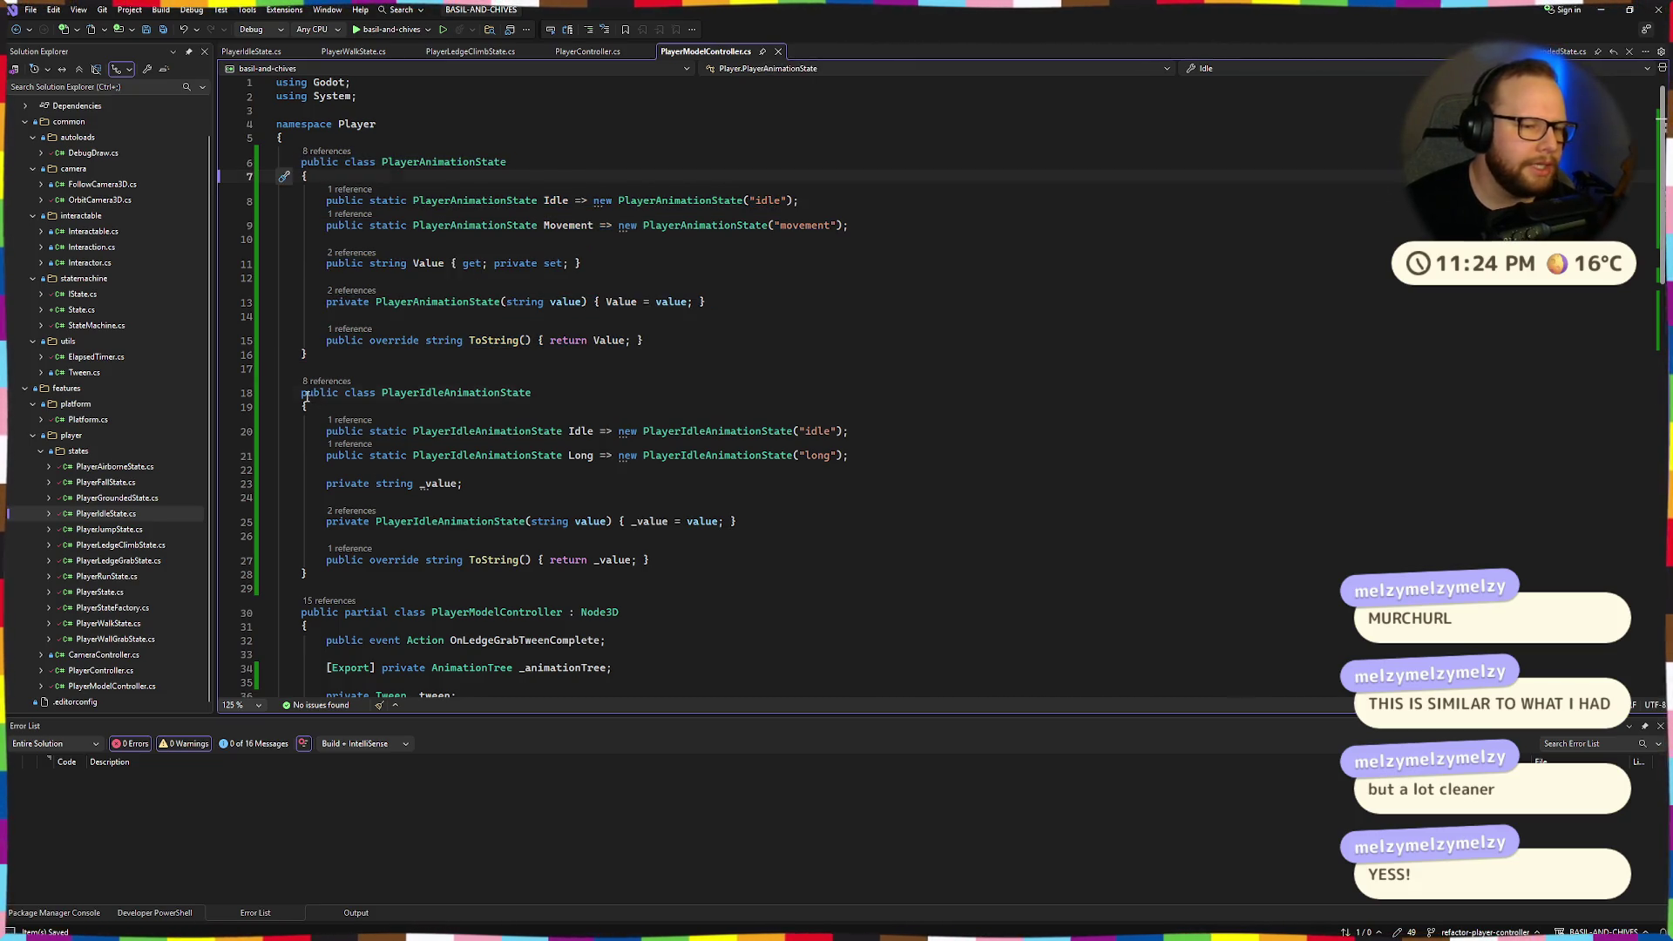
left_click_drag(304, 394, 325, 579)
left_click(325, 581)
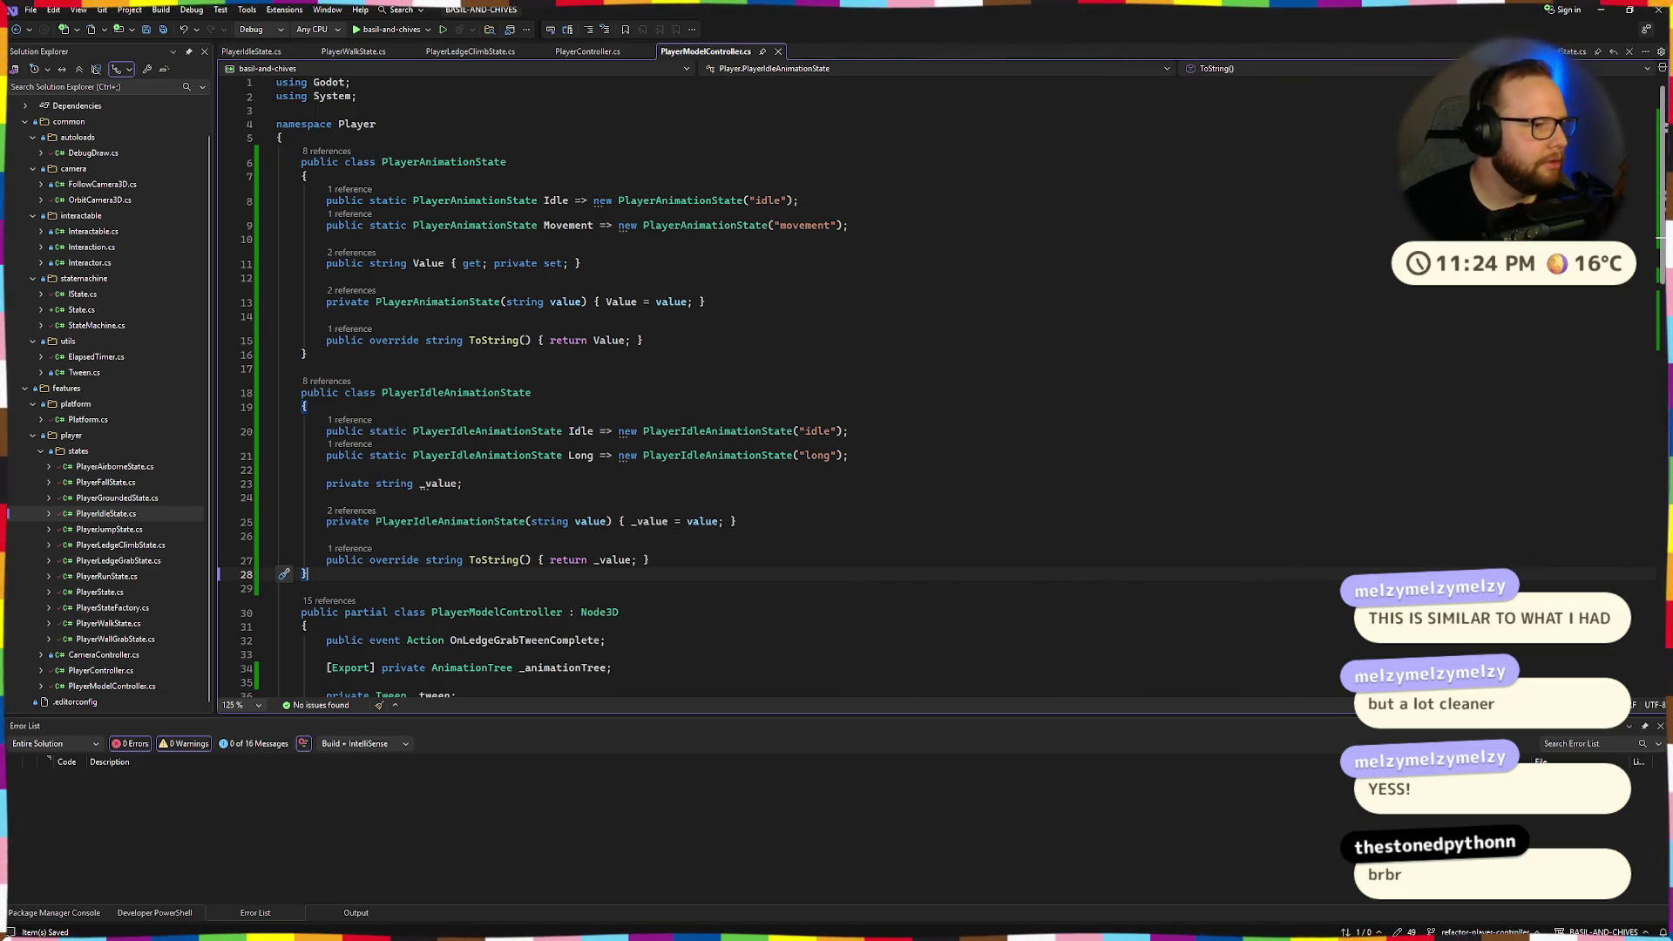
Inspect the Idle and Long definitions and references to PlayerIdleAnimationState.
scroll(612, 324, "down", 3)
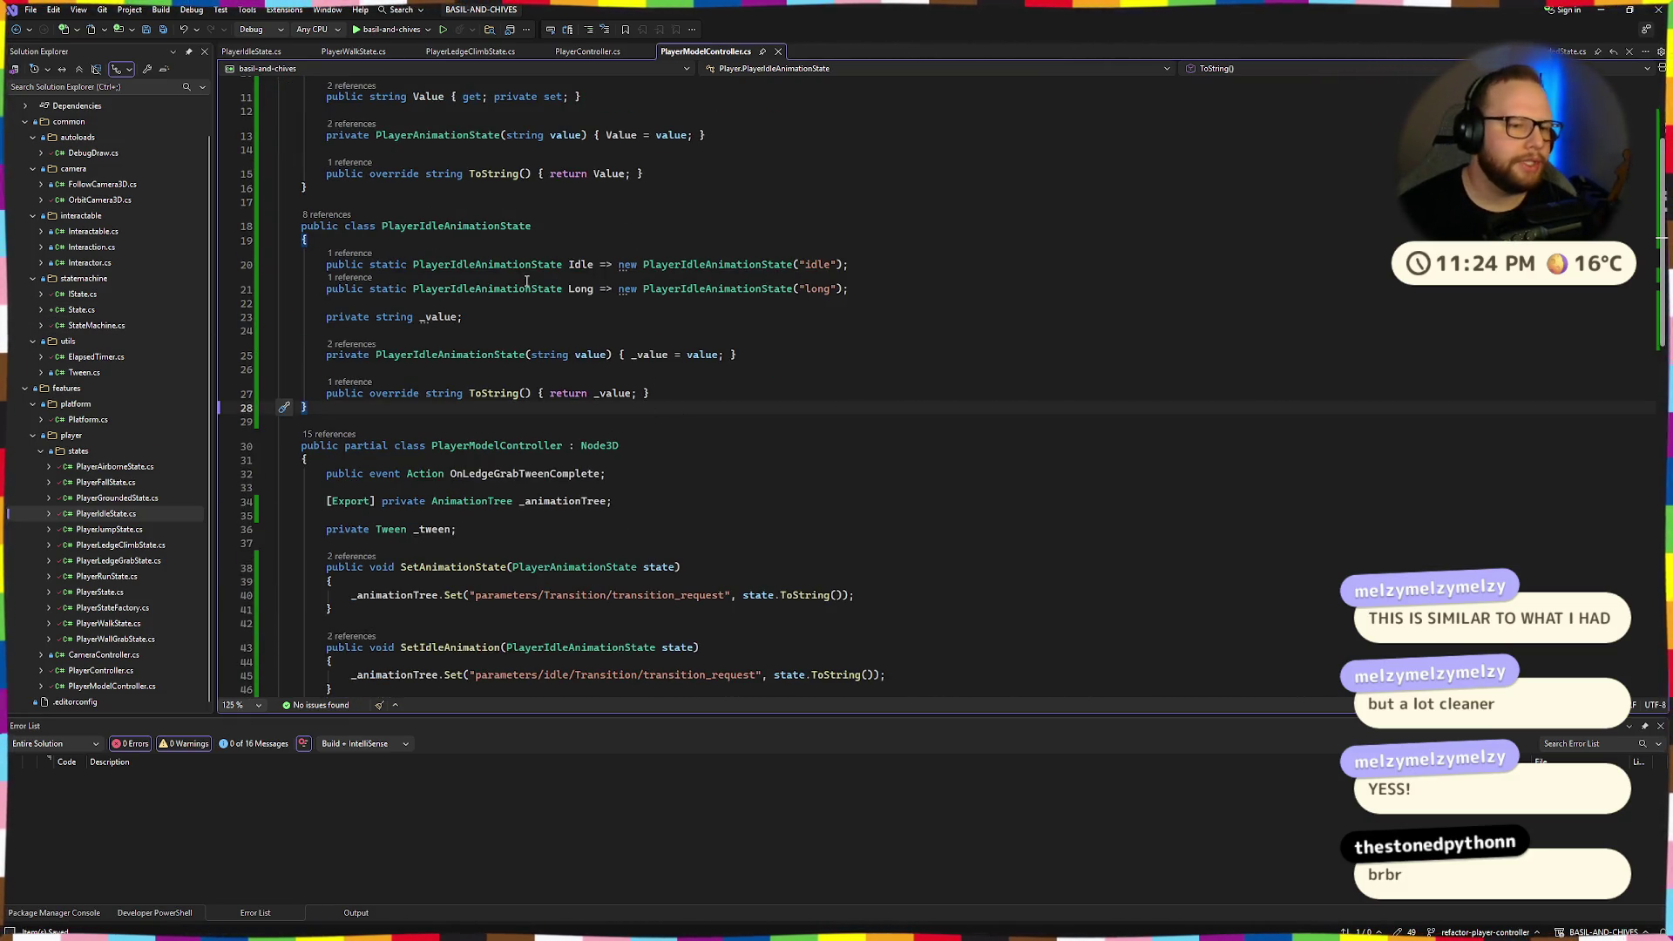
double_click(493, 291)
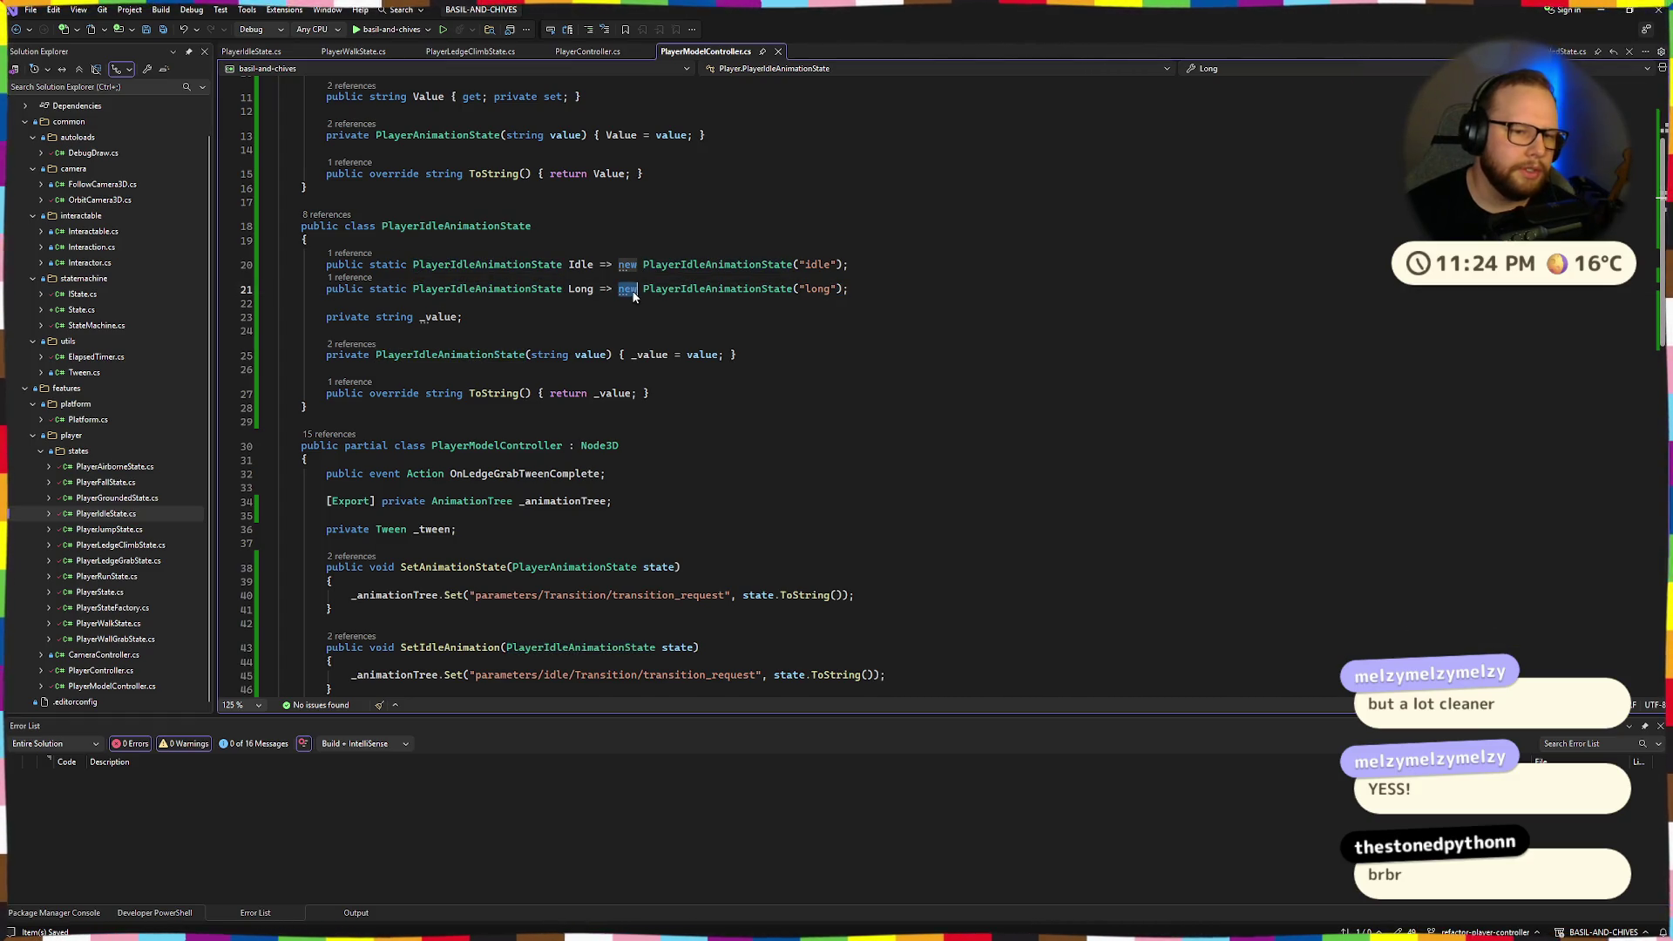
double_click(697, 264)
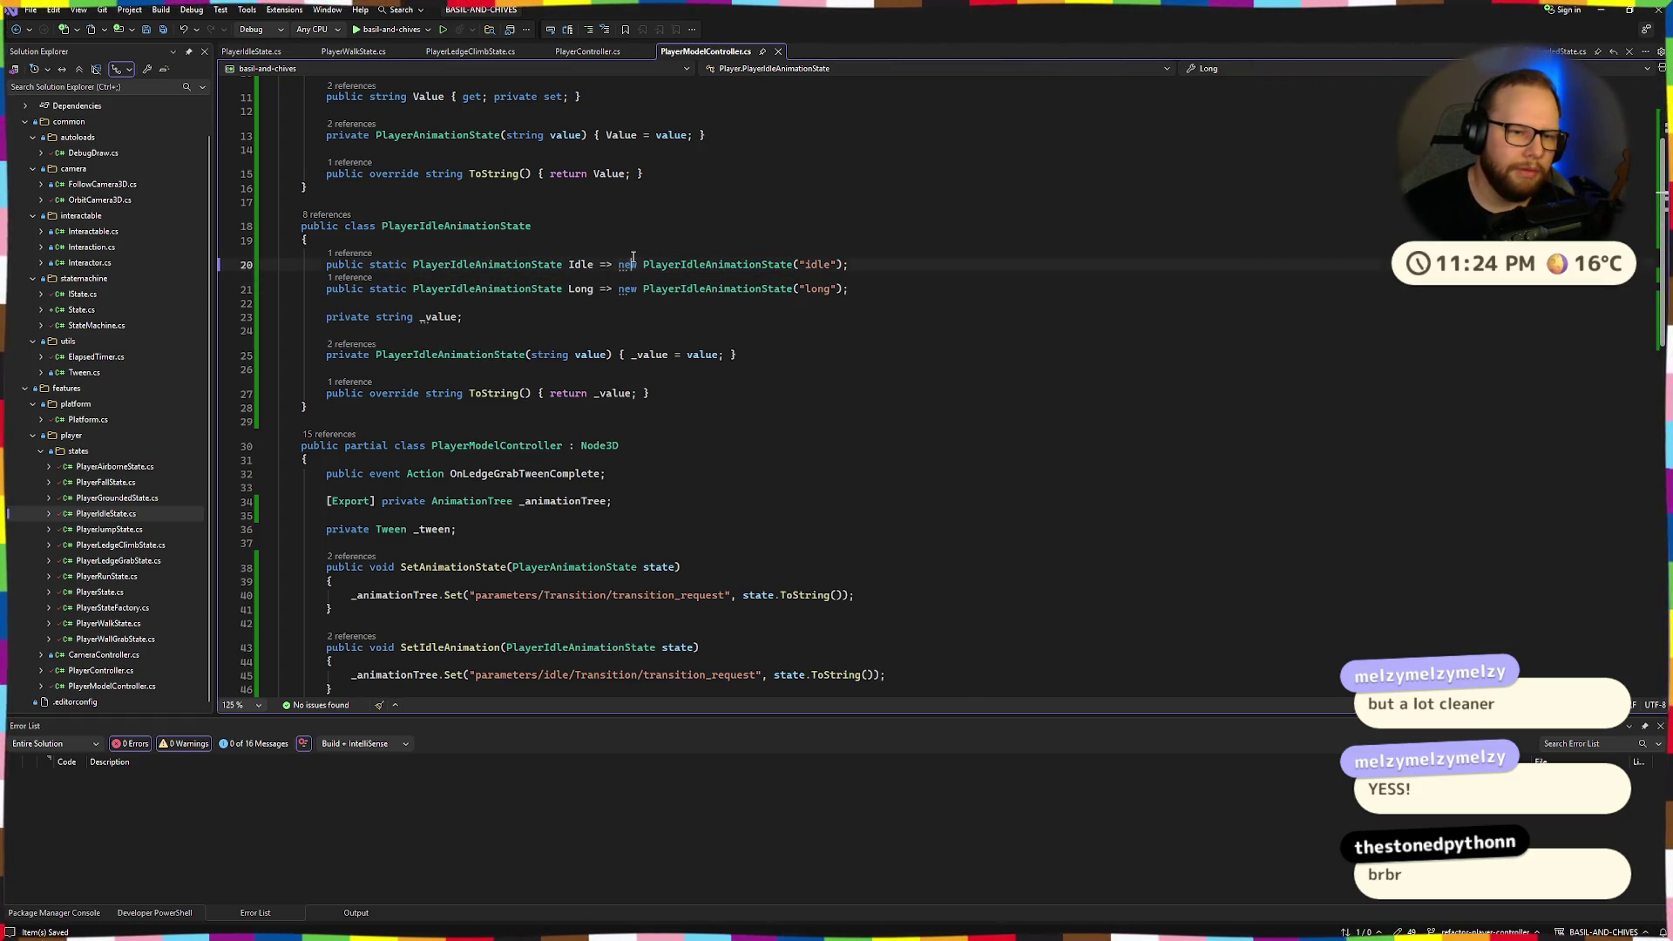
left_click(687, 303)
mouse_move(315, 271)
left_mouse_down()
mouse_move(850, 289)
mouse_move(345, 264)
left_mouse_up()
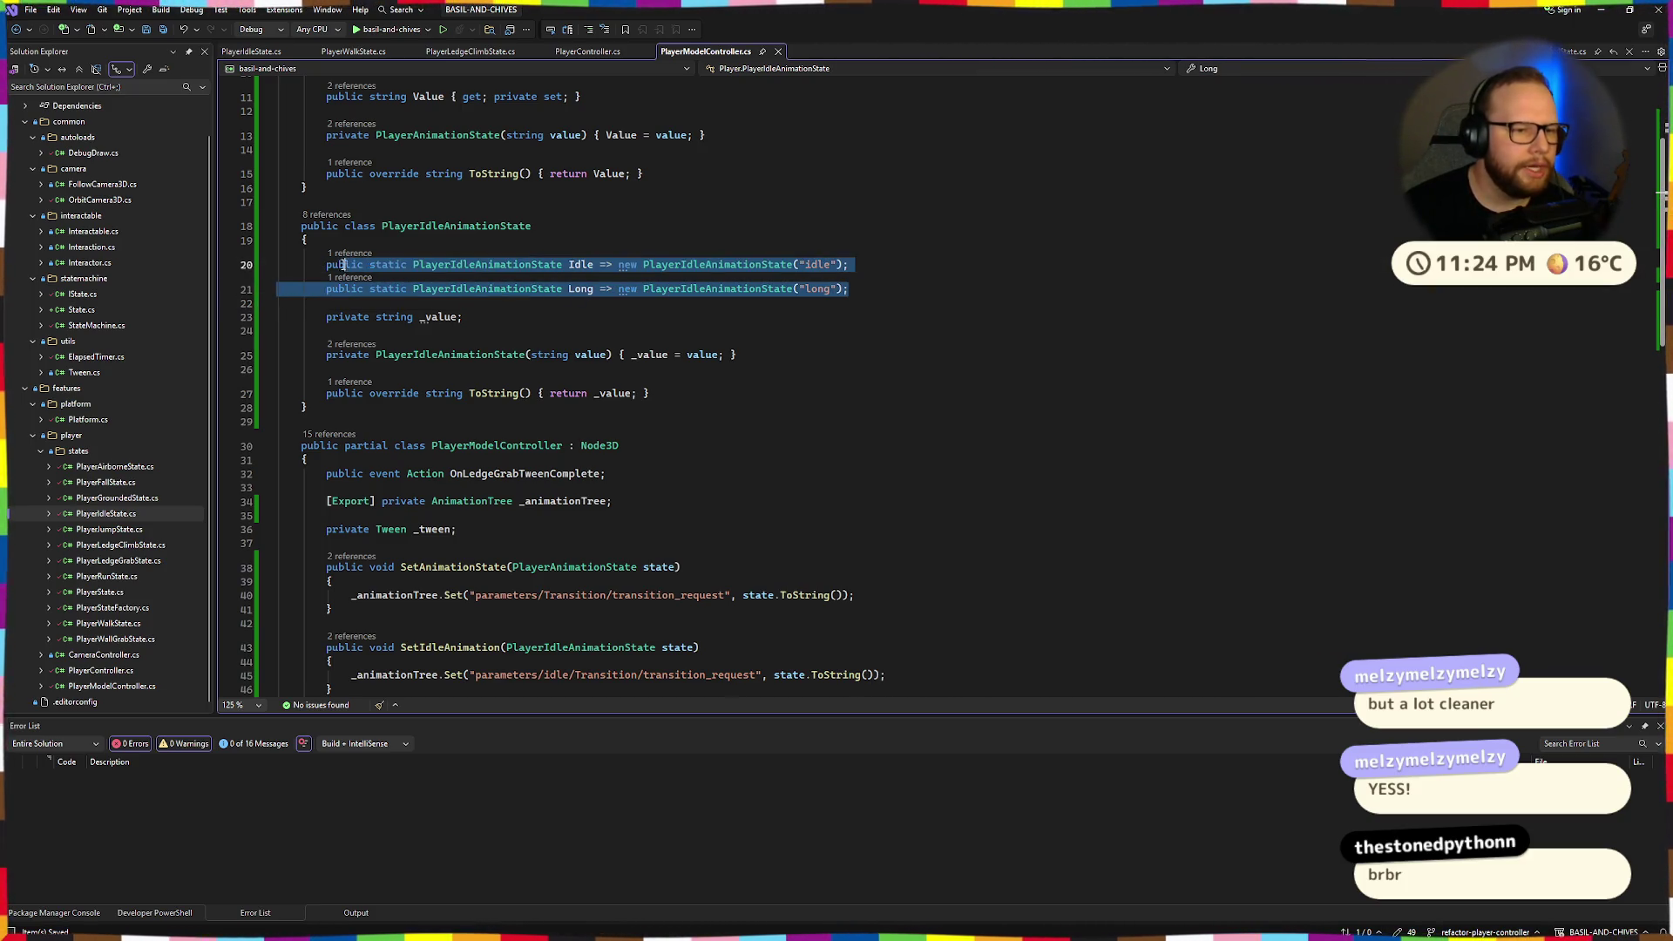
left_click(513, 288)
left_click(578, 229)
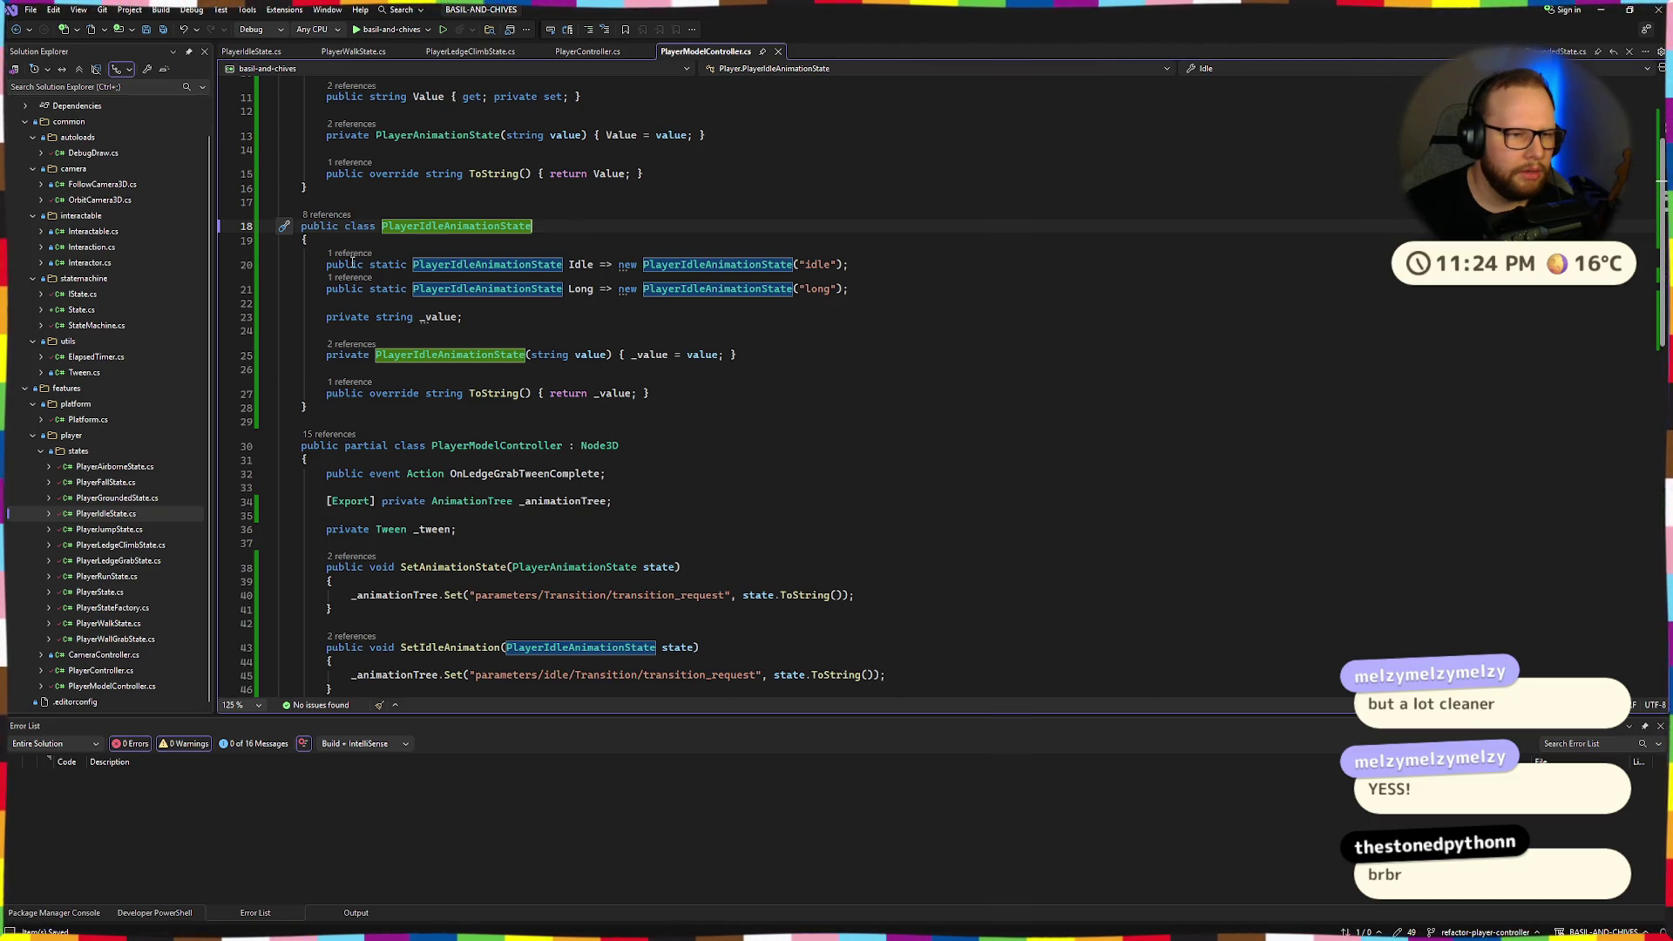
Save PlayerModelController.cs and look over the Idle and Long animation state declarations.
left_click(343, 228)
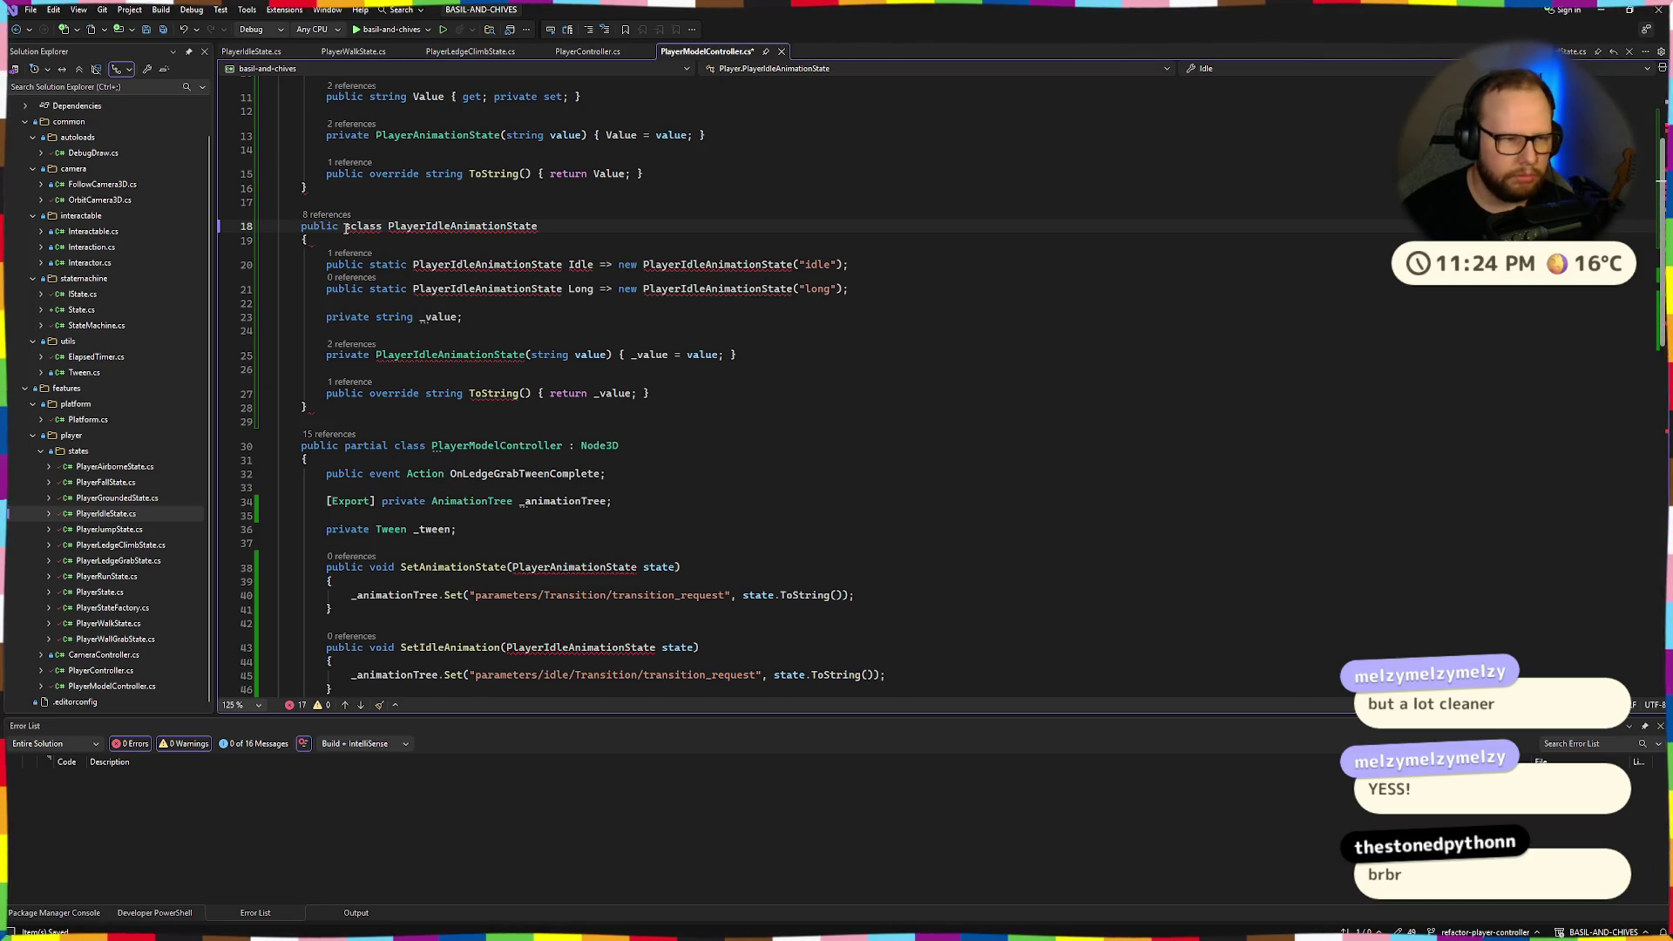
key("ctrl+s")
left_click(630, 221)
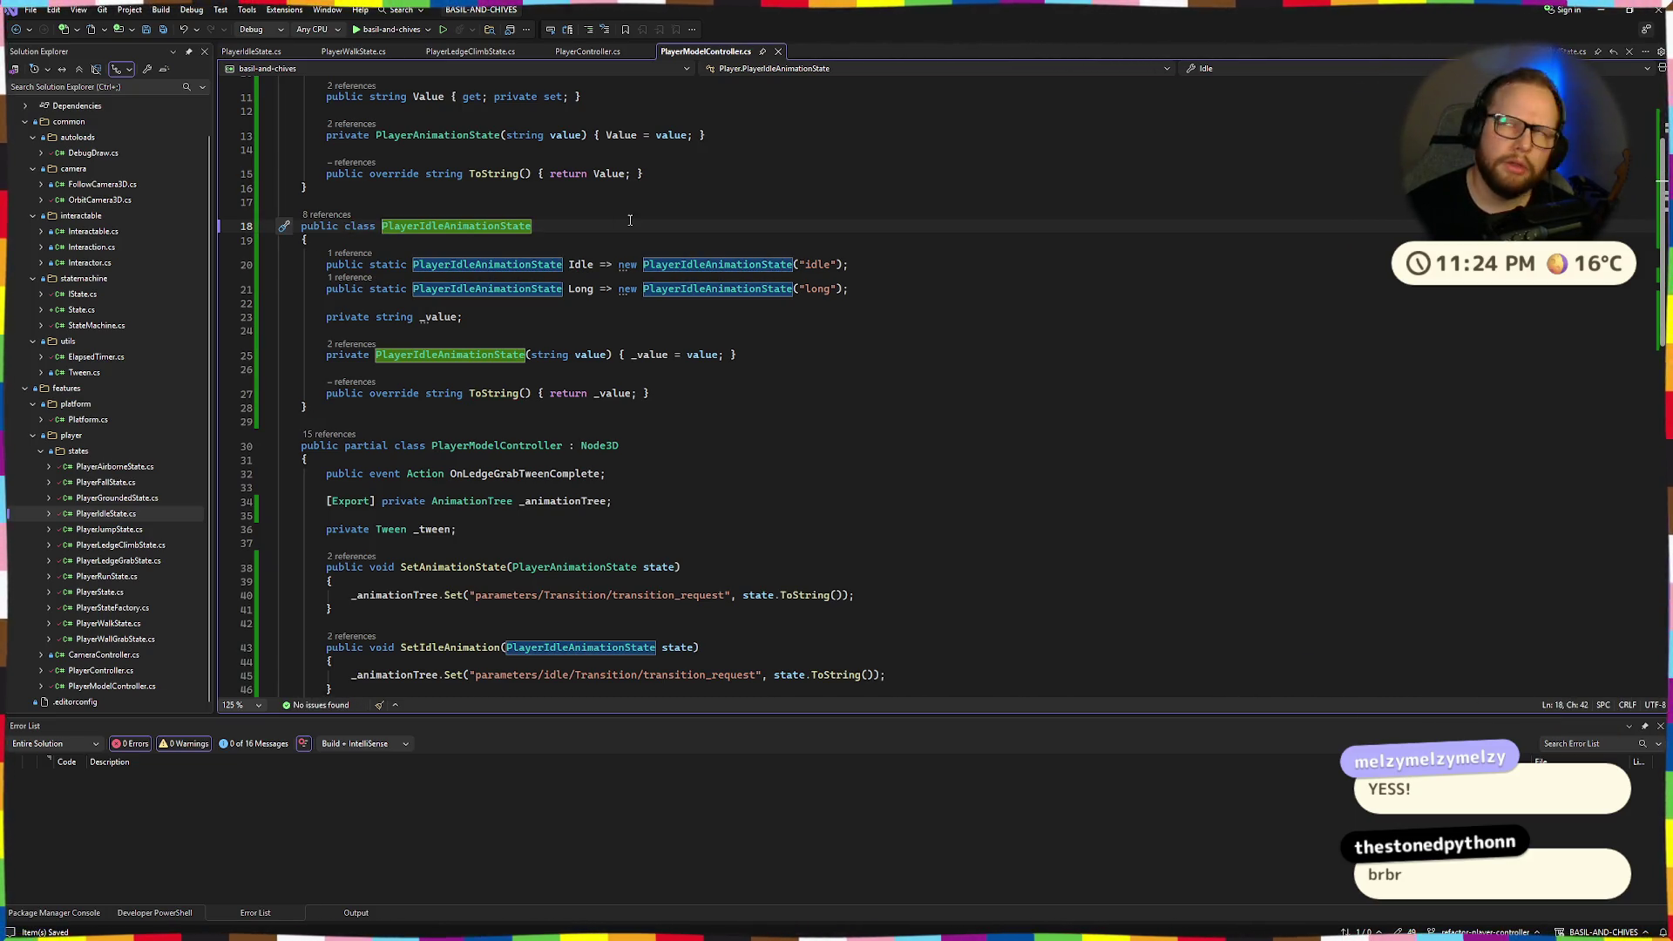
mouse_move(849, 289)
left_mouse_down()
mouse_move(375, 264)
mouse_move(422, 277)
left_mouse_up()
left_click(799, 226)
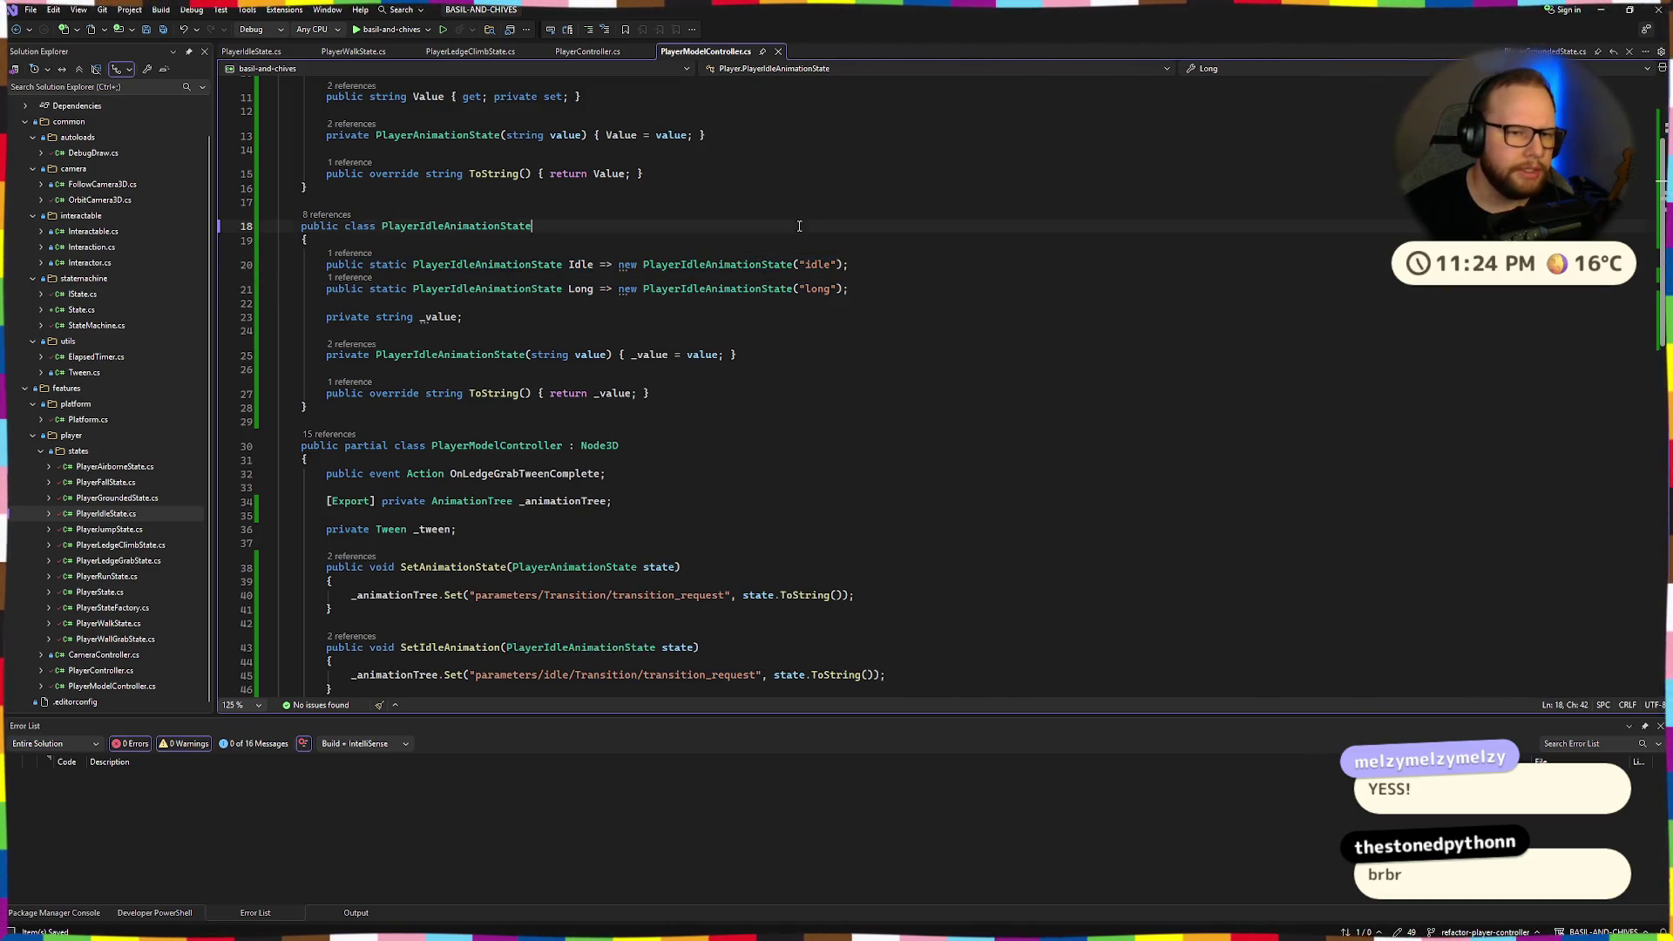
left_click_drag(618, 264, 916, 254)
left_click(966, 264)
Review the PlayerAnimationState class, its Idle member and its Value property.
scroll(621, 236, "up", 4)
scroll(621, 236, "down", 2)
scroll(622, 236, "up", 2)
double_click(555, 203)
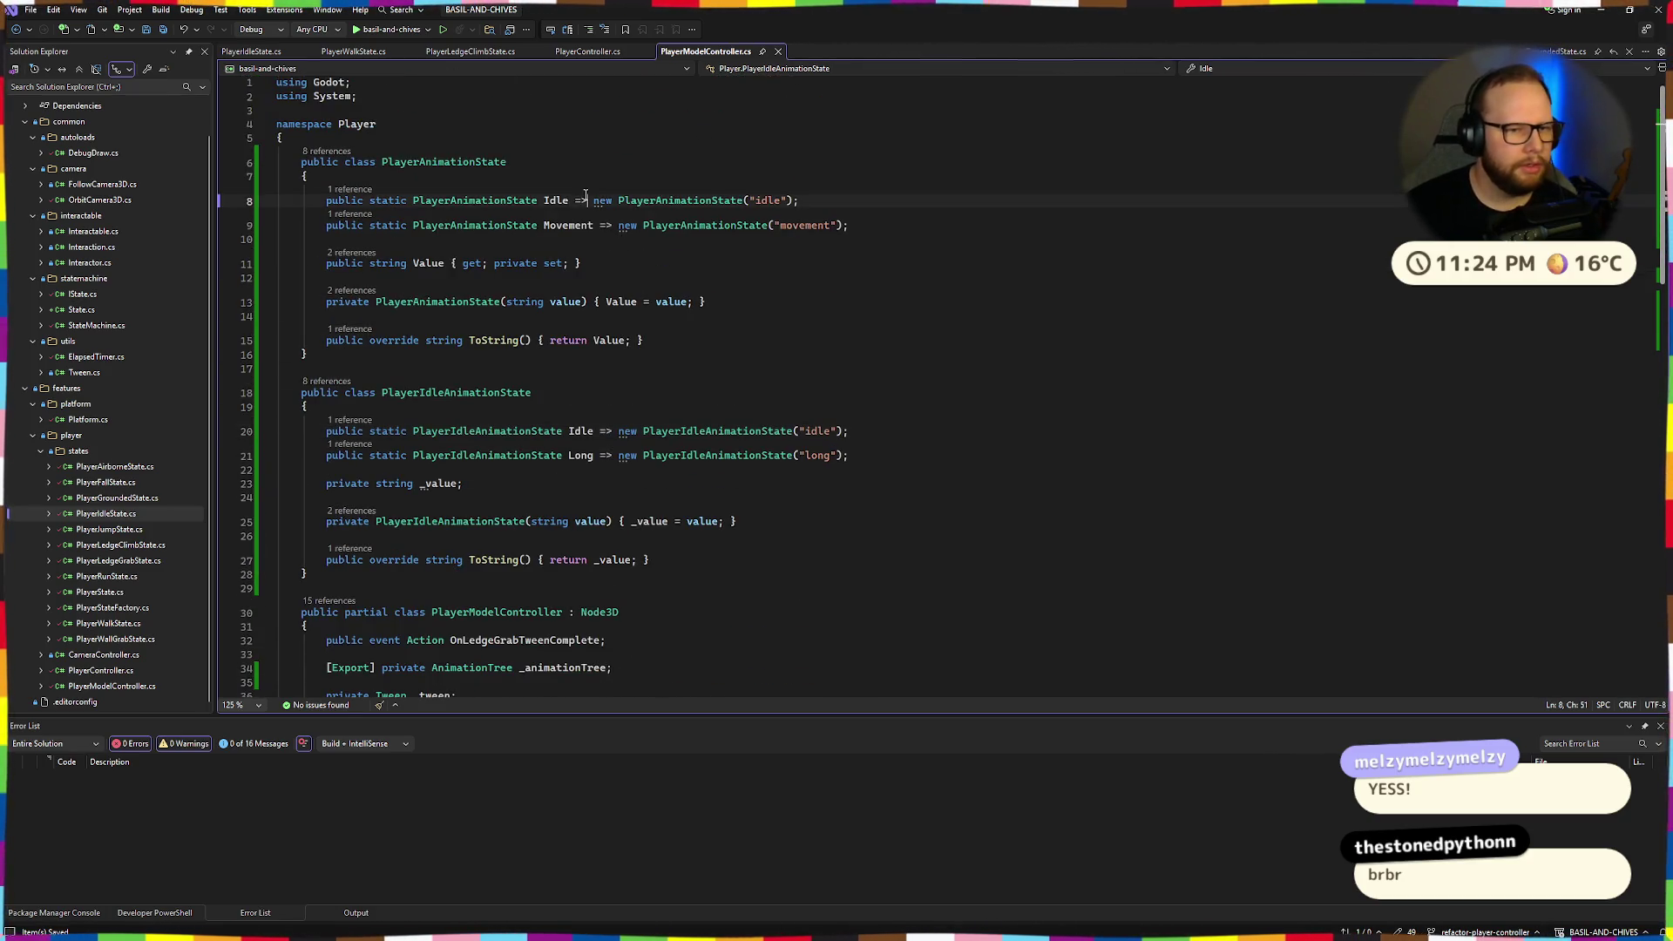
left_click(451, 203)
left_click(821, 198)
left_click_drag(820, 199, 317, 202)
left_click(694, 169)
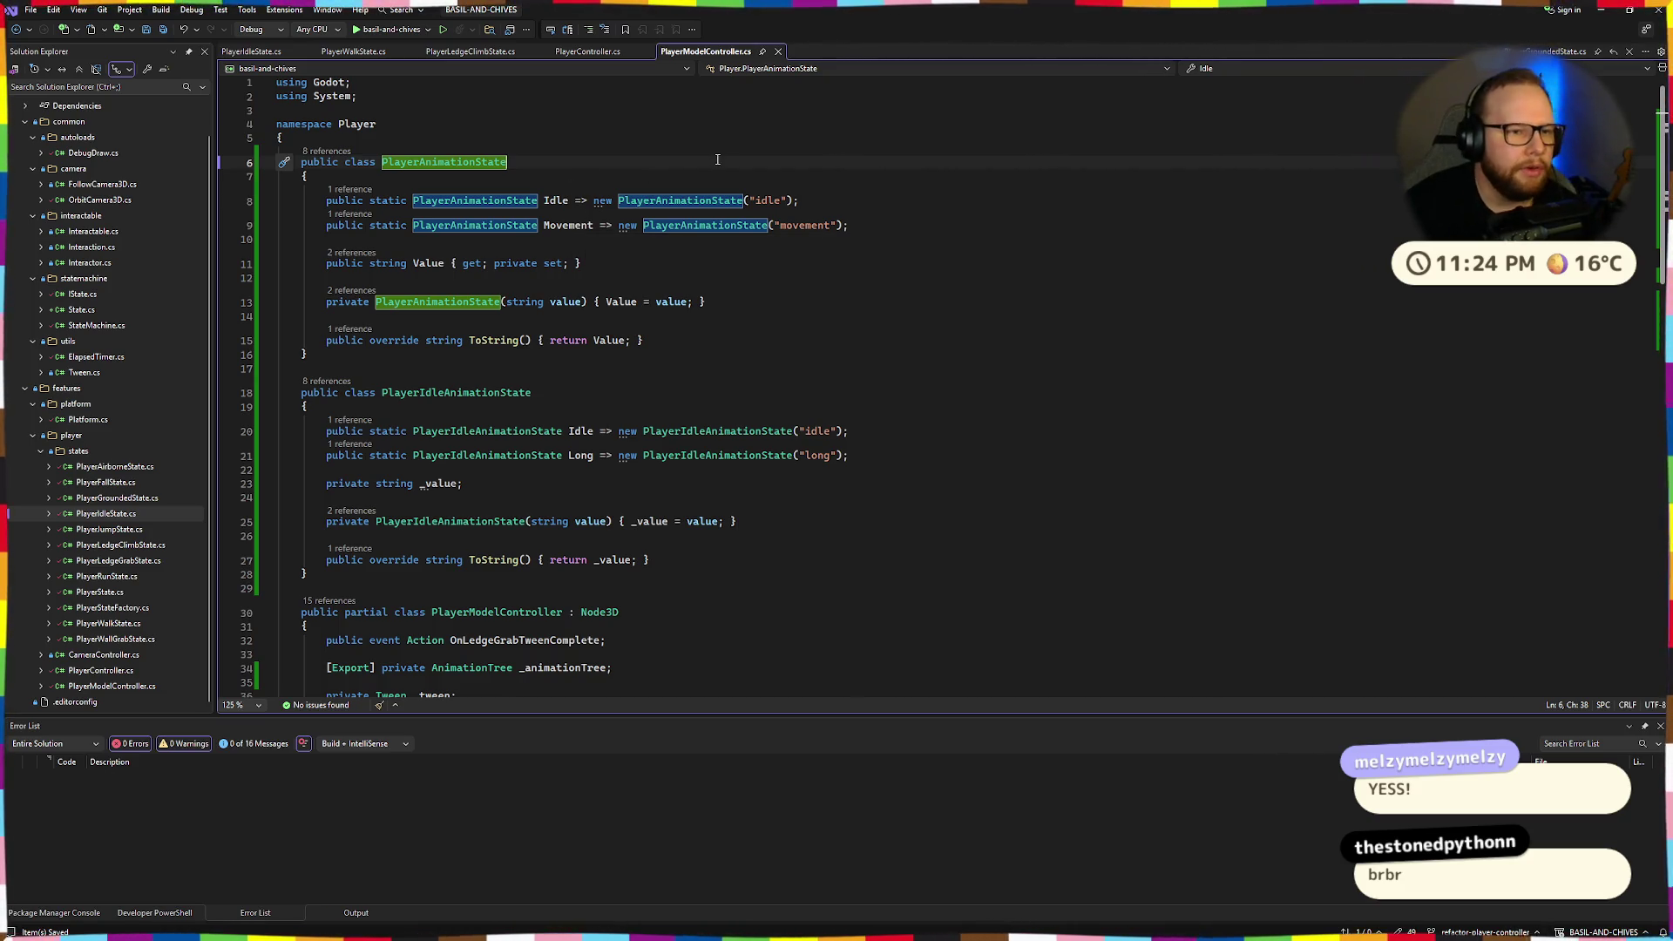
left_click(610, 264)
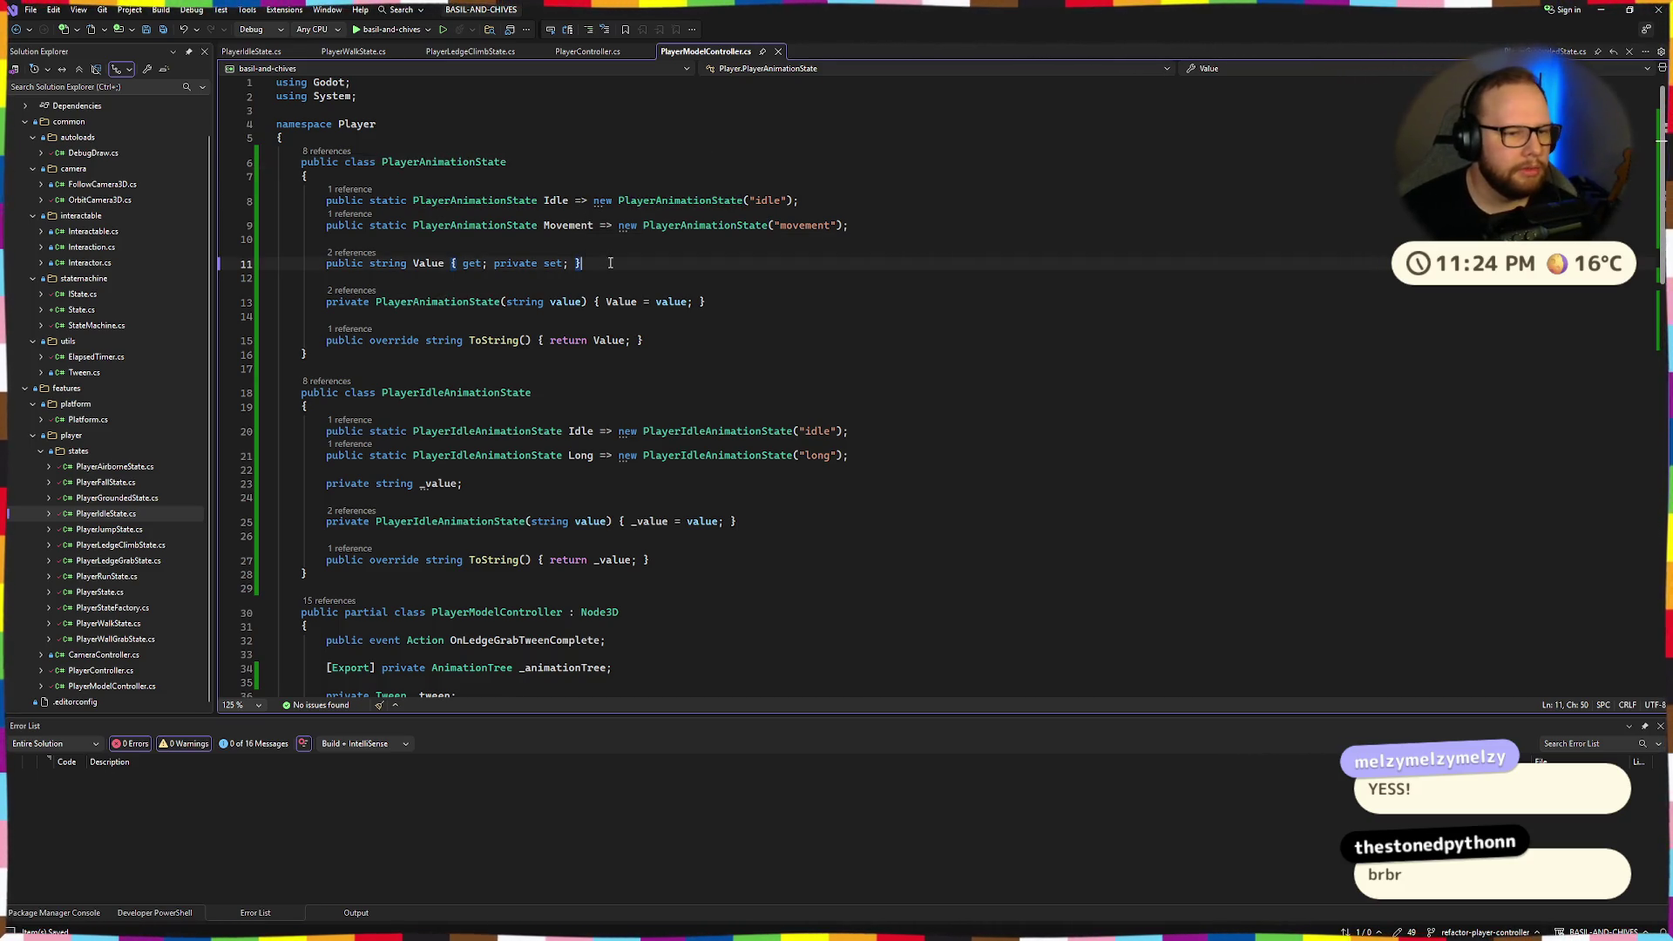
left_click_drag(515, 163, 392, 174)
left_click(569, 163)
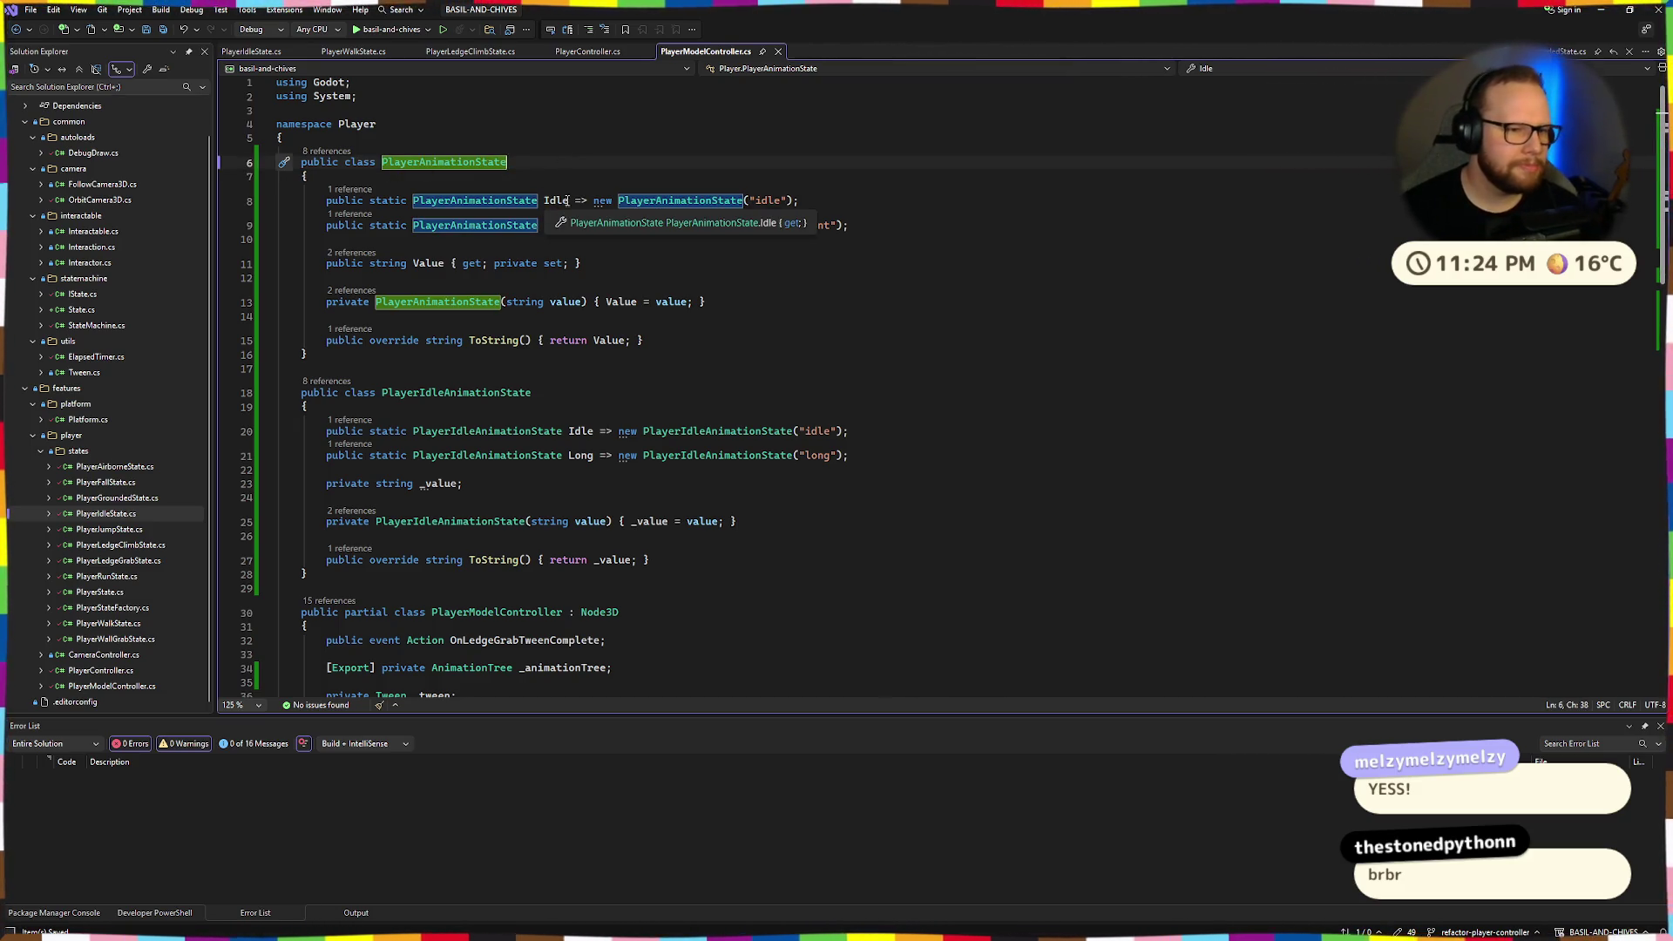
Replace the public Value property with the 'private string _value;' field.
double_click(344, 263)
type("p")
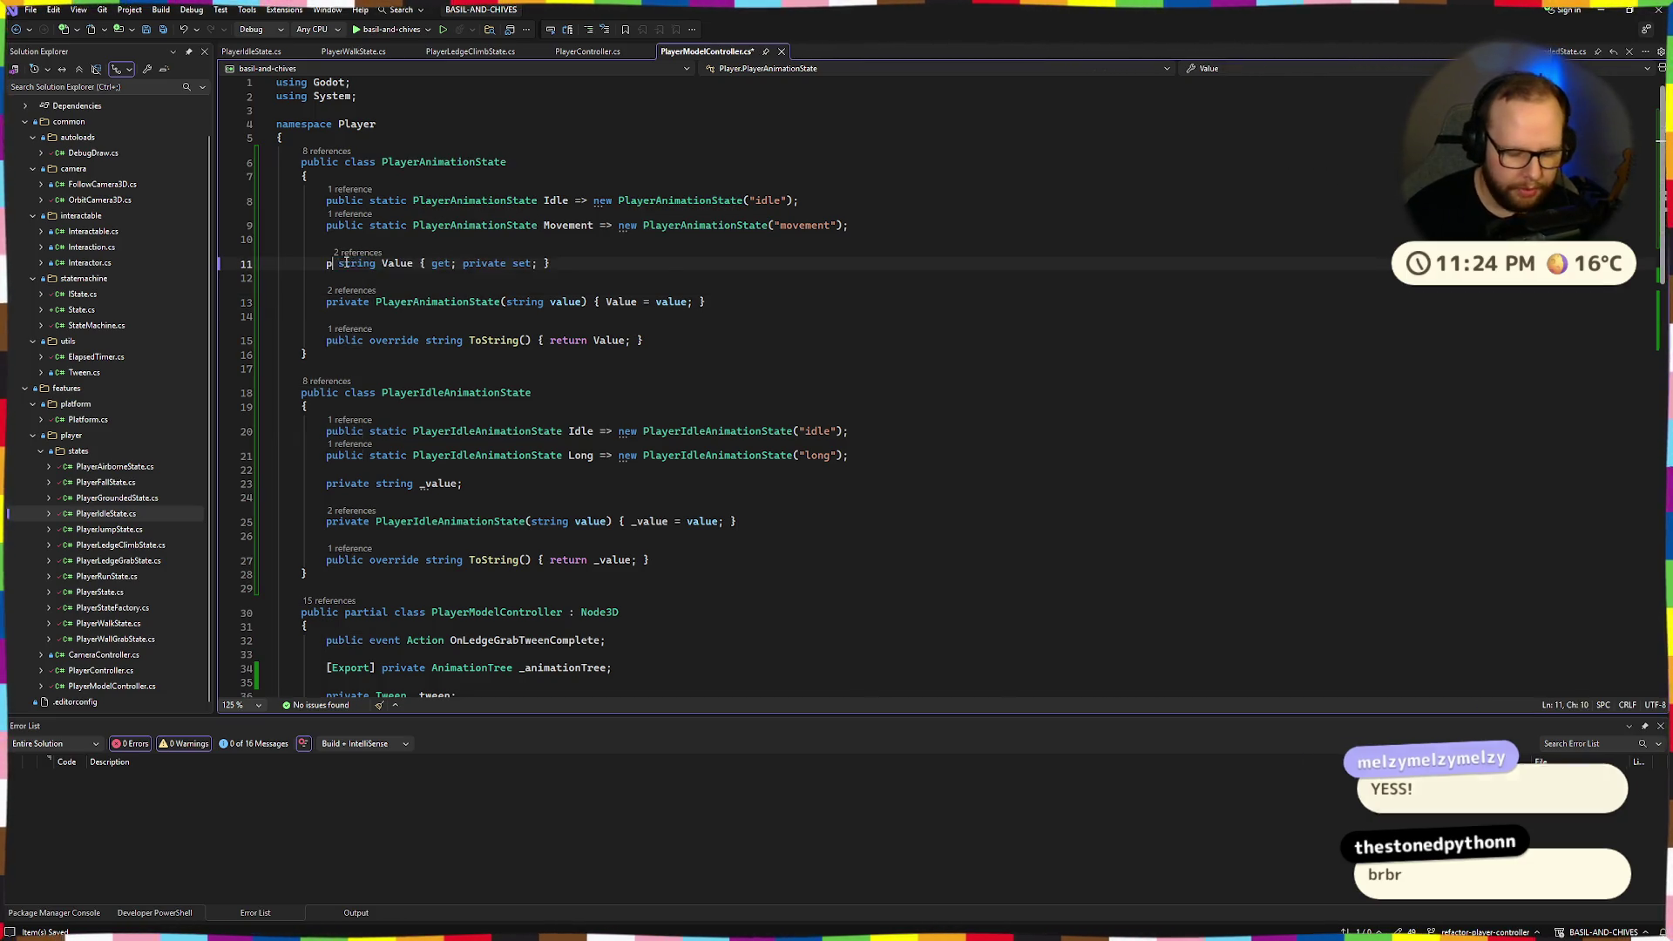
key("Tab")
double_click(346, 263)
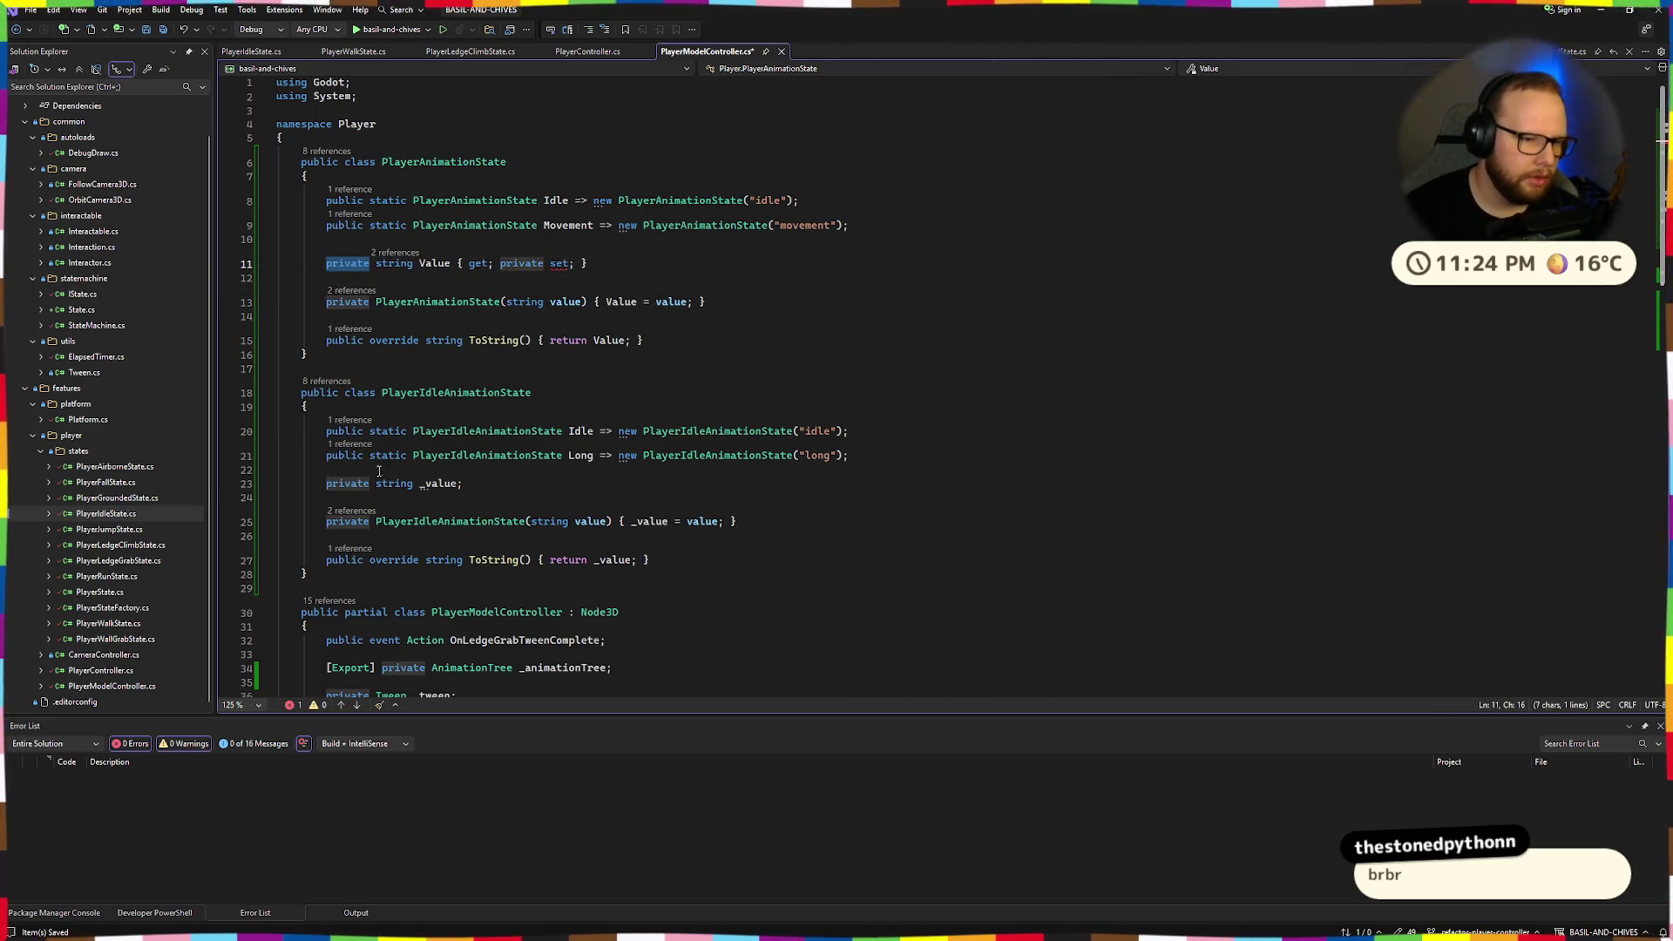
left_click(566, 478)
triple_click(431, 483)
key("ctrl+c")
triple_click(374, 263)
key("ctrl+v")
key("BackSpace")
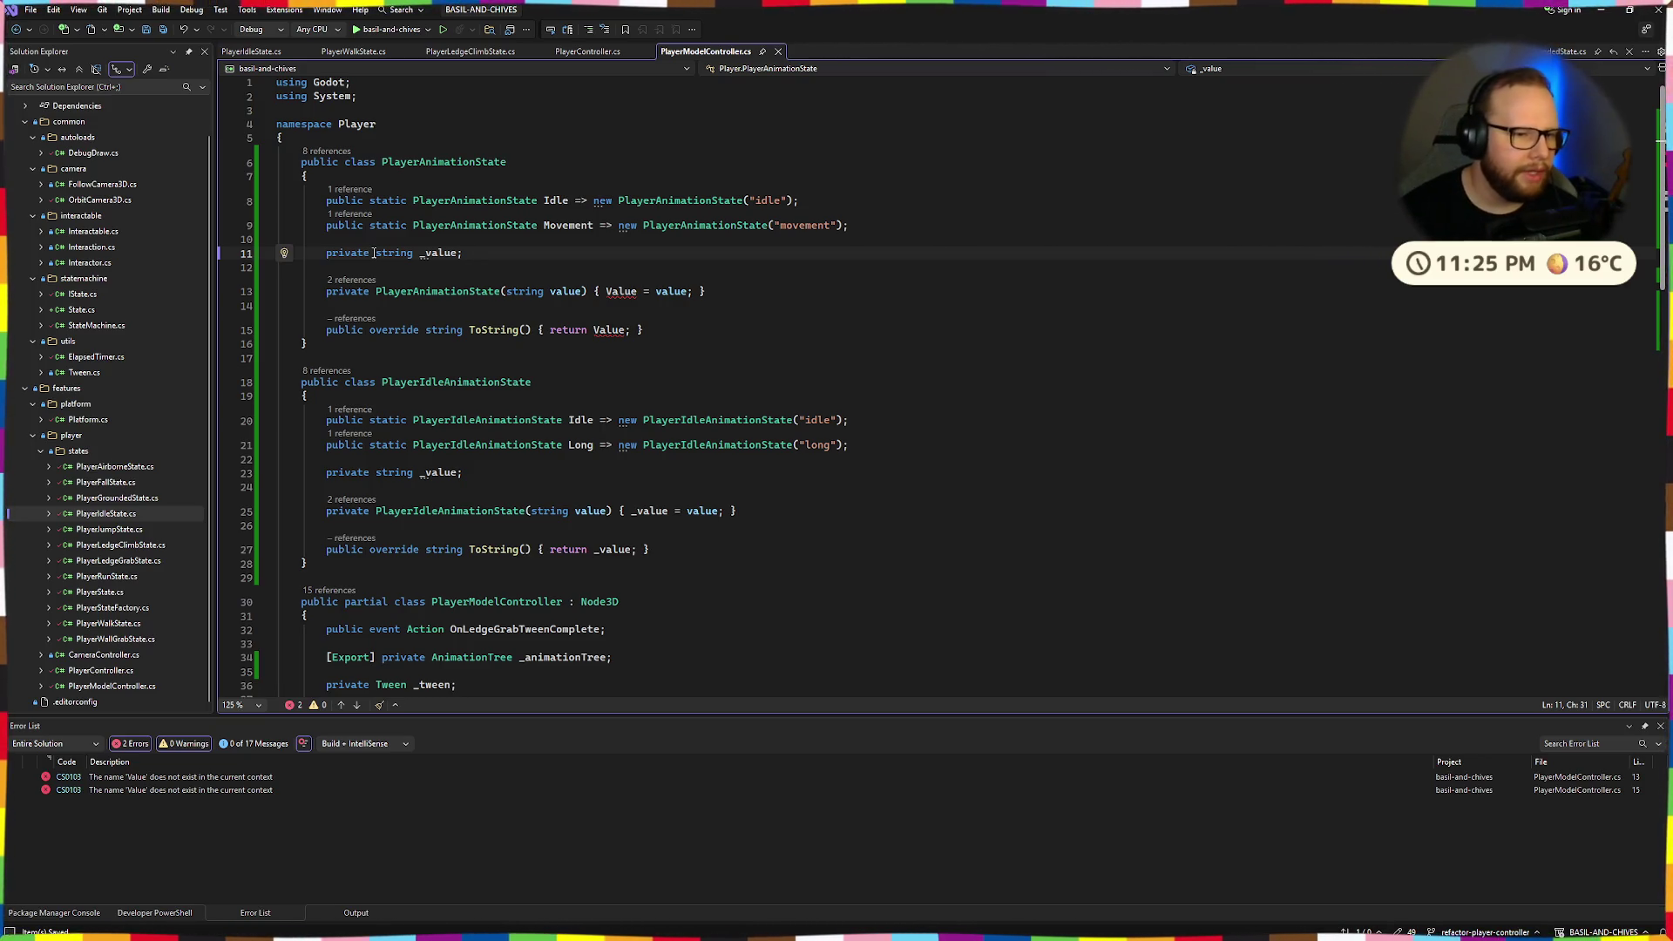
Use _value in the constructor and ToString, save, and launch the game.
double_click(439, 253)
key("ctrl+c")
double_click(621, 292)
key("ctrl+v")
double_click(609, 330)
key("ctrl+v")
left_click(794, 358)
key("ctrl+s")
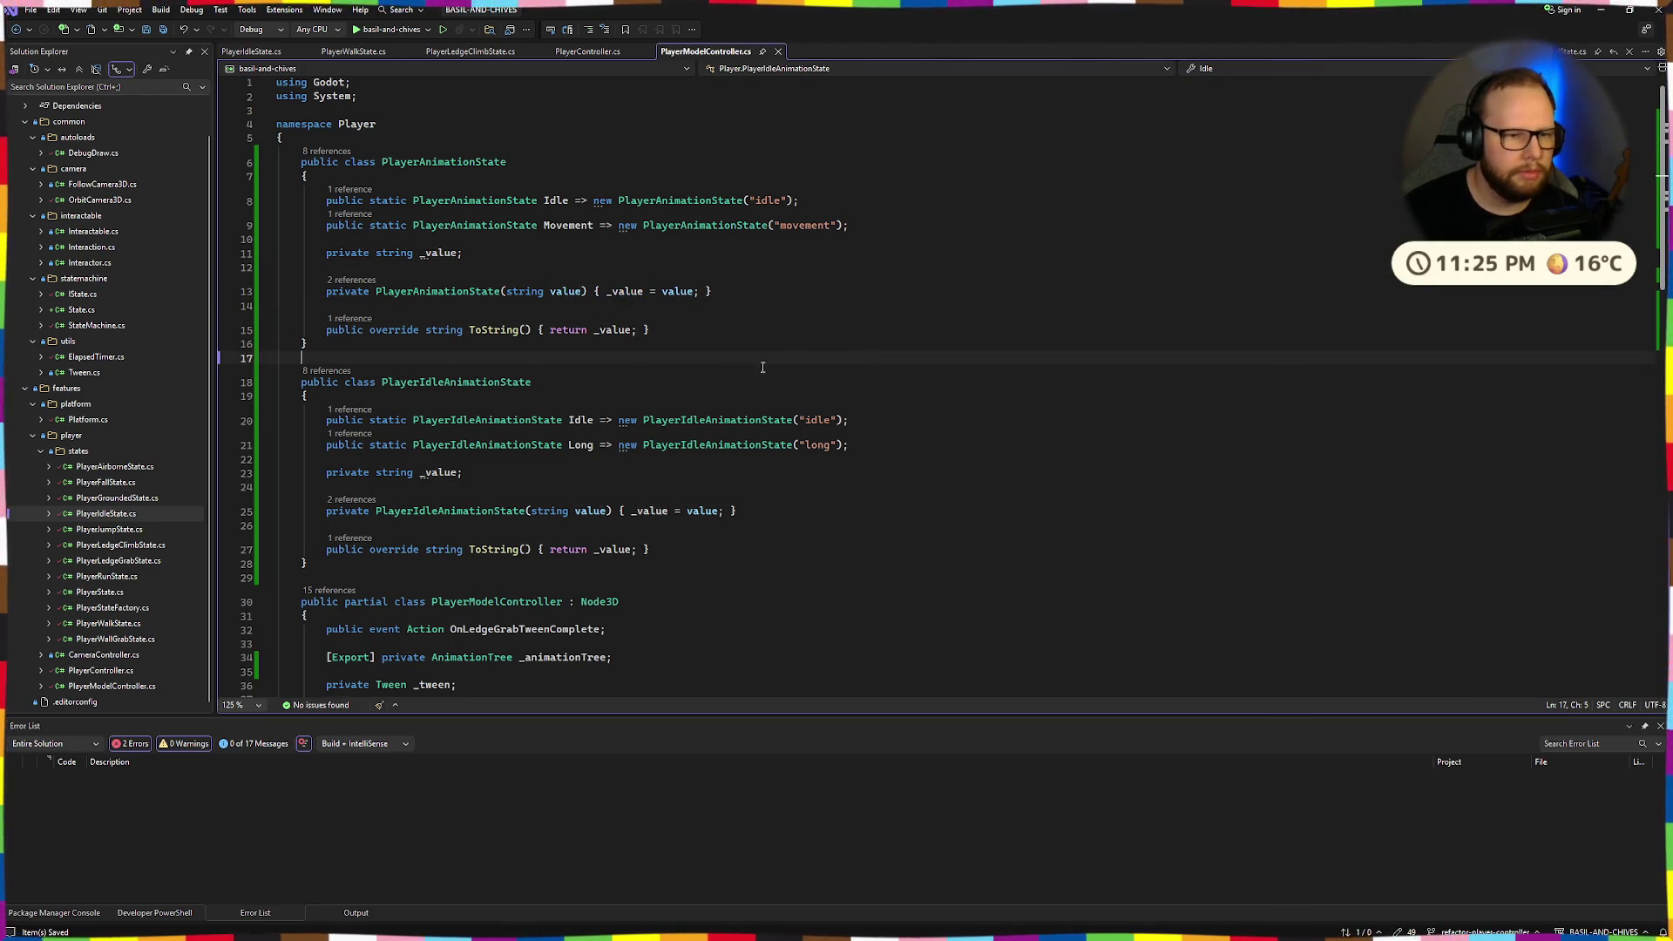
left_click(389, 29)
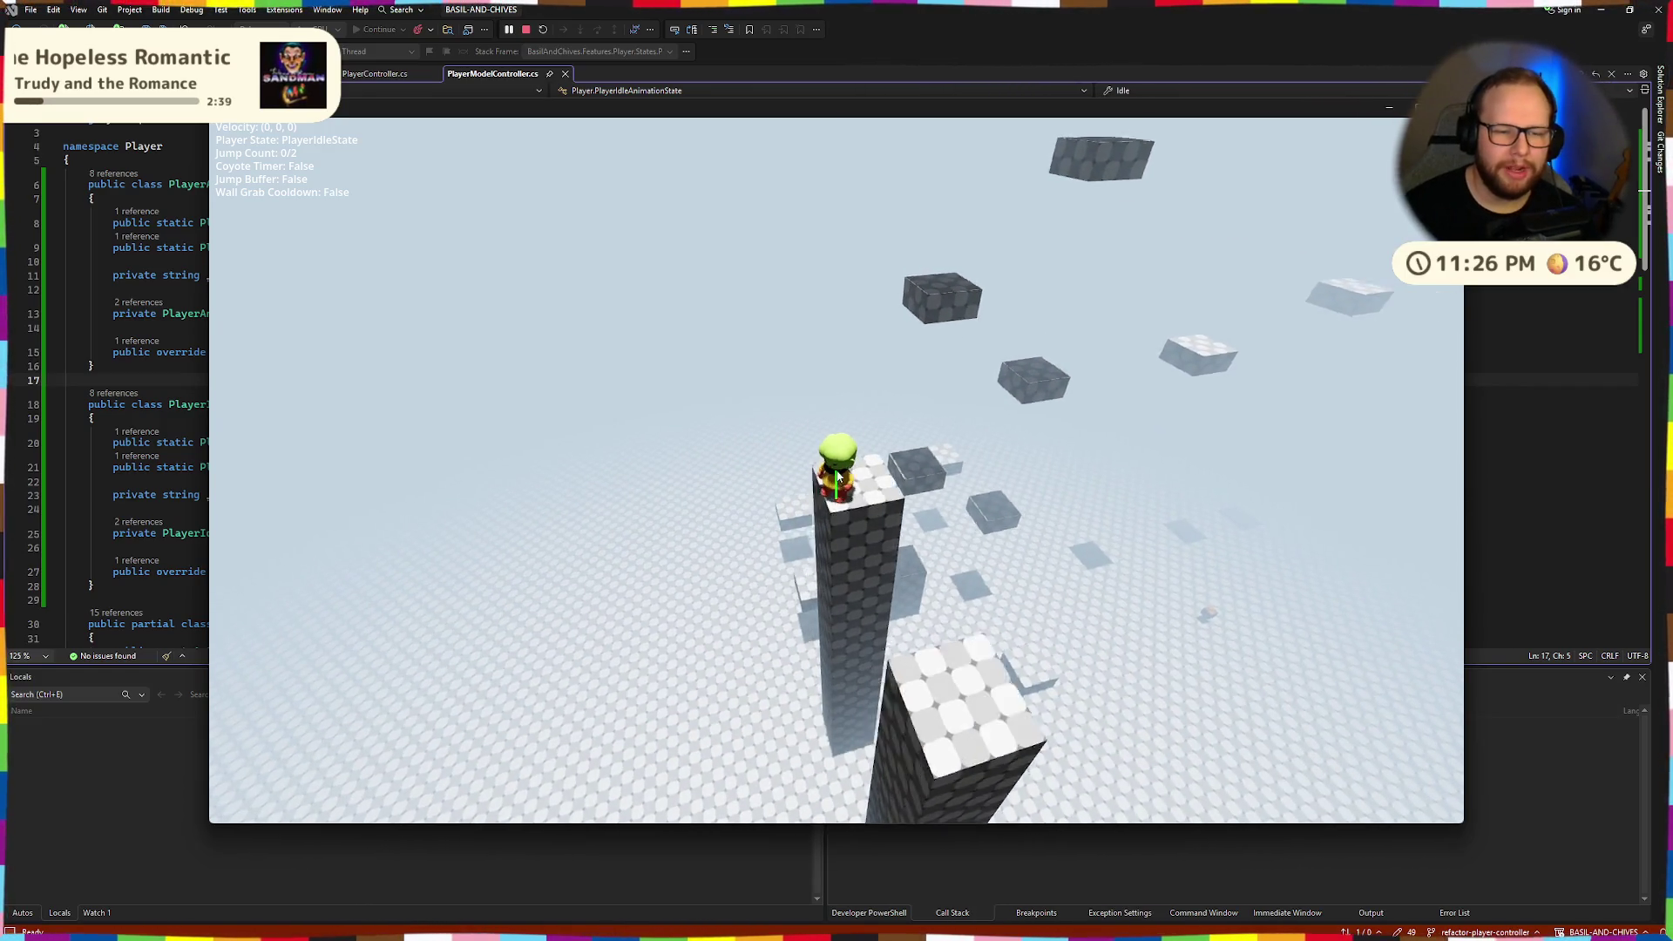
Close the running game and switch to the PlayerWalkState.cs script.
key("Escape")
left_click(349, 53)
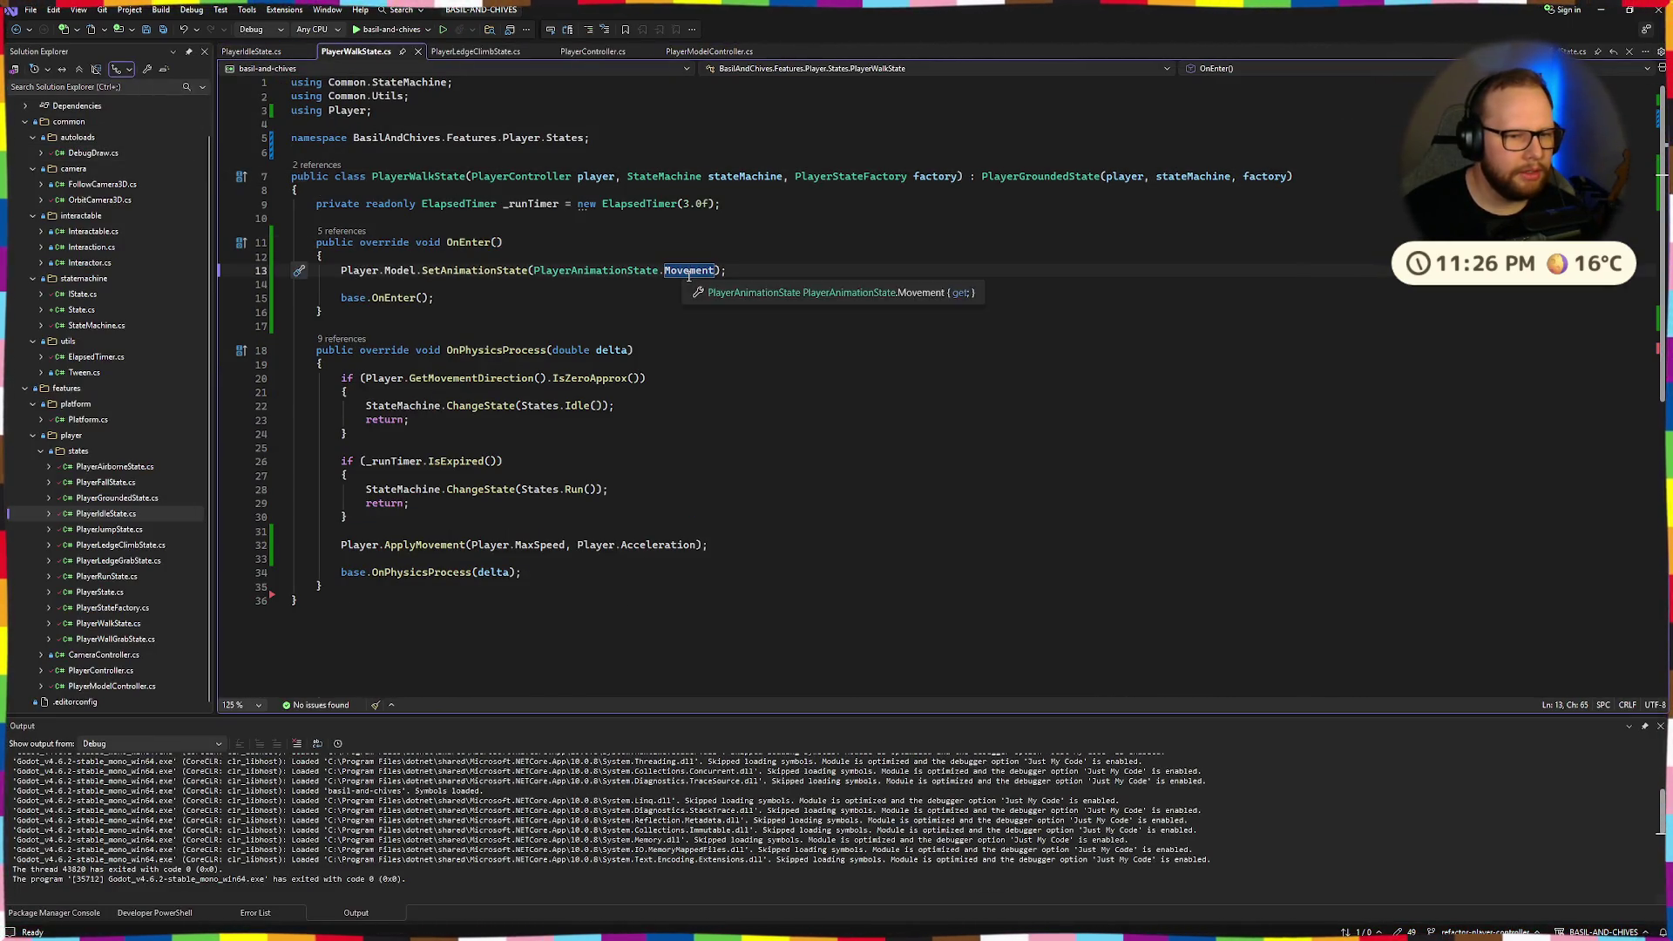
Breakpoint the Long idle animation call on PlayerIdleState.cs line 22, then return to PlayerModelController.cs.
left_click(253, 53)
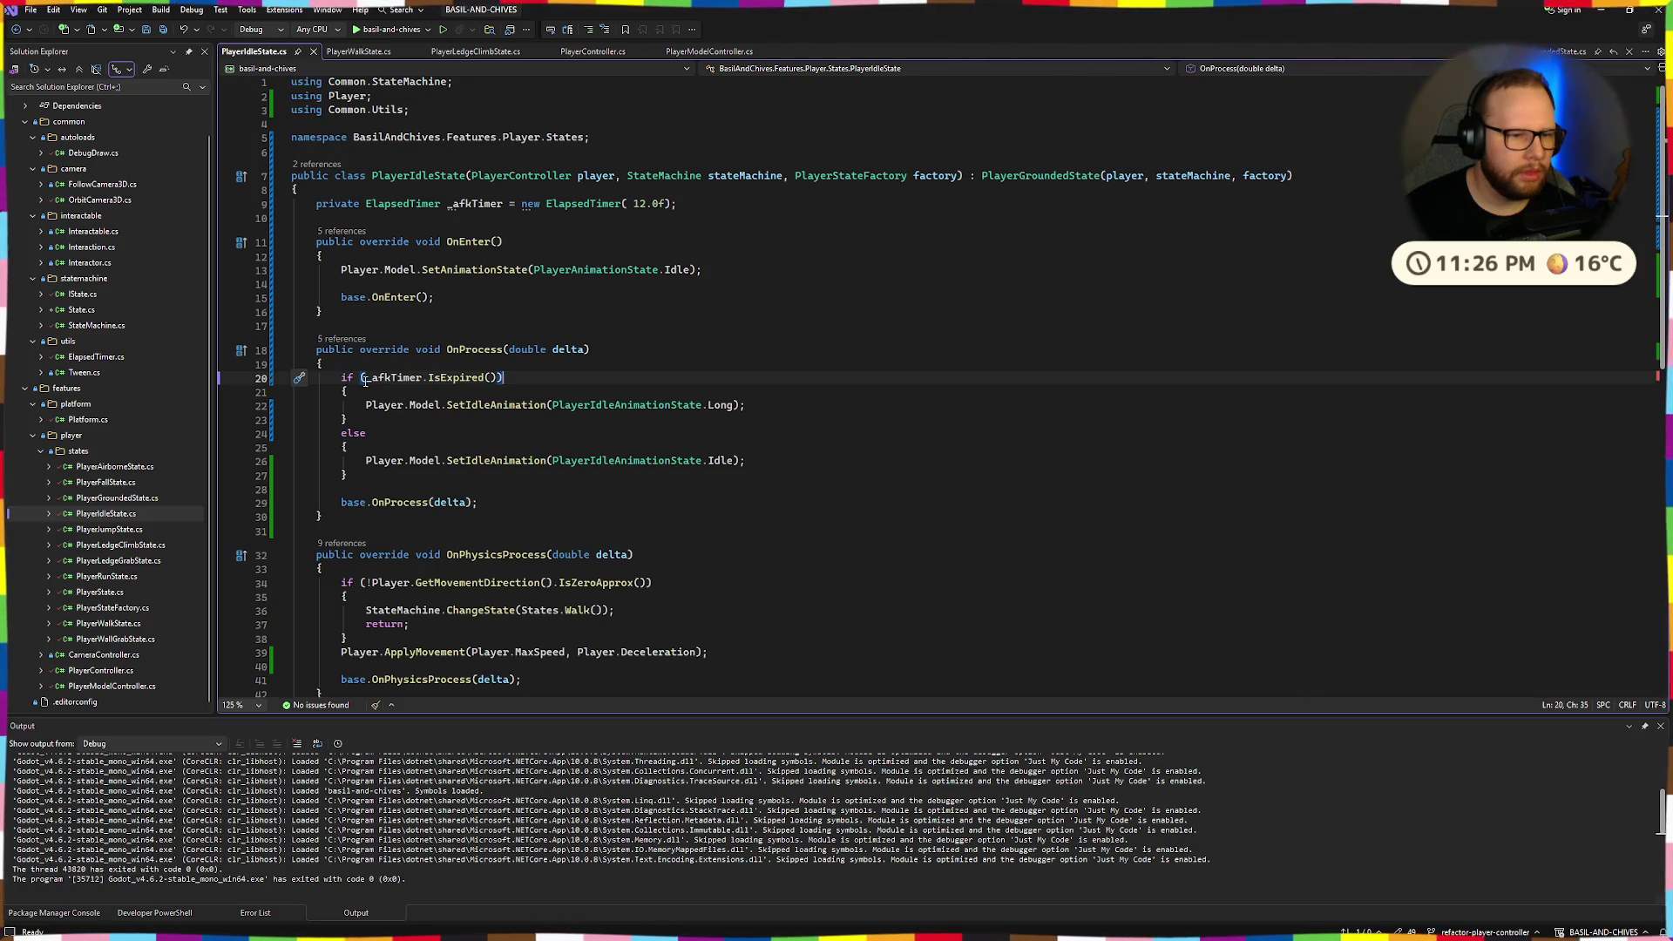
left_click(475, 423)
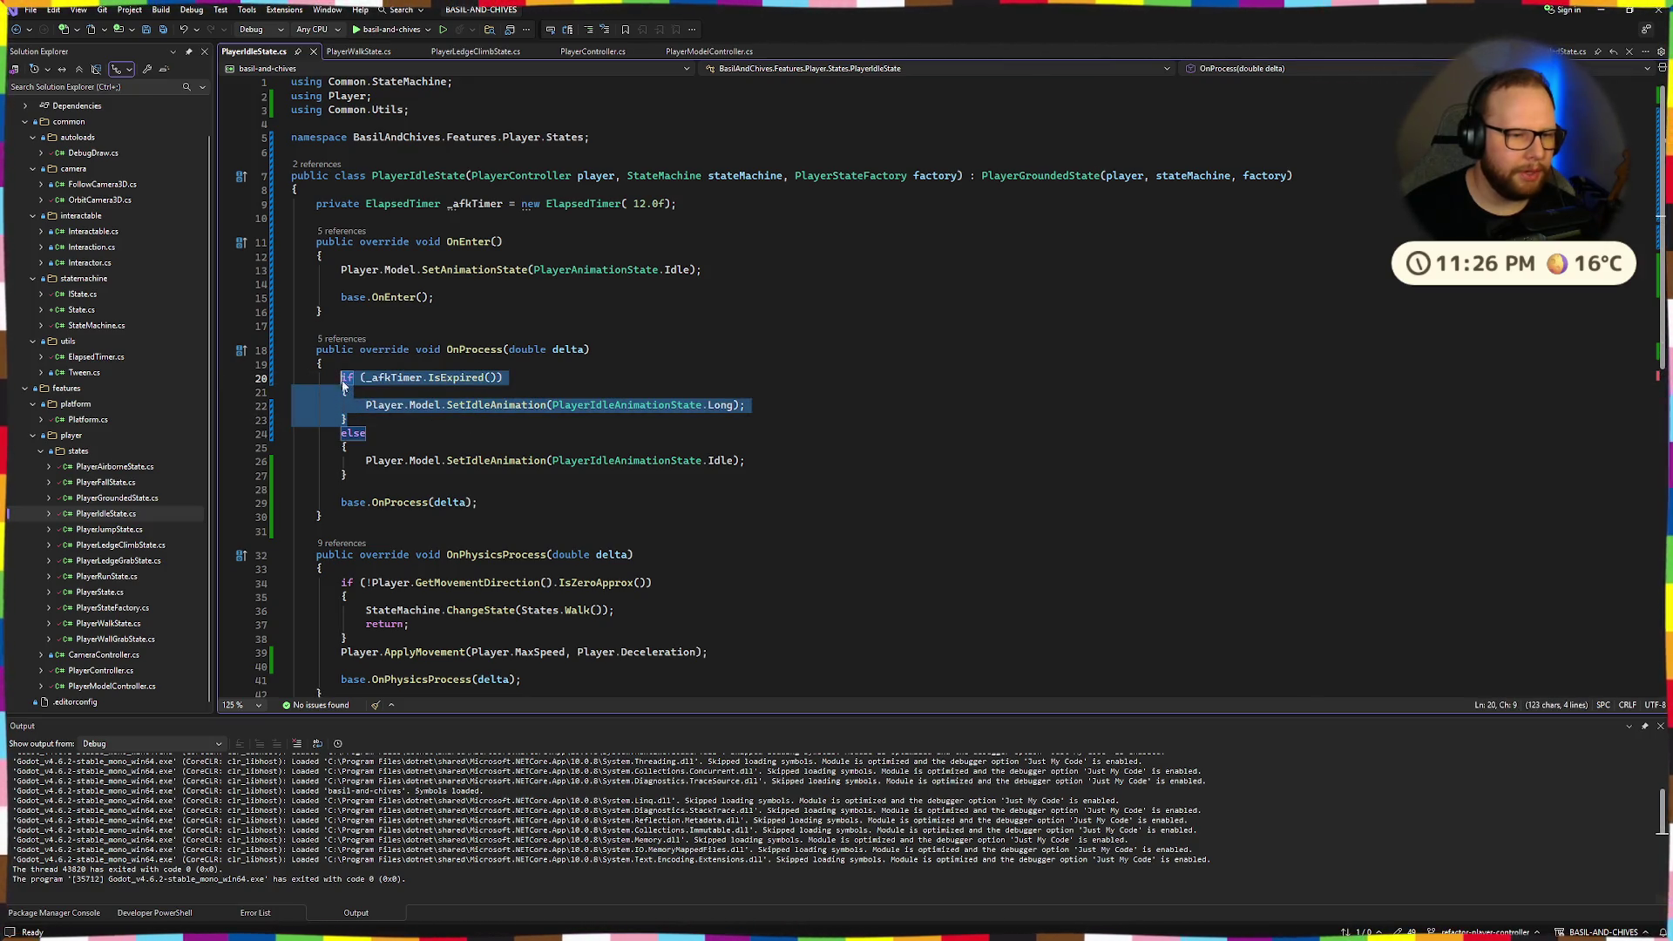
key("End")
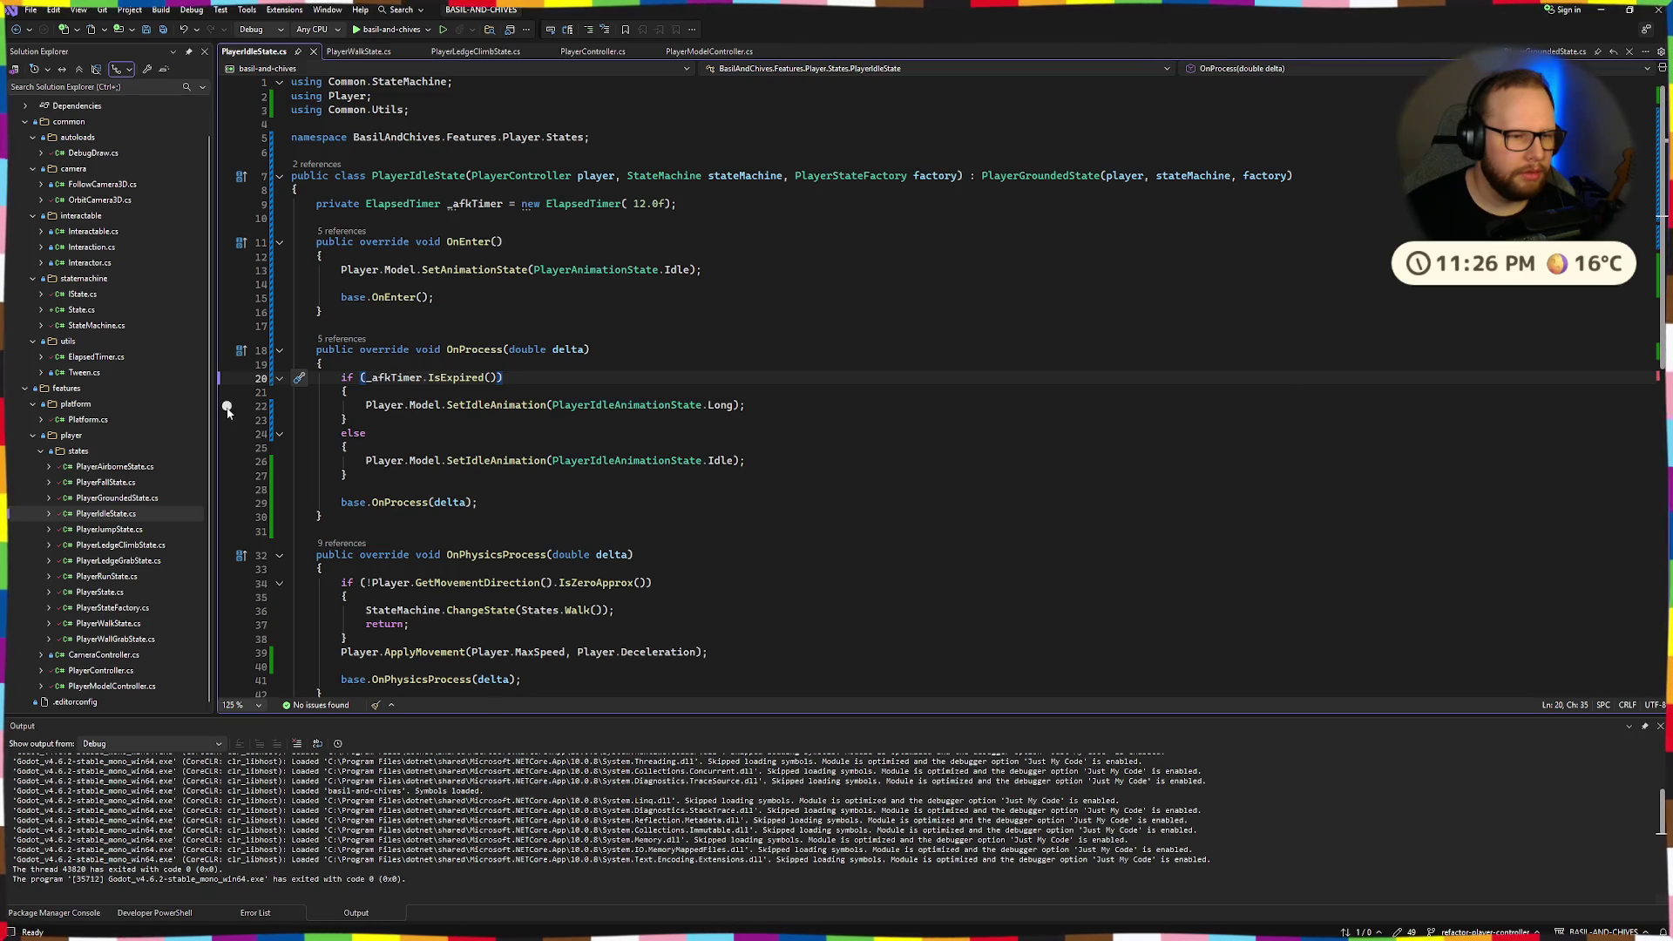
left_click(226, 407)
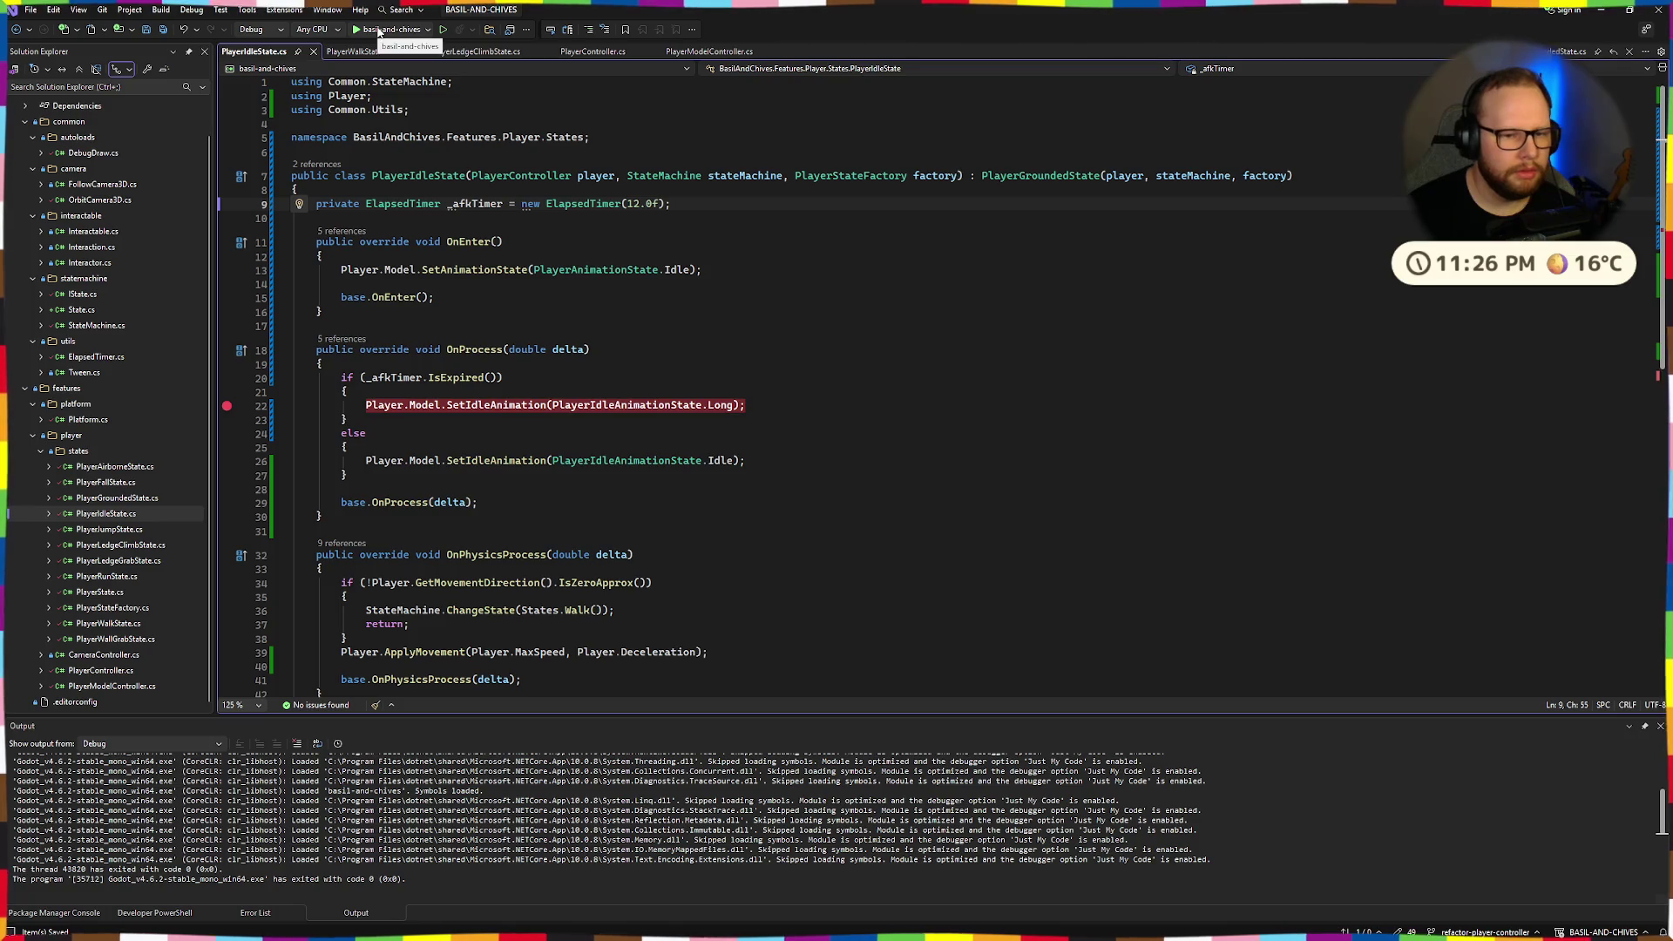
key("ctrl+Tab")
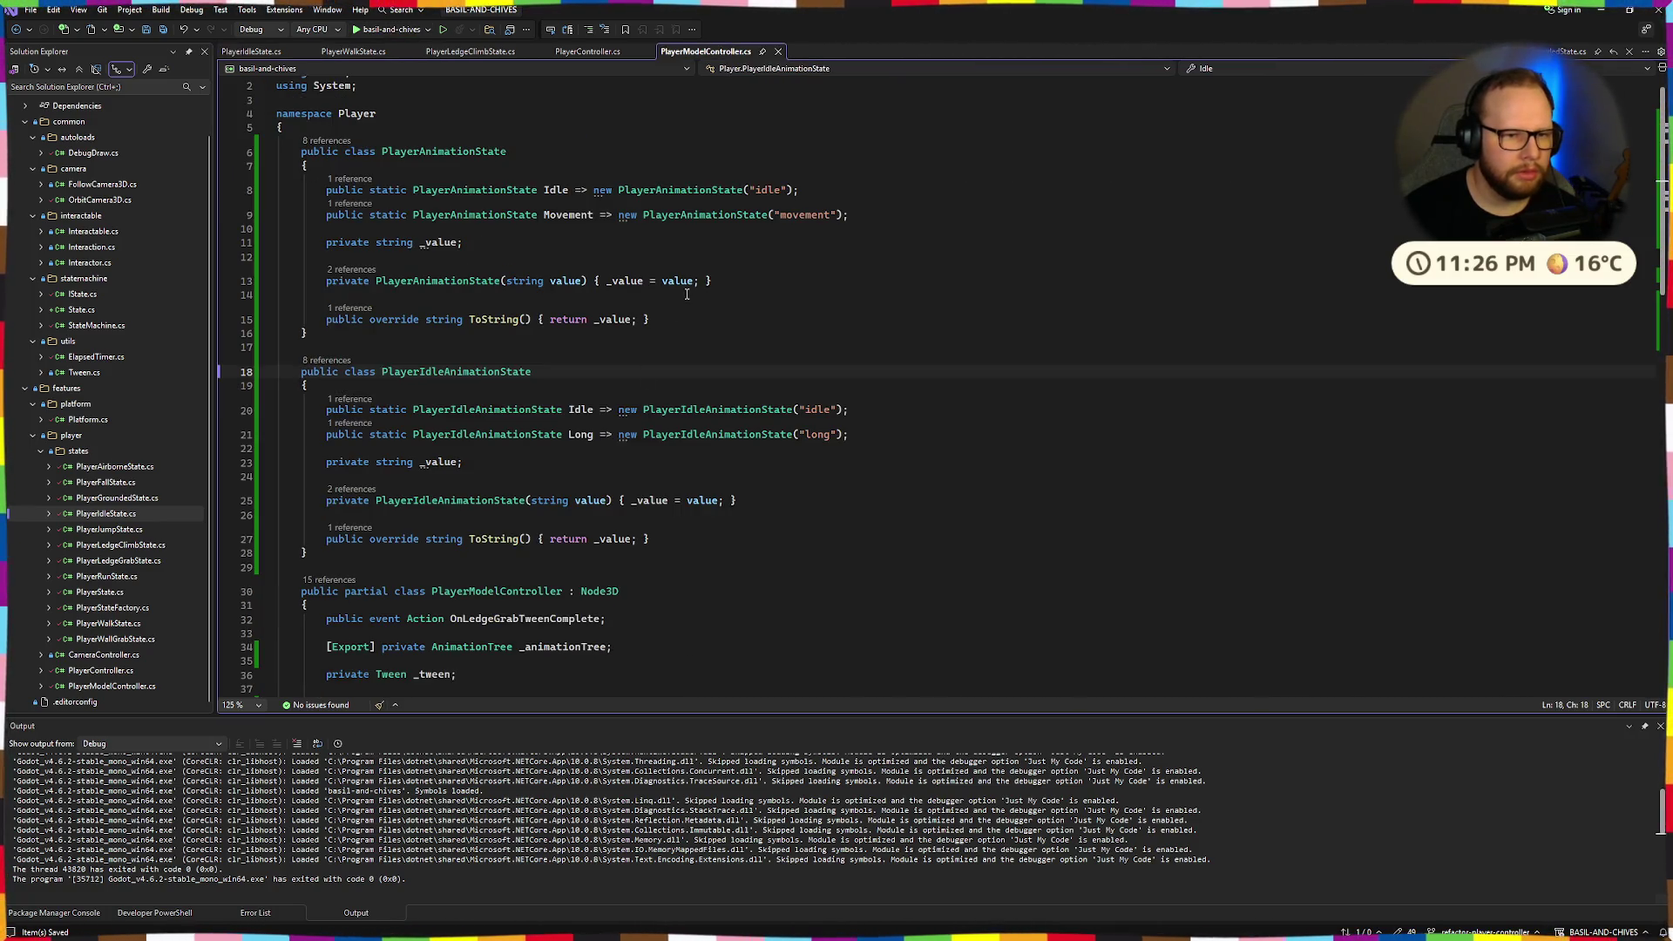
Rename the Long idle animation string to "idlelong" and start debugging.
double_click(819, 434)
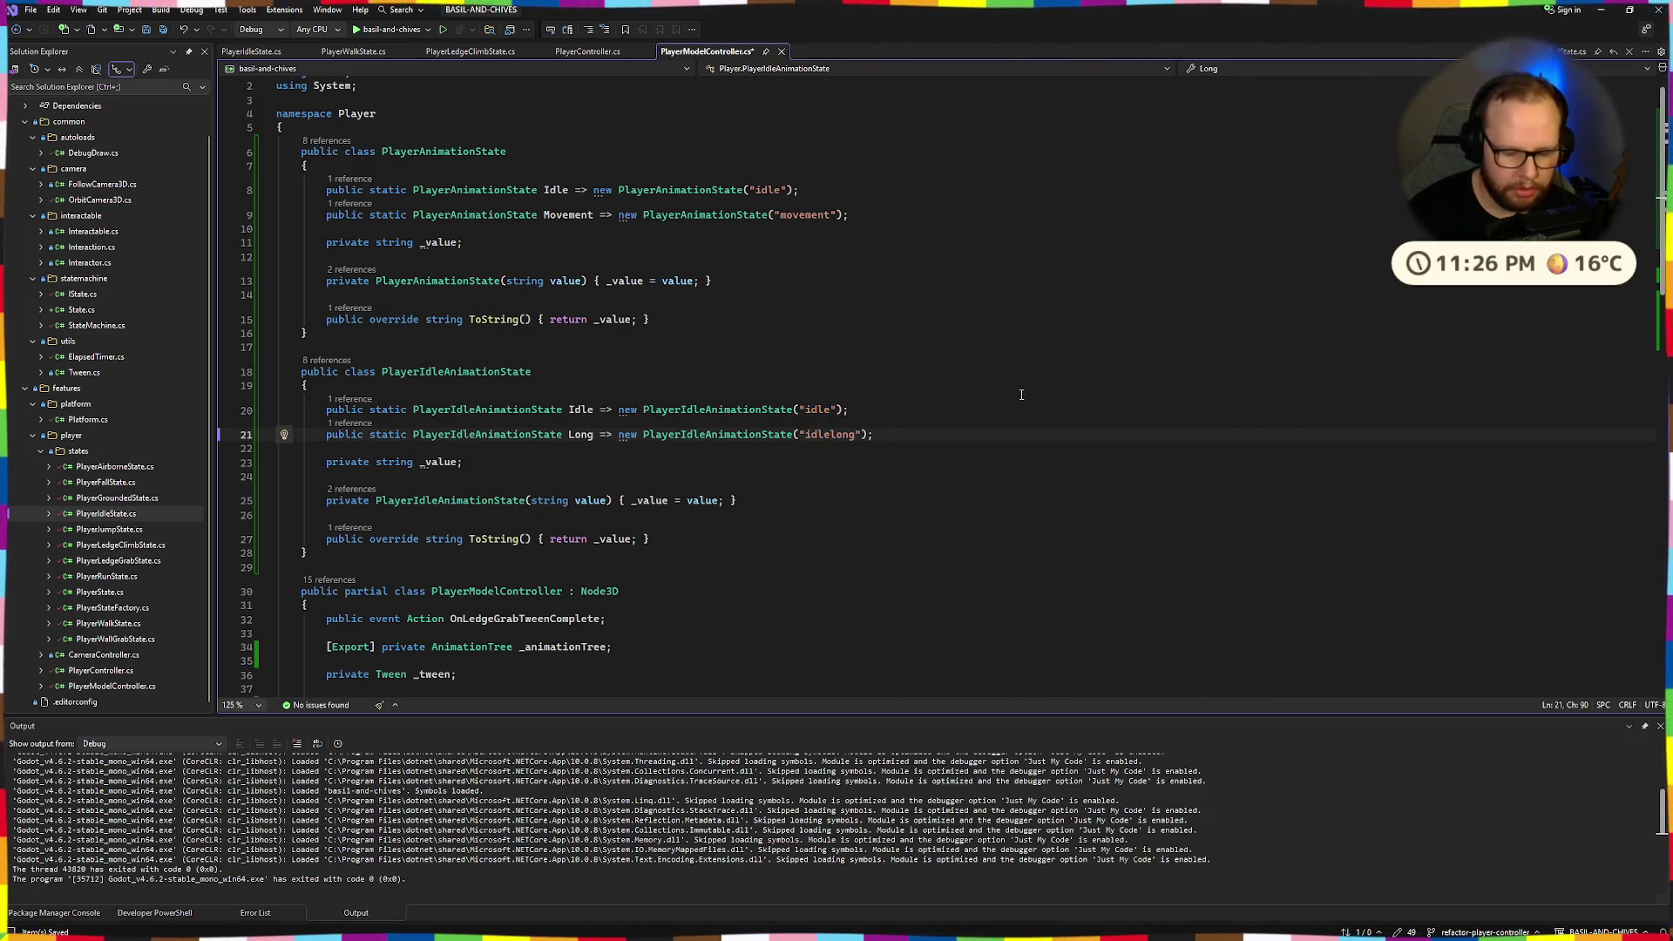
left_click(388, 33)
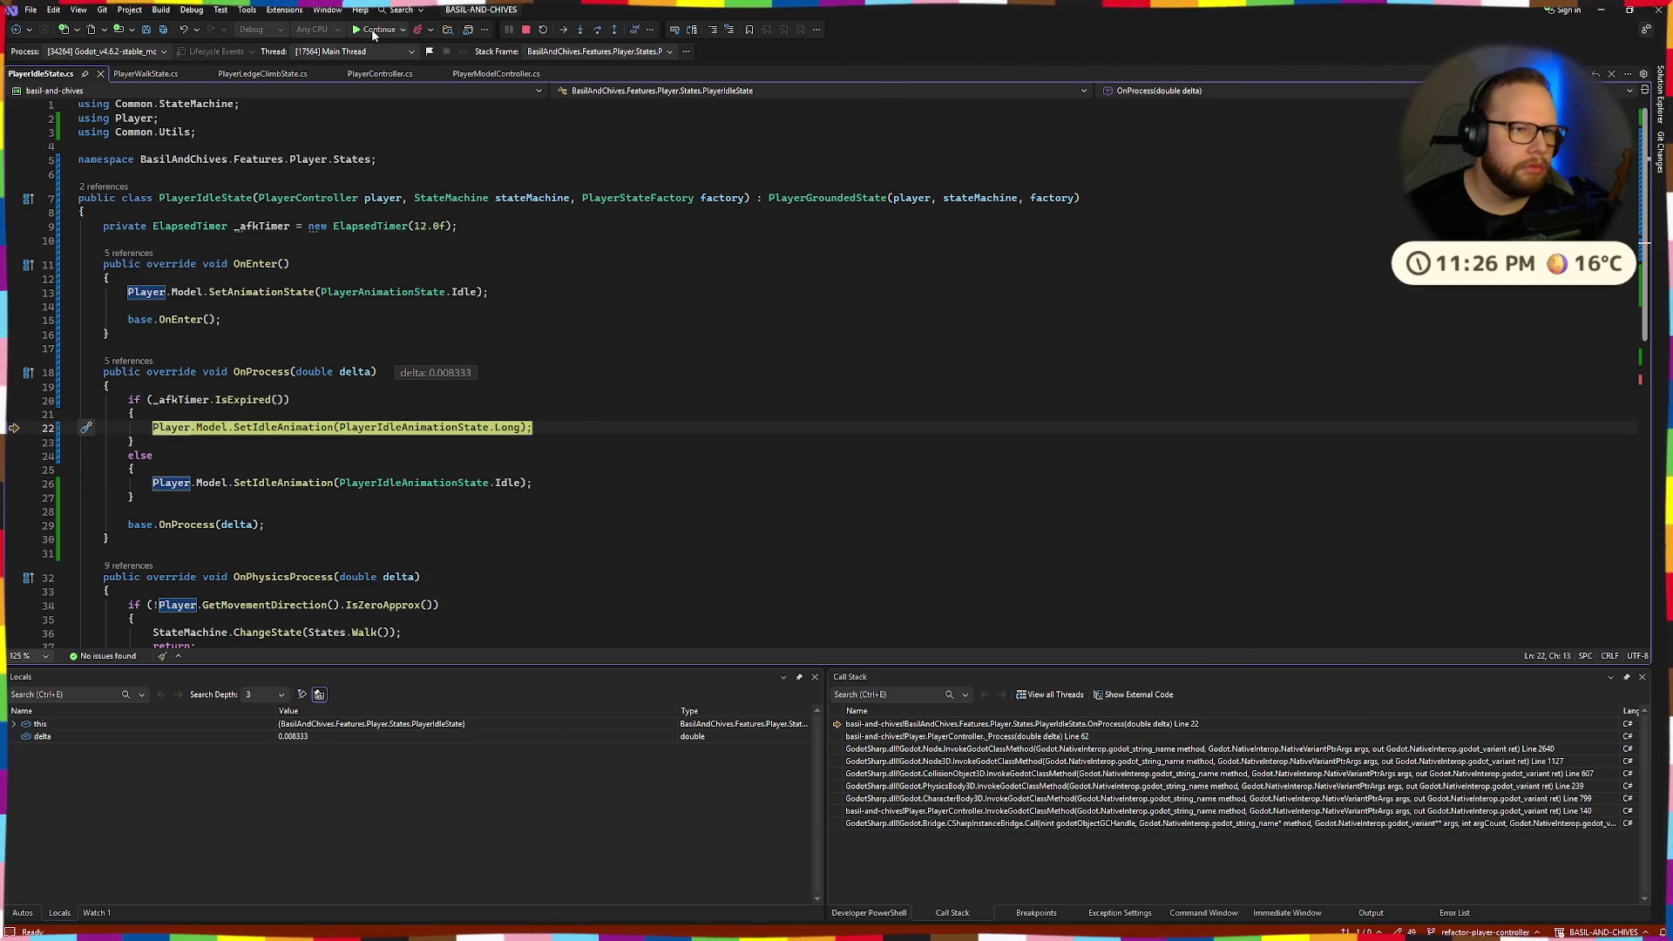
Resume execution with F5 so the player sits in the long idle pose.
key("F5")
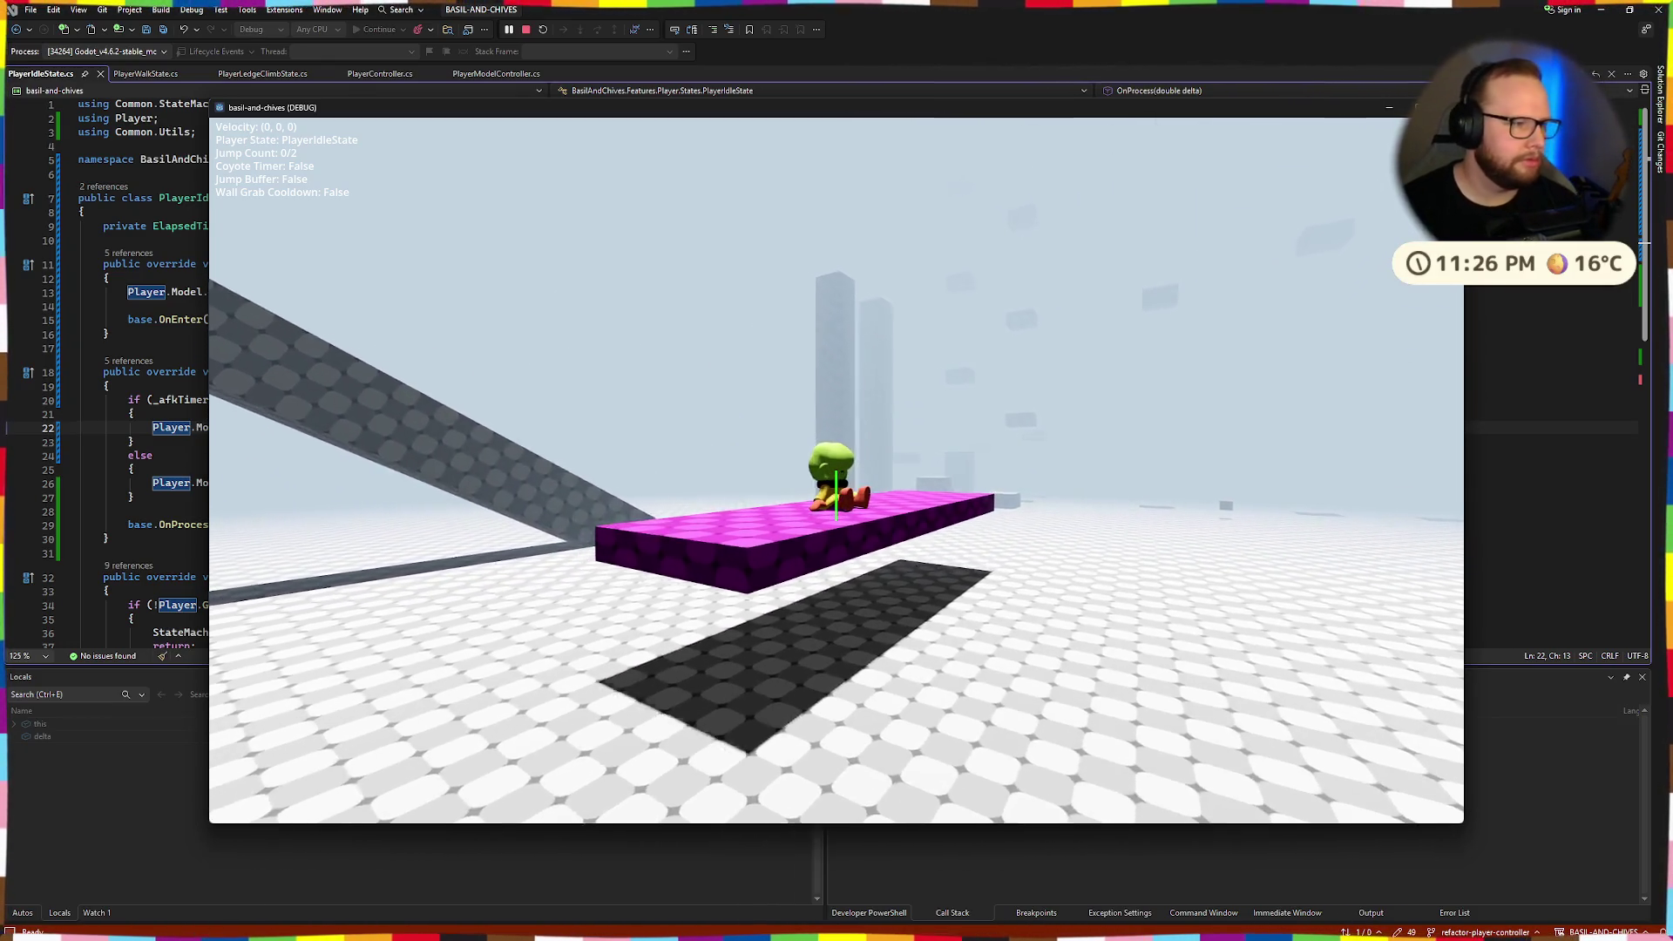
Glance at the Godot AnimationTree, return to the game, then walk, jump and double jump.
key("ctrl+super+Right")
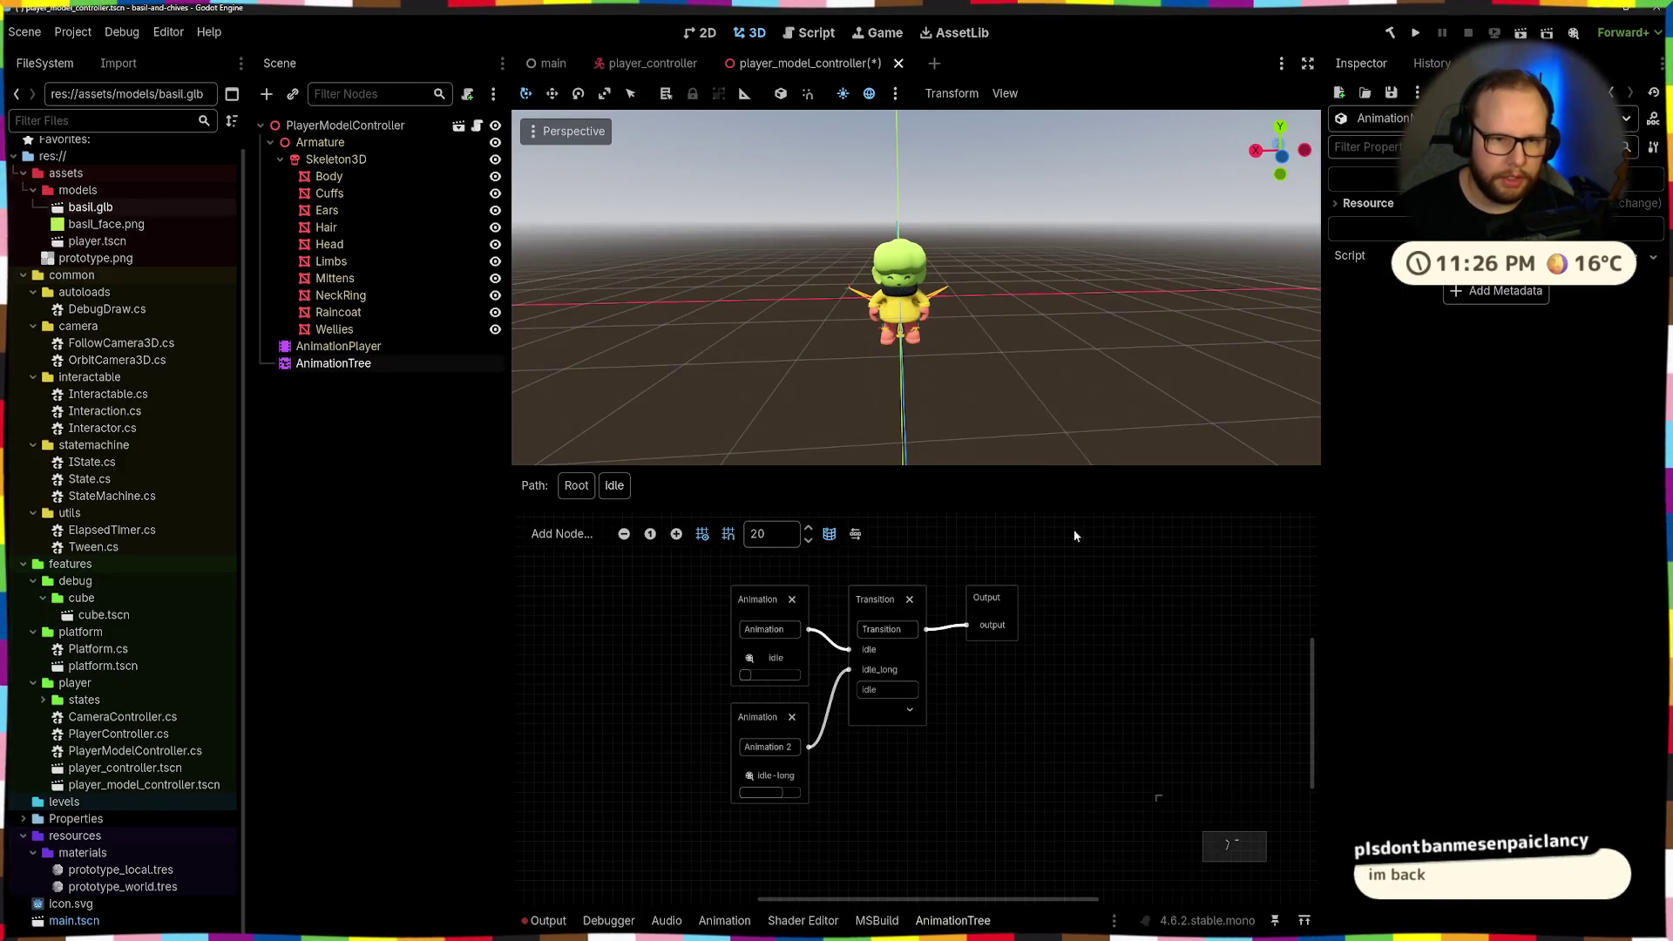
key("ctrl+super+Right")
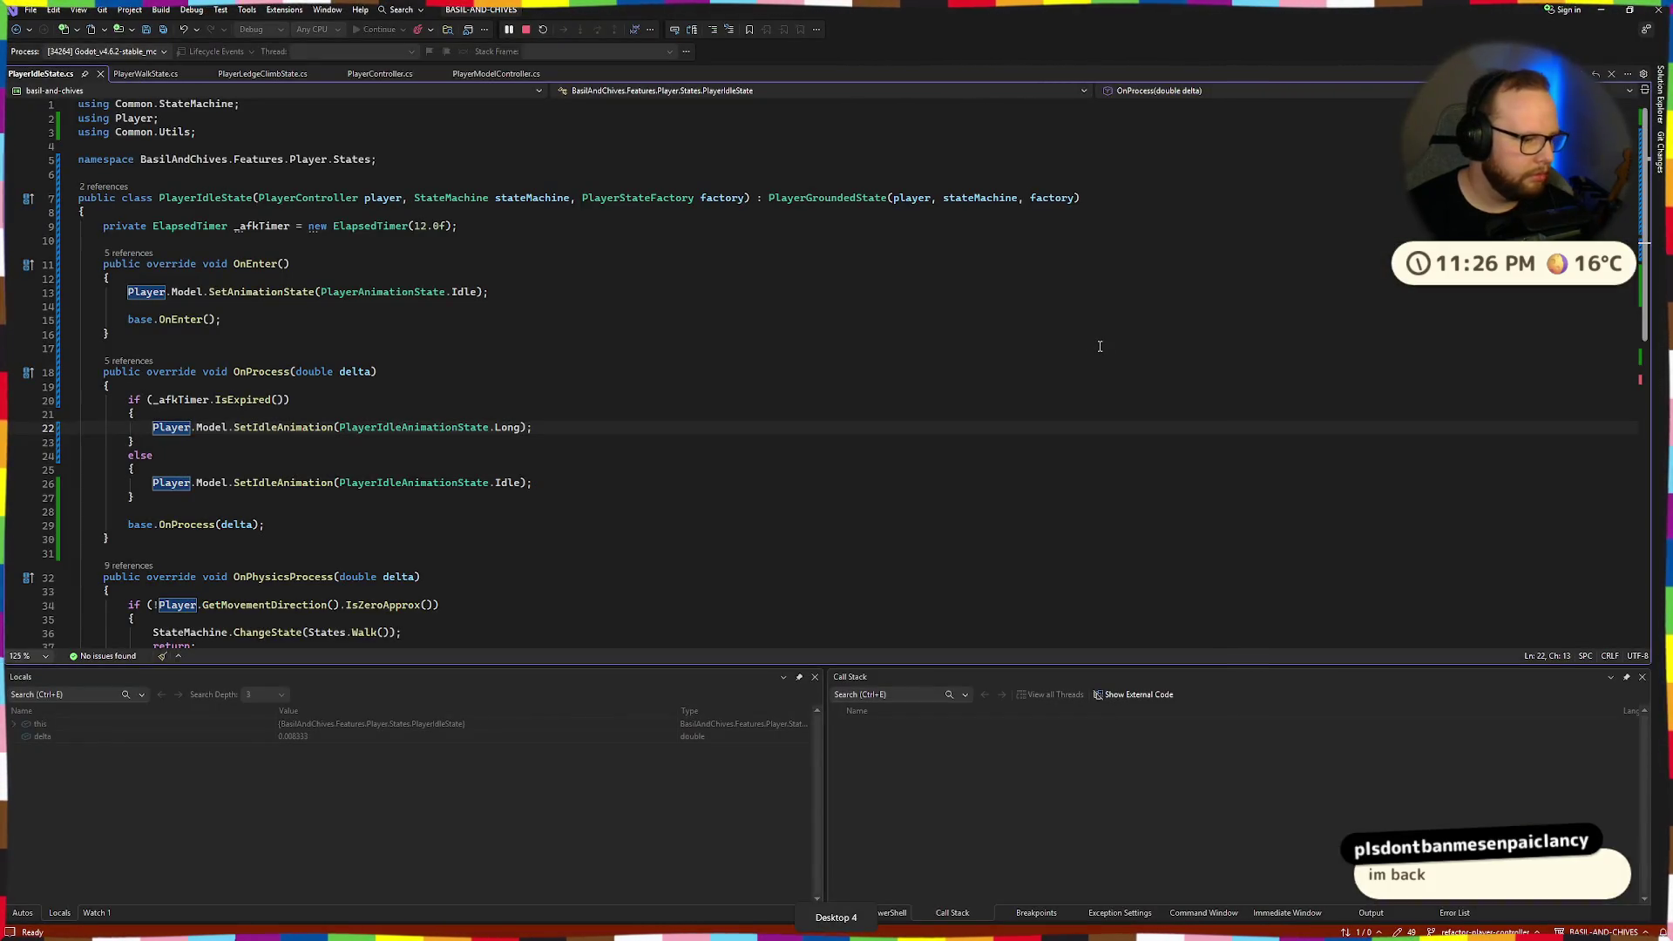
key("alt+Tab")
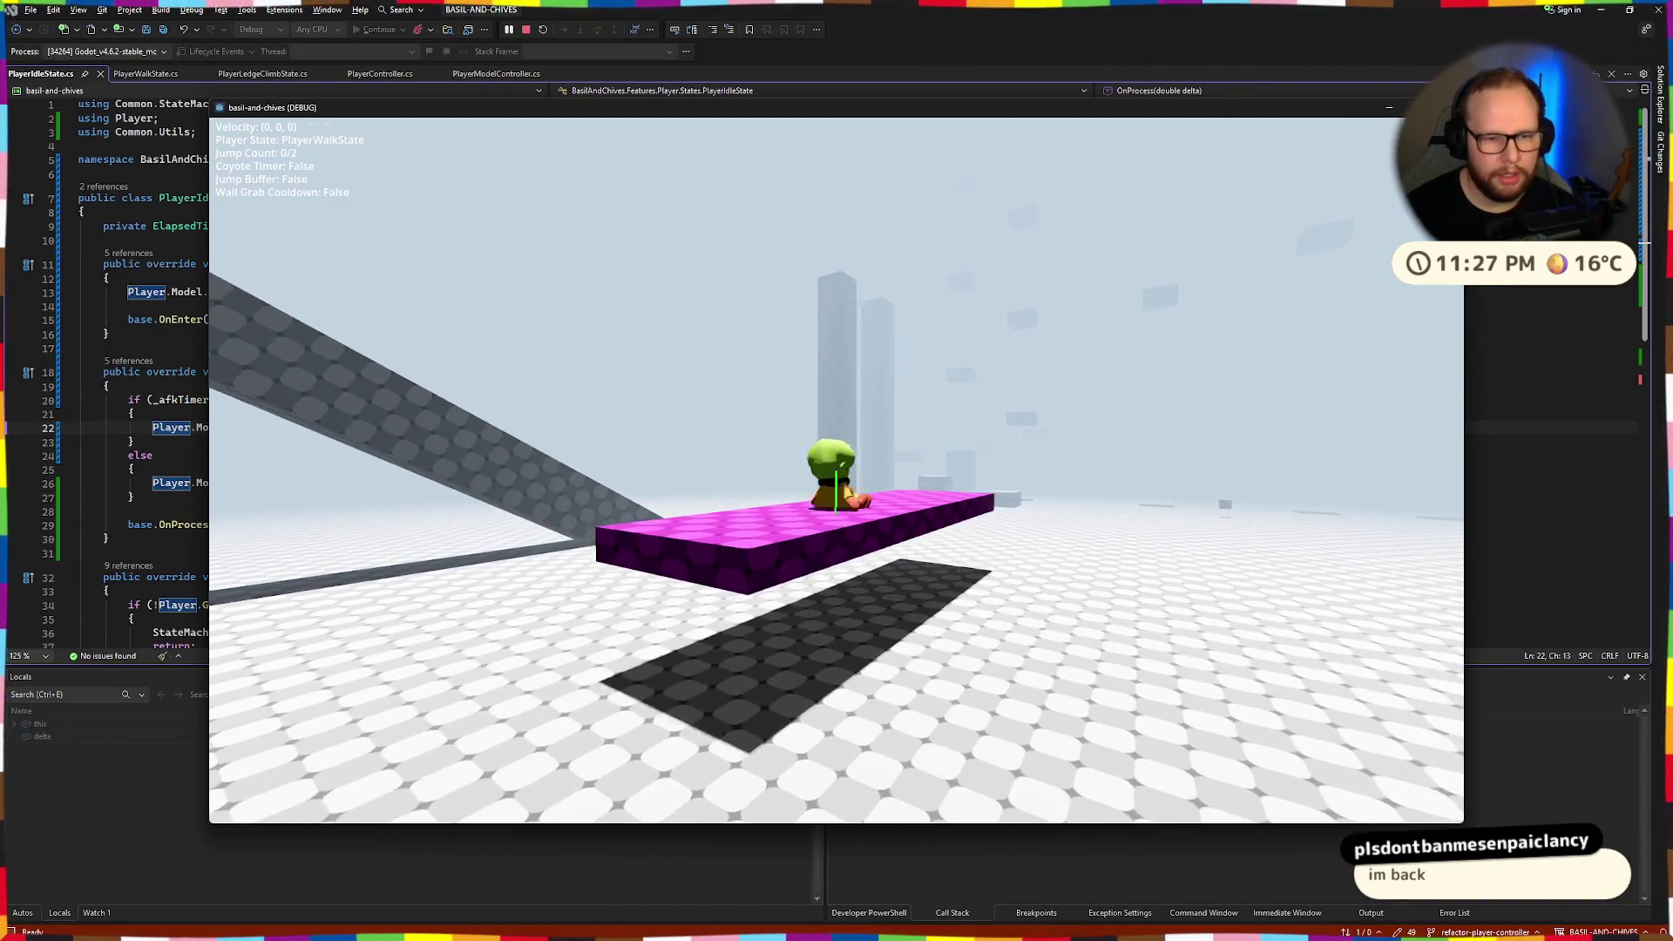
key("w")
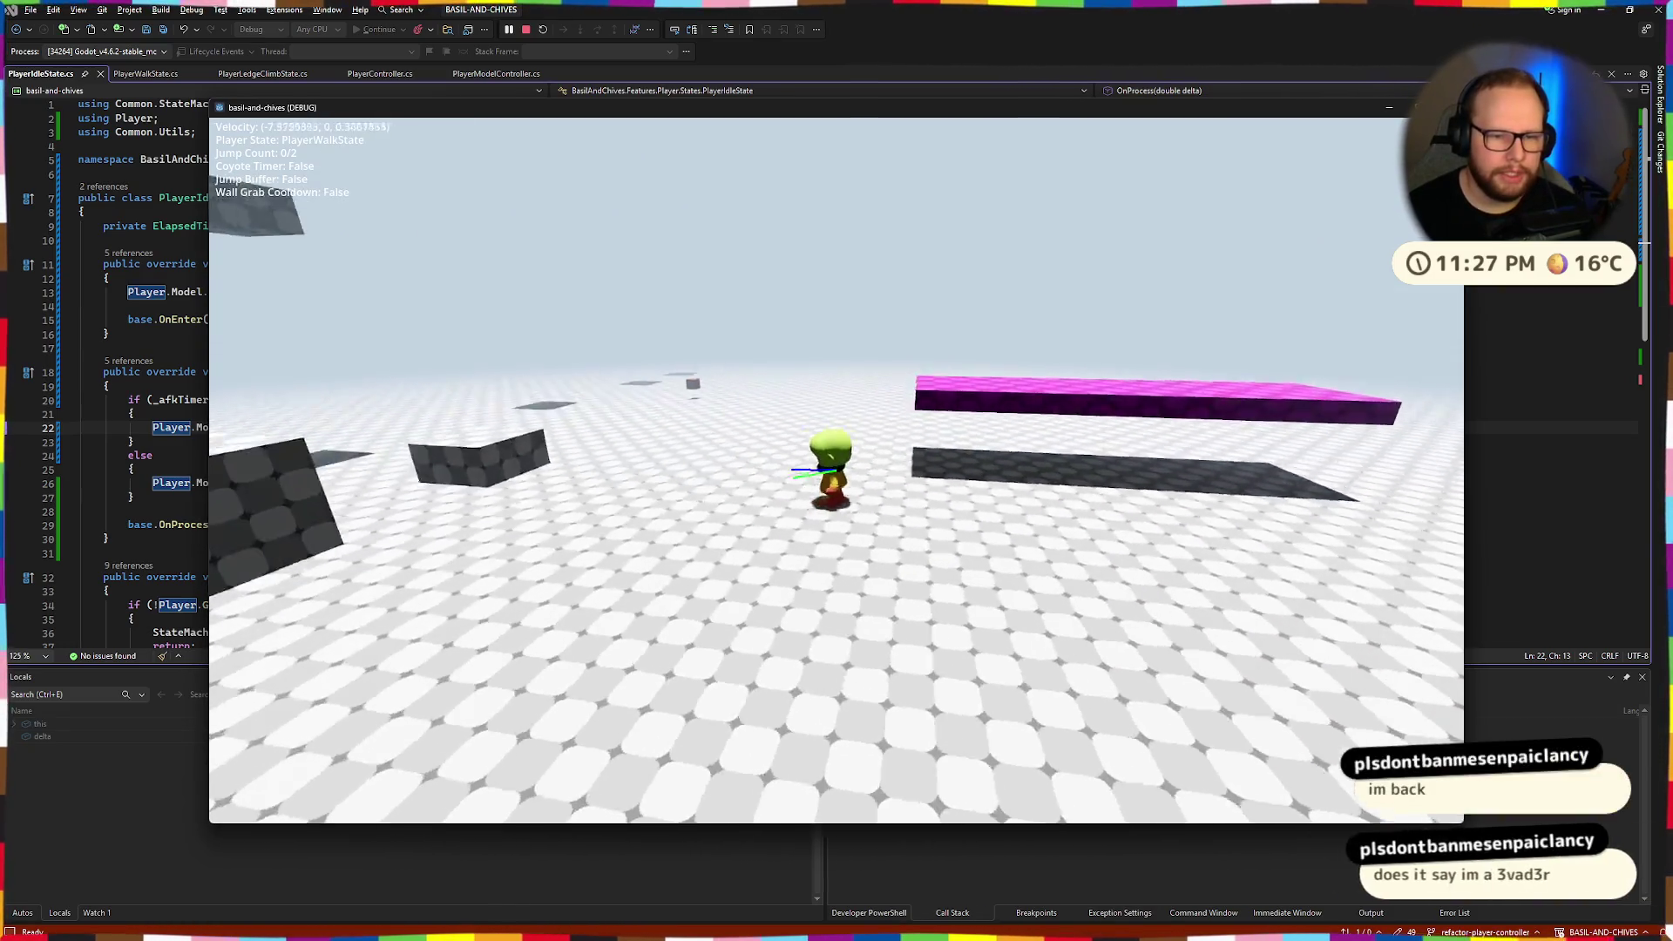
key("space")
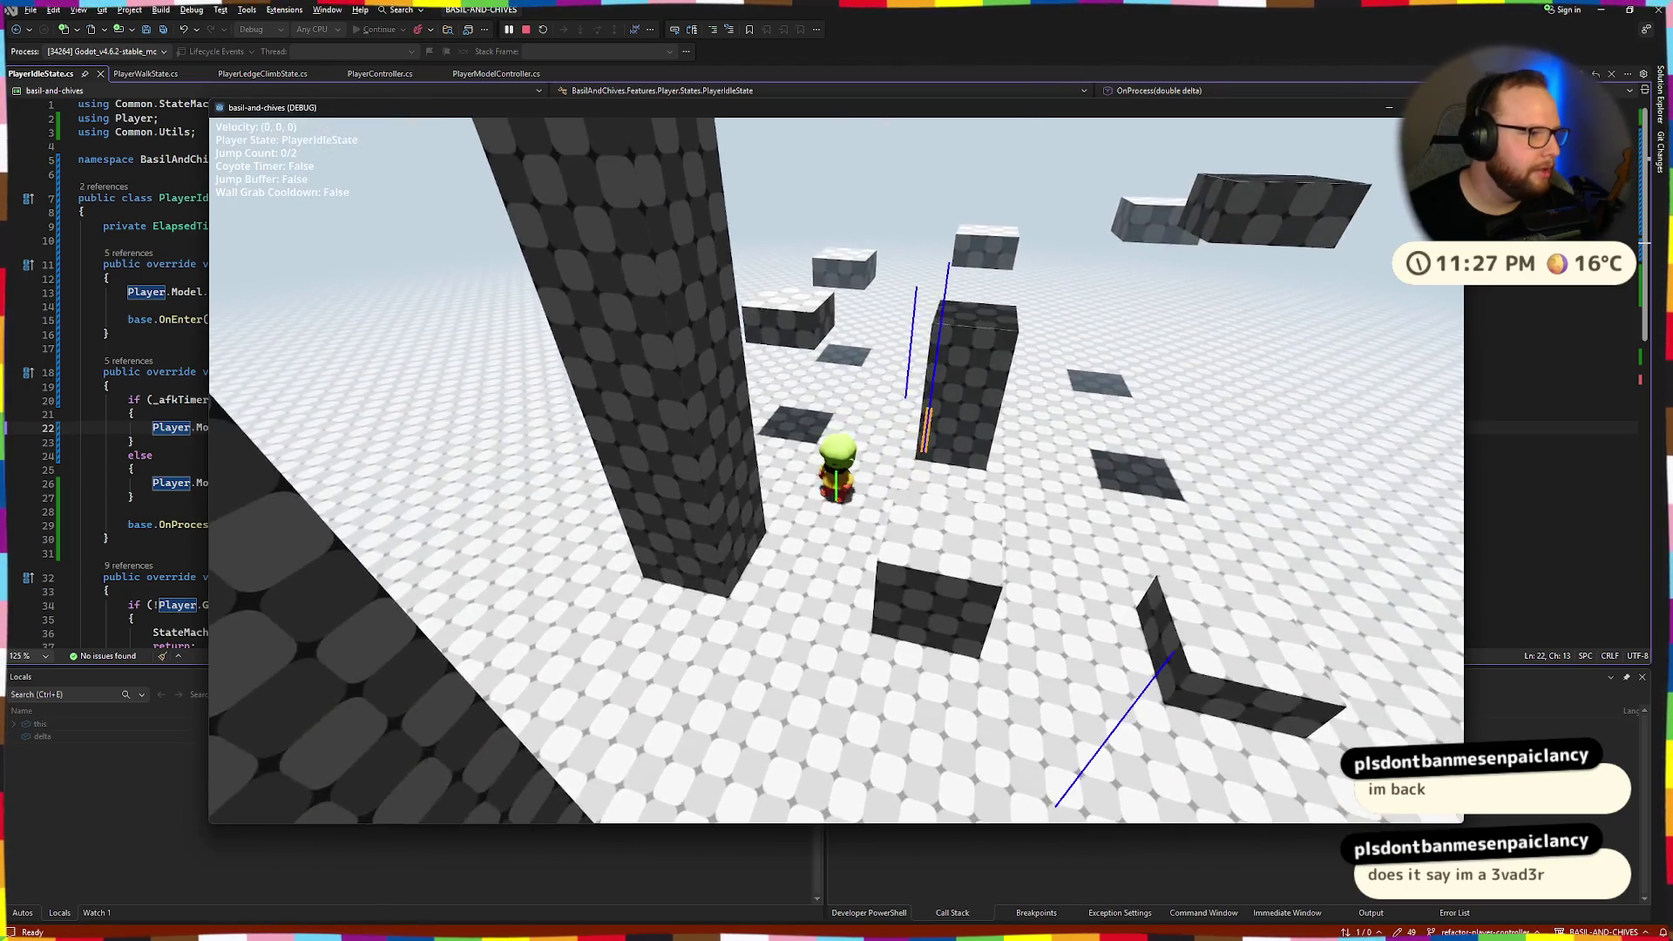
key("space")
key("space")
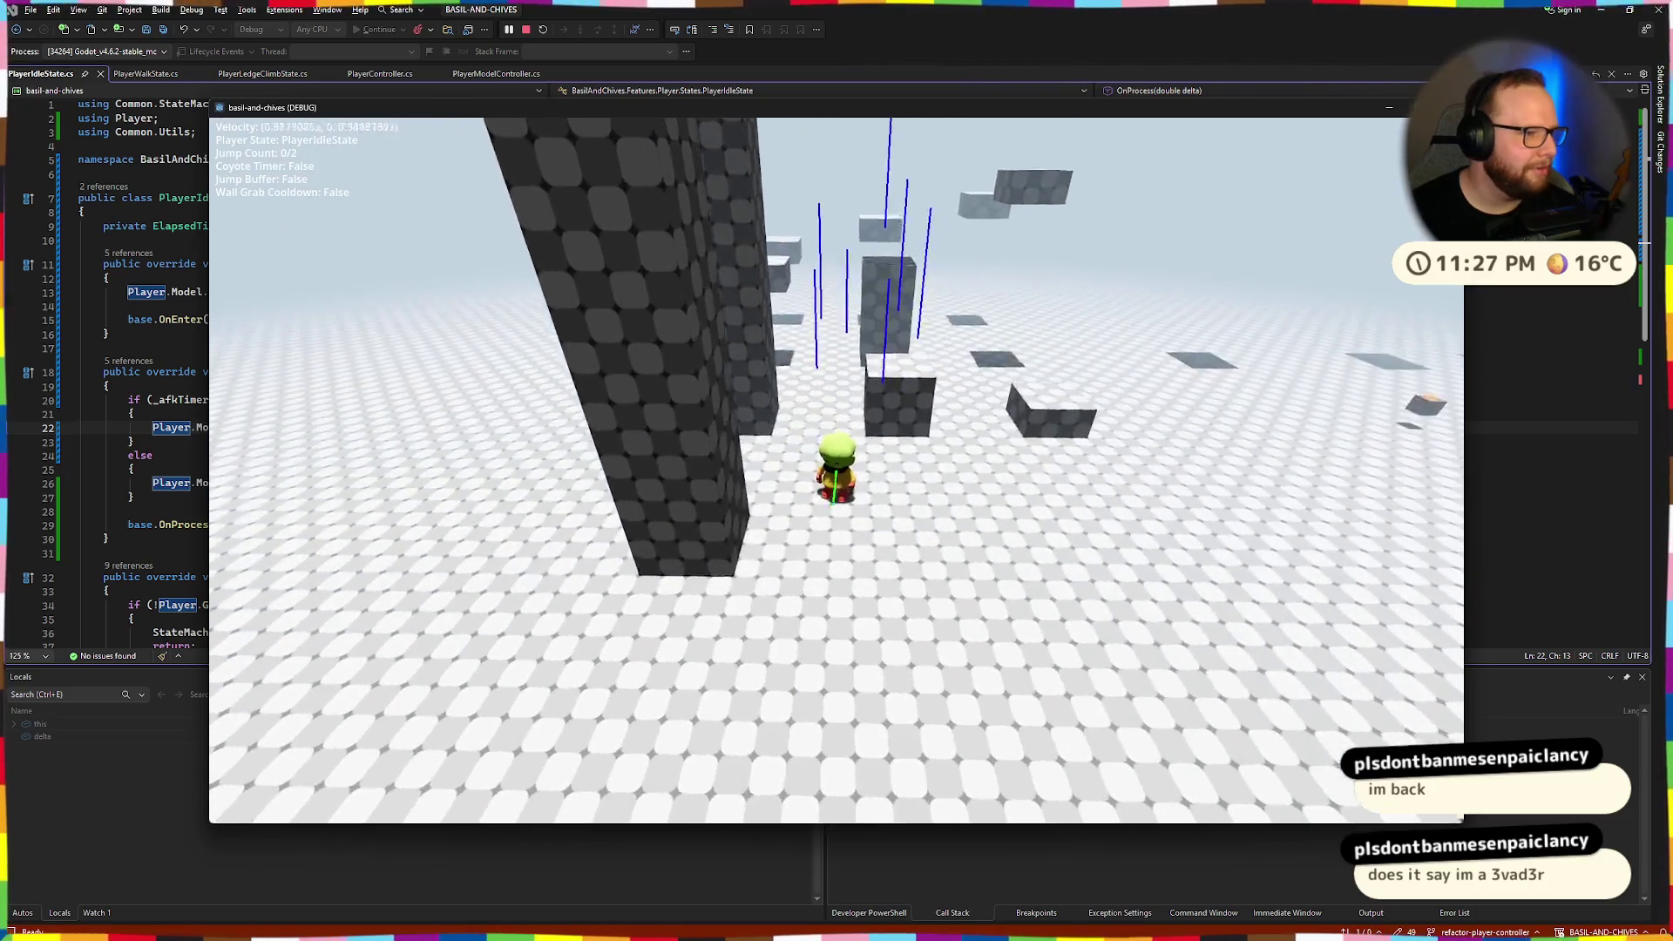
Chain jumps and double jumps across the floating blocks, finishing with a ledge climb.
key("space")
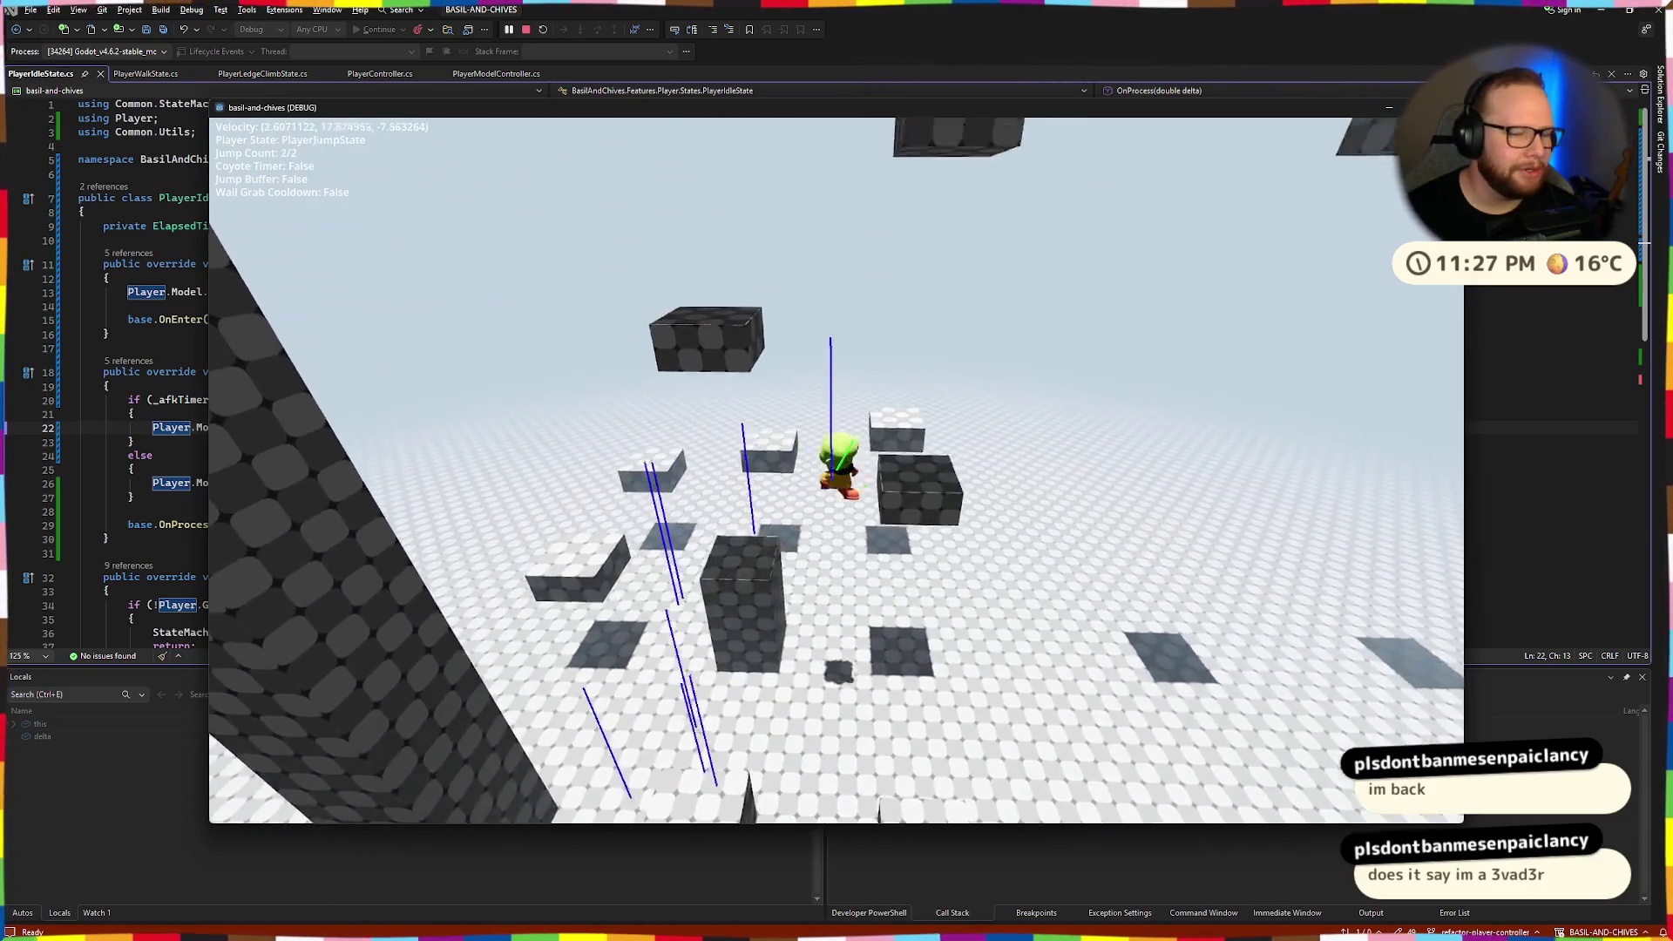
key("space")
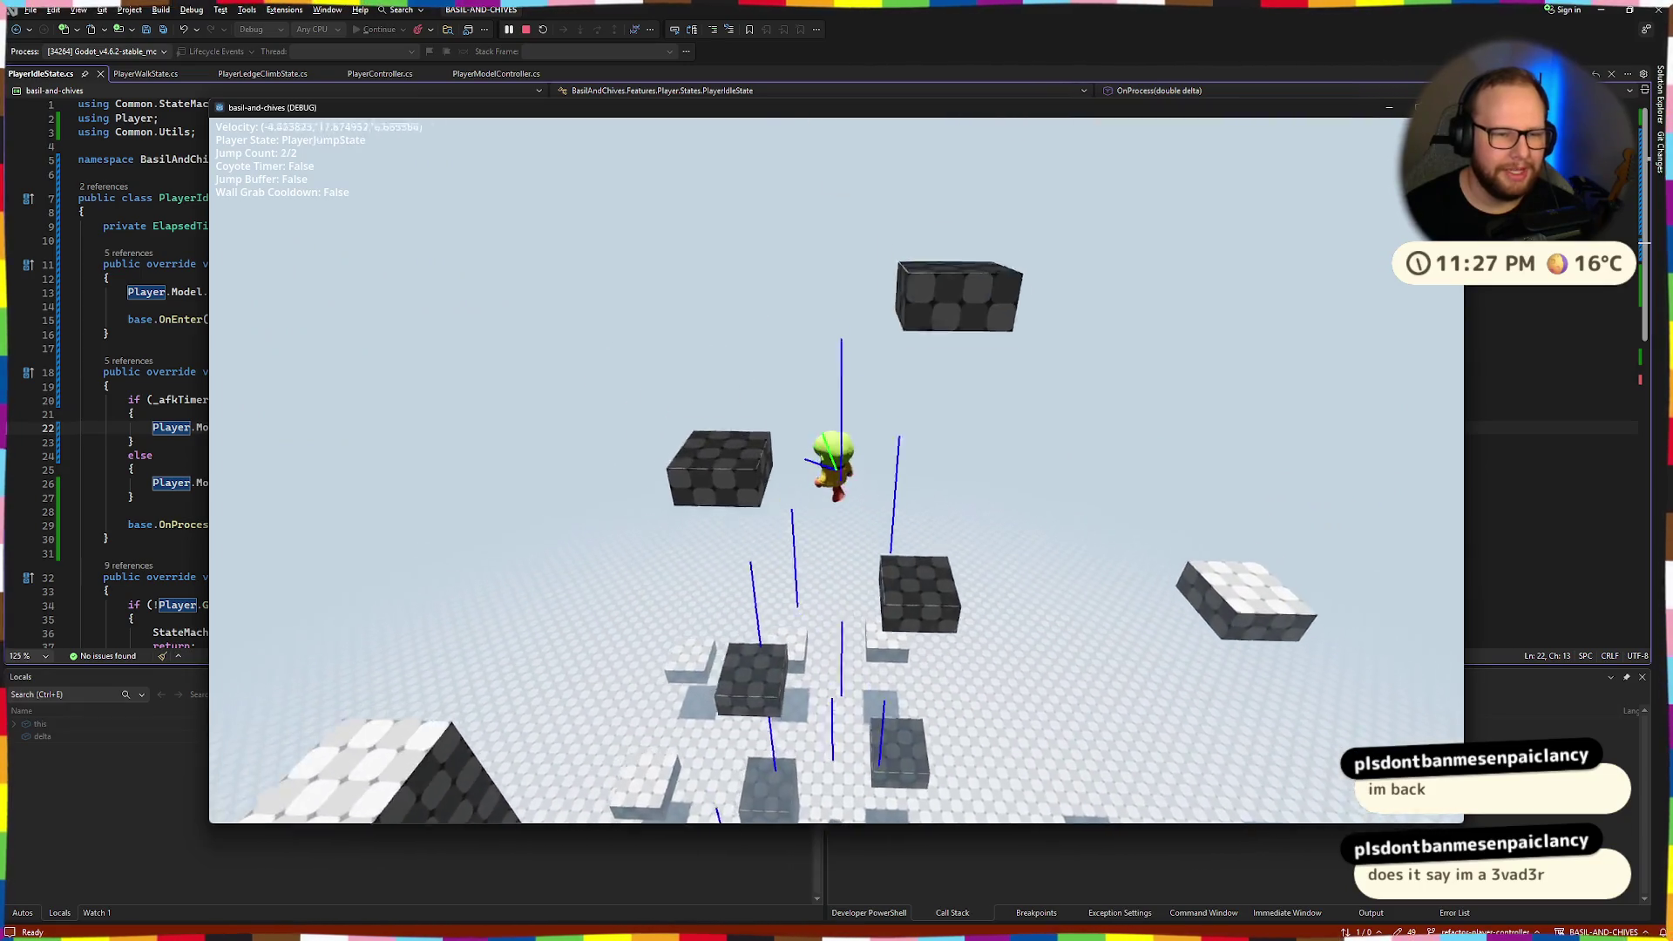
key("space")
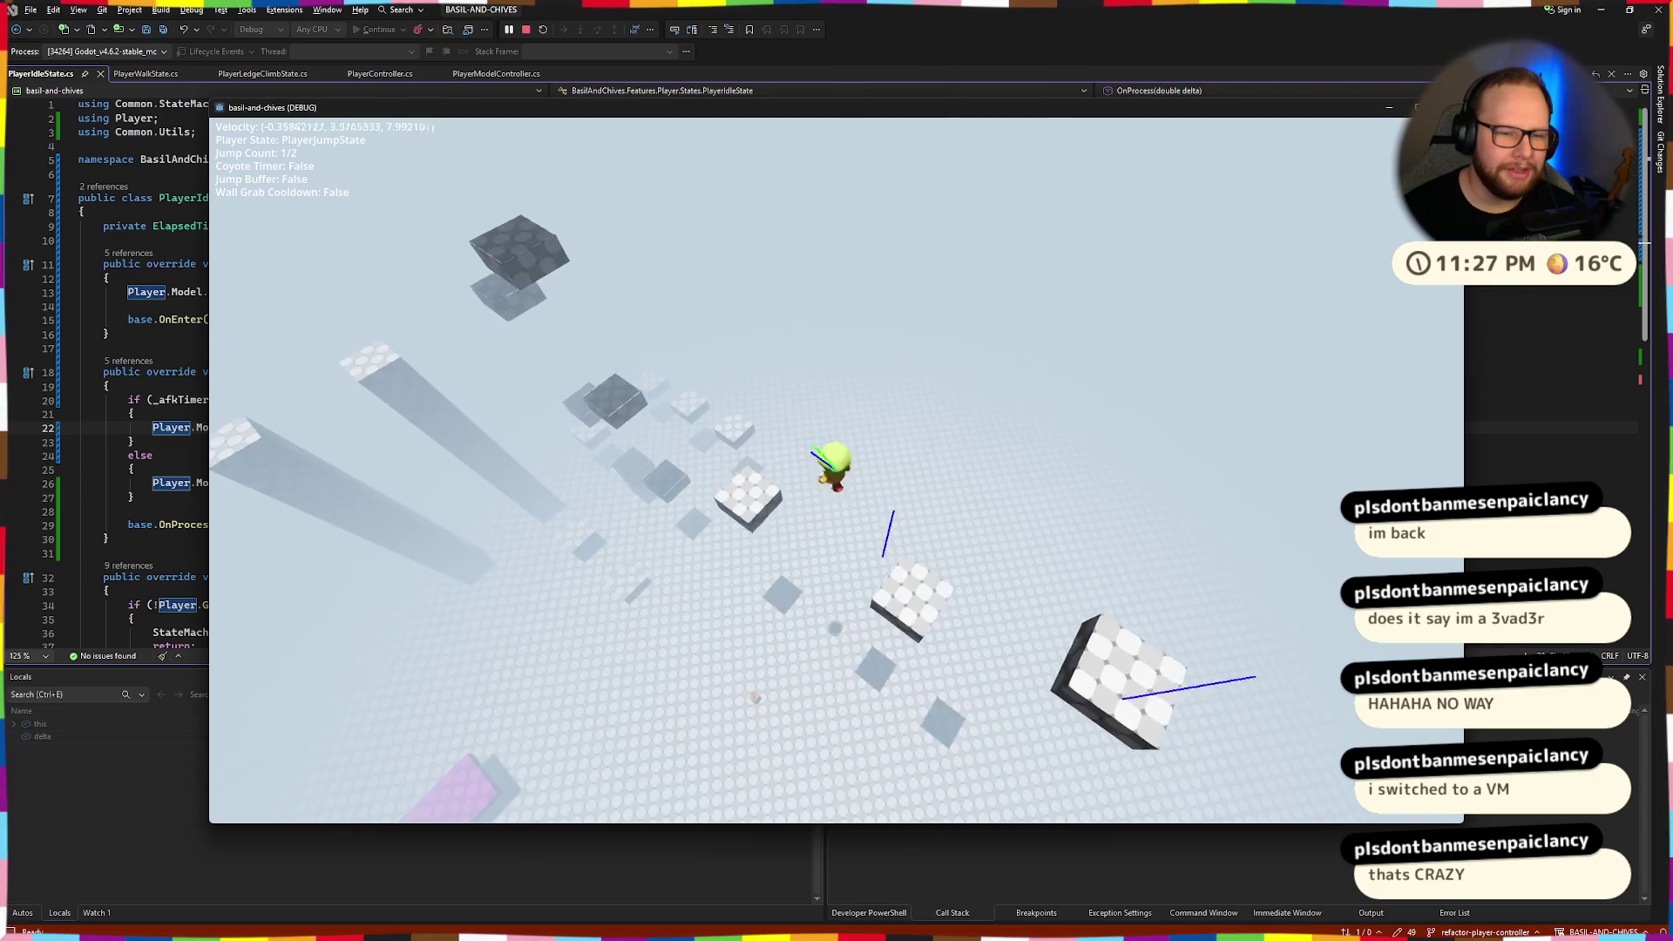
key("space")
key("space")
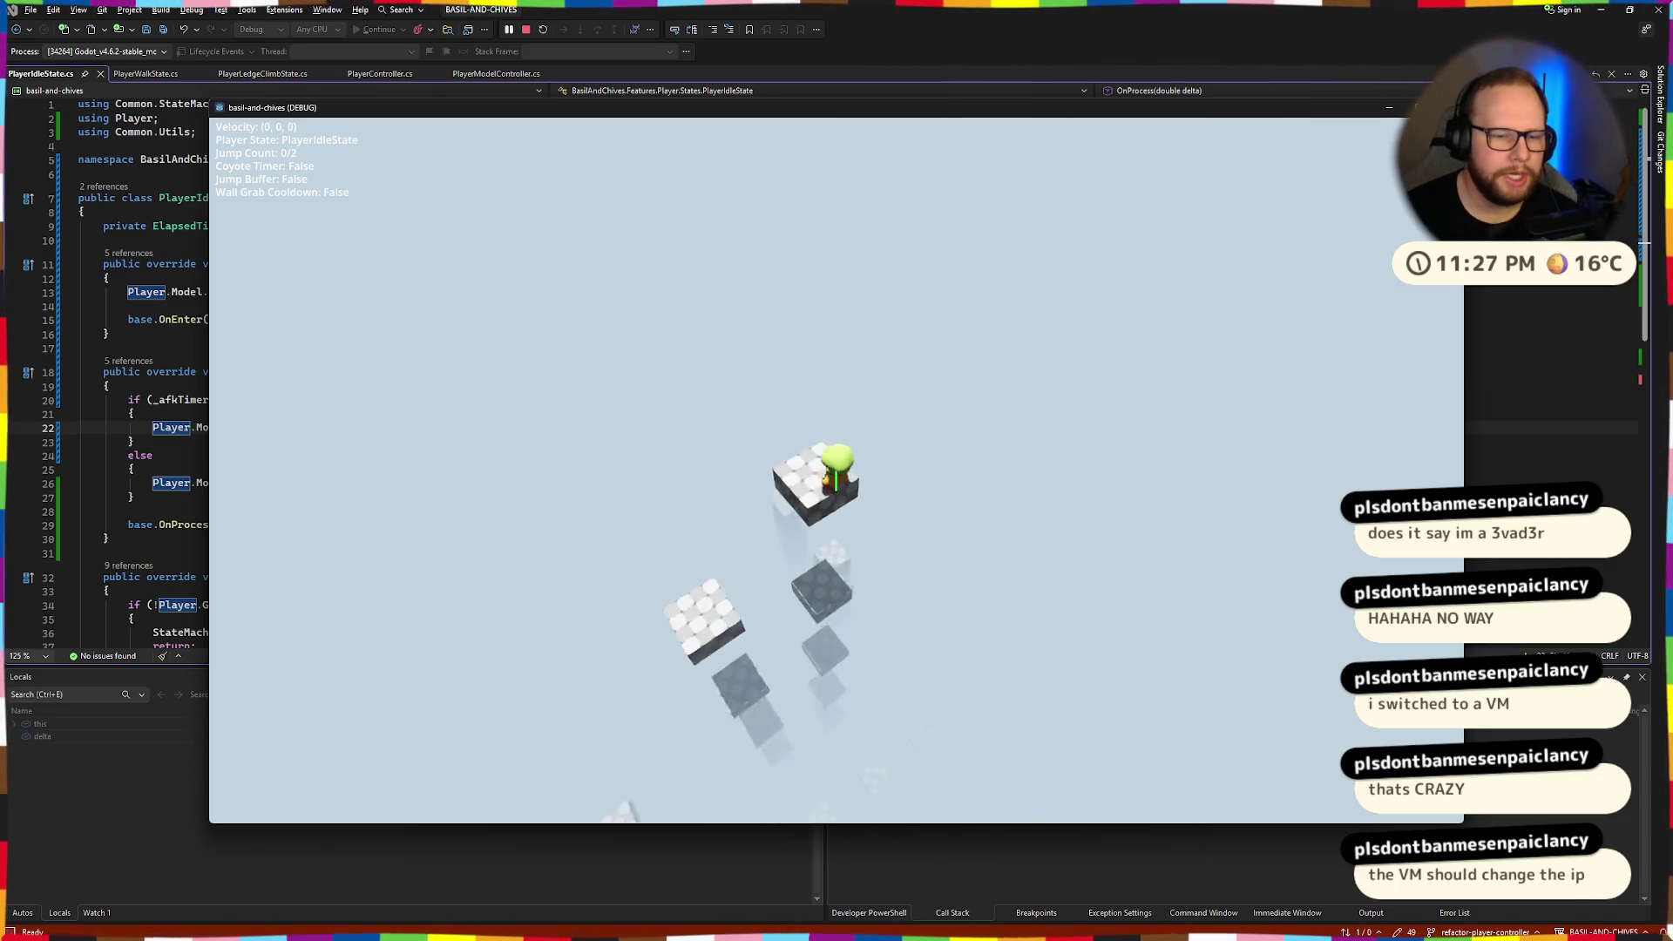
key("space")
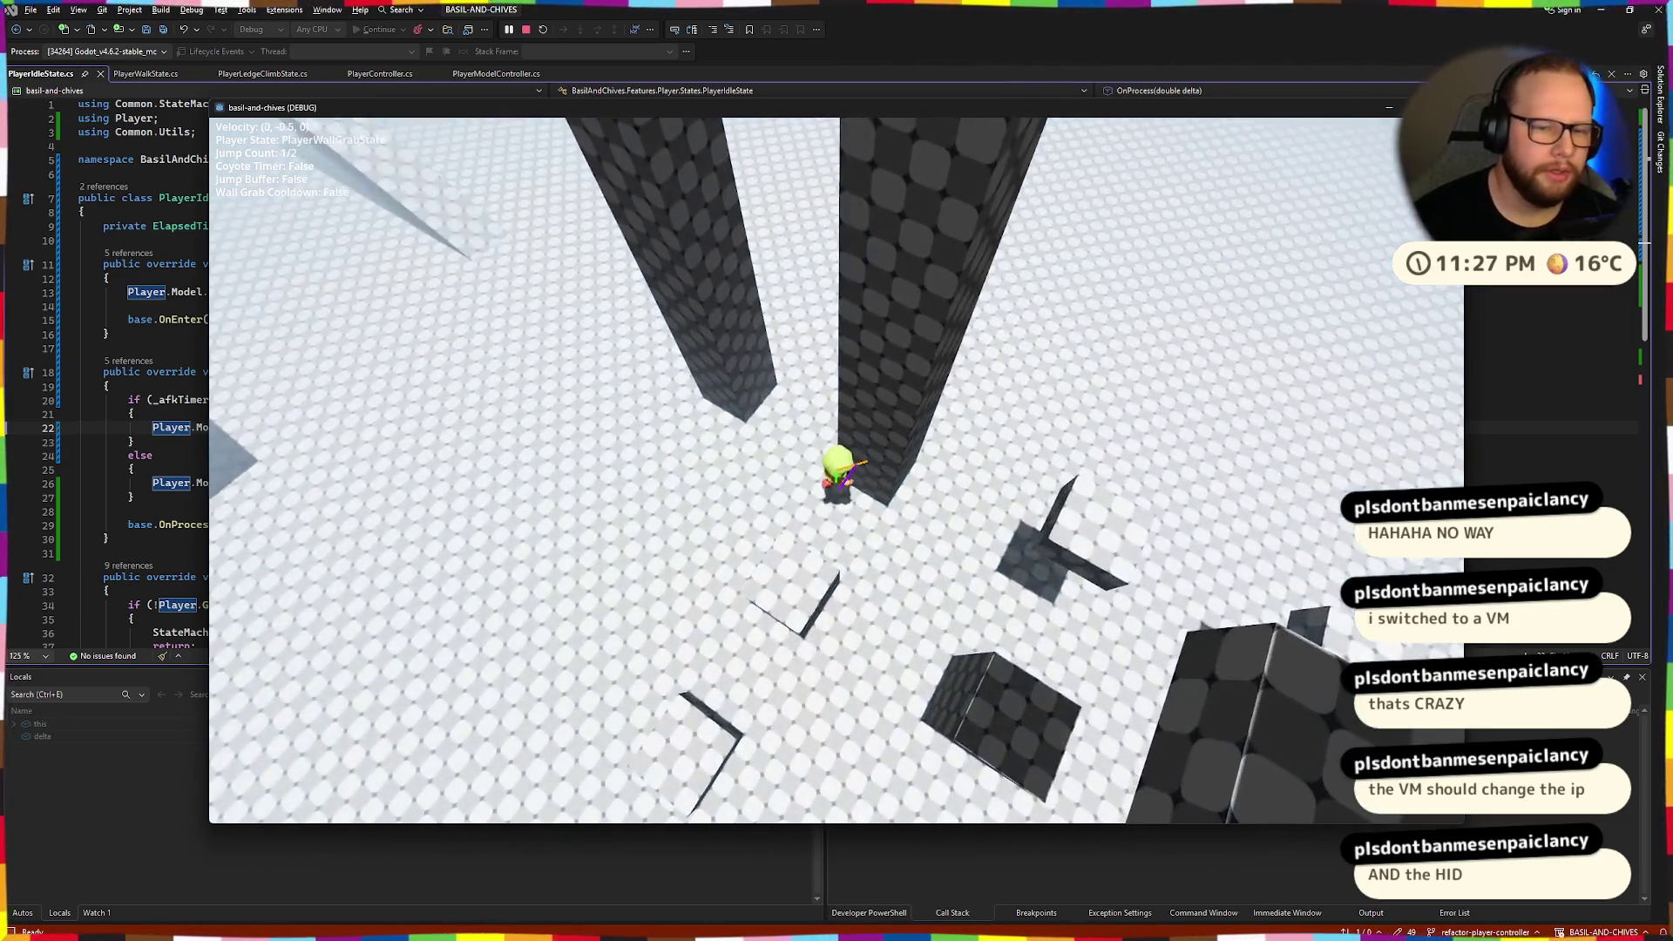
key("space")
key("space")
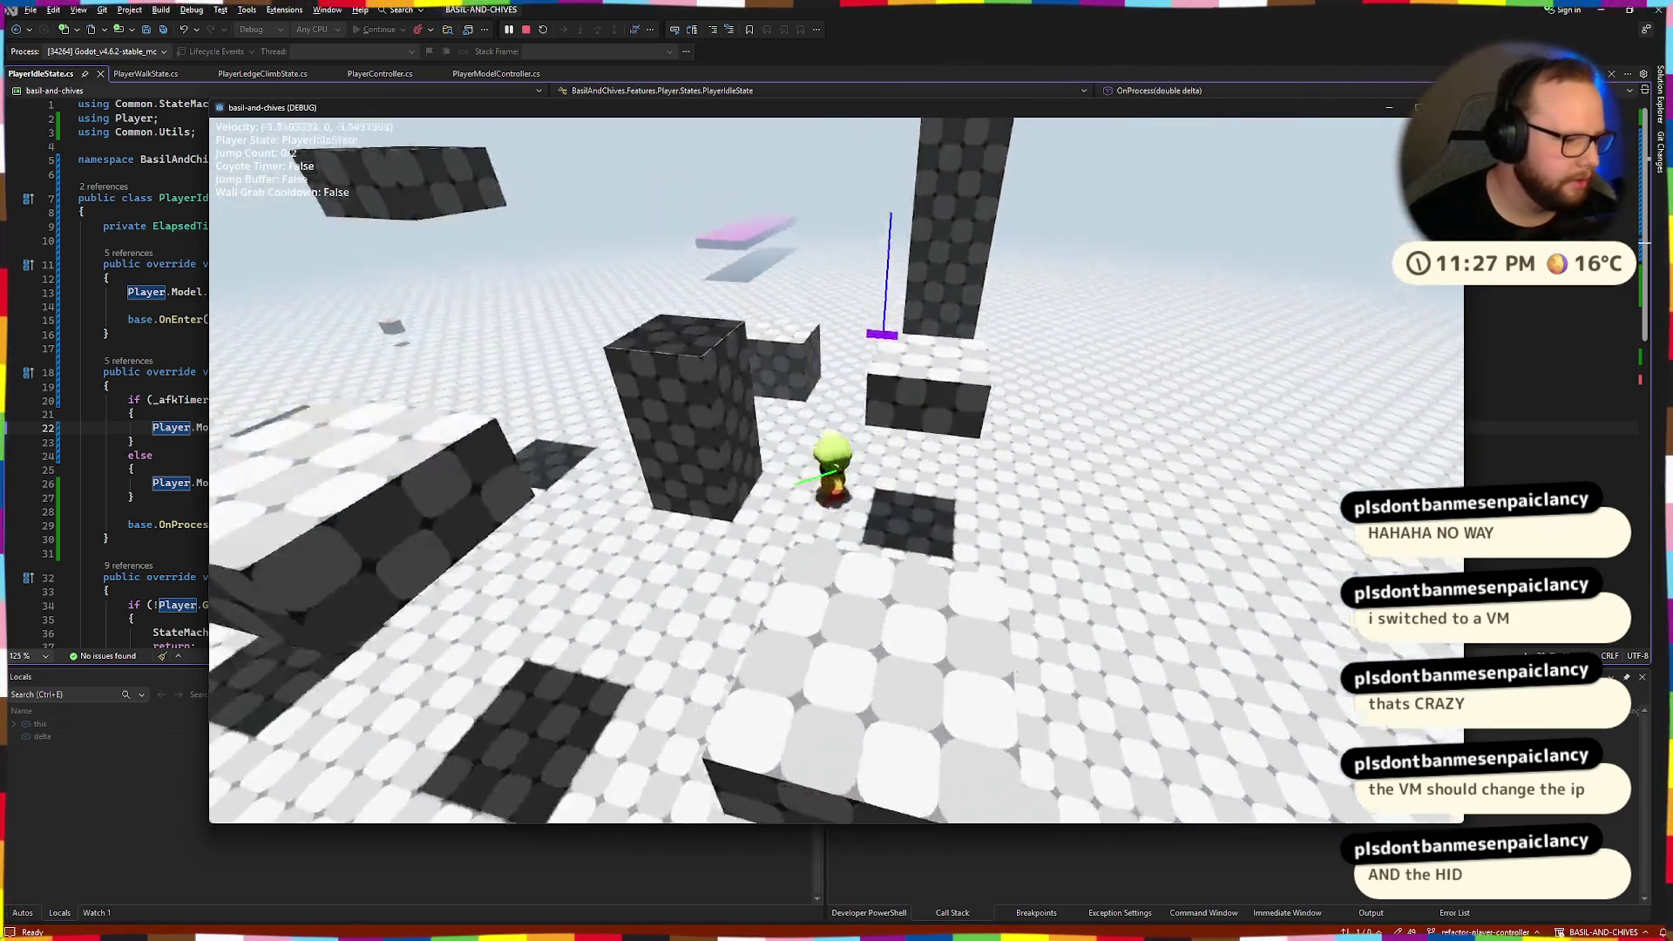
key("space")
key("space")
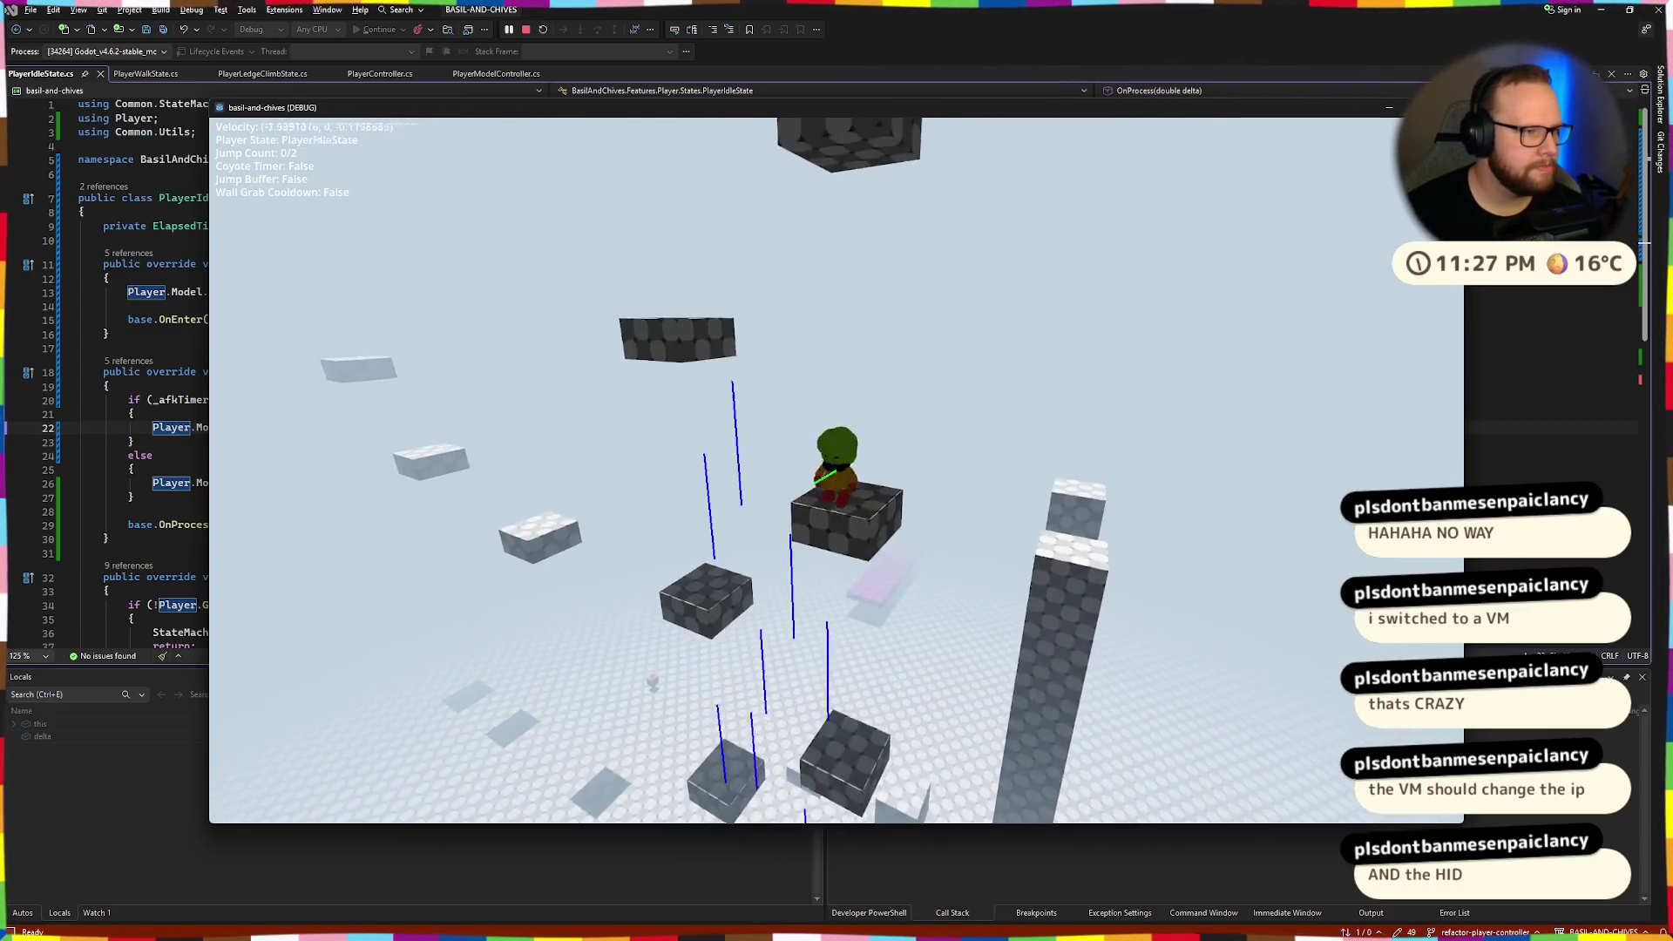
key("space")
key("space")
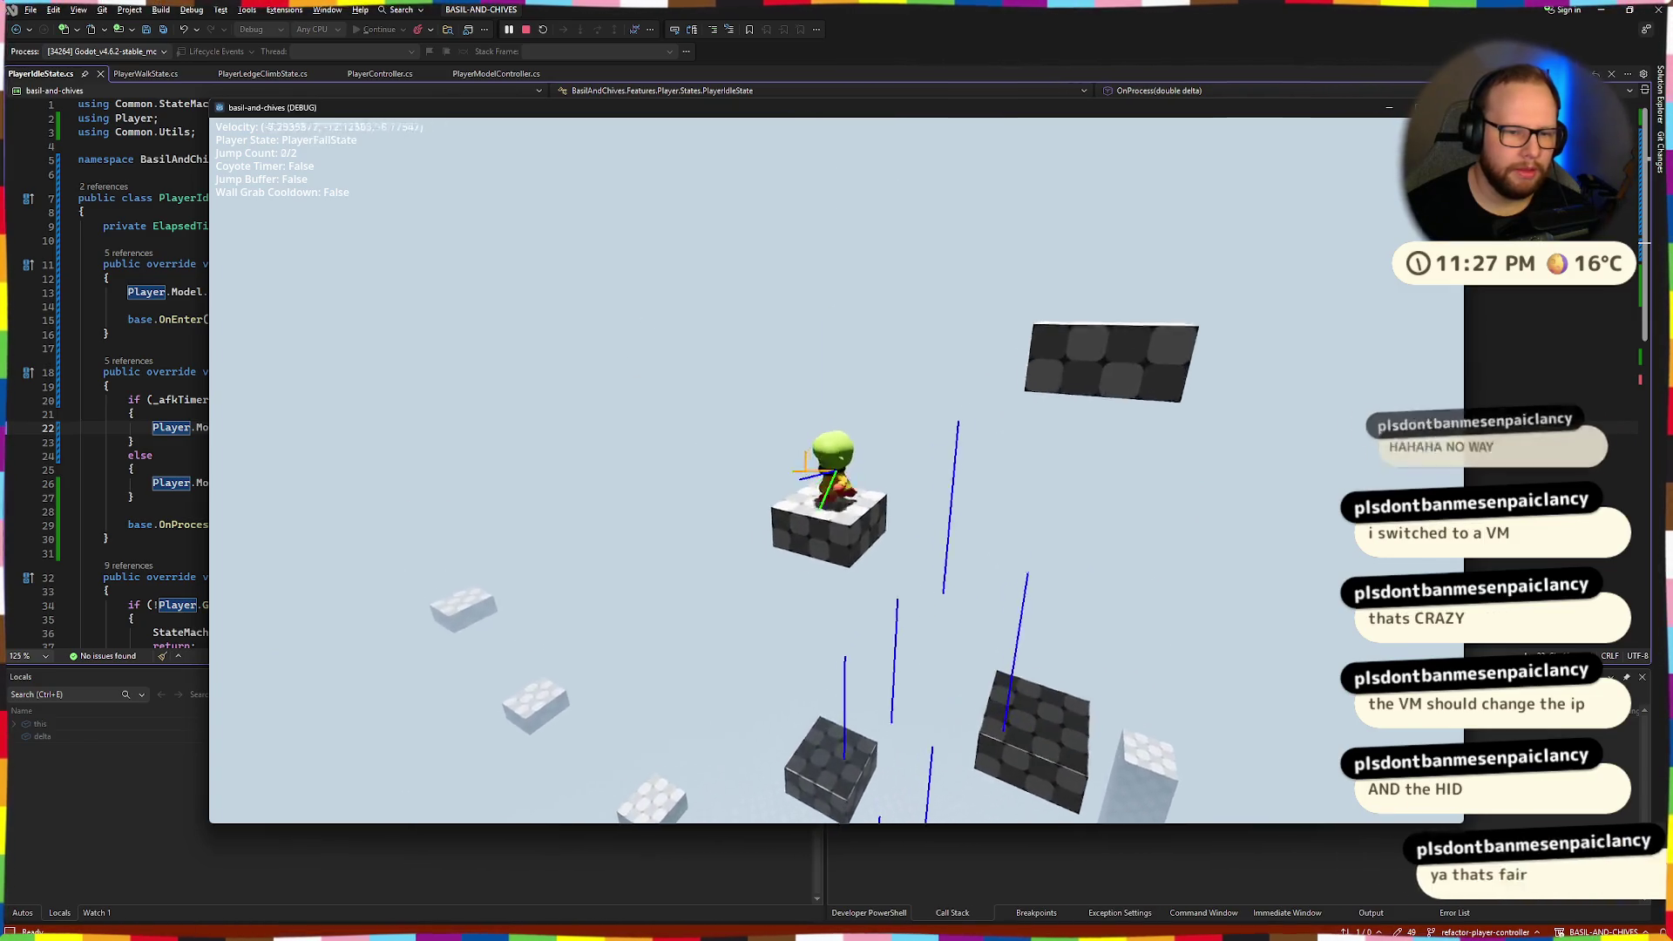
key("space")
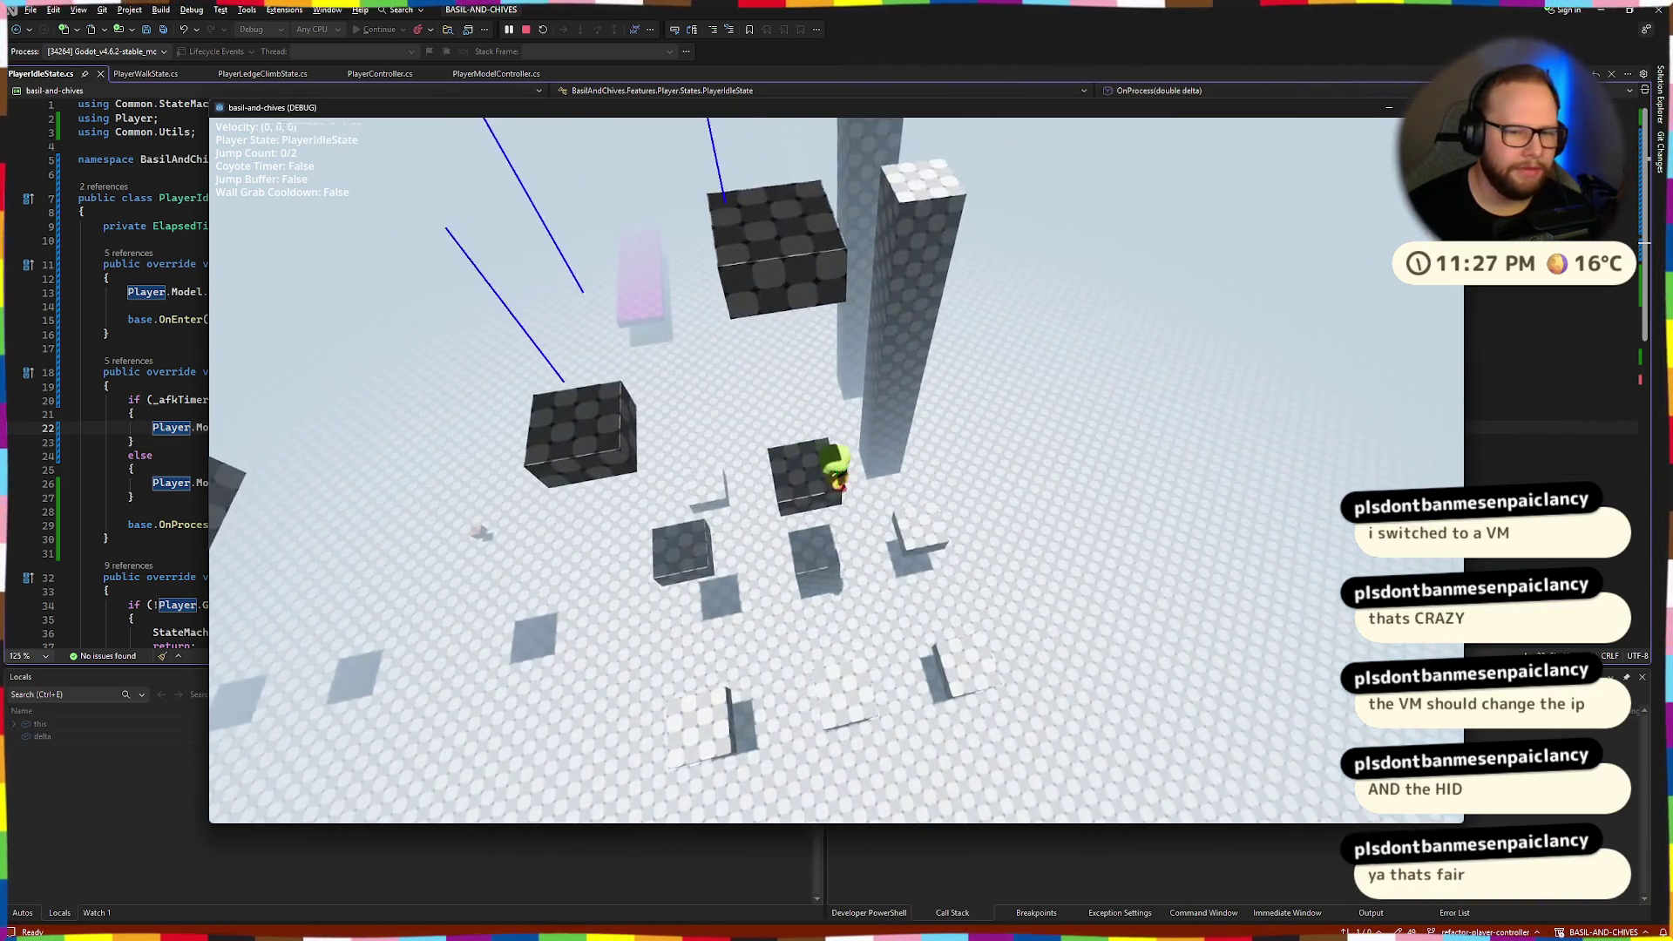
Jump off the ledge and ramp and walk onto the magenta platform.
key("space")
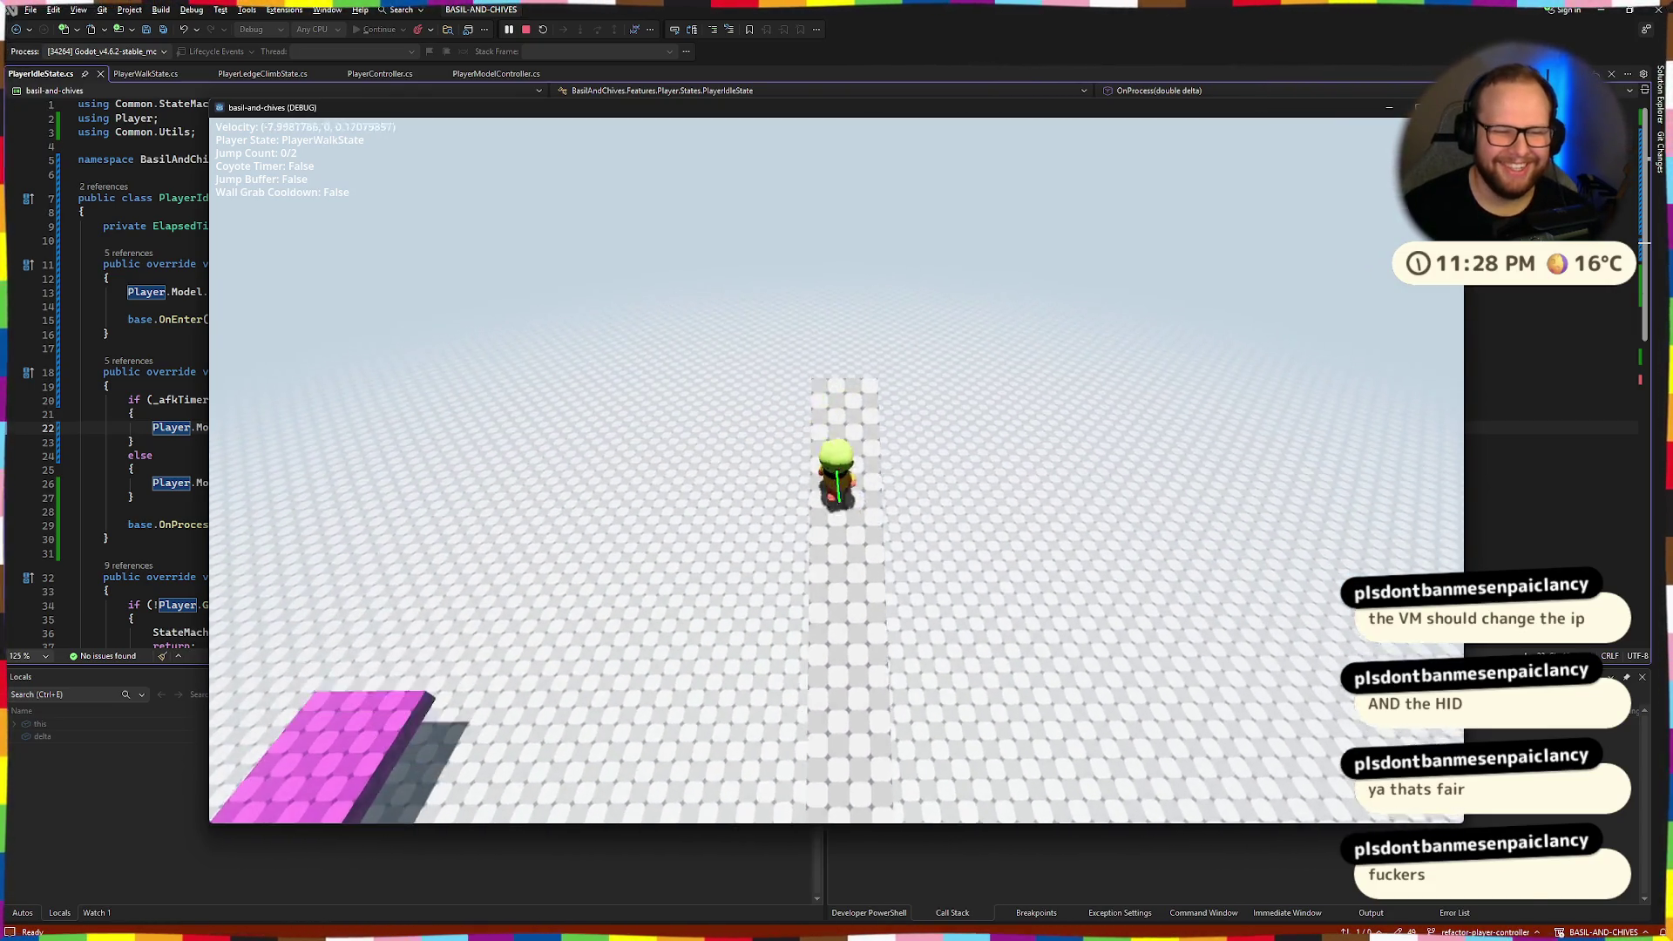
key("space")
key("w")
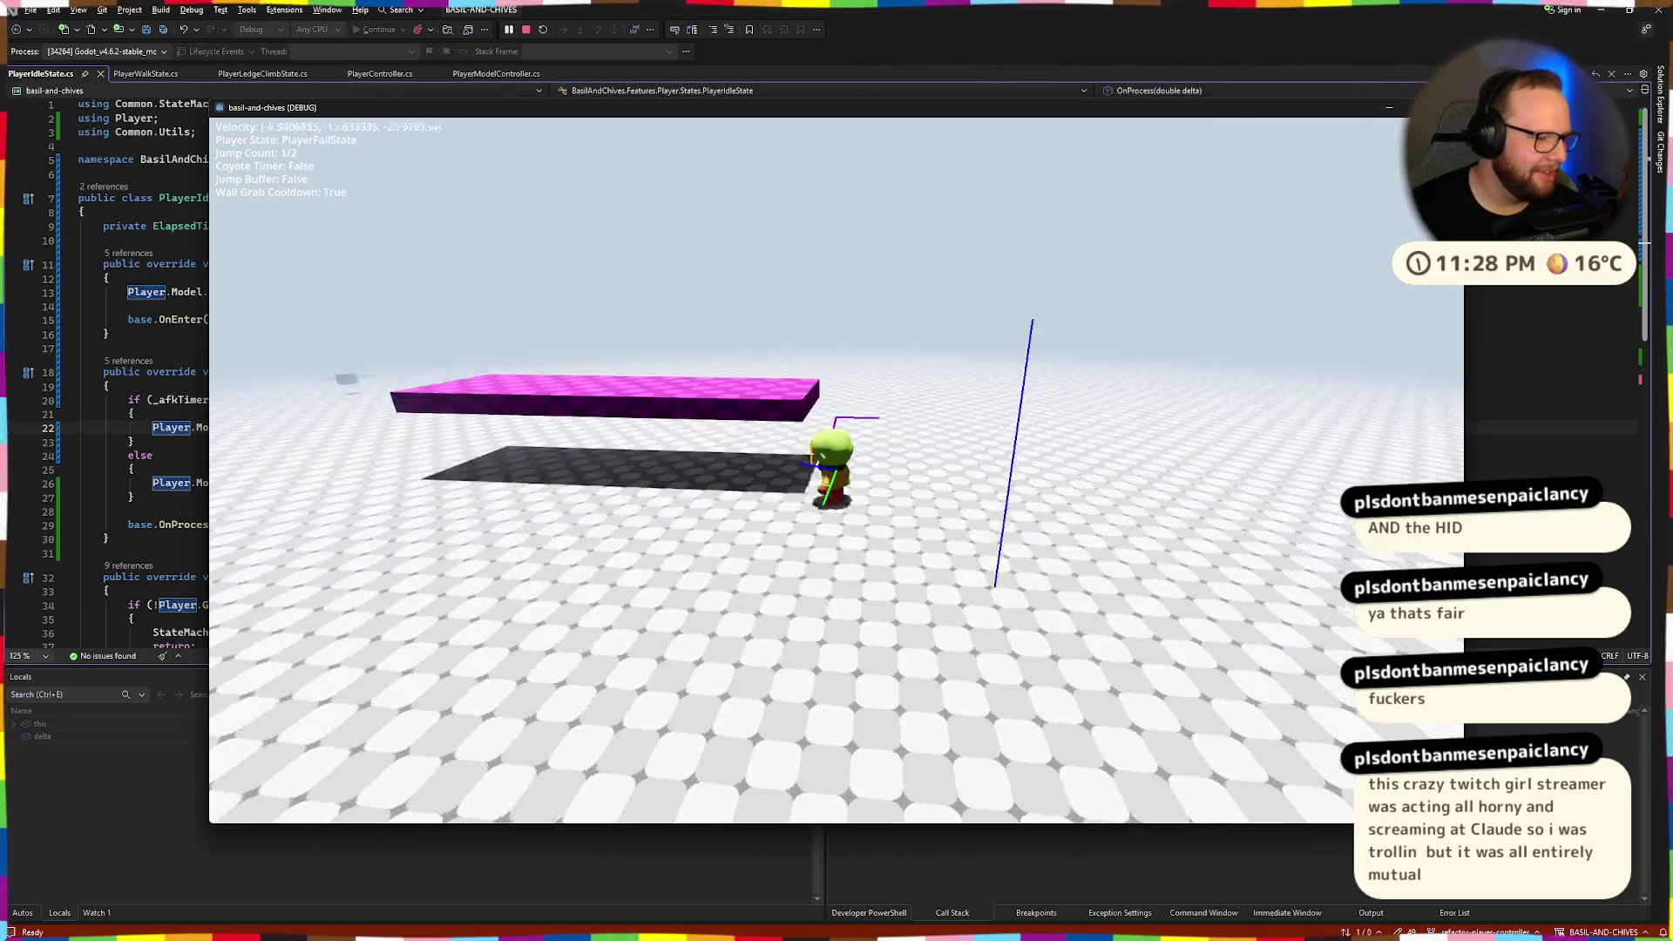
key("space")
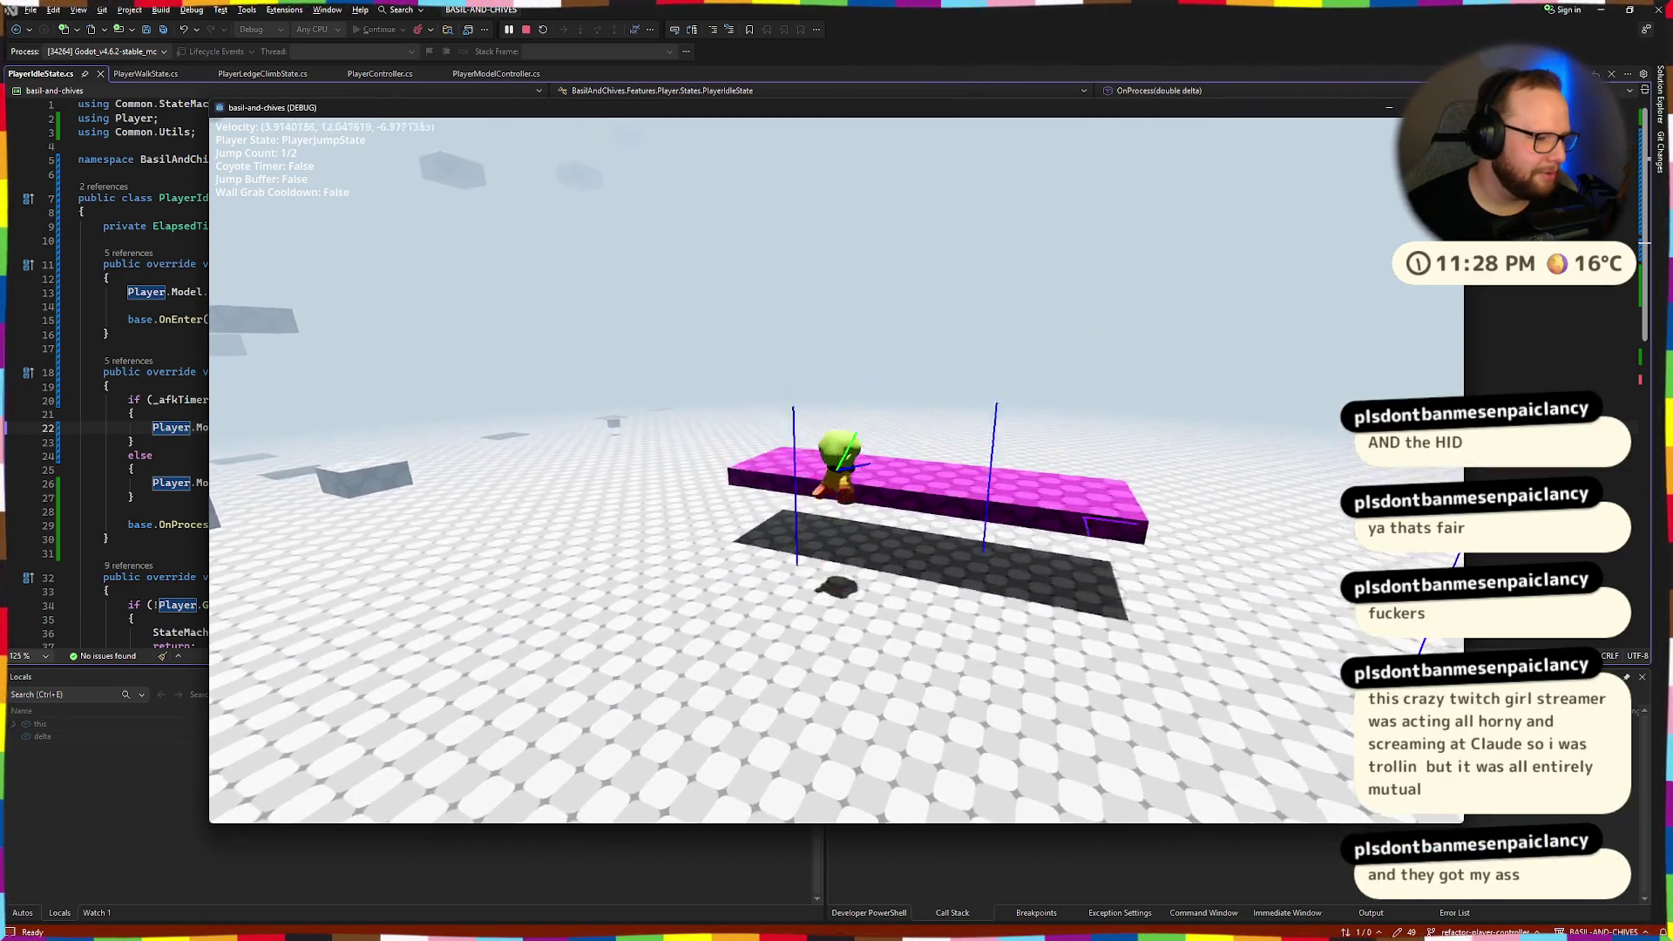
key("w")
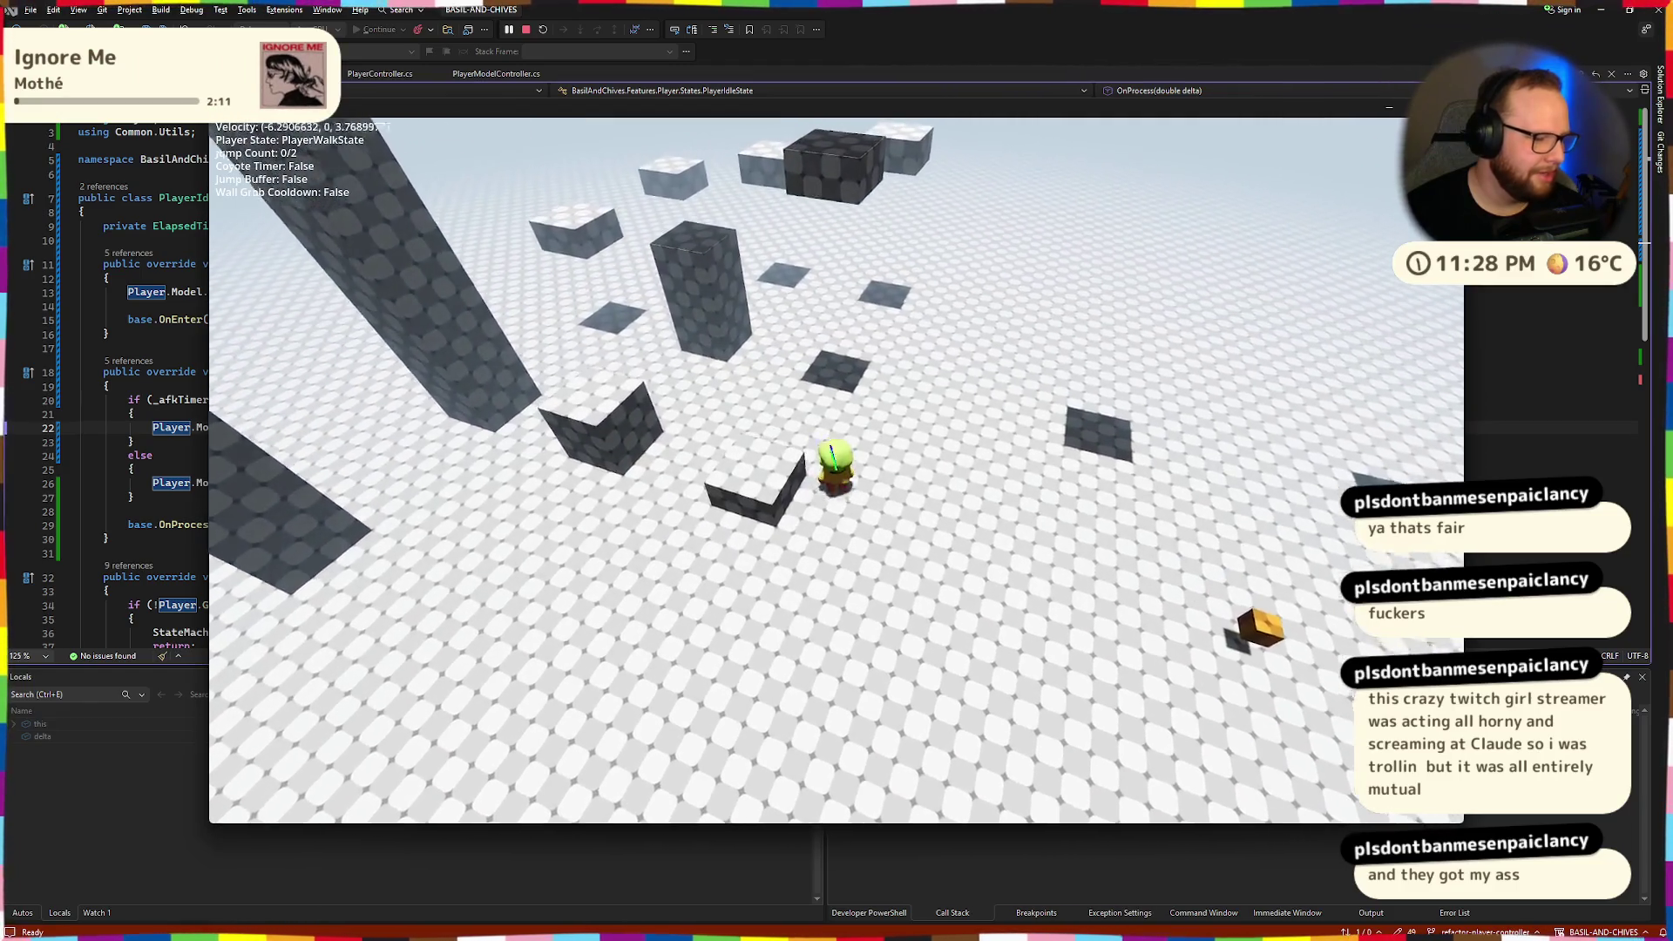
Jump, double jump and ledge-climb across blocks, then stop the game with Shift+F5.
key("space")
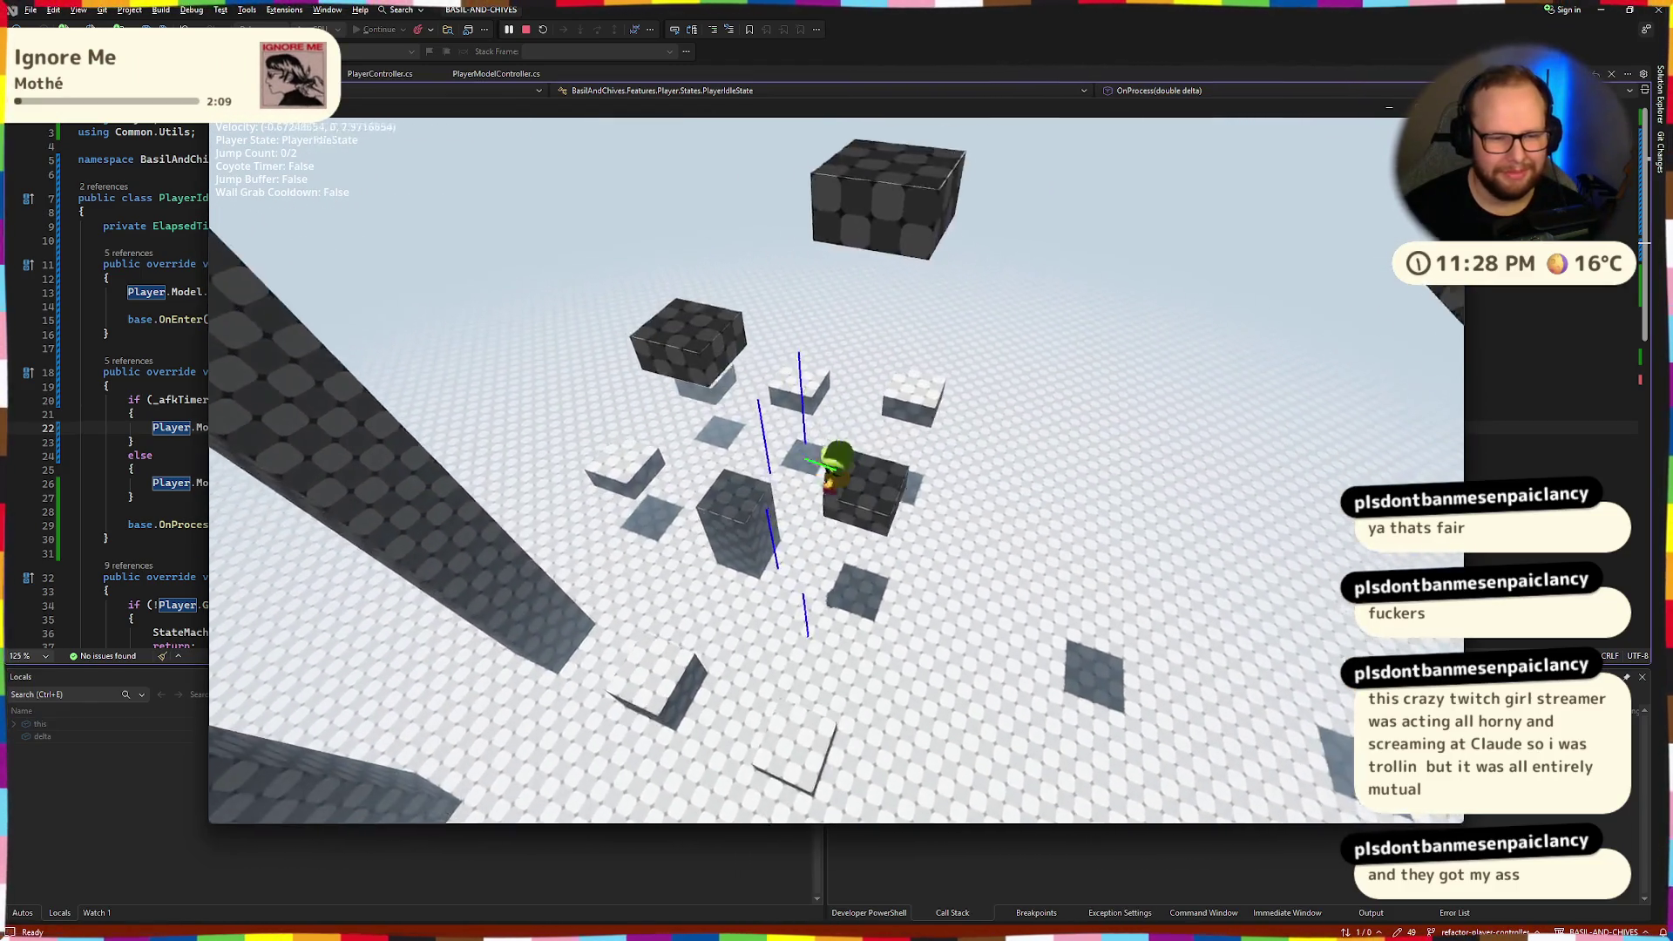
key("space")
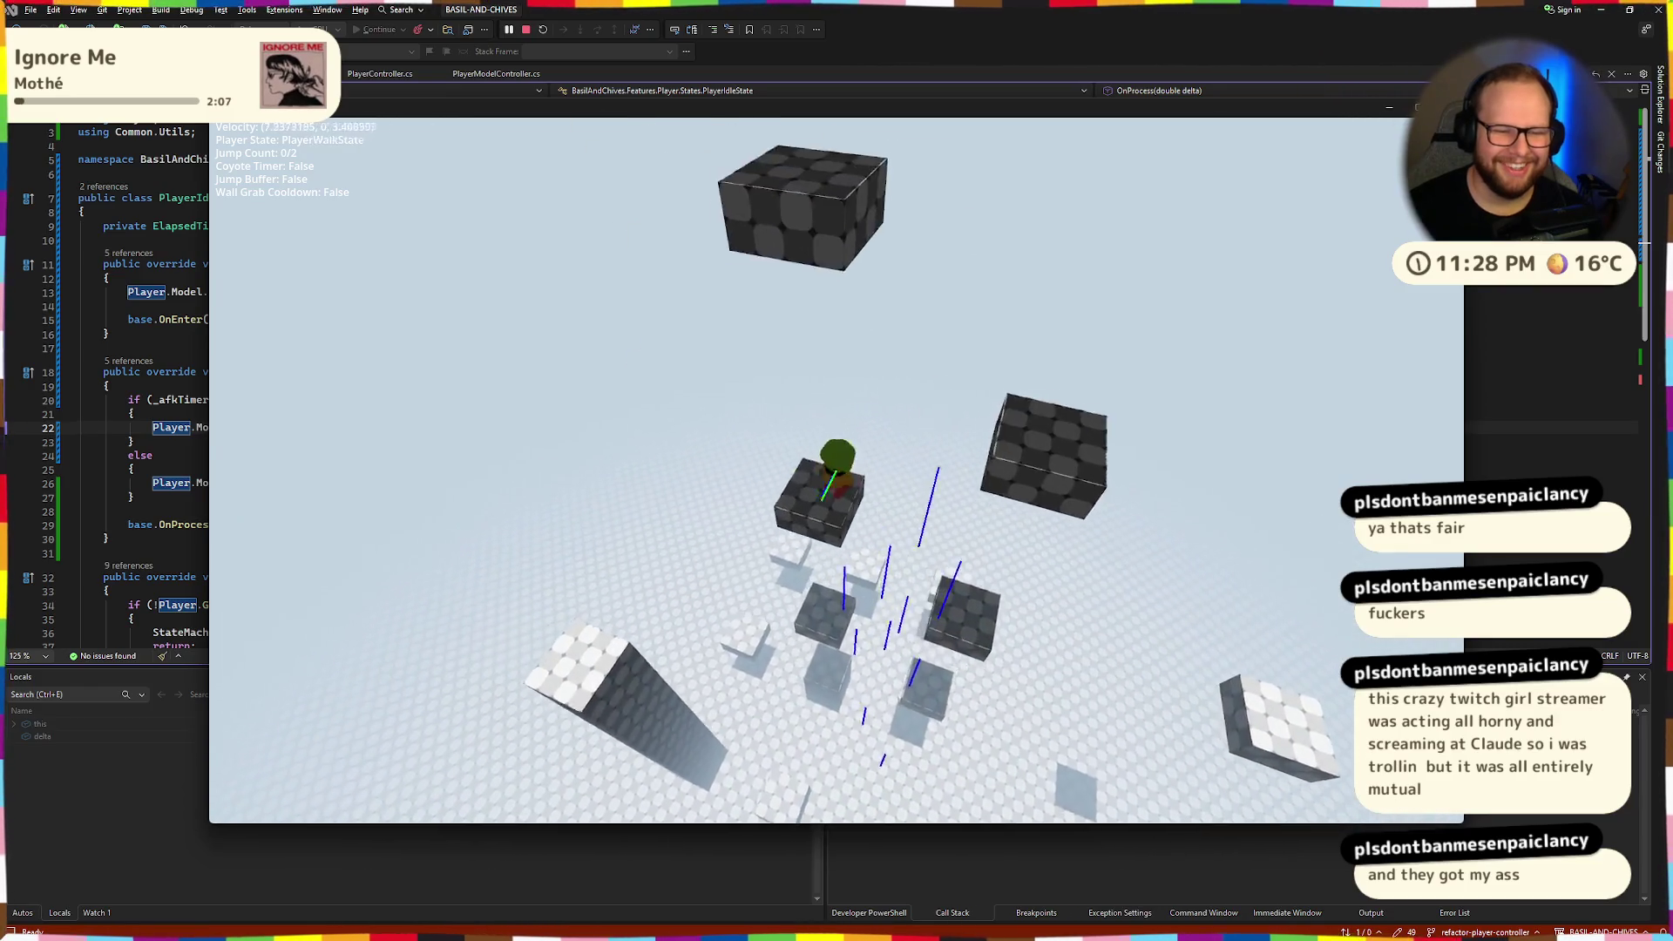
key("space")
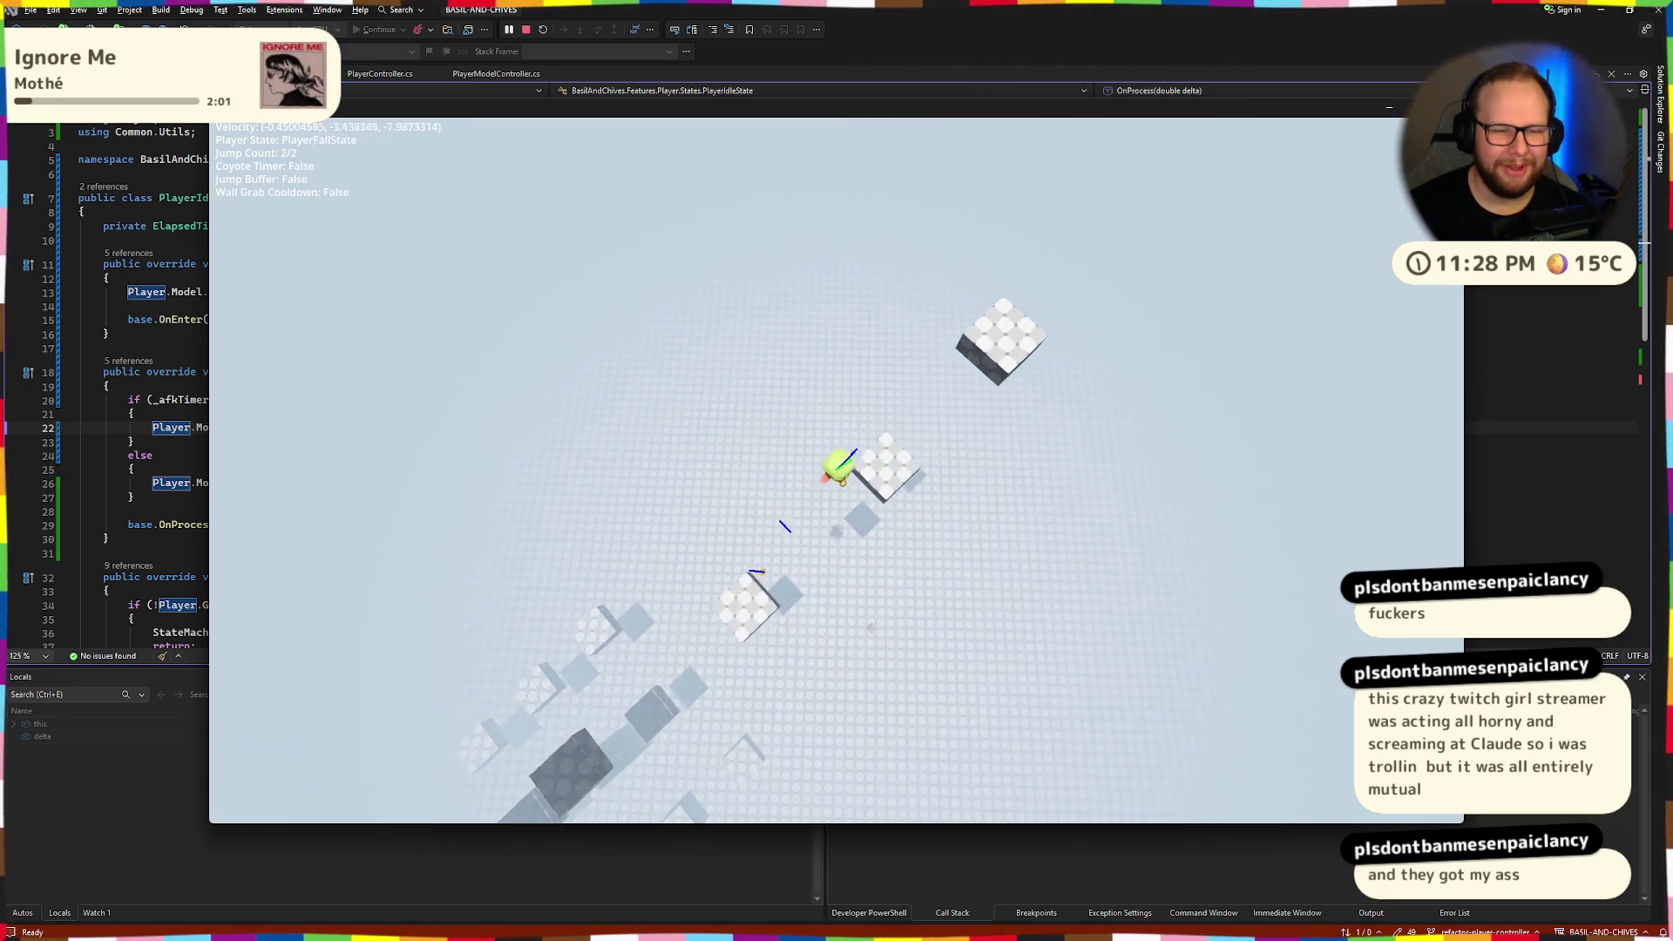
key("space")
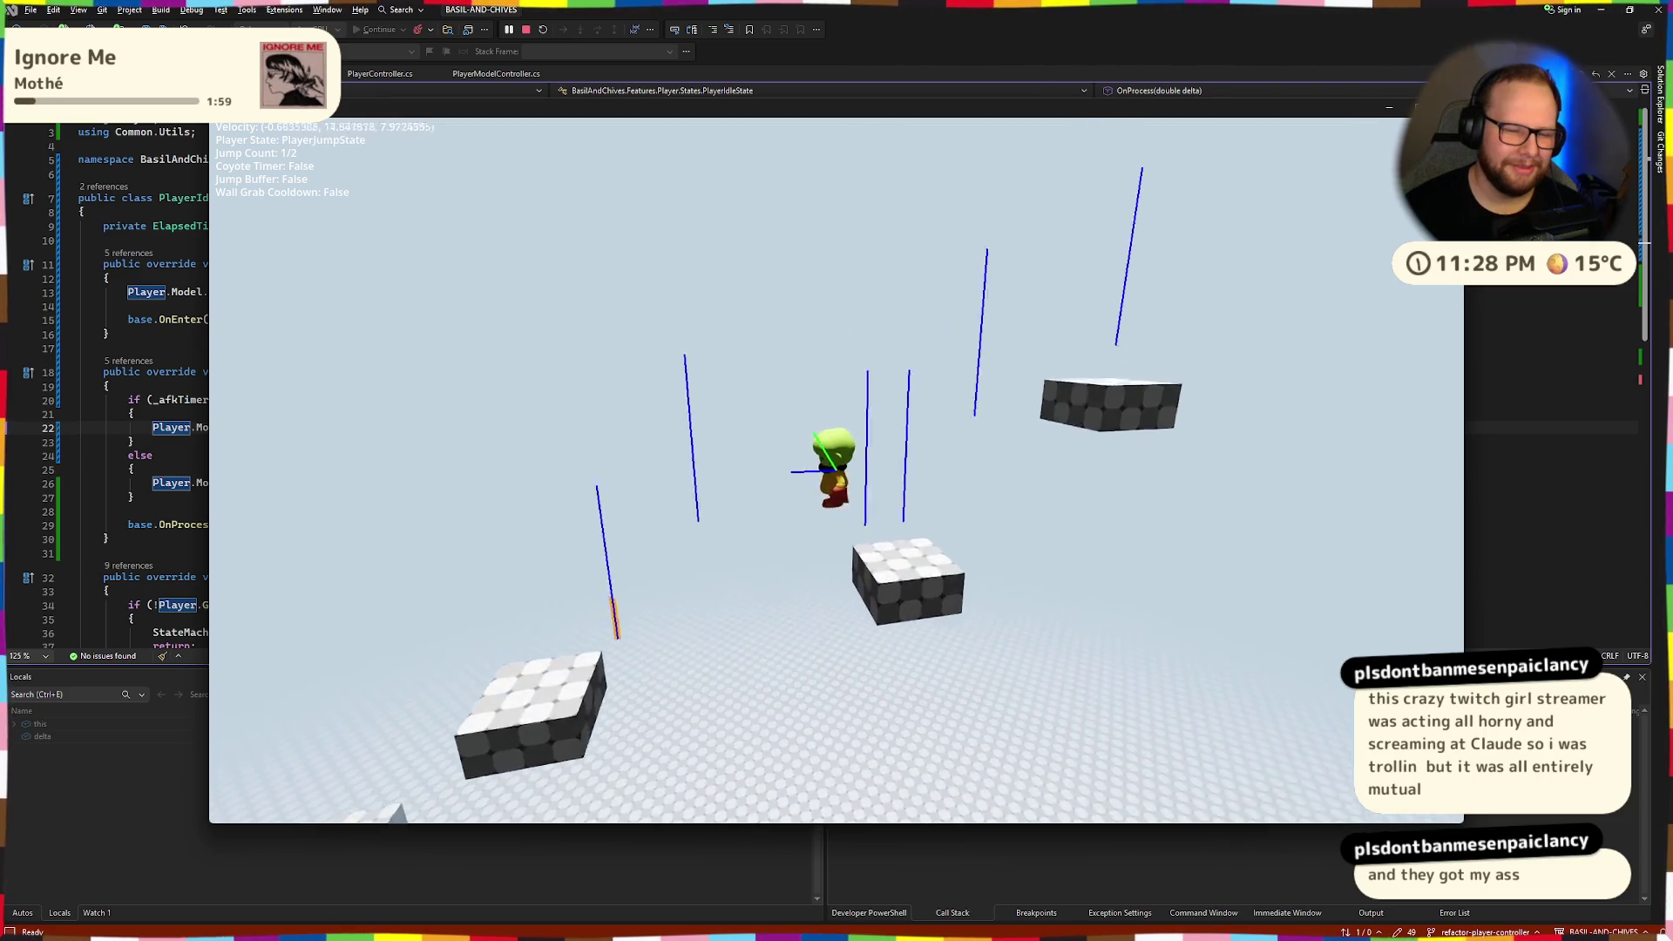
key("space")
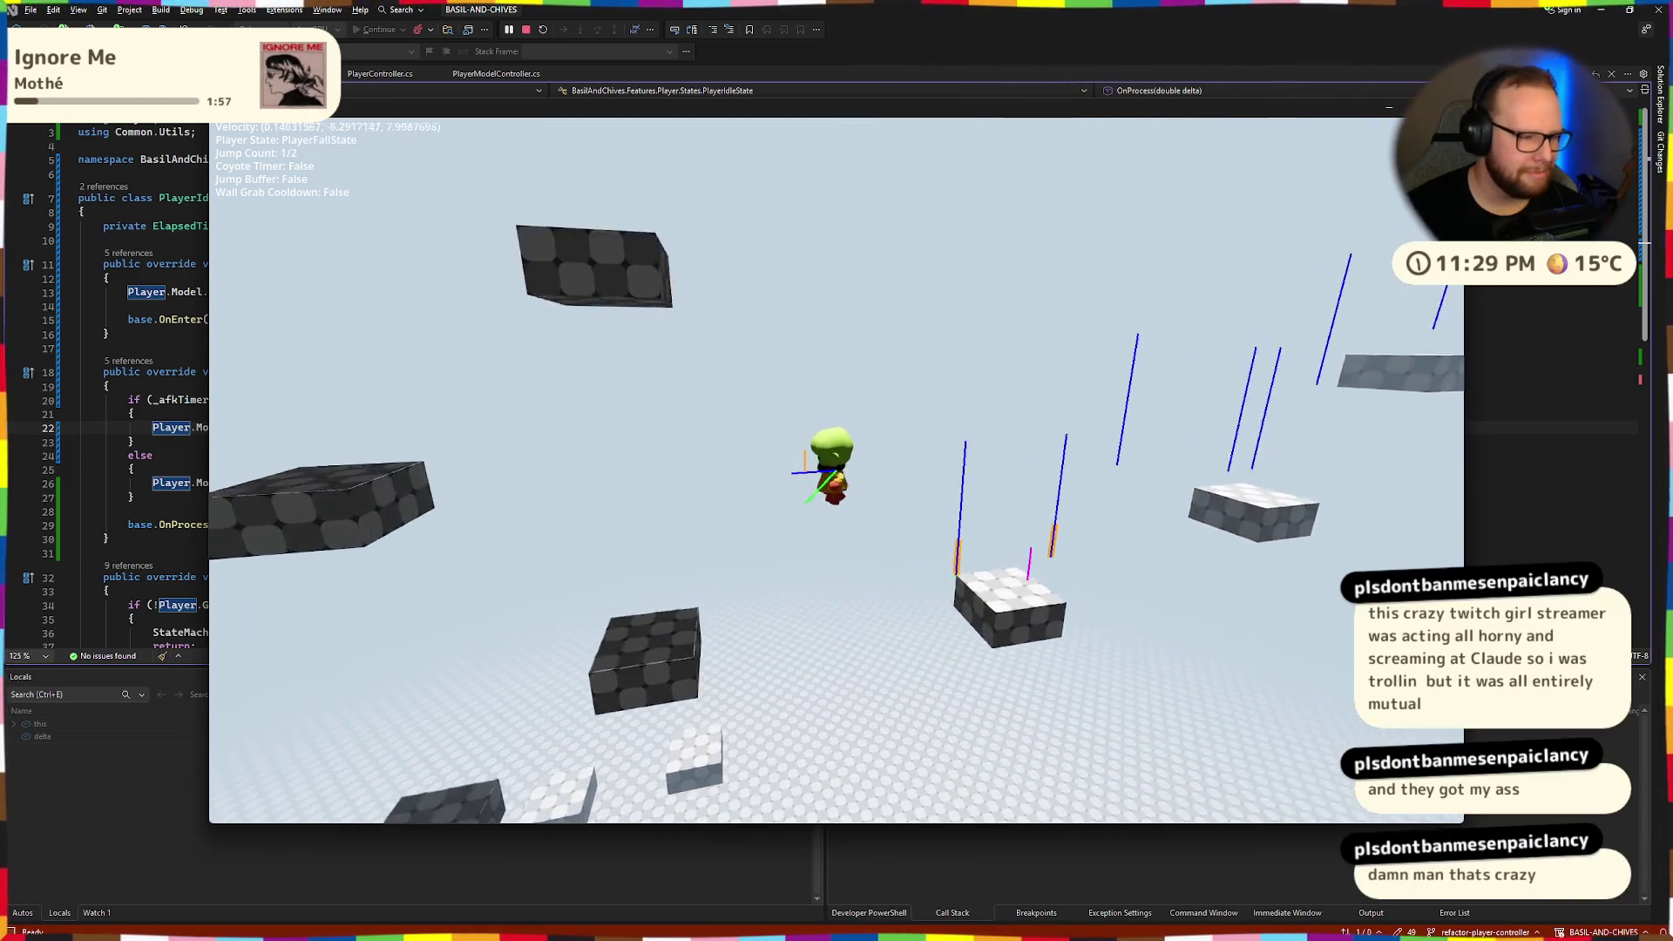
key("space")
key("space")
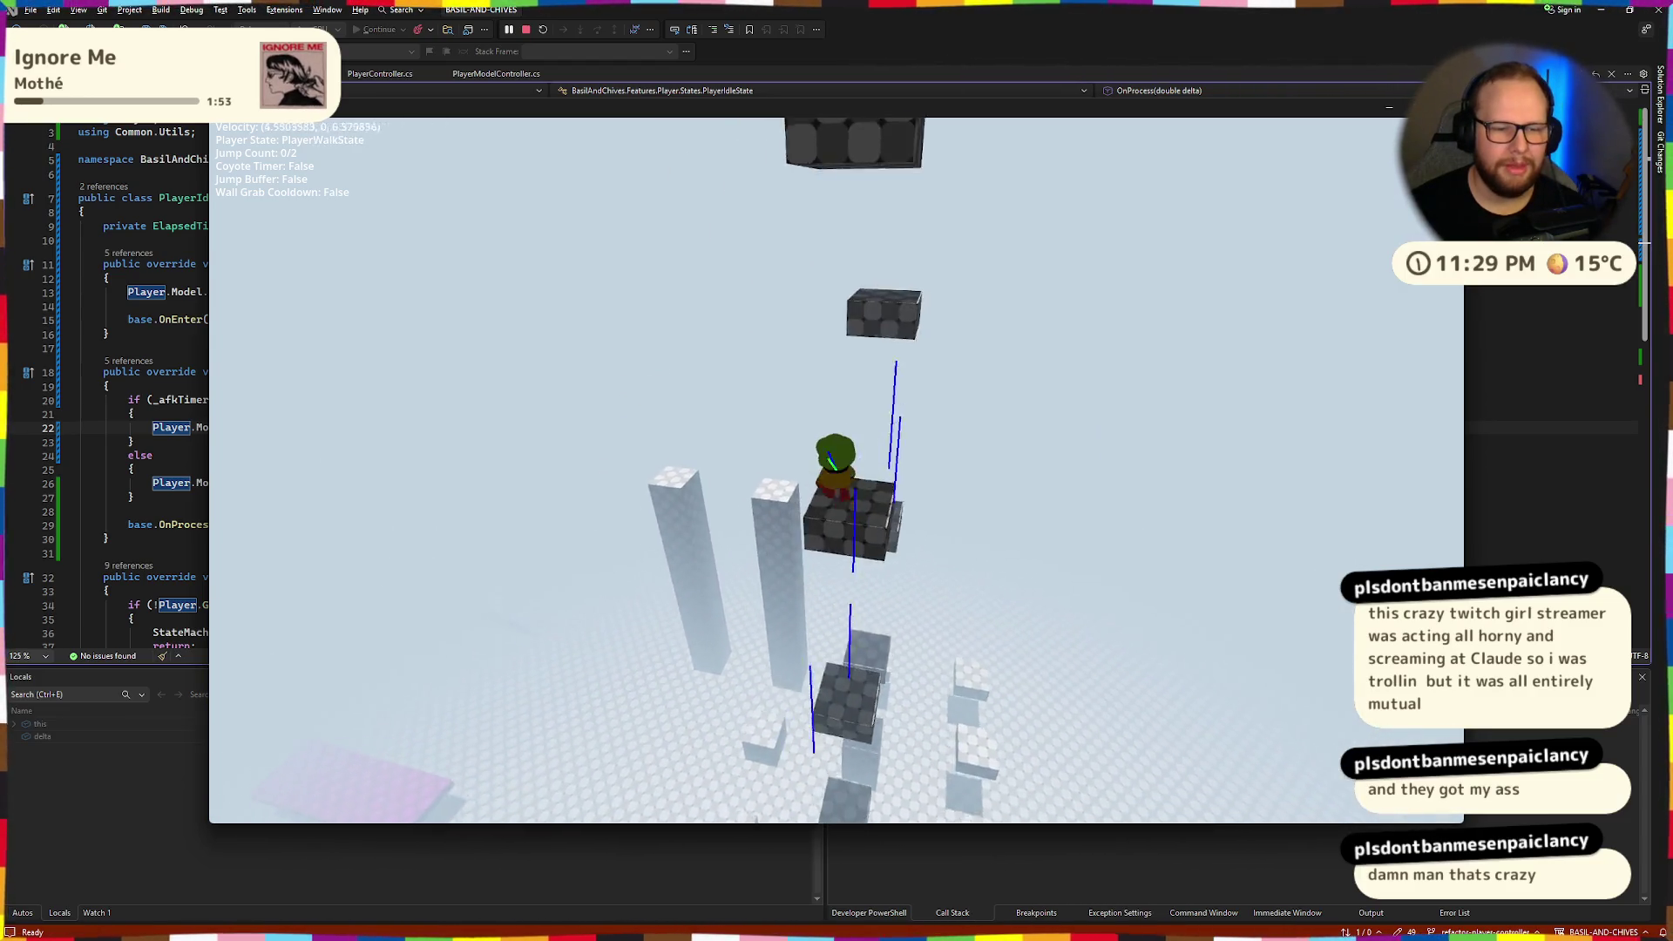
key("space")
key("space")
key("space")
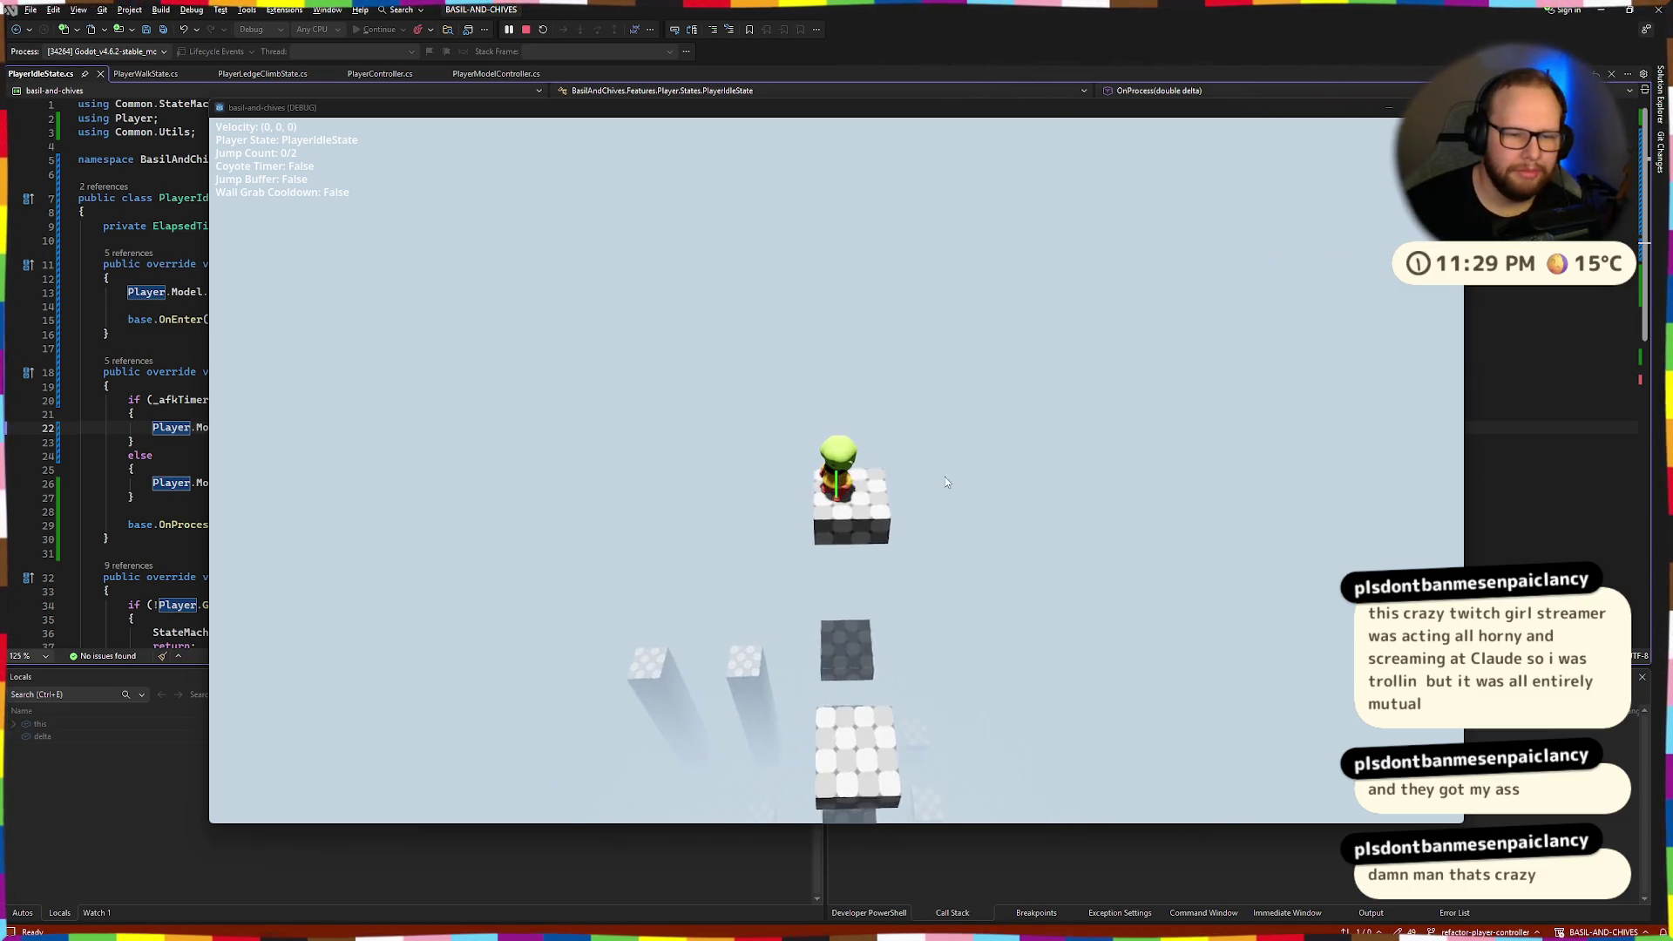
key("shift+F5")
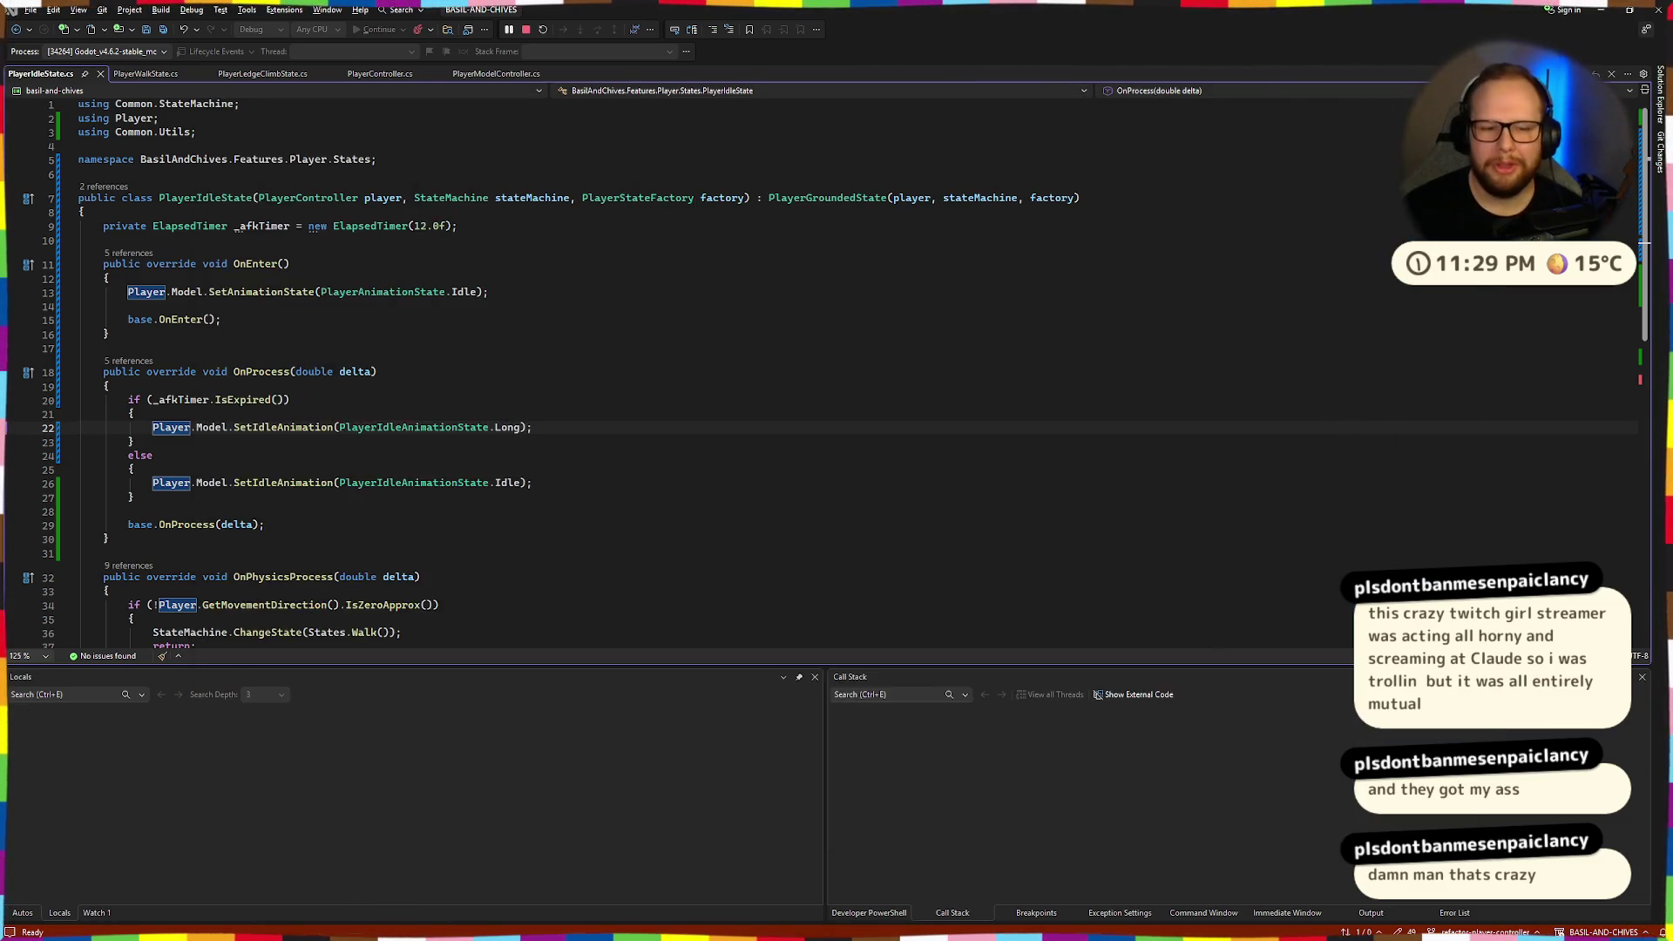
Switch to the Godot editor's Idle blend tree with idle and idle-long feeding a Transition.
key("ctrl+super+Right")
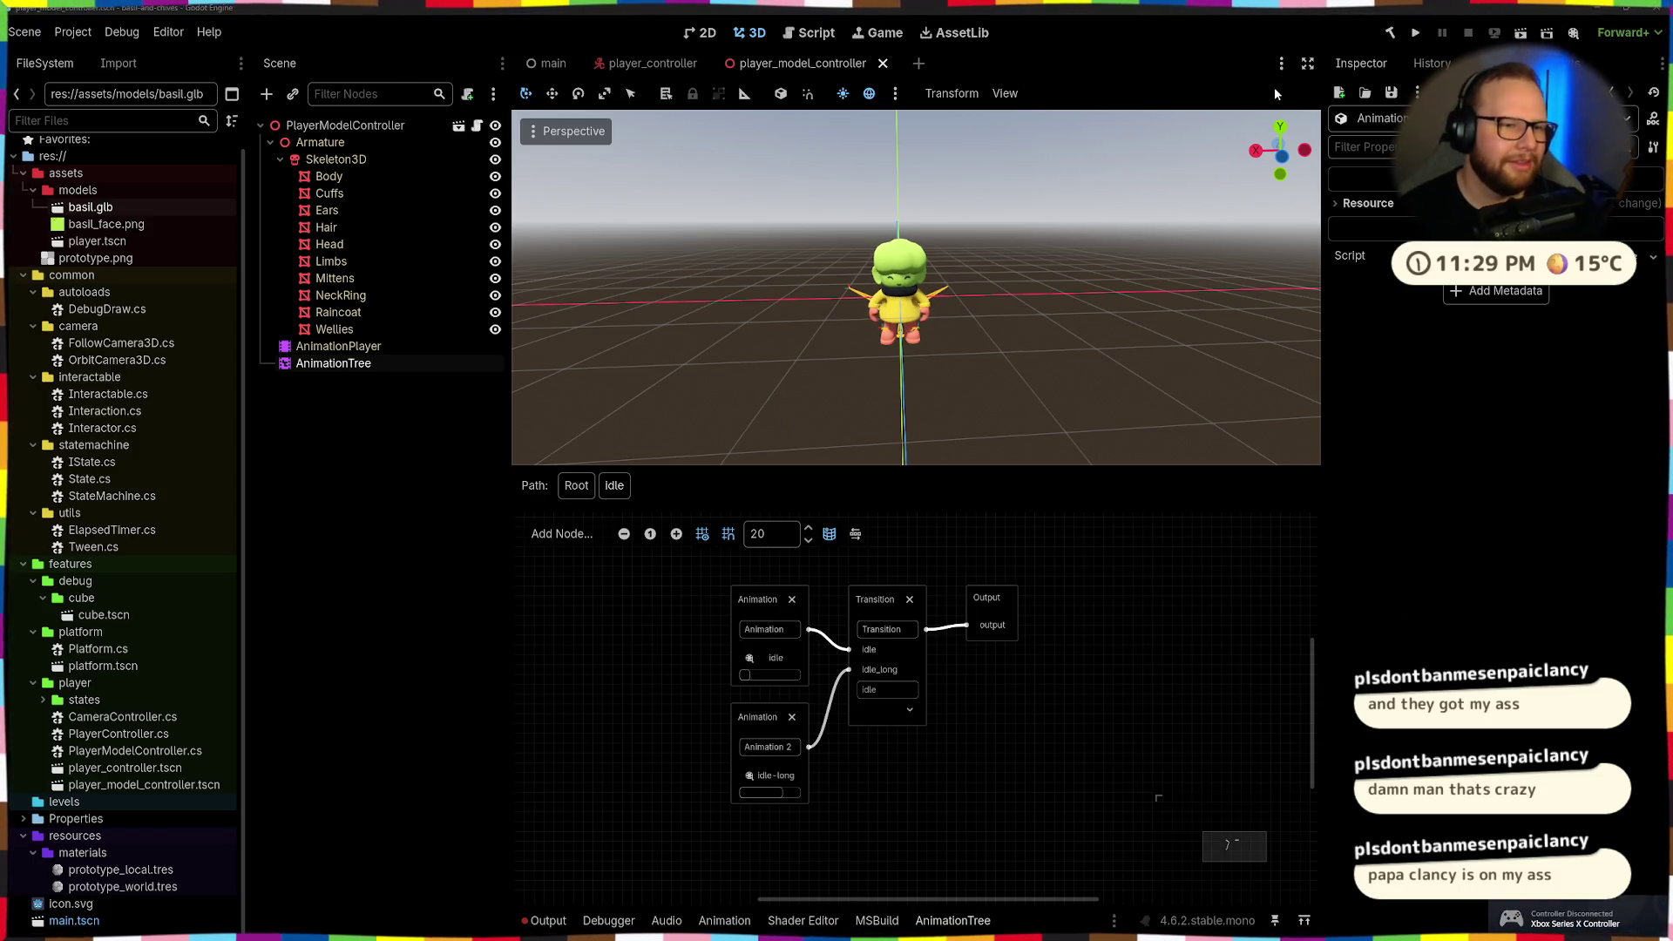
In basil.blend, confirm the Armature's RESET action, save, and orbit both viewports around the rig.
key("ctrl+super+Right")
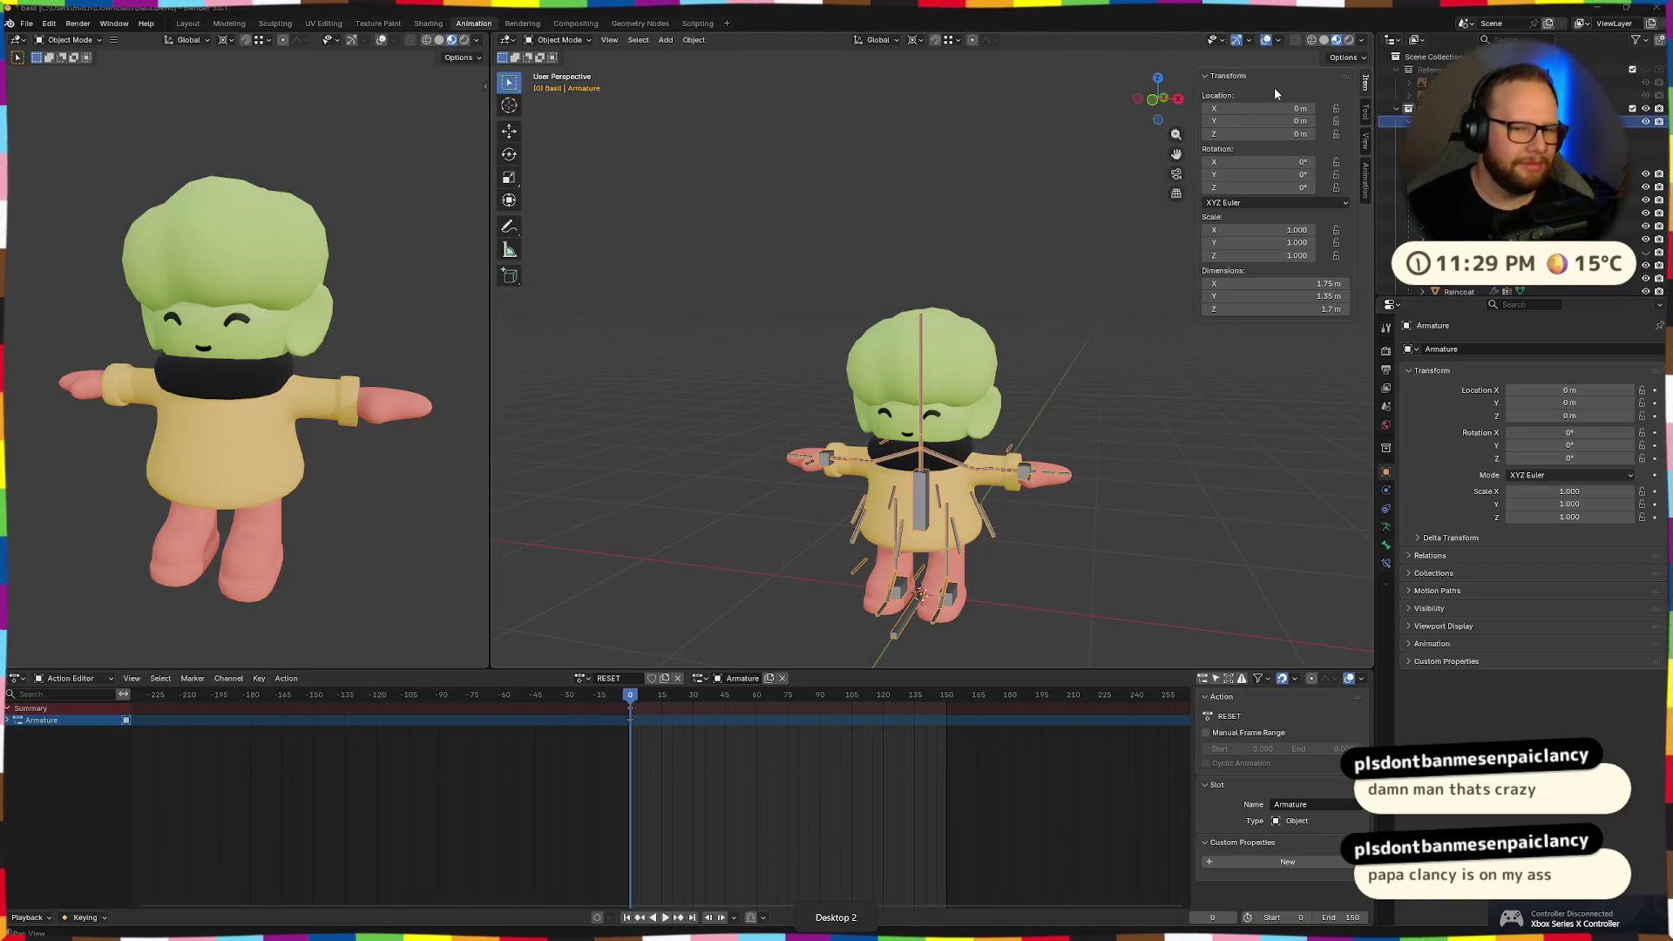
scroll(244, 366, "down", 4)
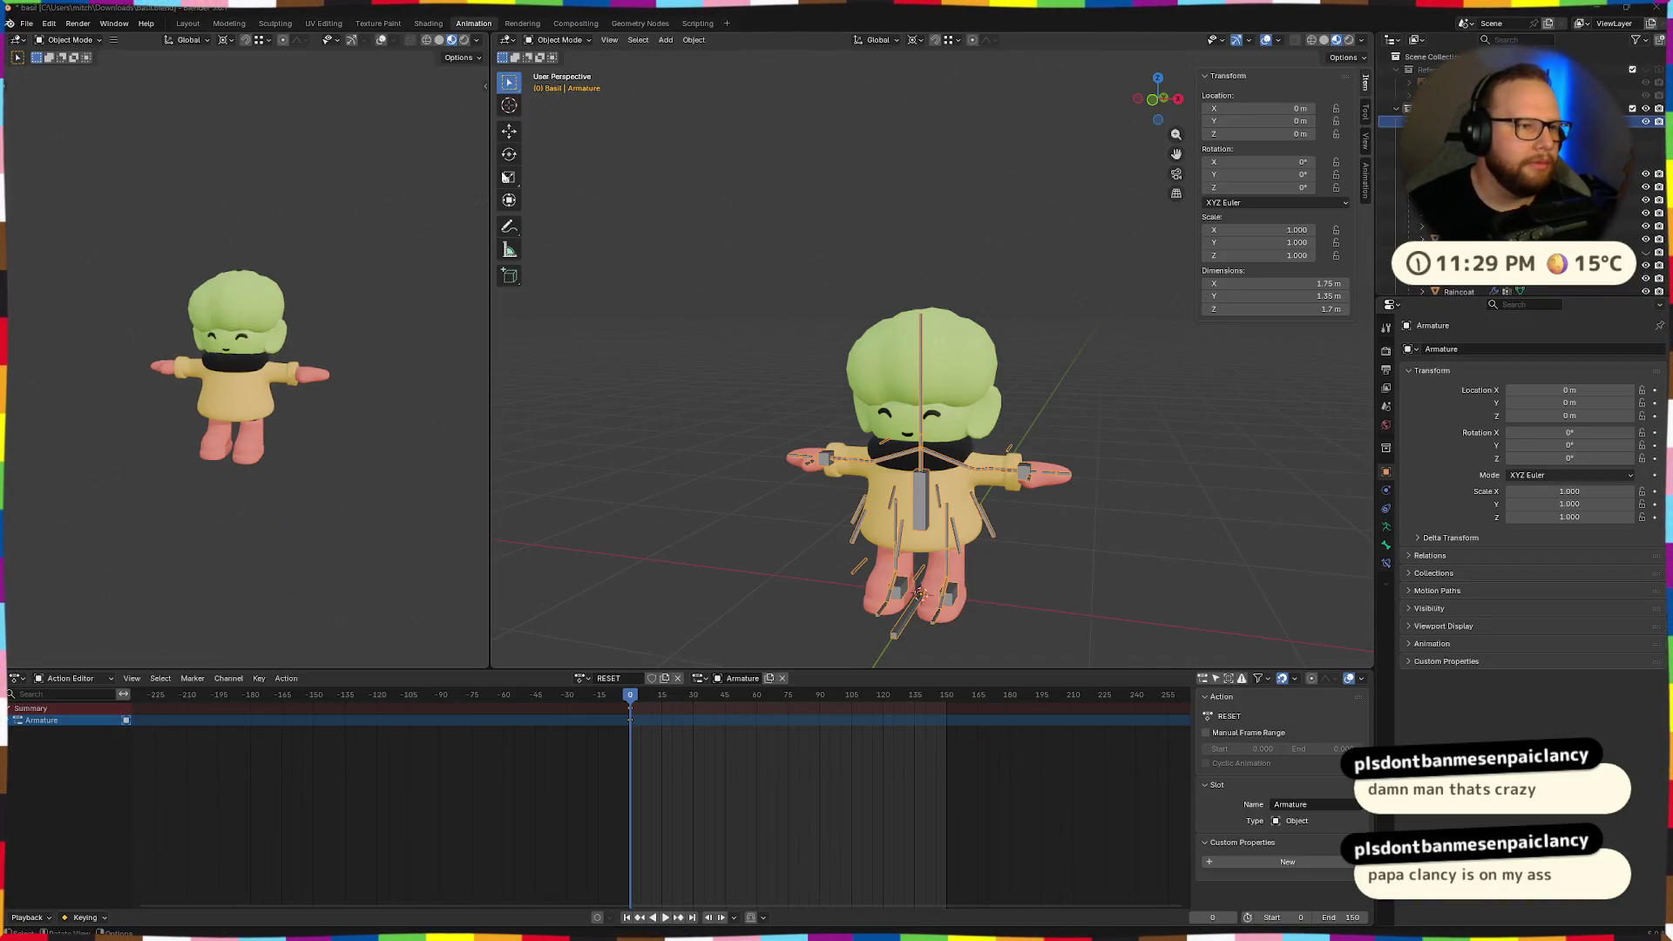
left_click(581, 679)
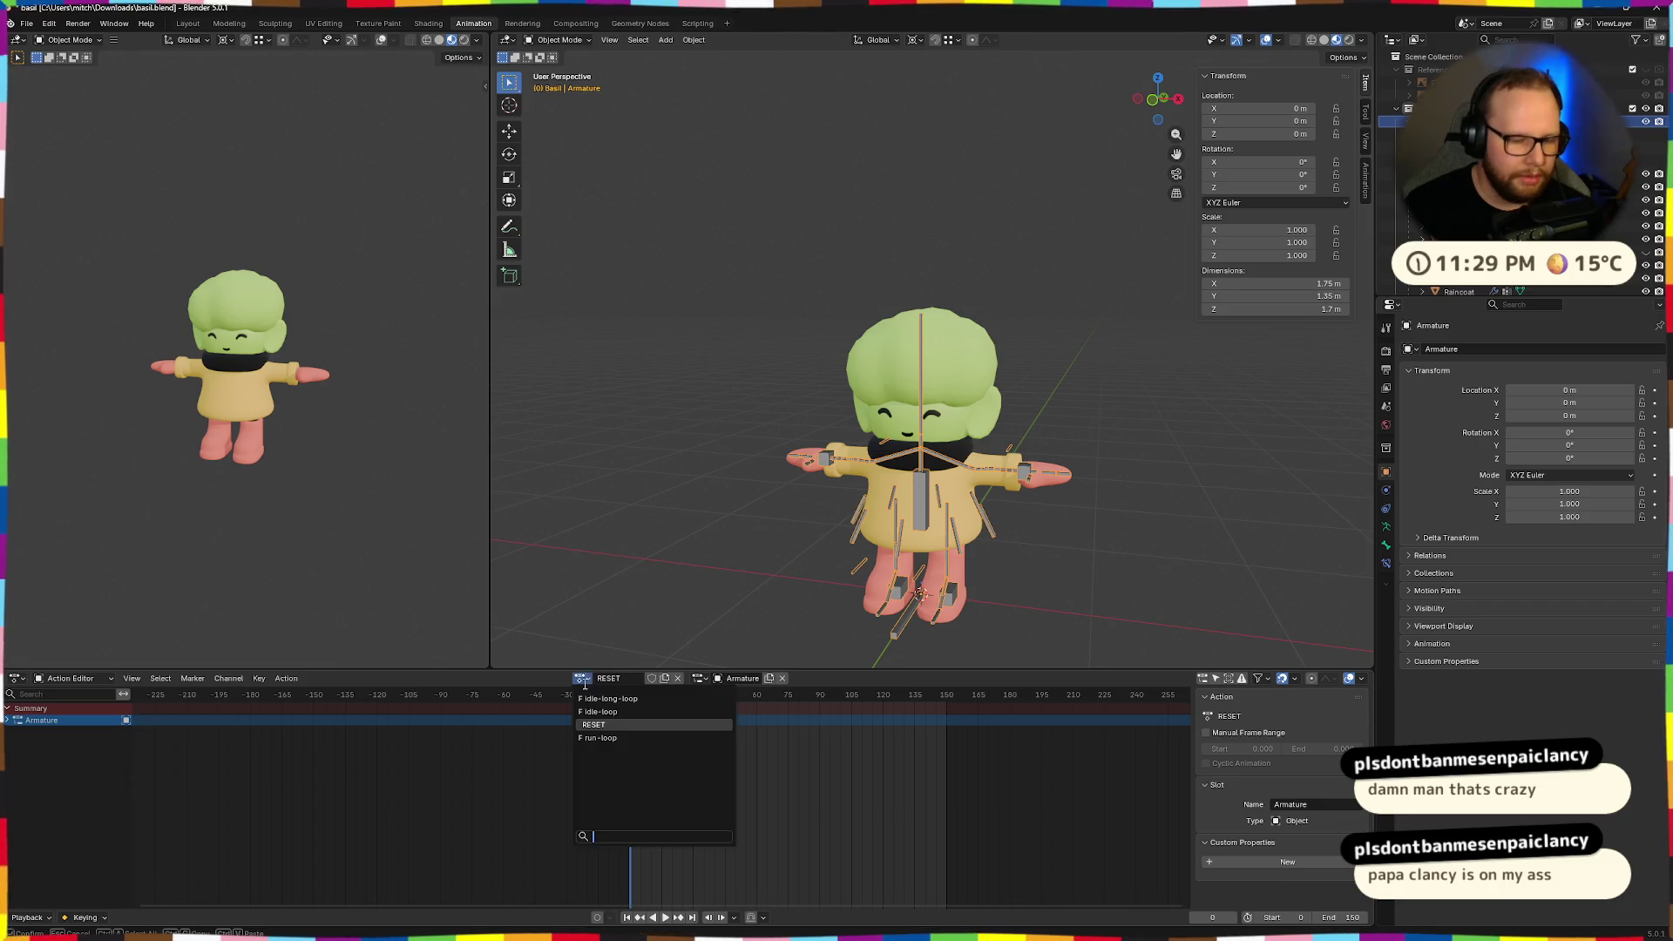
left_click(607, 725)
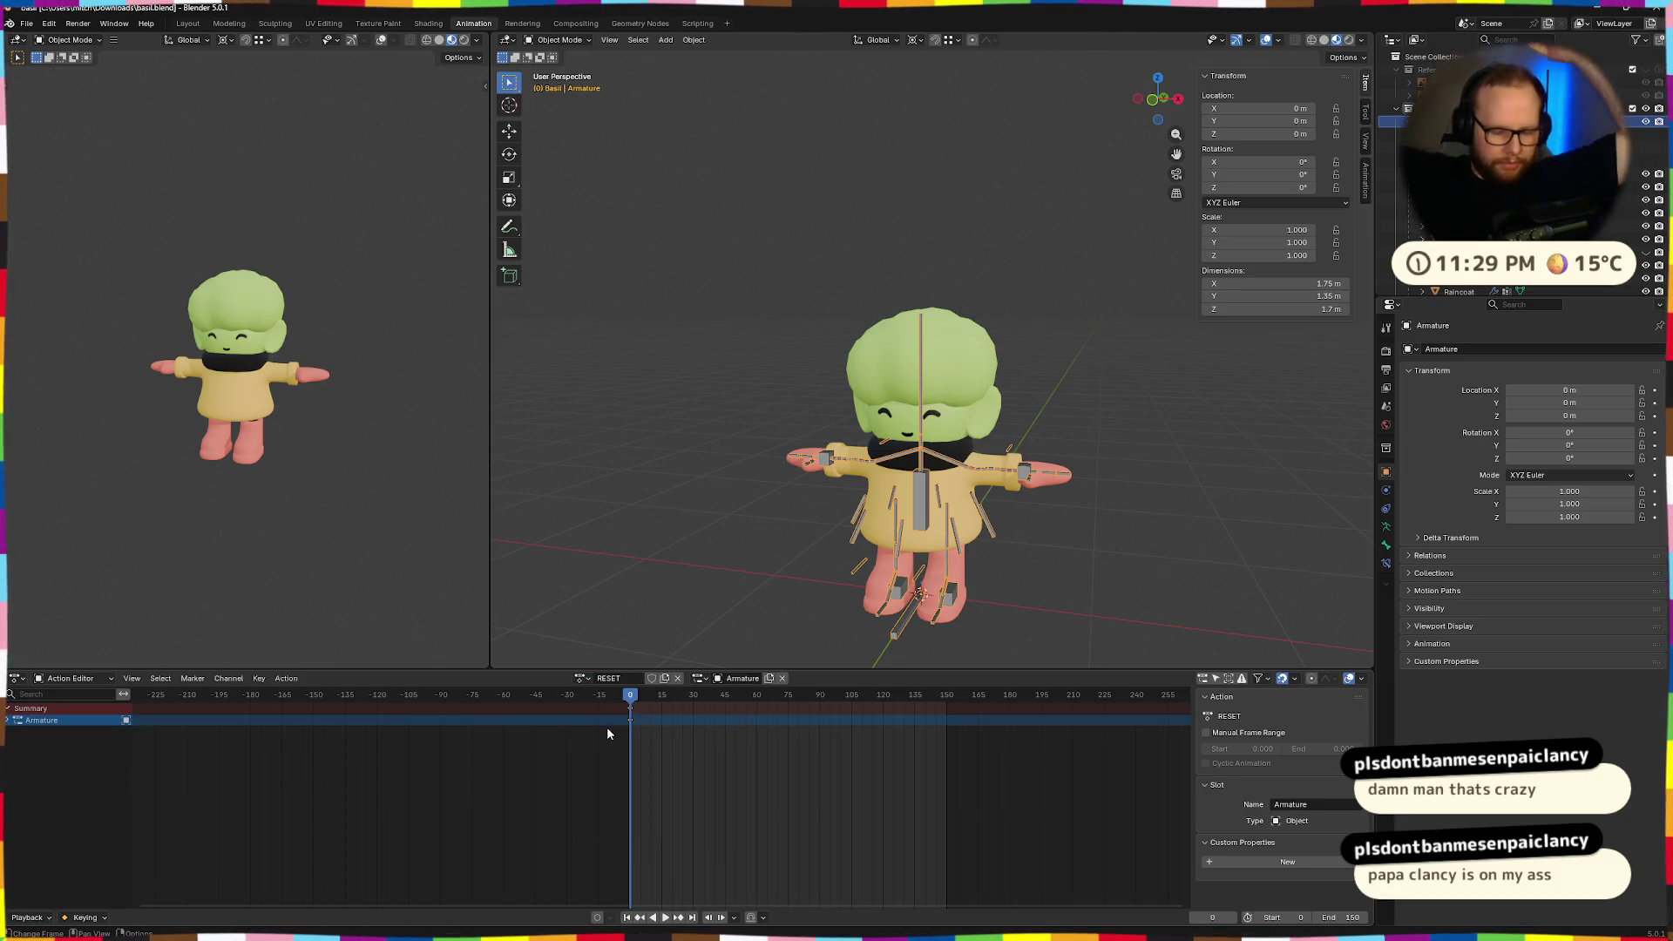
key("ctrl+s")
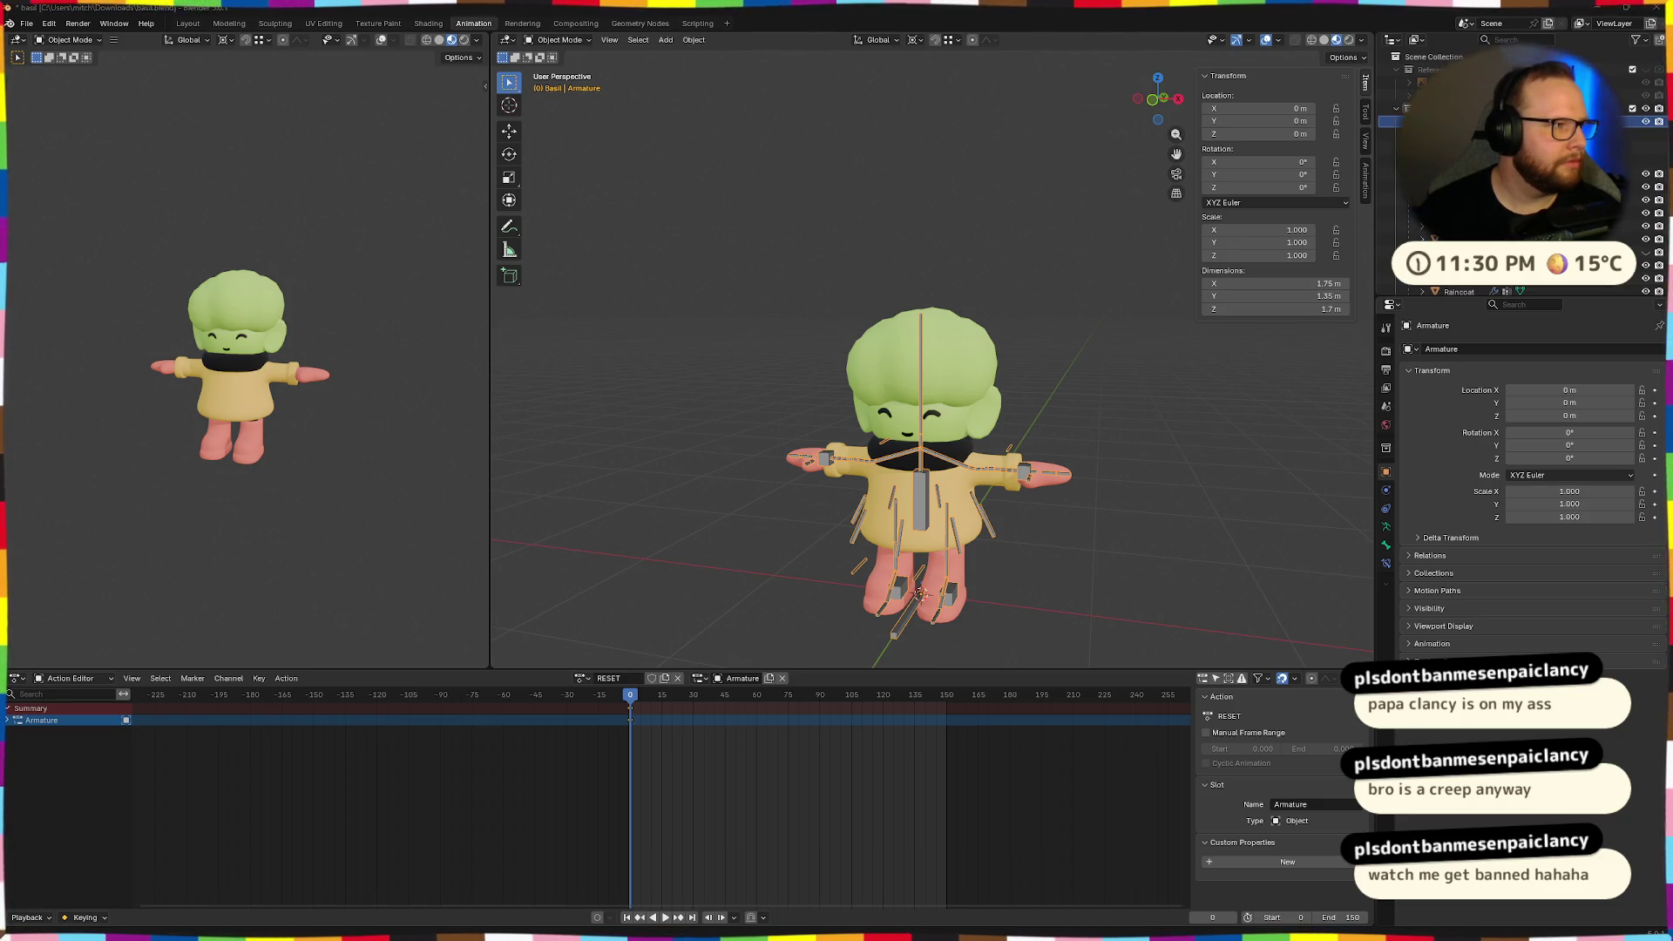
mouse_move(226, 309)
middle_mouse_down()
mouse_move(344, 310)
mouse_move(280, 392)
middle_mouse_up()
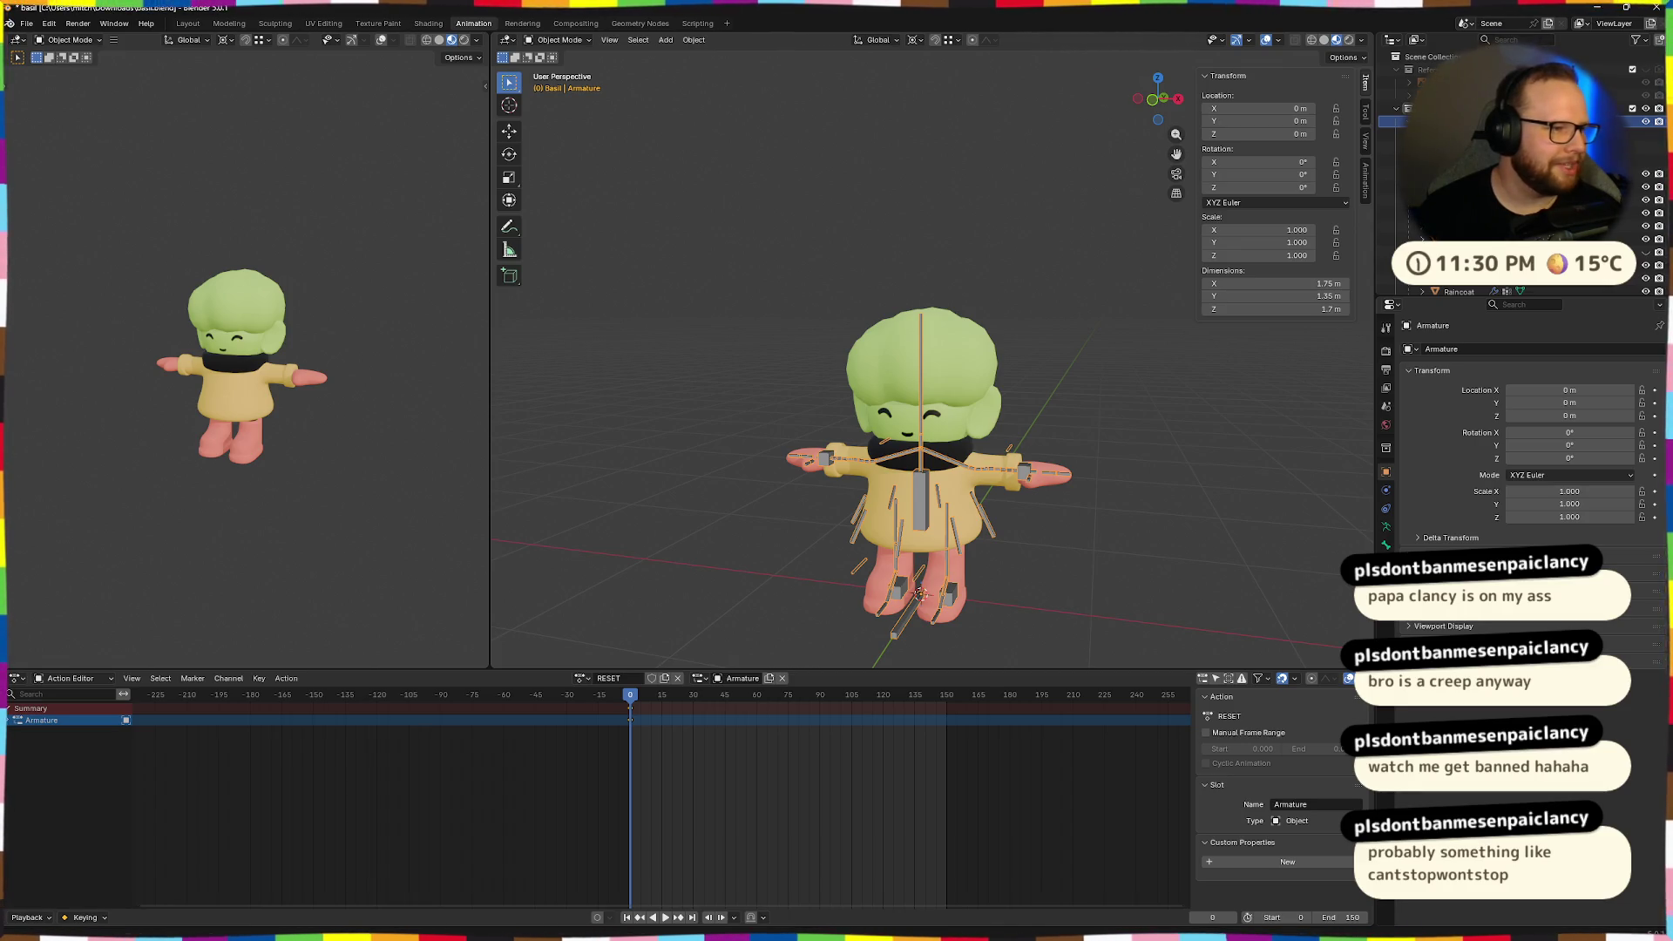
mouse_move(702, 366)
middle_mouse_down()
mouse_move(959, 375)
mouse_move(936, 533)
mouse_move(775, 382)
mouse_move(869, 444)
middle_mouse_up()
scroll(936, 533, "up", 5)
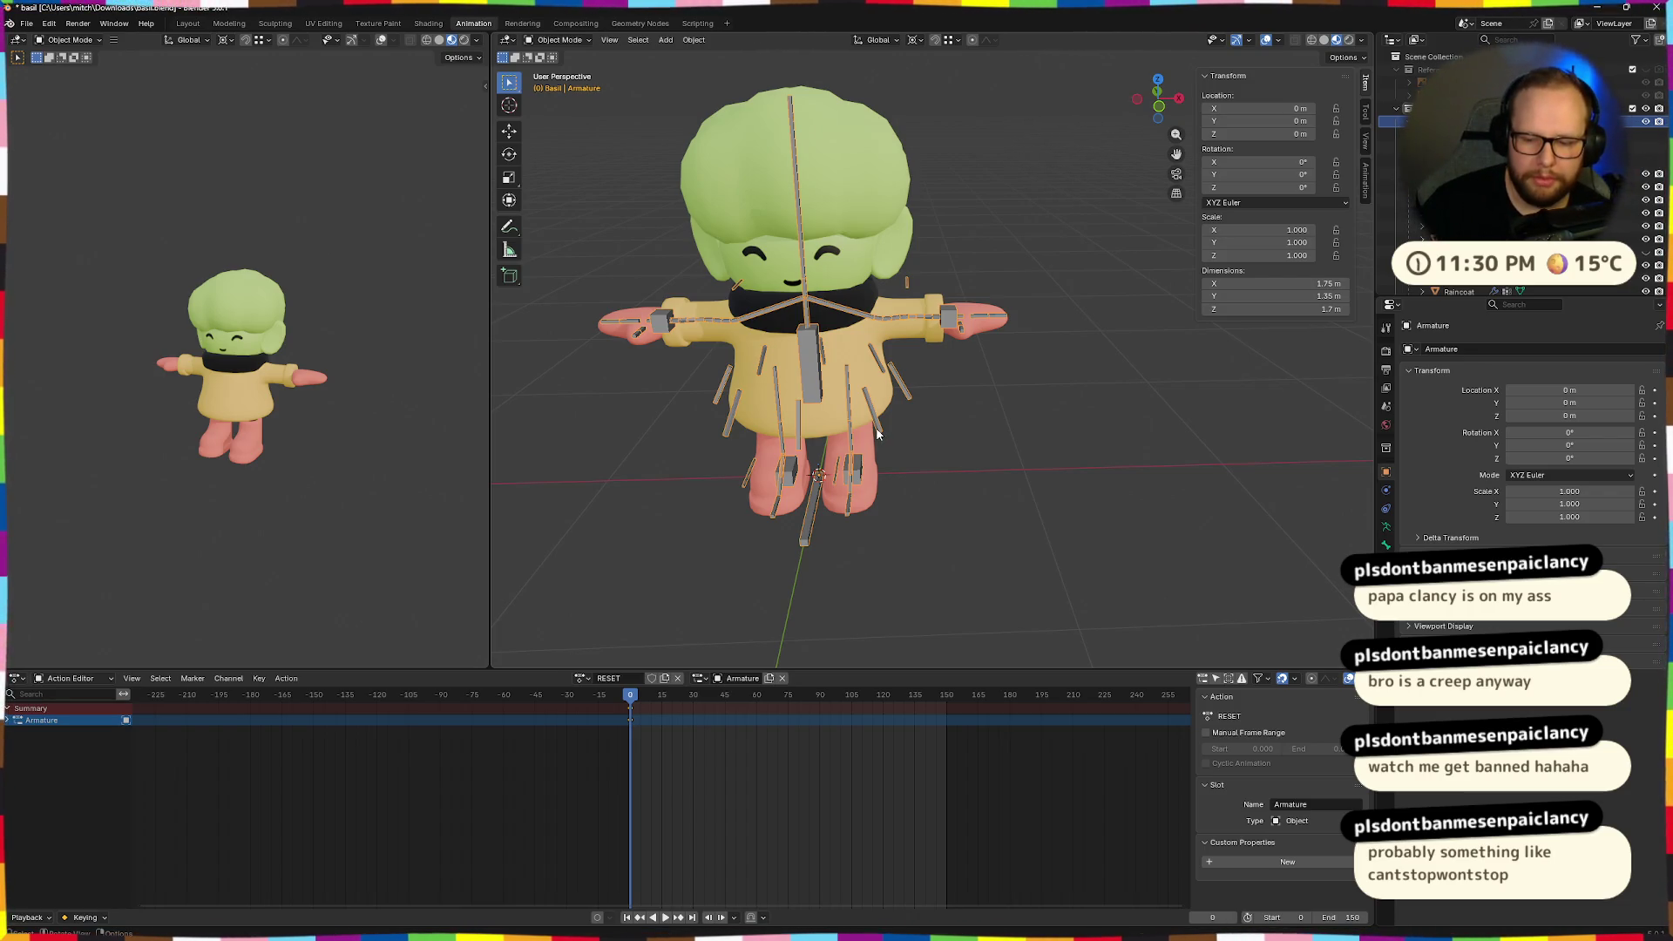
Save basil.blend again, then place the r/zelda jump-animation post over Blender.
key("ctrl+s")
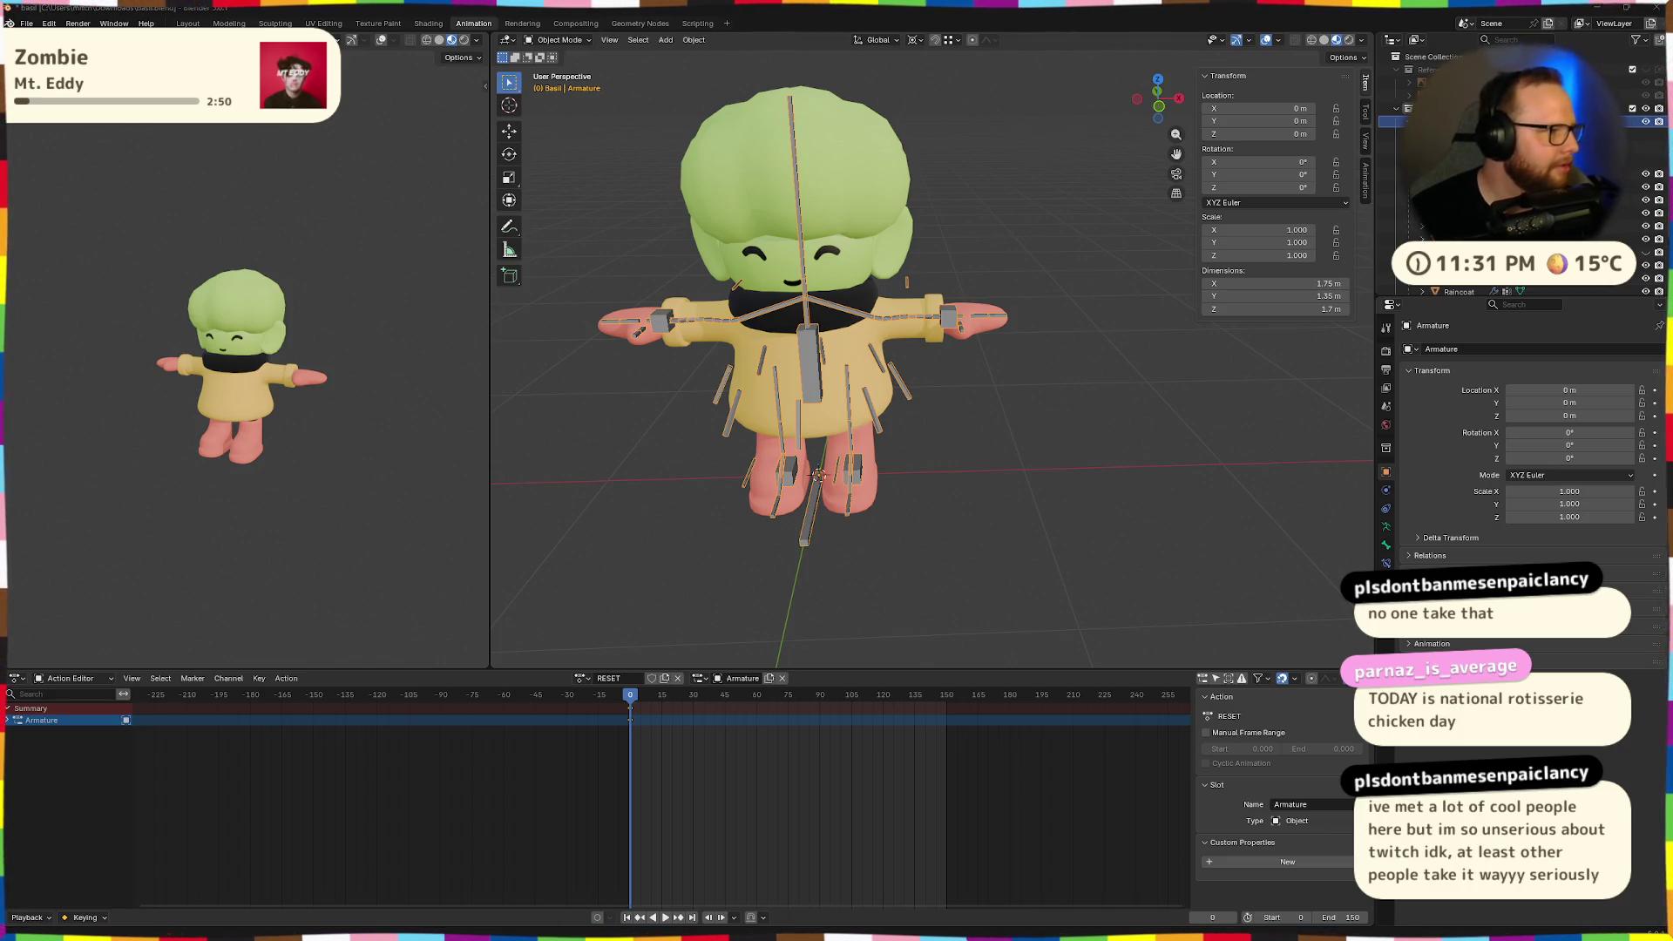
key("ctrl+s")
key("ctrl+s")
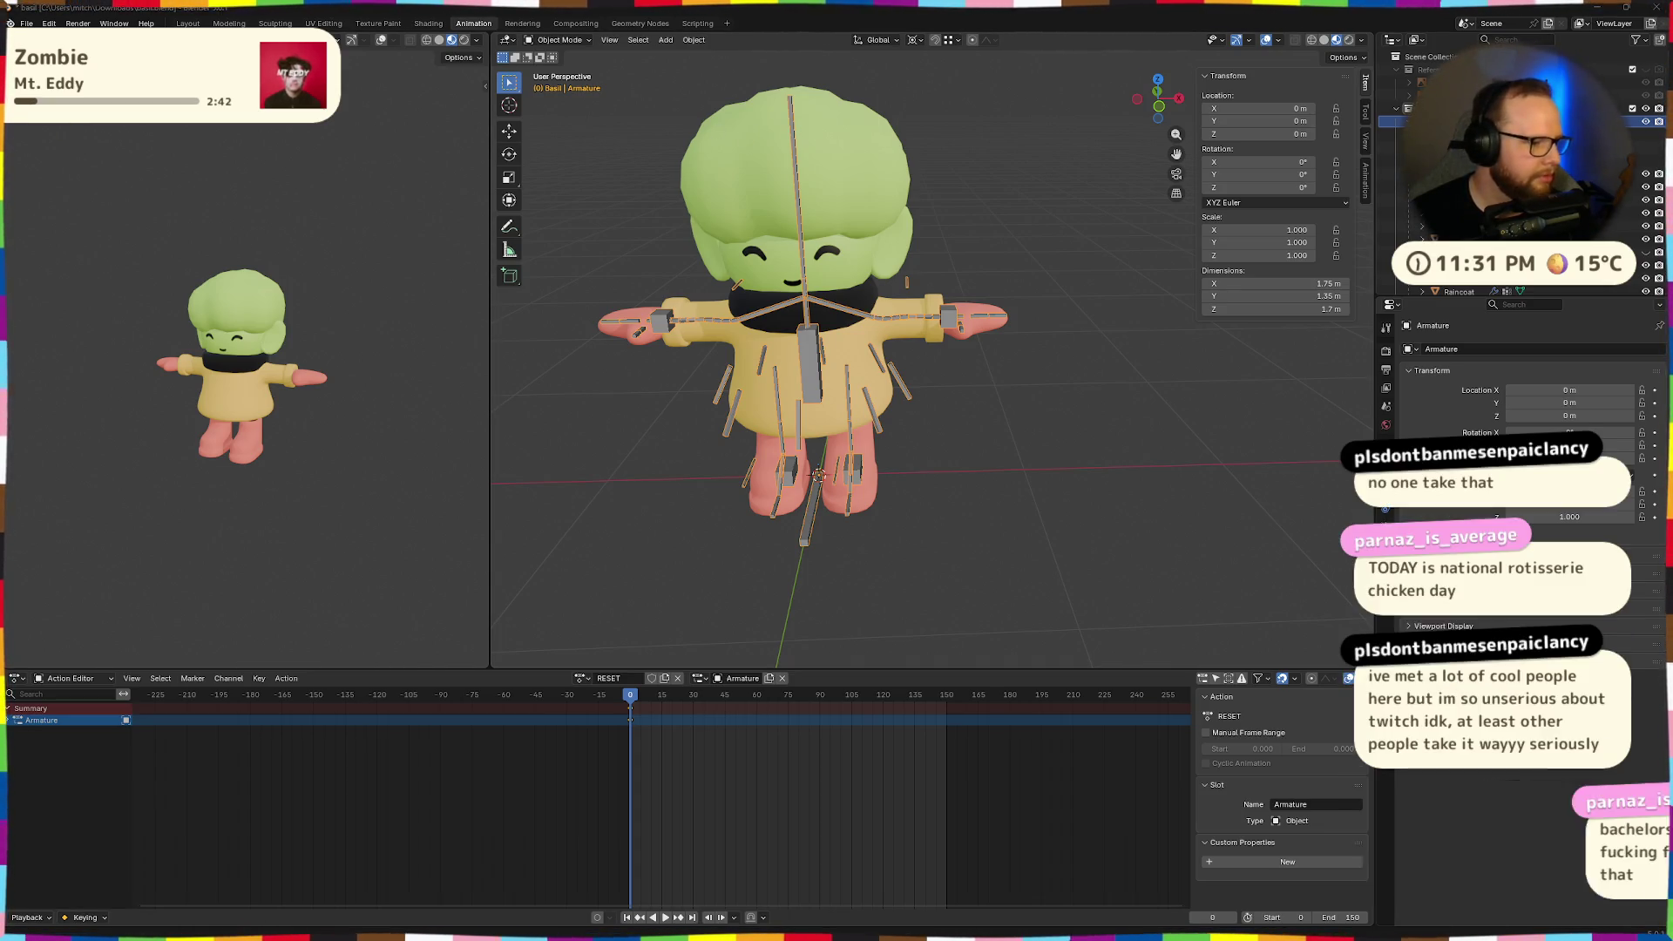
key("ctrl+s")
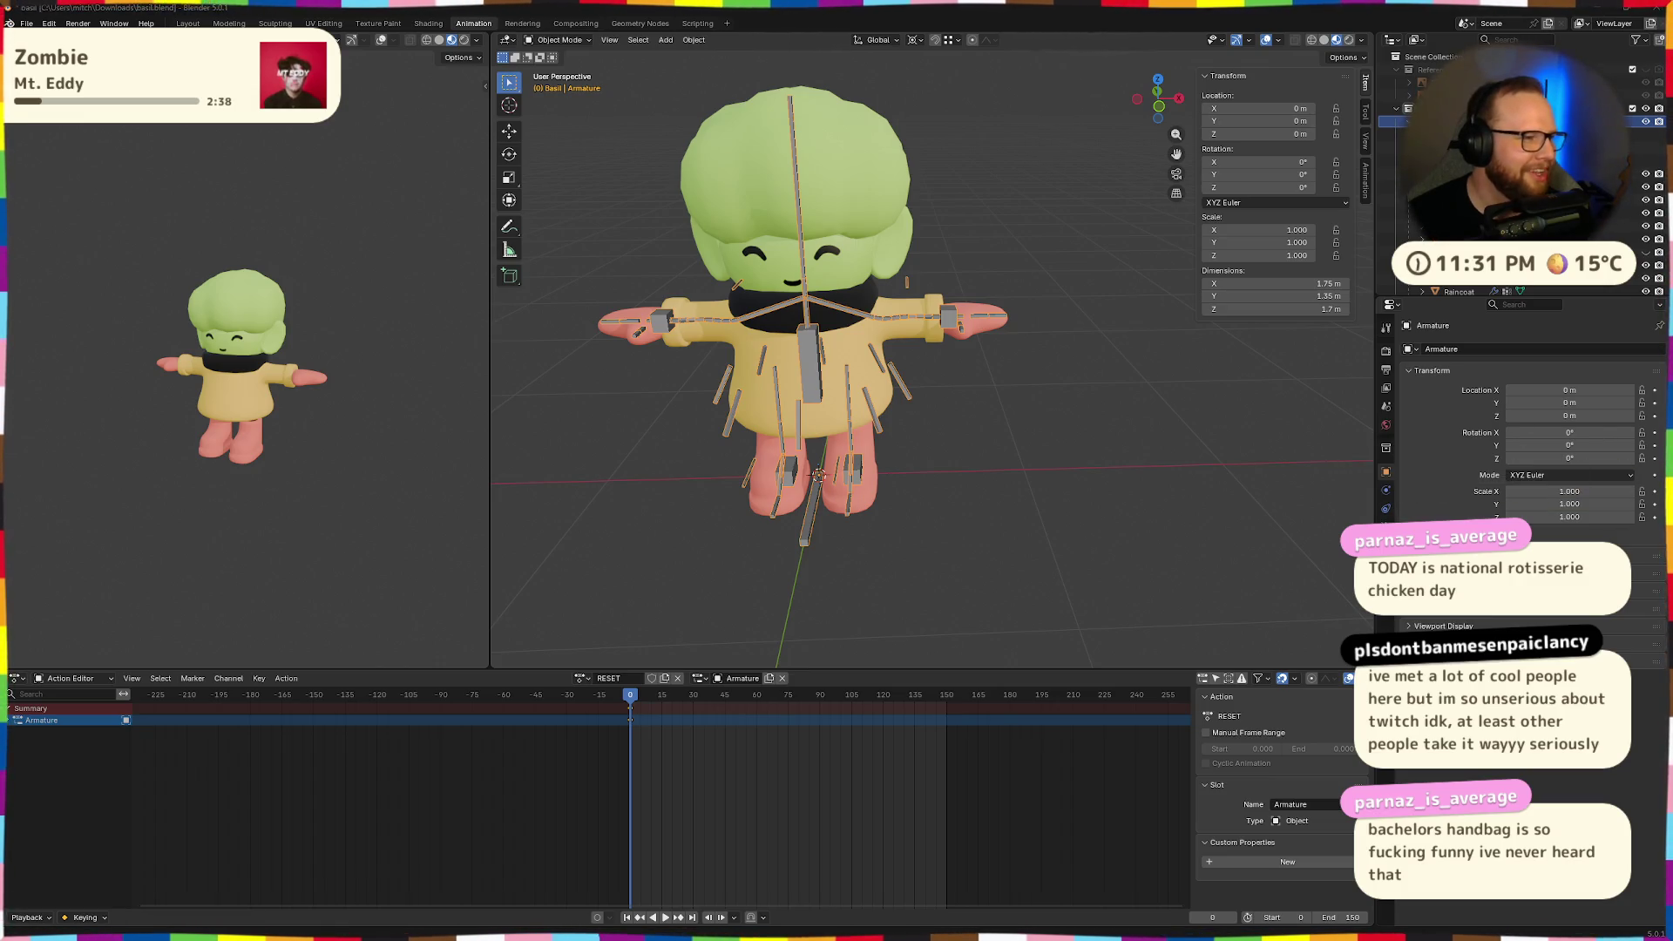
key("alt+Tab")
left_click_drag(1101, 155, 1034, 103)
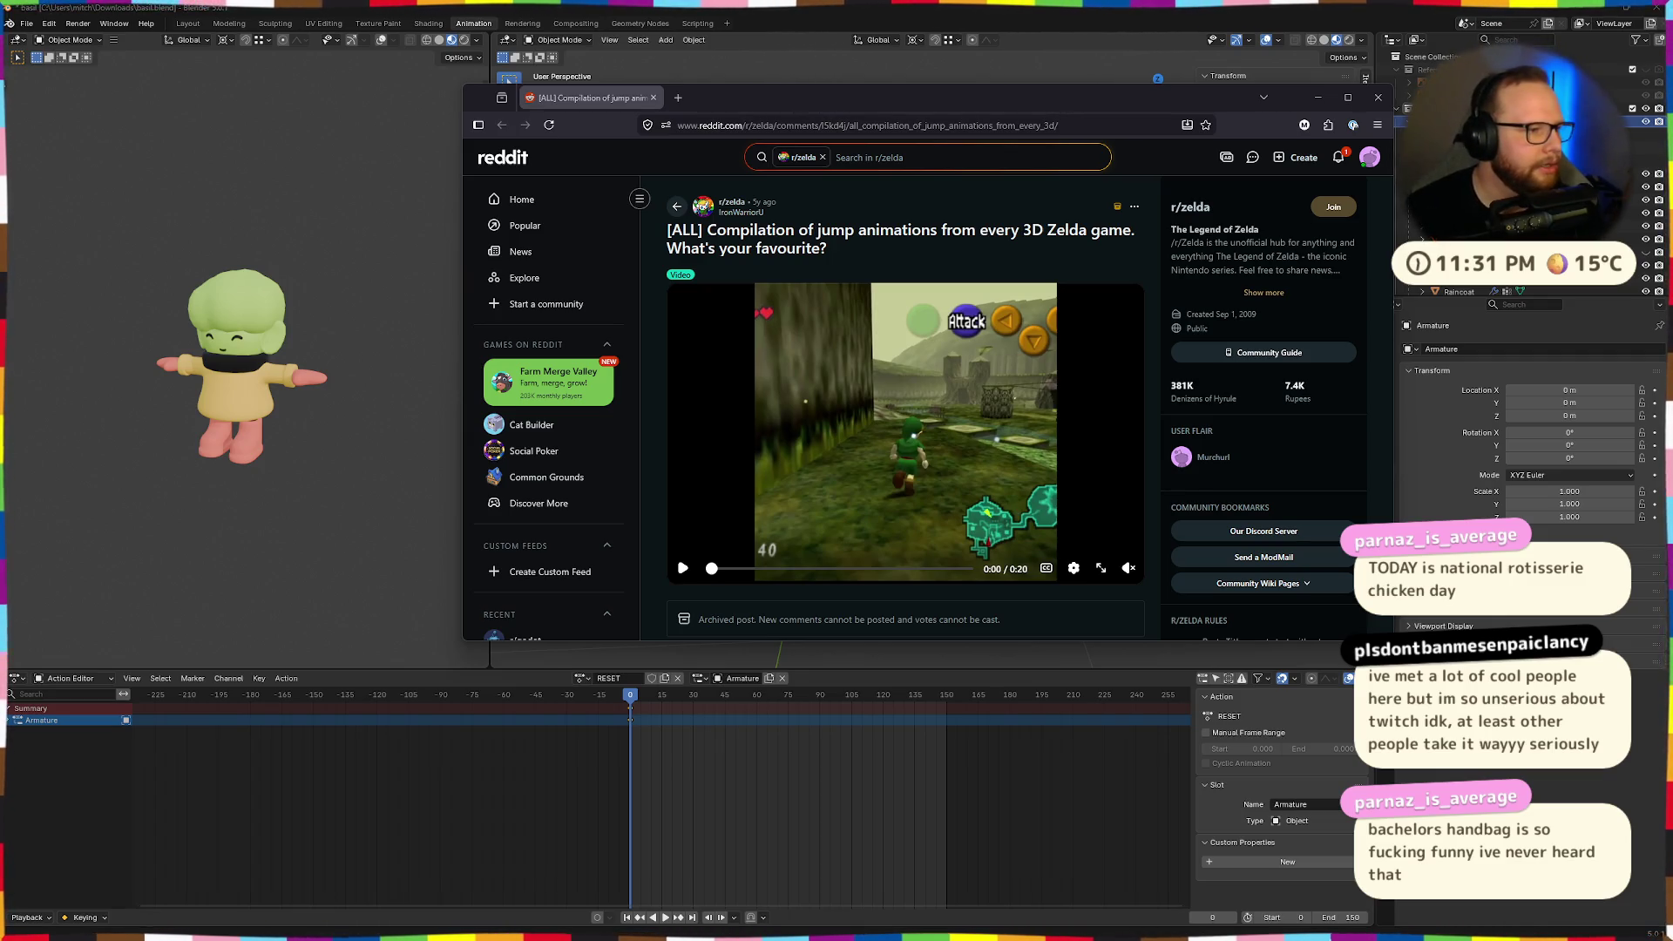
Tile Firefox right of Blender and watch the Zelda jump compilation, pausing on the forest jump.
left_click_drag(821, 97, 1669, 98)
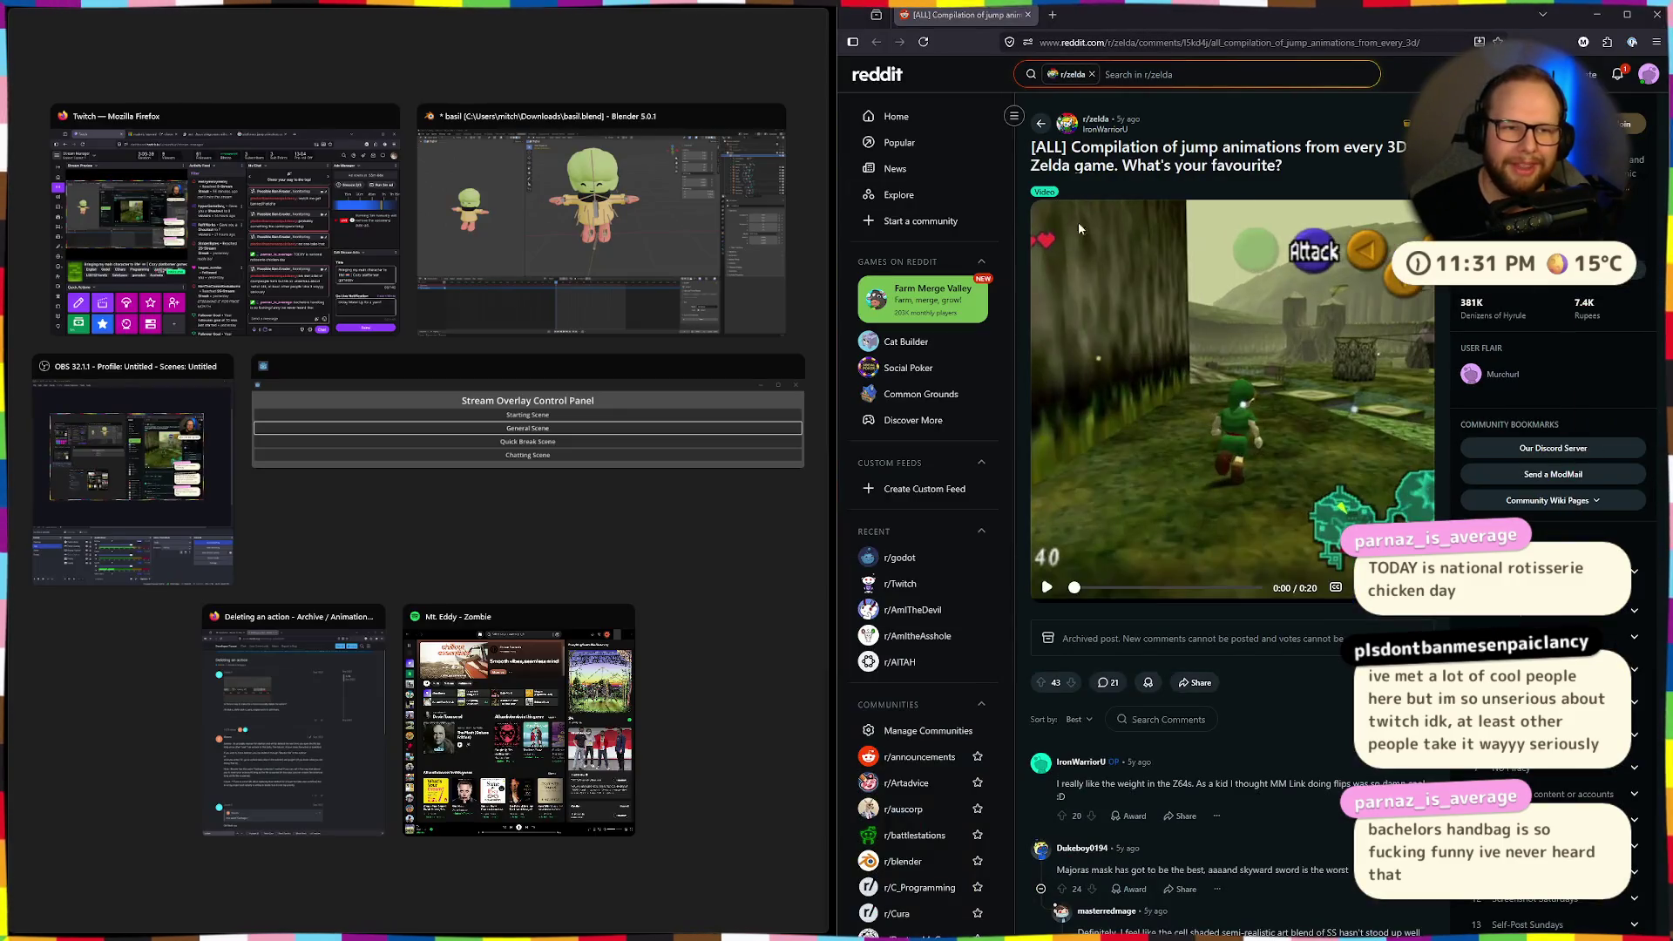
left_click(601, 218)
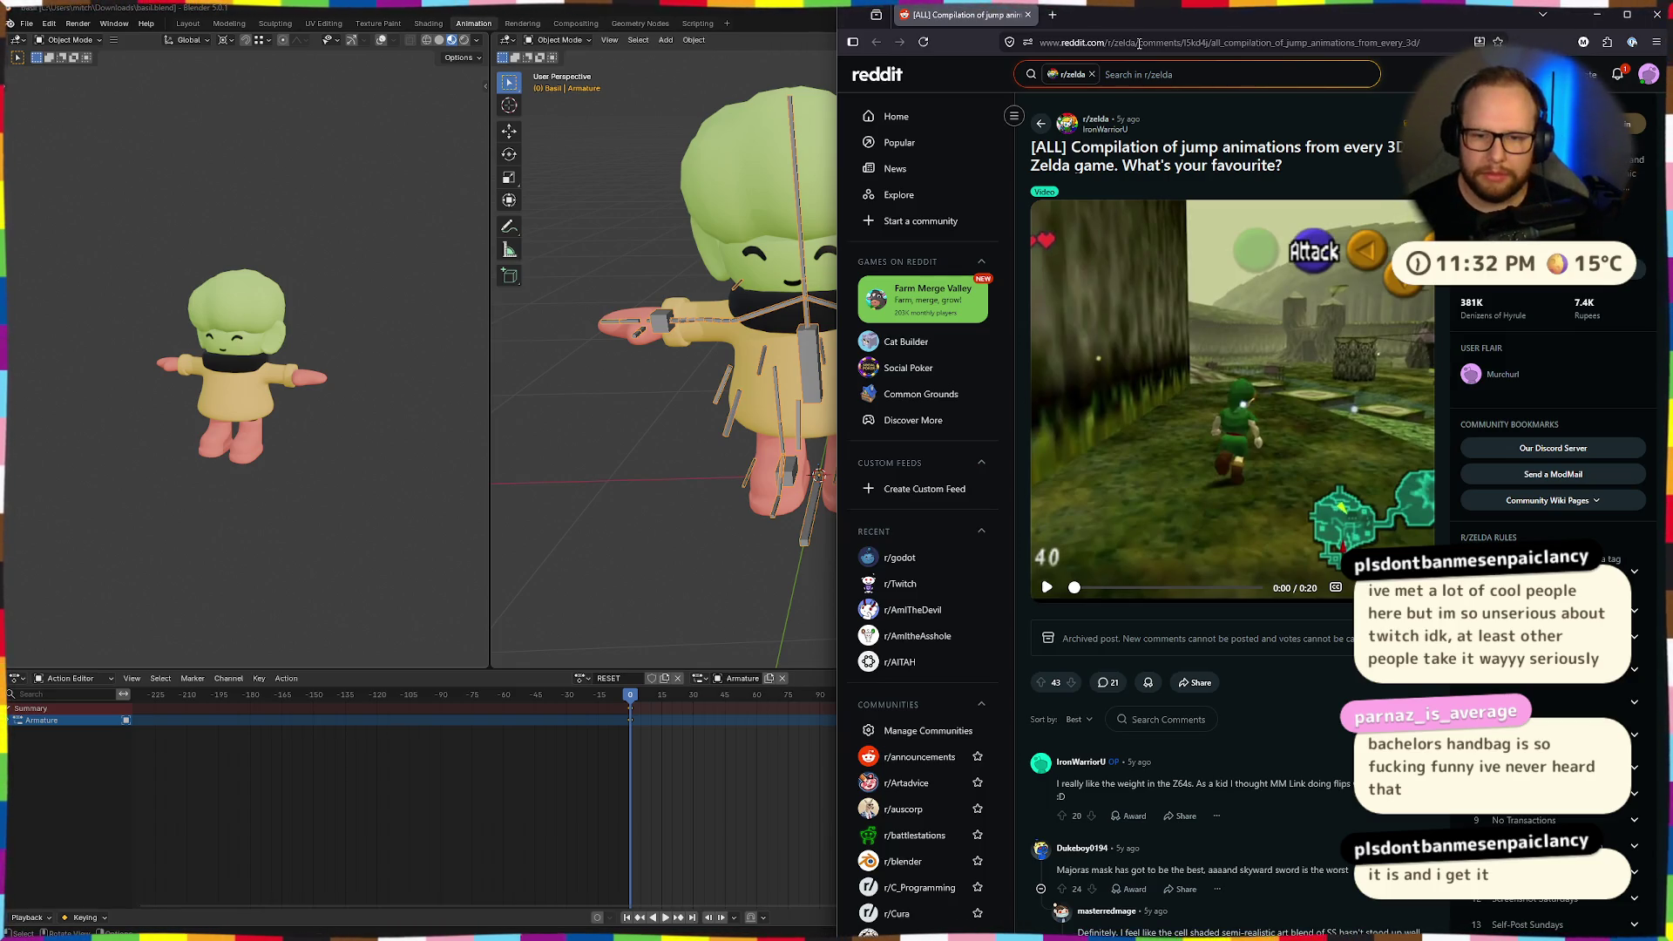
left_click(1287, 481)
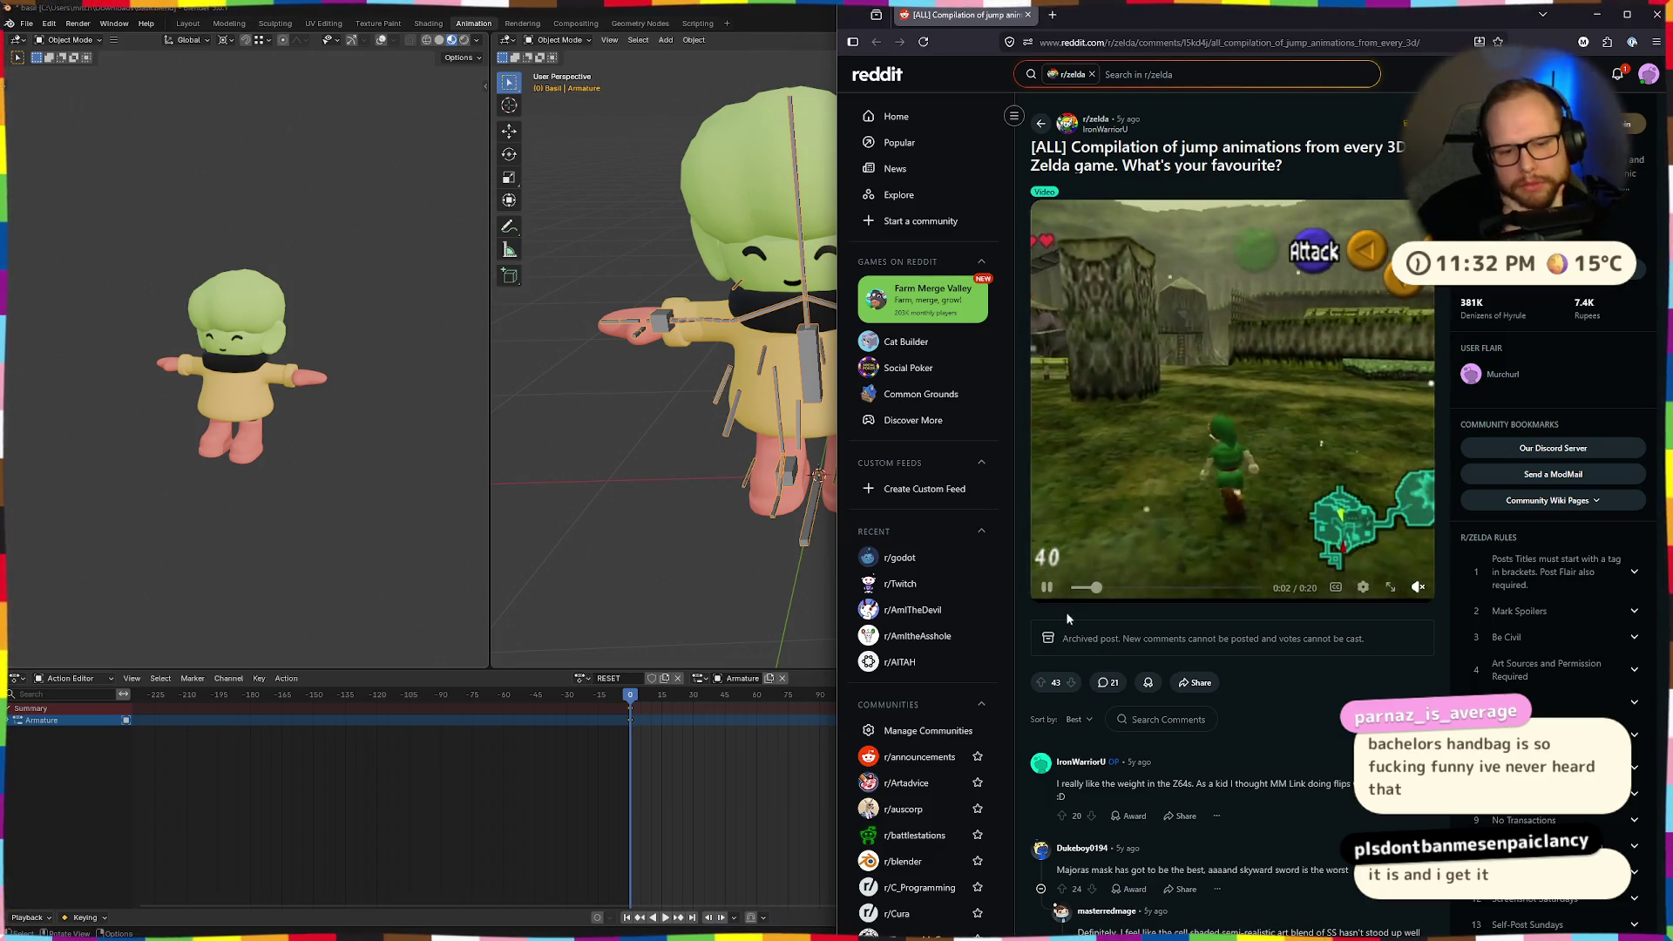
left_click(1077, 587)
left_click(1047, 590)
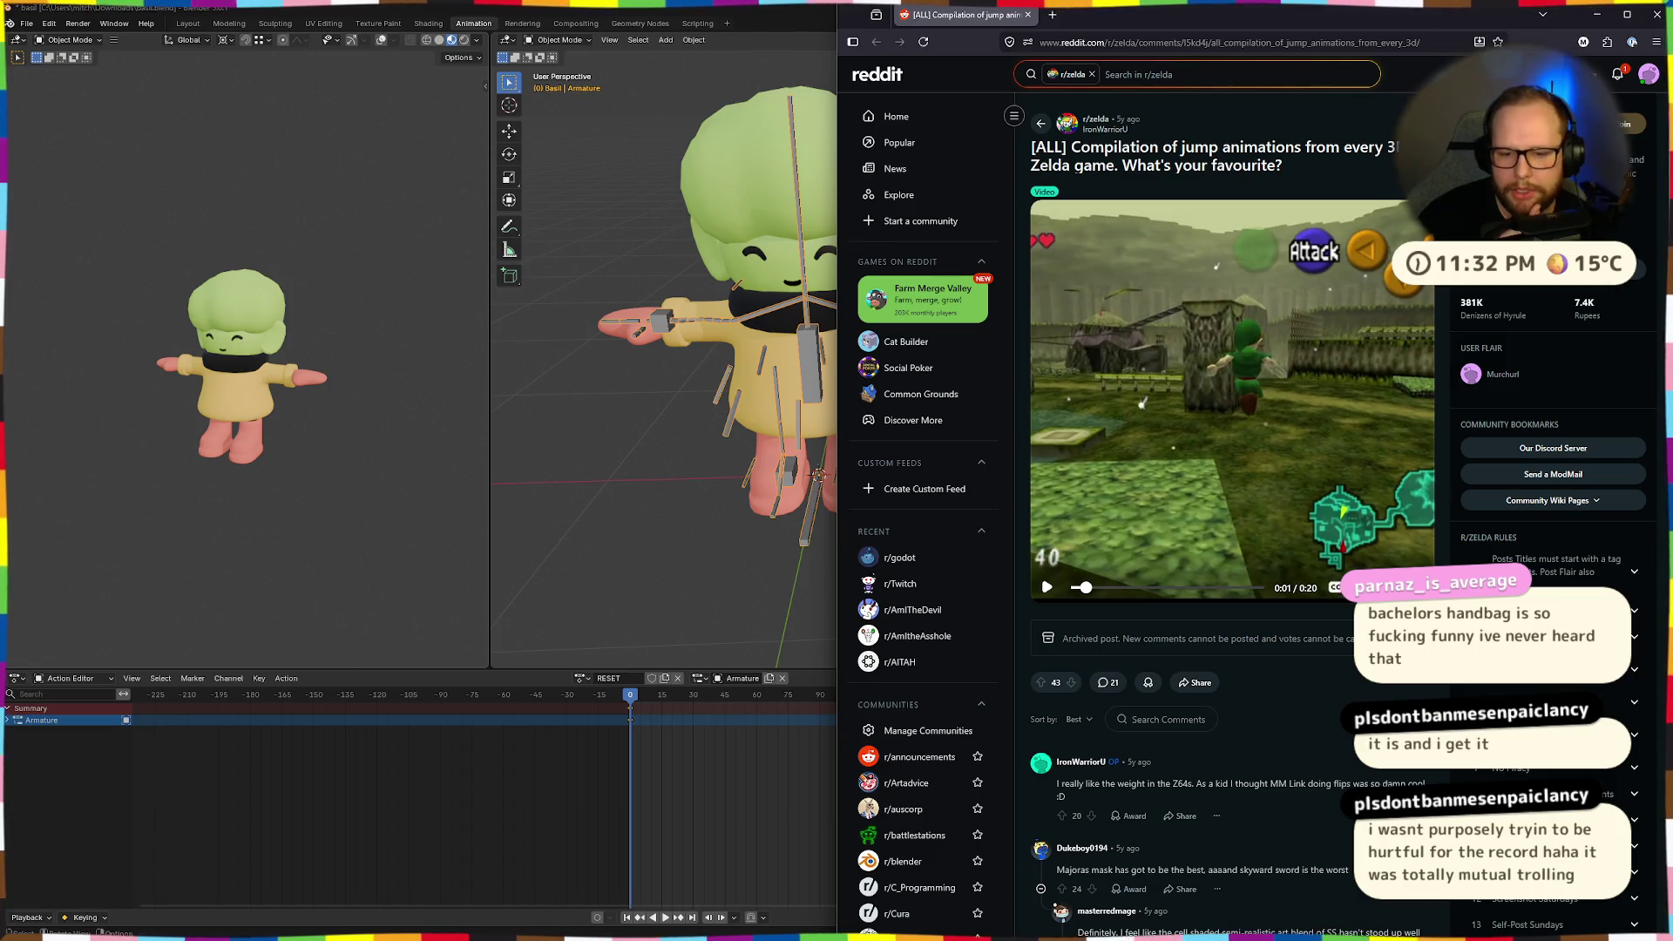
left_click(1043, 588)
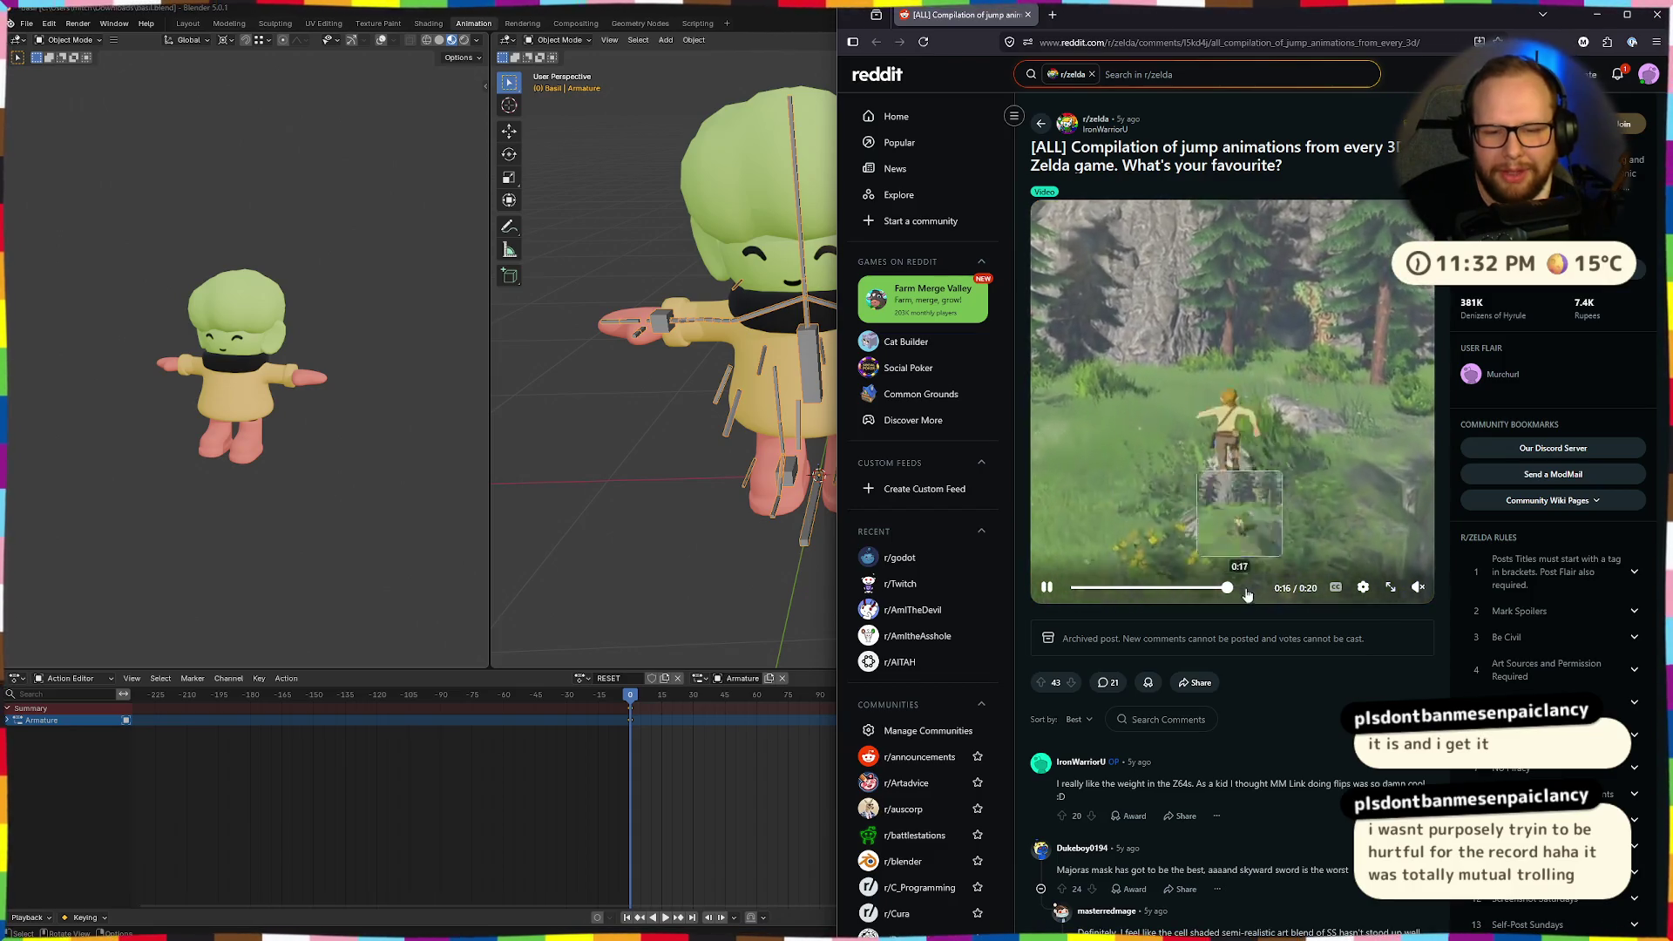
left_click(1201, 587)
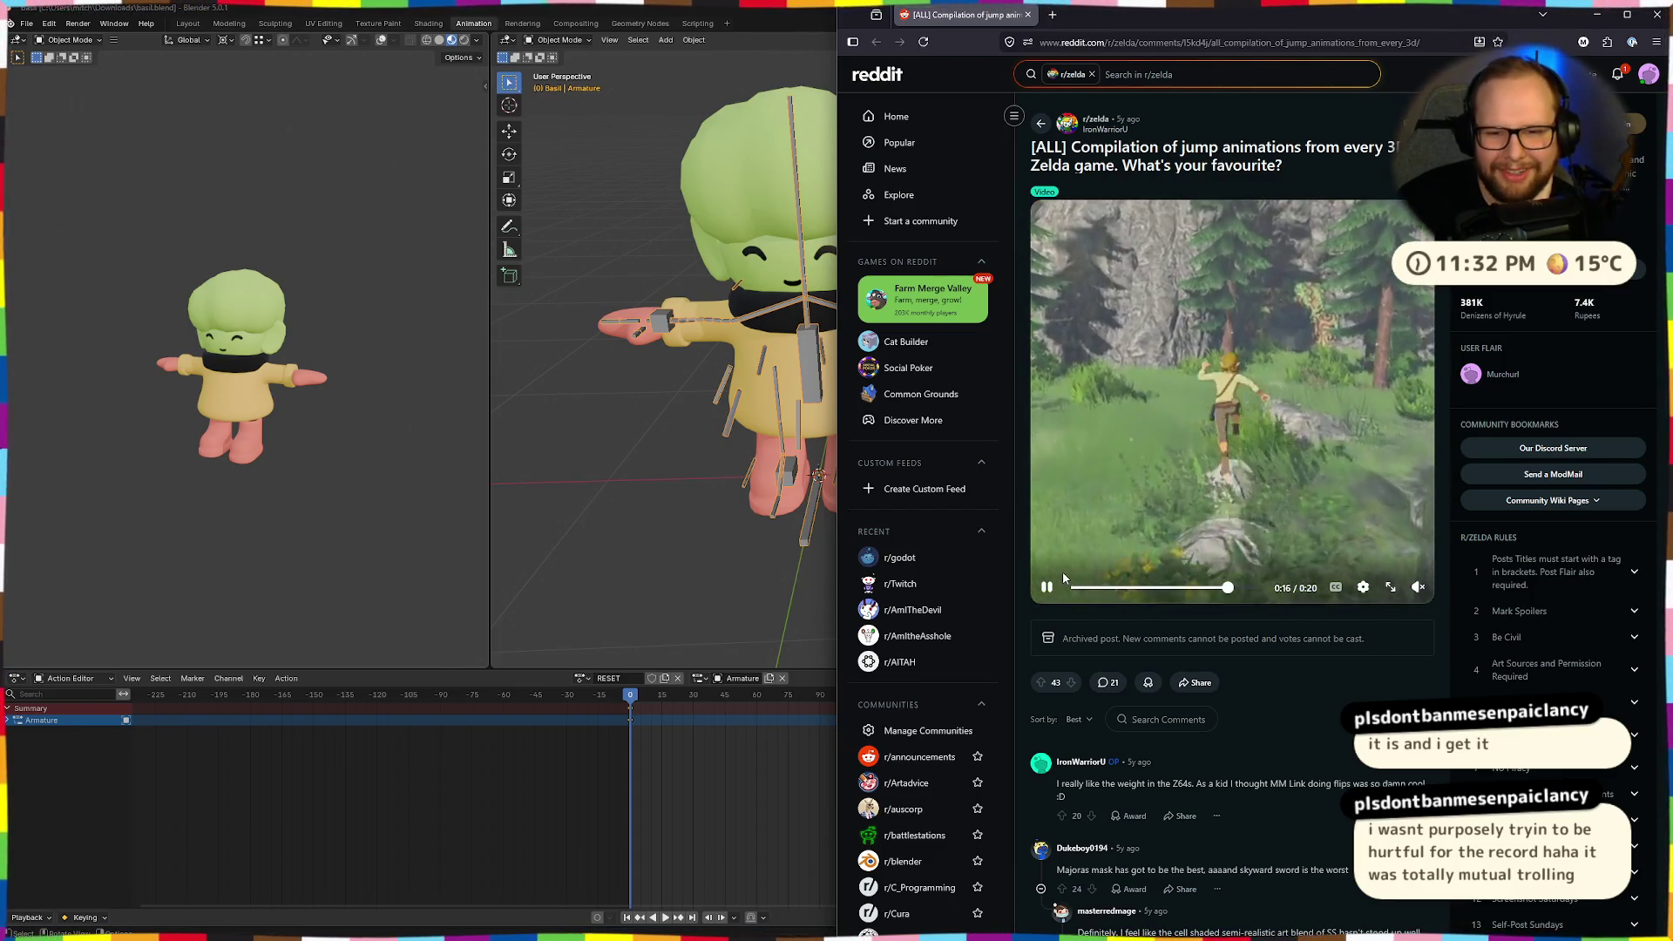
left_click(1047, 586)
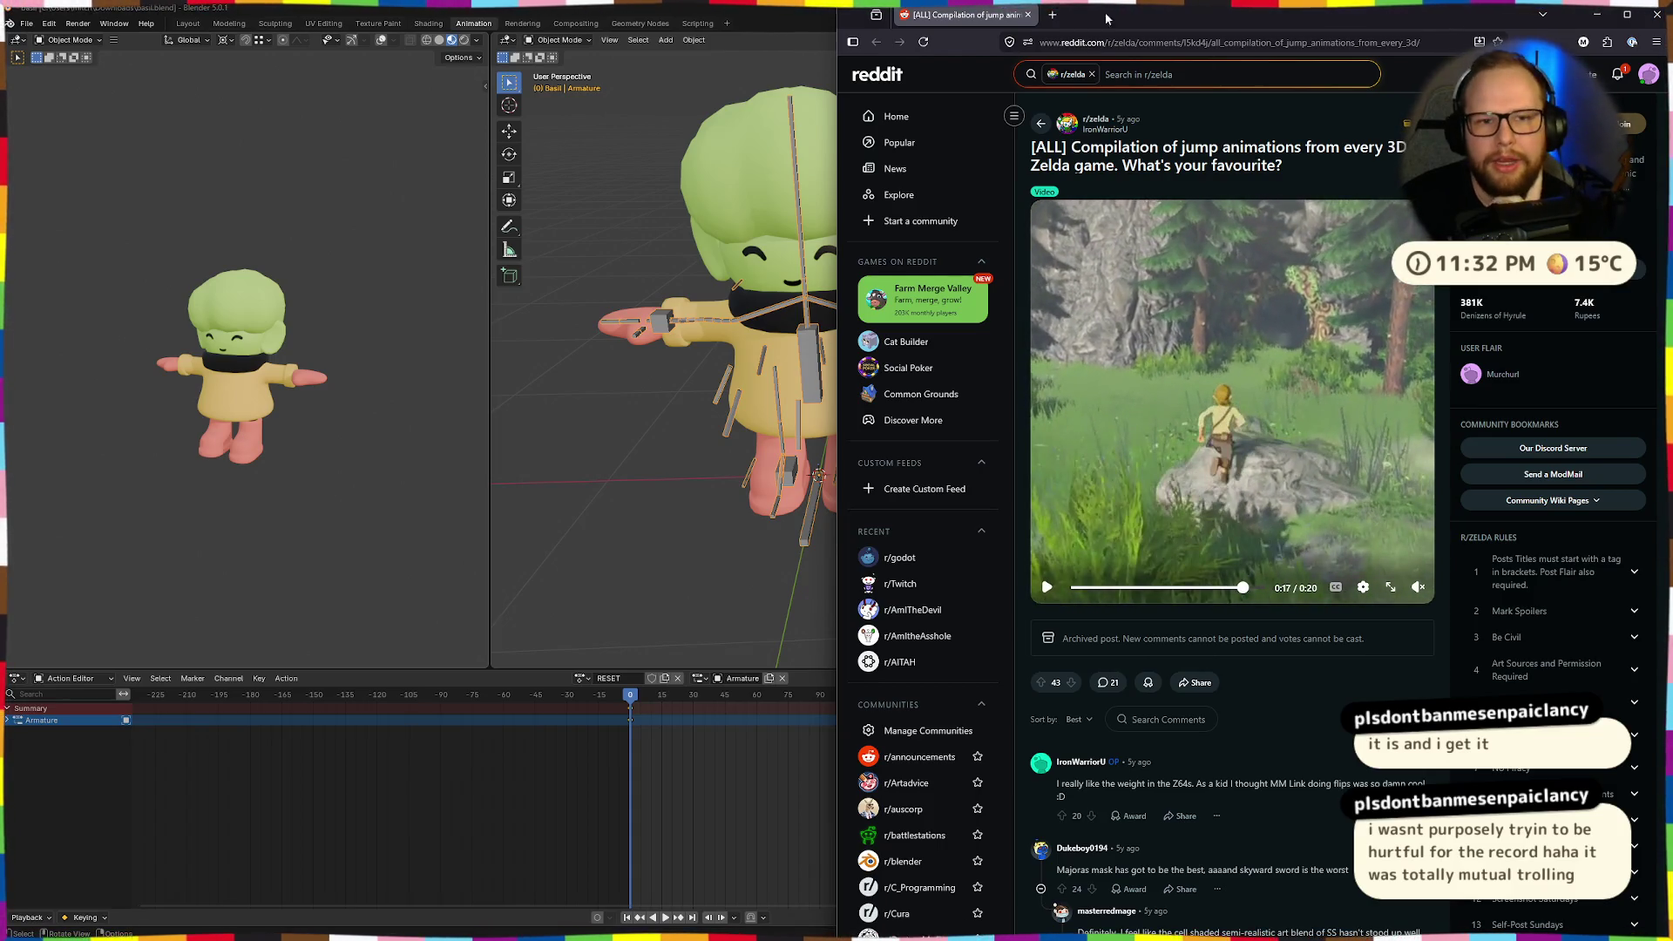
Search Google for 'jump keyframes' in a new tab.
double_click(1115, 15)
type("jump keyframes")
key("Return")
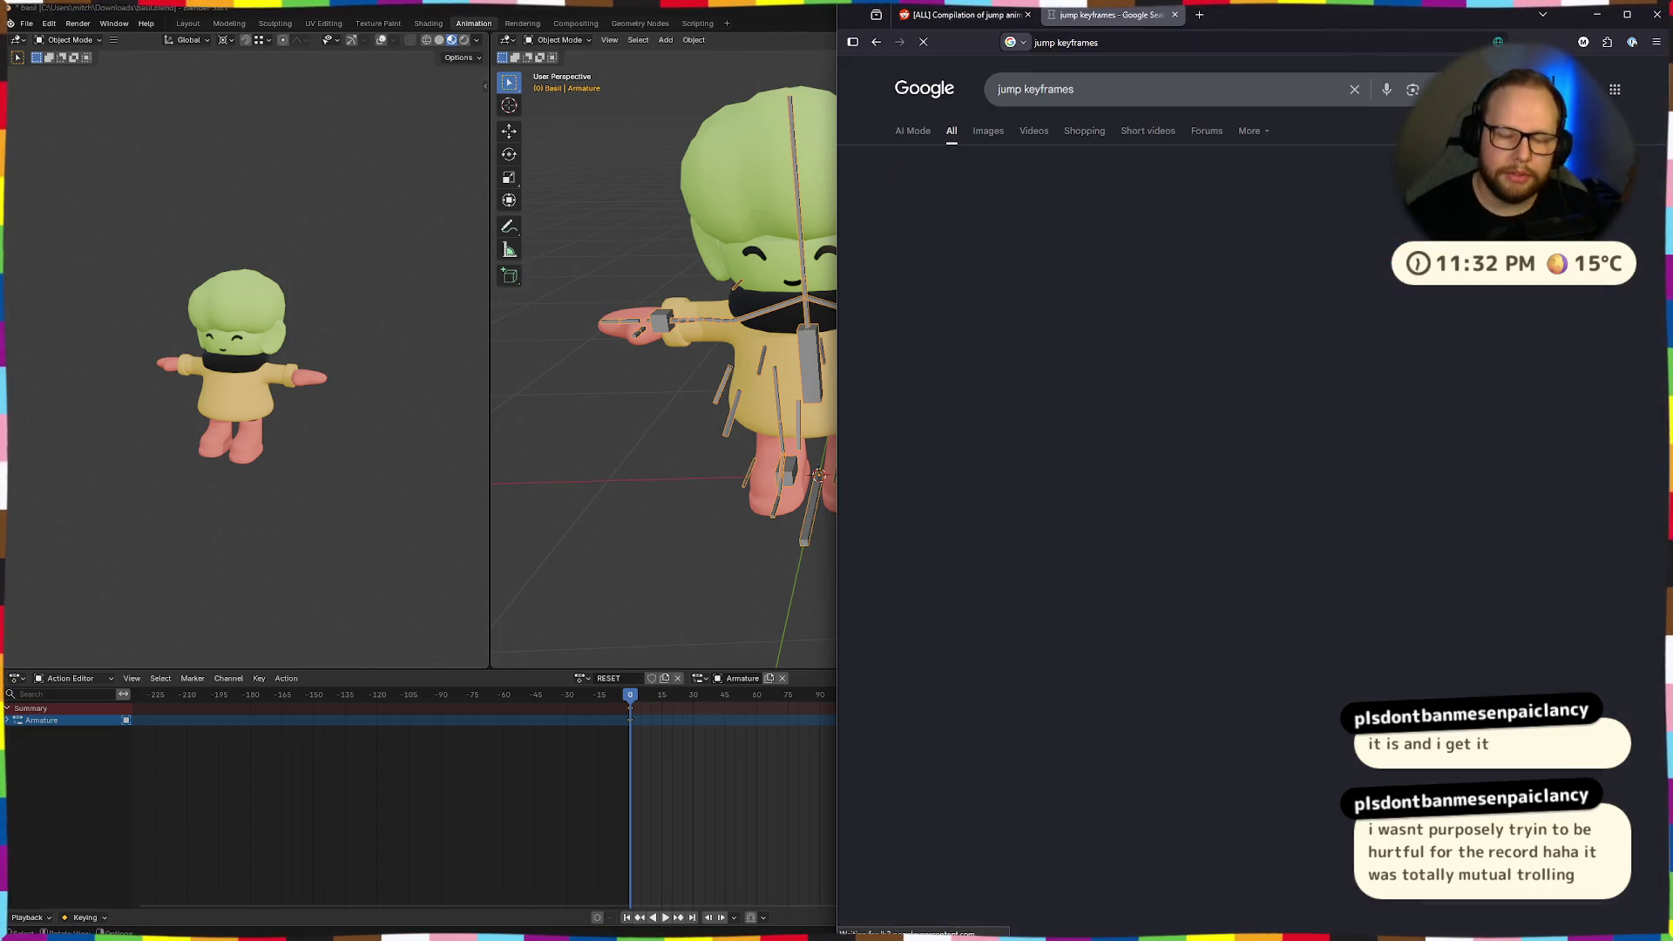
Show 'jump keyframes' image results and preview the Pinterest sheet, Deconstructing a Jump and Jump Animation Reference images.
left_click(987, 133)
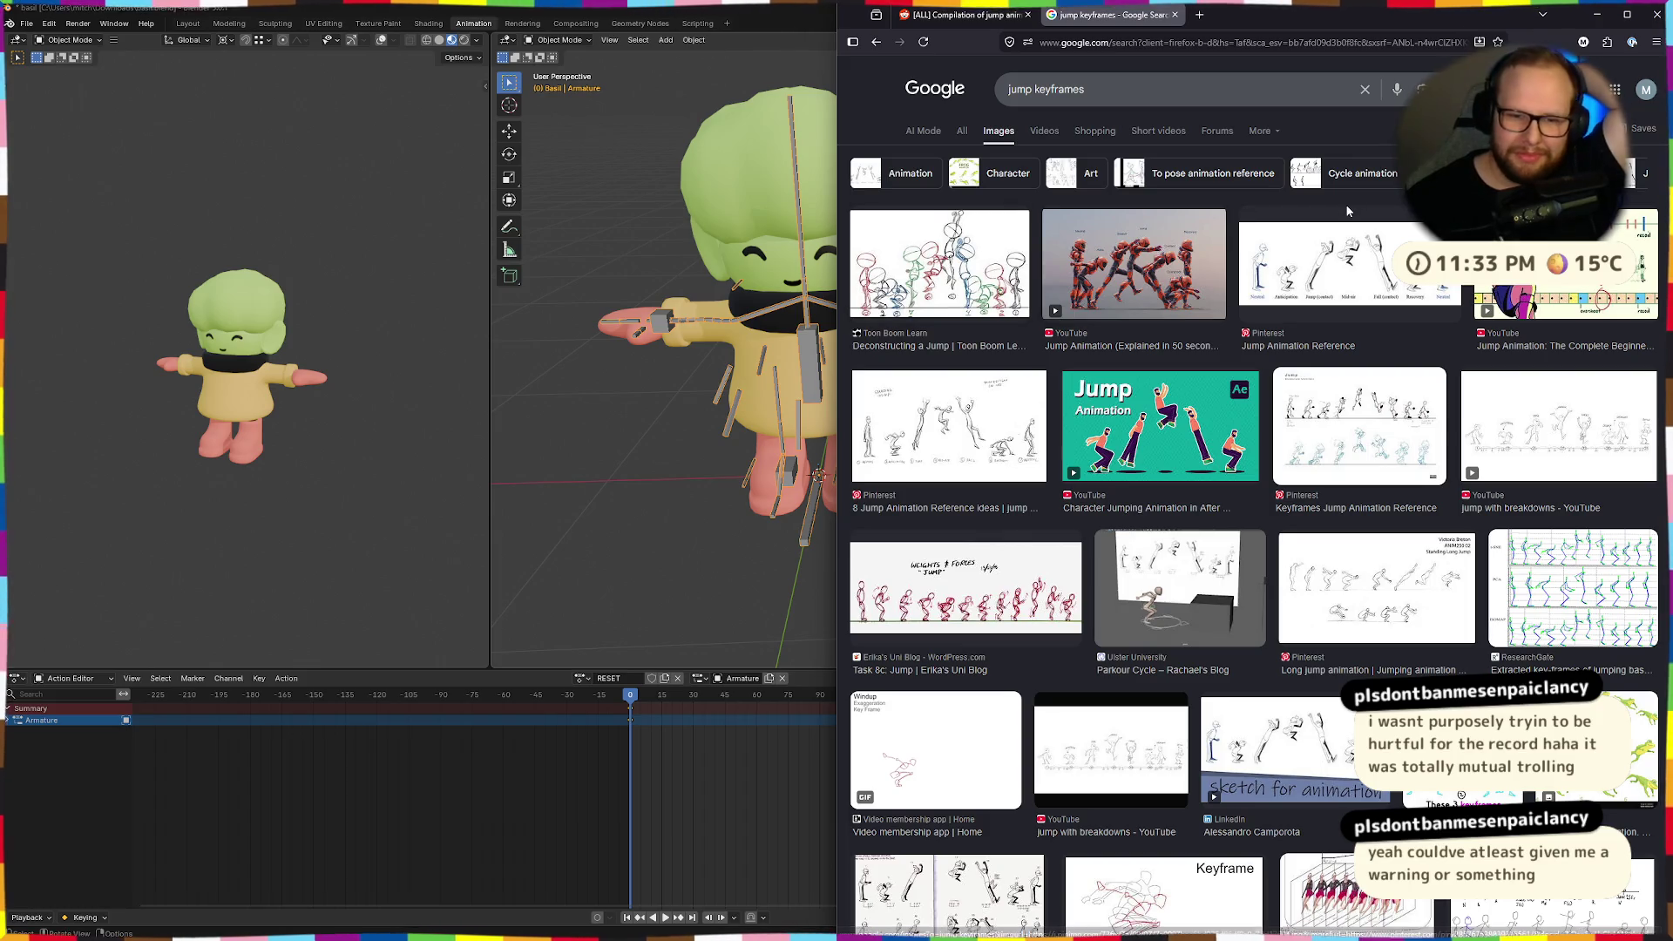
left_click(948, 421)
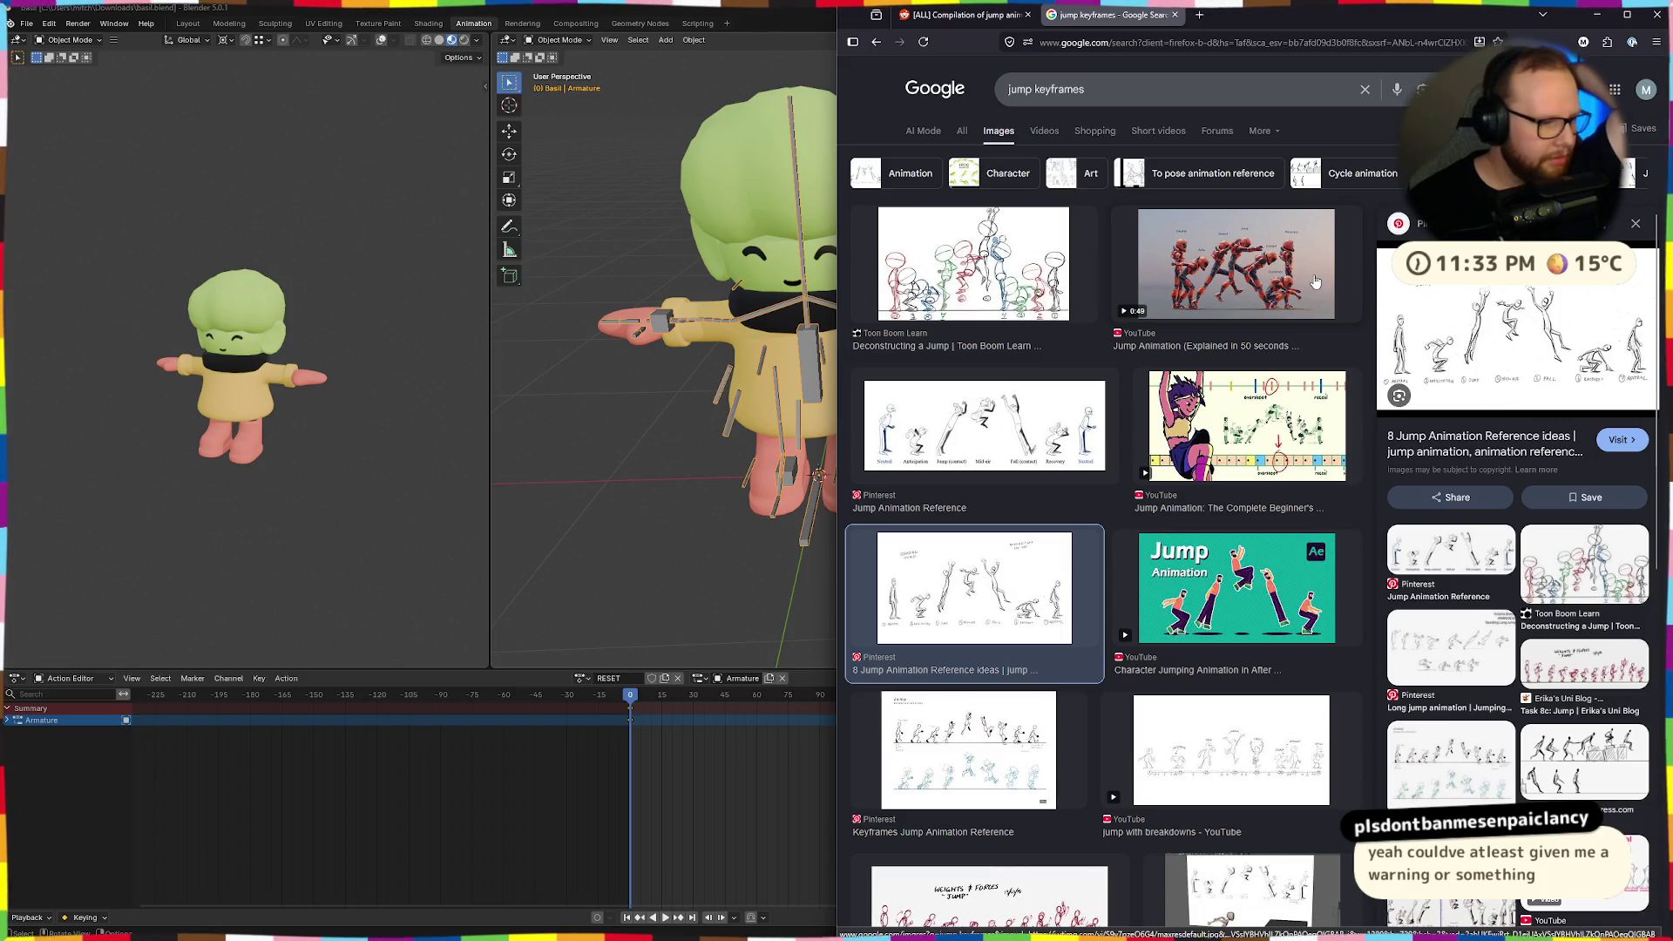
left_click(913, 270)
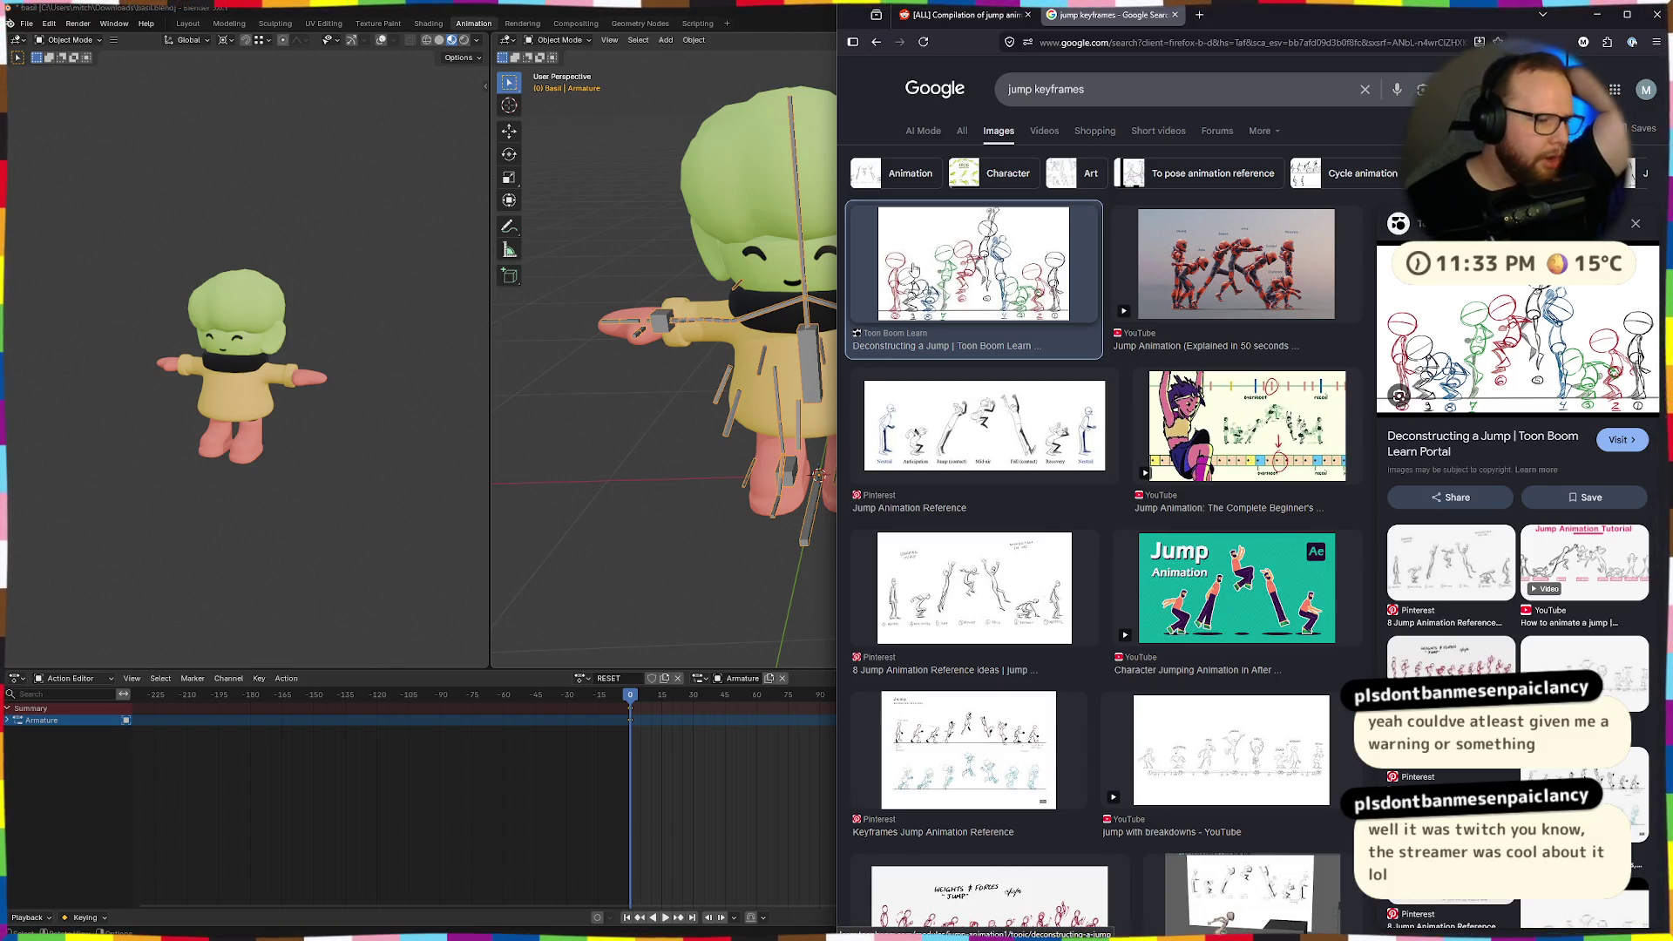
left_click(1635, 224)
left_click(1360, 279)
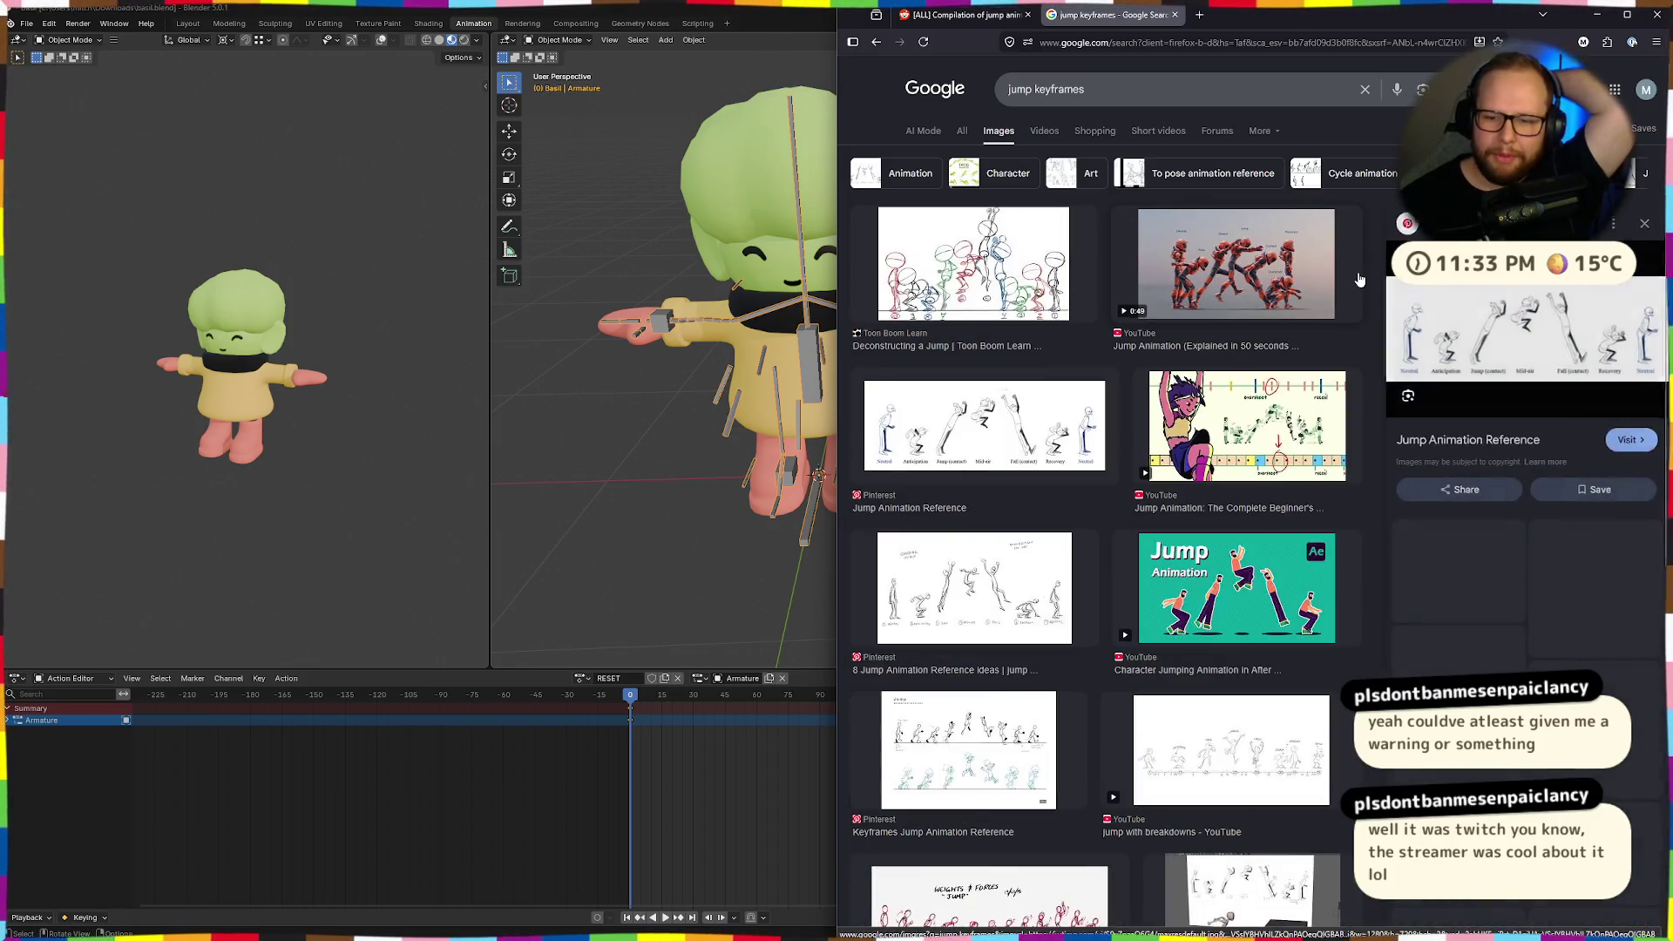
left_click(1635, 223)
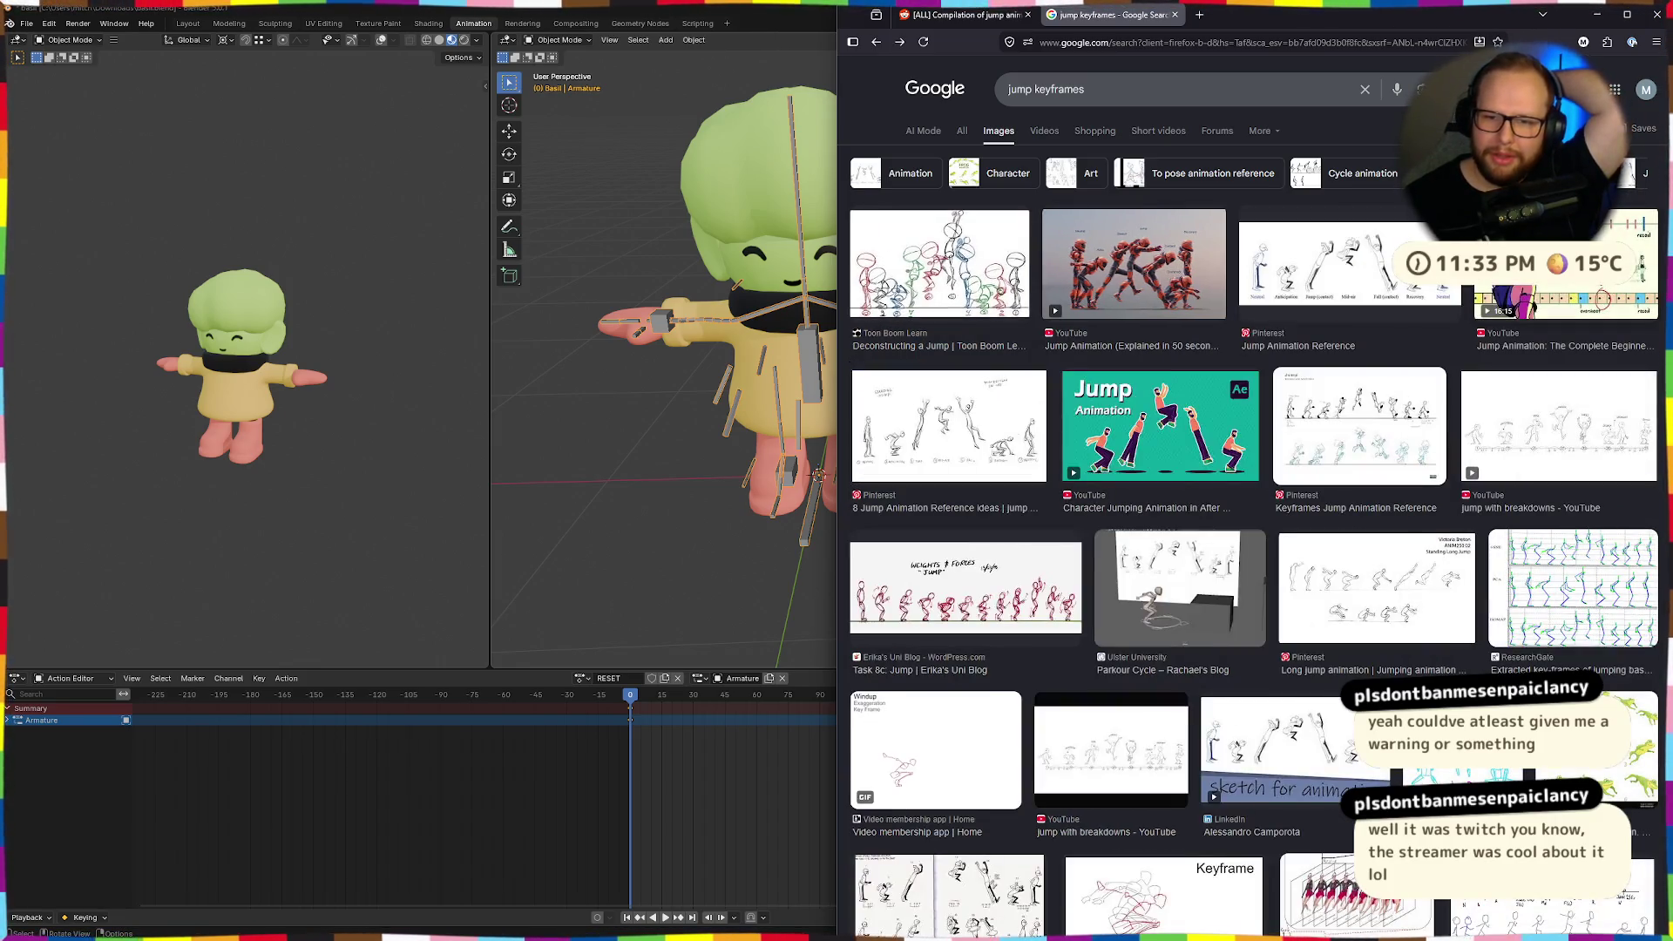
left_click(1349, 270)
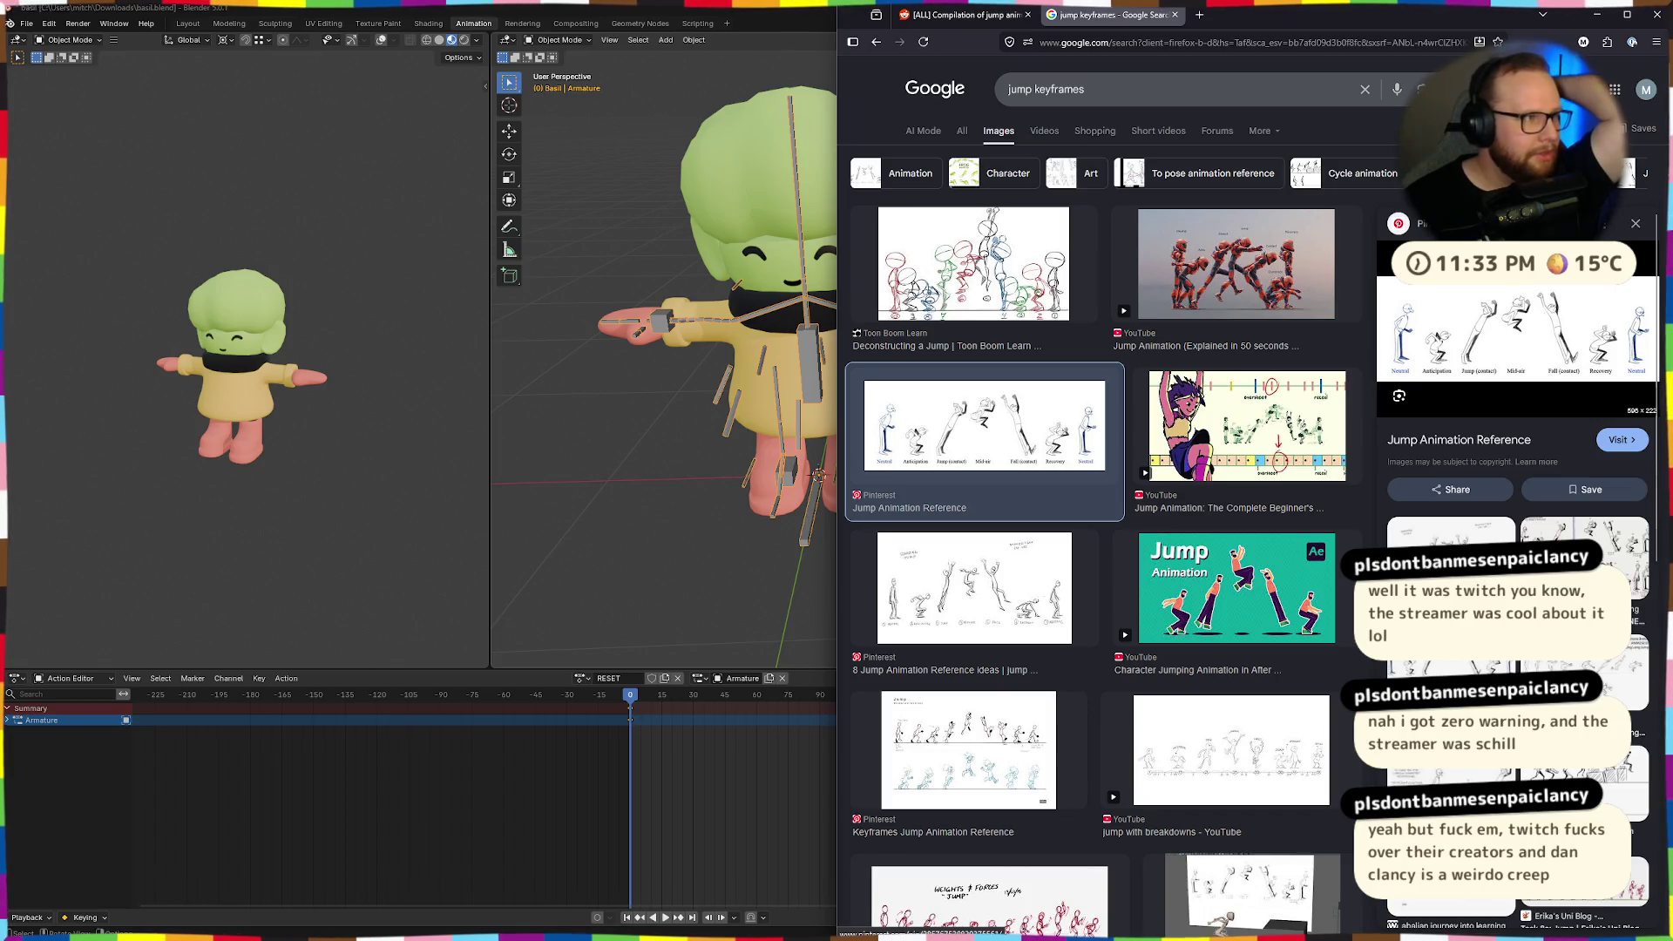
left_click(1640, 225)
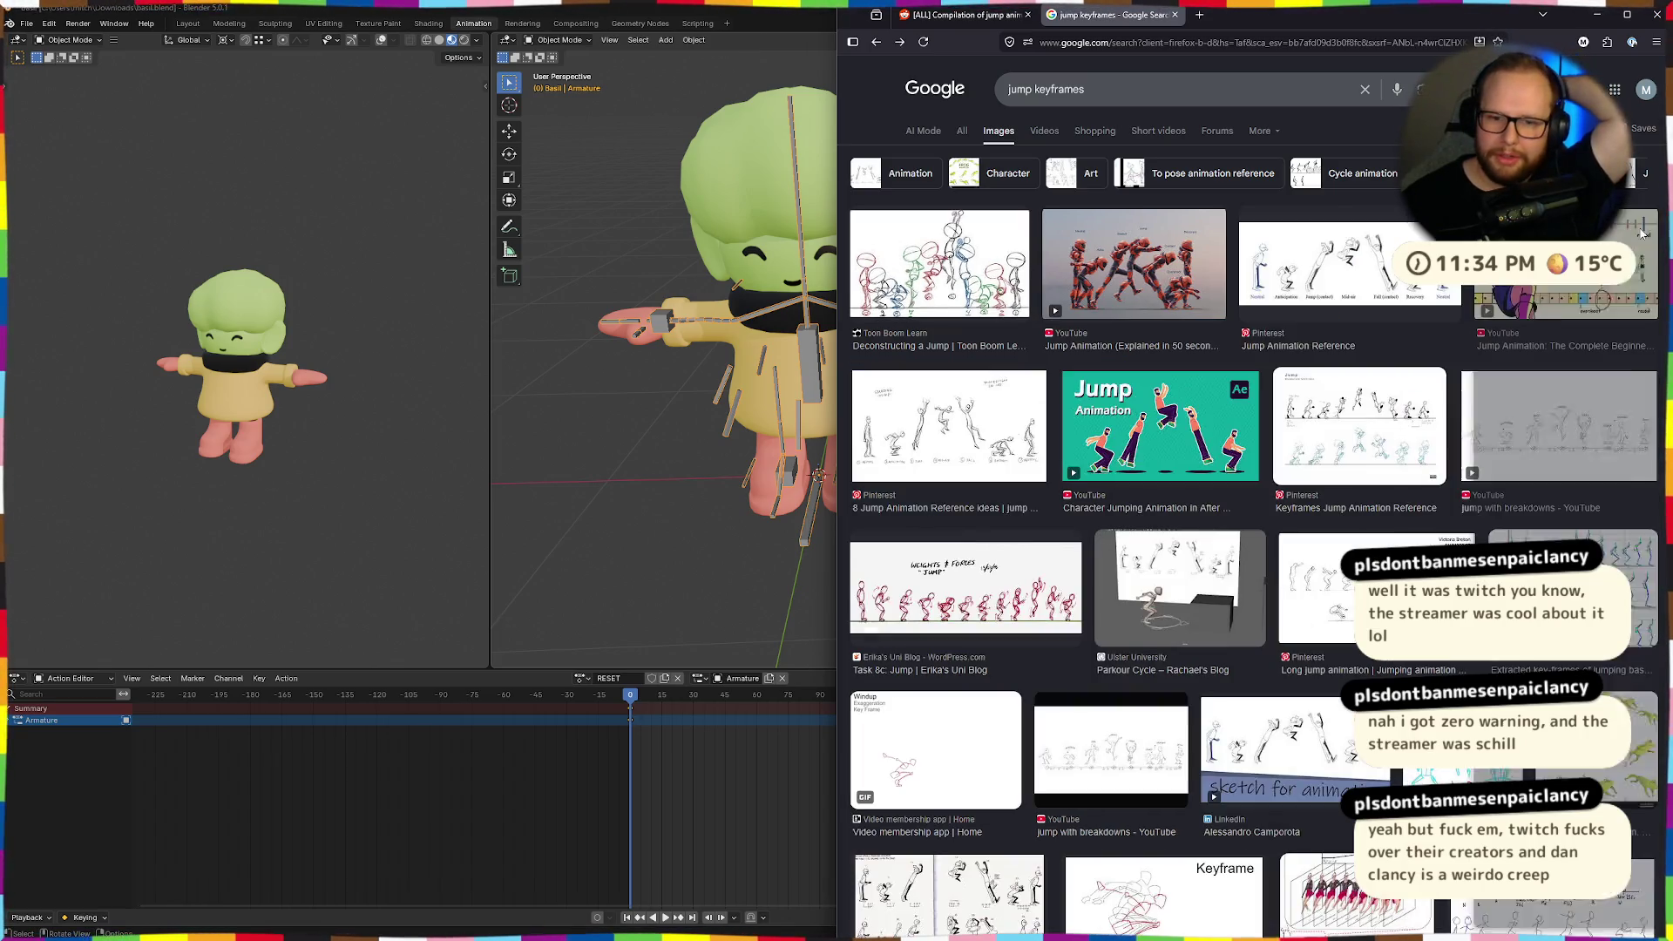
Preview the long jump reference and Deconstructing a Jump diagram, then return to the Reddit post.
scroll(1461, 373, "down", 3)
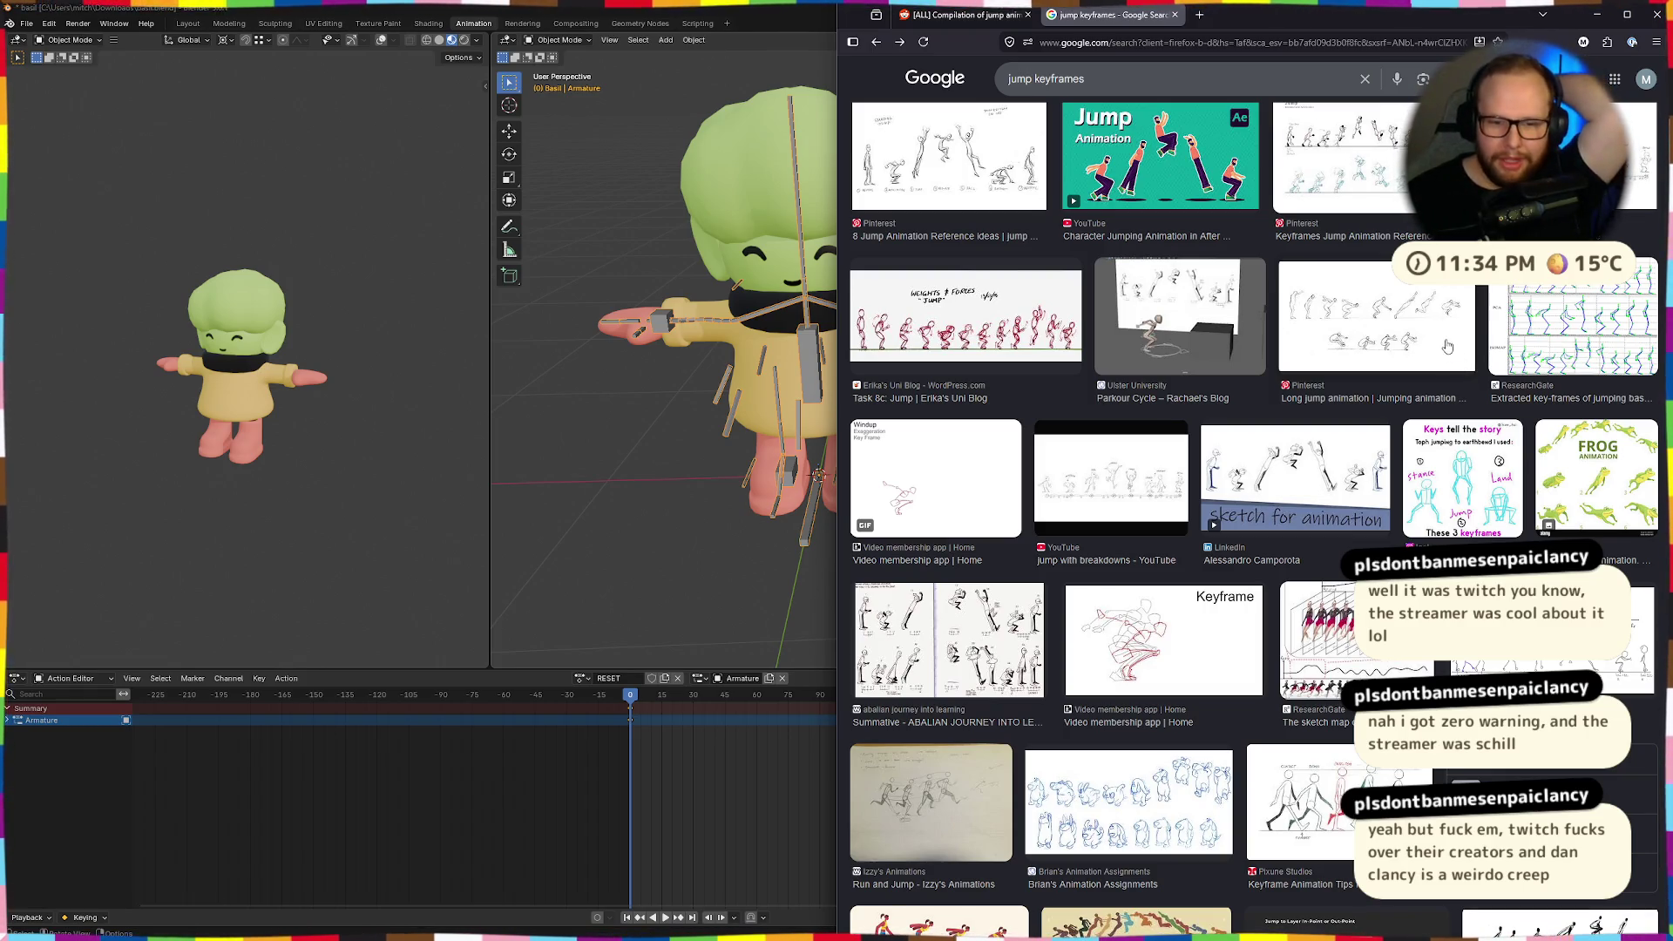
left_click(1396, 305)
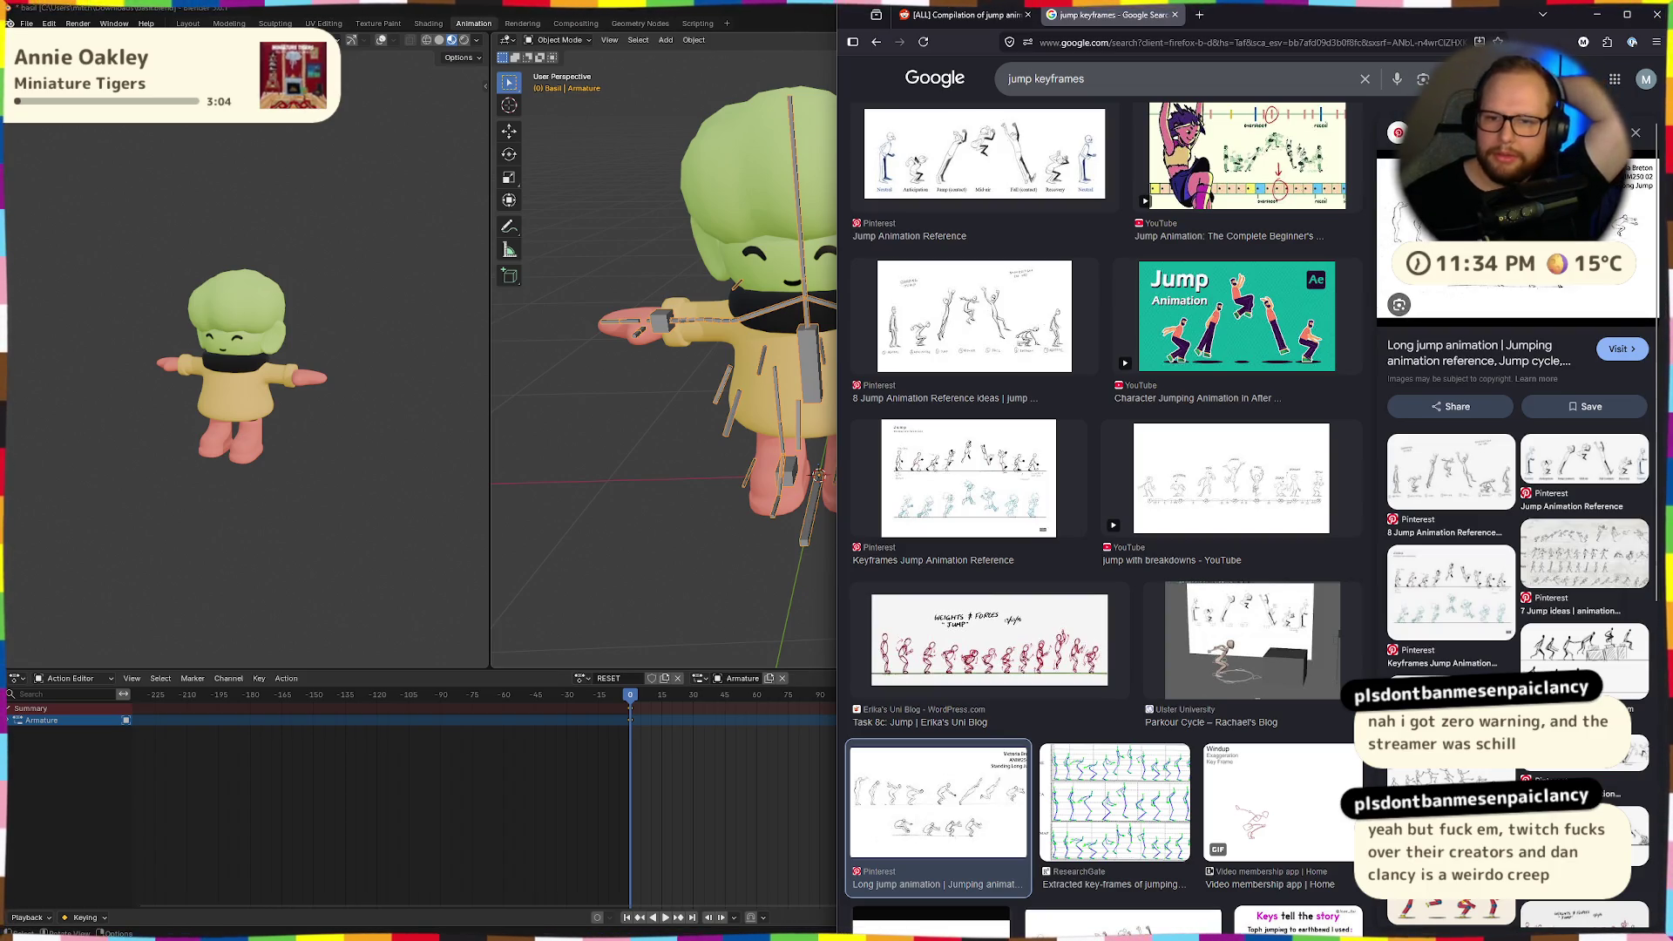
left_click(1635, 135)
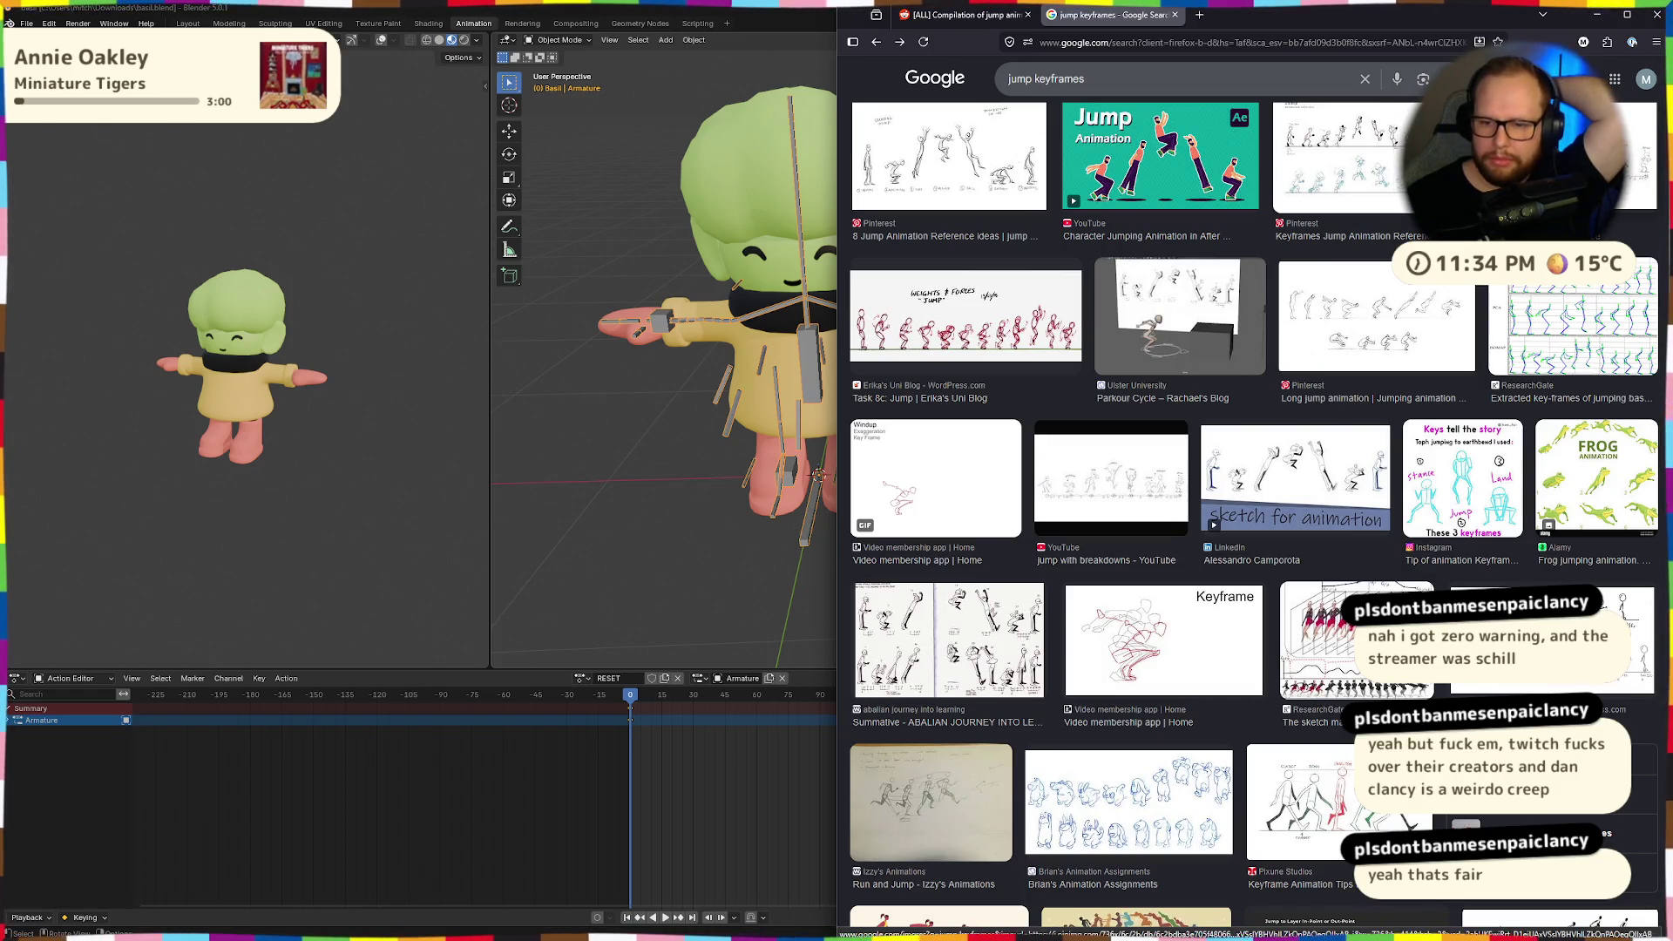
scroll(1011, 218, "up", 3)
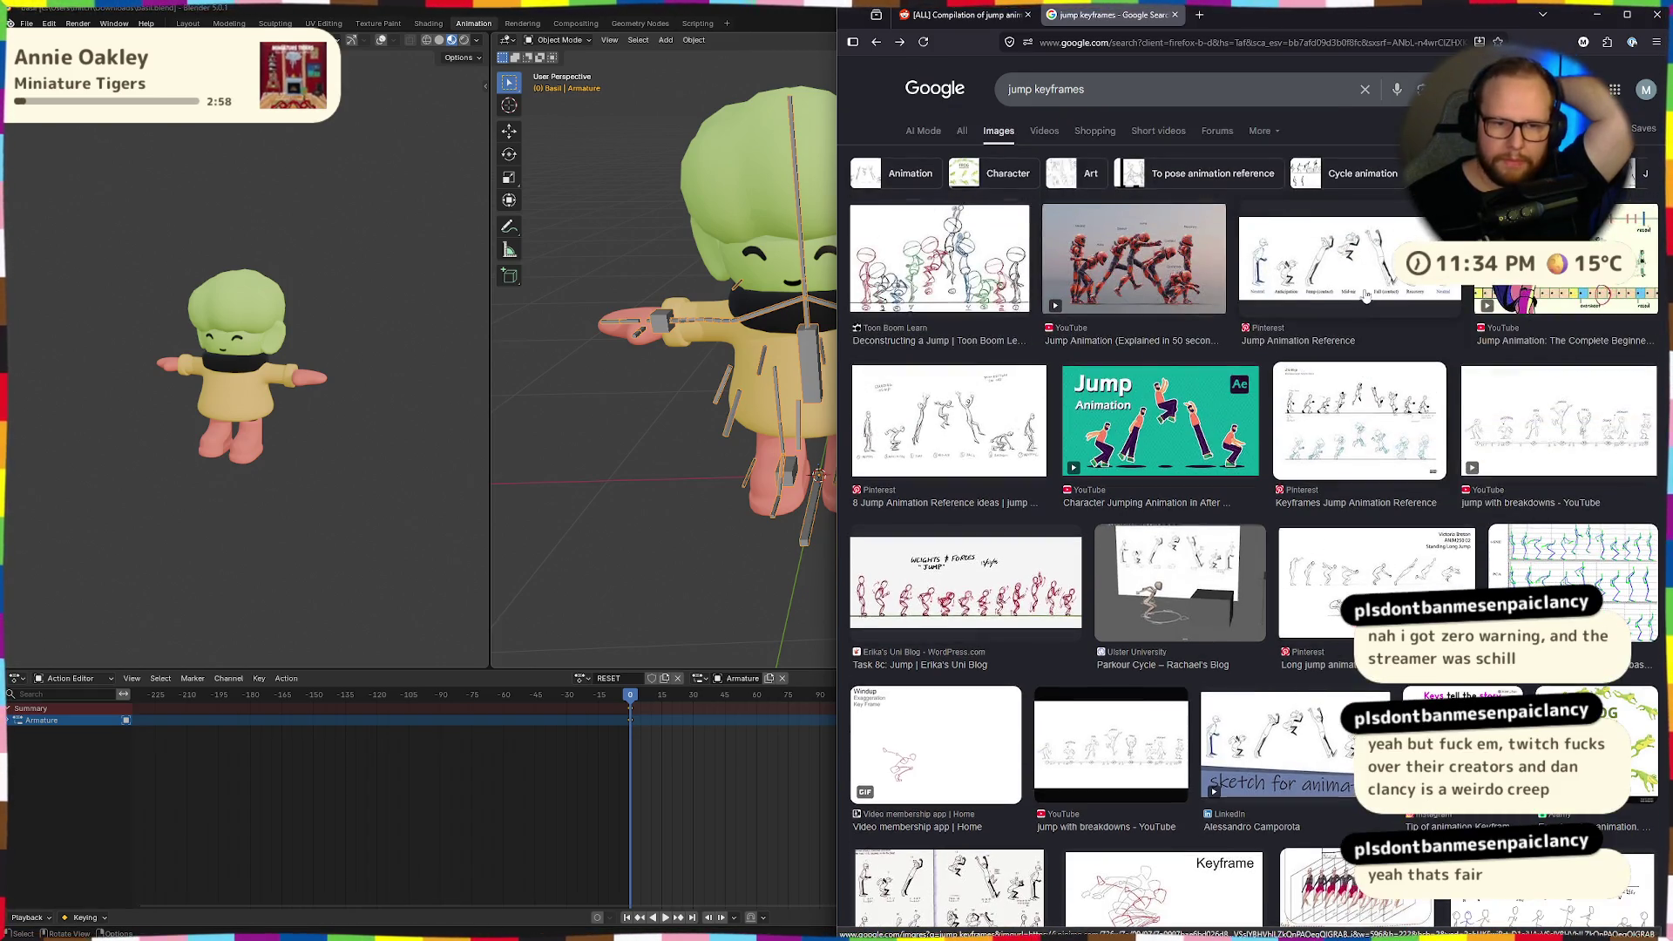
left_click(1010, 266)
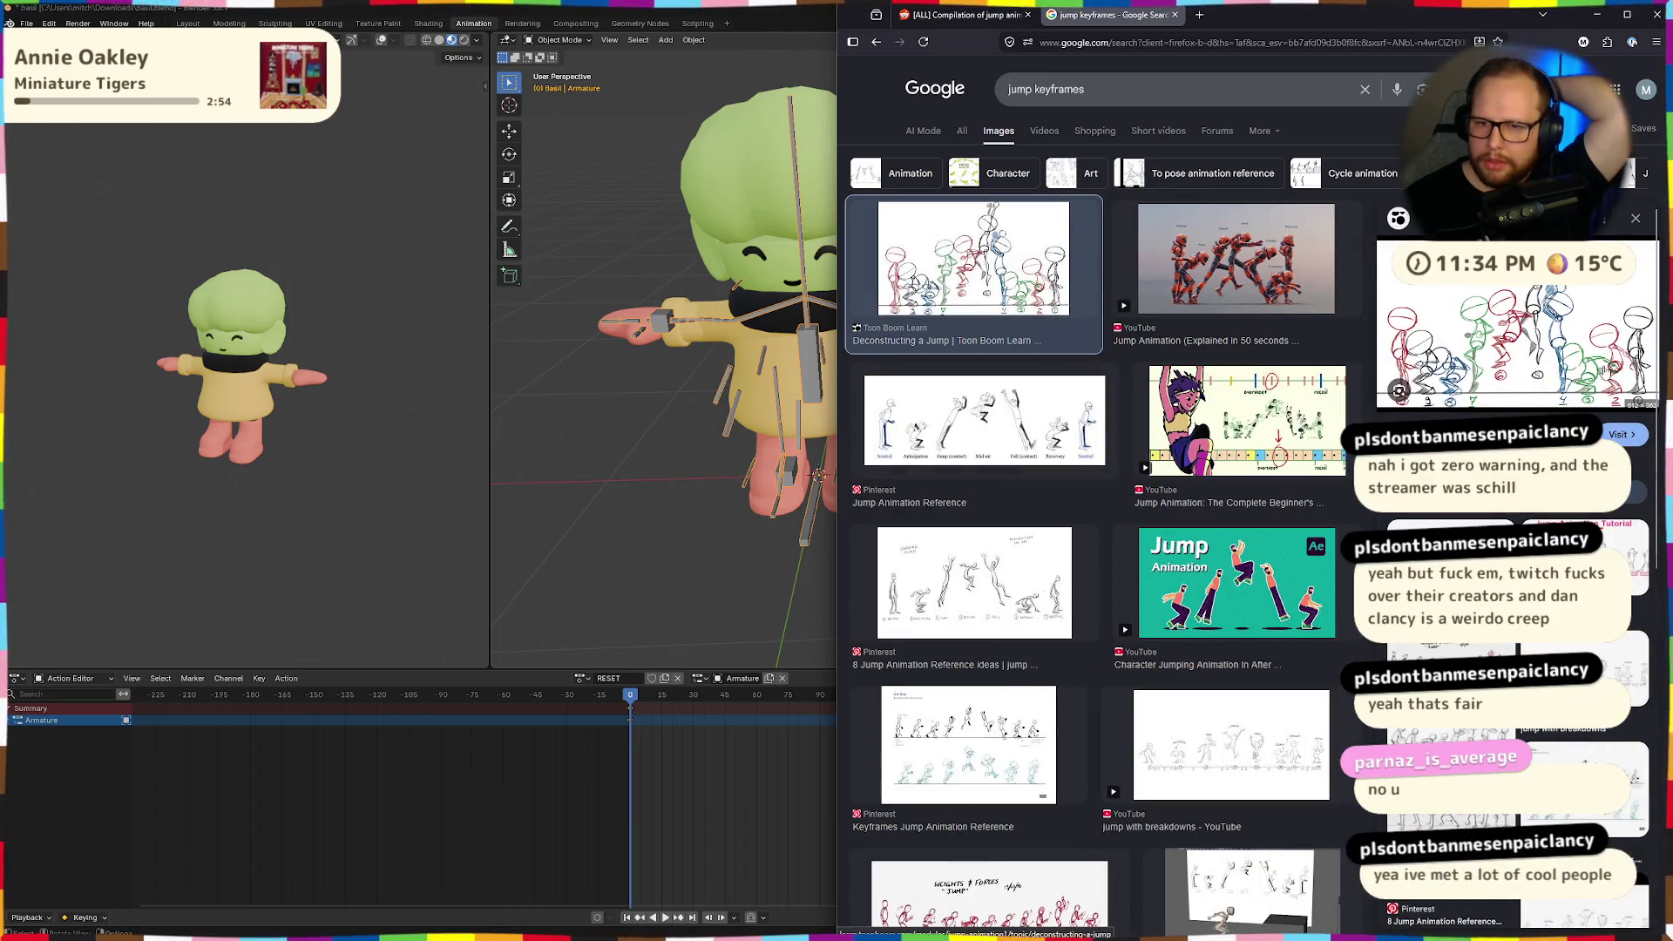
left_click(963, 15)
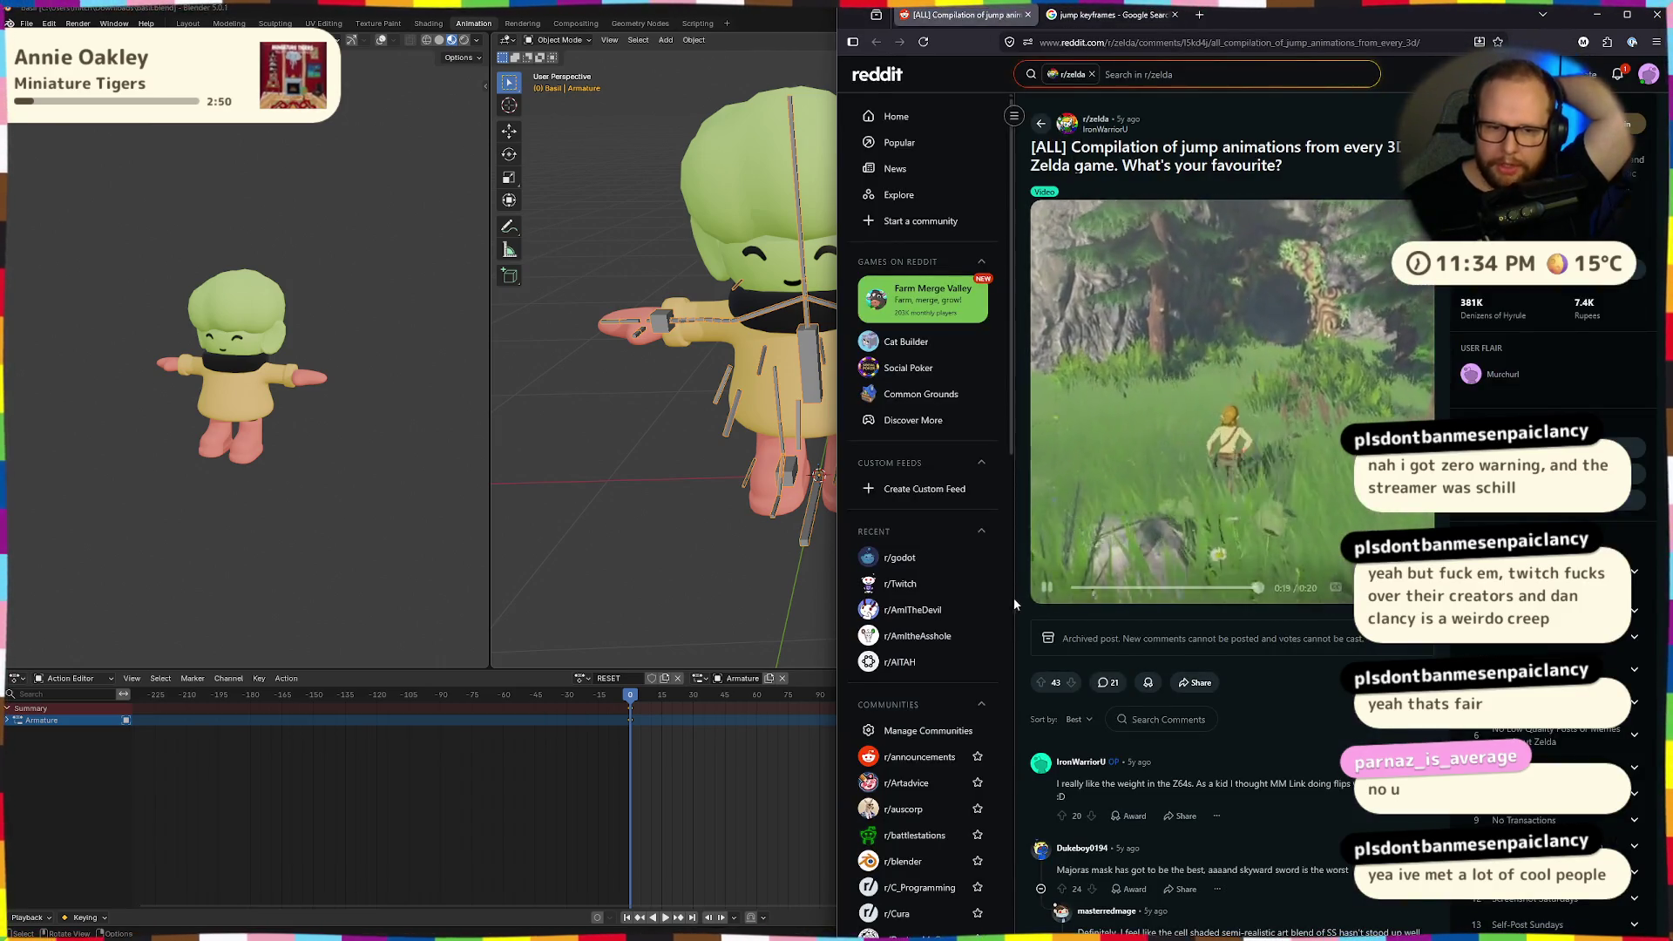
Replay the Zelda jump compilation, pausing it at 0:03 and 0:10.
left_click(1056, 585)
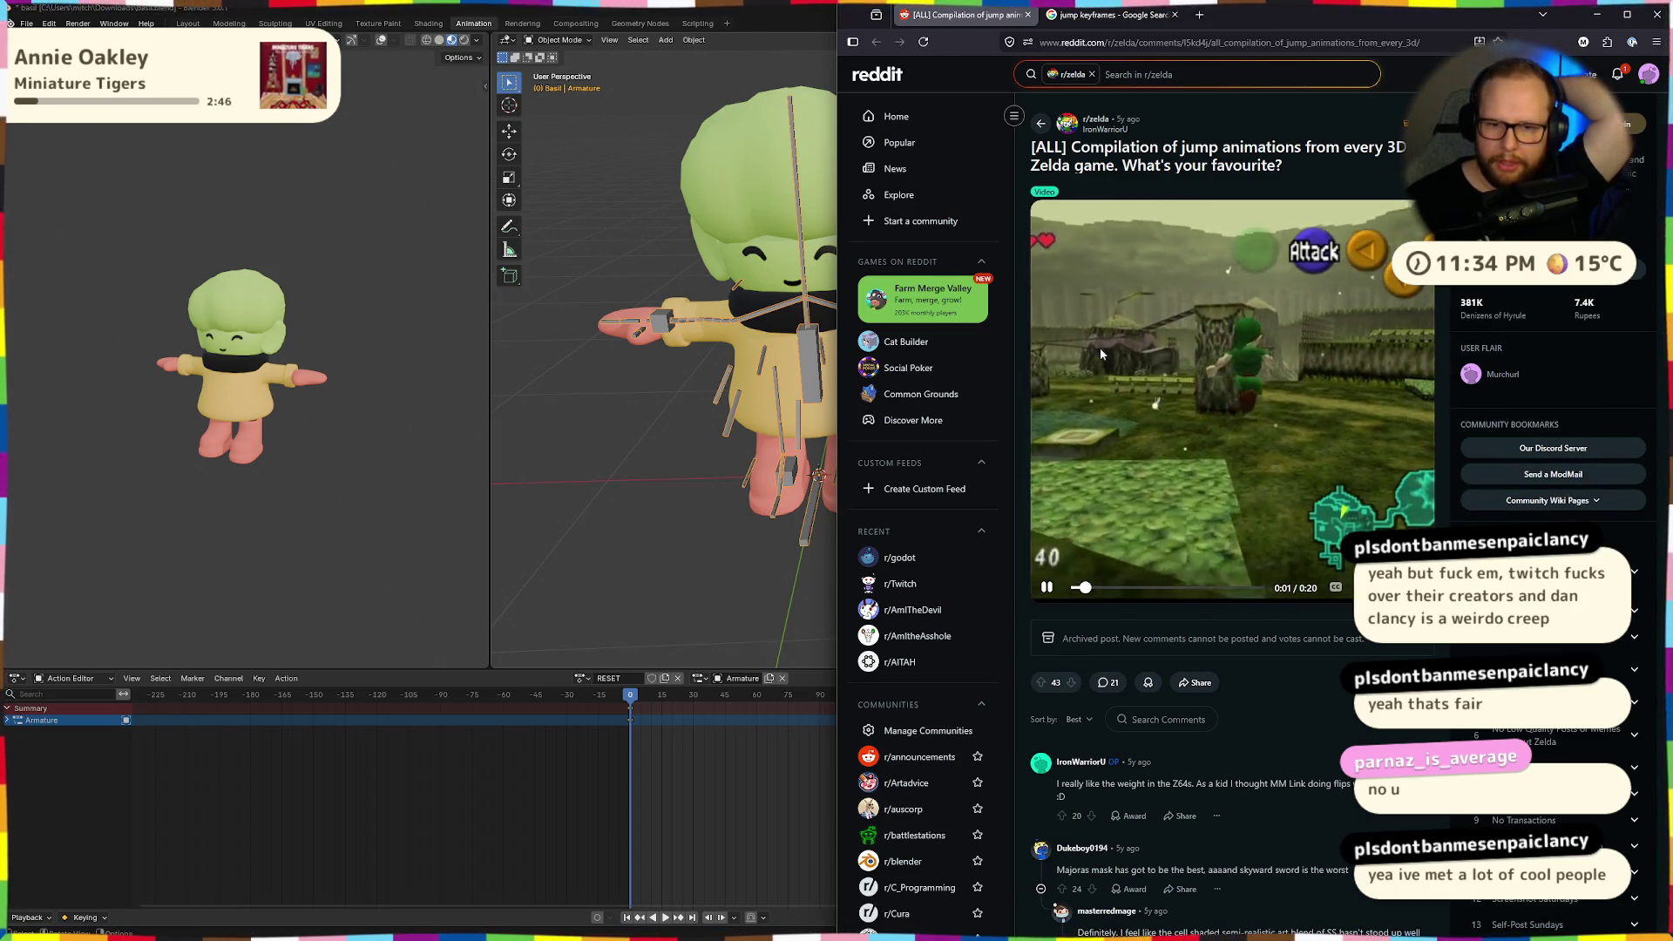
left_click(1047, 586)
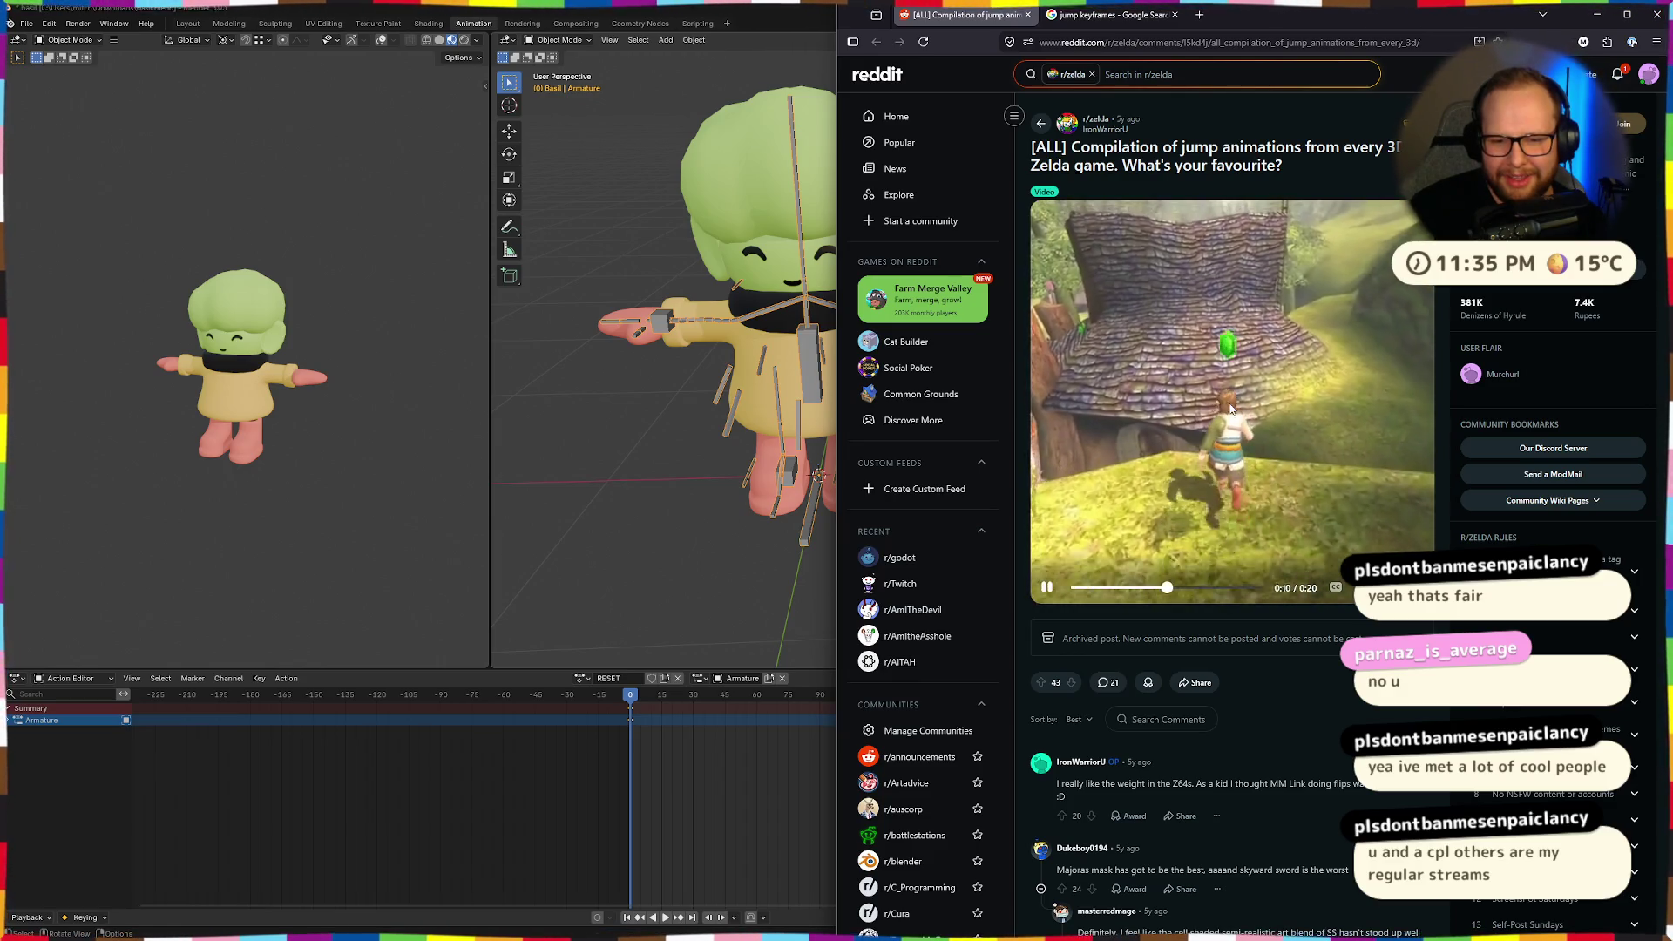
left_click(1230, 407)
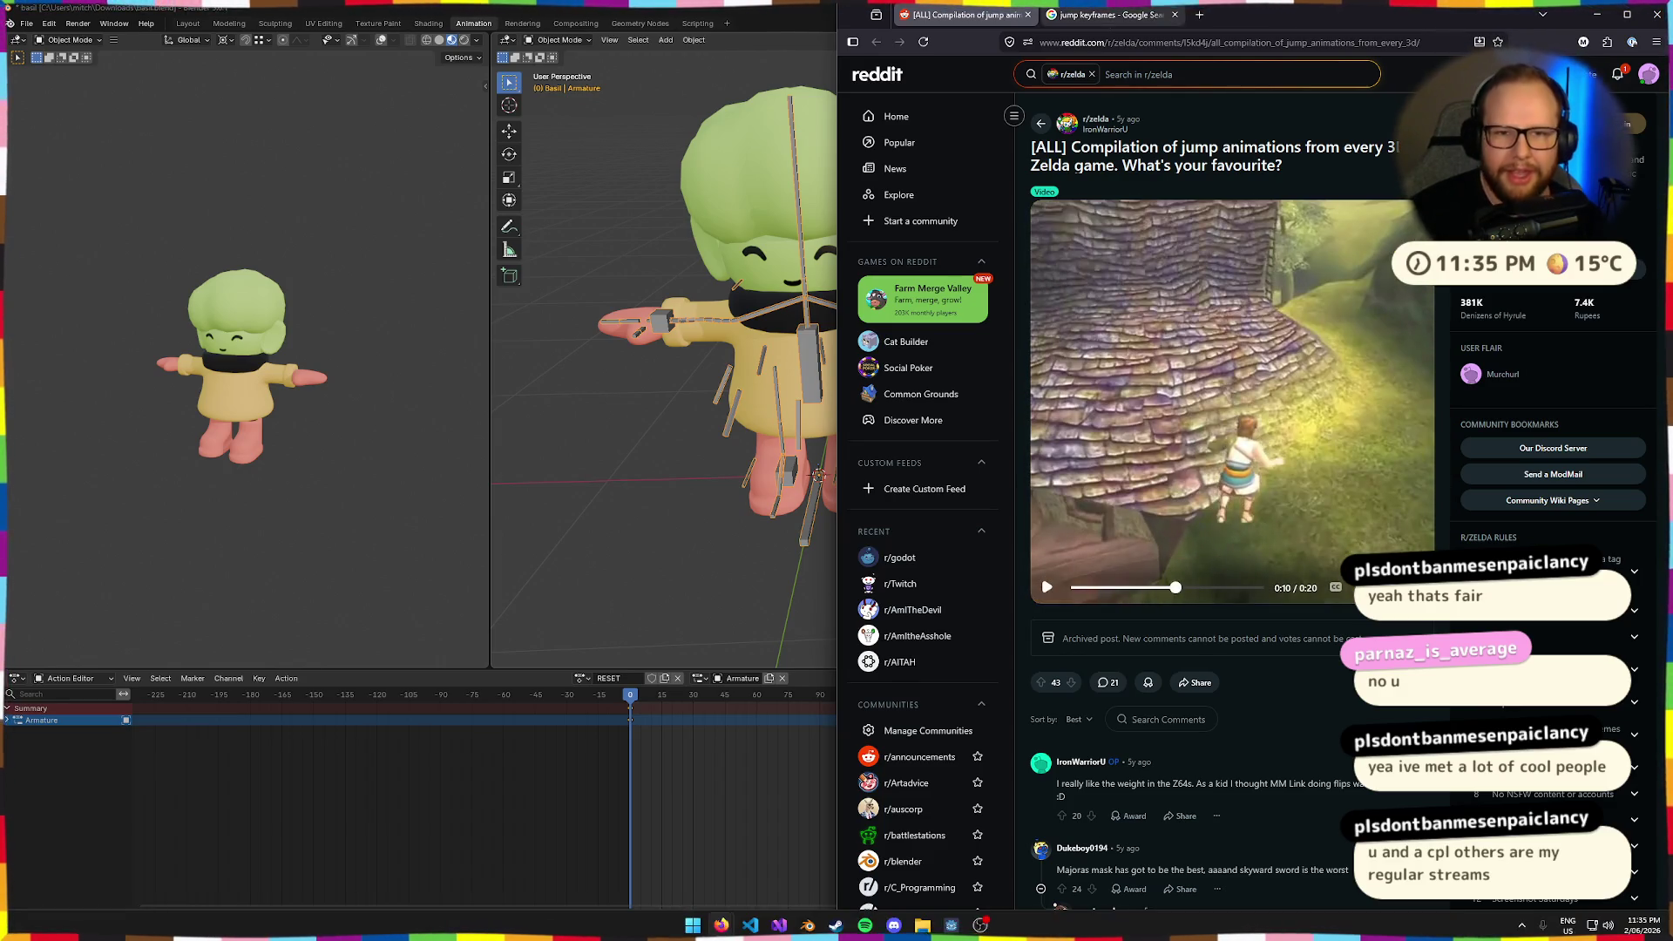
Check the image results tab, then open a YouTube jump animations video in a new tab.
key("ctrl+Tab")
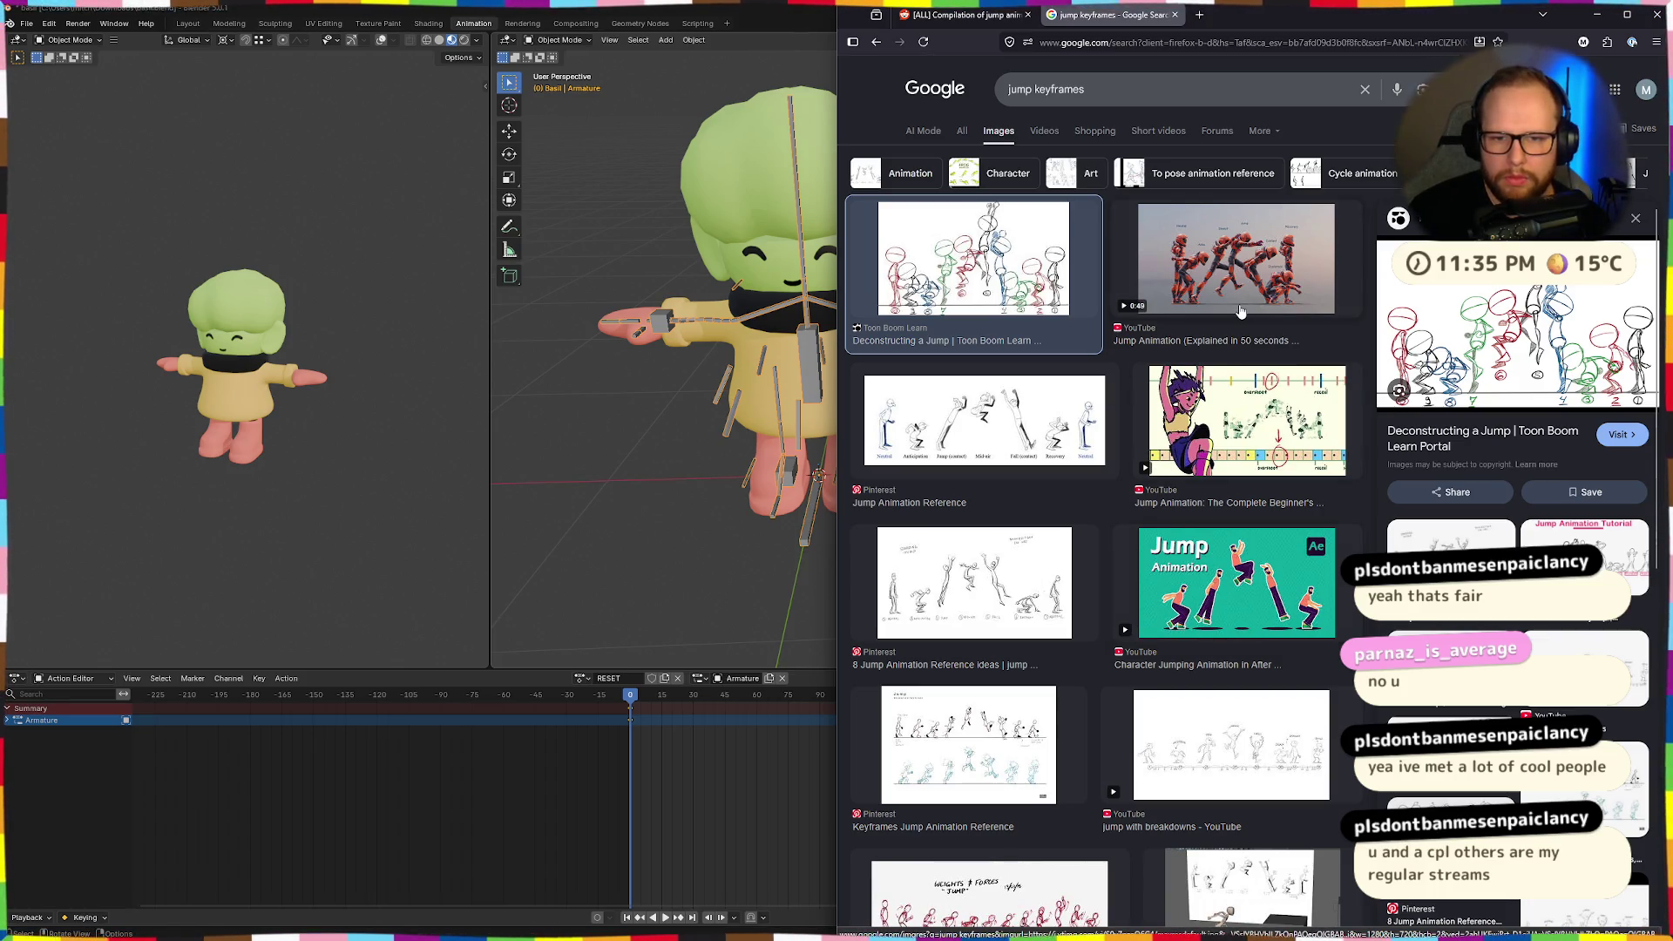
key("ctrl+Tab")
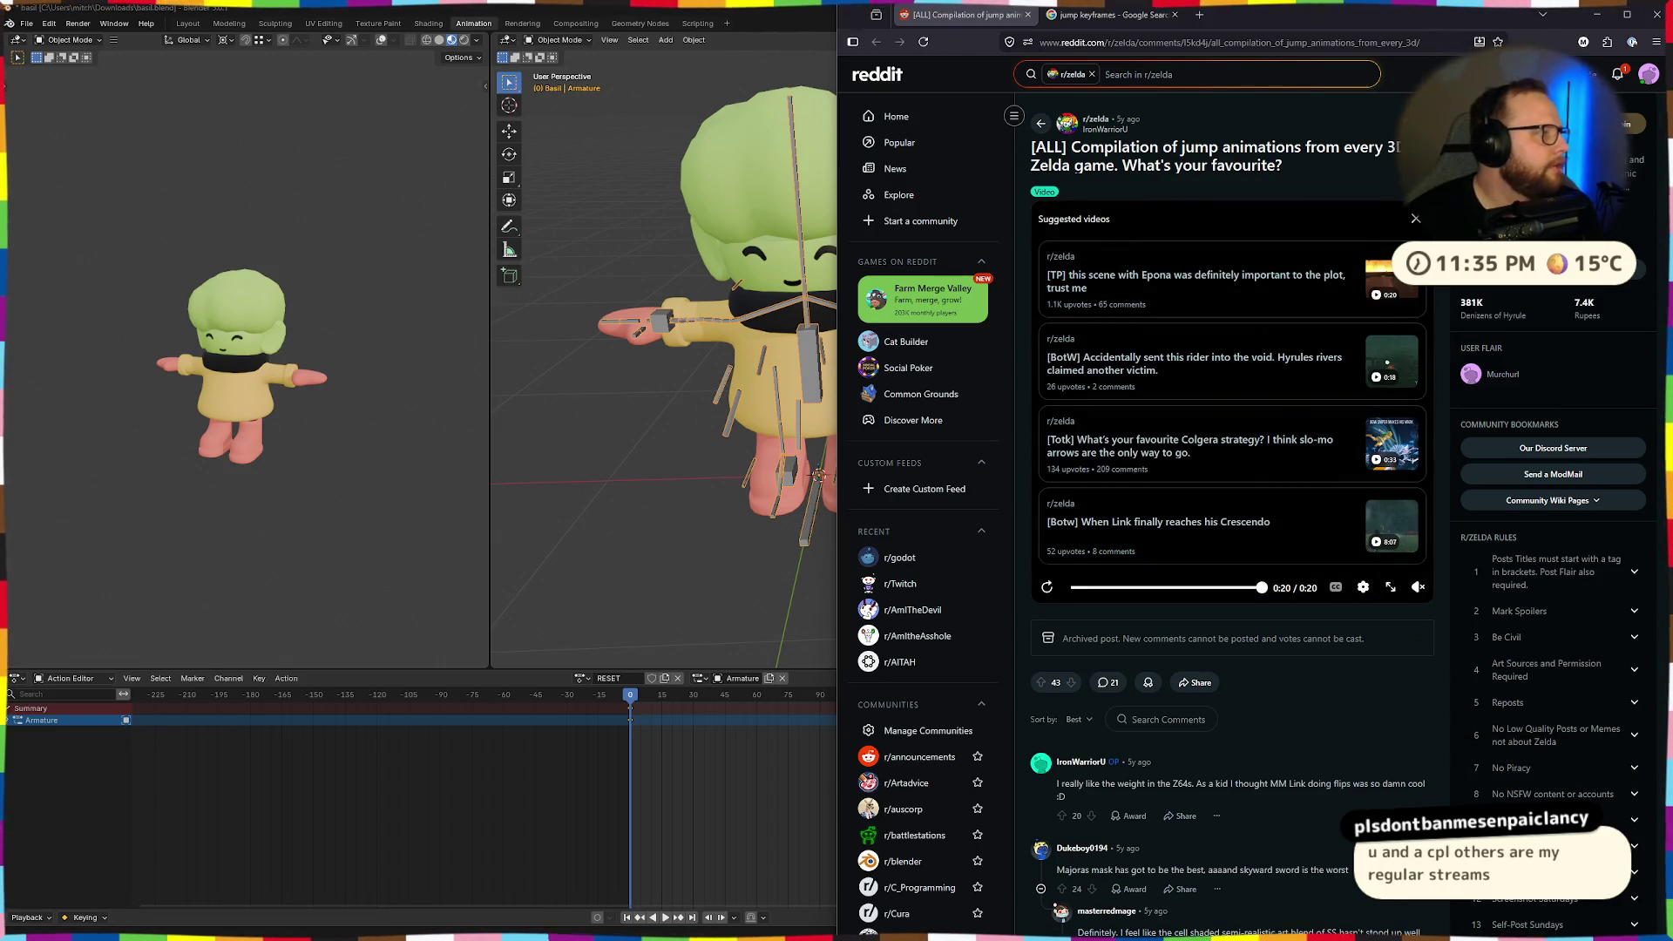
left_click(1066, 214)
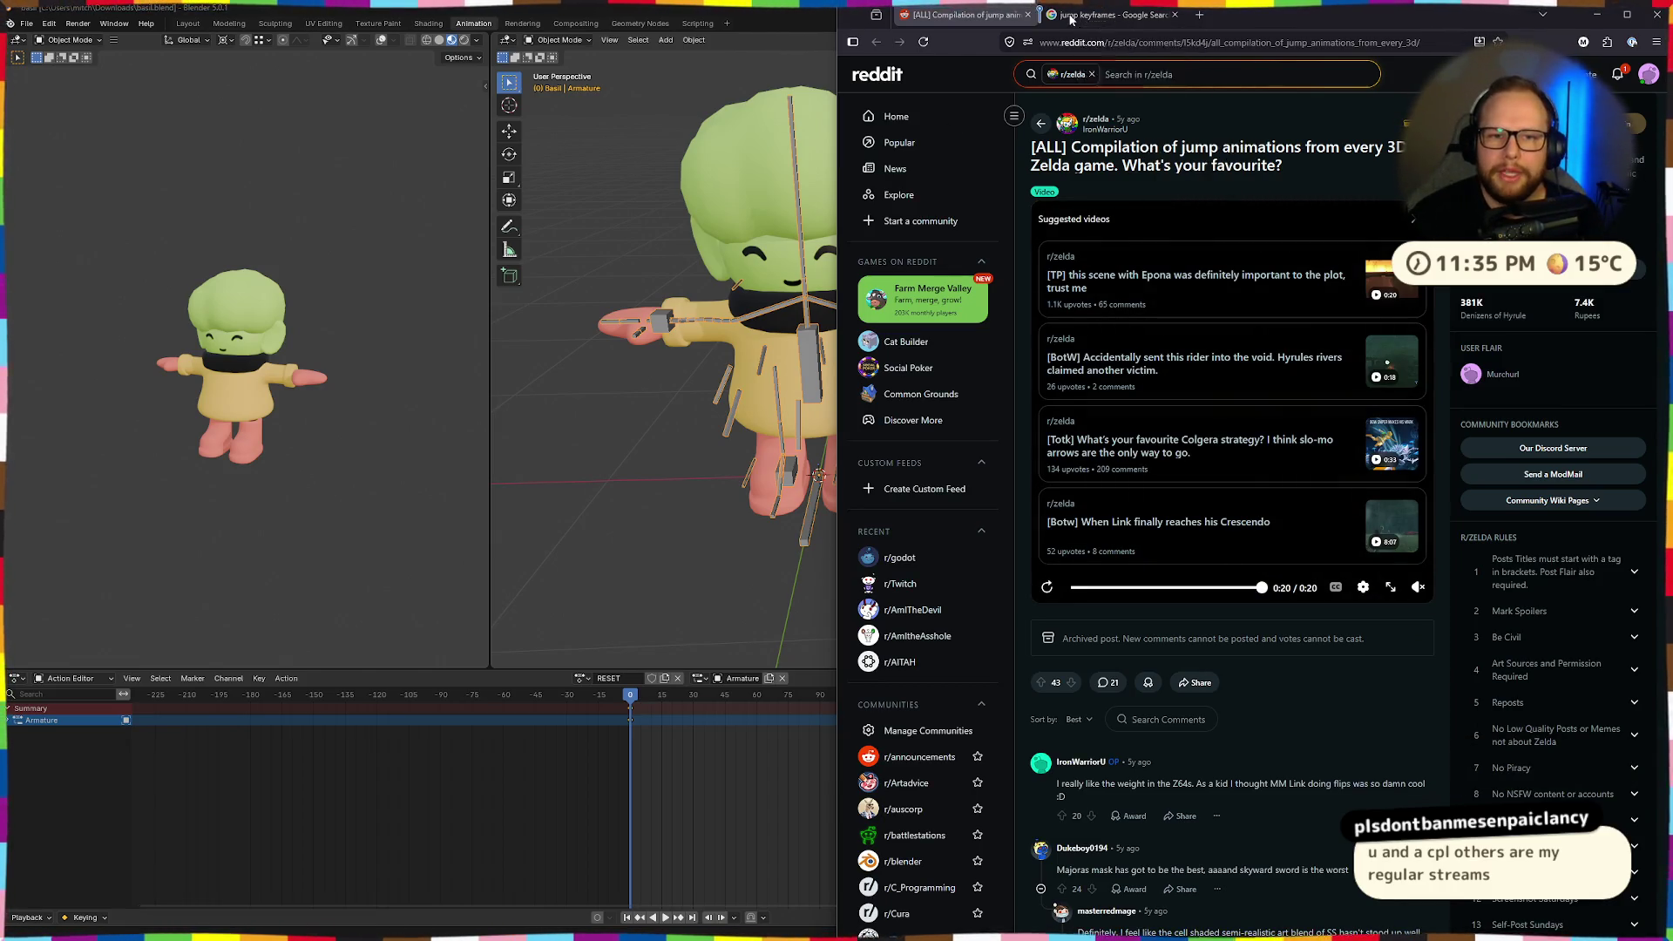
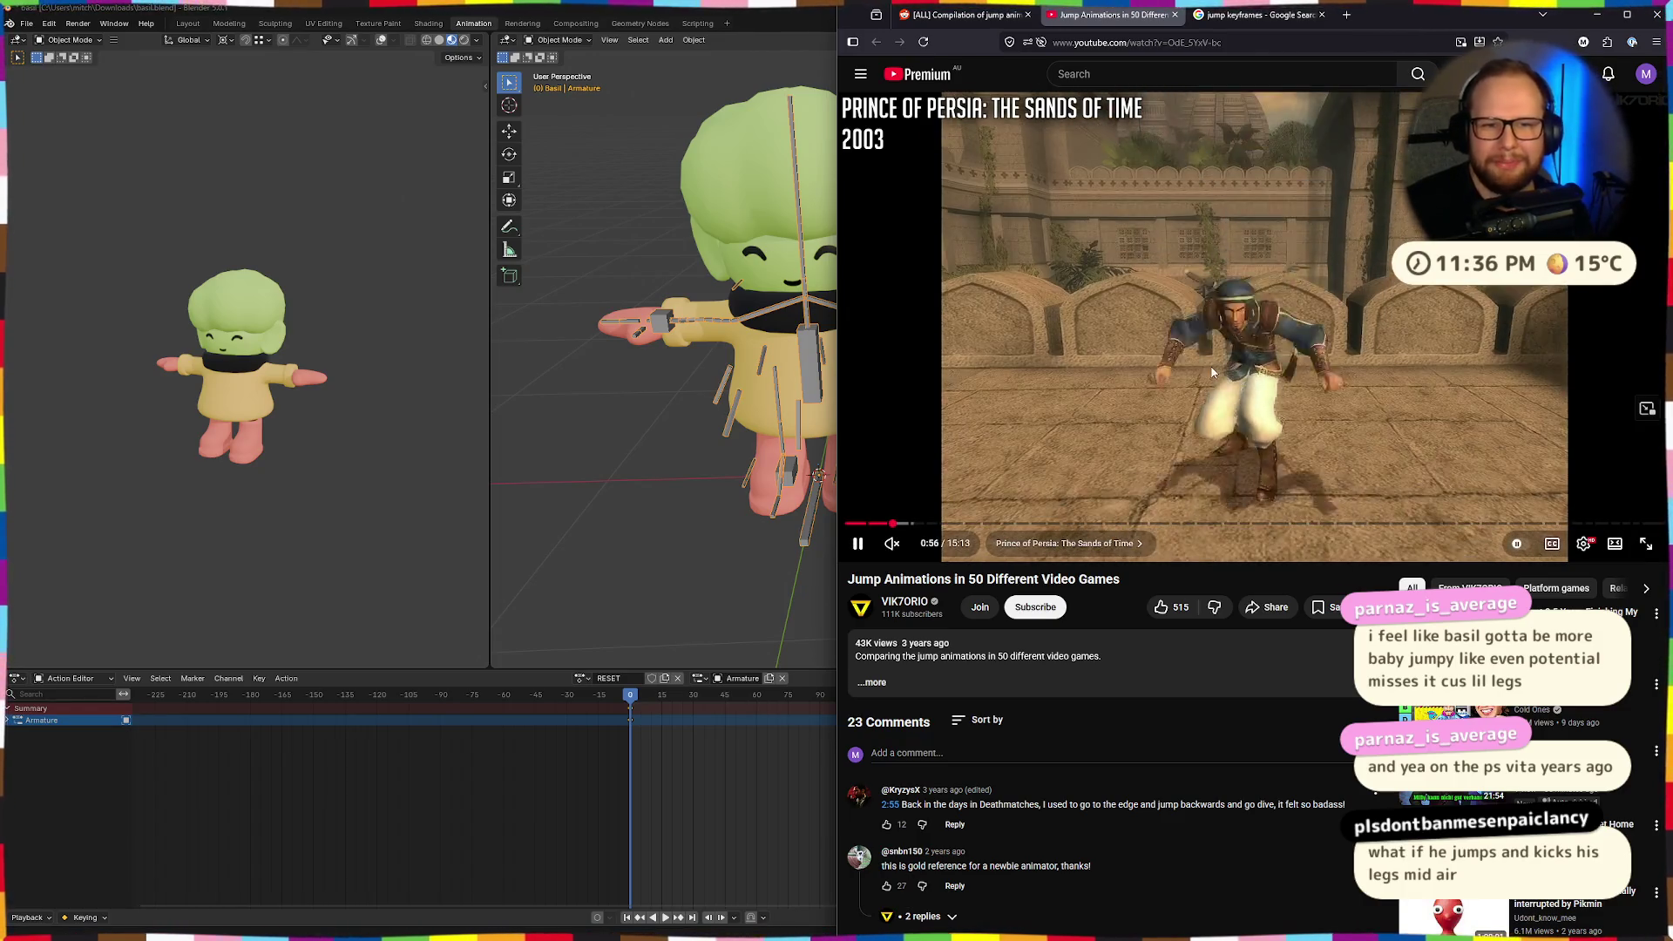
Pause on the Prince of Persia jump and step between the crouched takeoff and standing poses.
left_click(1272, 335)
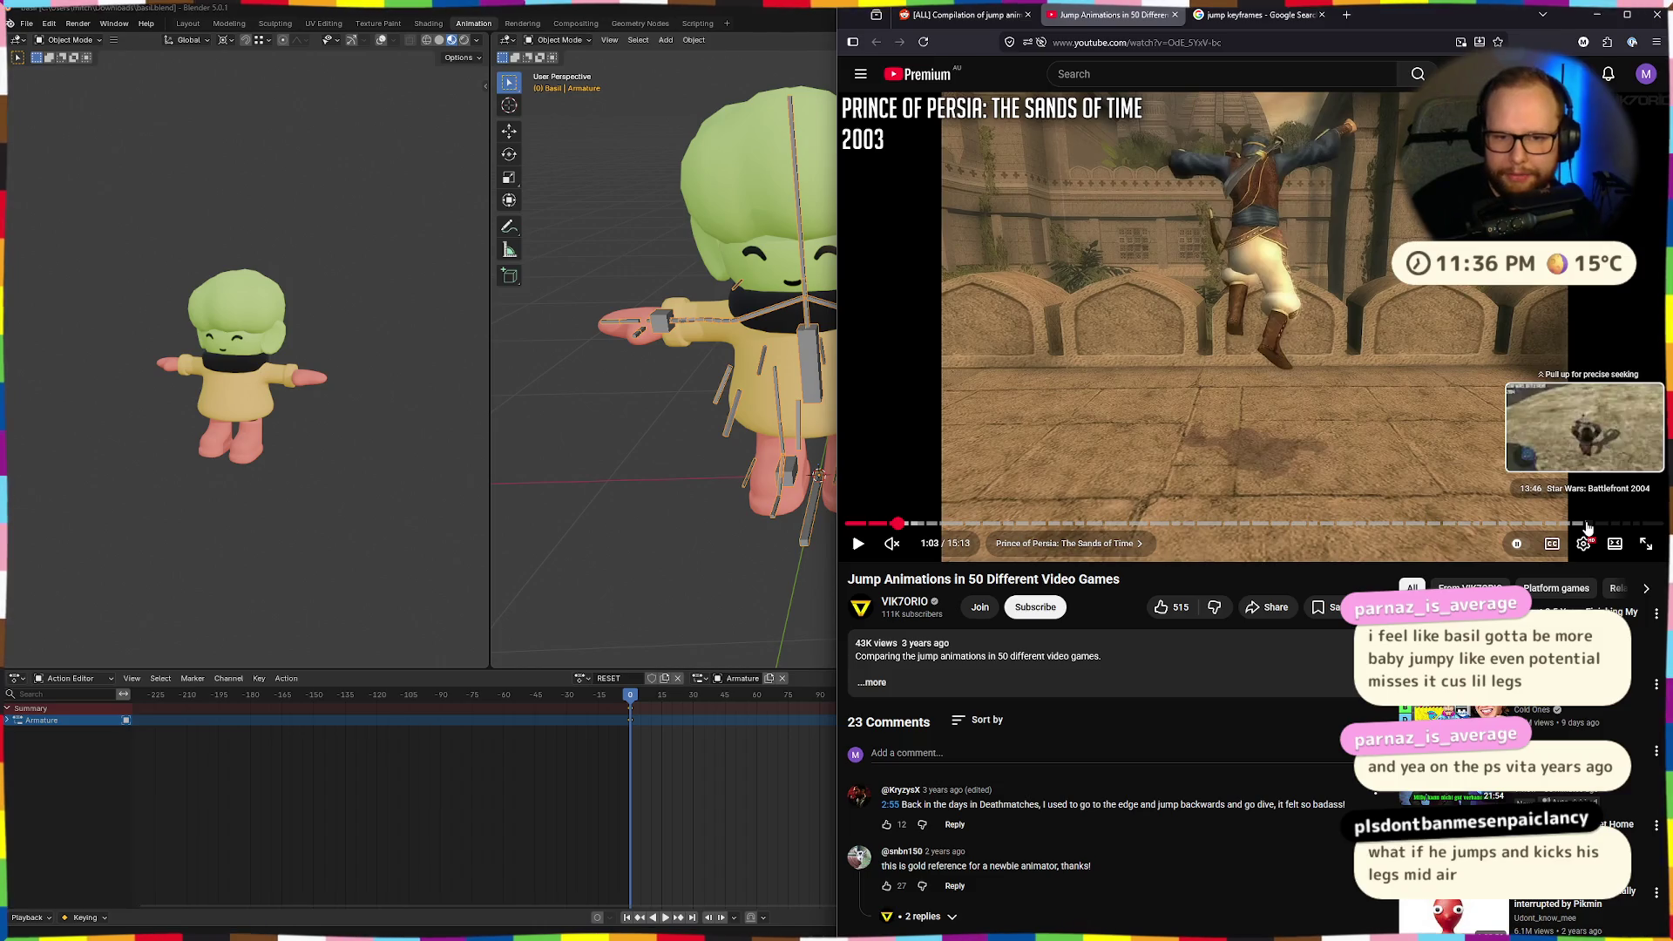
key("comma")
key("comma")
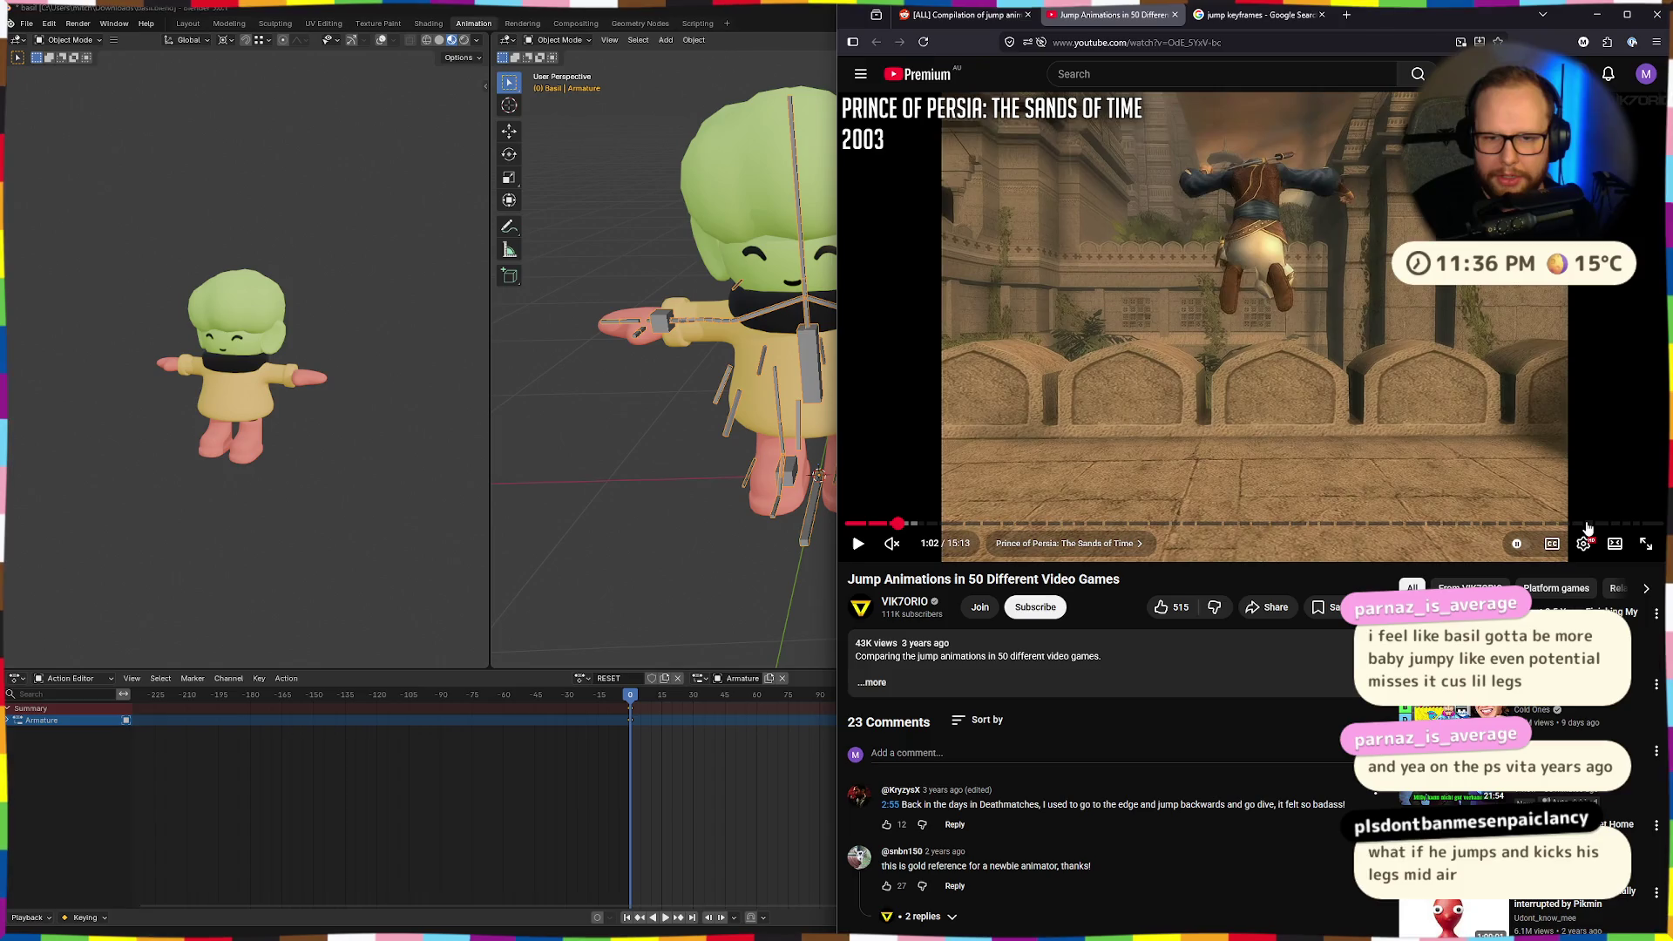
key("comma")
key("comma")
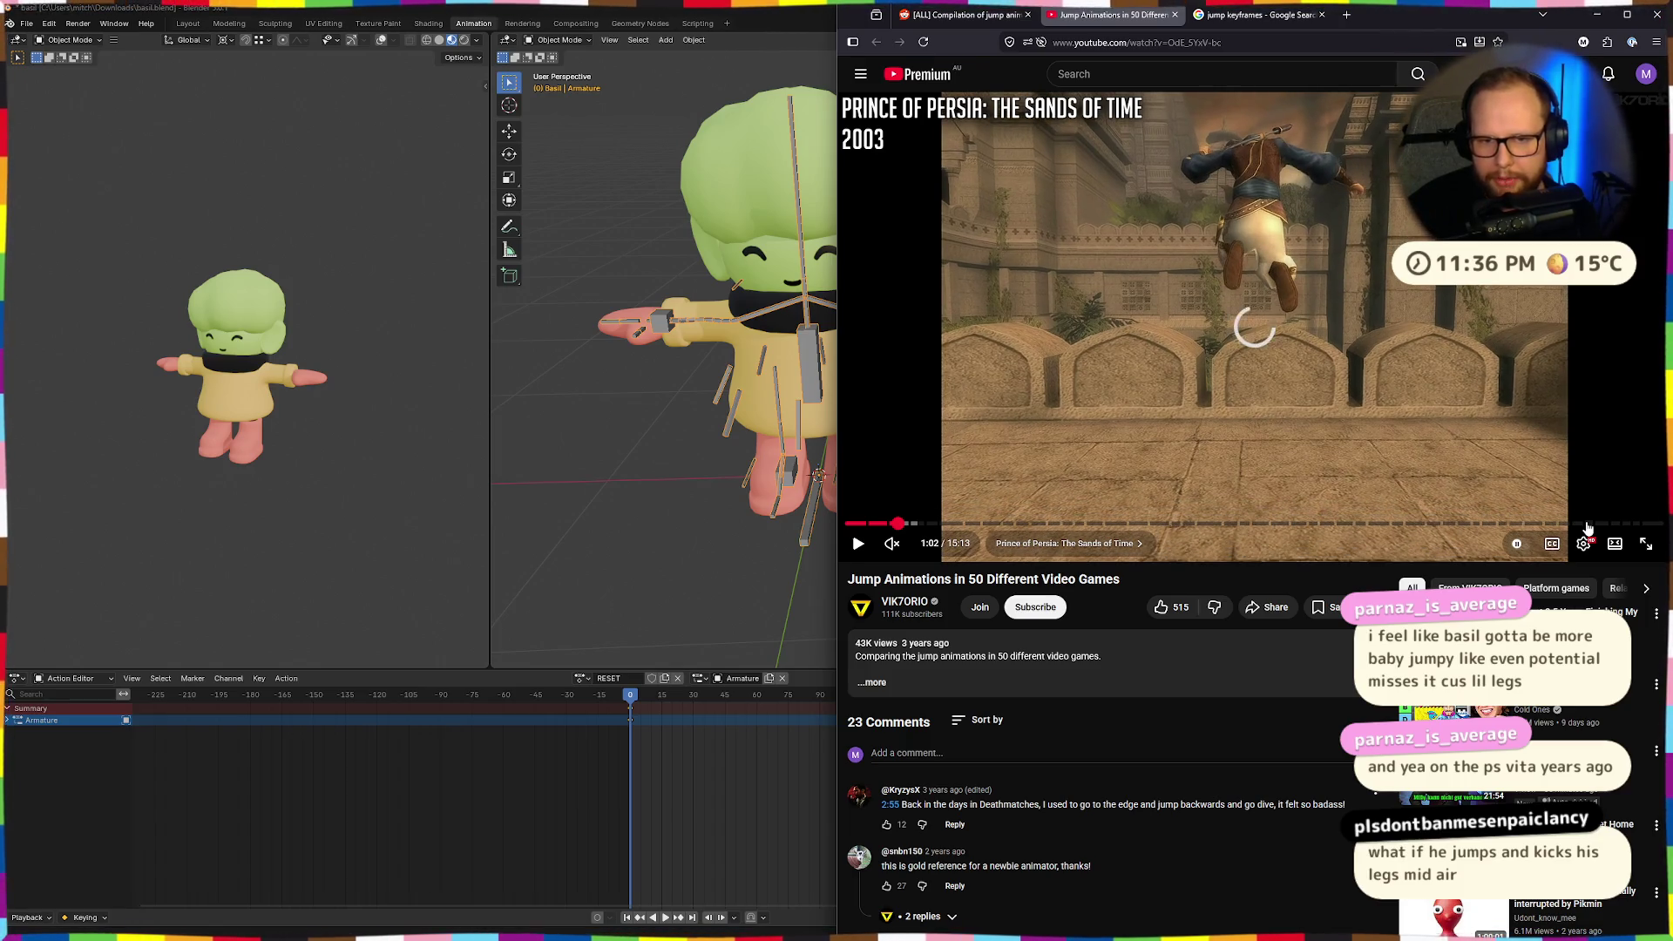
key("comma")
key("comma")
key("comma")
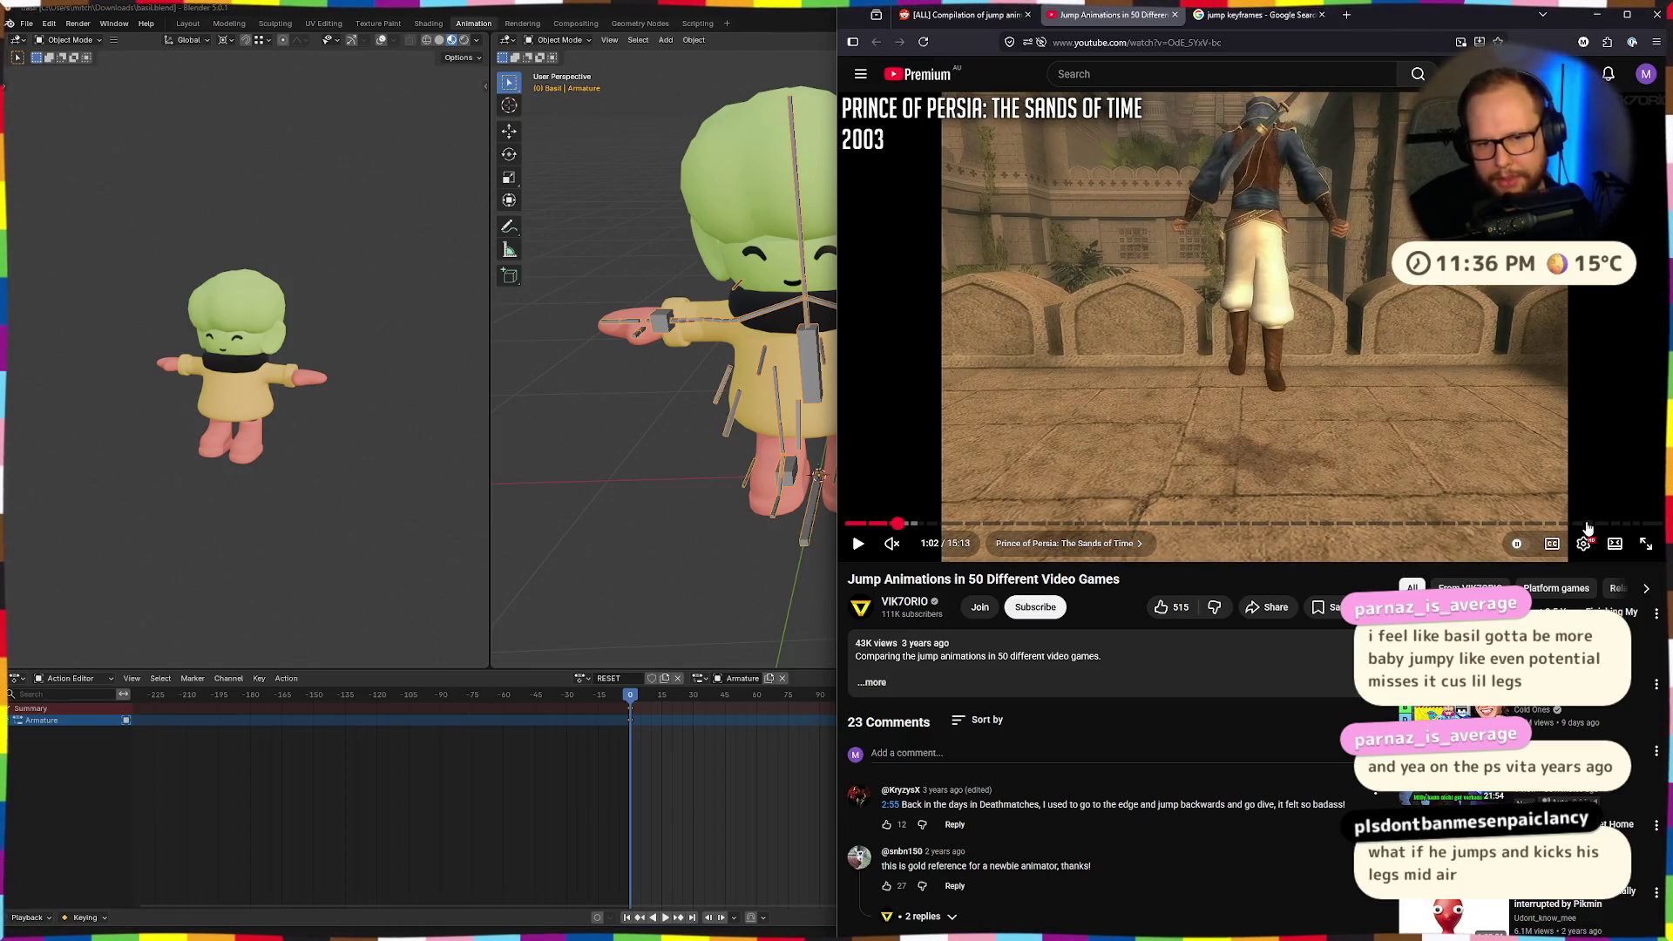
key("comma")
key("comma")
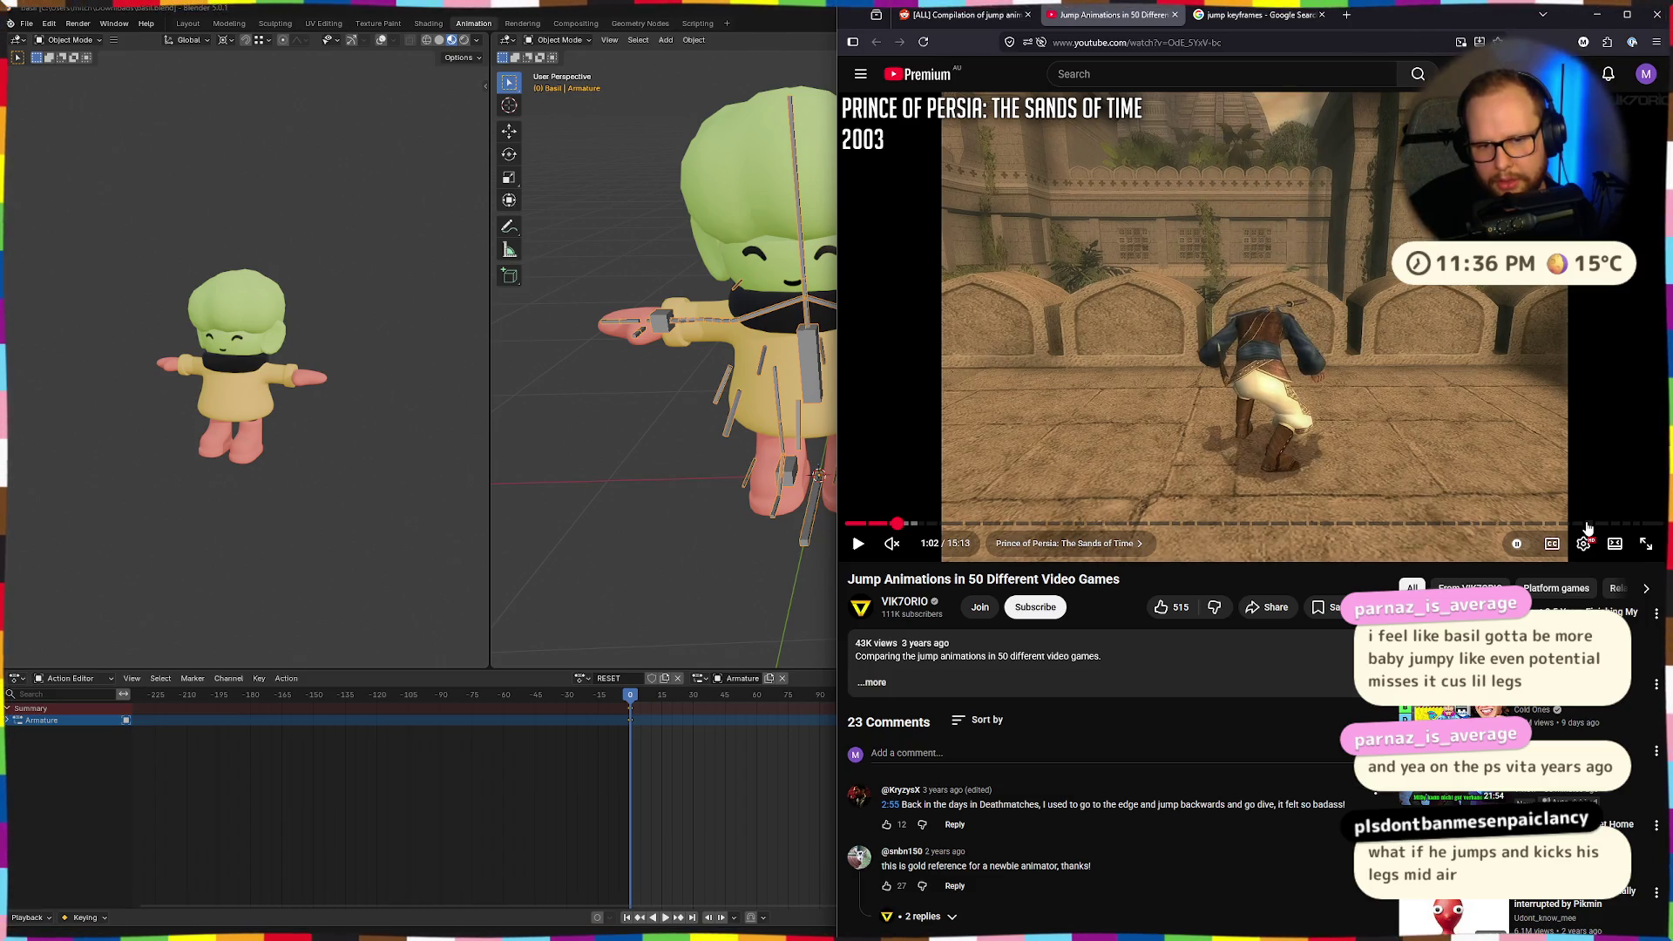
key("period")
key("period")
key("period")
key("period")
key("comma")
key("comma")
key("comma")
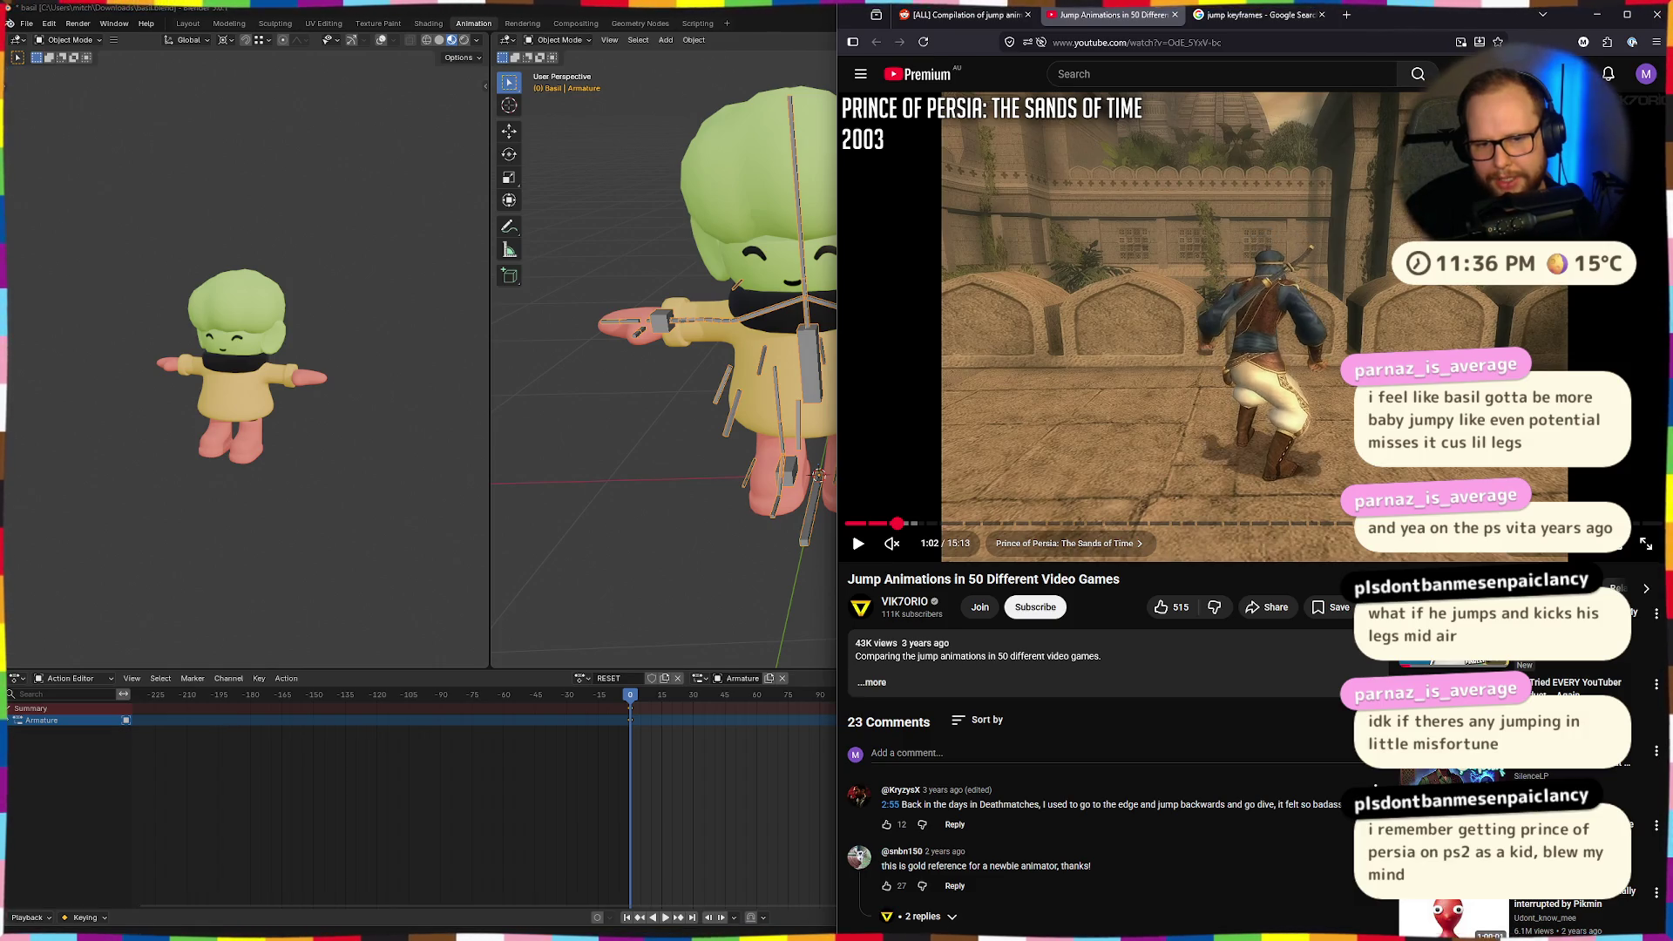
key("period")
key("period")
key("period")
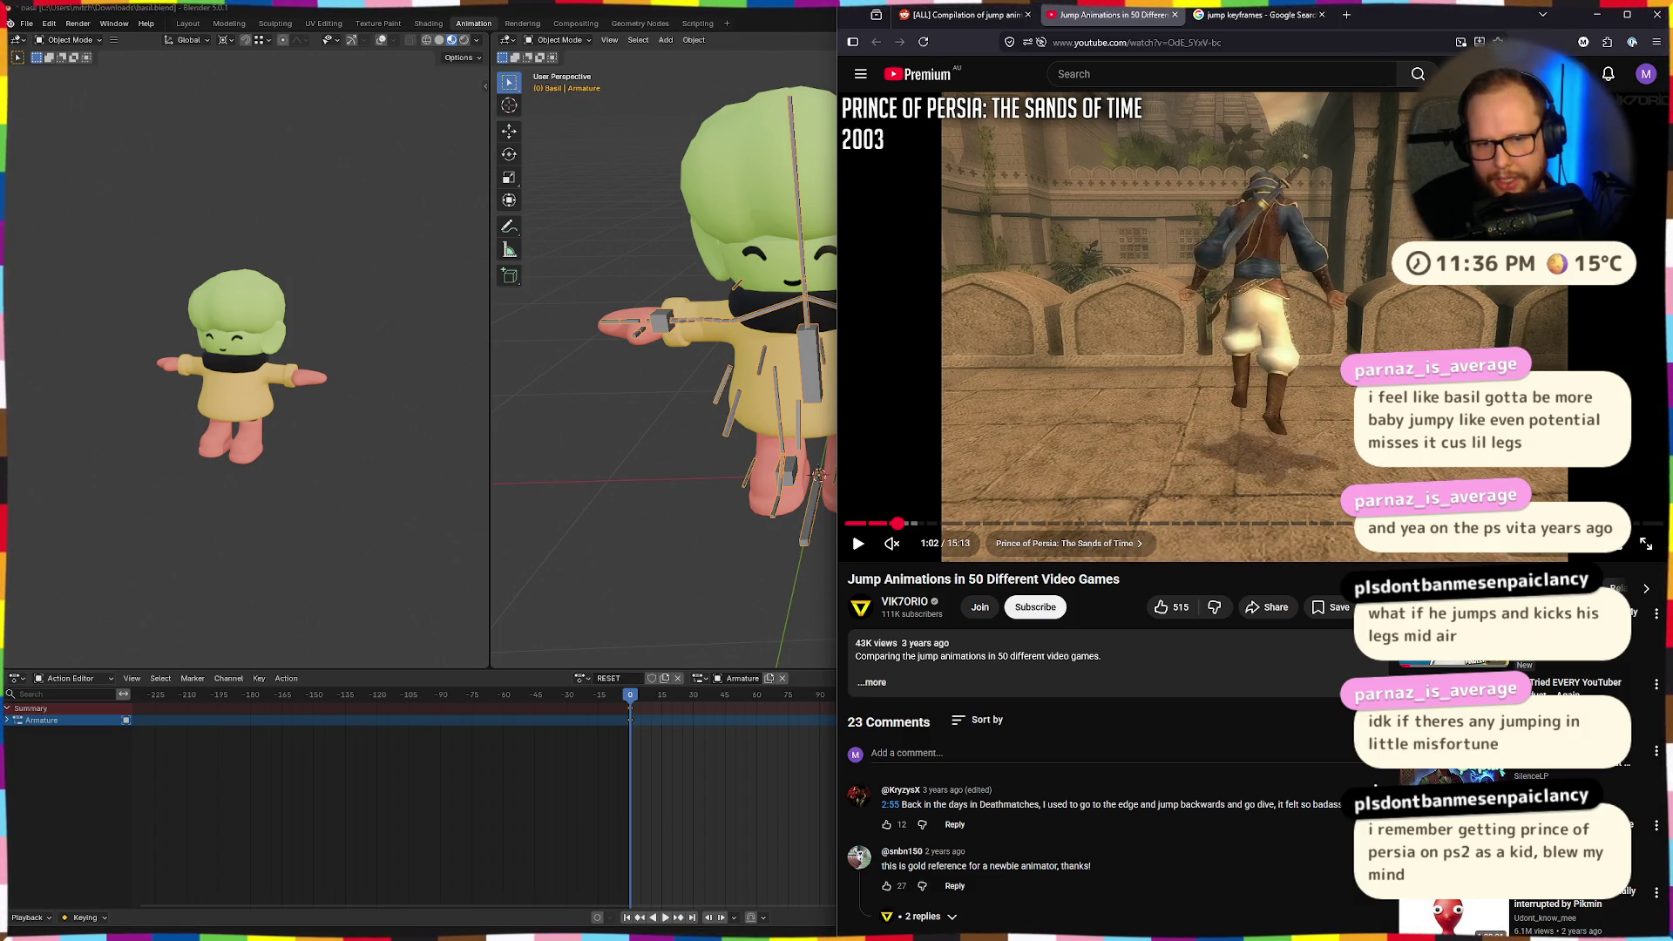
key("period")
key("period")
key("period")
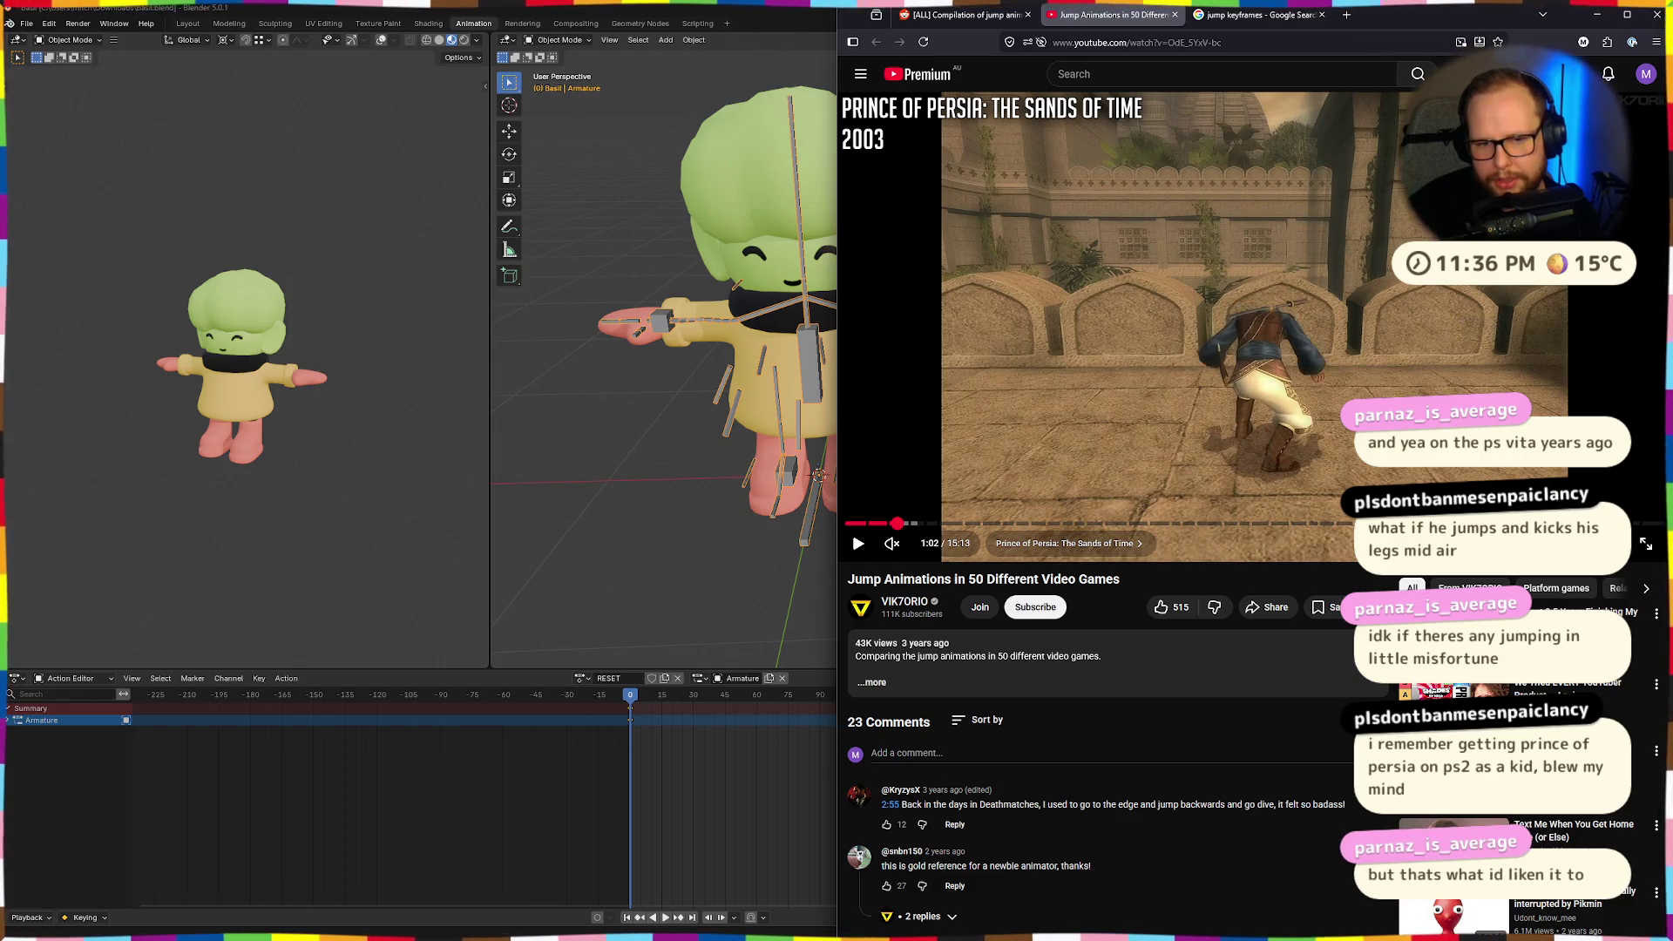
key("comma")
key("comma")
key("period")
key("period")
key("period")
key("period")
key("period")
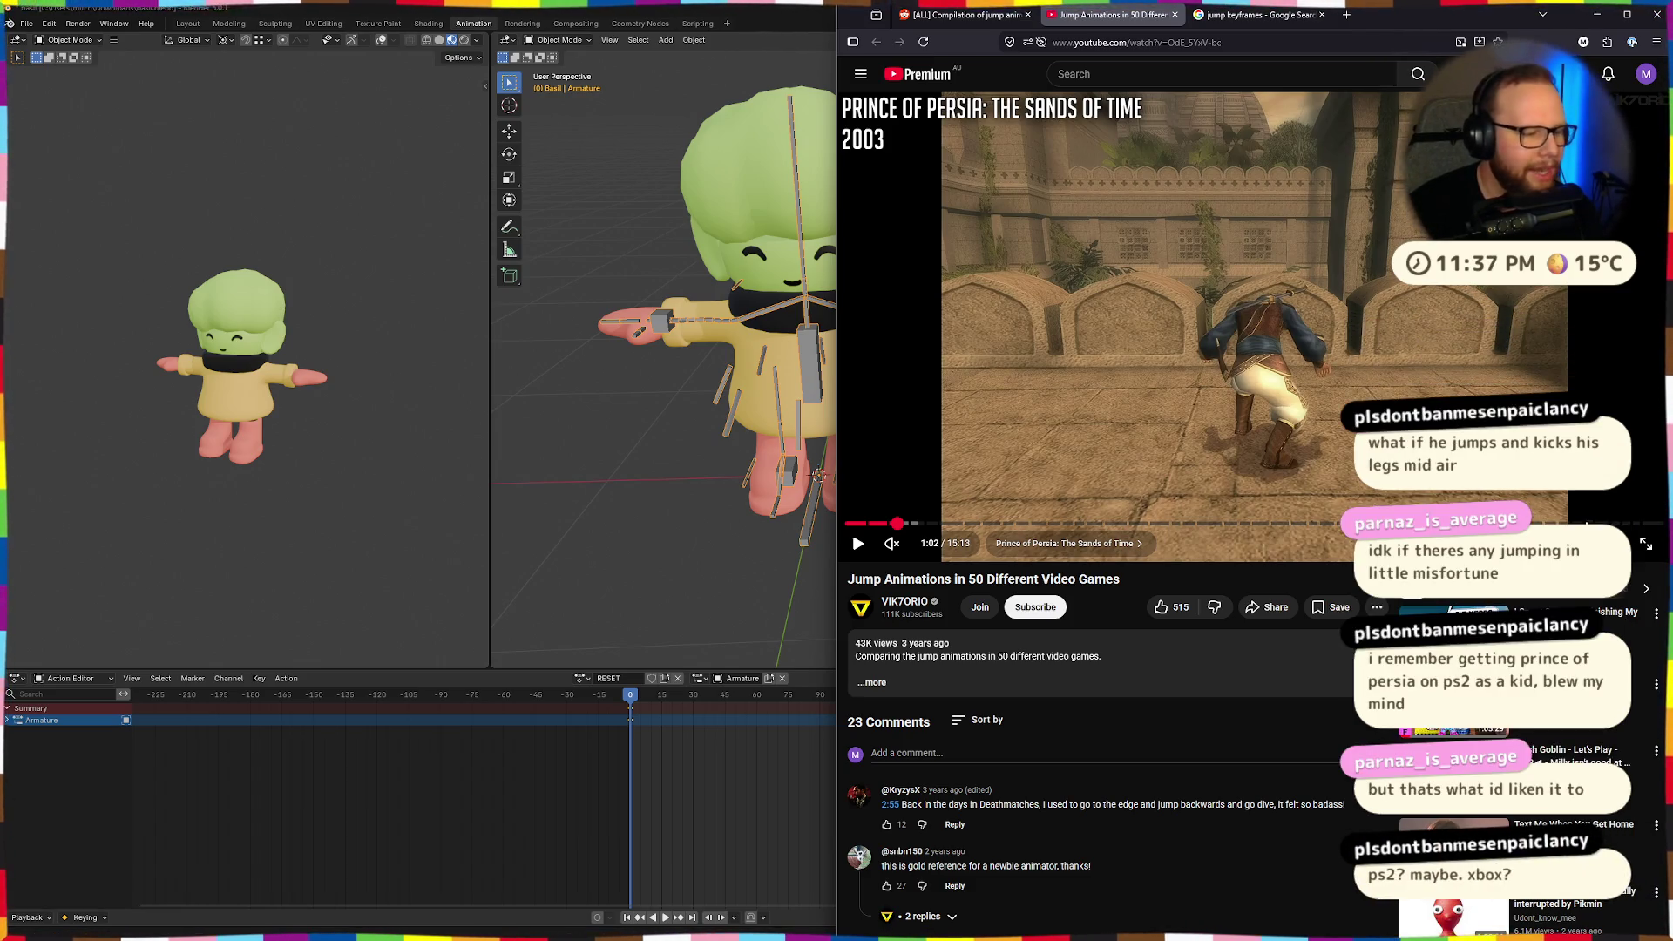
Step through the mid-air, wall crouch and landing frames, then resume the compilation.
key("comma")
key("comma")
key("comma")
key("comma")
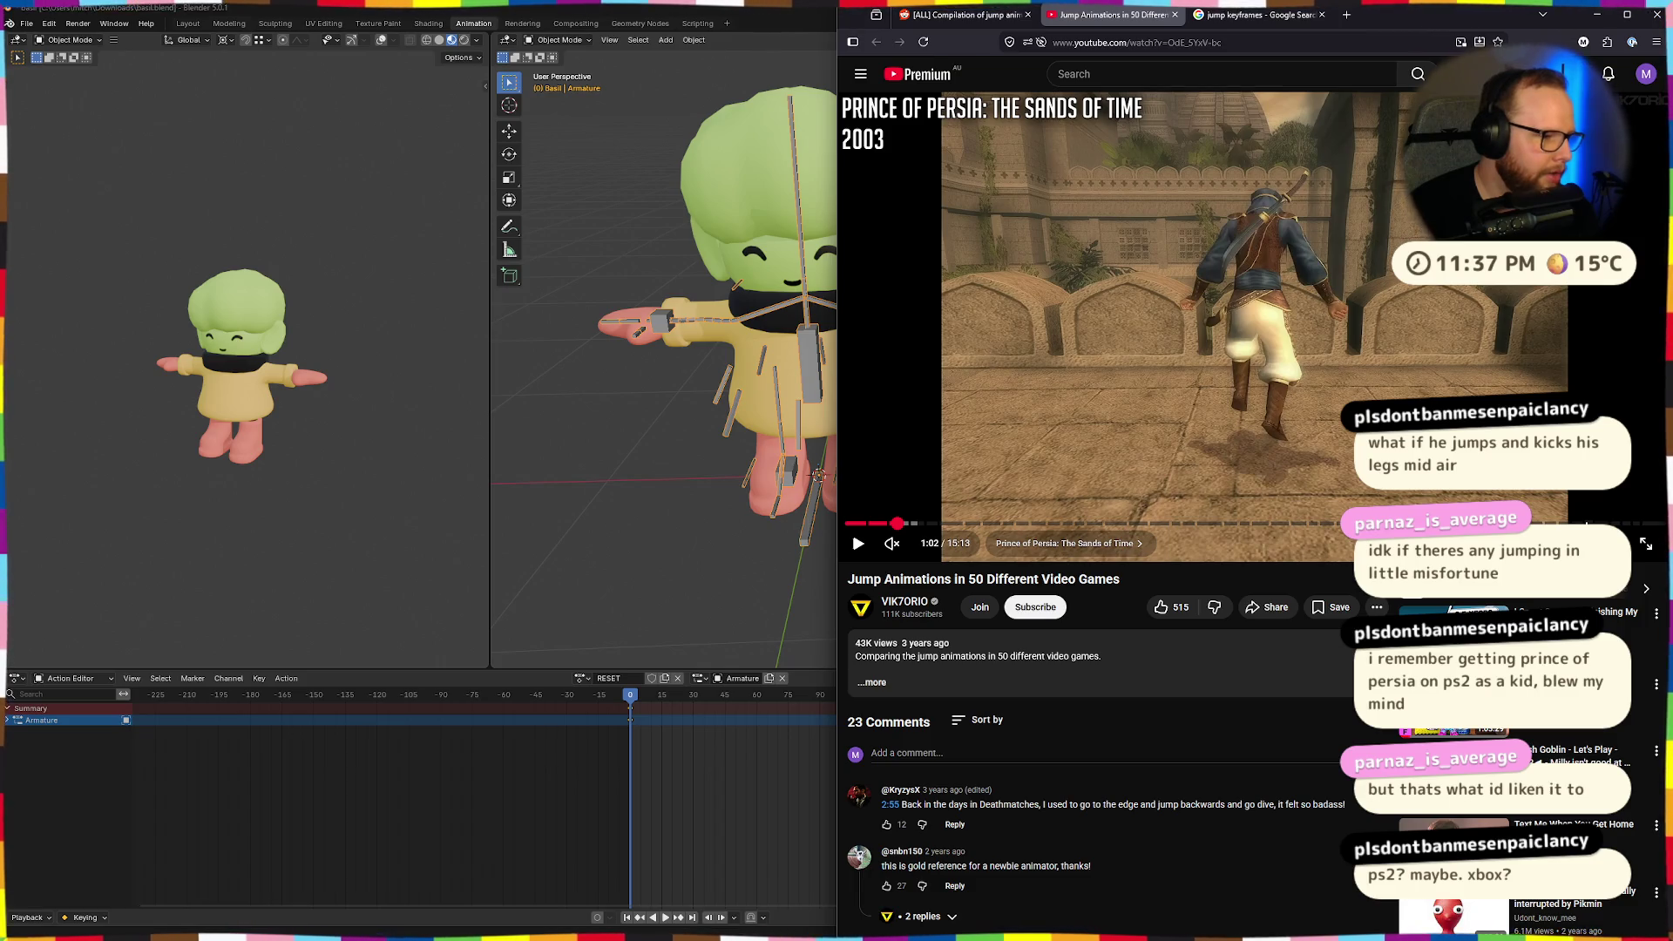
key("comma")
key("comma")
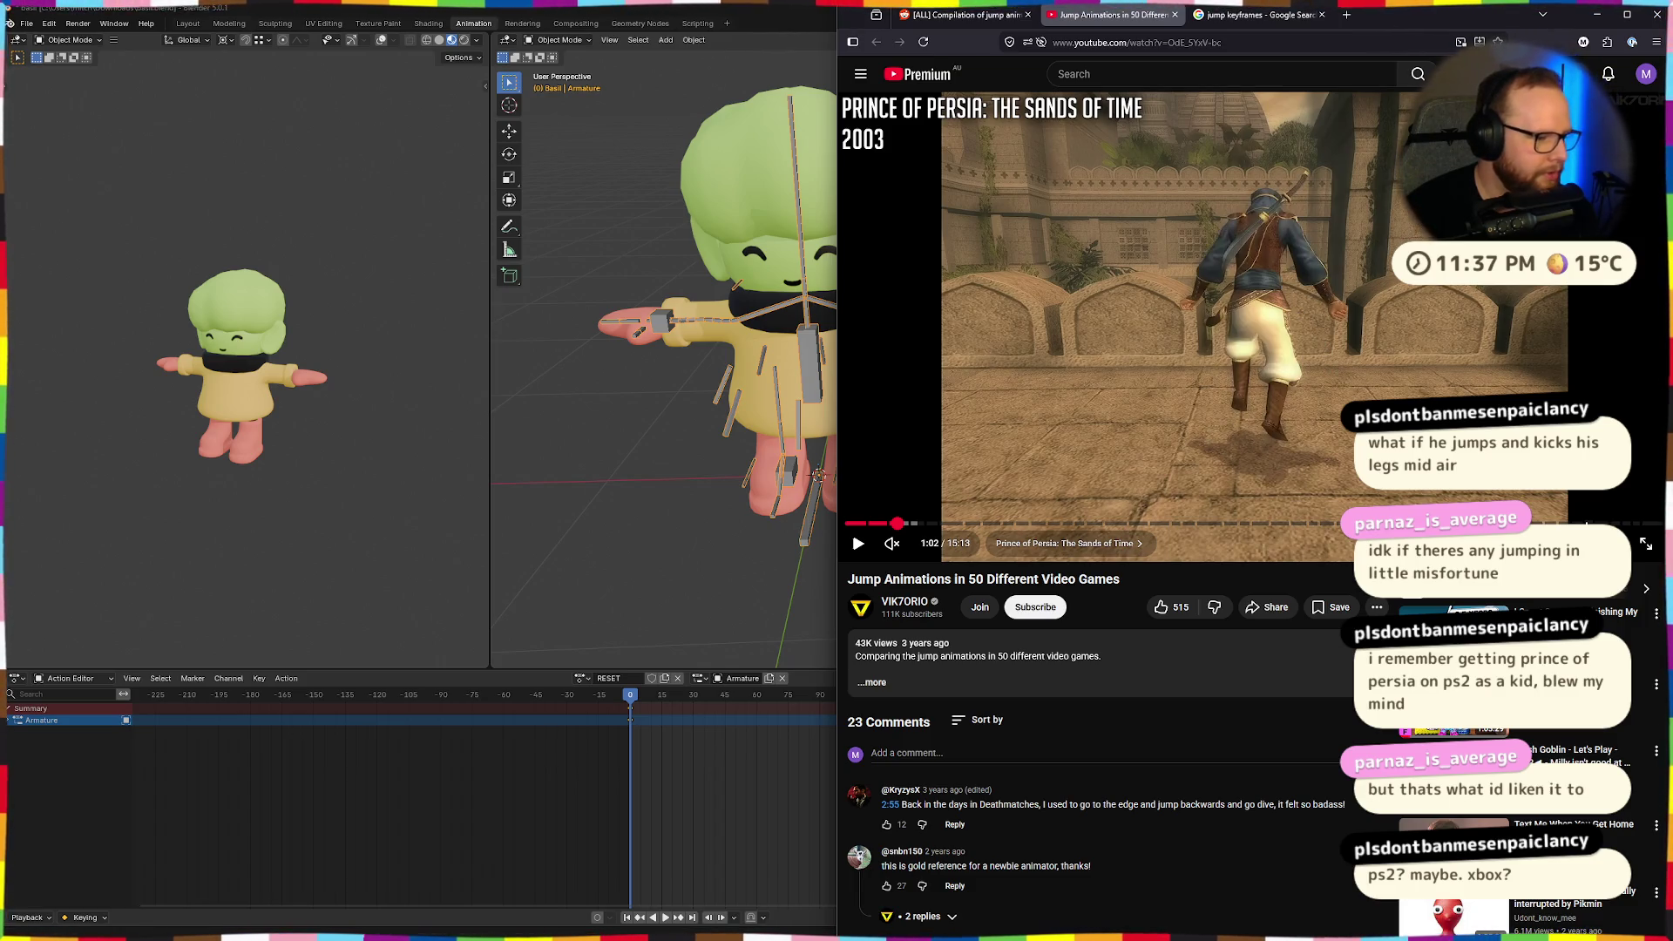
key("comma")
key("comma")
key("comma")
key("comma")
key("comma")
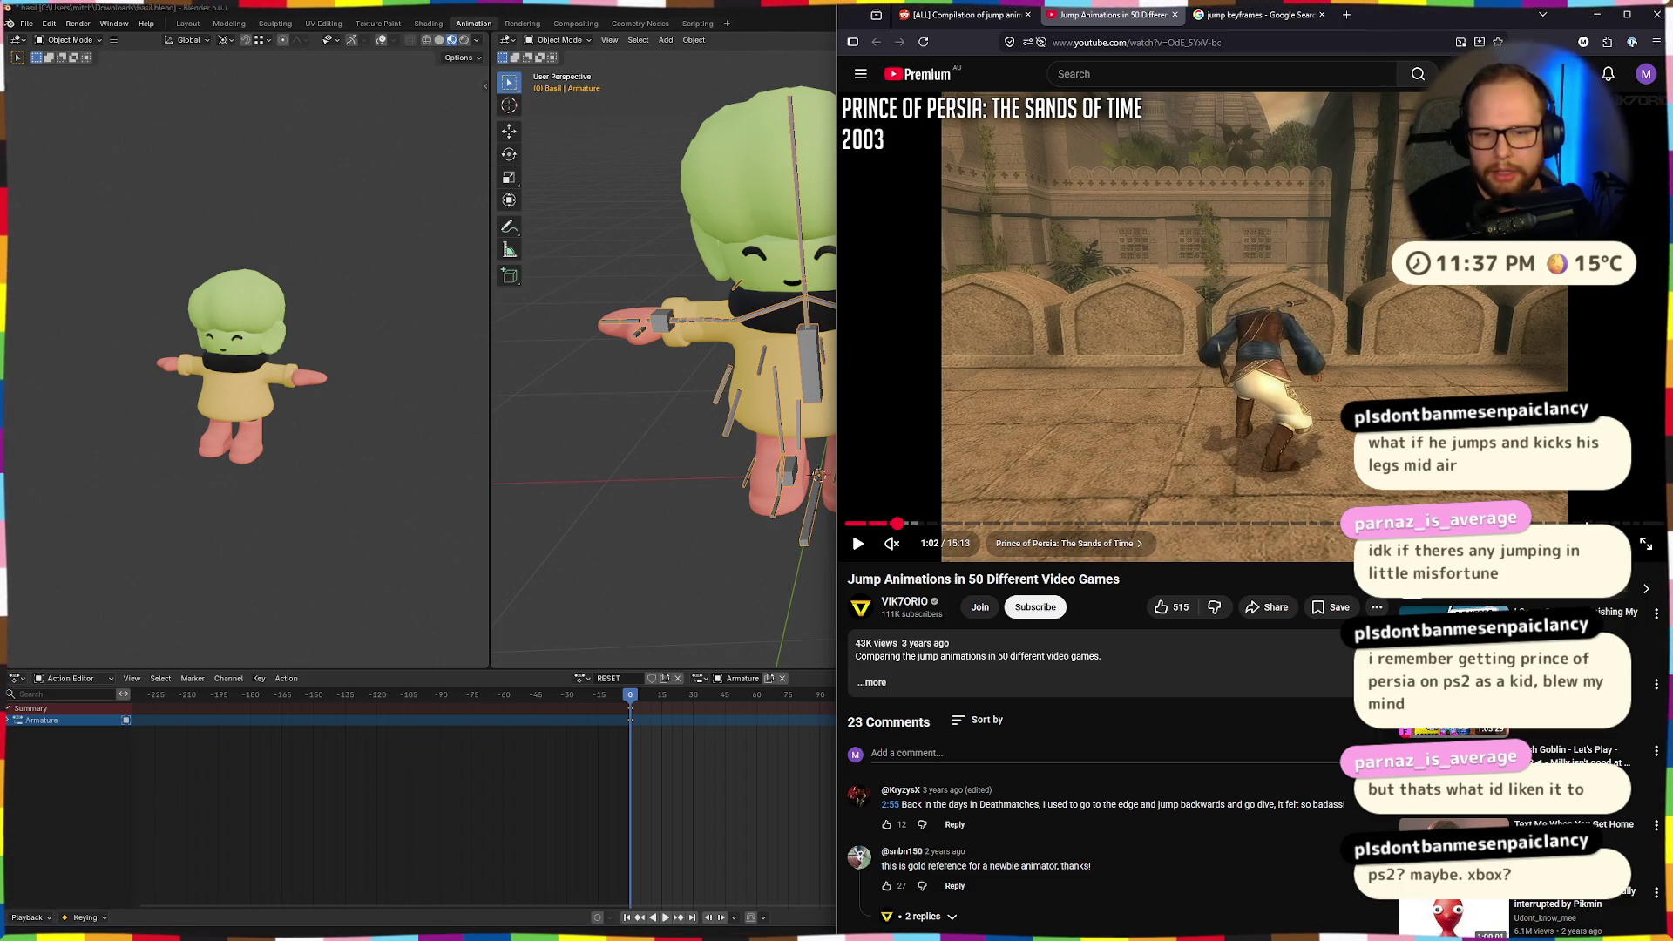
key("comma")
key("comma")
key("comma")
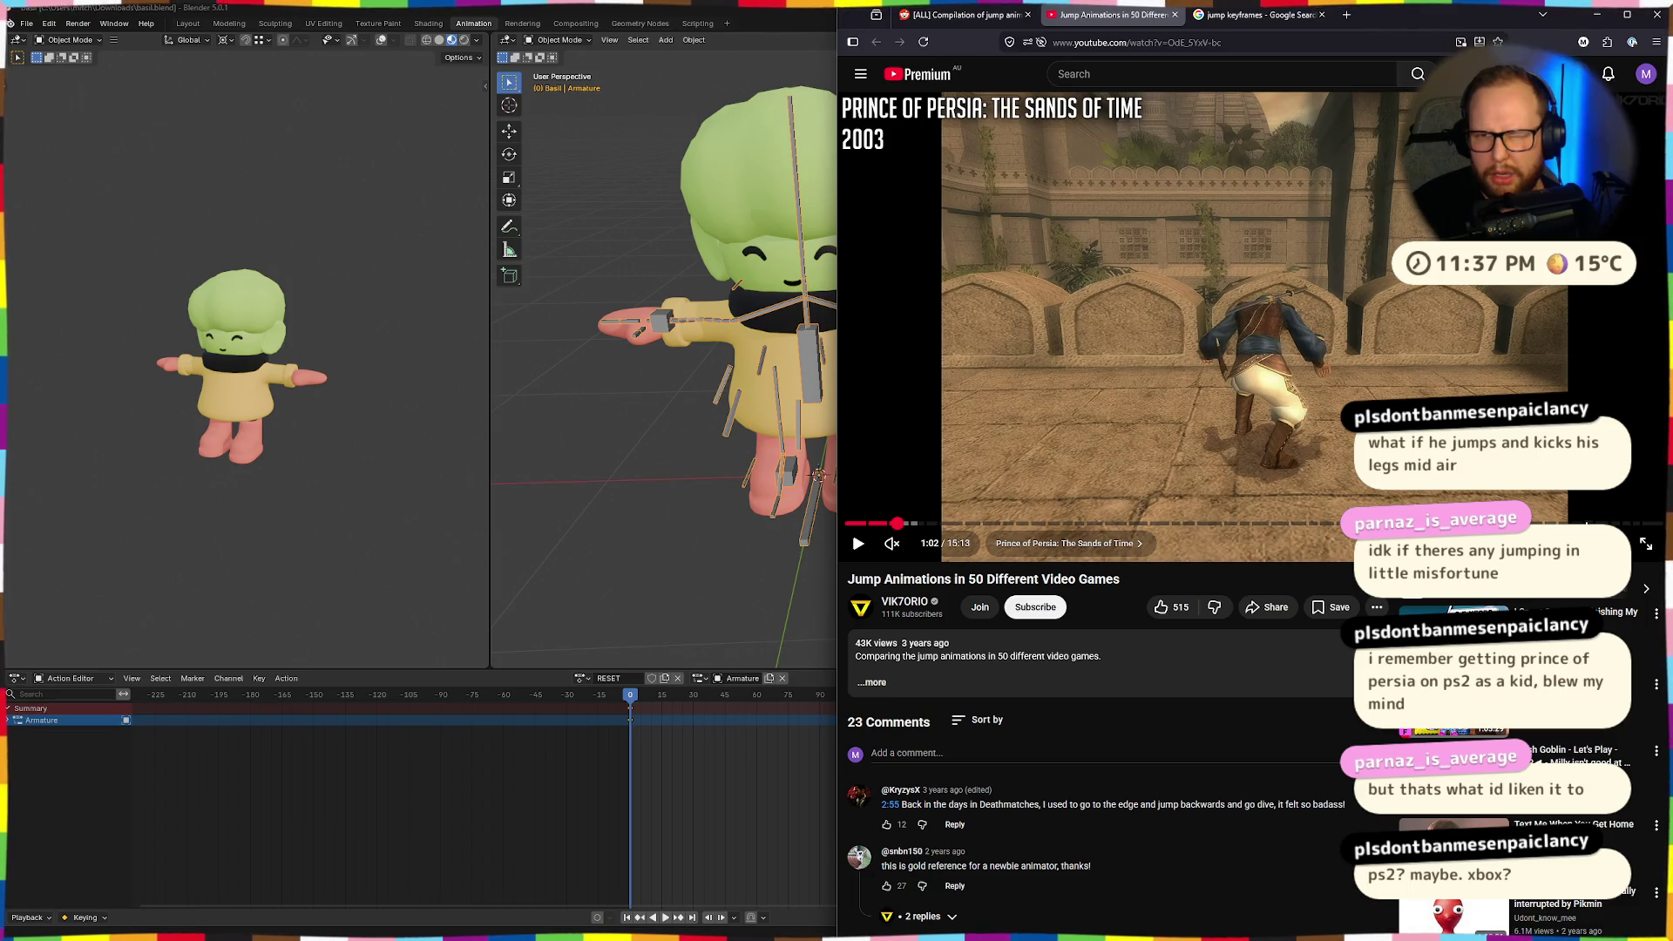
key("comma")
key("comma")
key("comma")
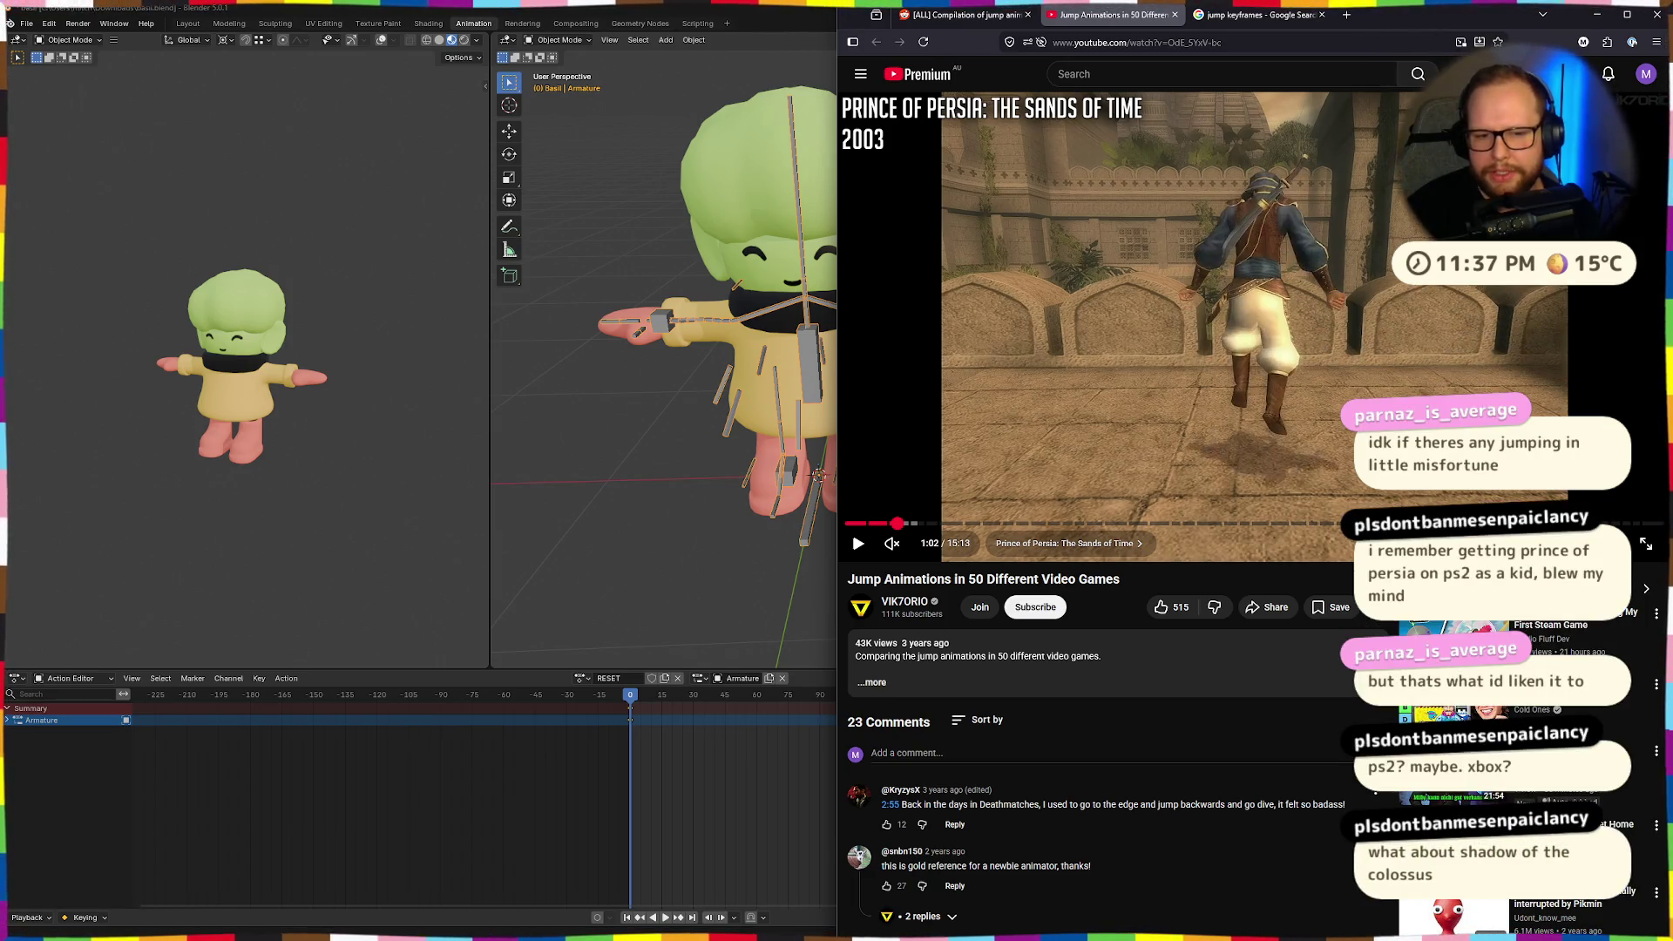
key("comma")
key("comma")
key("comma")
key("comma")
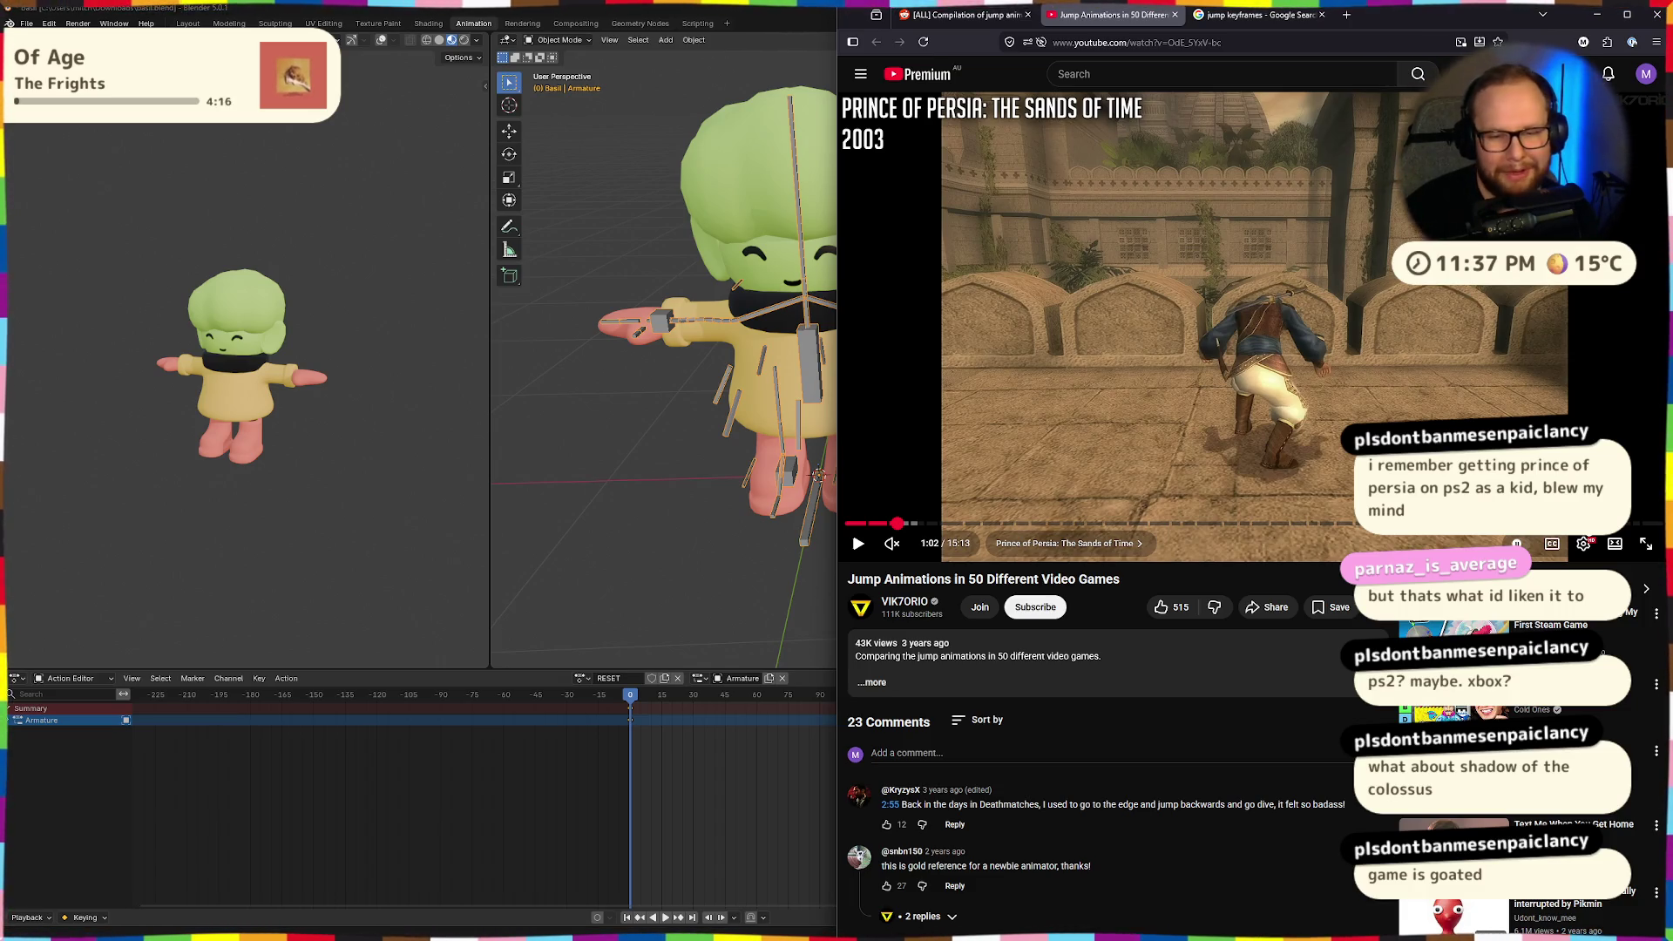
key("comma")
key("comma")
key("comma")
key("comma")
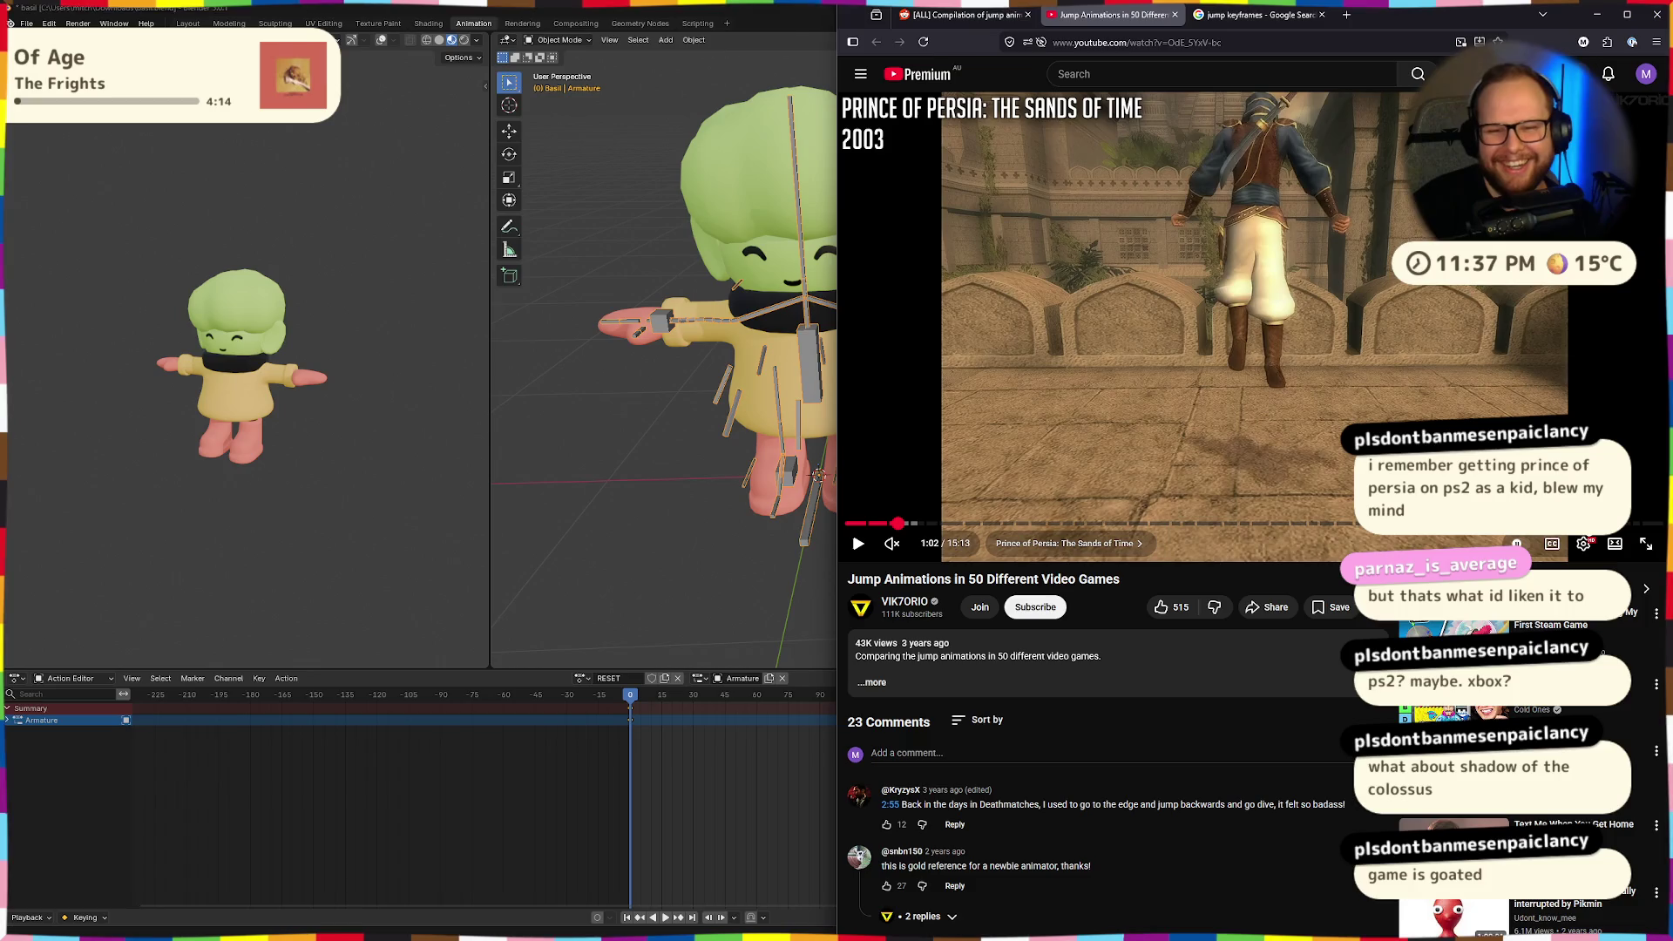
key("comma")
key("comma")
key("comma")
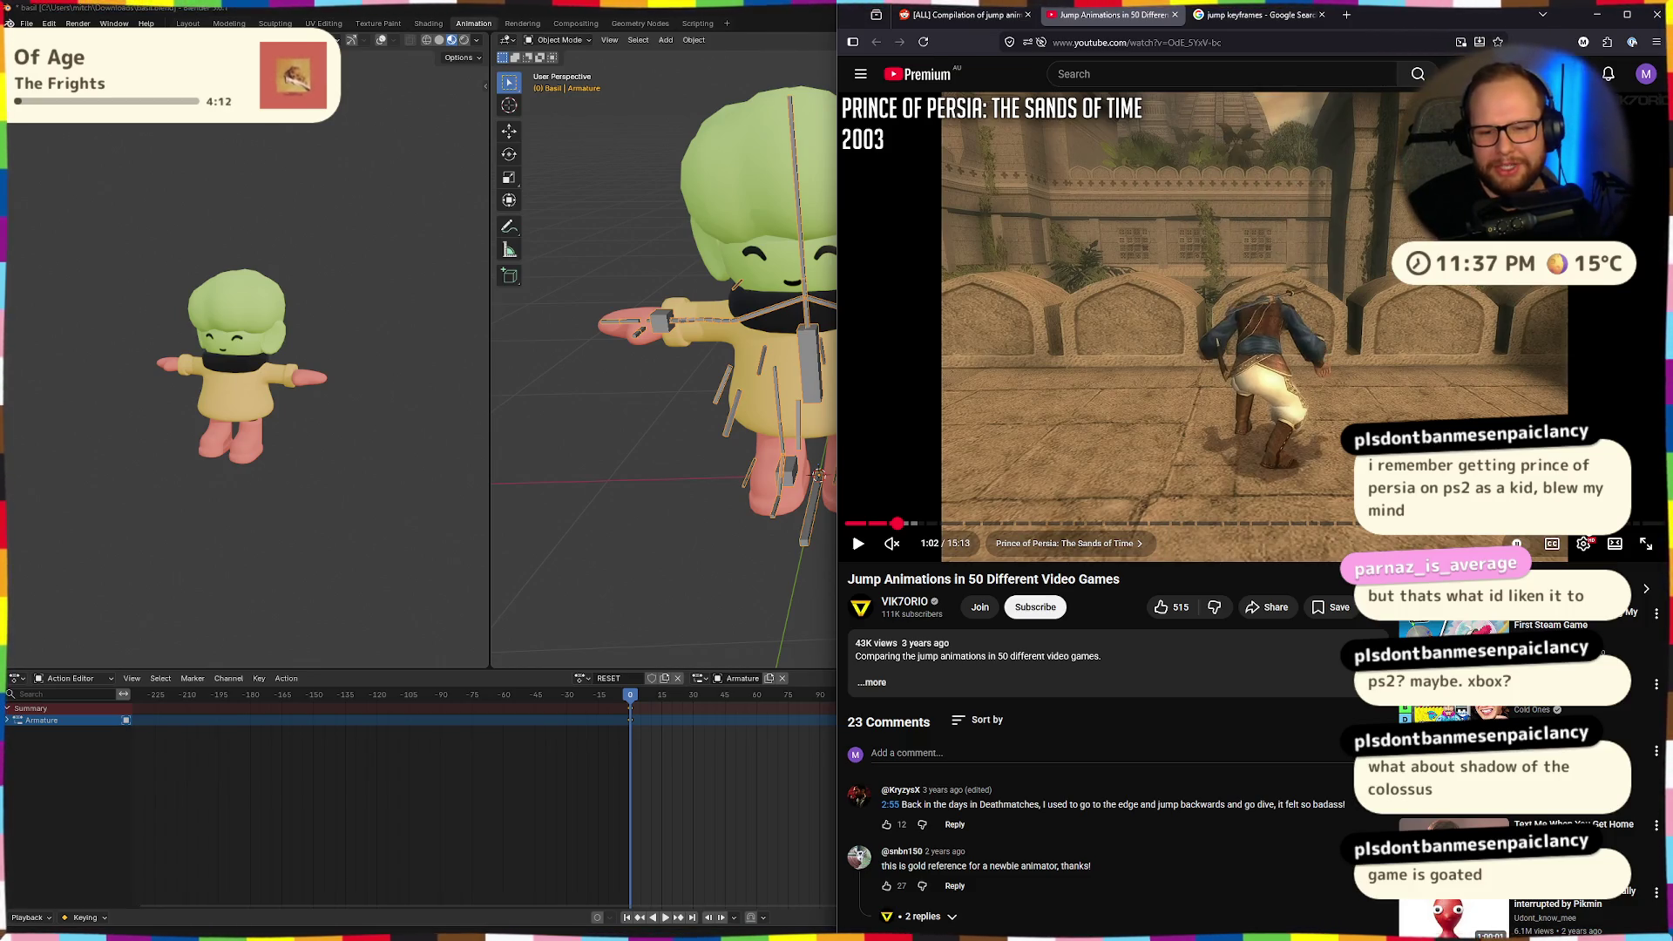
key("period")
key("period")
key("comma")
key("comma")
key("period")
key("period")
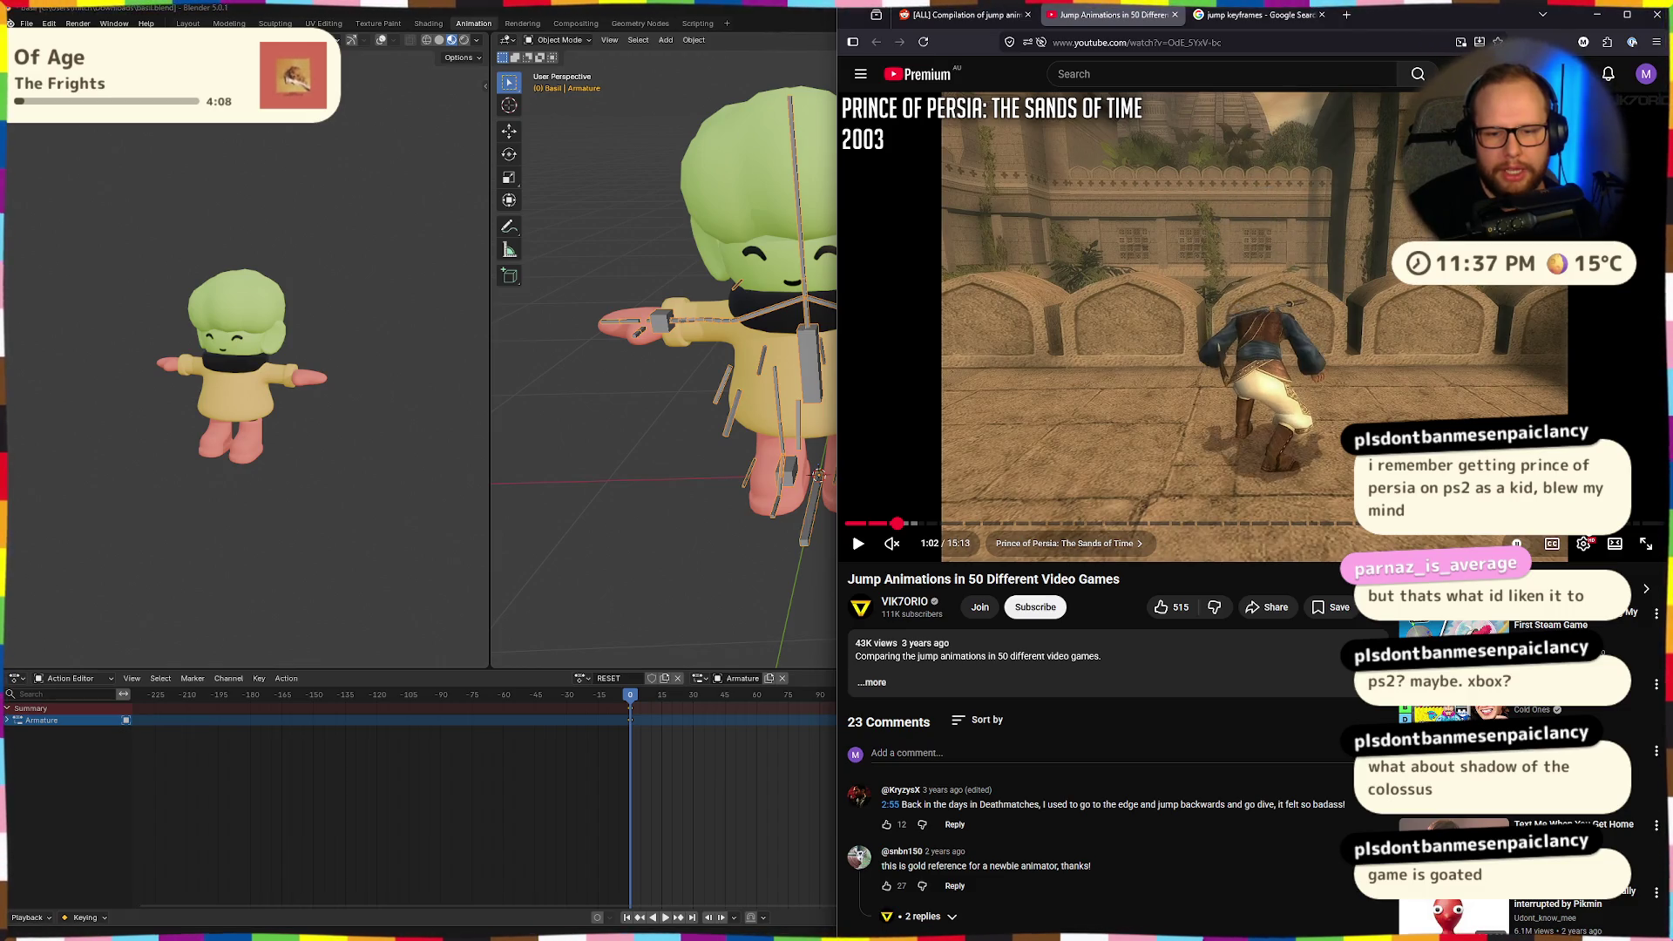
key("period")
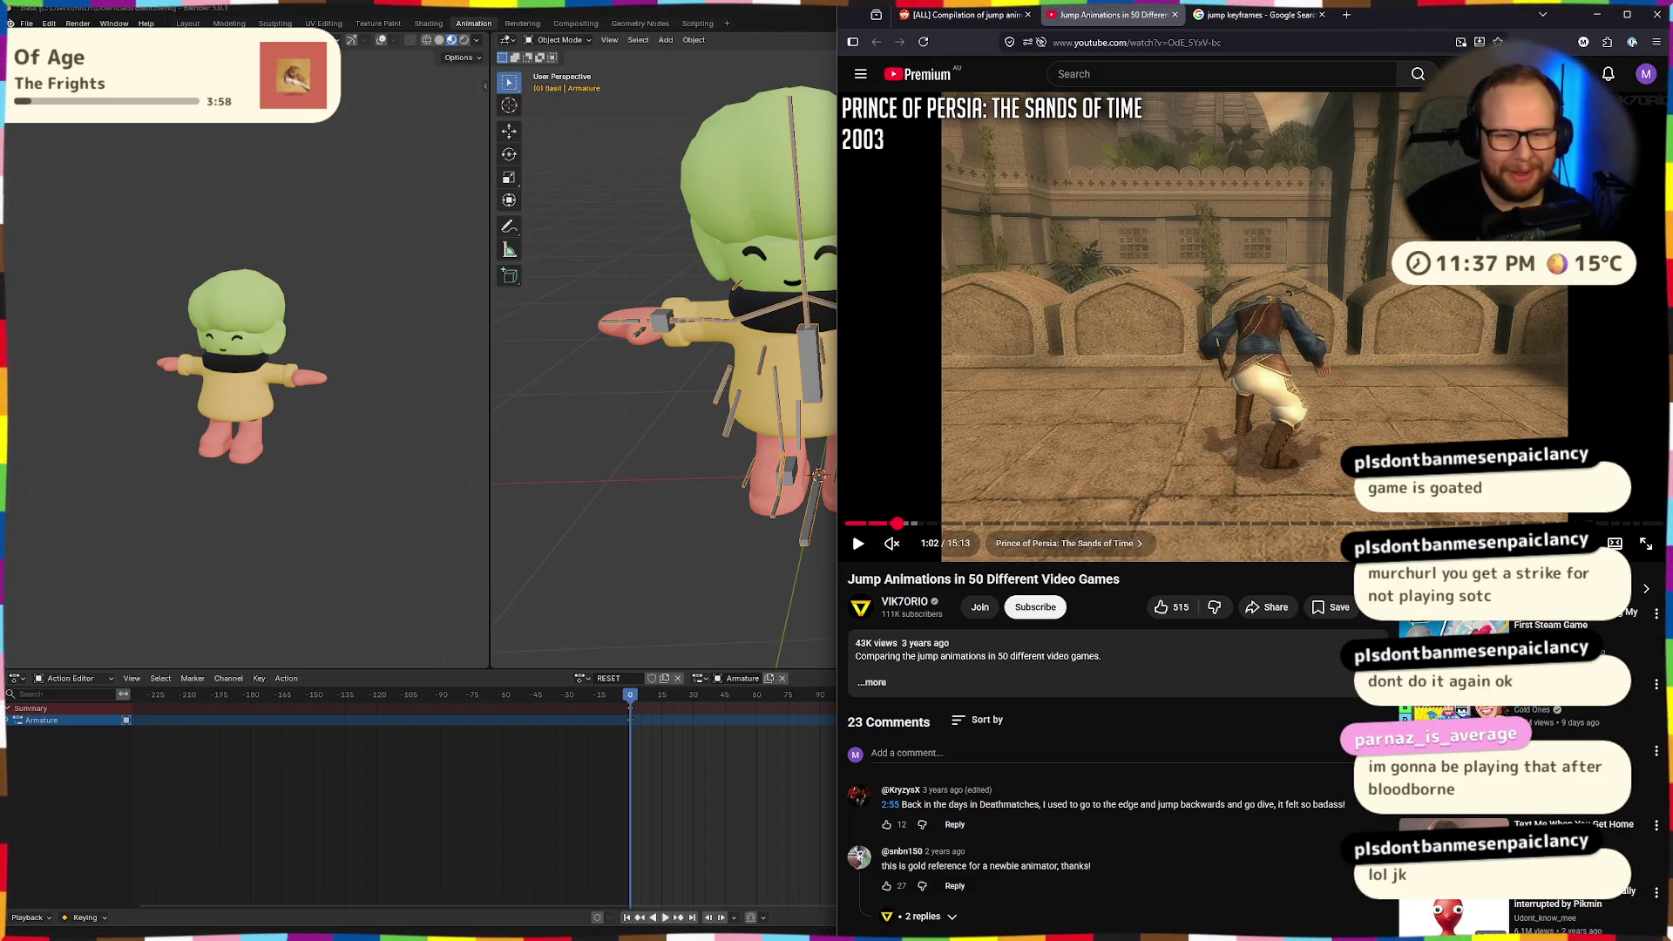
key("period")
key("period")
key("period")
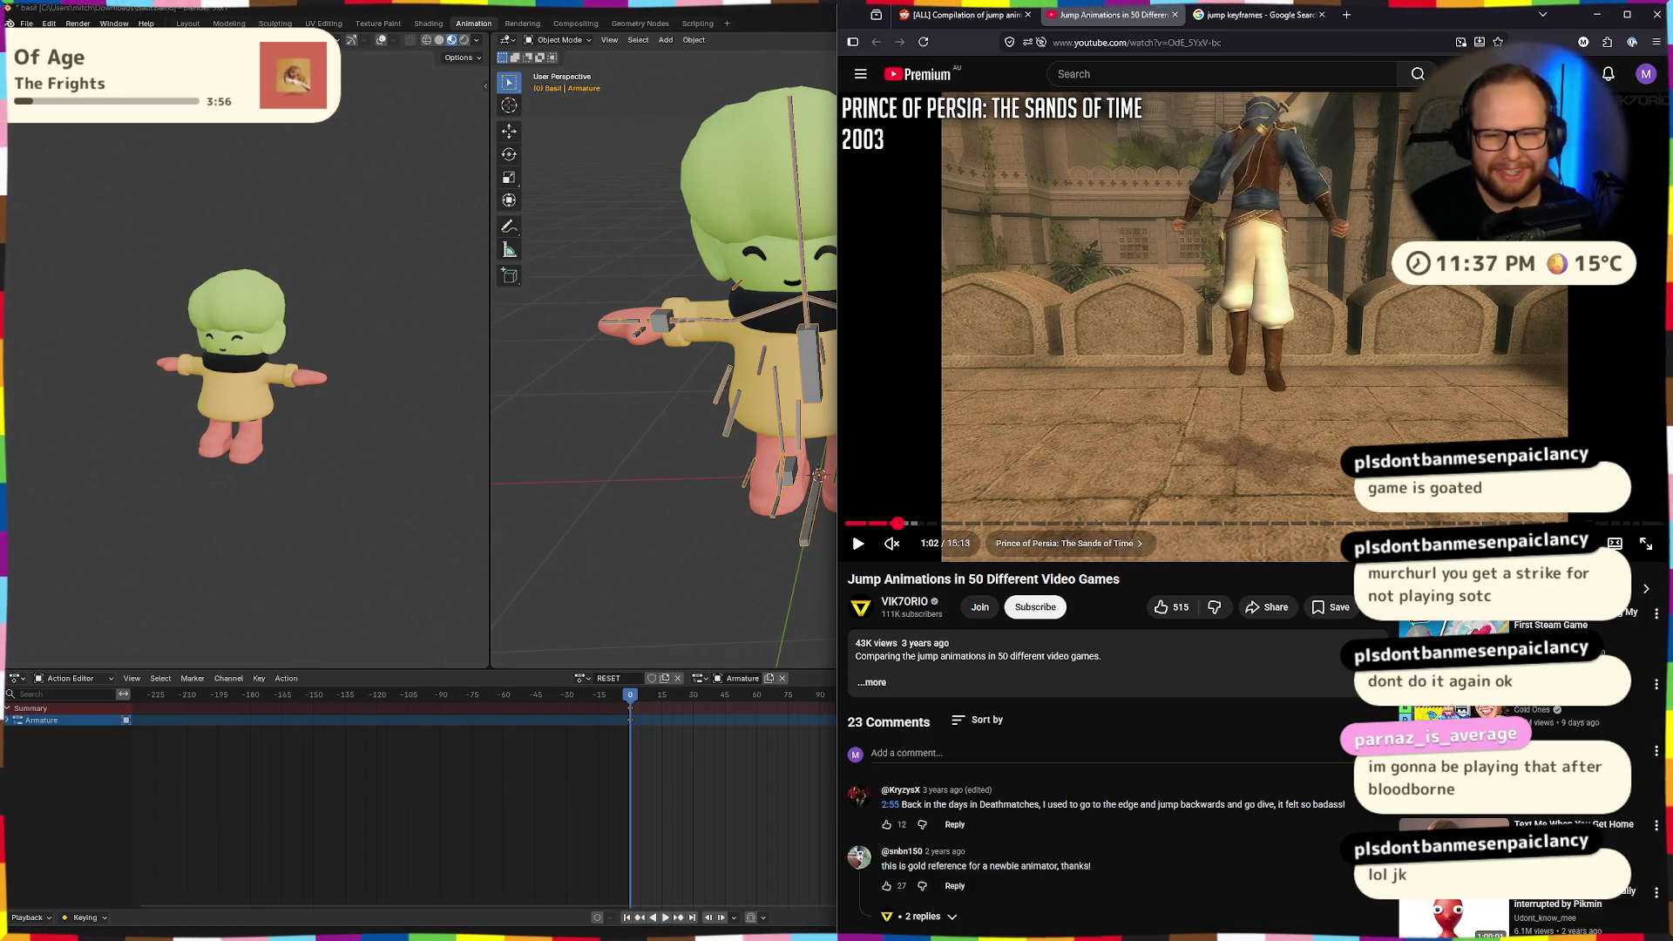
key("period")
key("period")
key("period")
key("period")
key("period")
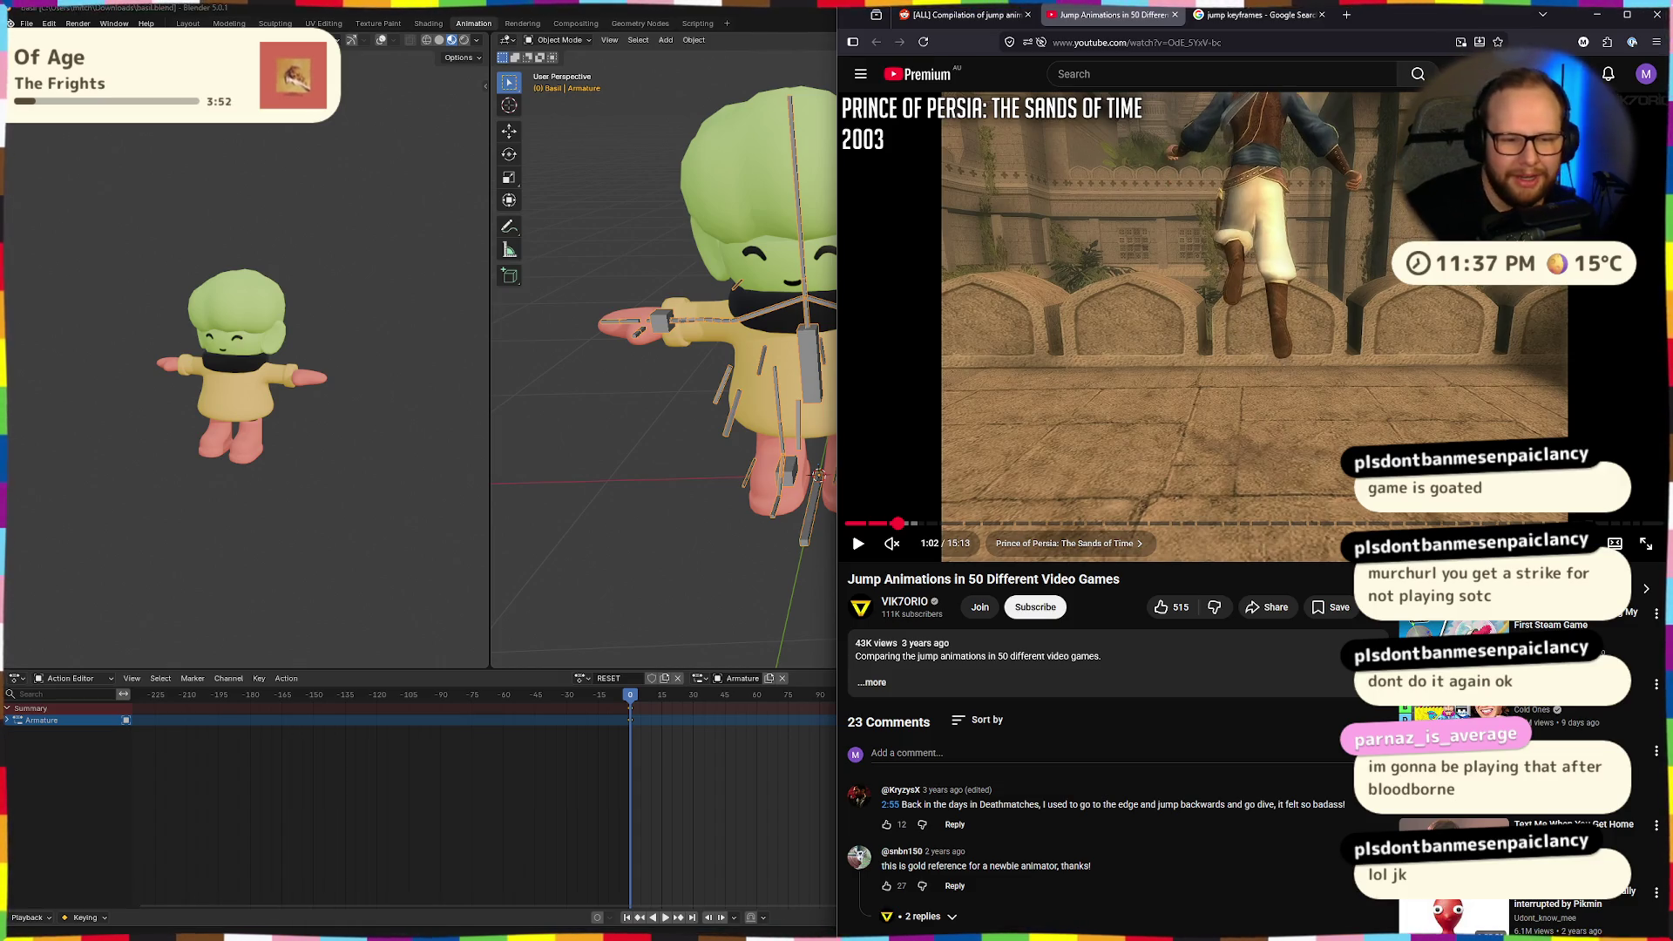
key("space")
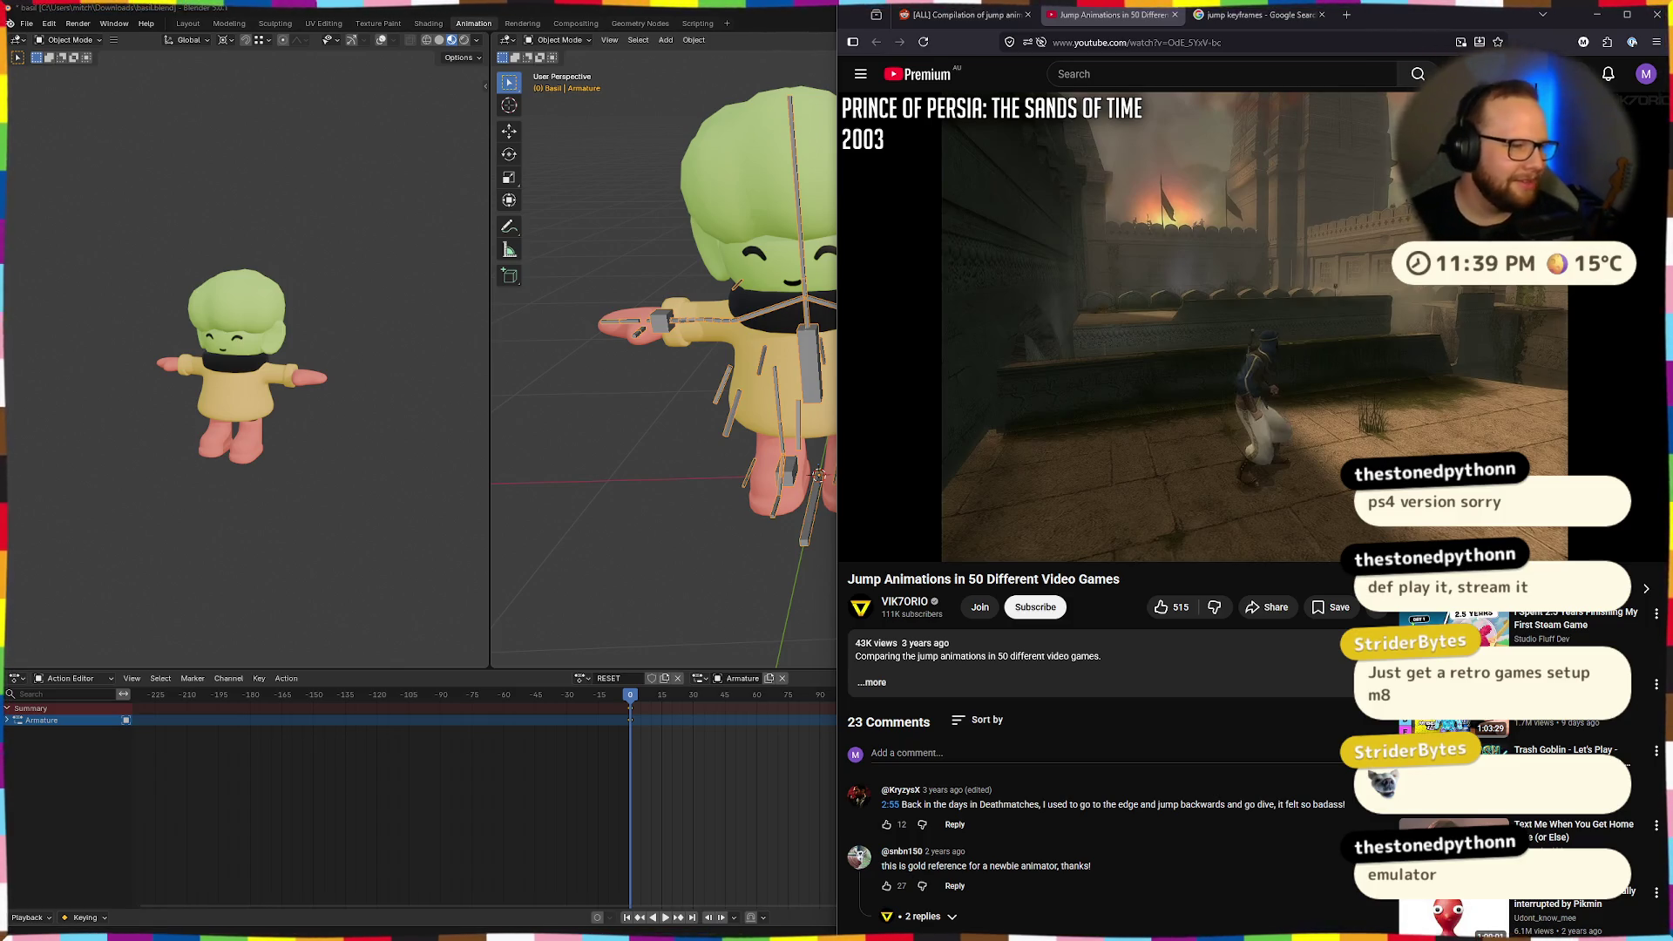
left_click(1368, 211)
Skip through the Assassin's Creed 2, Spider-Man, Bionic Commando and Wolverine jump clips.
key("Right")
key("Right")
key("Right")
left_click(1316, 278)
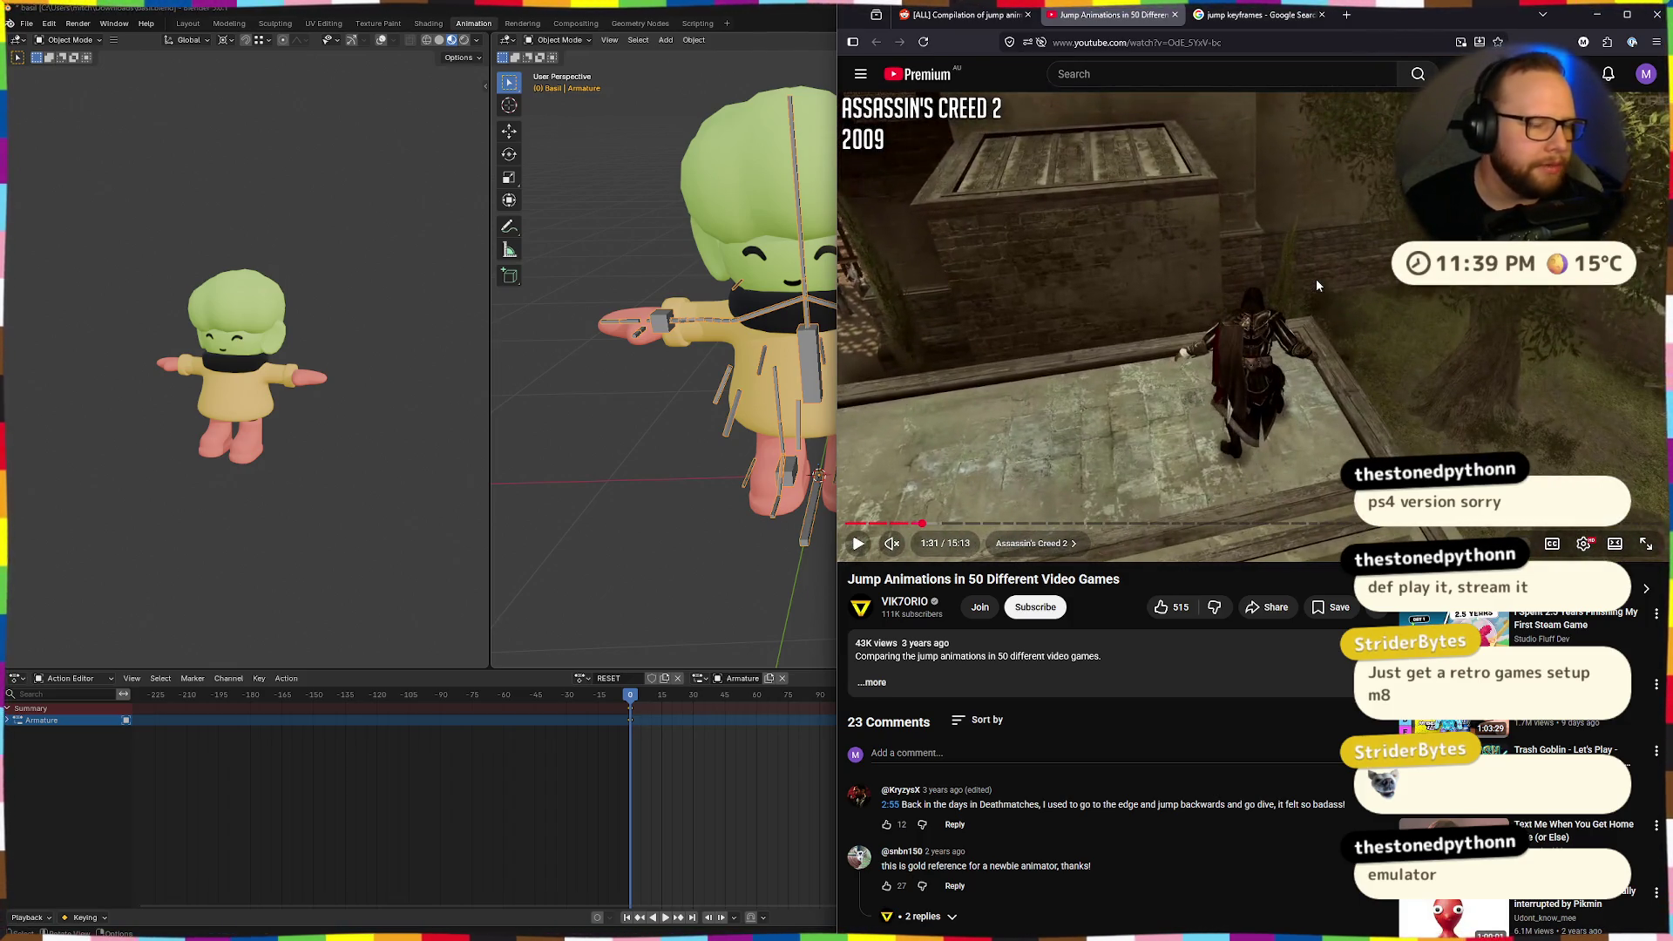
left_click(1316, 279)
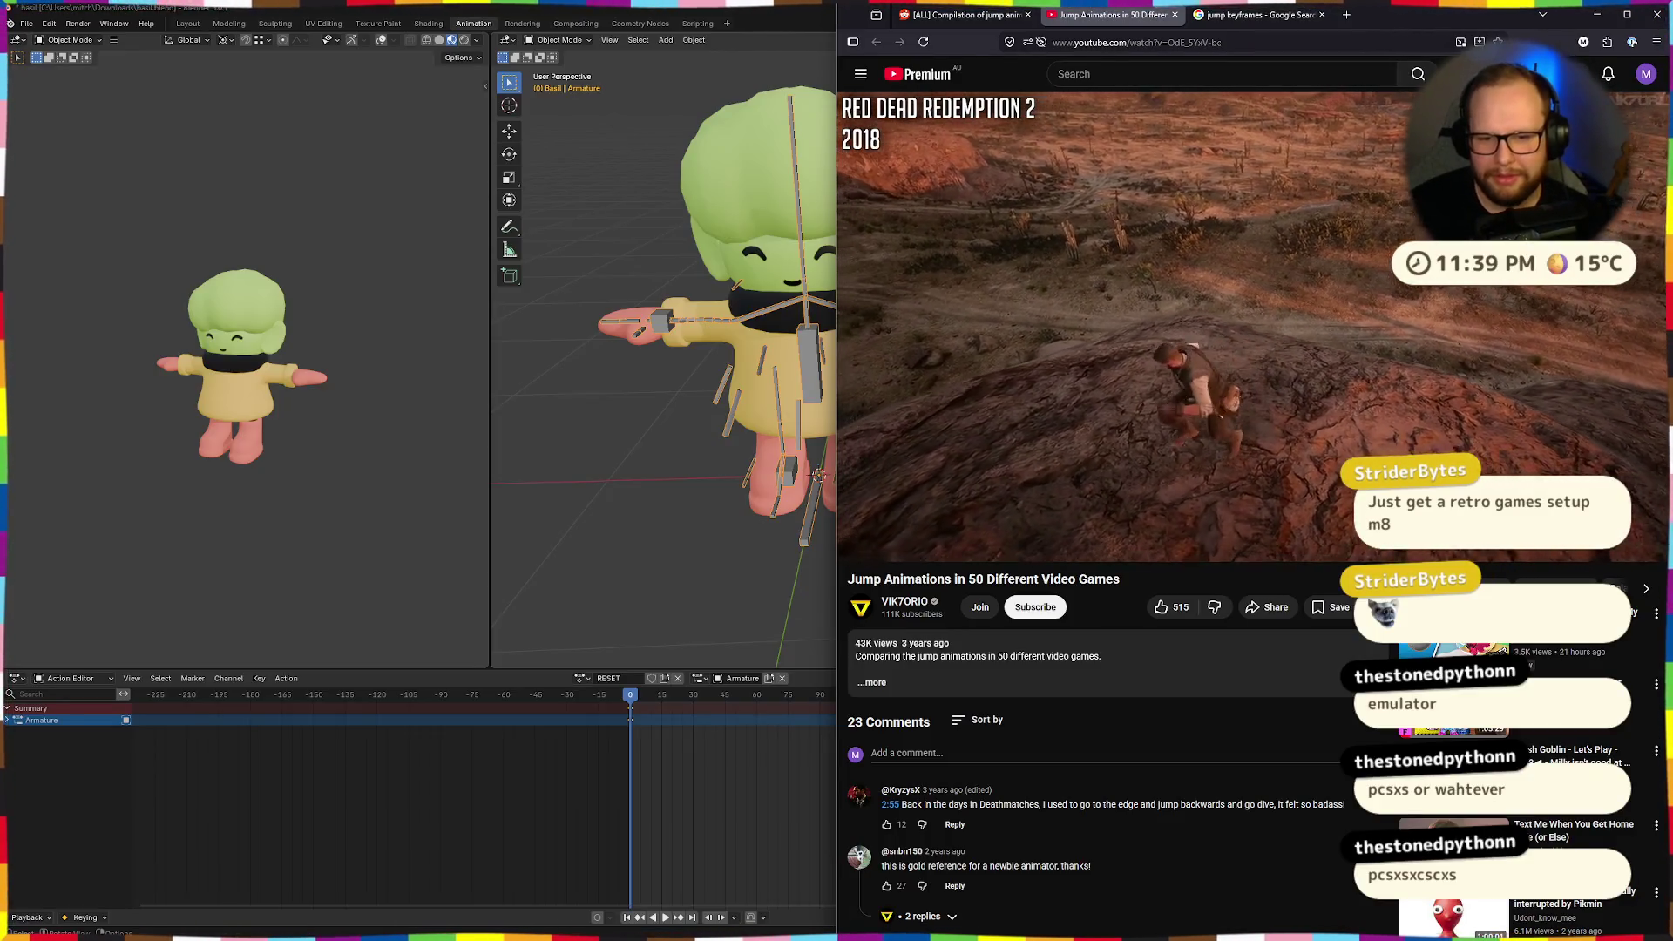
key("Right")
key("Right")
key("Right")
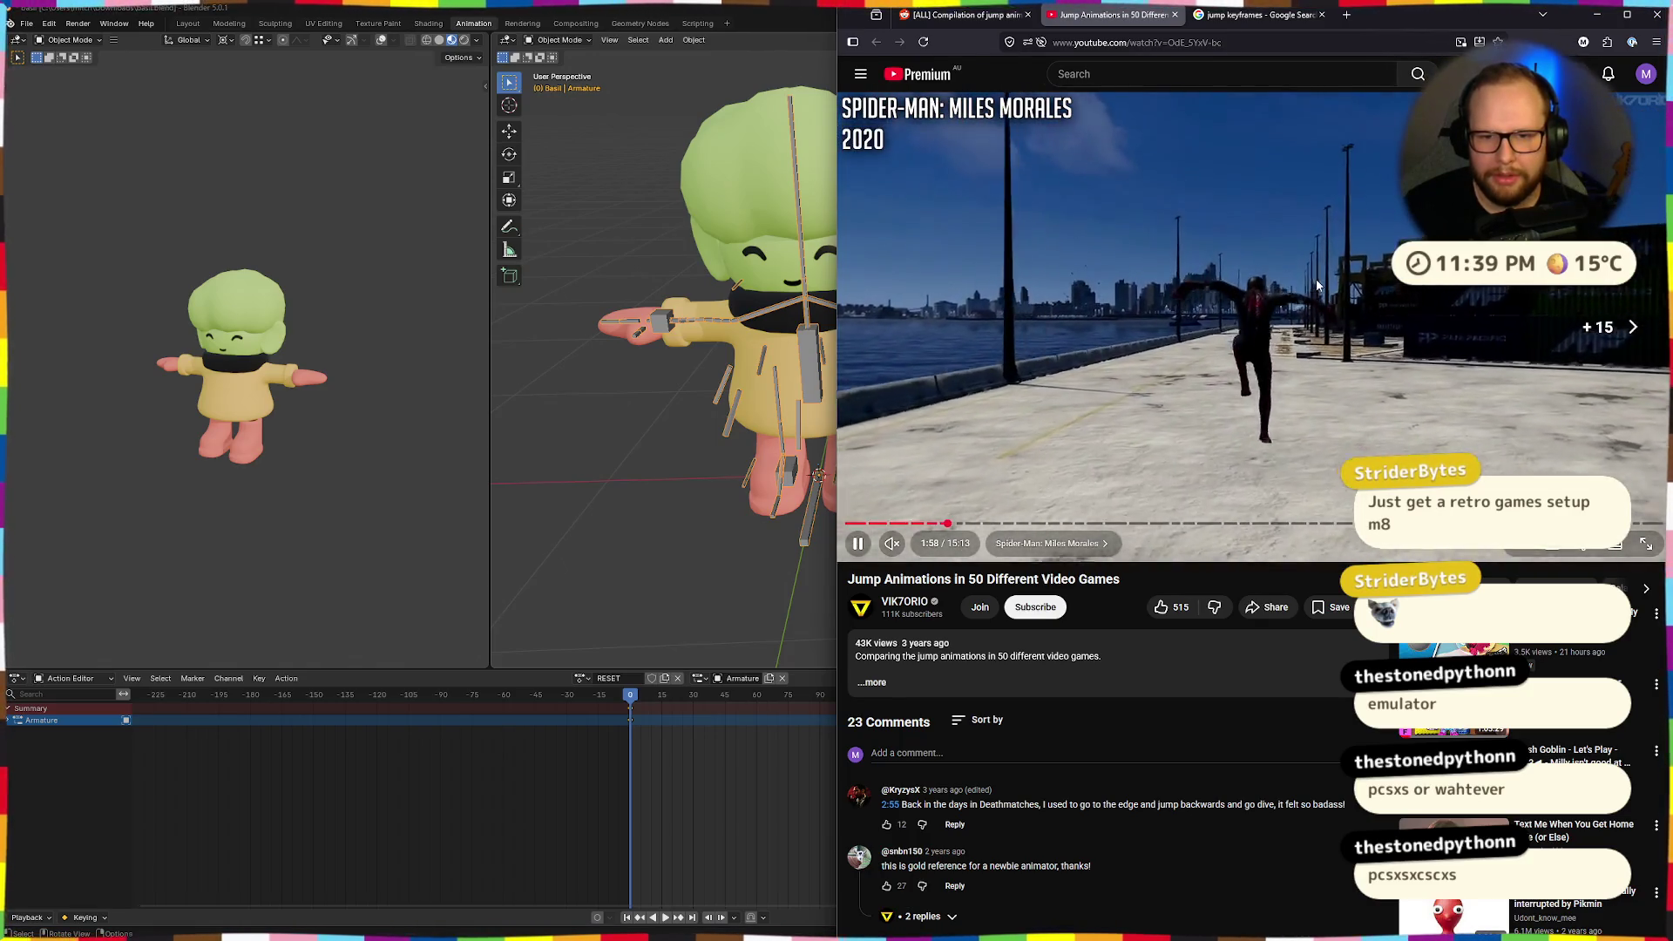
key("Right")
key("Right")
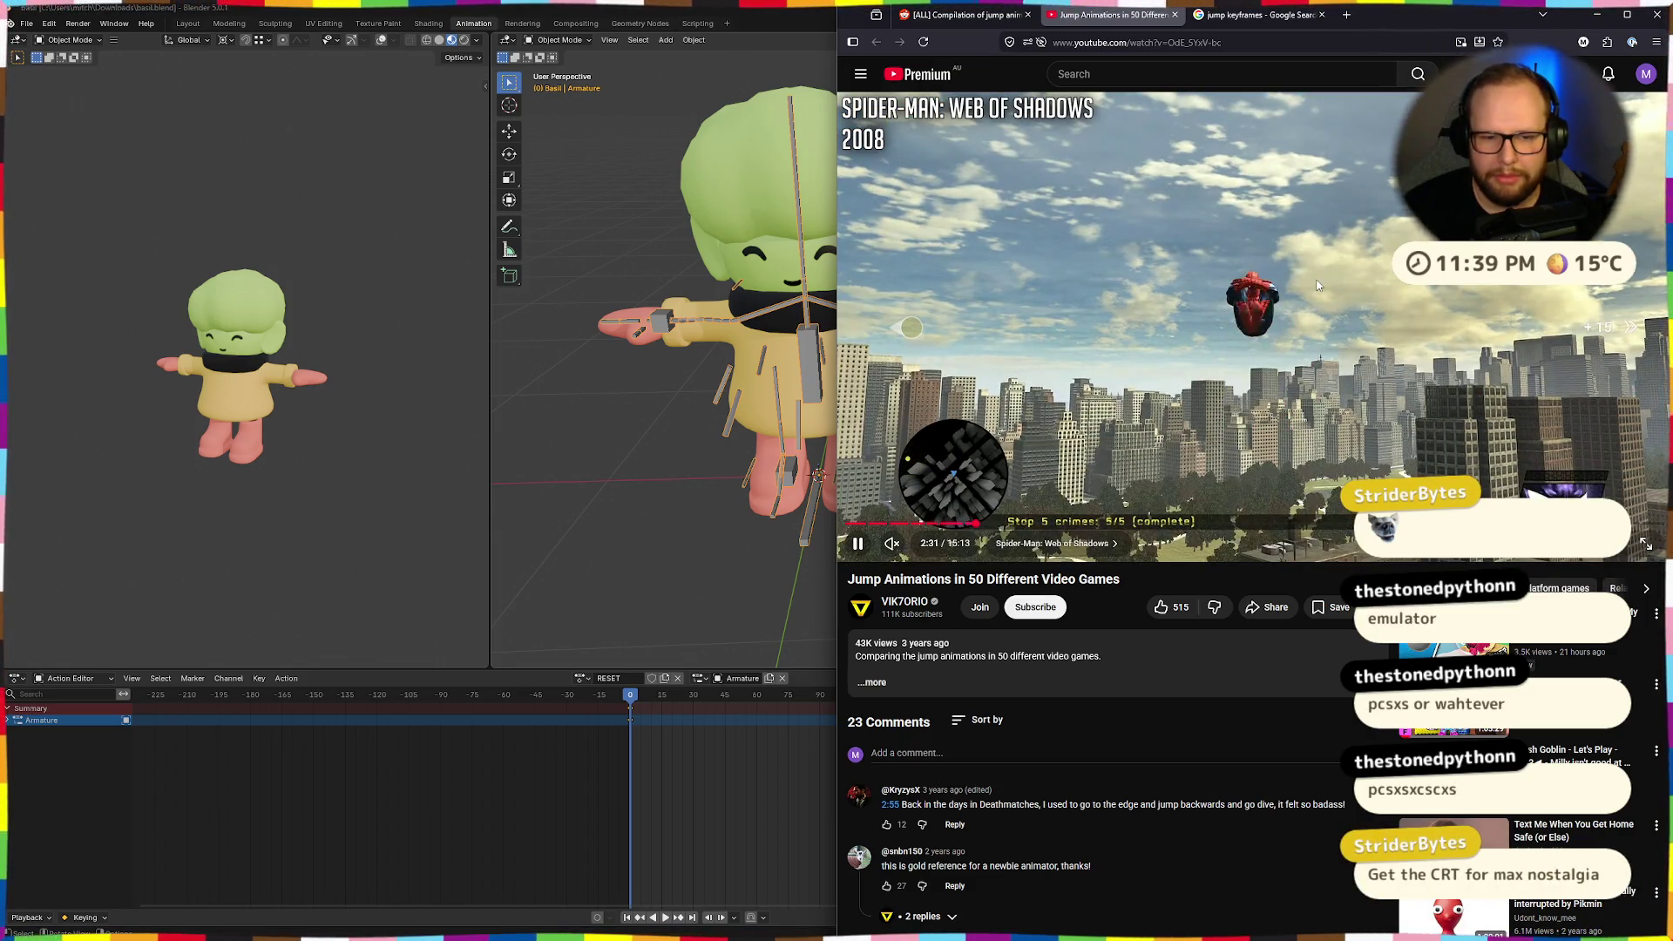
key("Right")
key("Right")
key("Right")
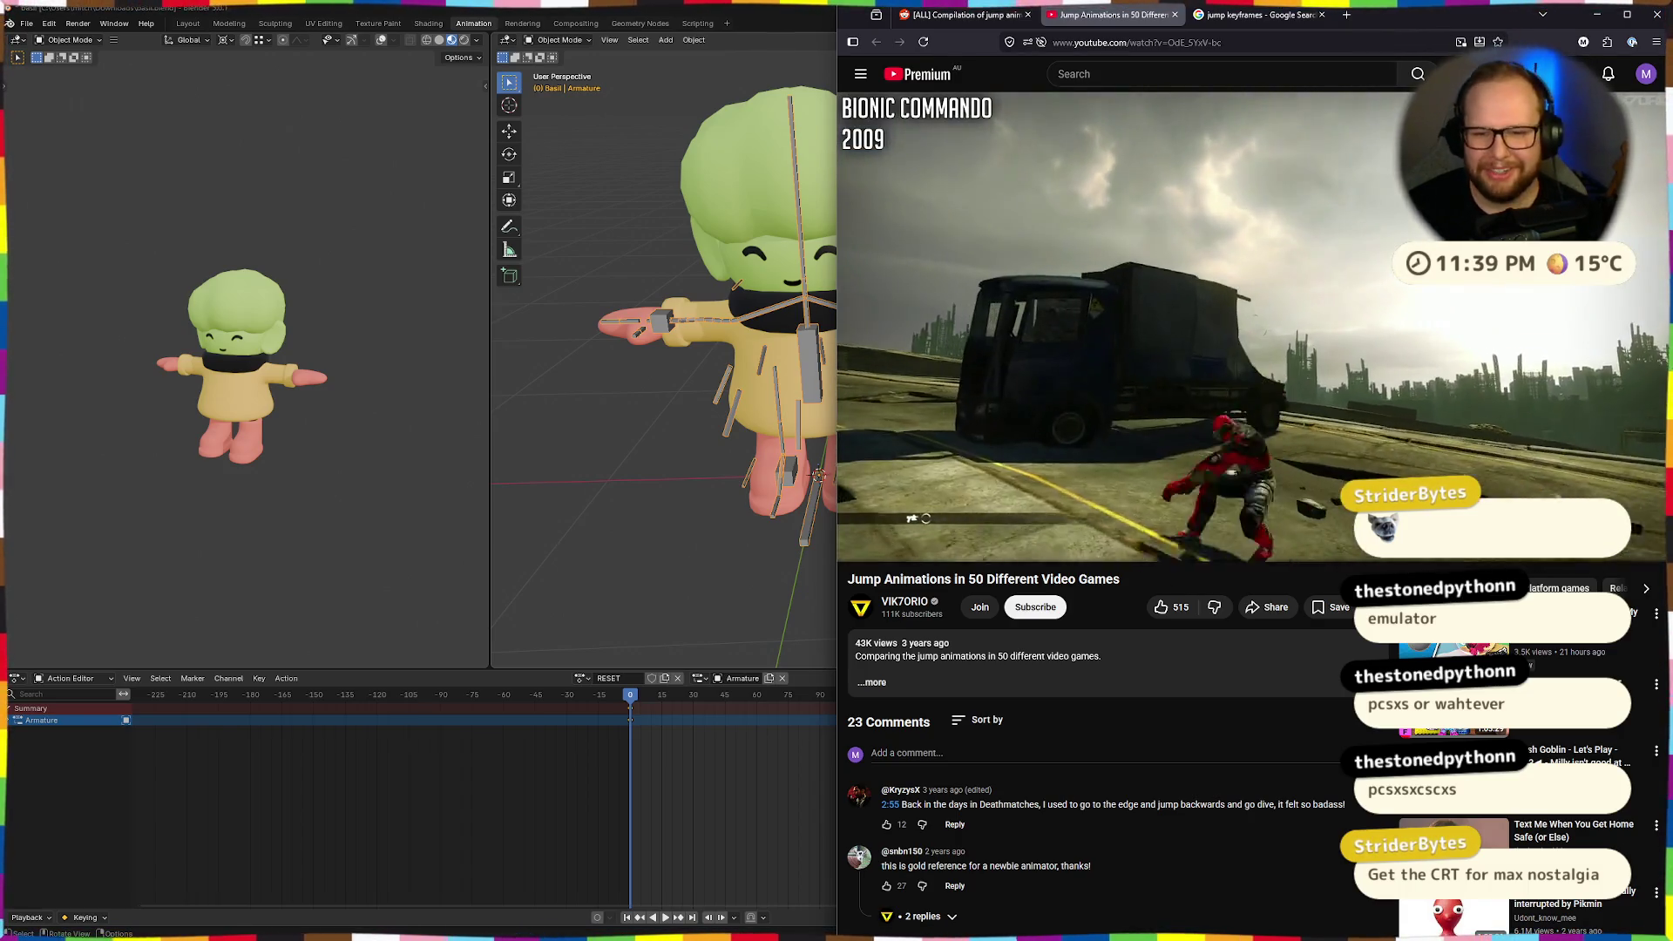
key("space")
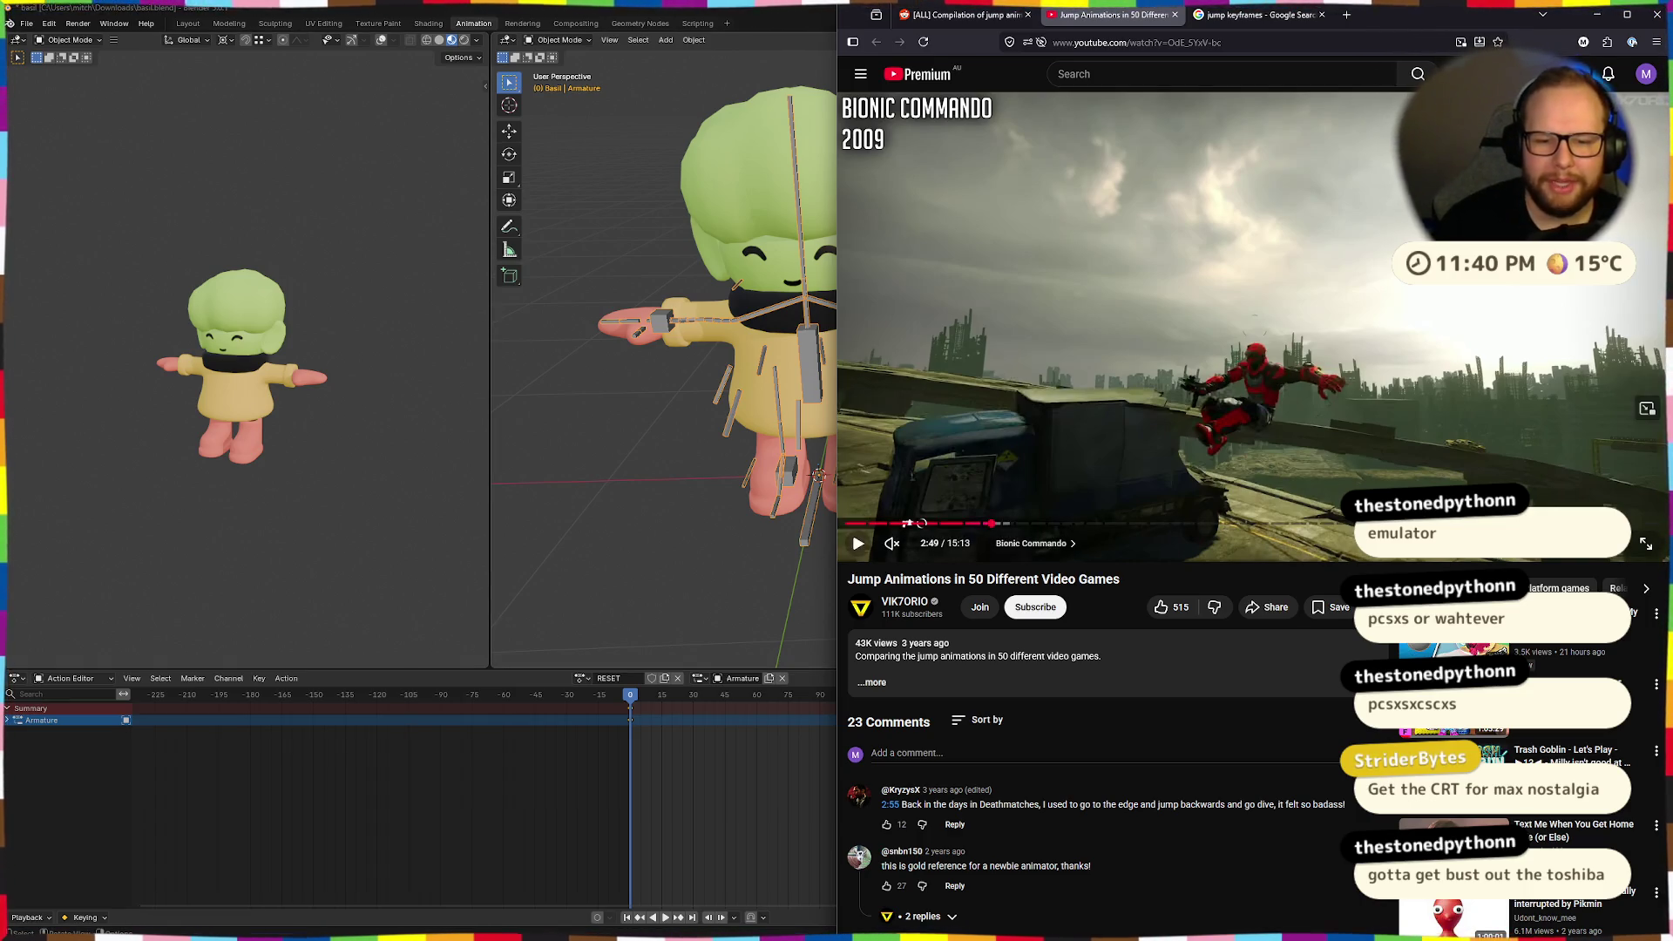
key("Right")
key("Right")
key("Right")
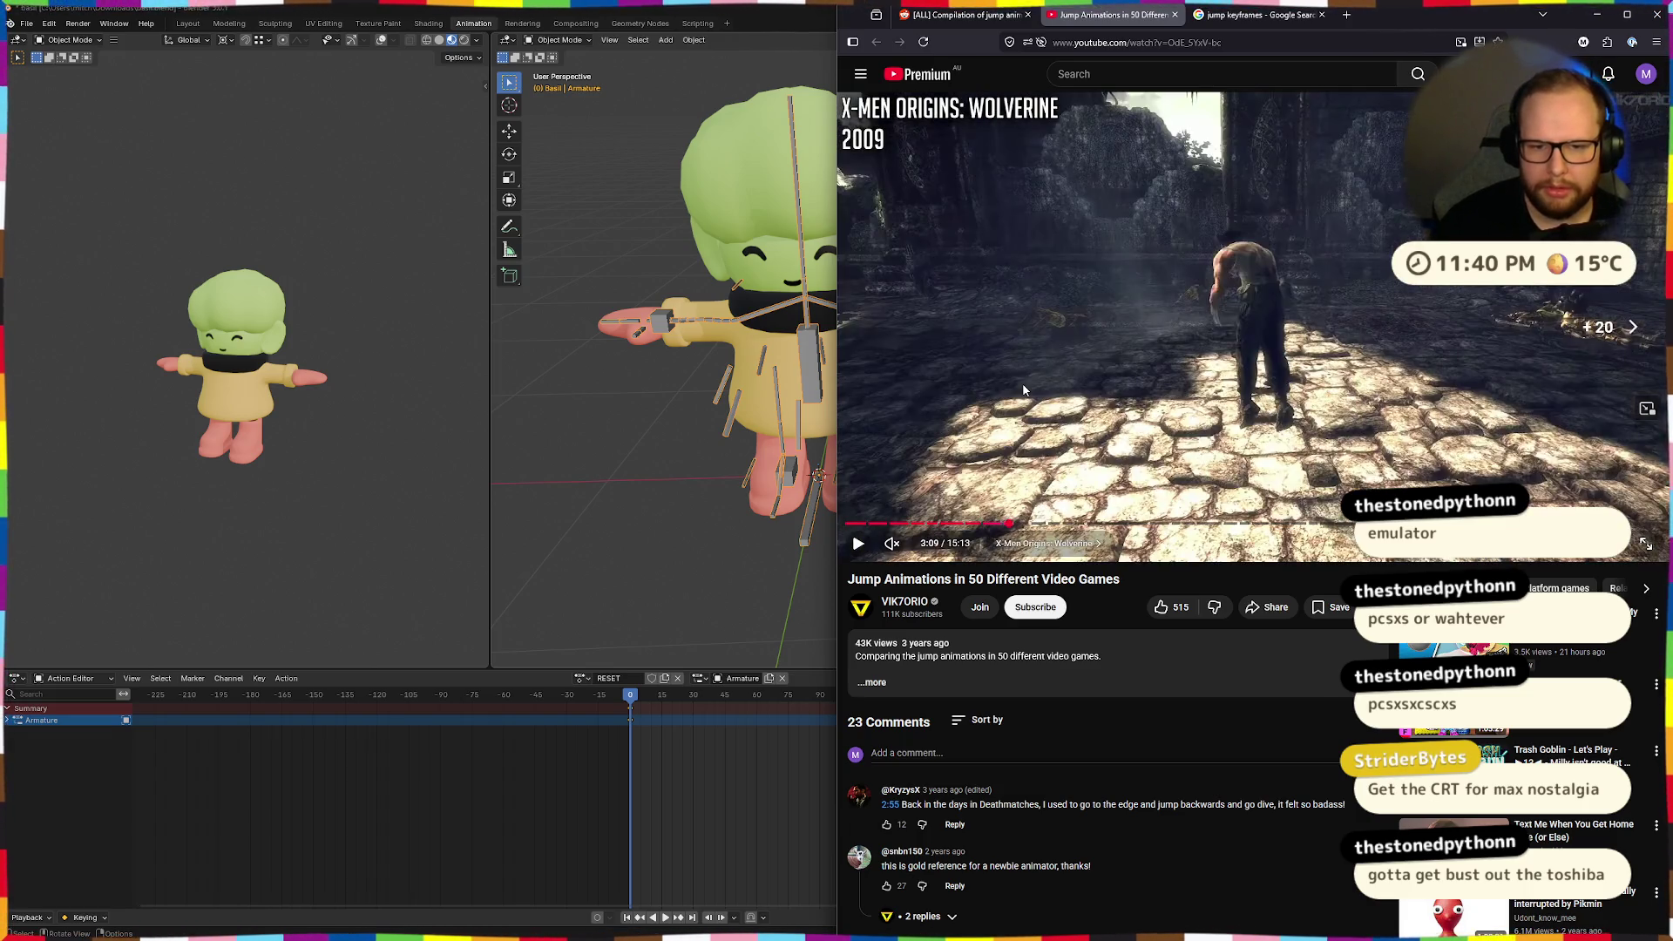
key("space")
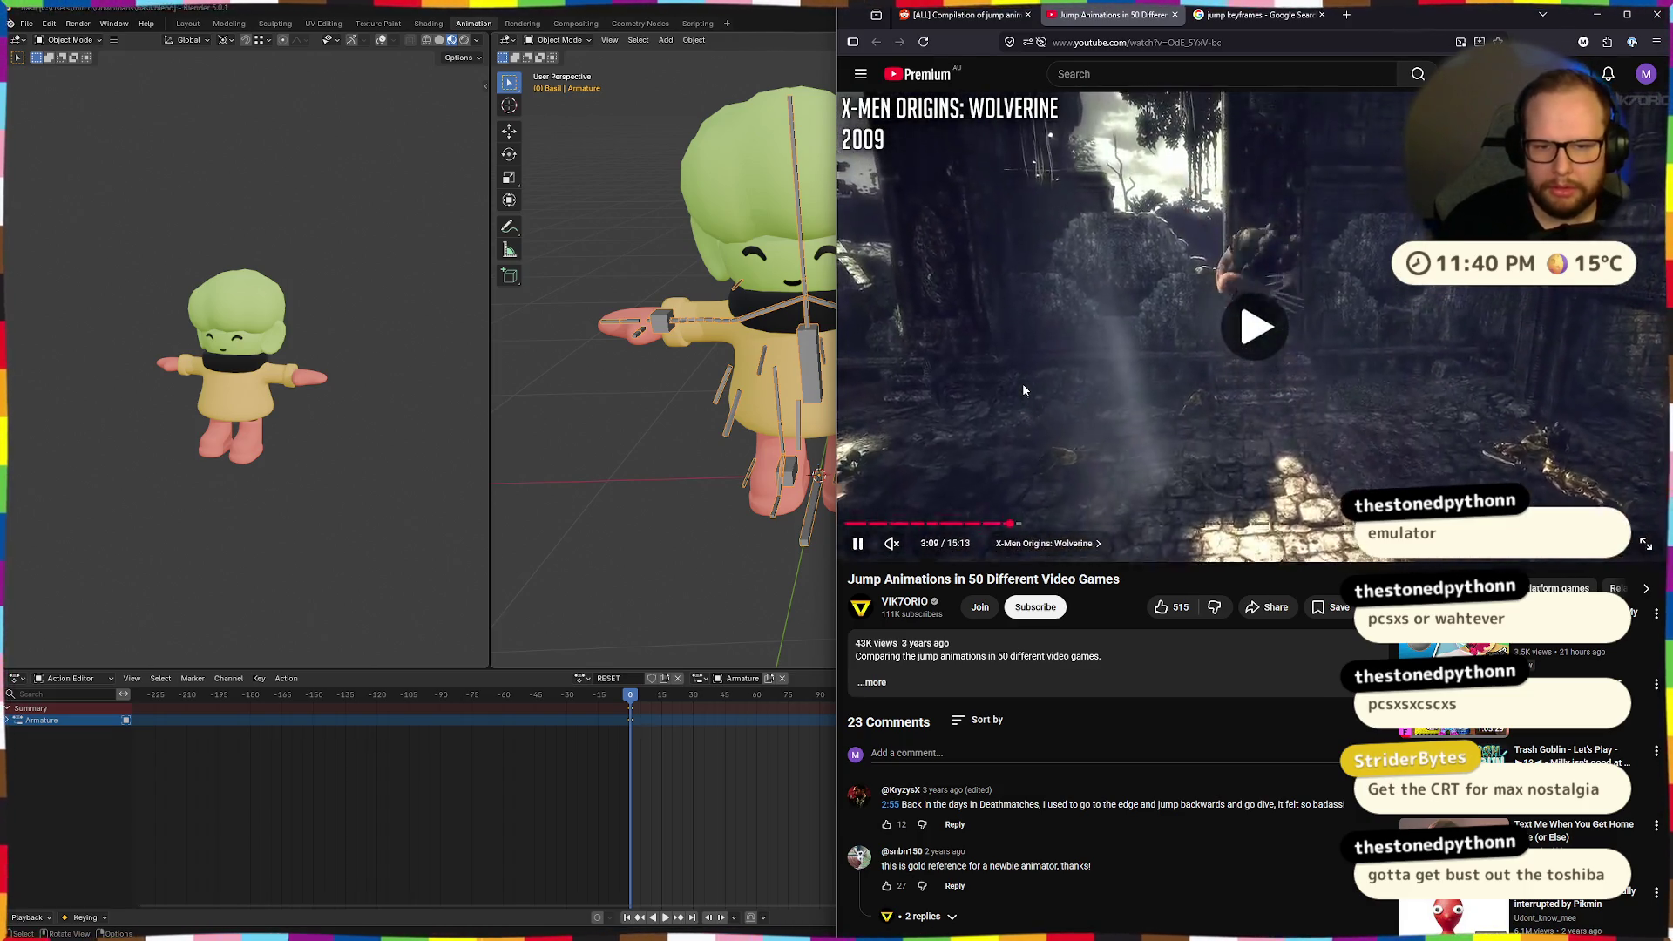
Skip ahead past the Witcher 3 and Tomb Raider clips to Kena: Bridge of Spirits.
key("Right")
key("Right")
key("Right")
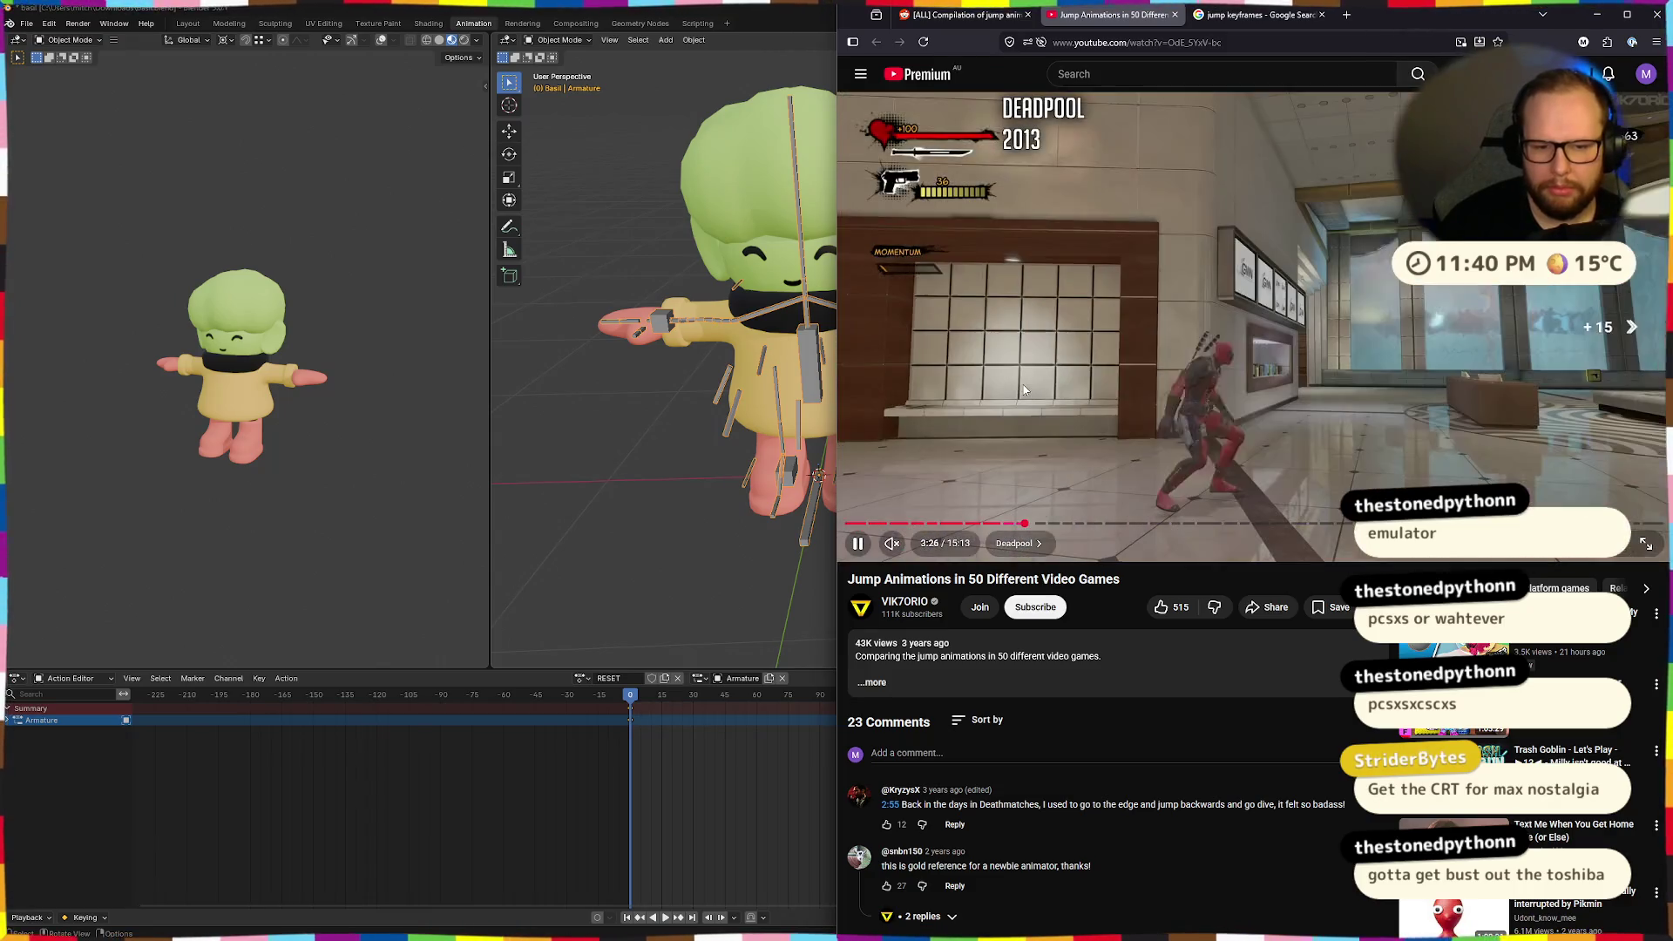
key("Right")
key("Right")
key("Right")
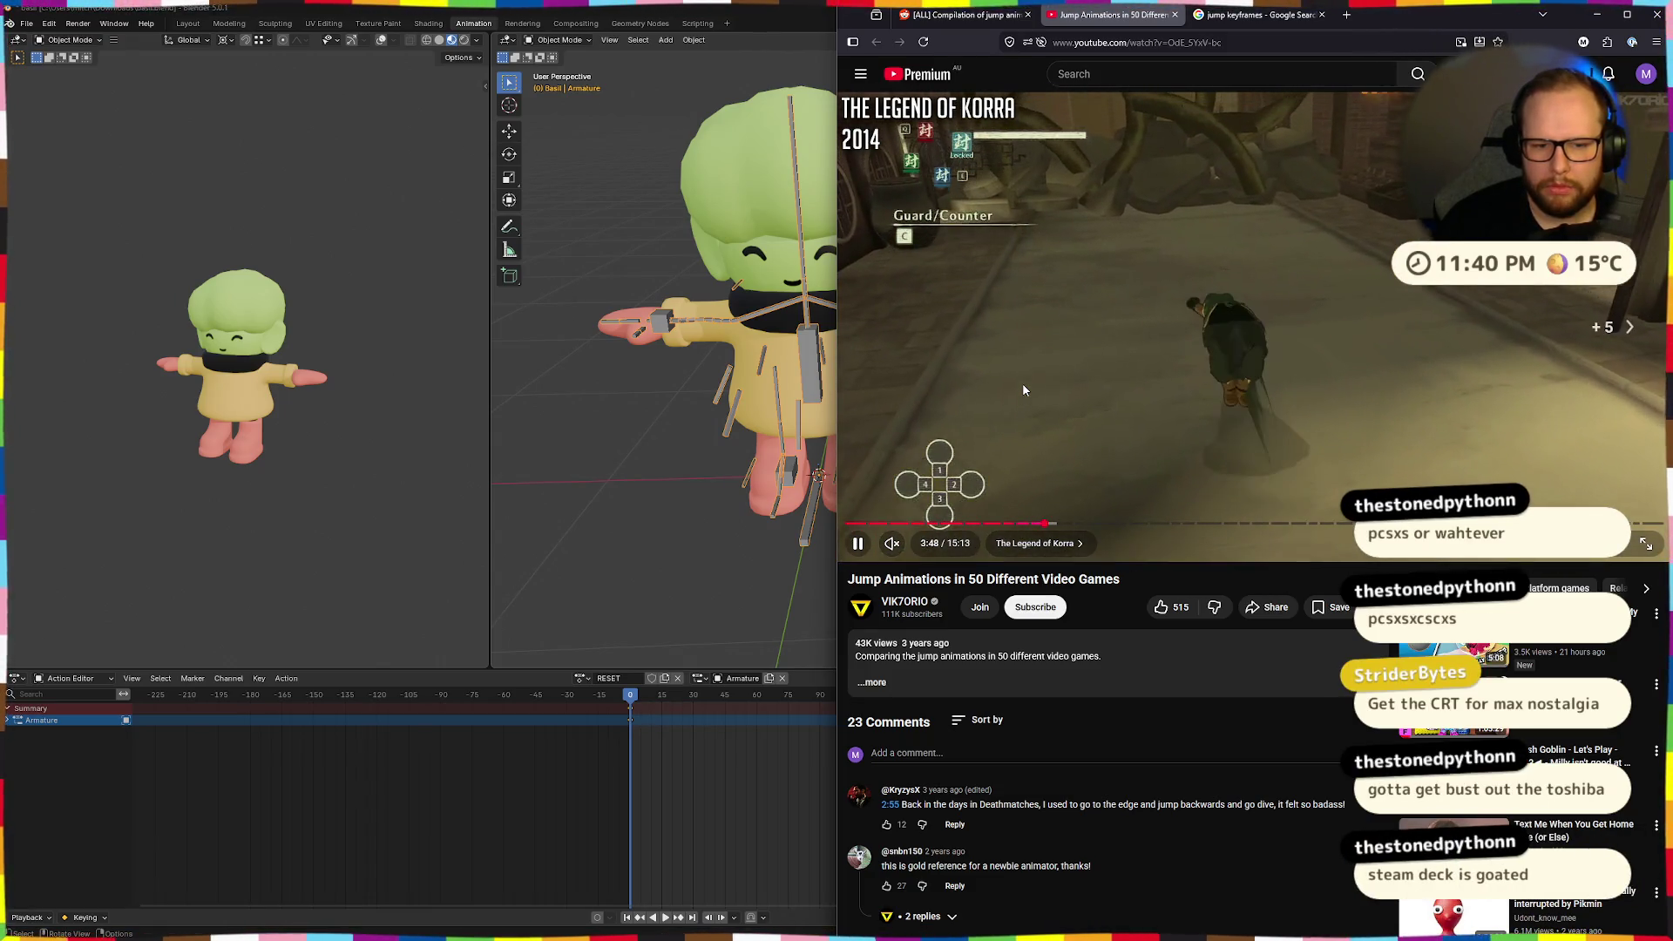
key("Right")
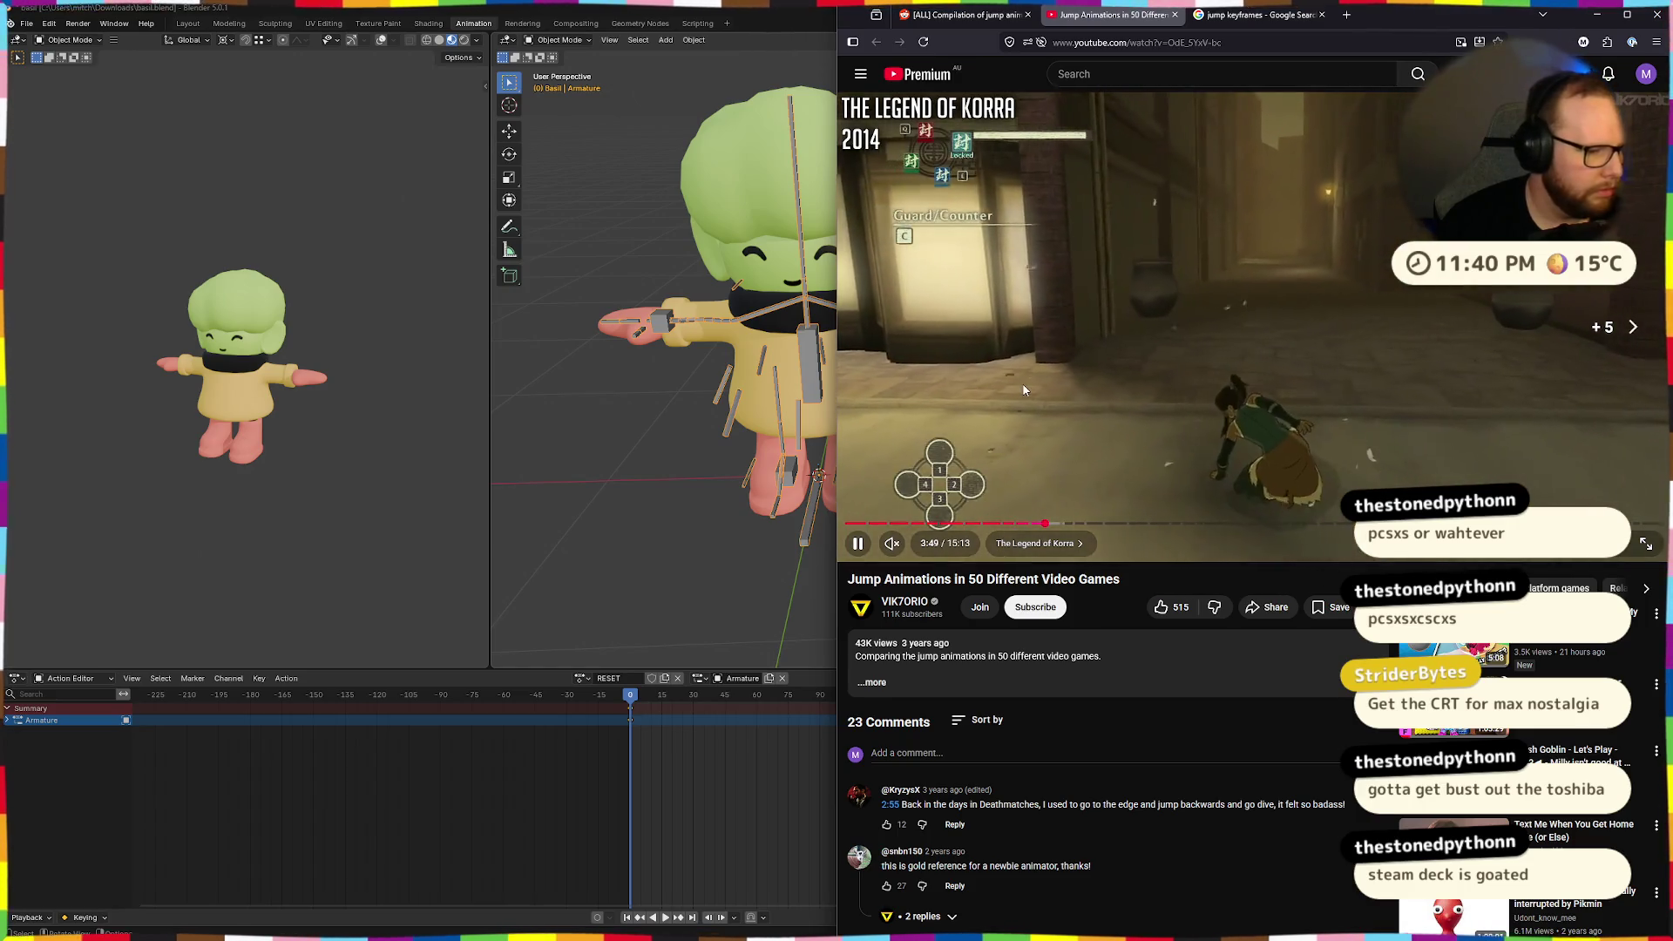
key("Right")
key("Right")
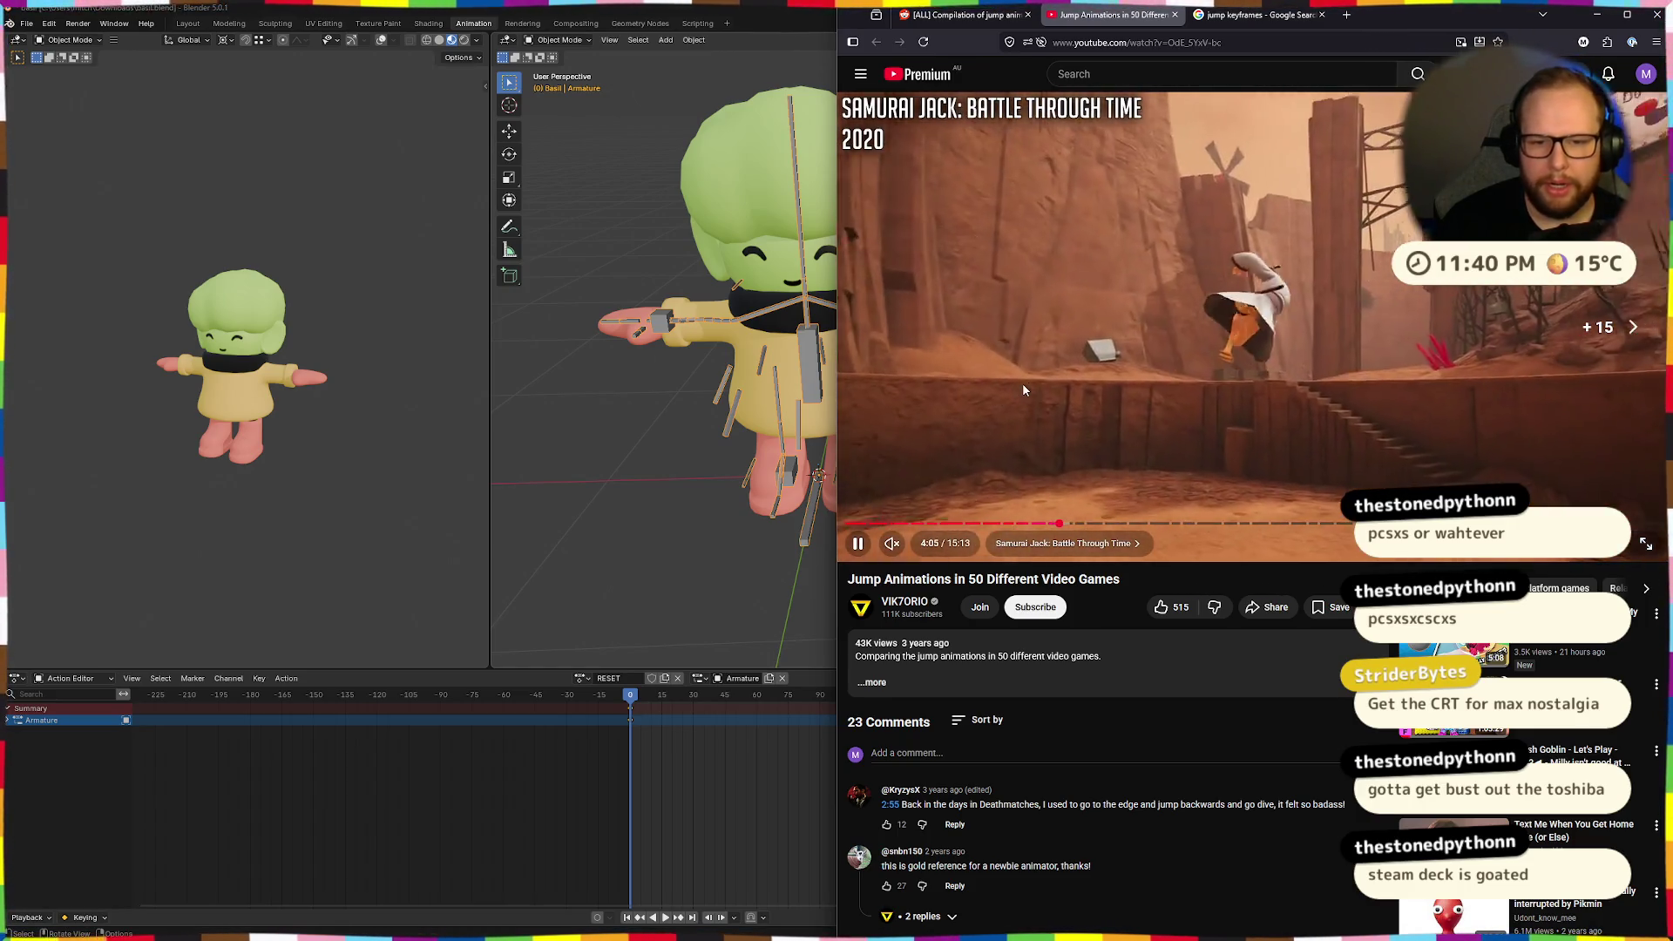
key("Right")
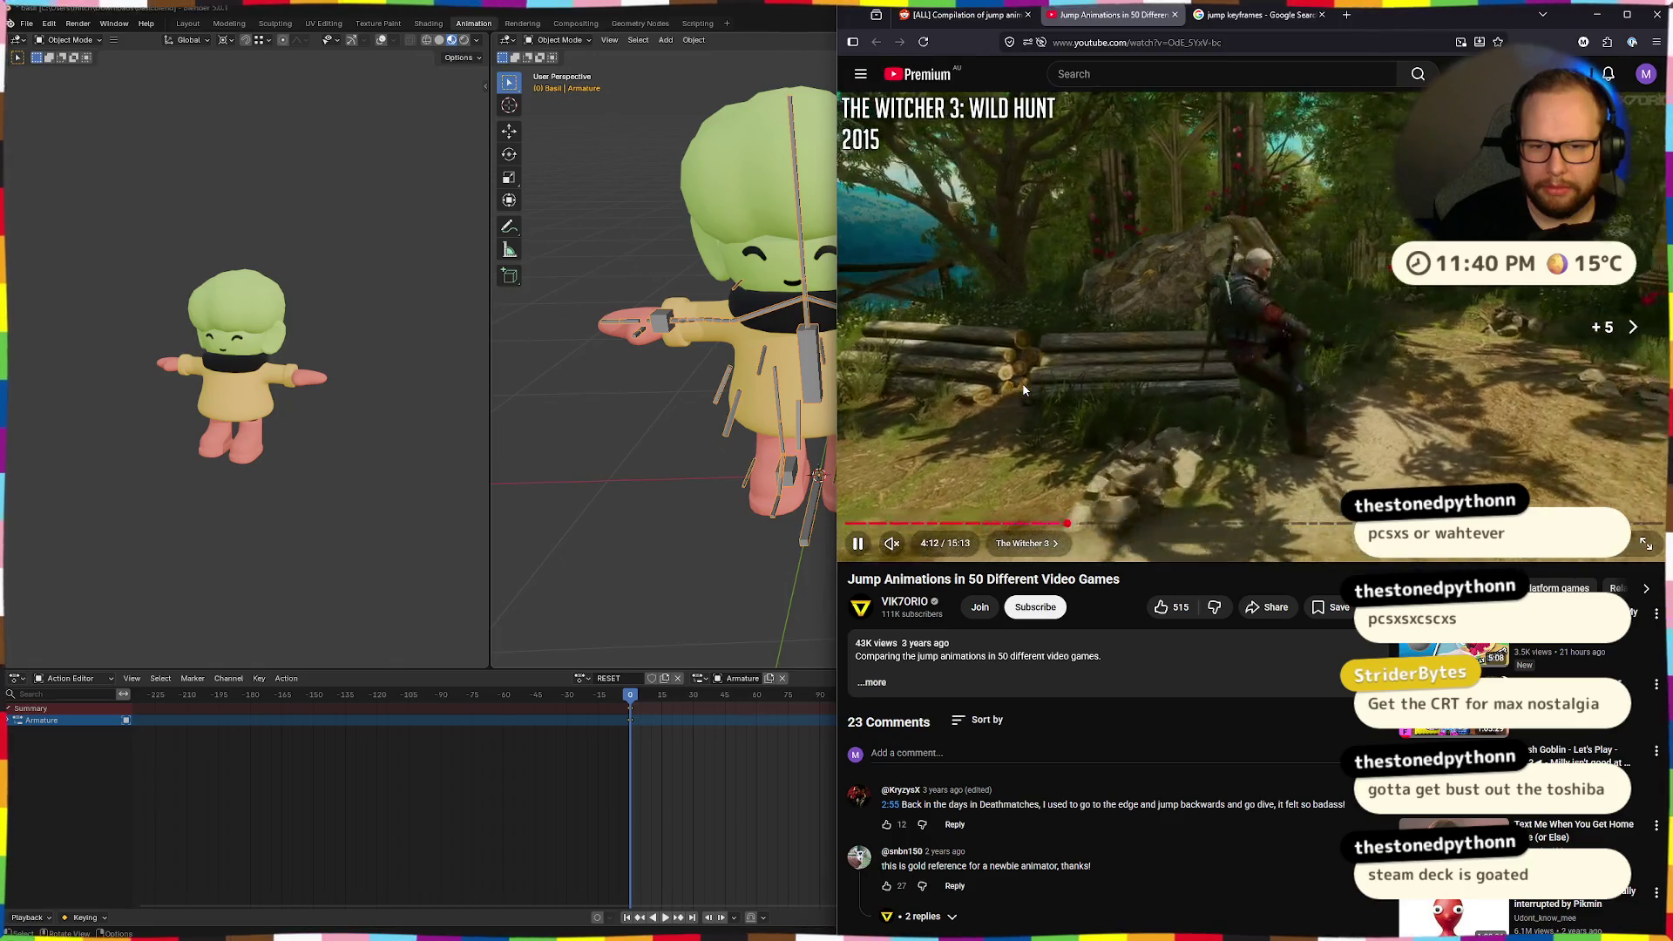
key("Right")
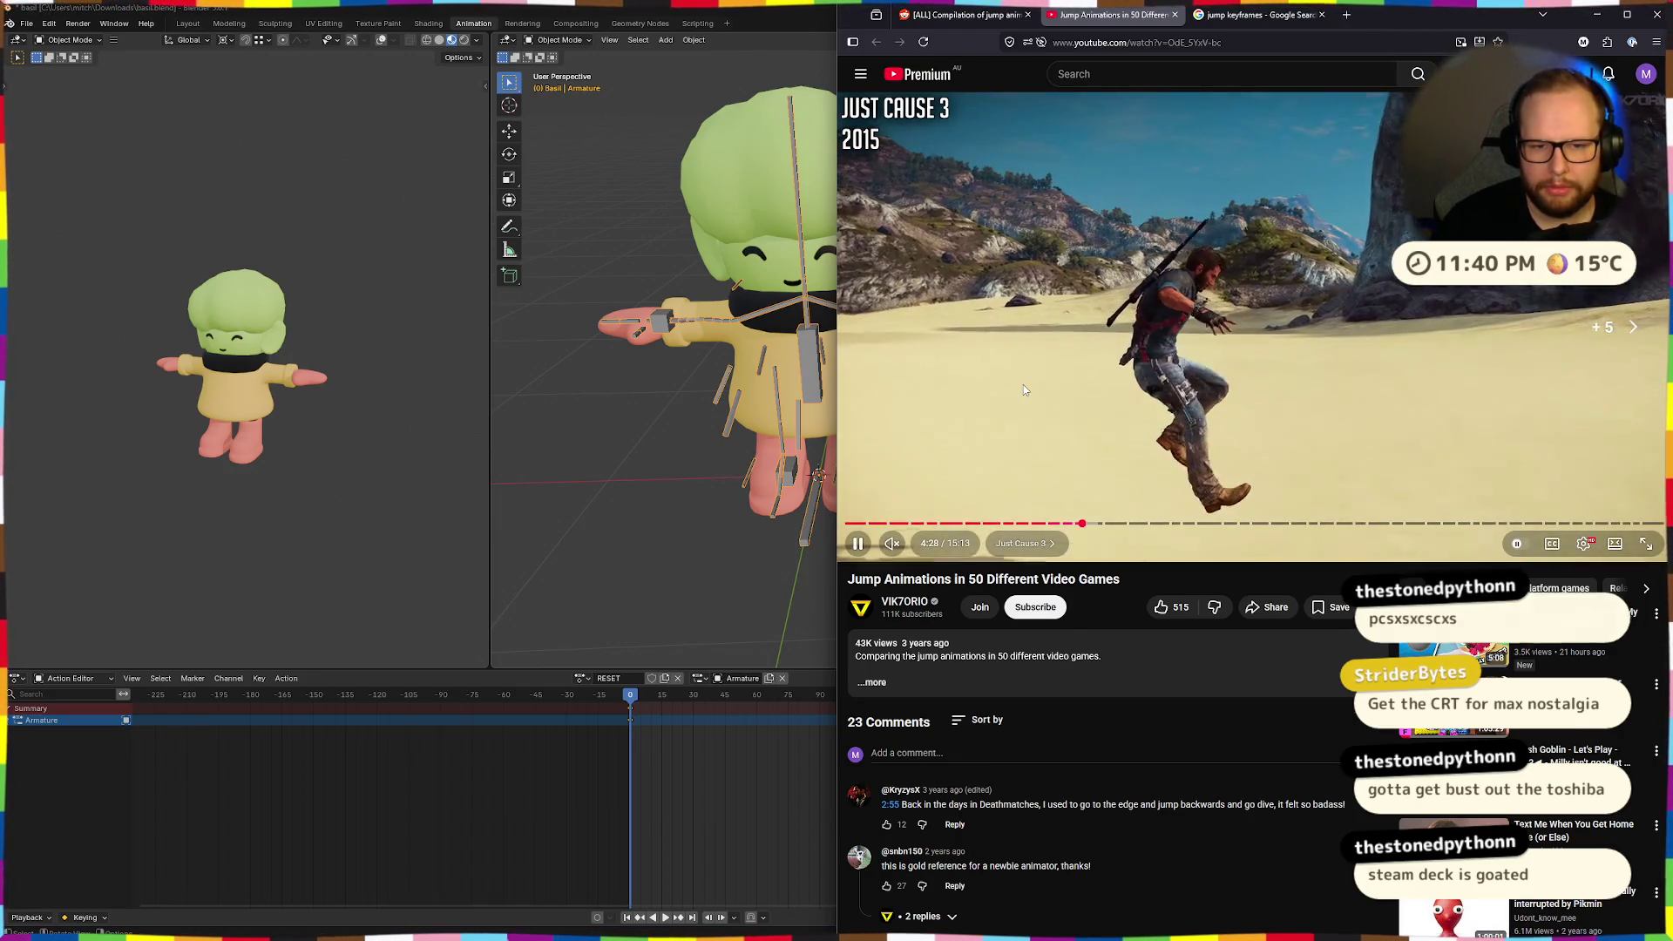
key("Right")
key("Right")
key("Right")
key("Right")
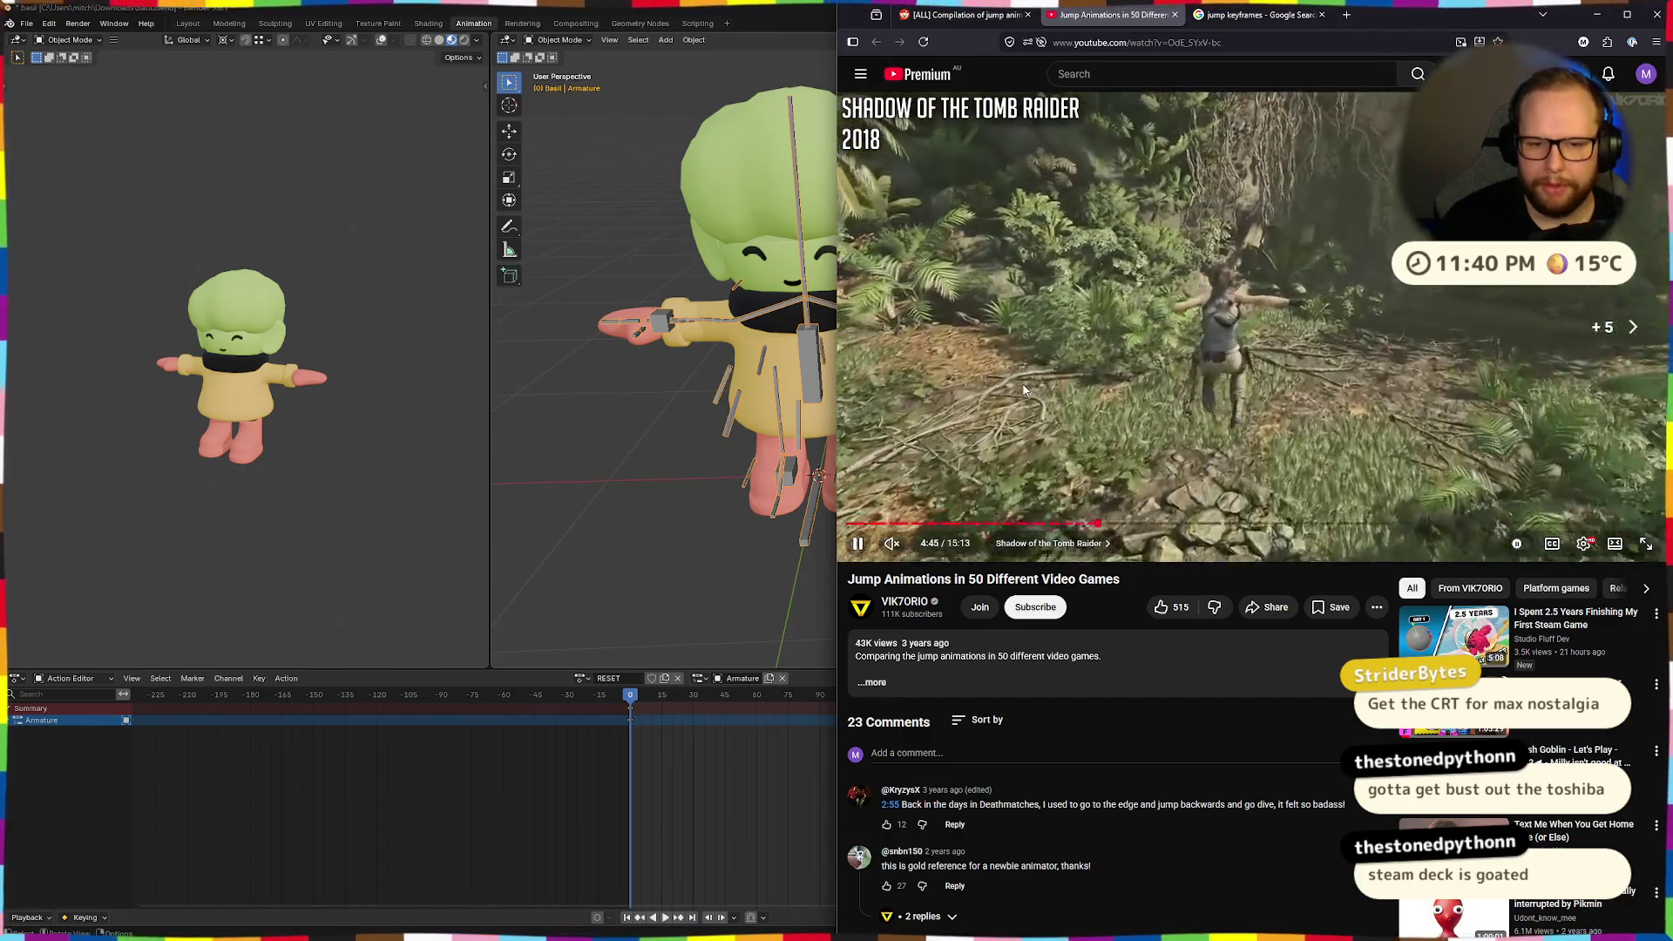
key("Right")
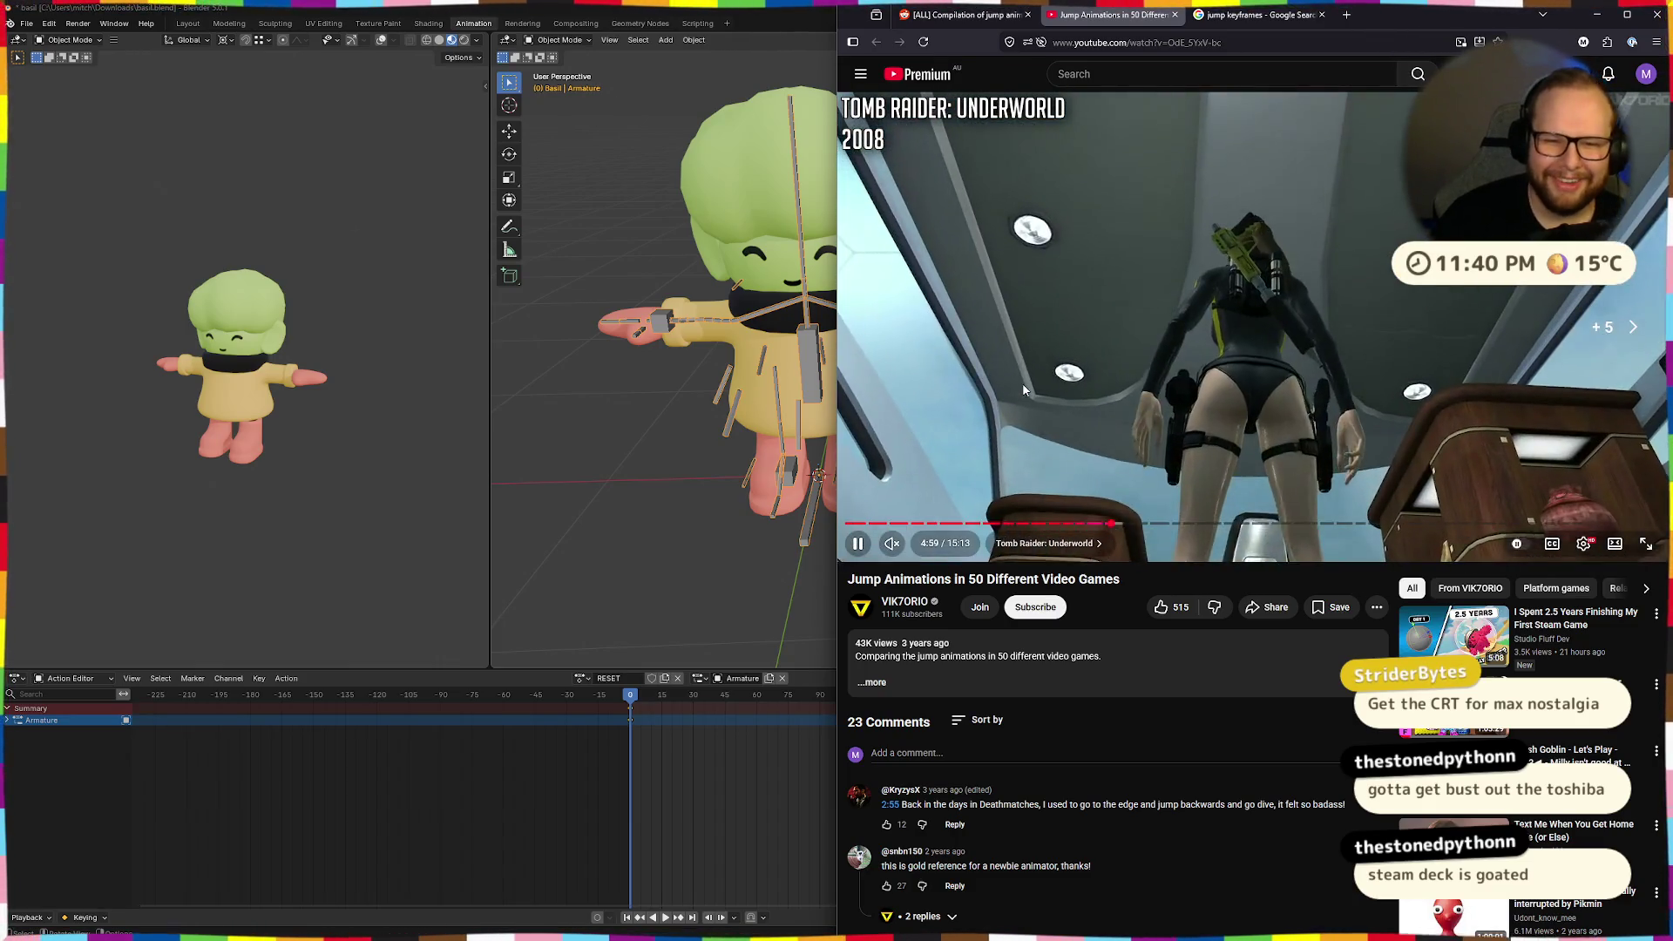
key("Right")
key("Right")
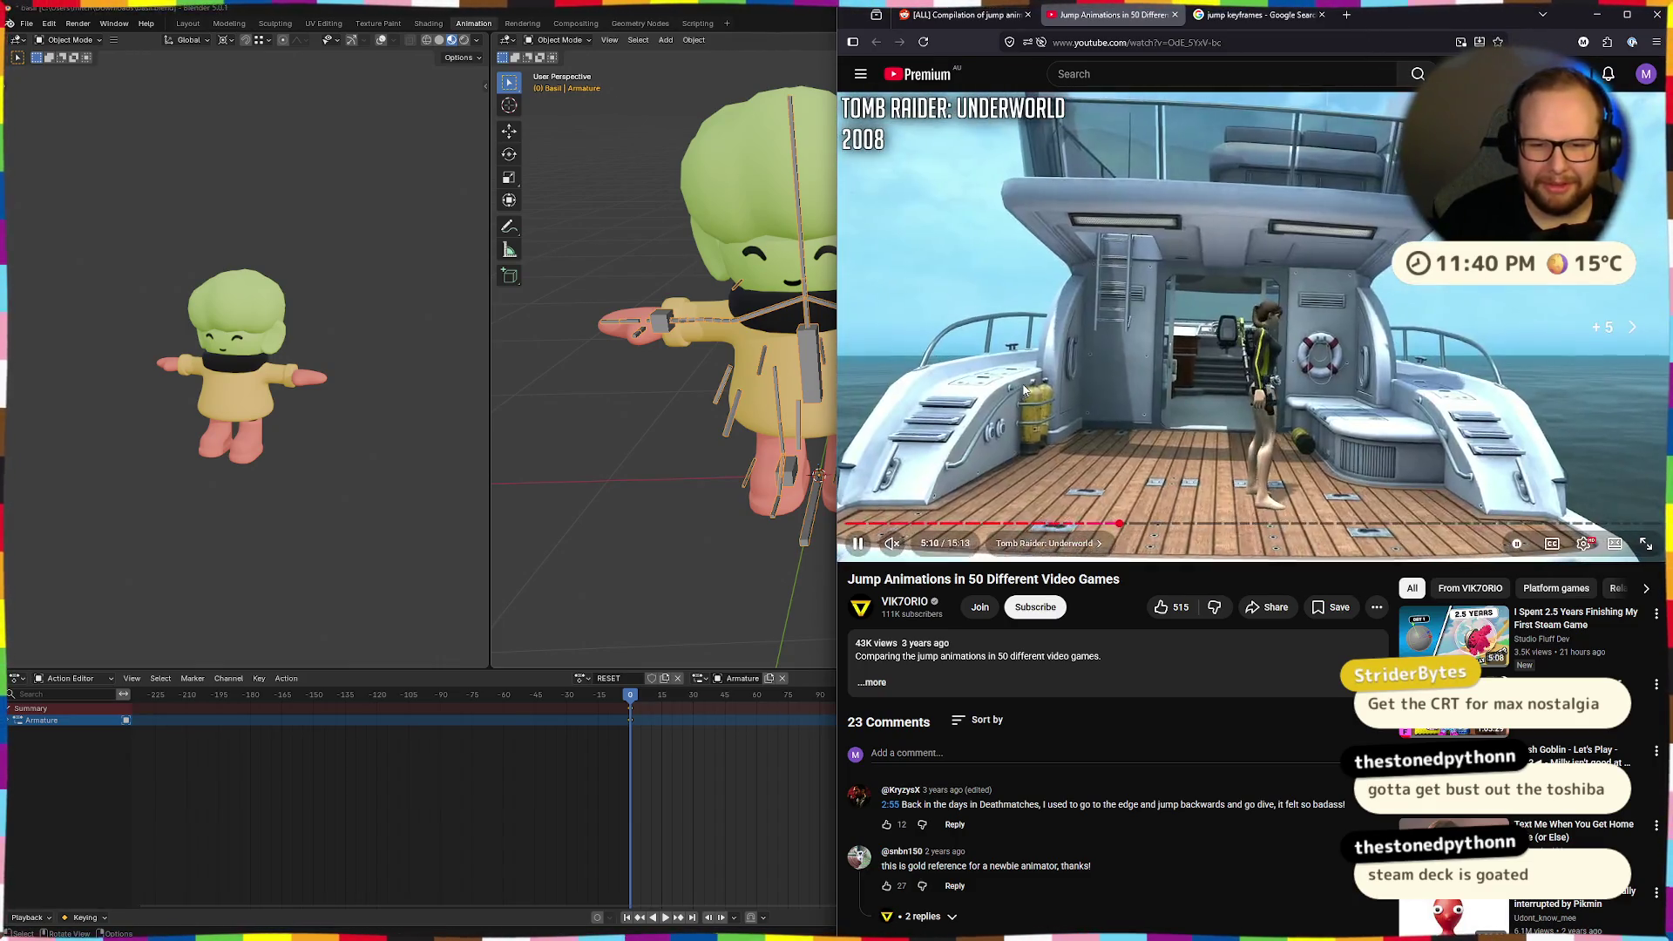
key("Right")
key("Right")
key("Right")
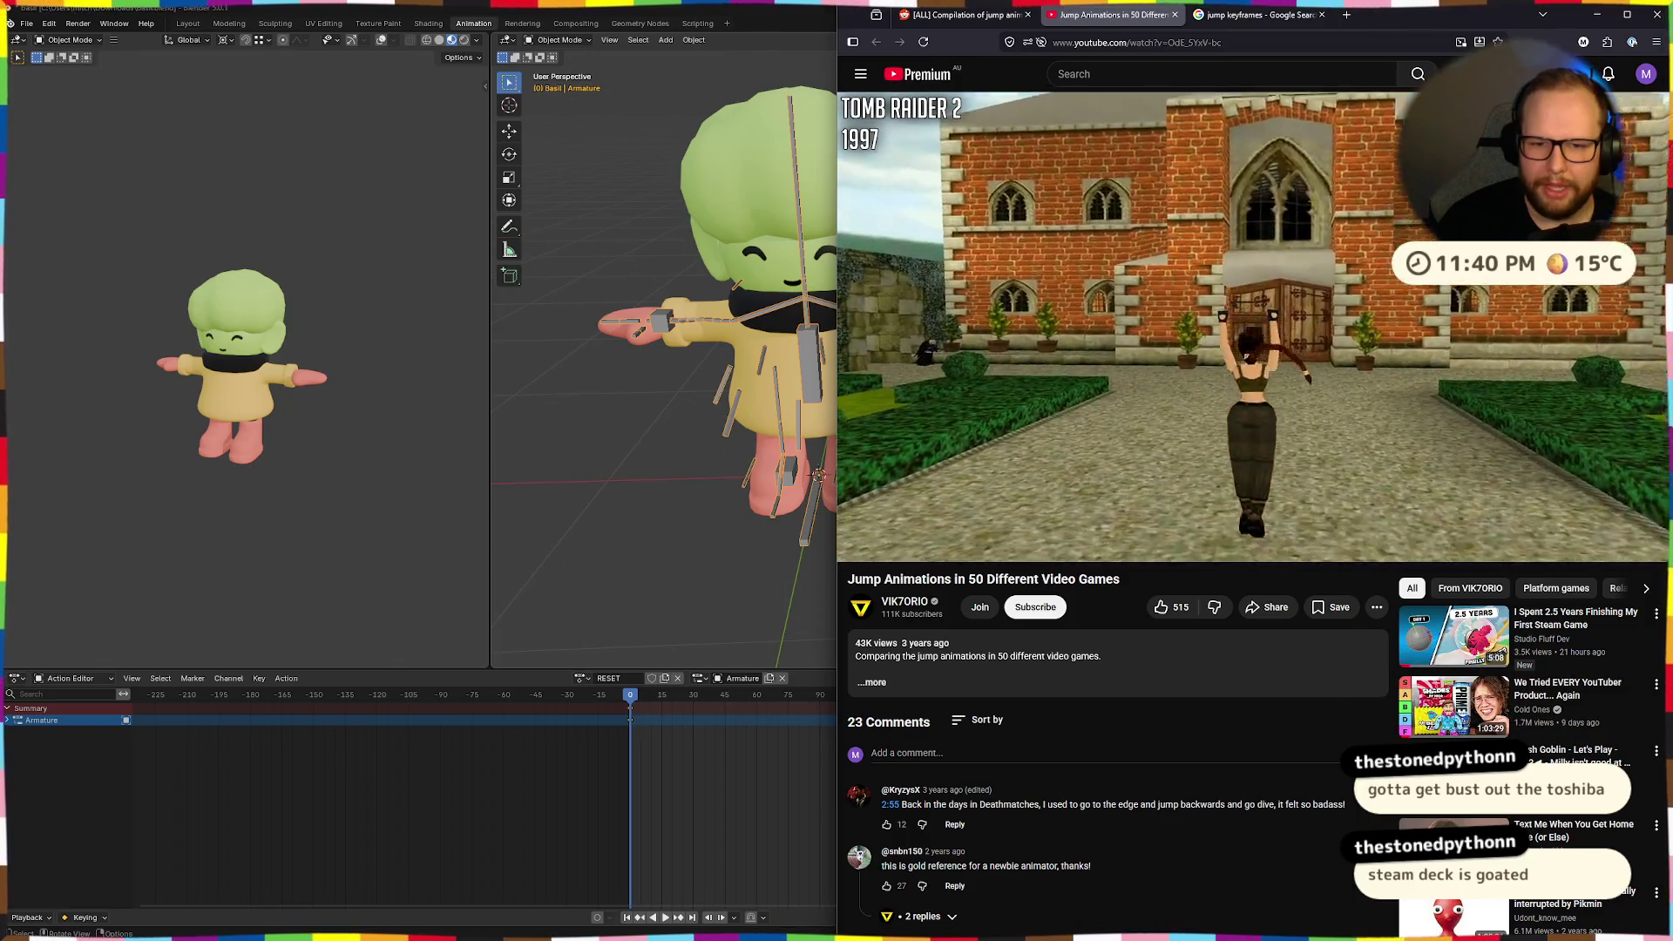
key("Right")
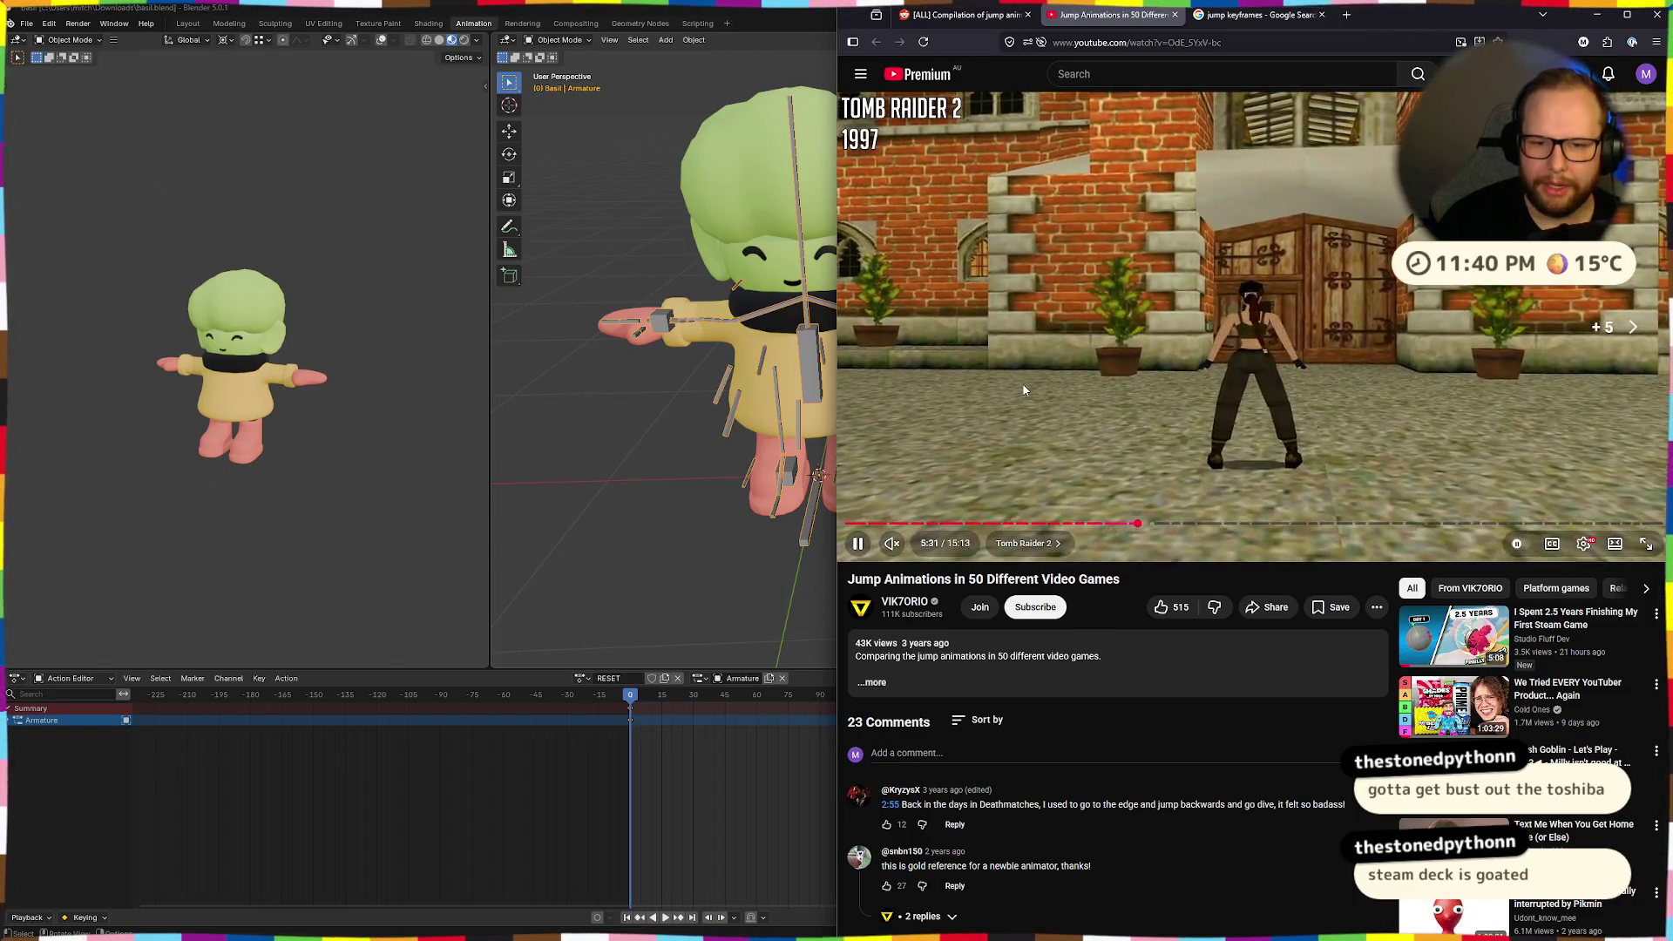
key("Right")
key("Right")
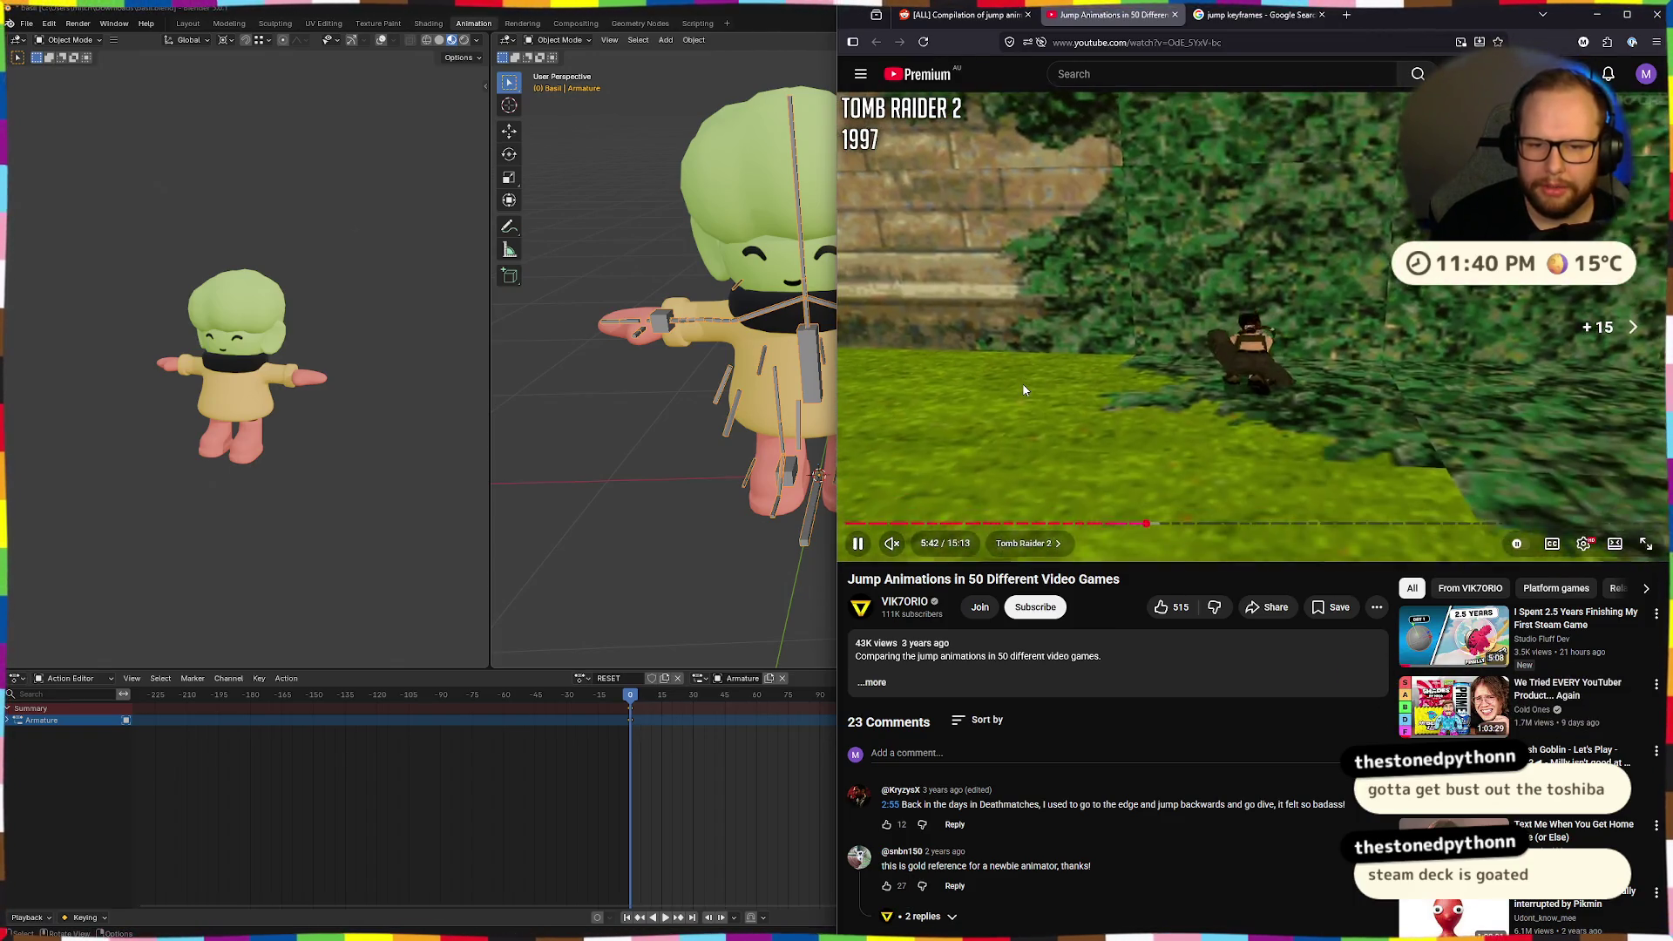
key("Right")
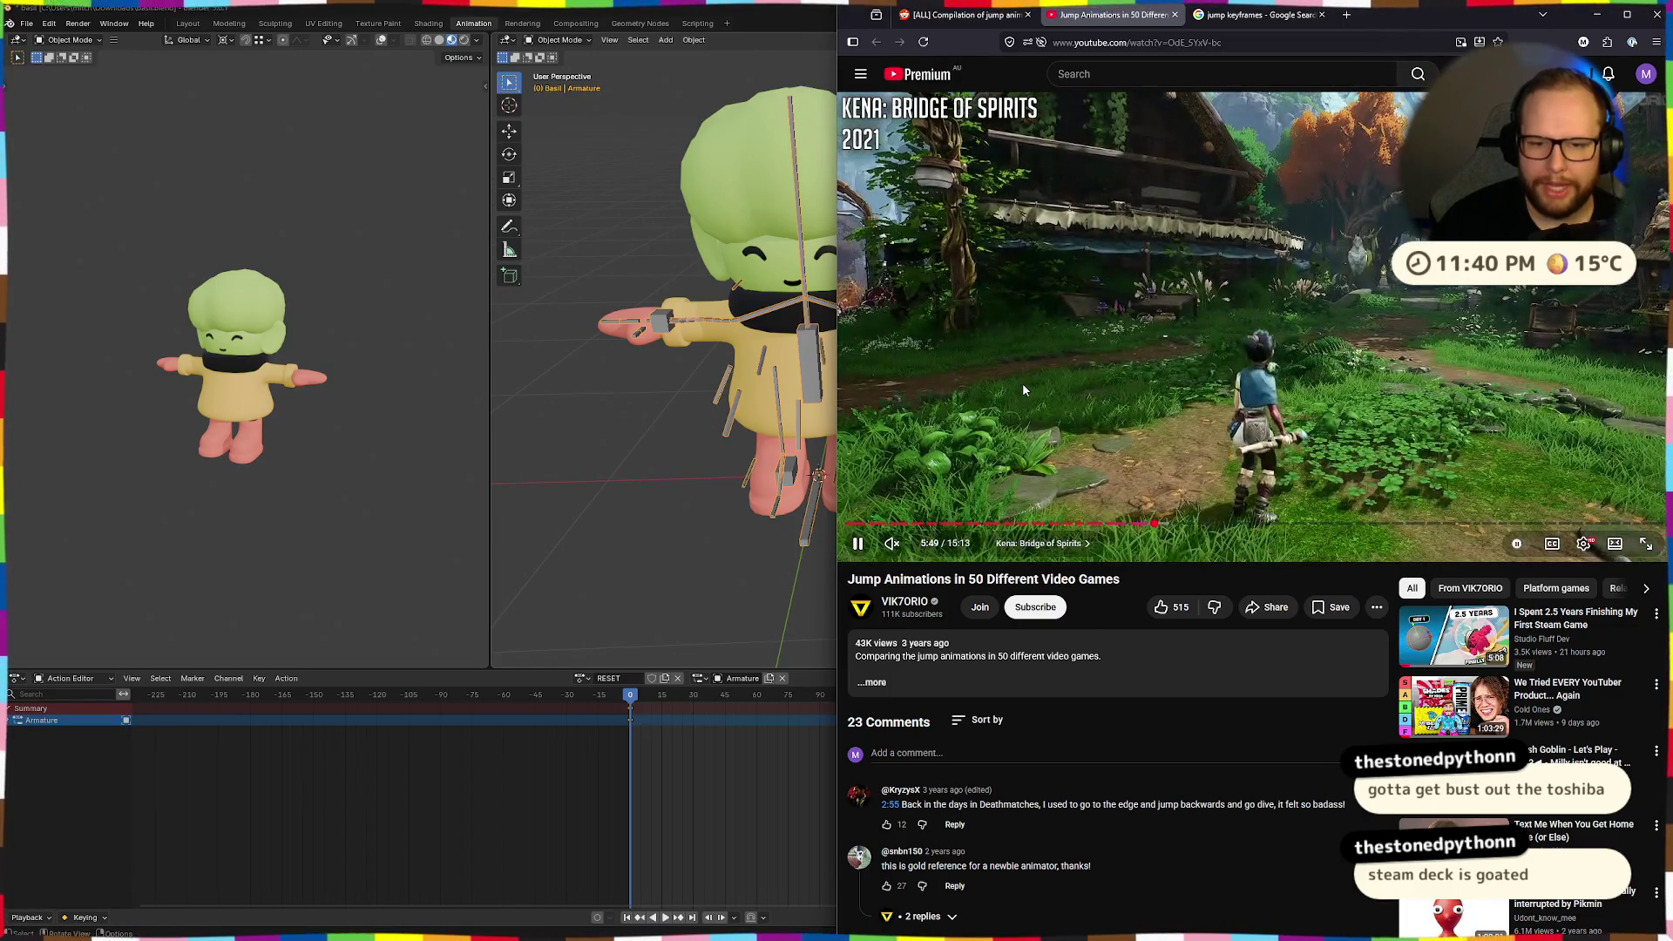
Pause on the Kena jump and step frame by frame through its poses.
left_click(1023, 386)
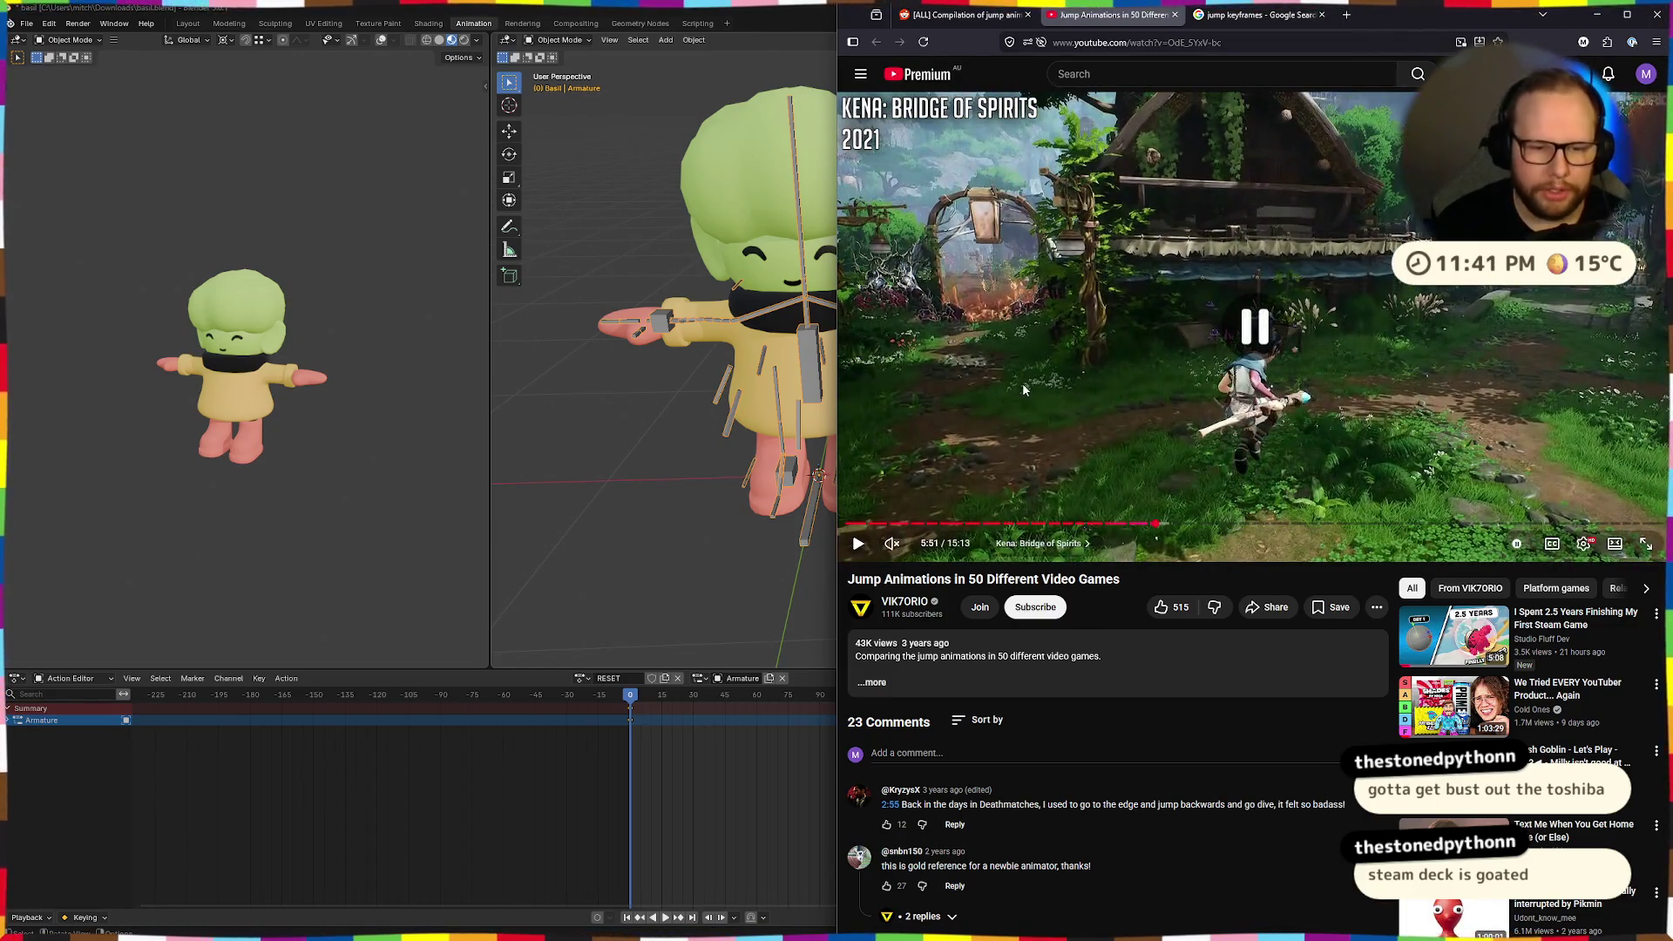
key("period")
key("period")
key("period")
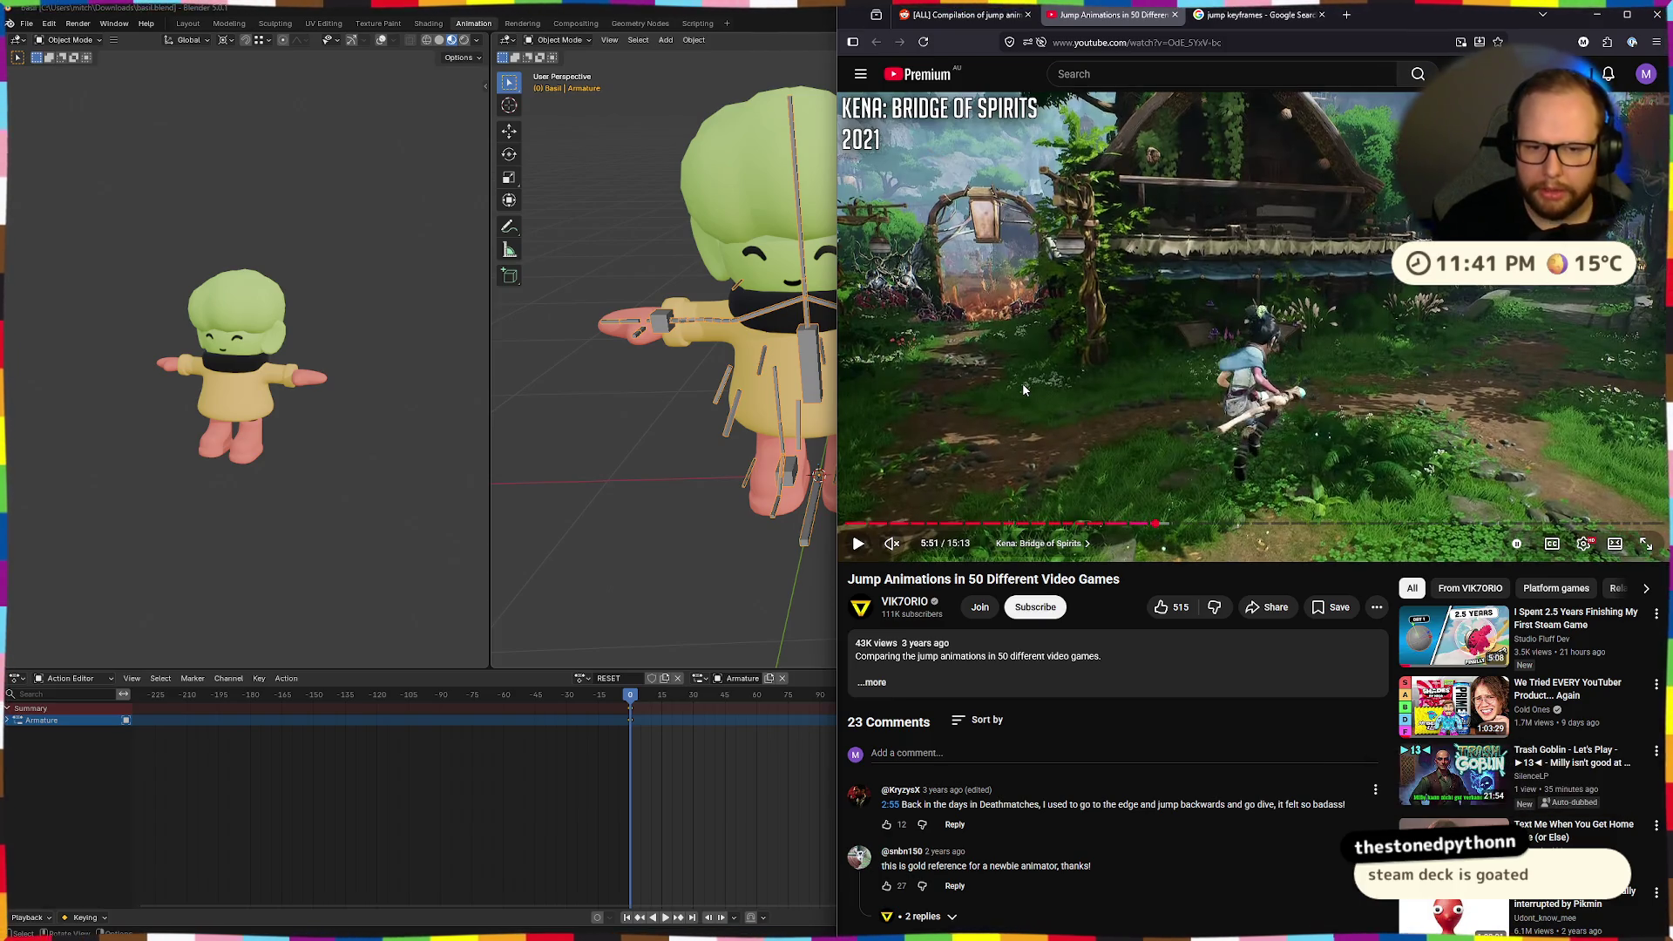
key("comma")
key("comma")
key("comma")
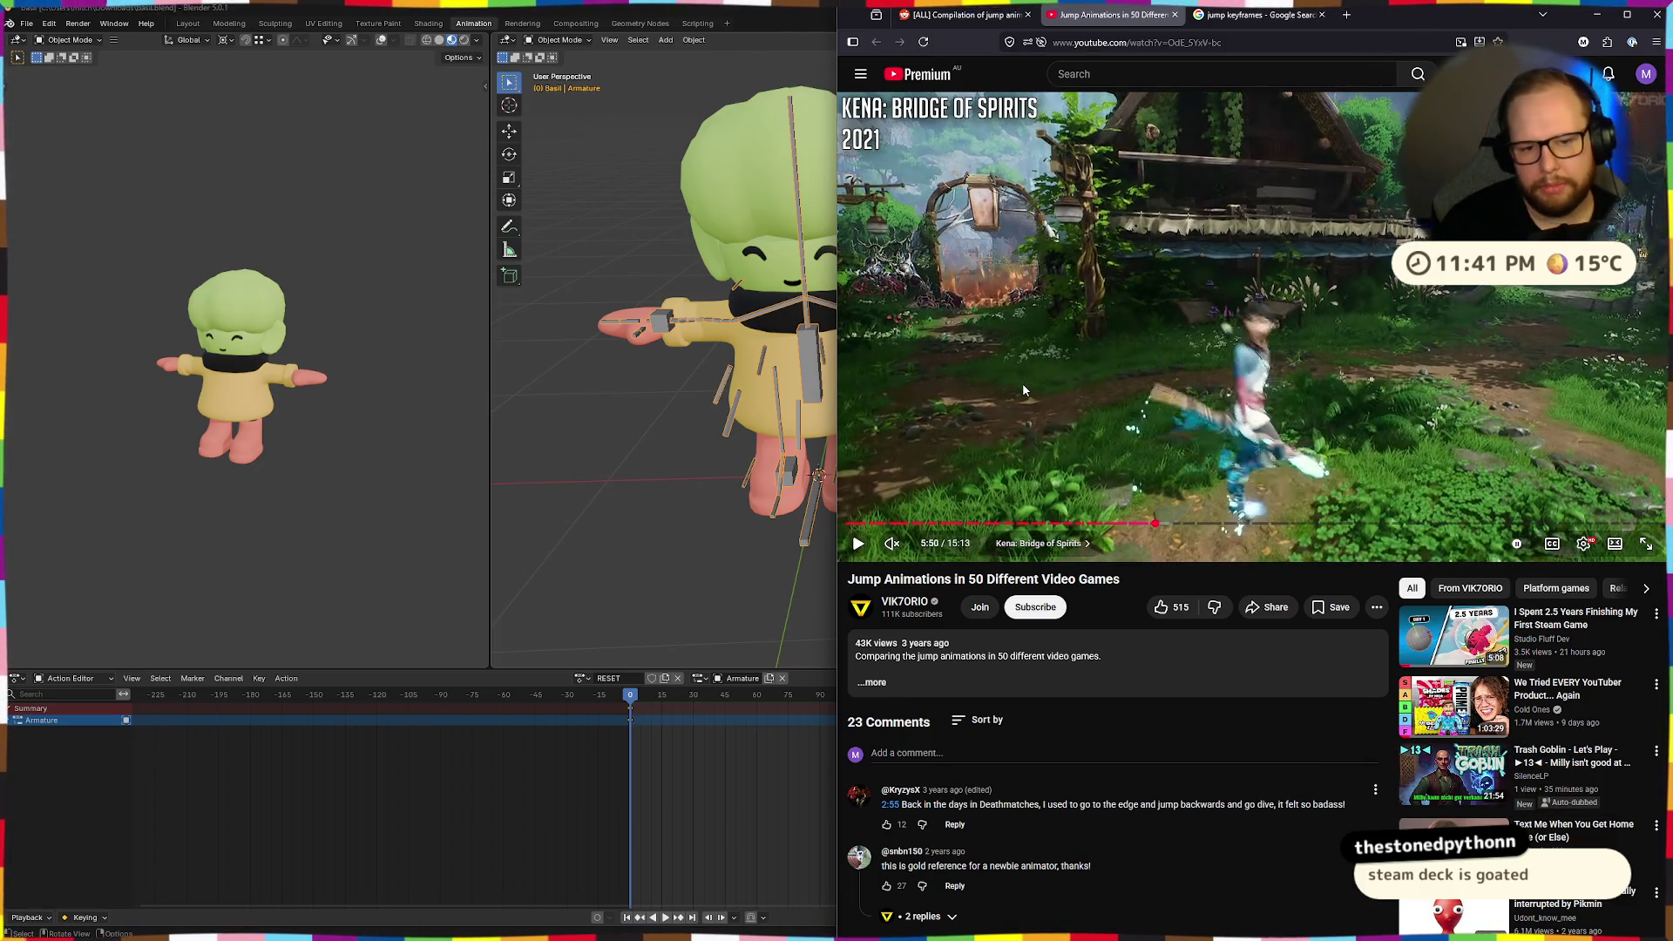
key("comma")
key("comma")
key("comma")
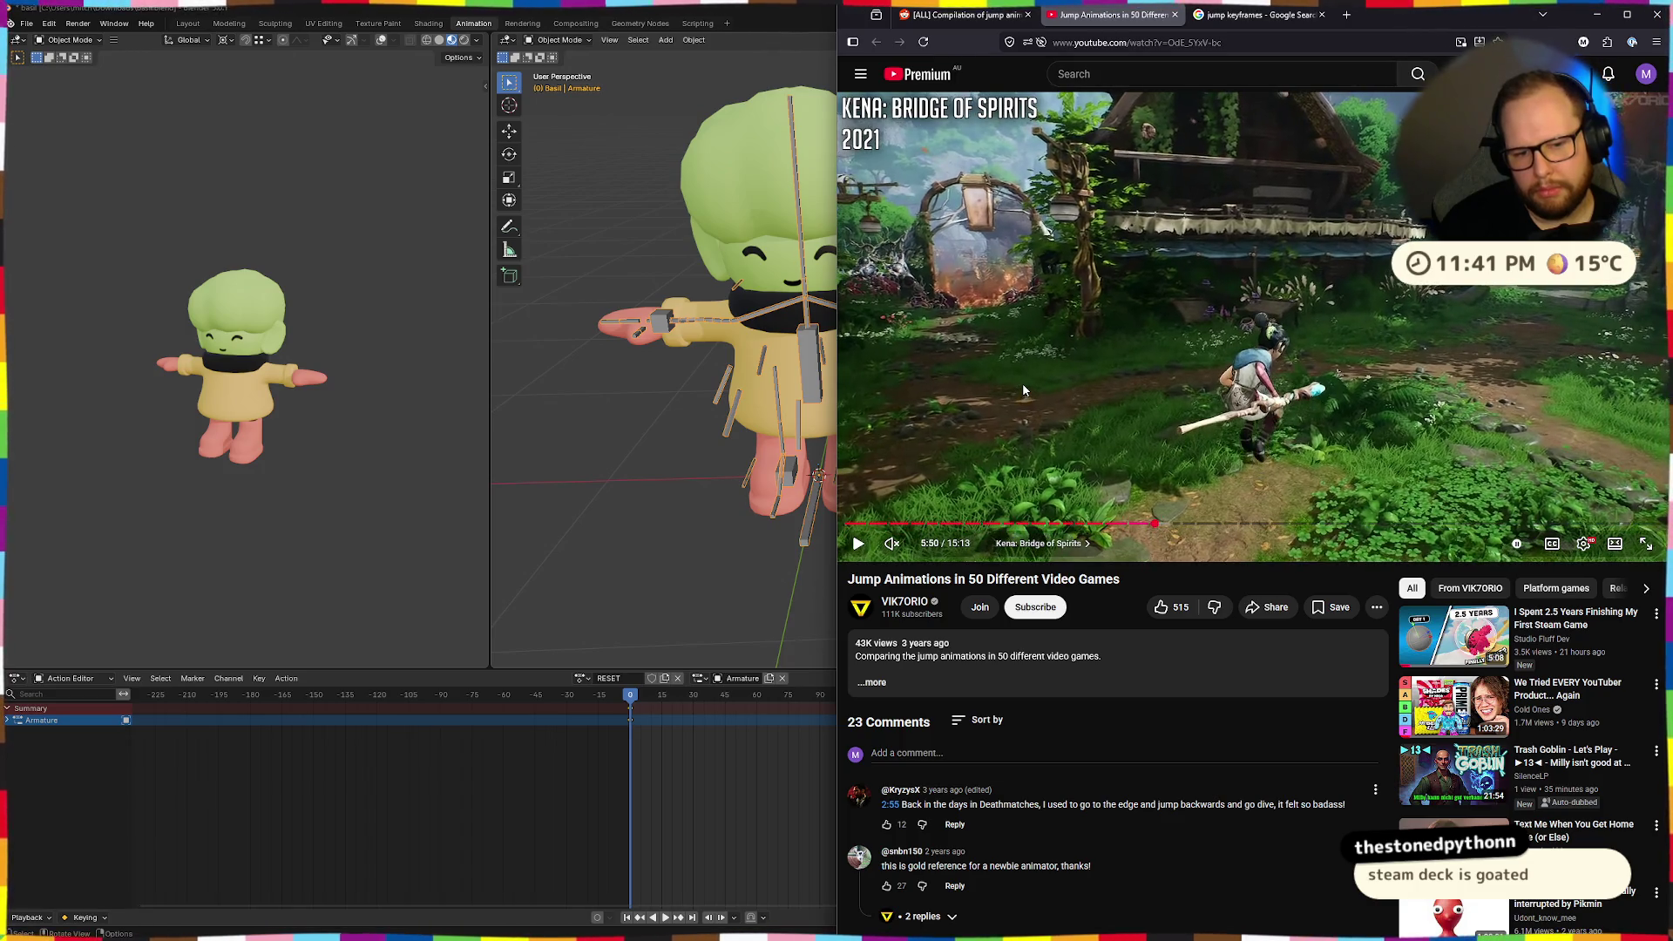
key("comma")
key("comma")
key("comma")
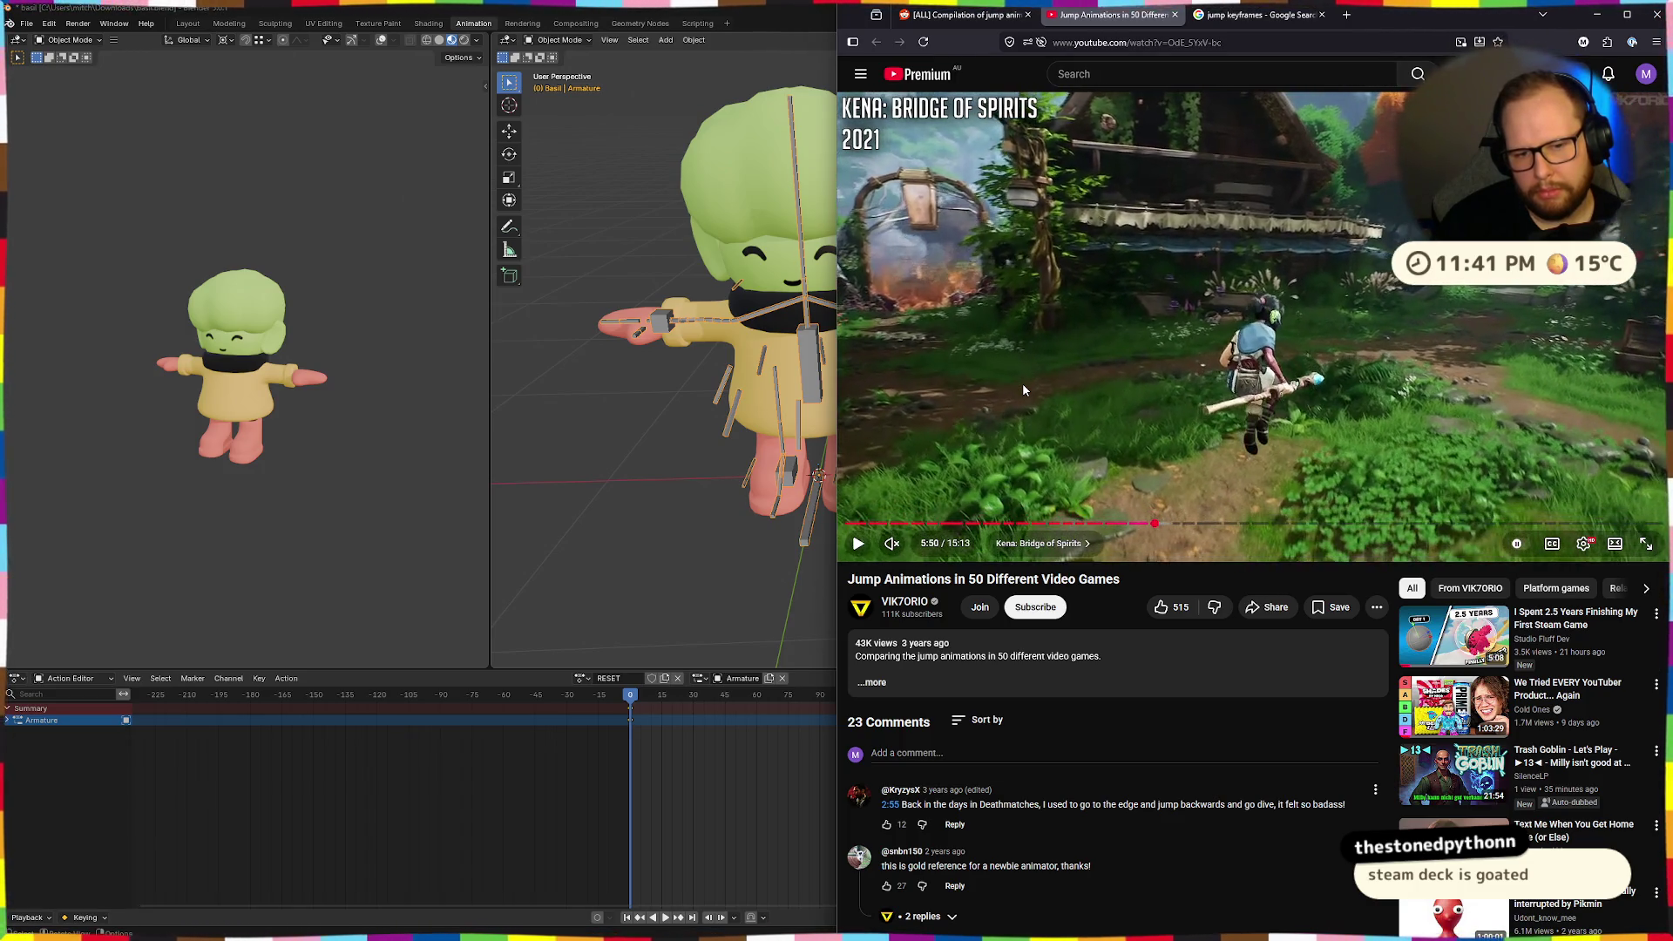
key("comma")
key("comma")
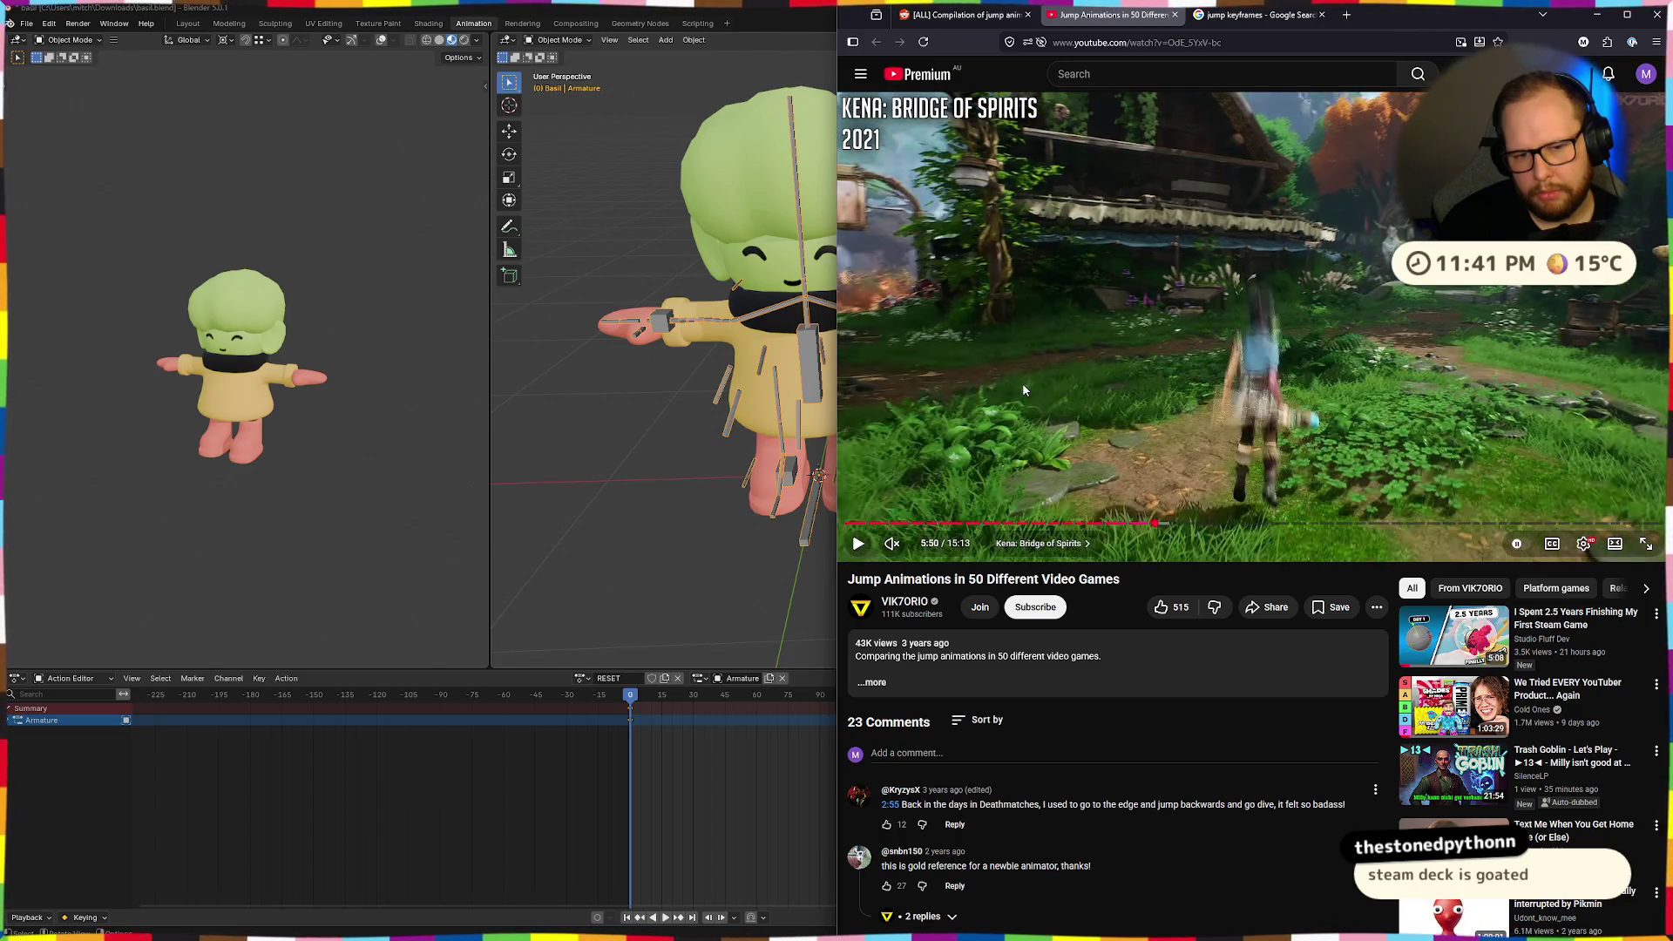
key("comma")
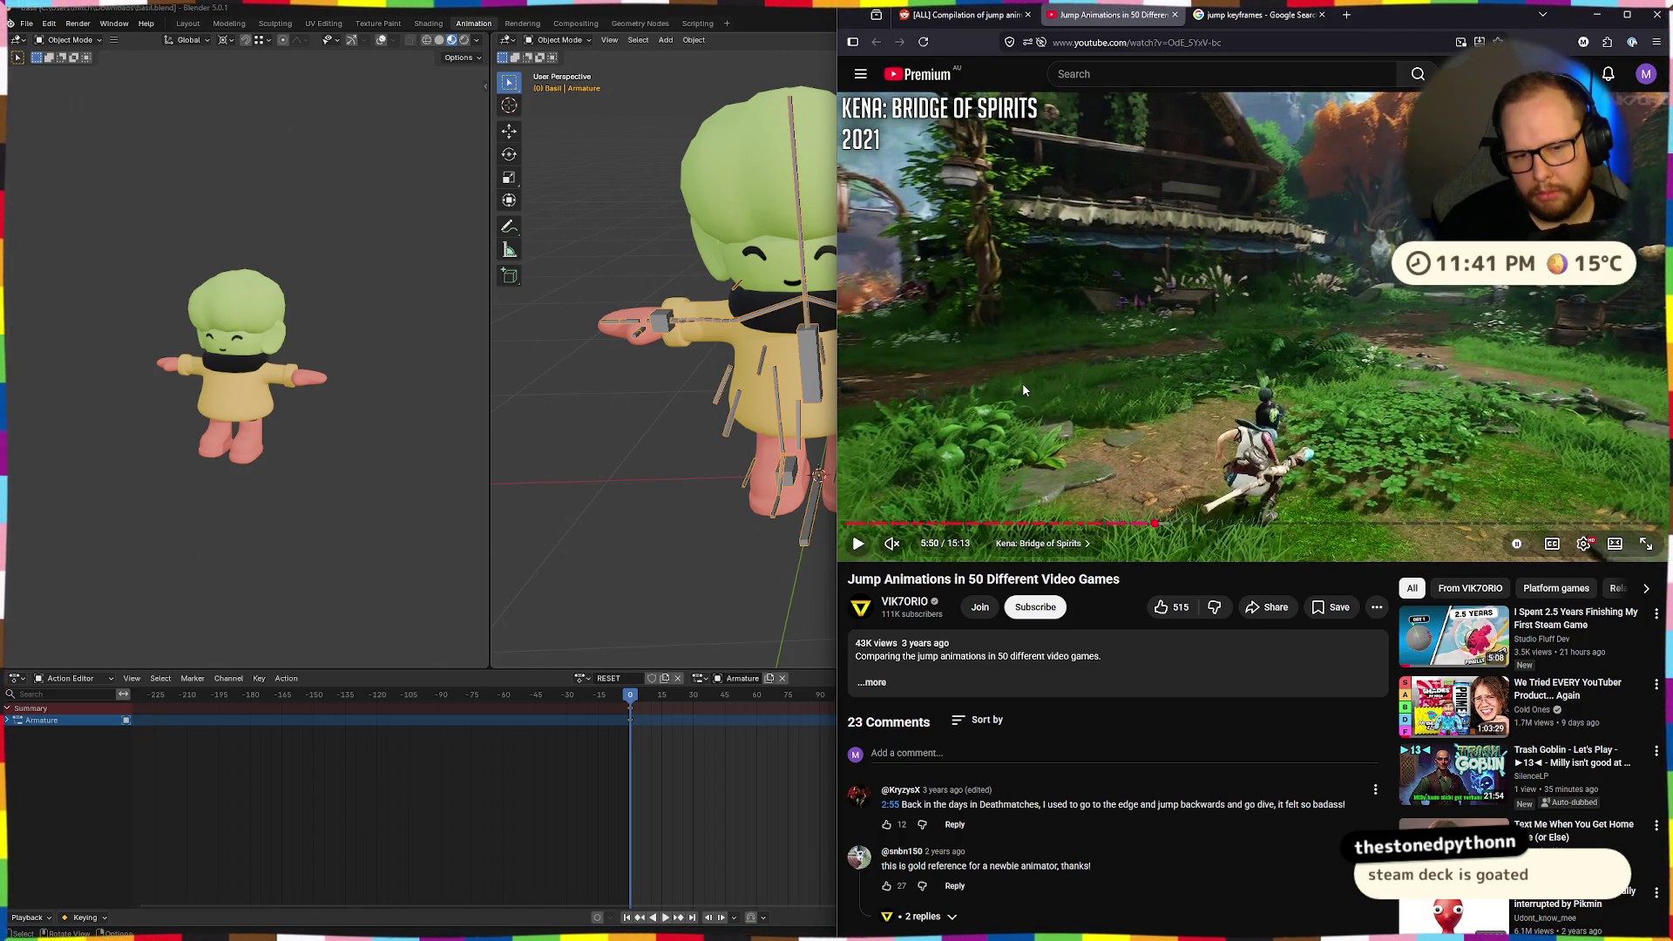
key("comma")
key("comma")
key("comma")
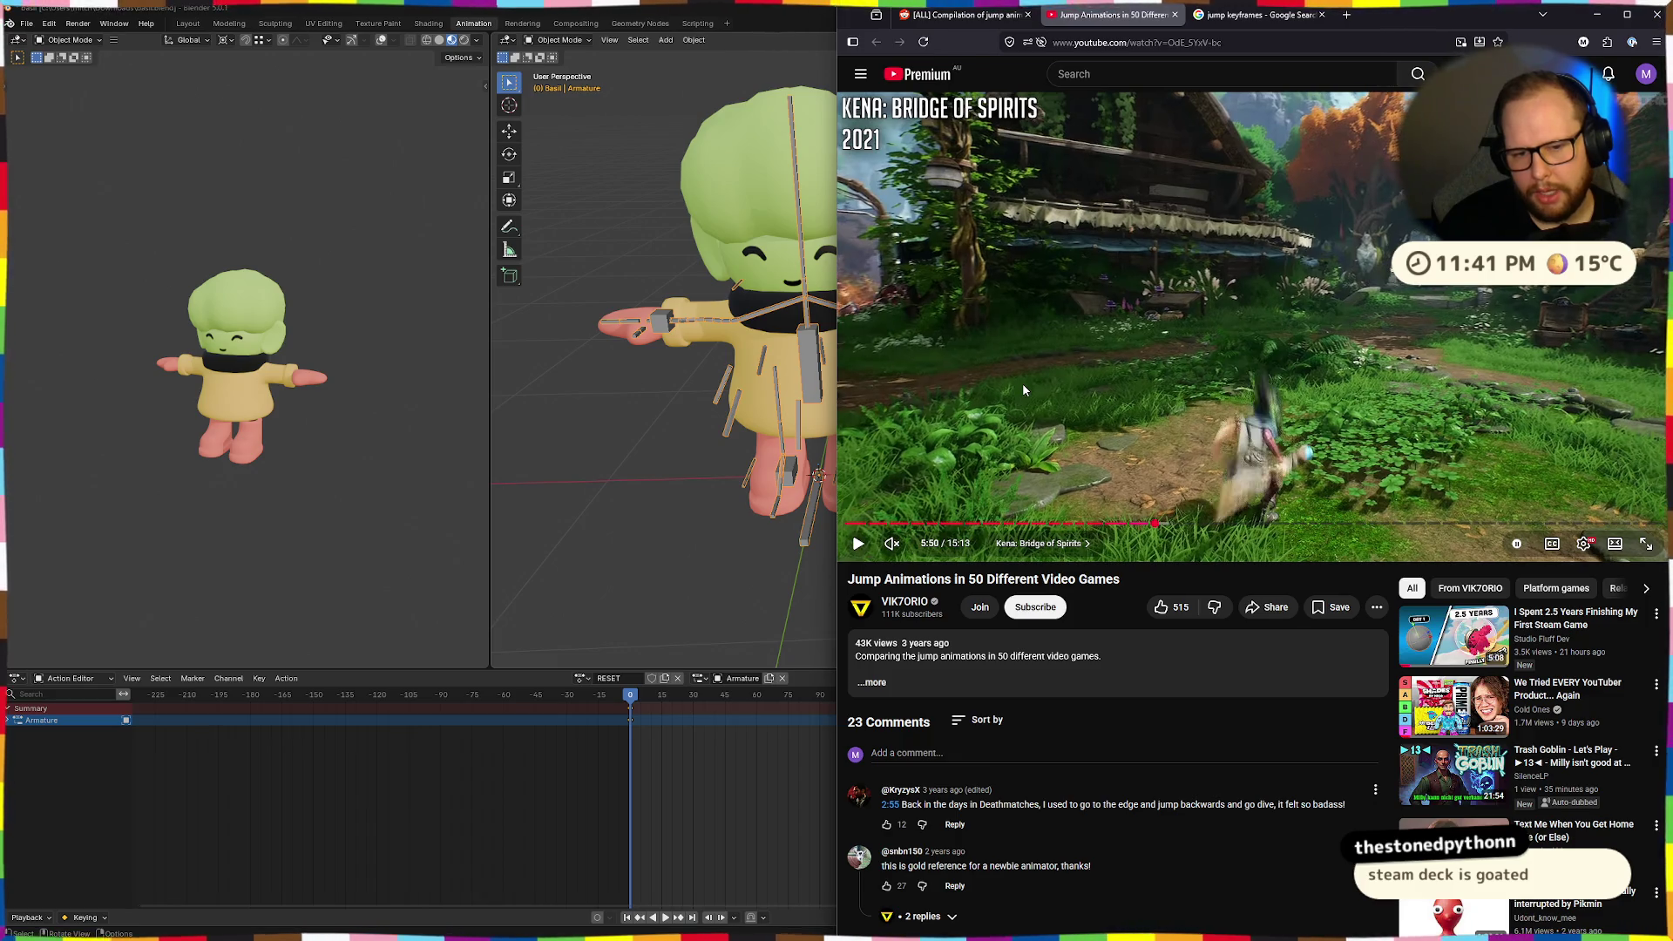
key("comma")
key("comma")
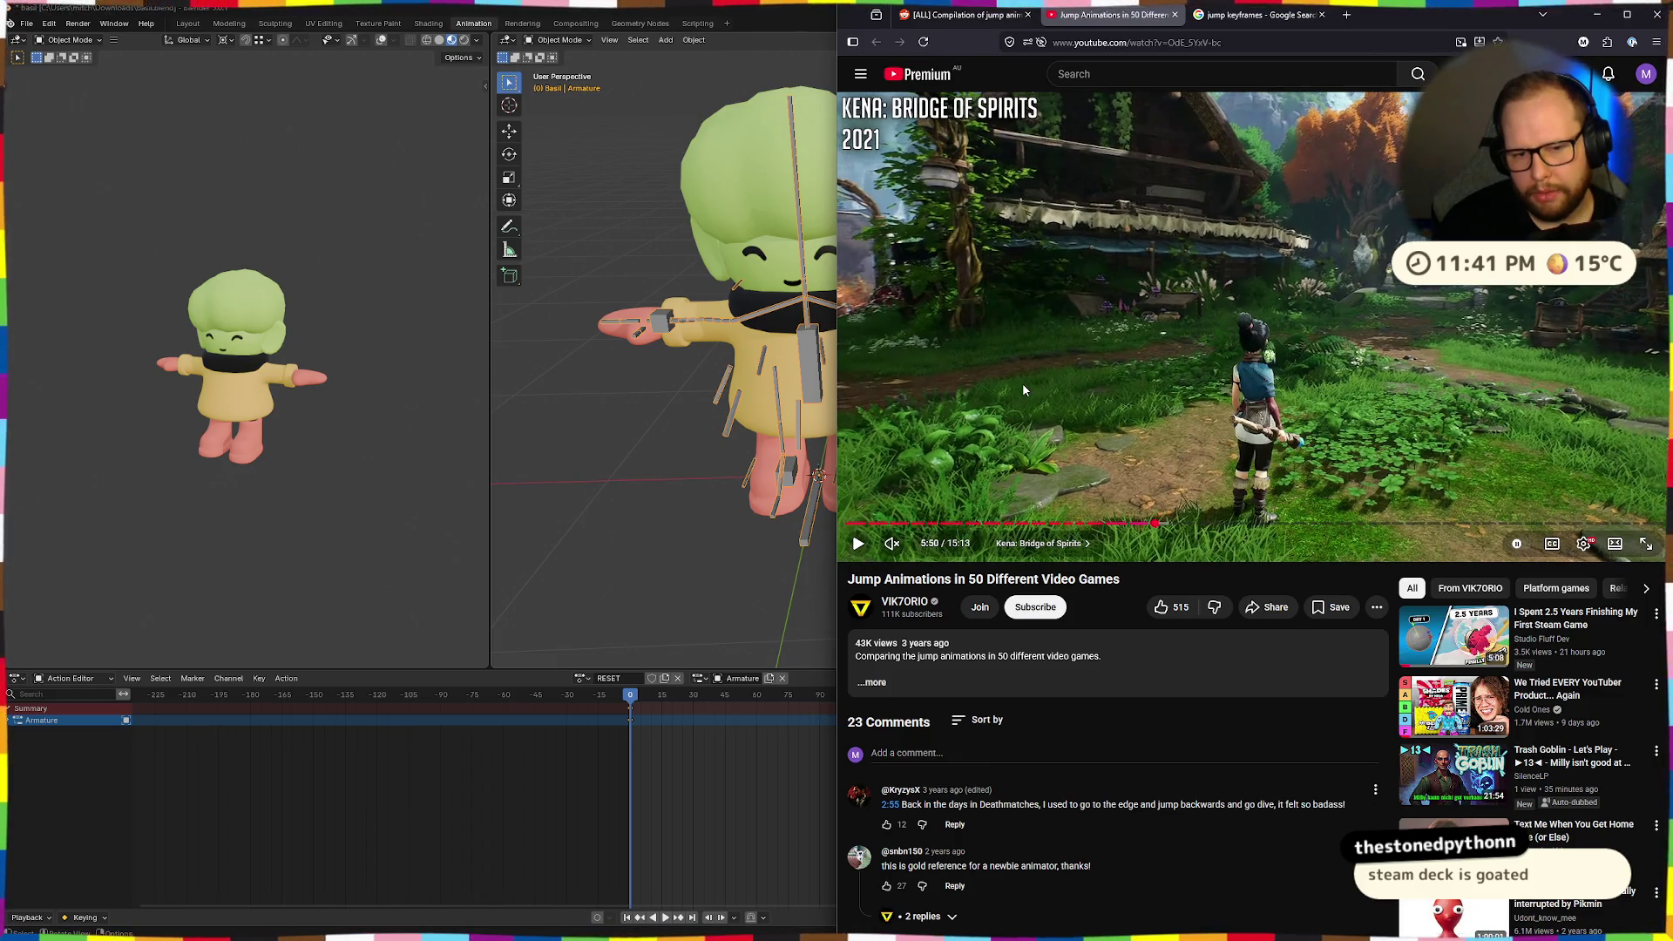
Check Kena's crouch-to-takeoff and landing frames, then go to the 'jump keyframes' image results.
key("comma")
key("comma")
key("comma")
key("comma")
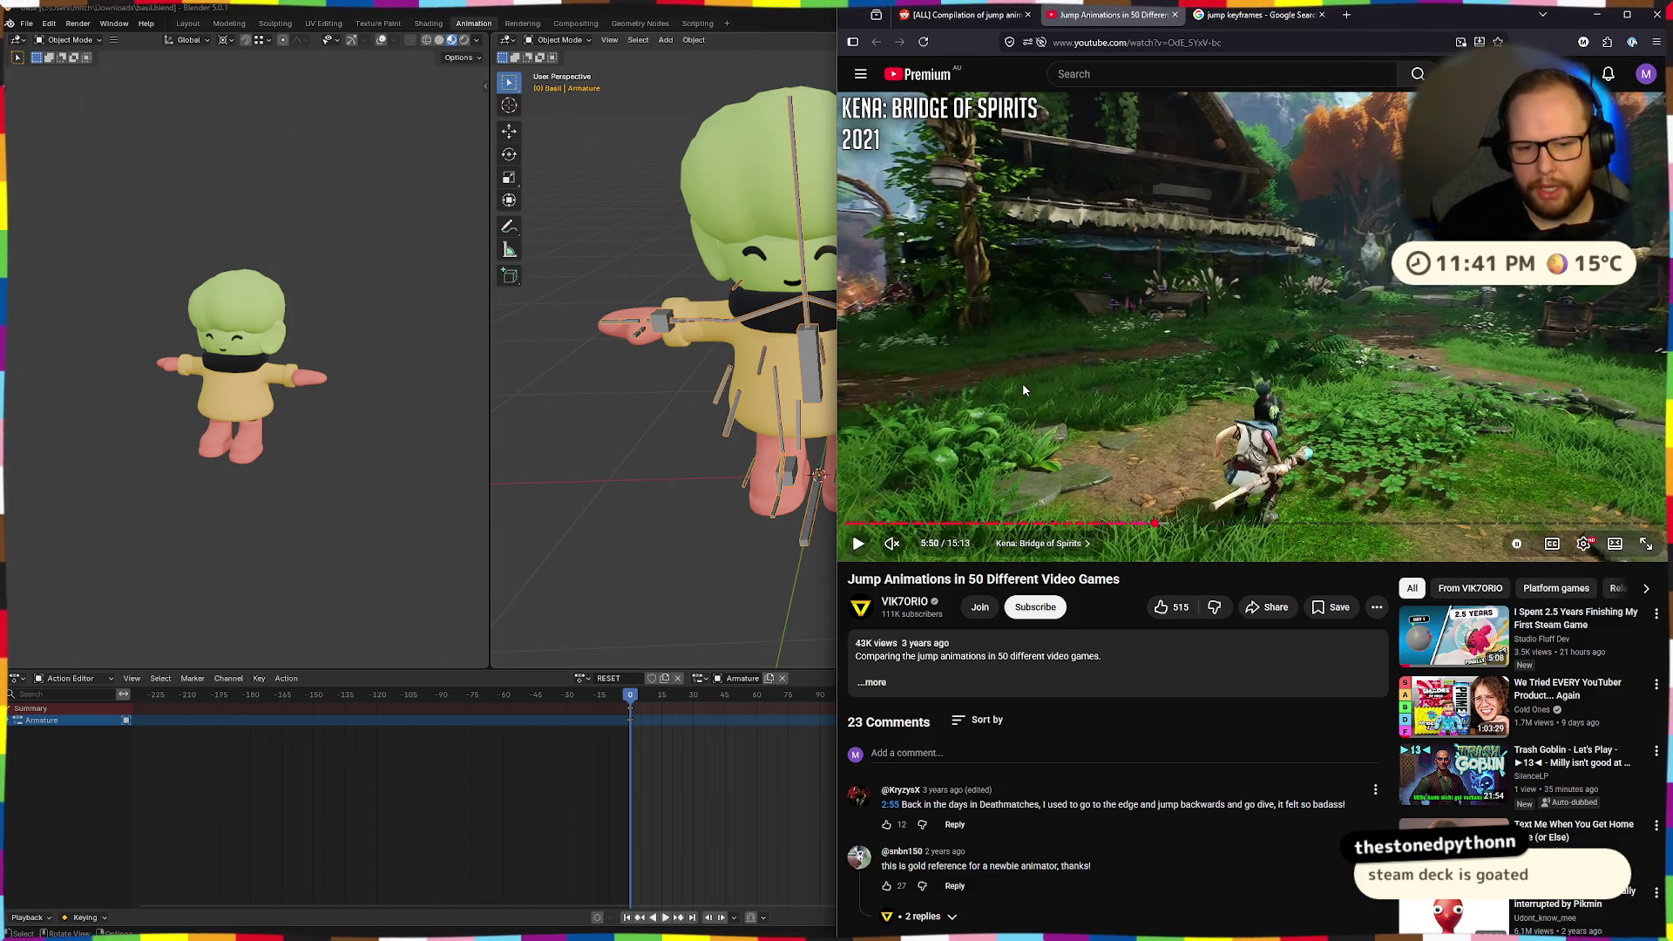
key("comma")
key("comma")
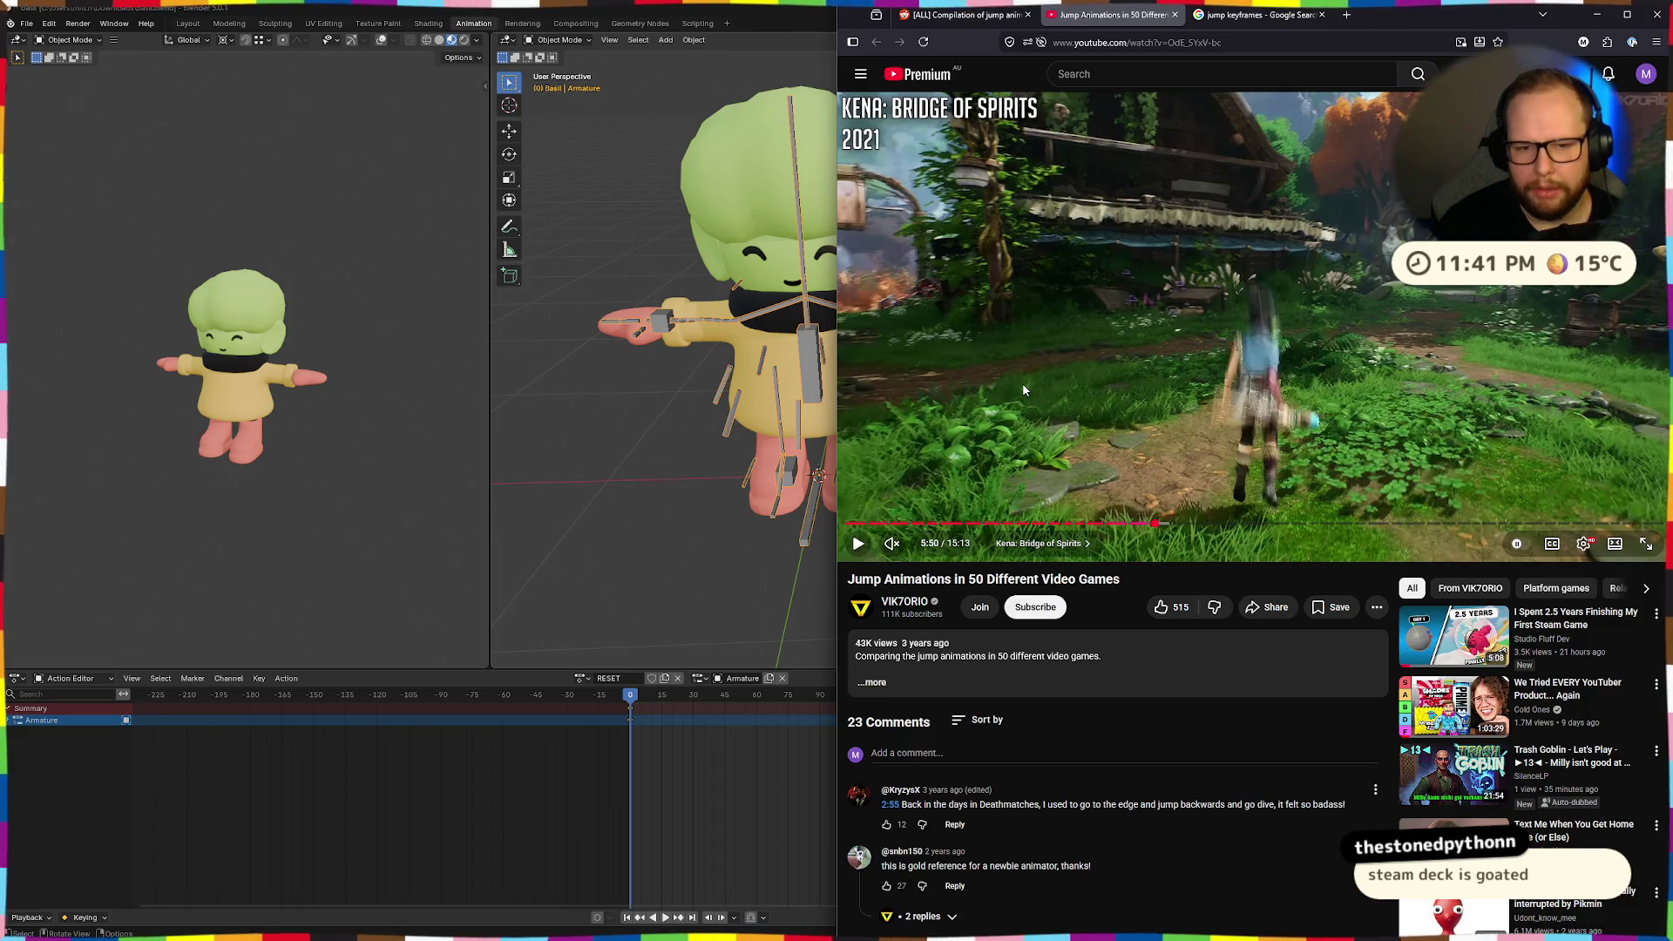
left_click(858, 544)
left_click(859, 544)
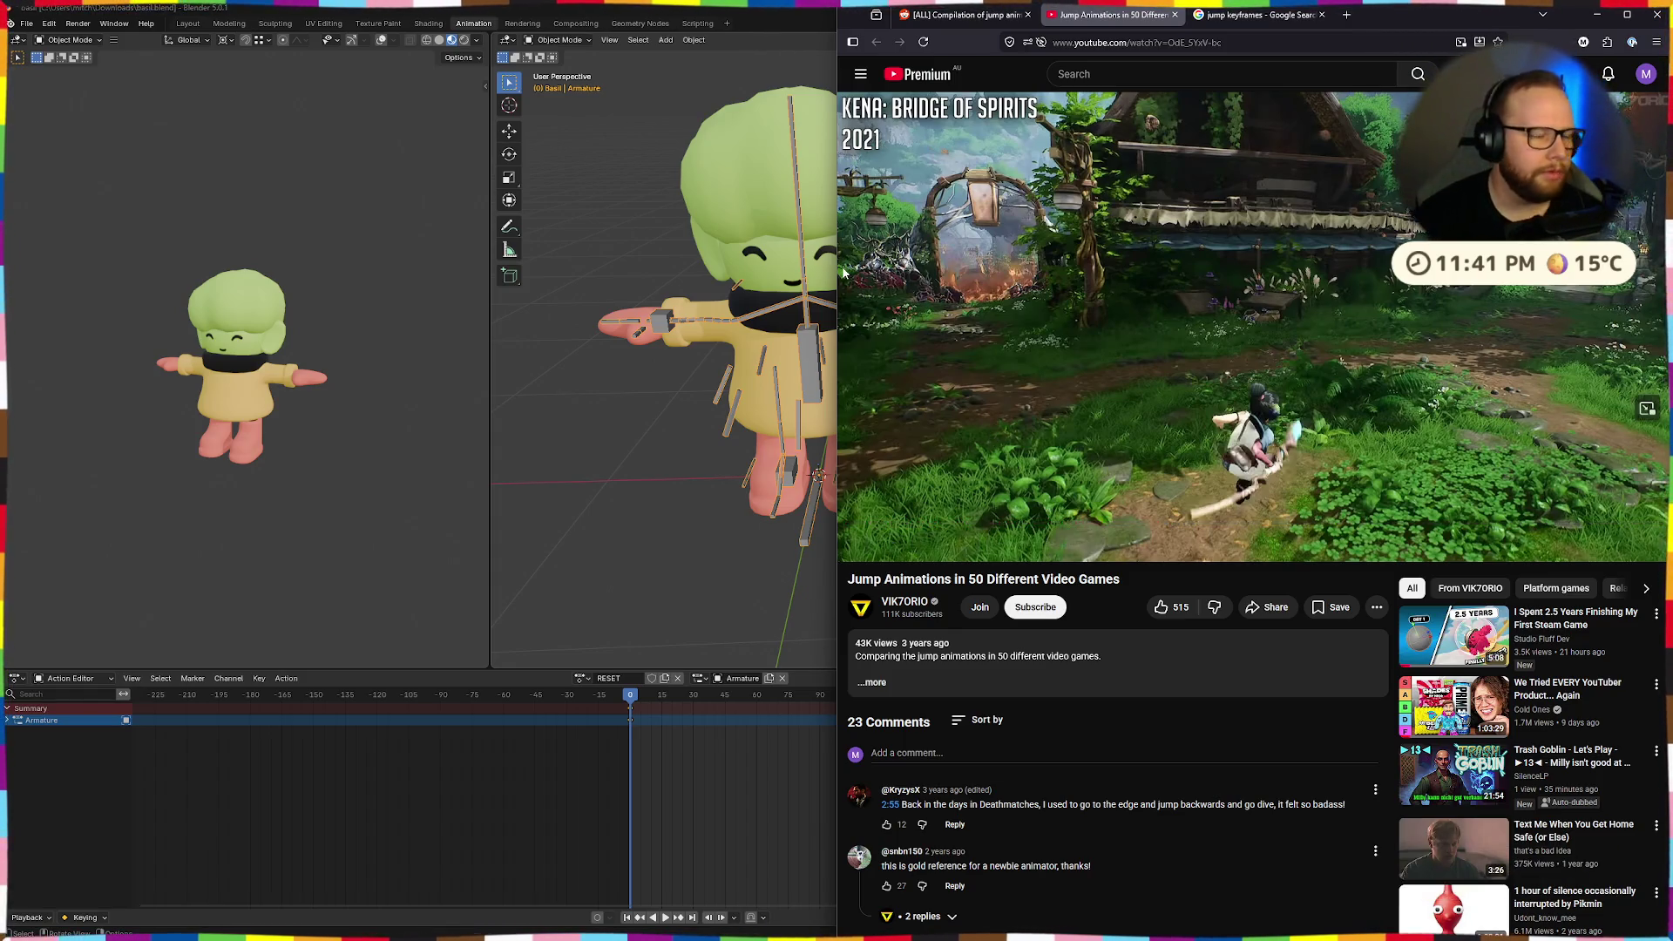
left_click(1255, 15)
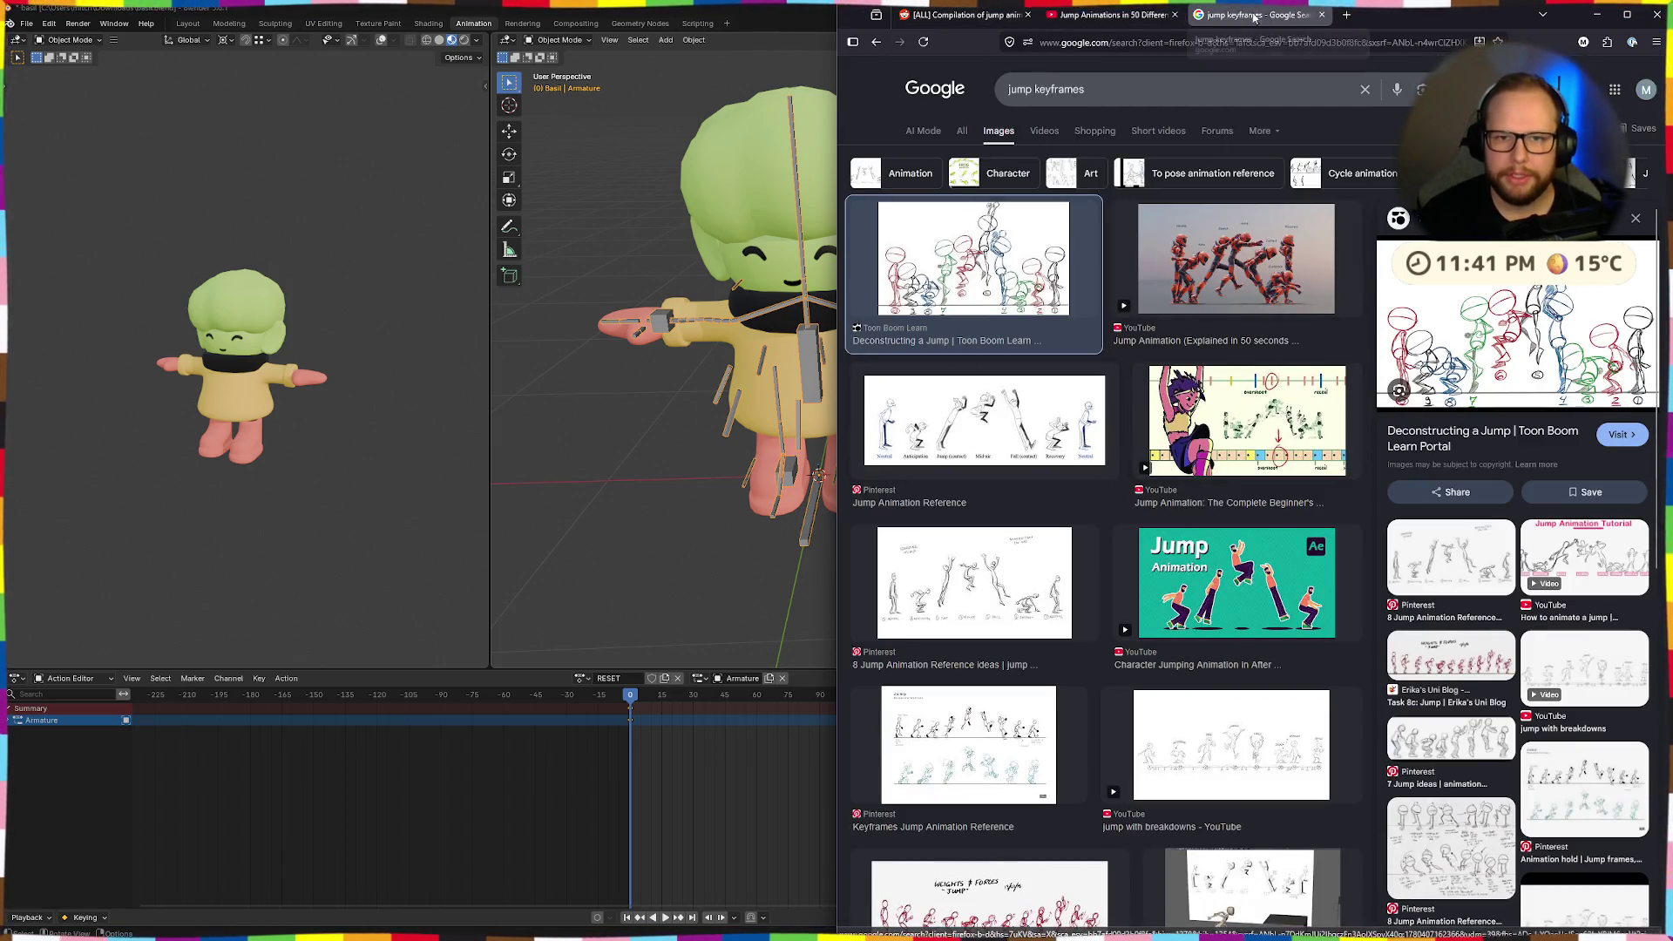
Drag the browser window aside so Blender fills the screen.
mouse_move(1237, 15)
left_mouse_down()
mouse_move(897, 63)
mouse_move(0, 17)
left_mouse_up()
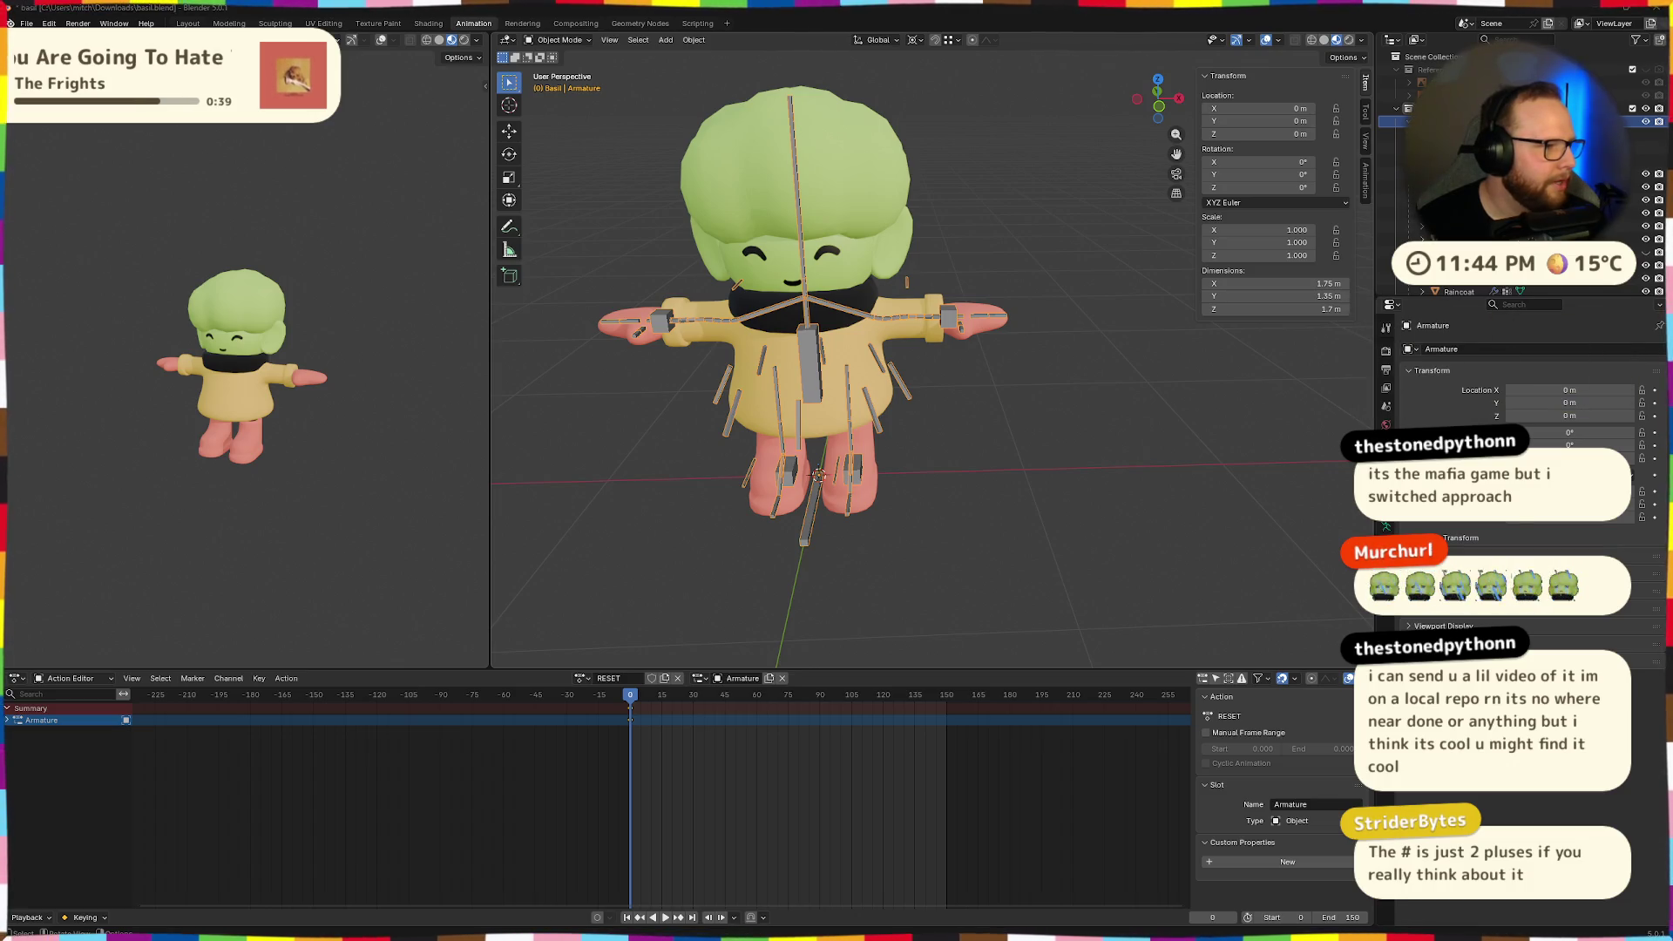
Save the Blender file and switch to the virtual desktop with the Godot console.
key("ctrl+s")
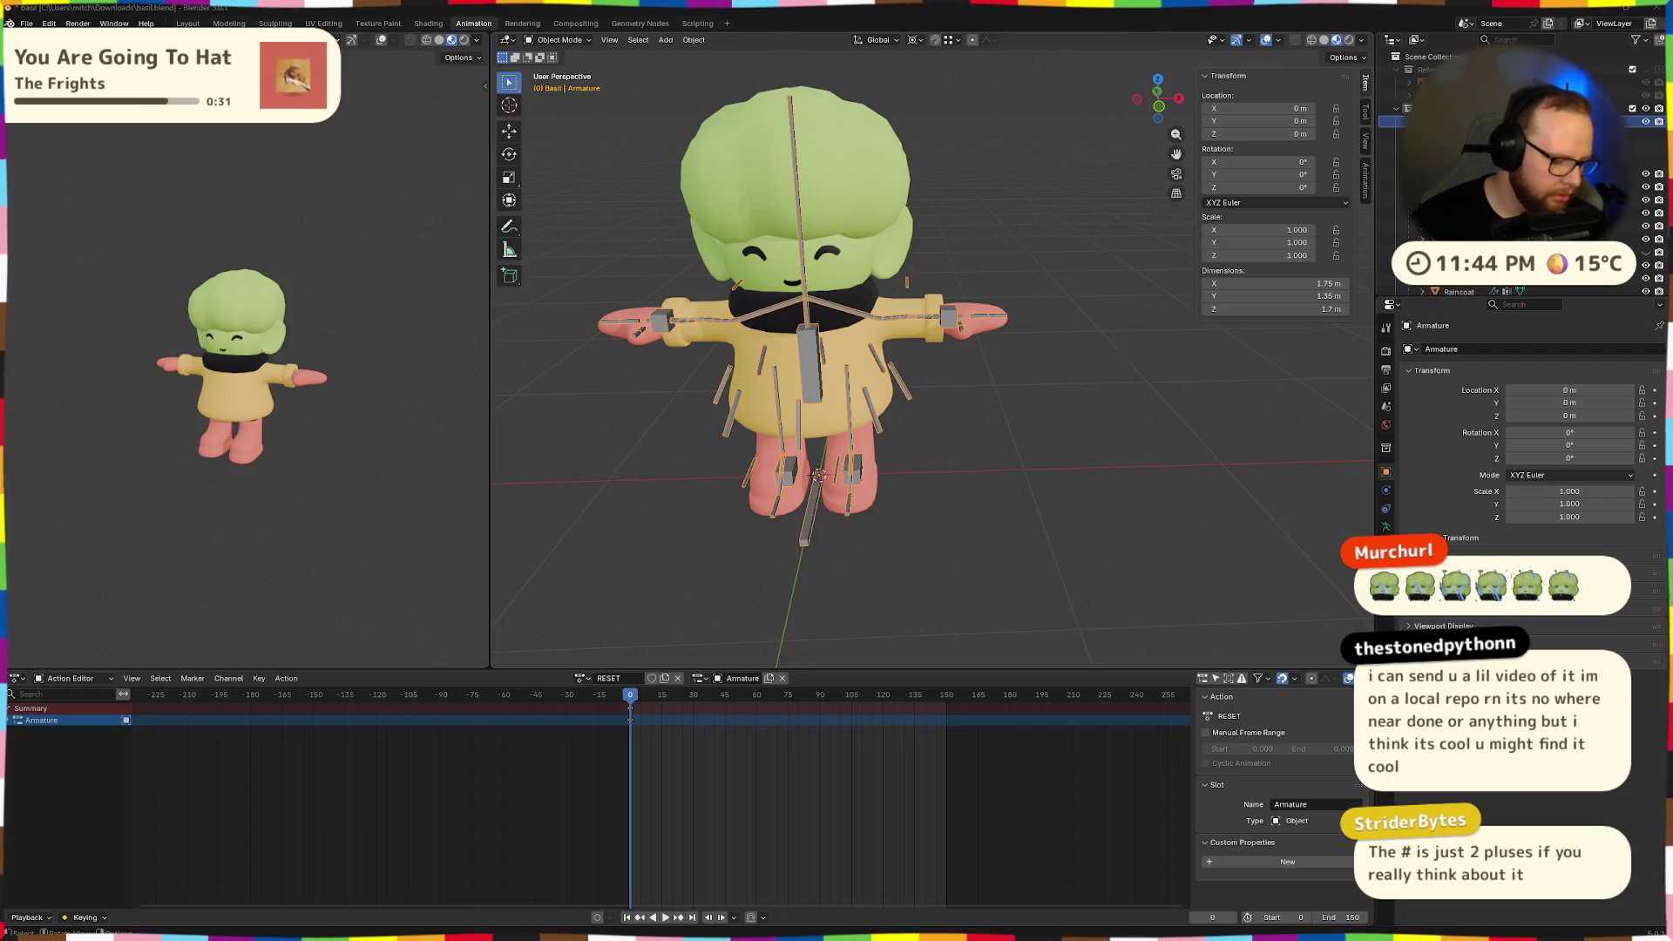
key("super")
key("super")
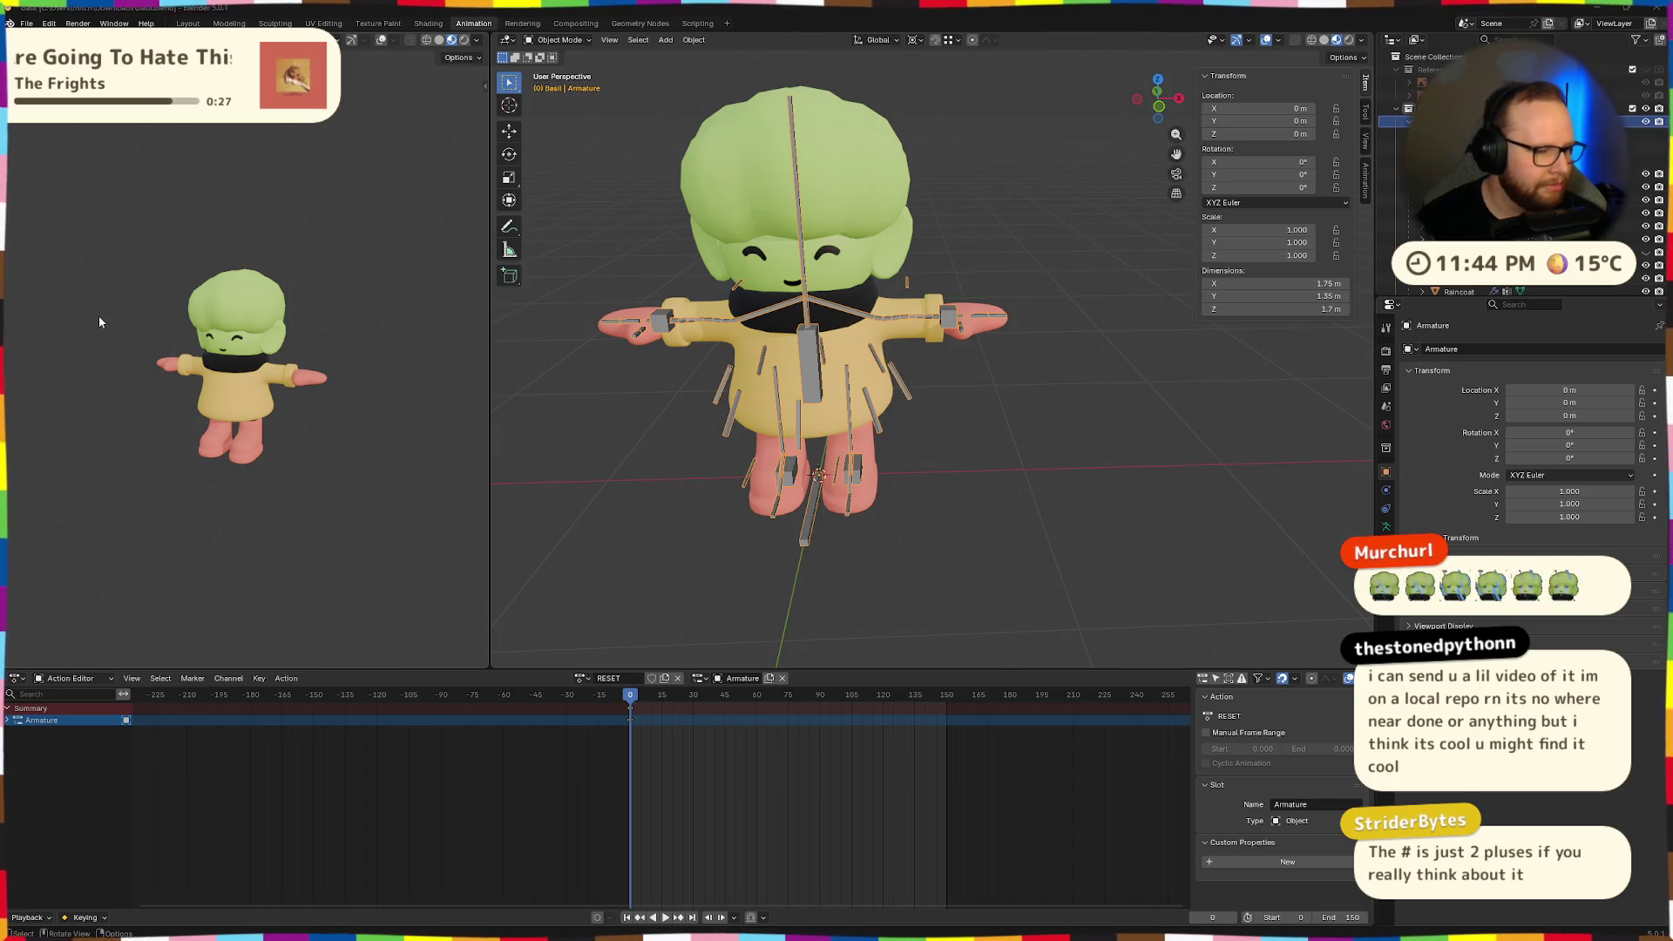
key("ctrl+super+Left")
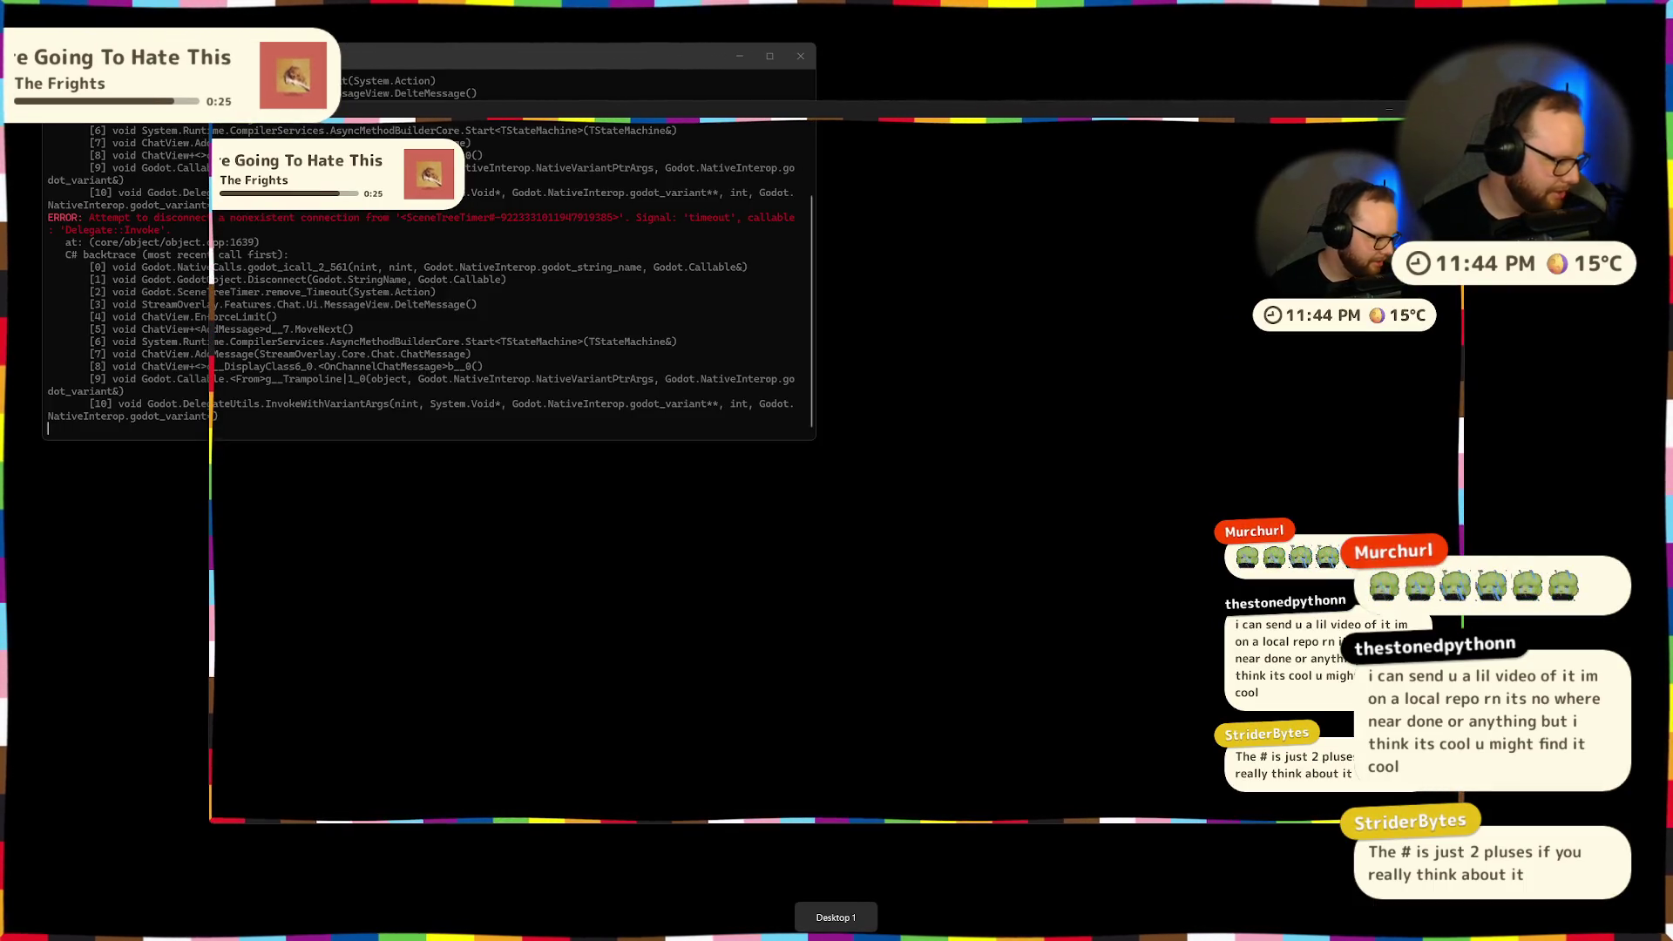
Review the disconnect errors in the Godot console output.
mouse_move(857, 929)
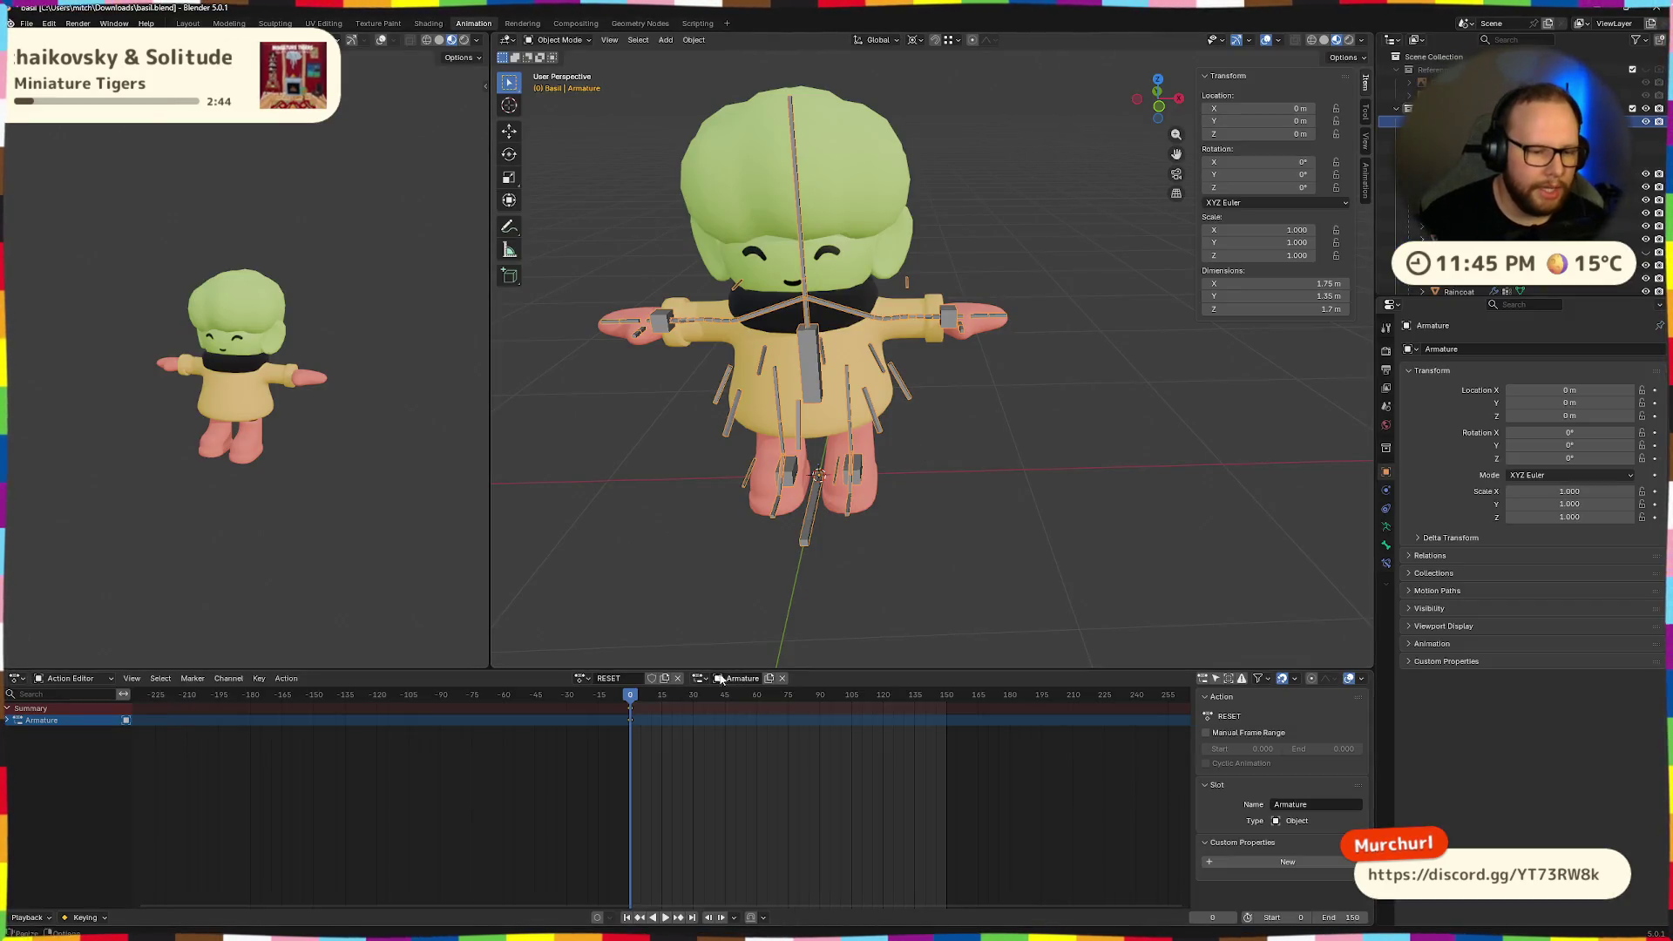
Duplicate the RESET action as a new action named 'jump' and set the end frame to 30.
left_click(664, 679)
double_click(627, 683)
type("jum")
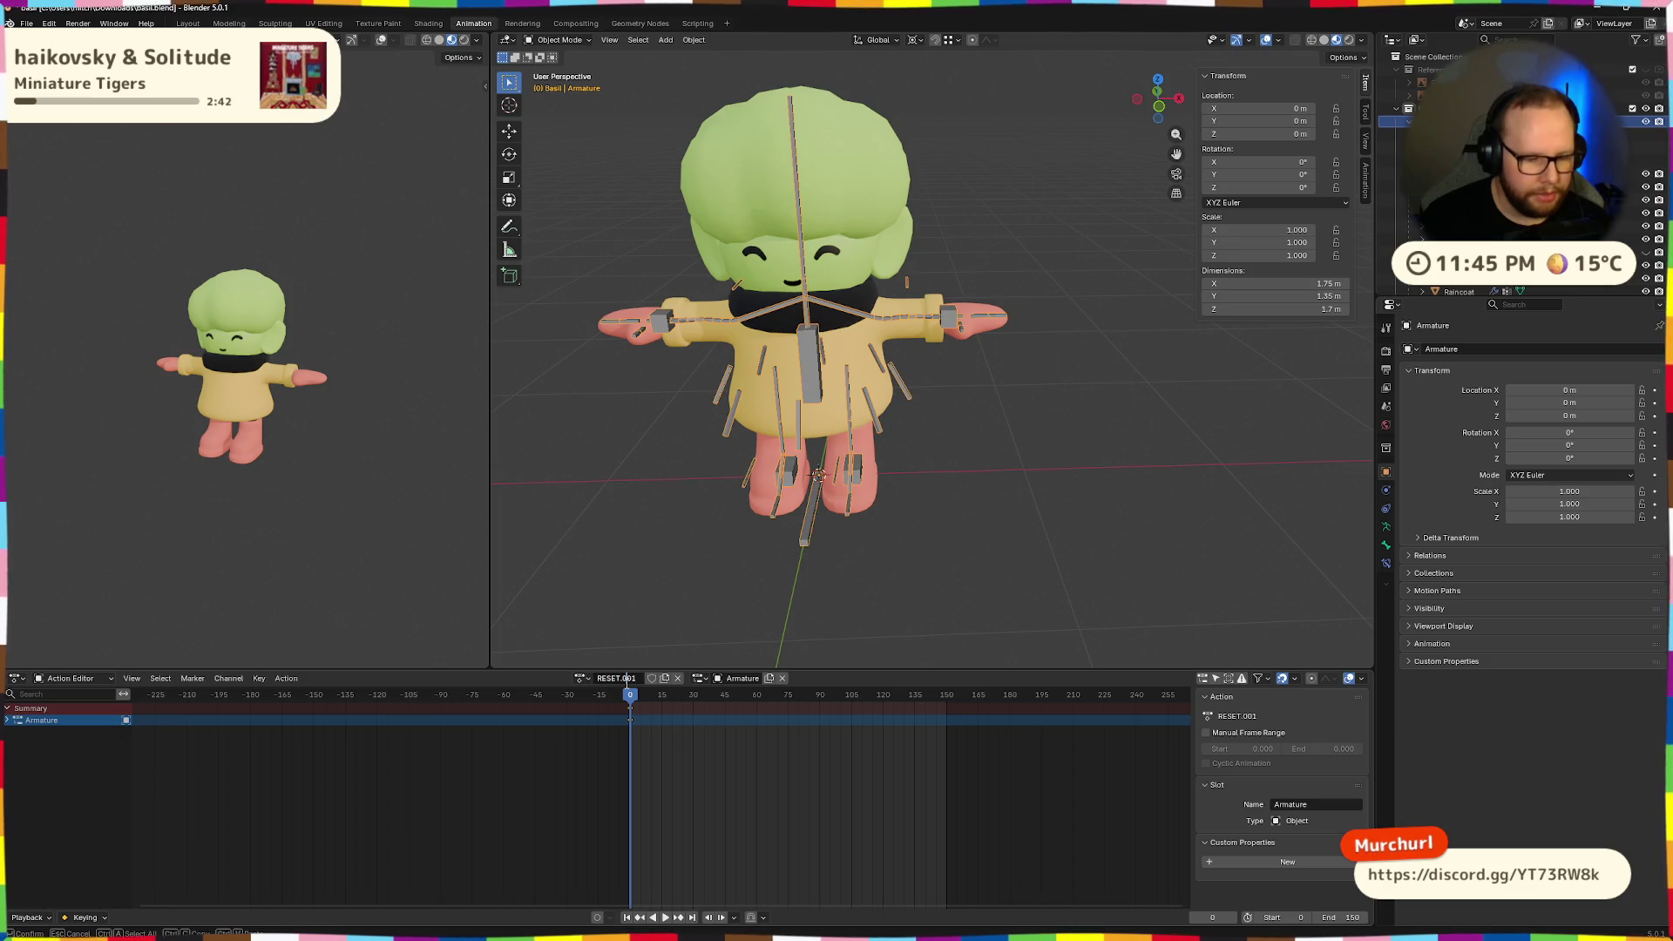
type("p")
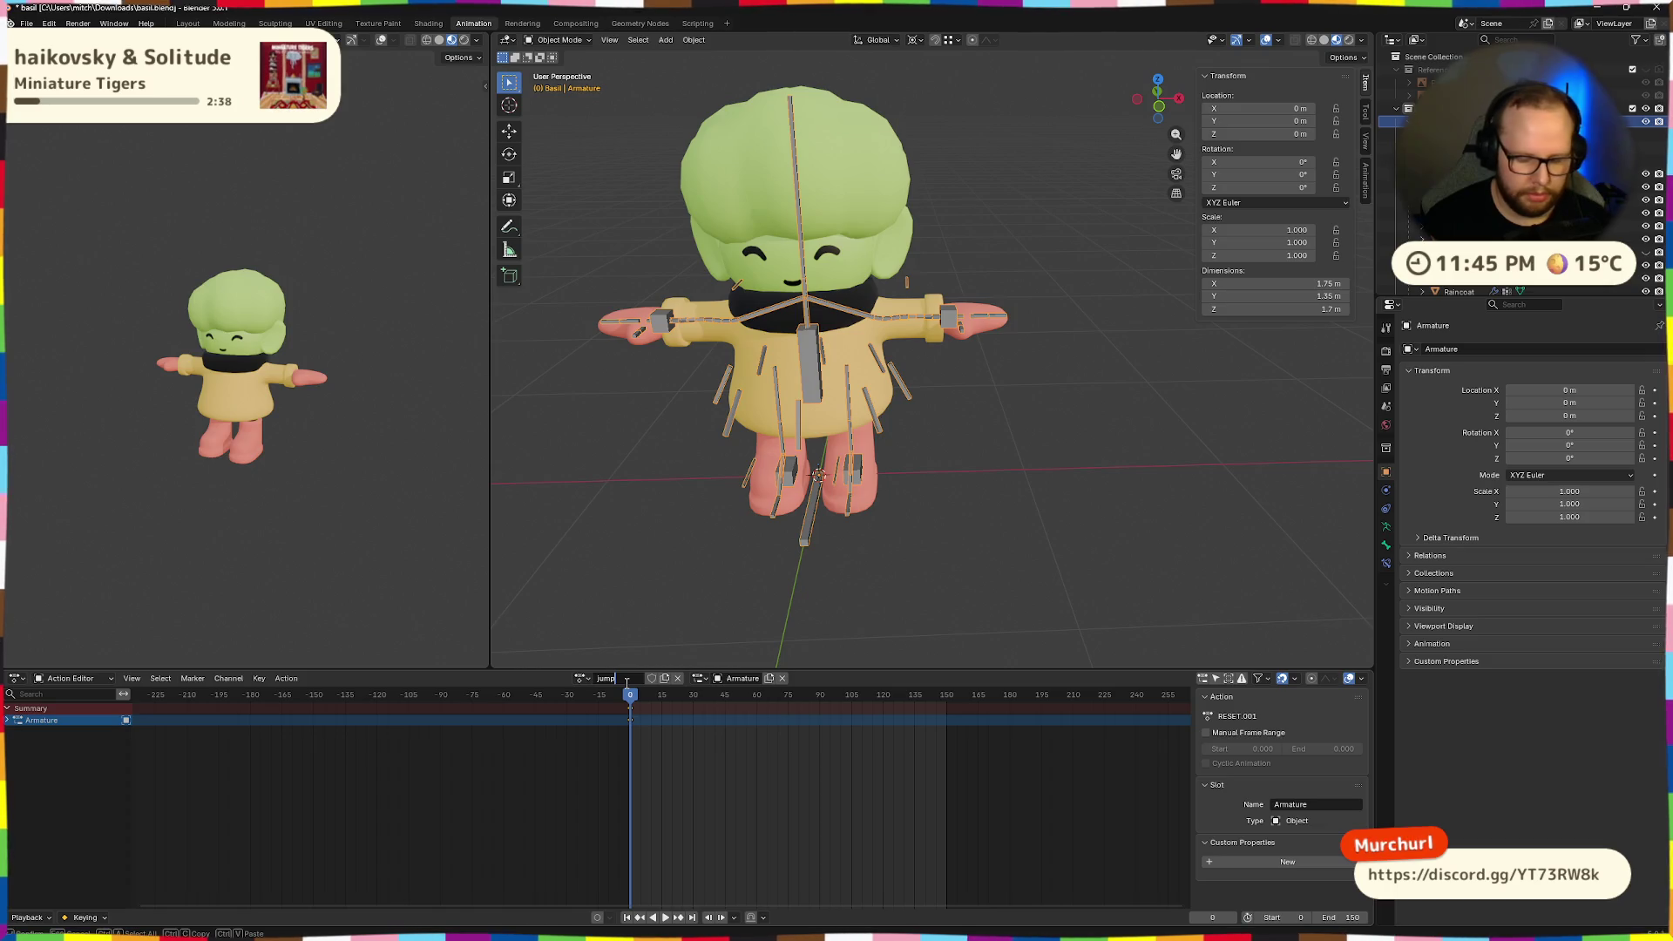
key("Return")
scroll(830, 781, "up", 2)
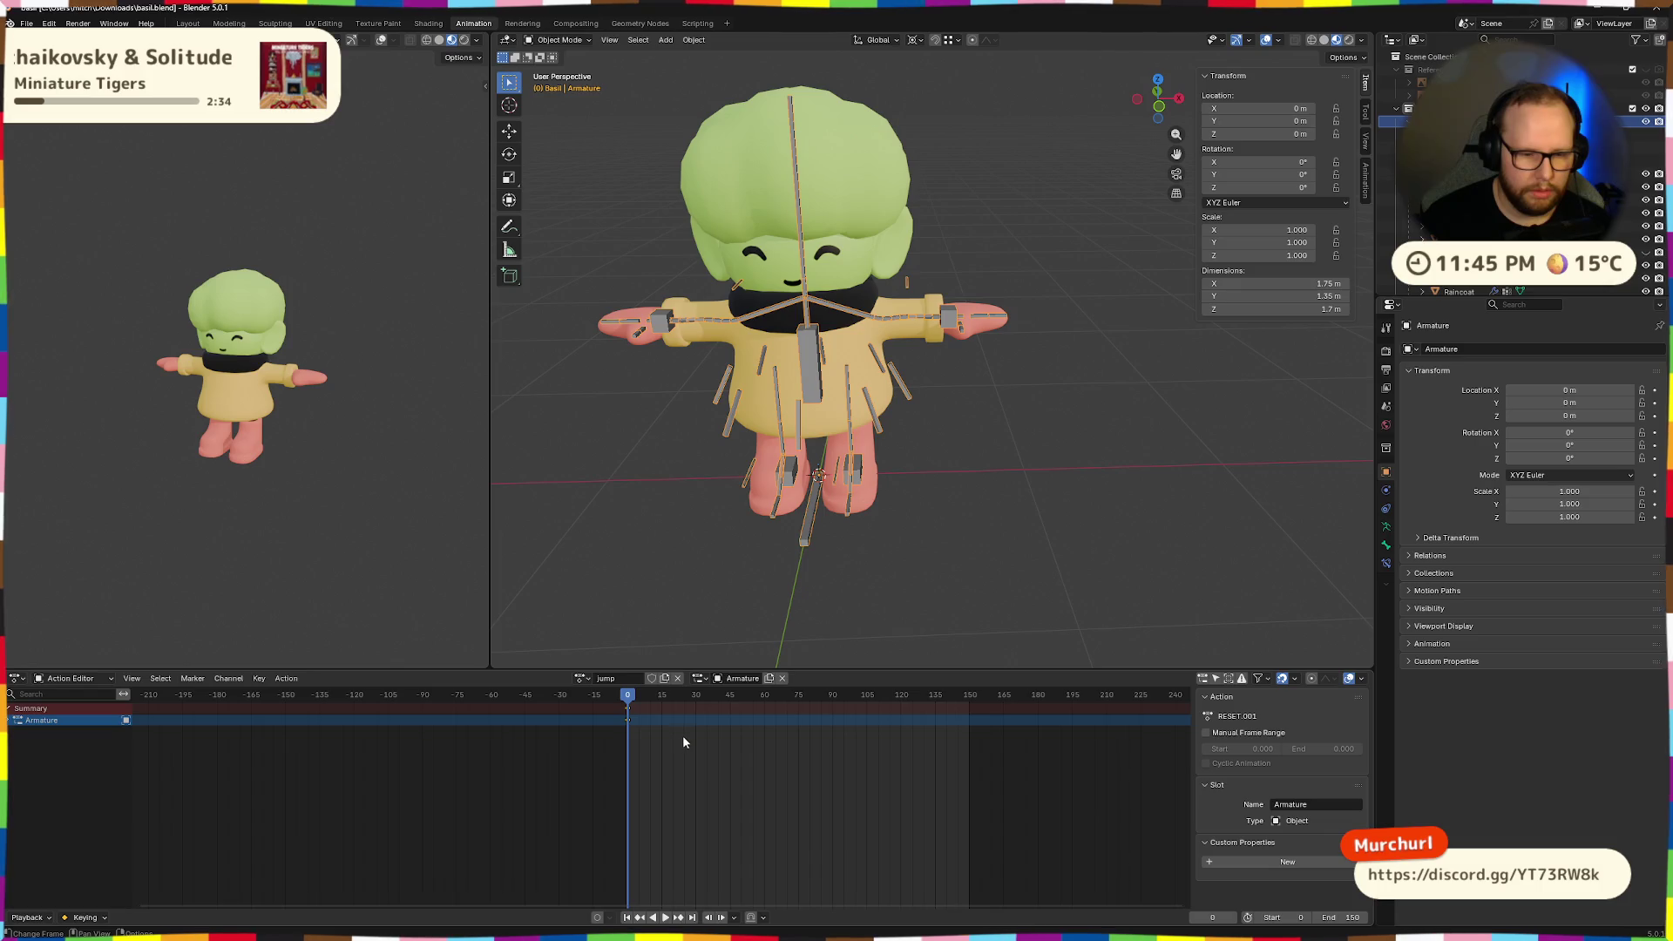
left_click(1337, 917)
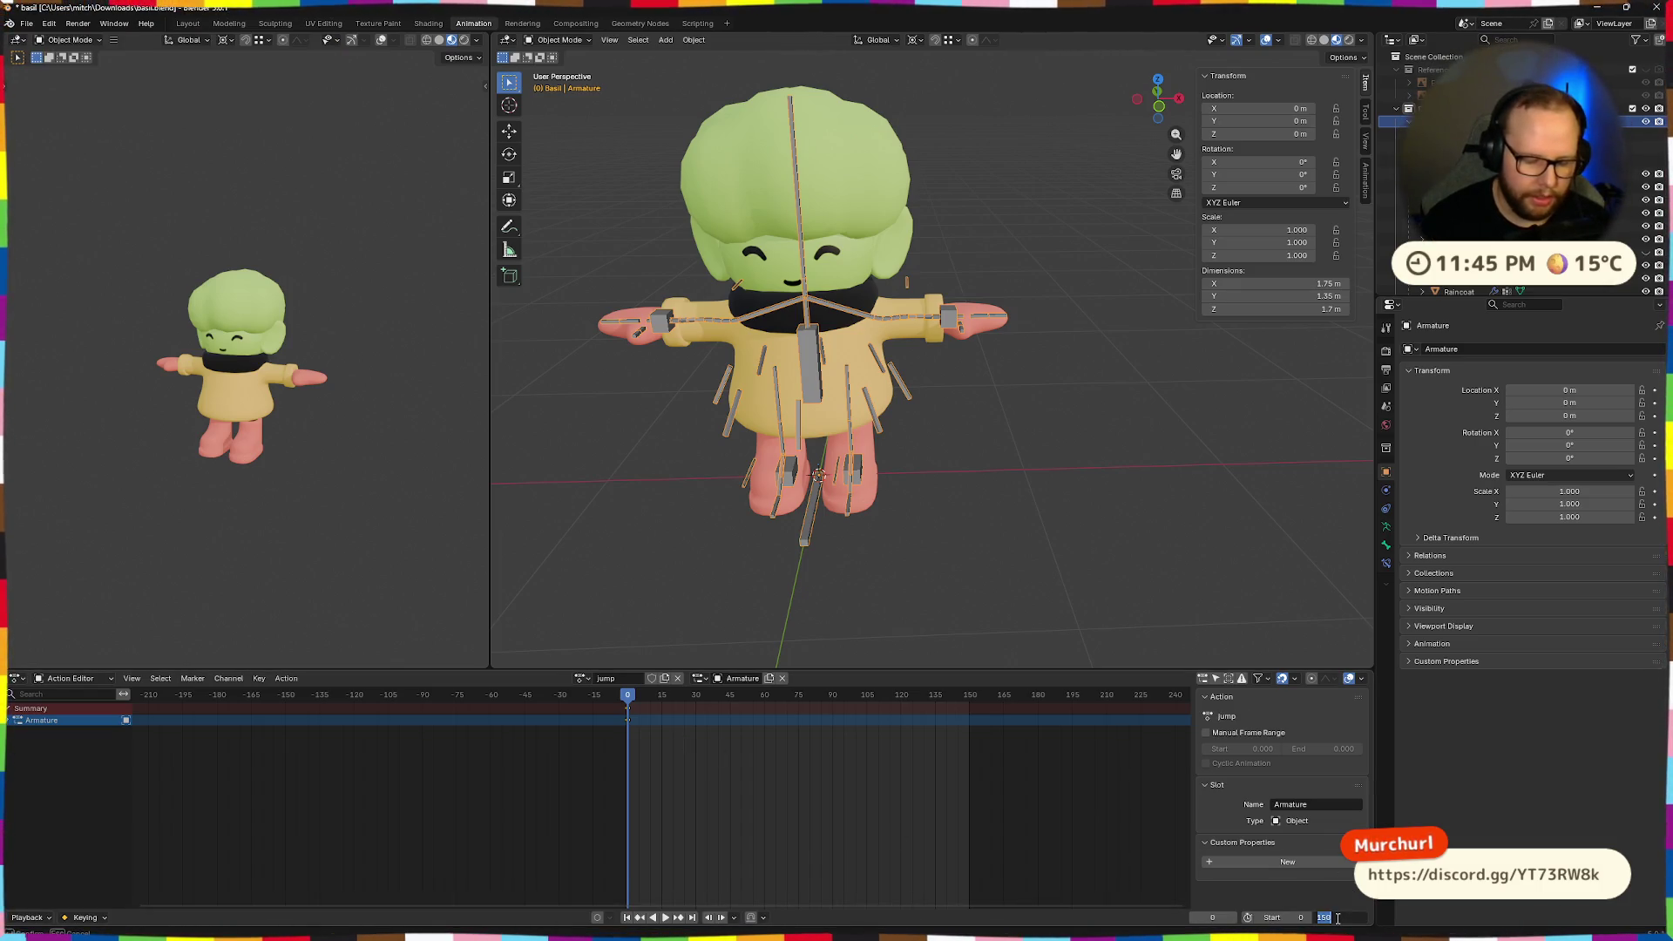
type("30")
key("Return")
scroll(829, 484, "up", 5)
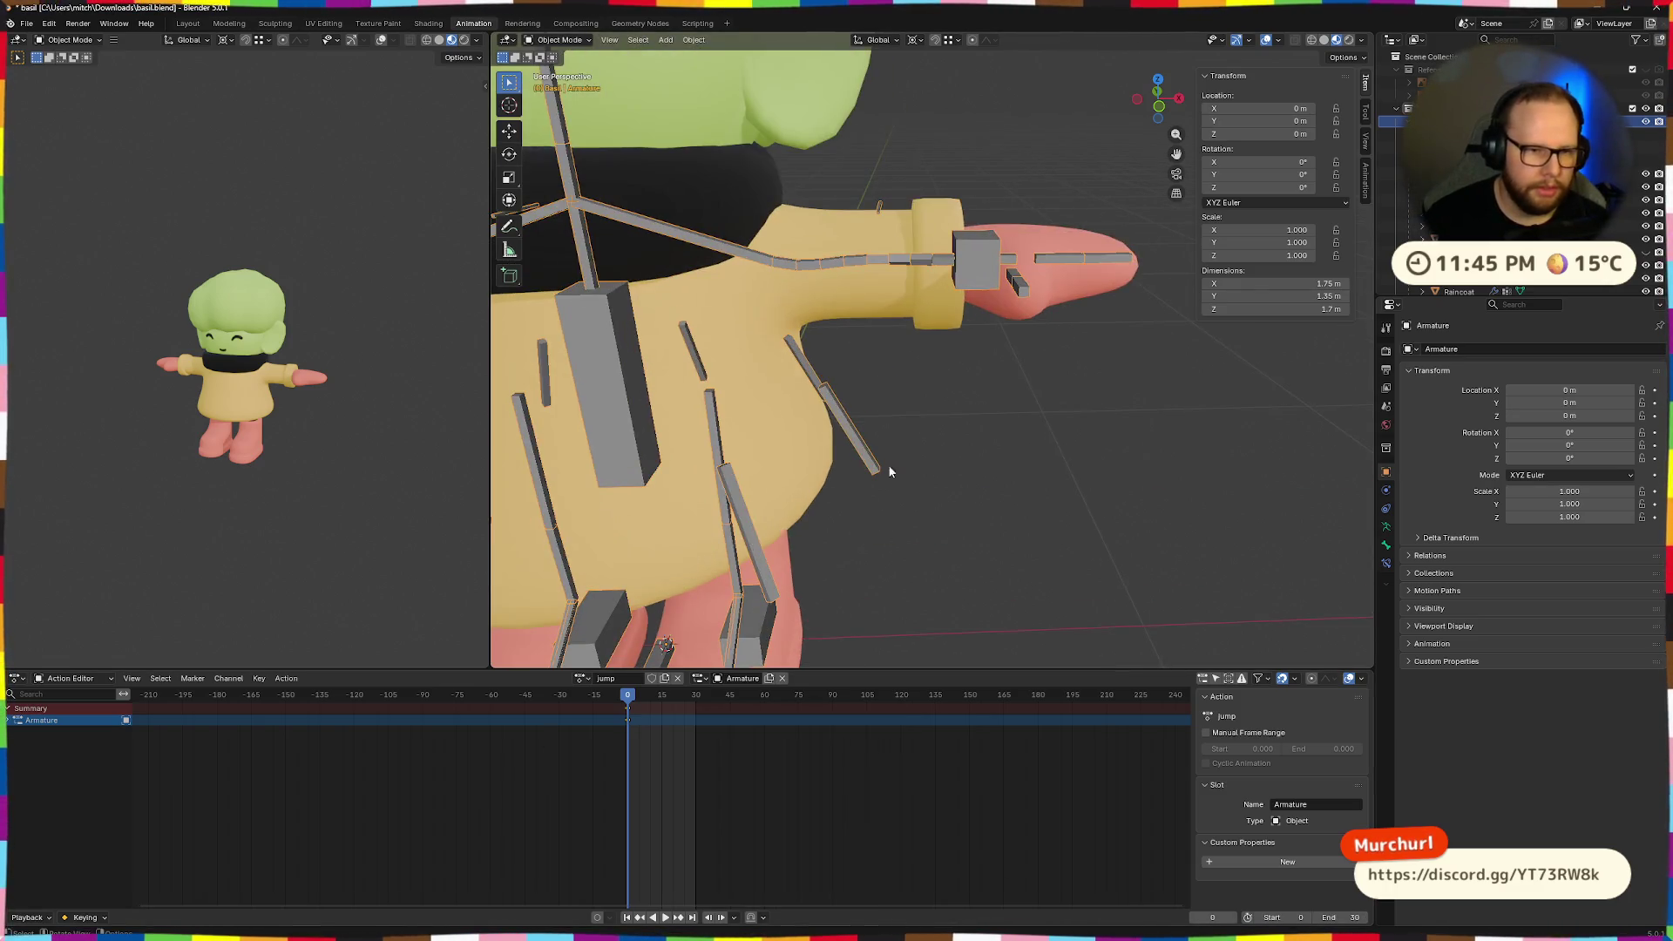
Orbit and zoom to a front view of Basil, then save basil.blend.
middle_click_drag(830, 485, 995, 374)
scroll(1028, 398, "down", 5)
scroll(802, 432, "down", 2)
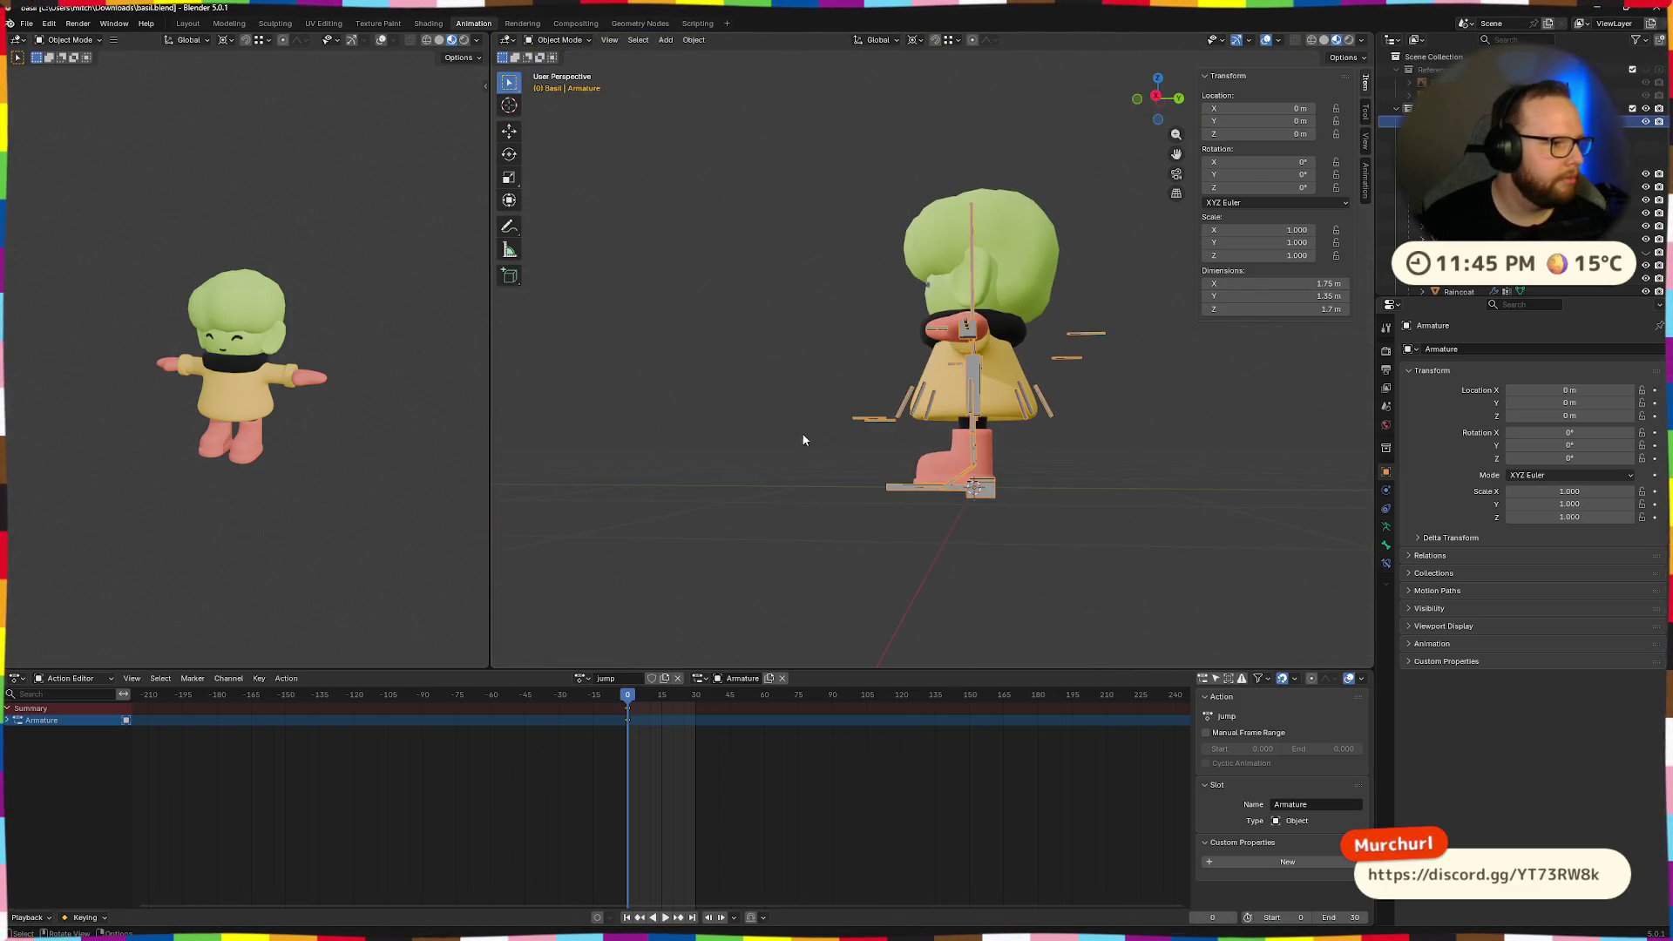
middle_click_drag(981, 433, 1032, 409)
scroll(1004, 433, "up", 4)
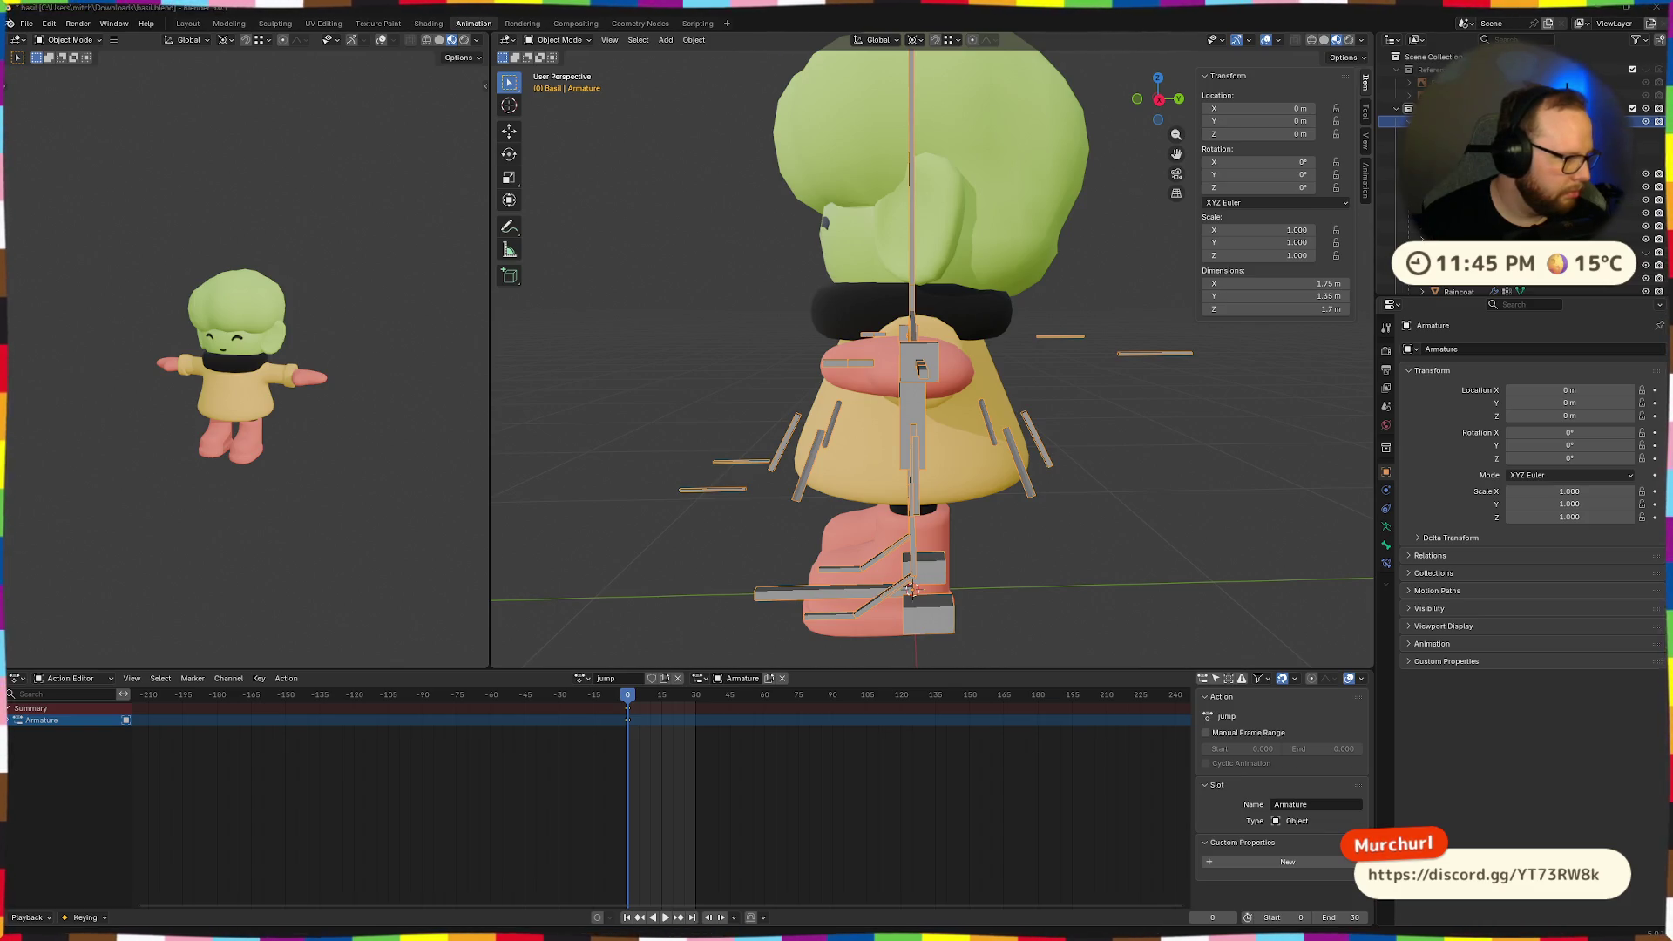
key("super")
key("super")
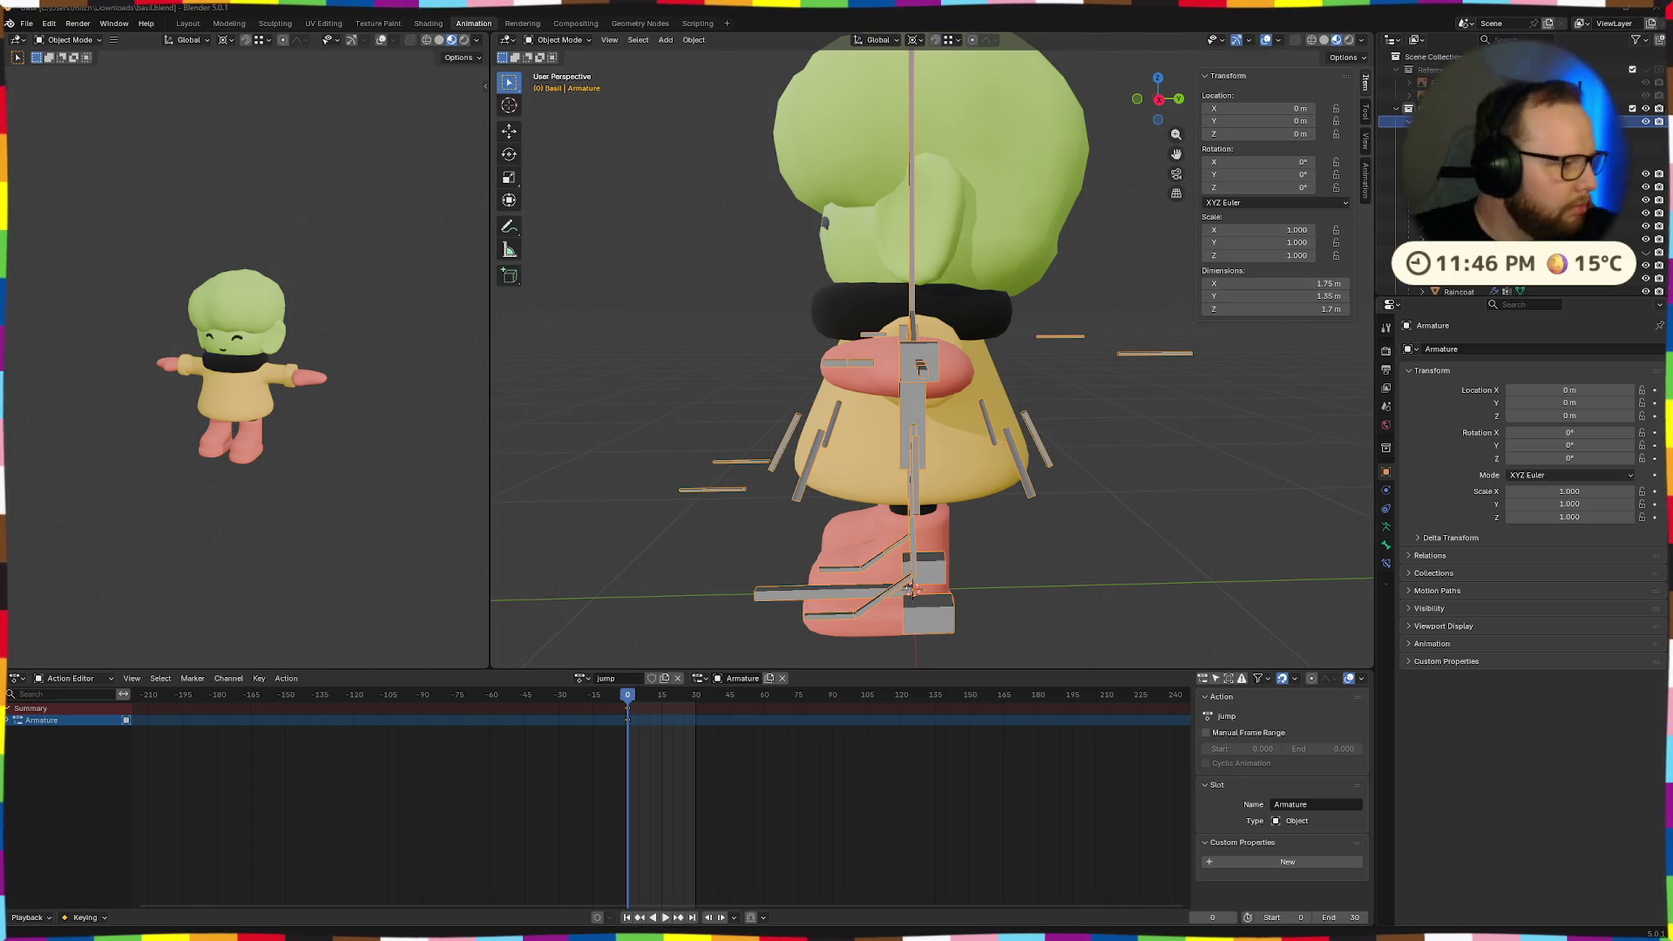
key("ctrl+s")
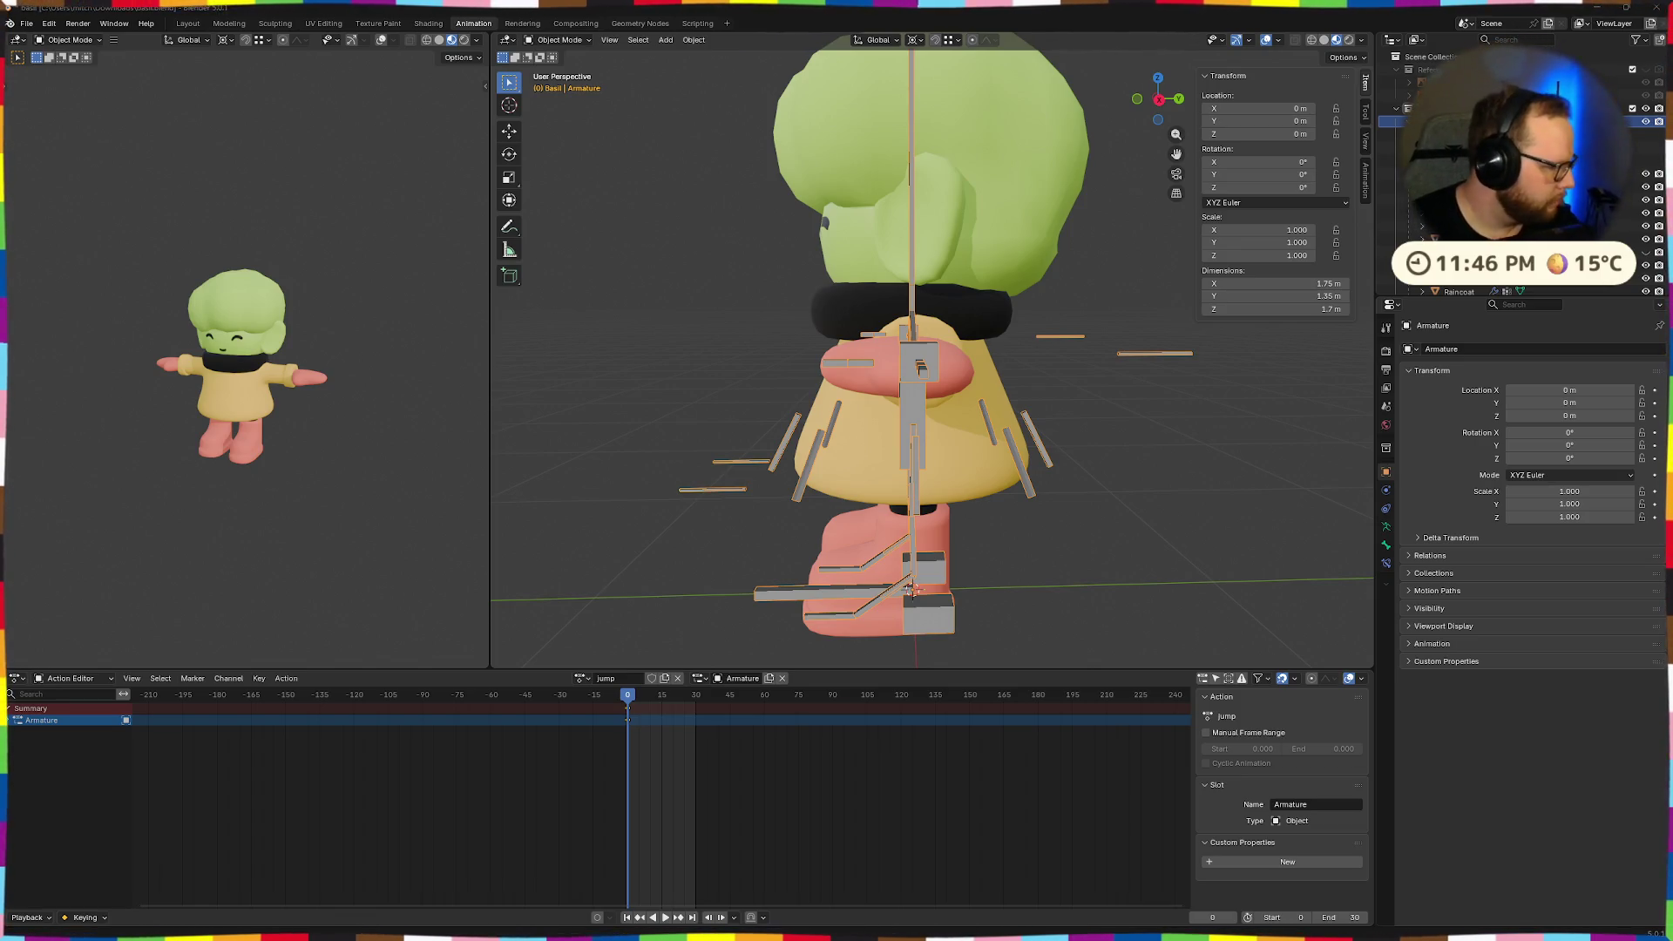
key("ctrl+s")
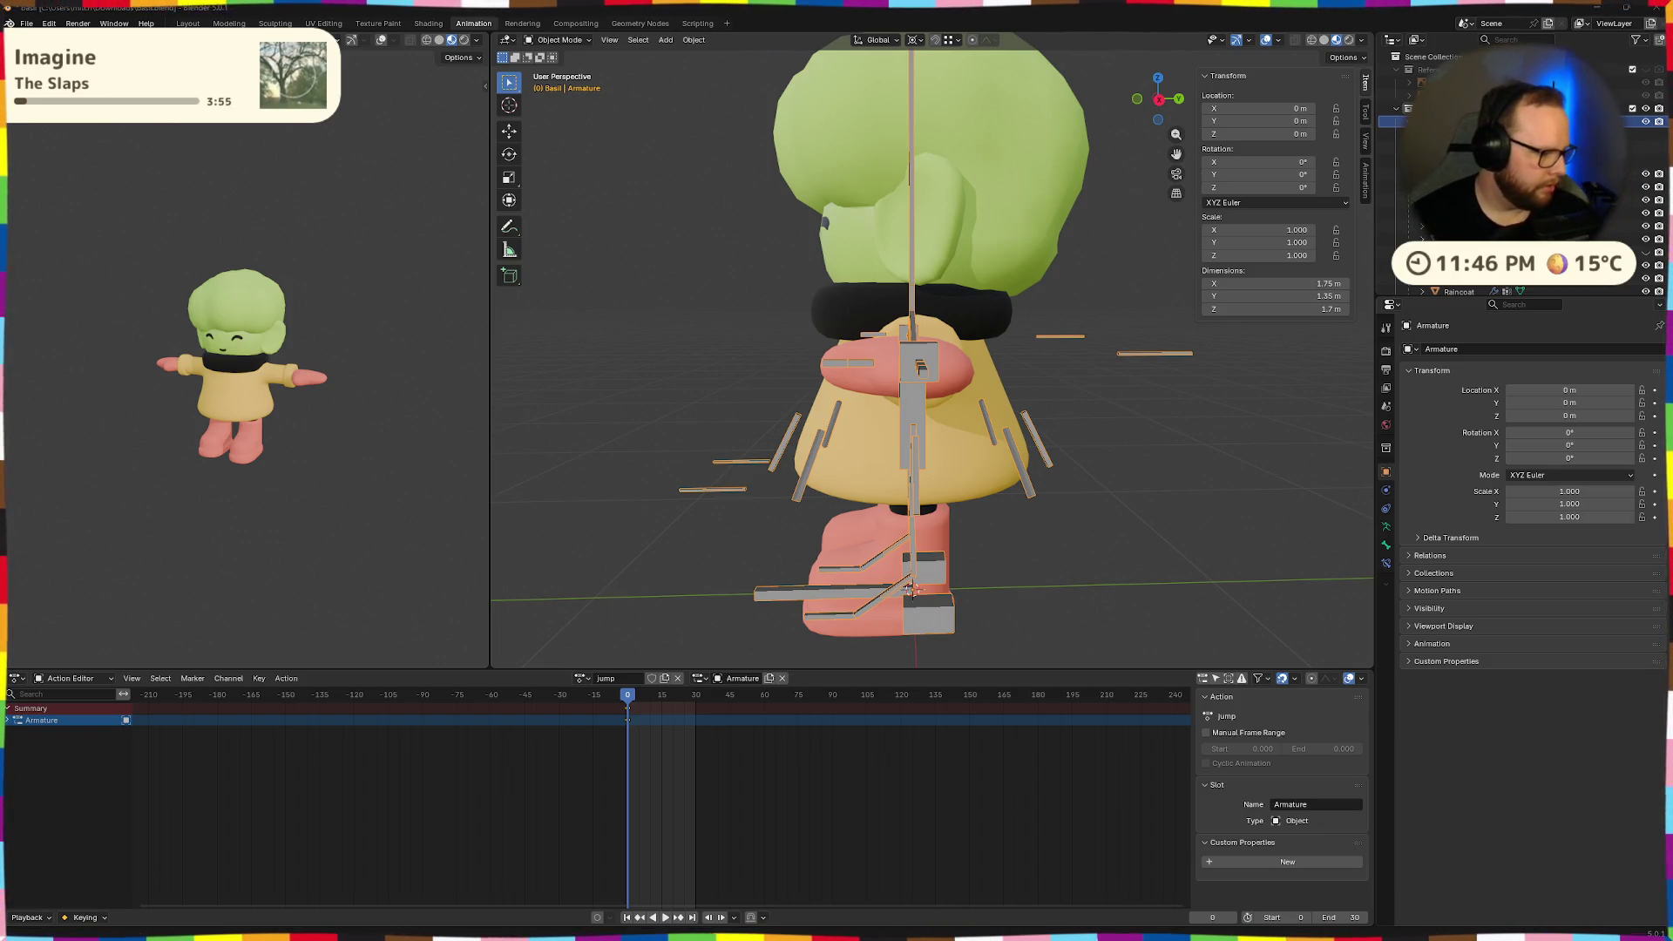
Look down on the character, save again, and enter Pose Mode on the armature.
middle_click_drag(1047, 535, 1031, 505)
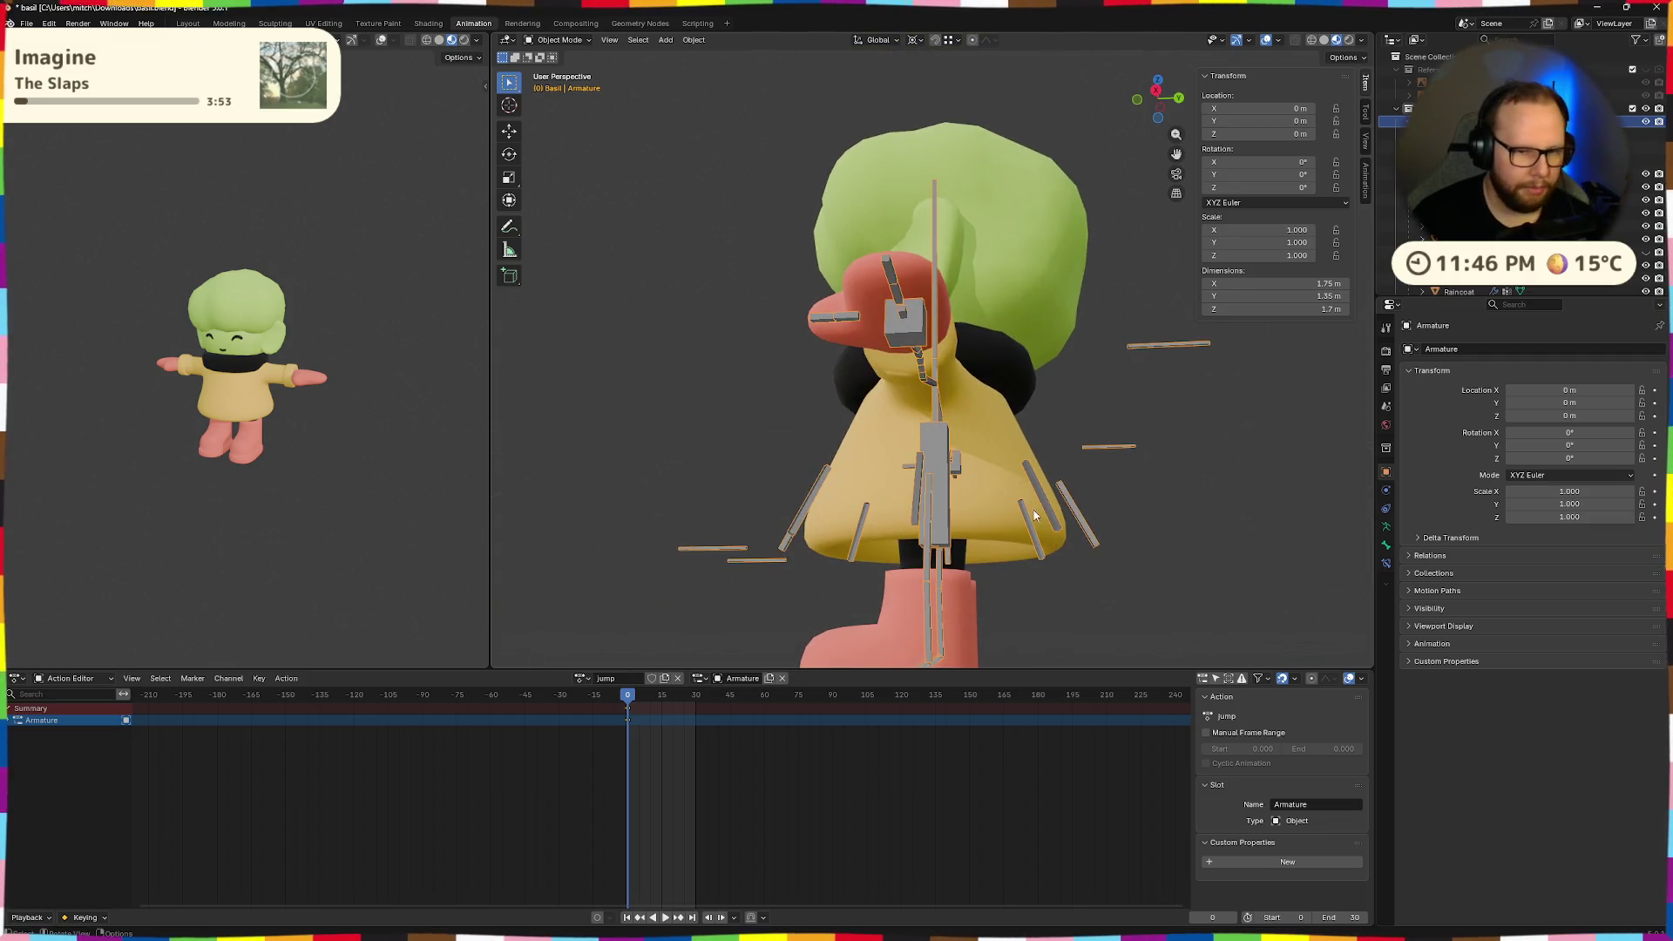
key("ctrl+s")
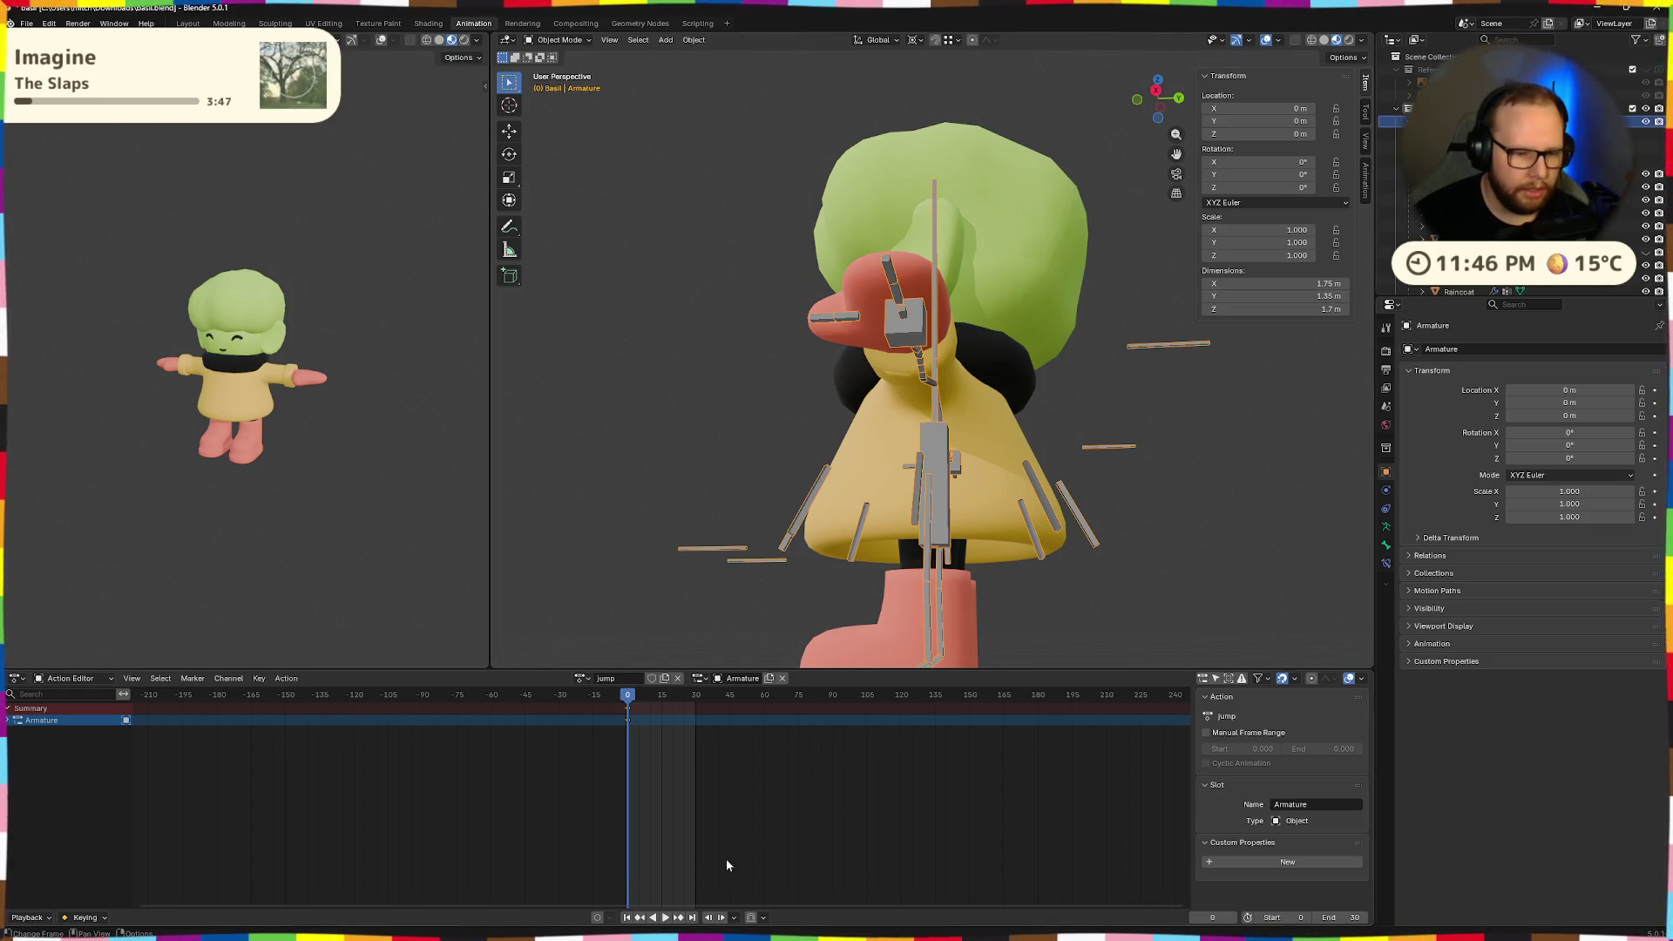
scroll(661, 735, "up", 8)
mouse_move(932, 566)
middle_mouse_down()
mouse_move(880, 523)
mouse_move(953, 410)
mouse_move(959, 453)
mouse_move(941, 418)
middle_mouse_up()
key("ctrl+Tab")
Lower the control.torso bone along Z and tilt it forward 10.5° around X.
left_click(909, 383)
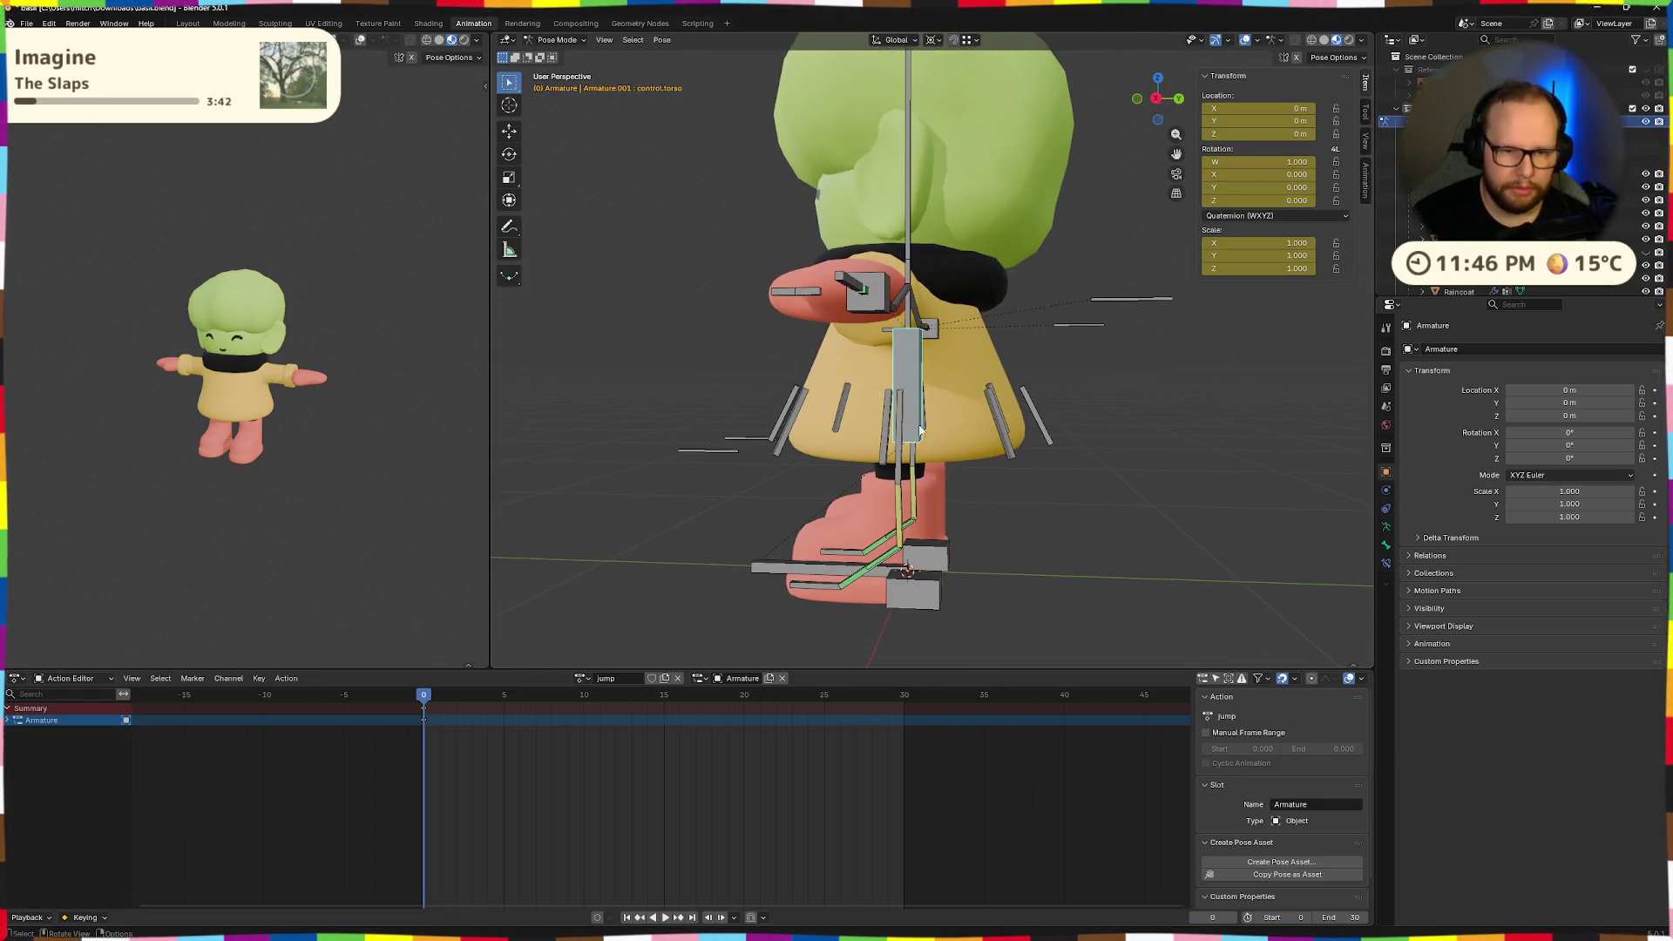
key("g")
key("z")
left_click(964, 506)
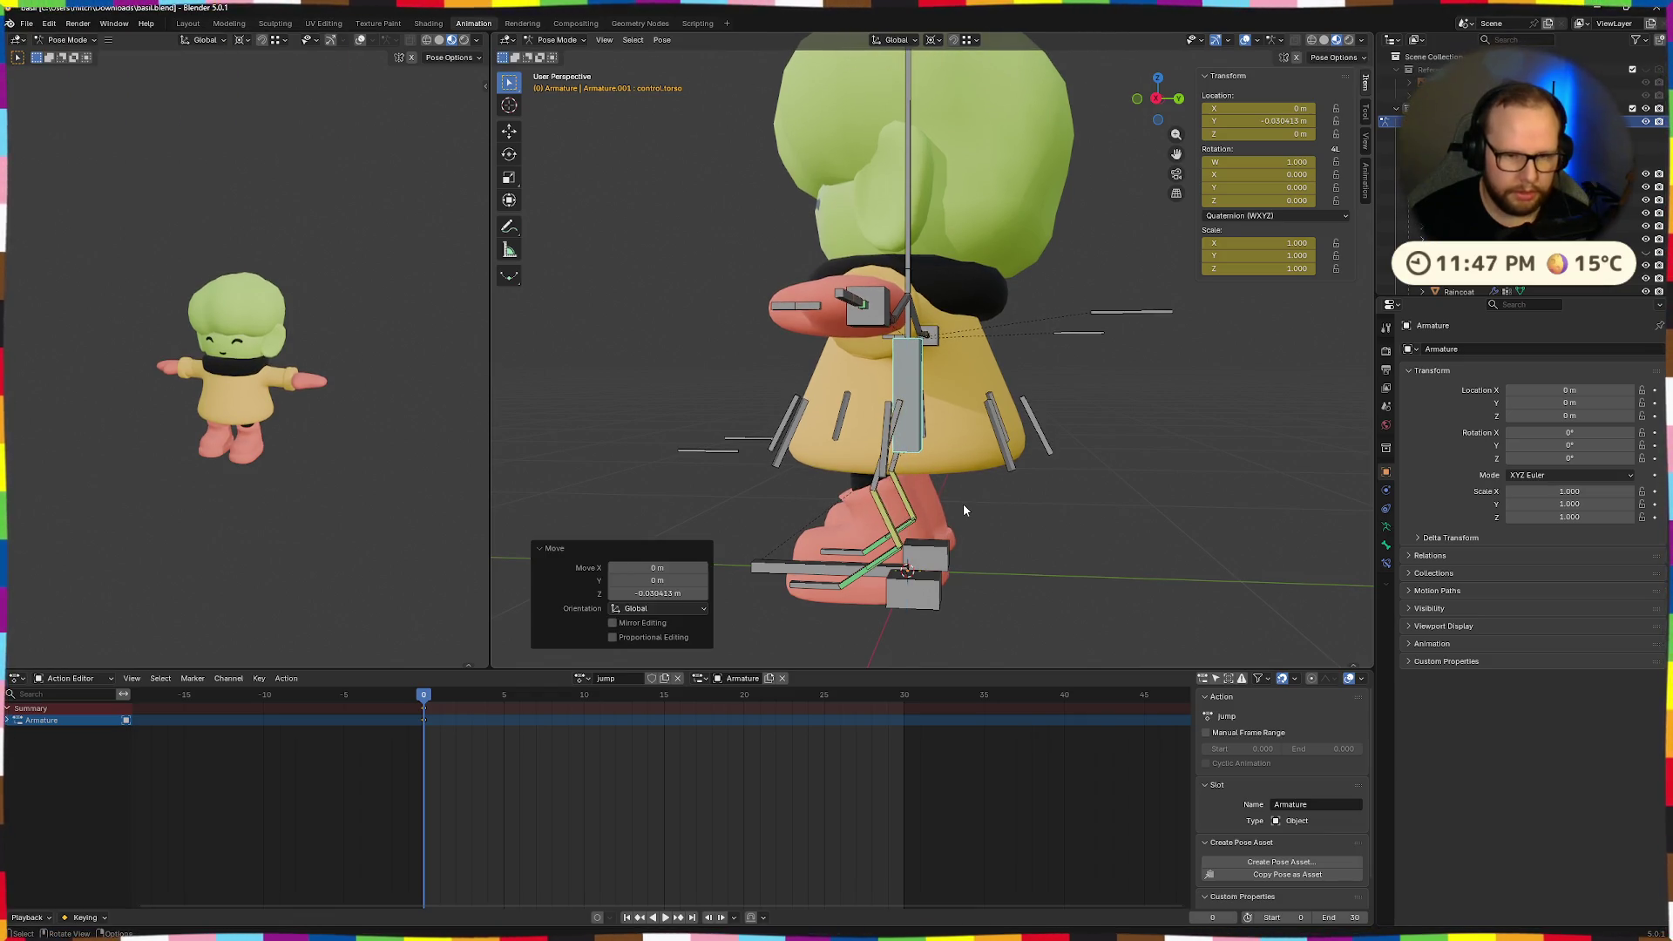
key("r")
key("x")
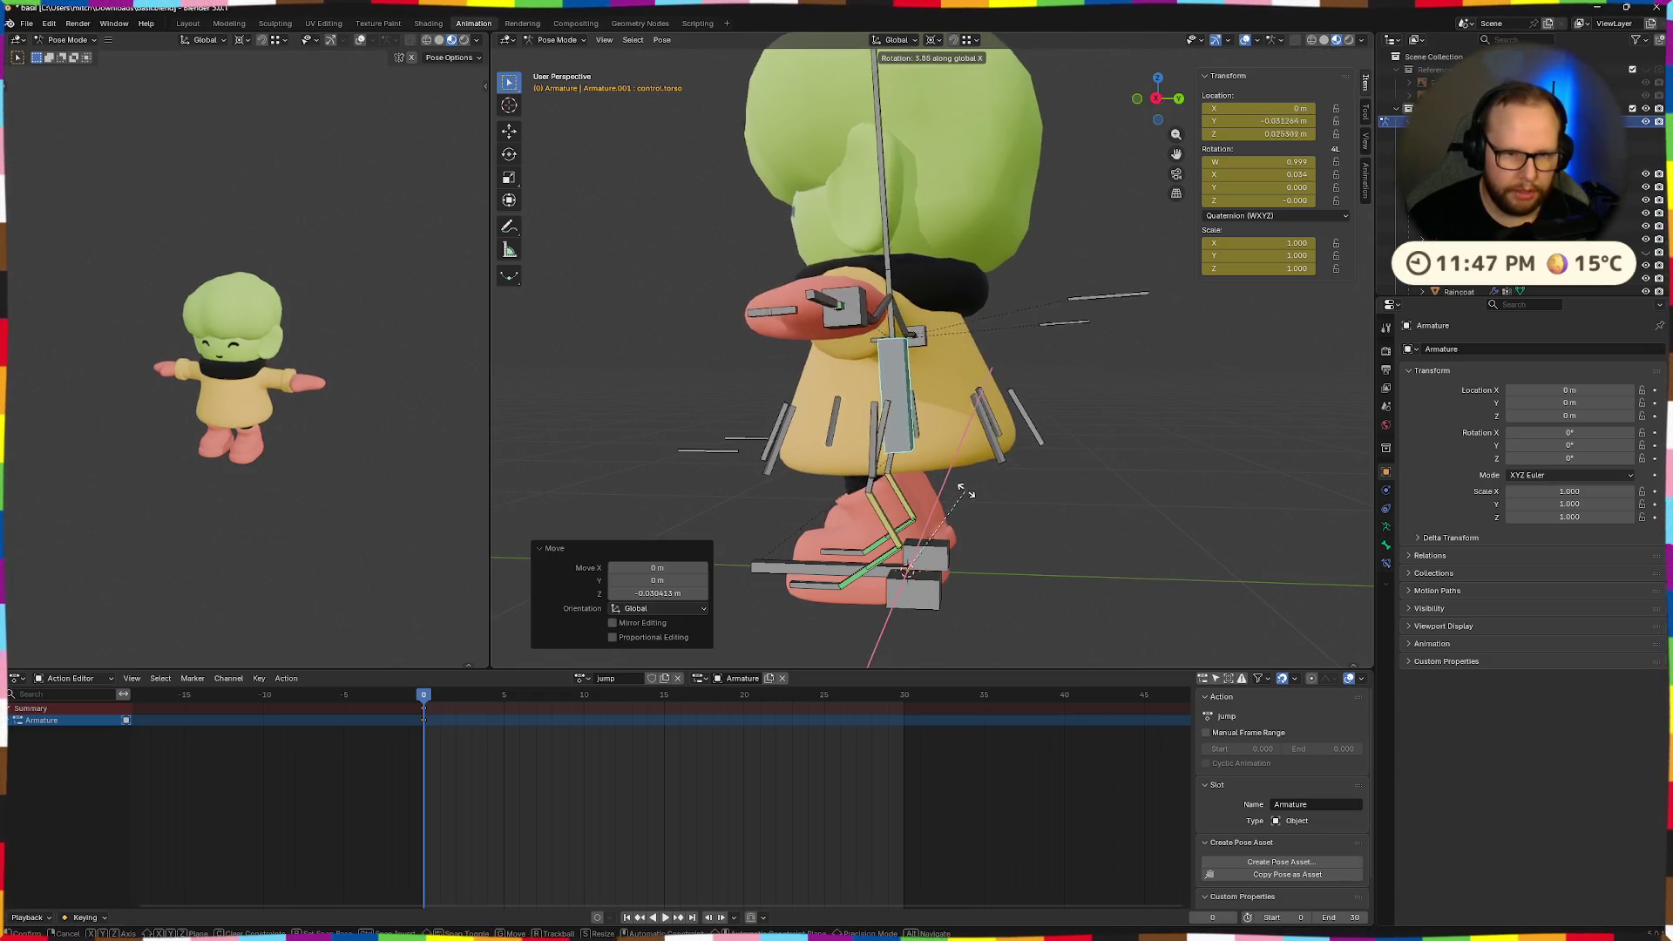
left_click(961, 478)
Readjust the torso's height along Y and Z, then switch to the overlay console desktop.
key("g")
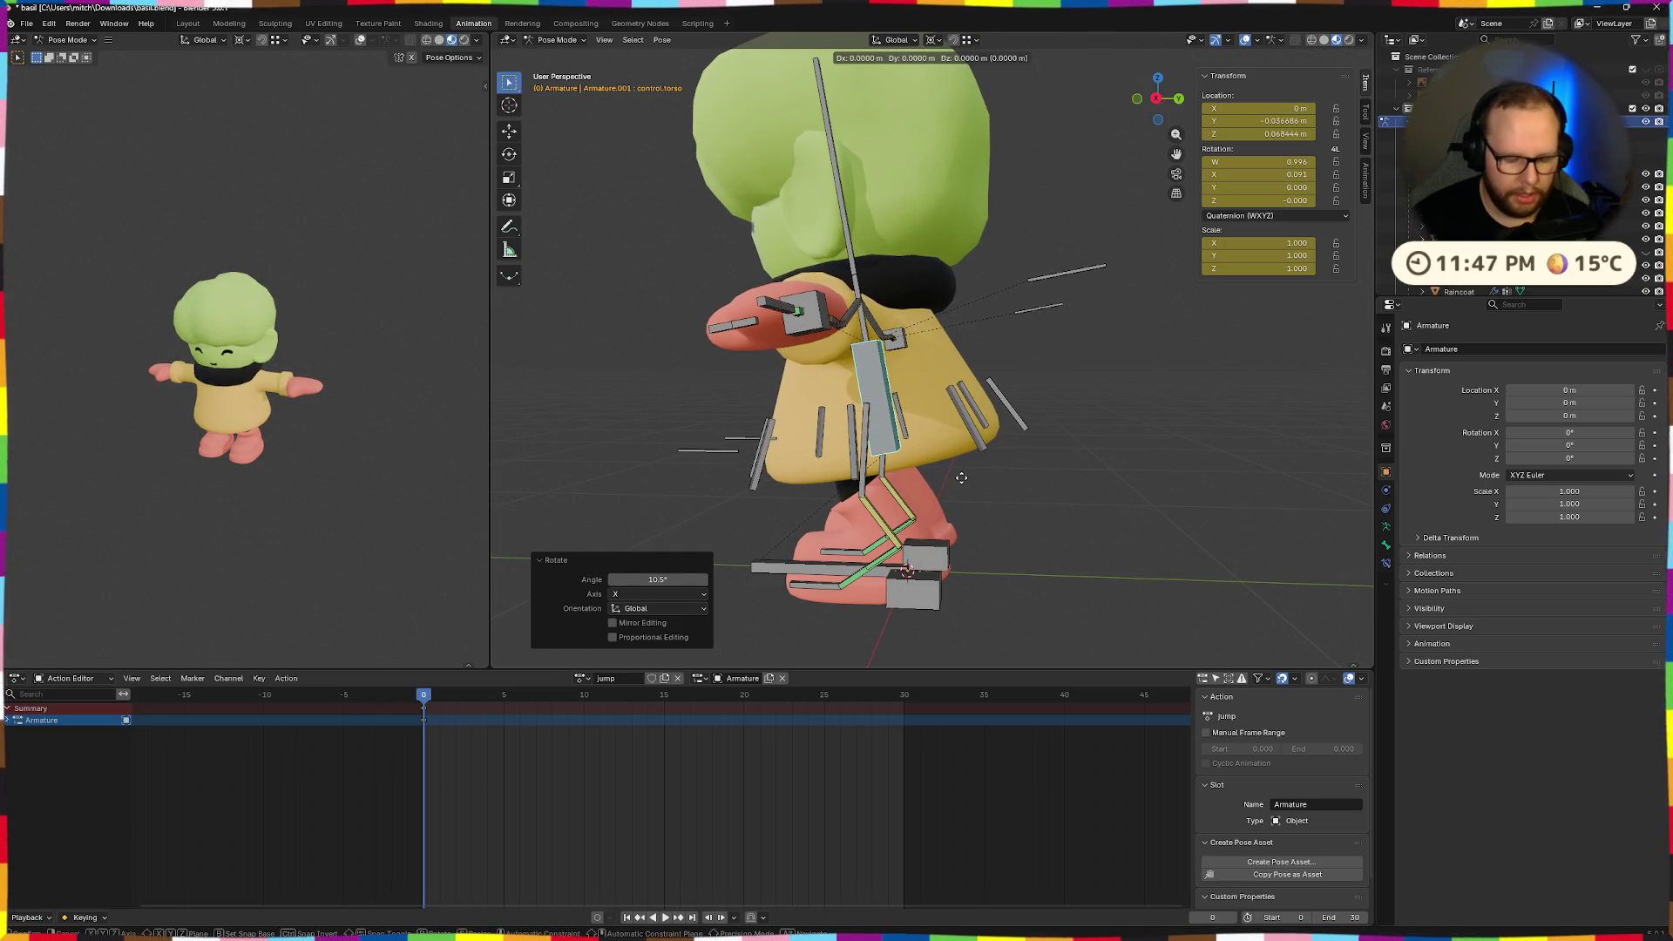
key("y")
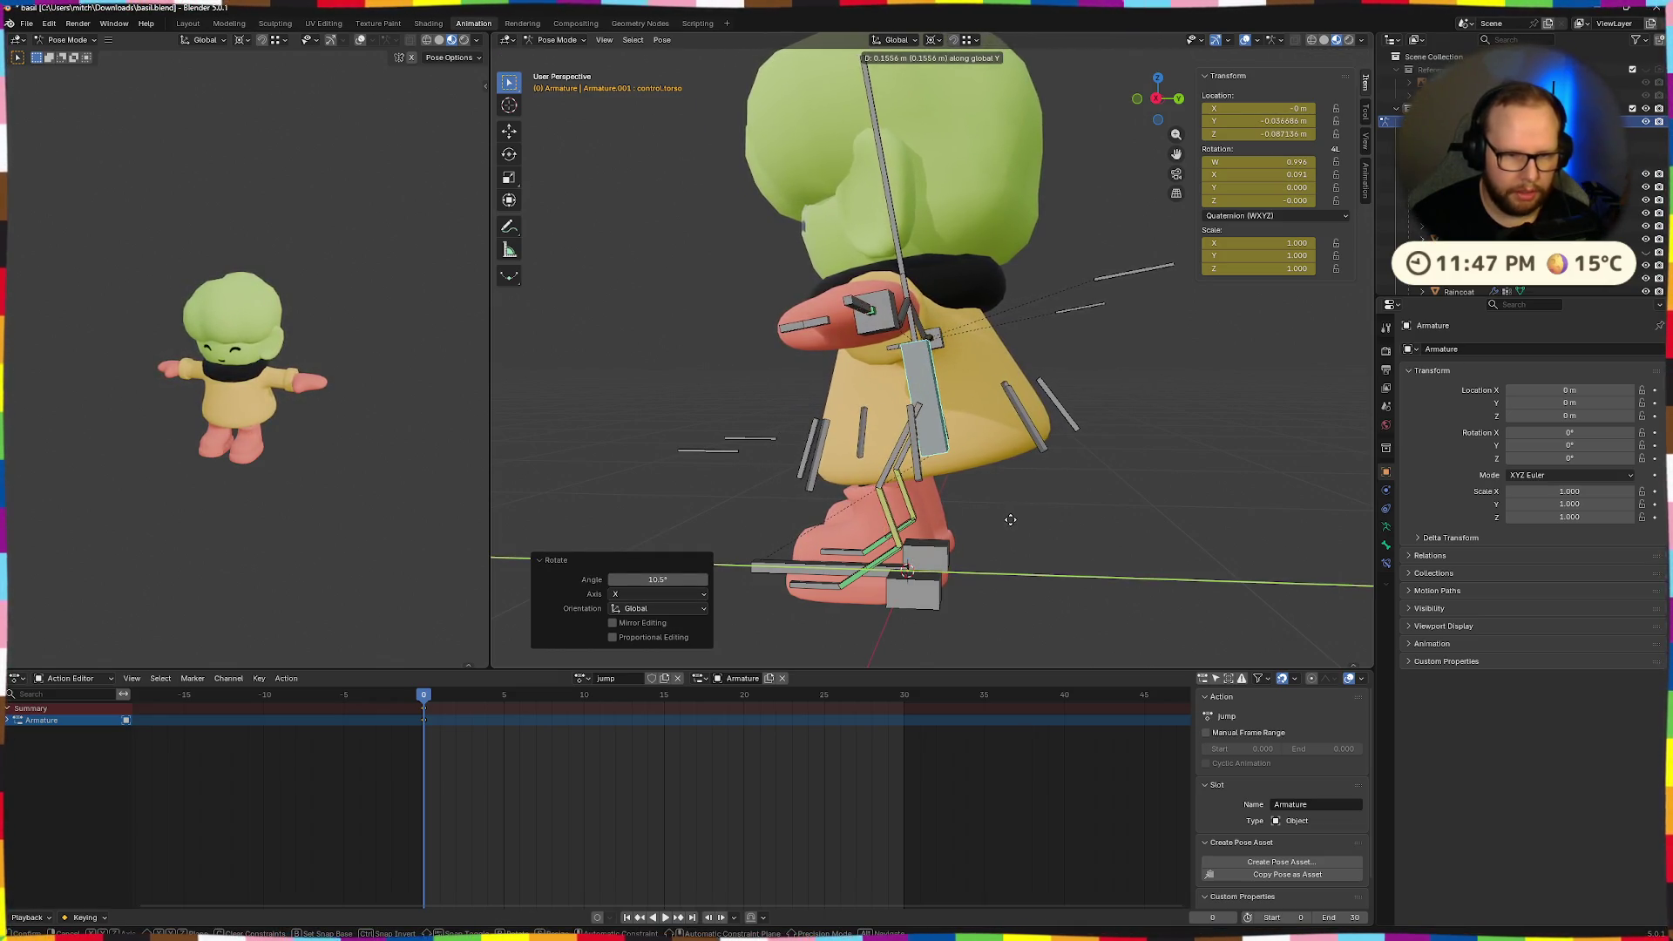
key("z")
left_click(1005, 539)
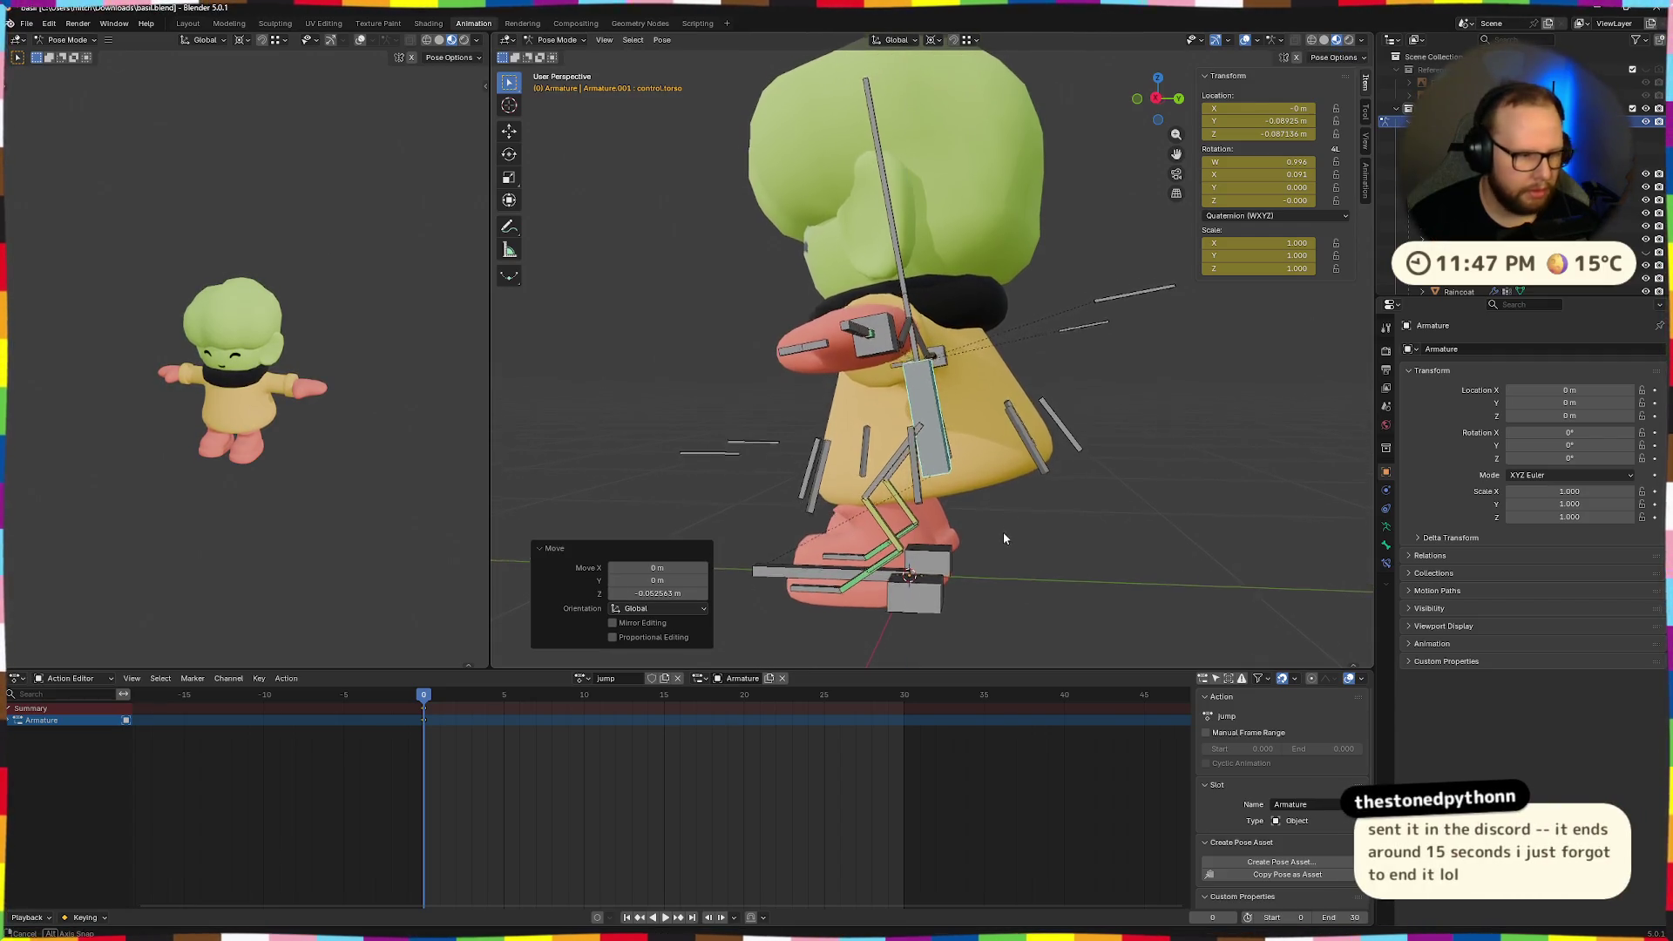
middle_click_drag(1005, 540, 994, 533)
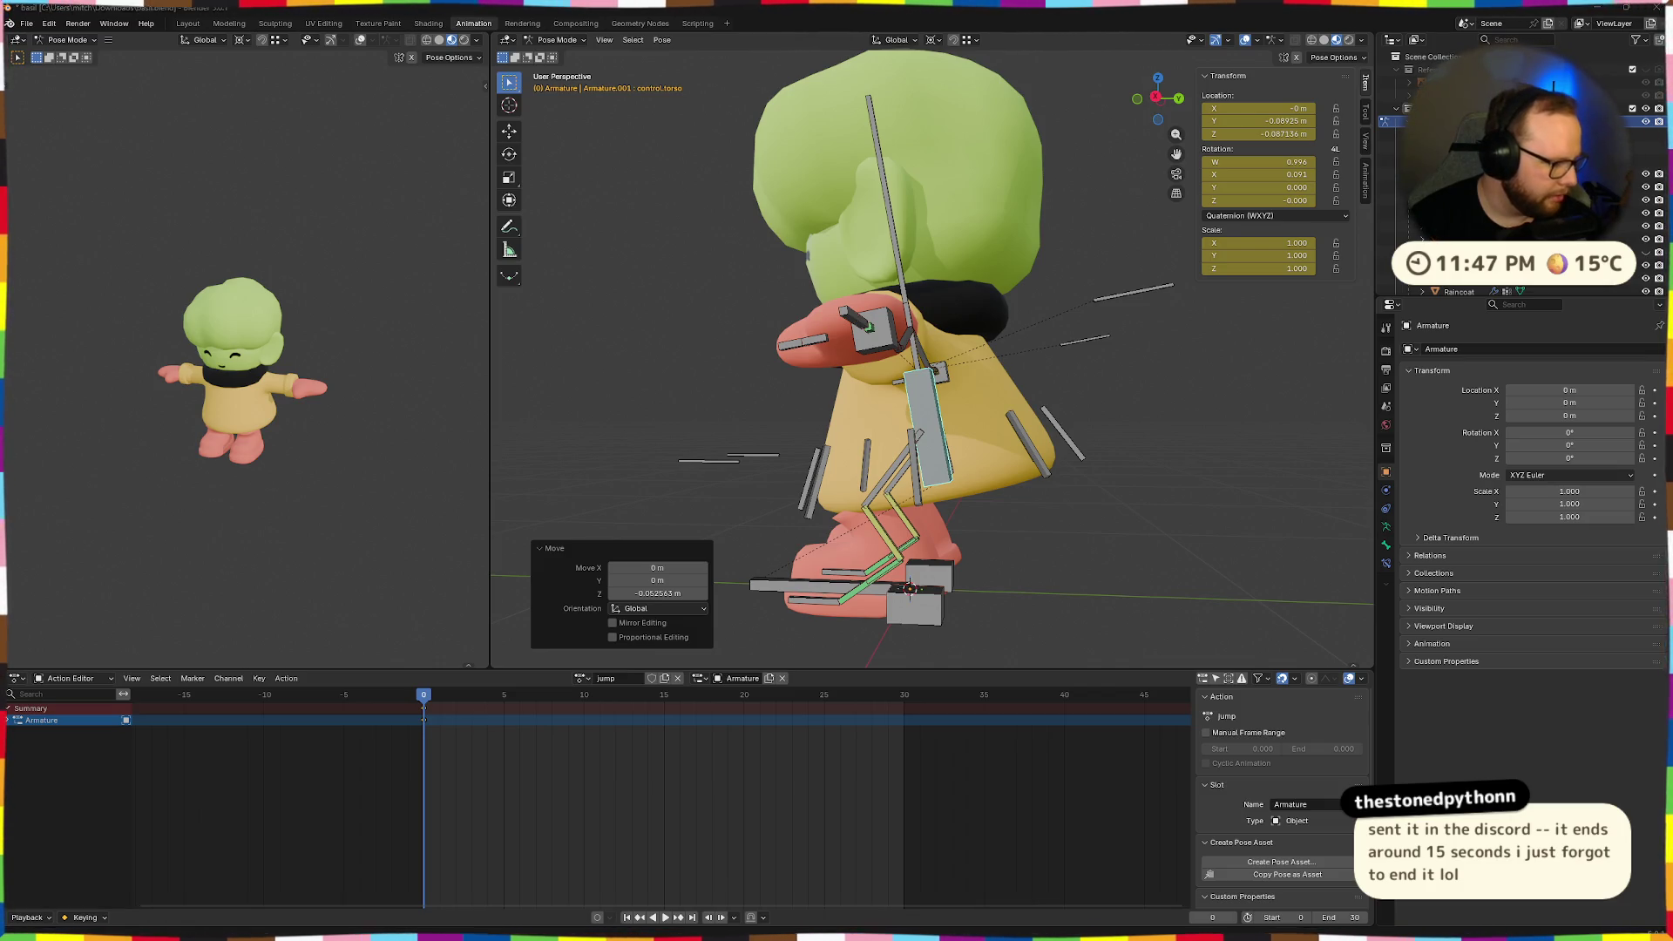
key("super")
key("super")
key("ctrl+super+Left")
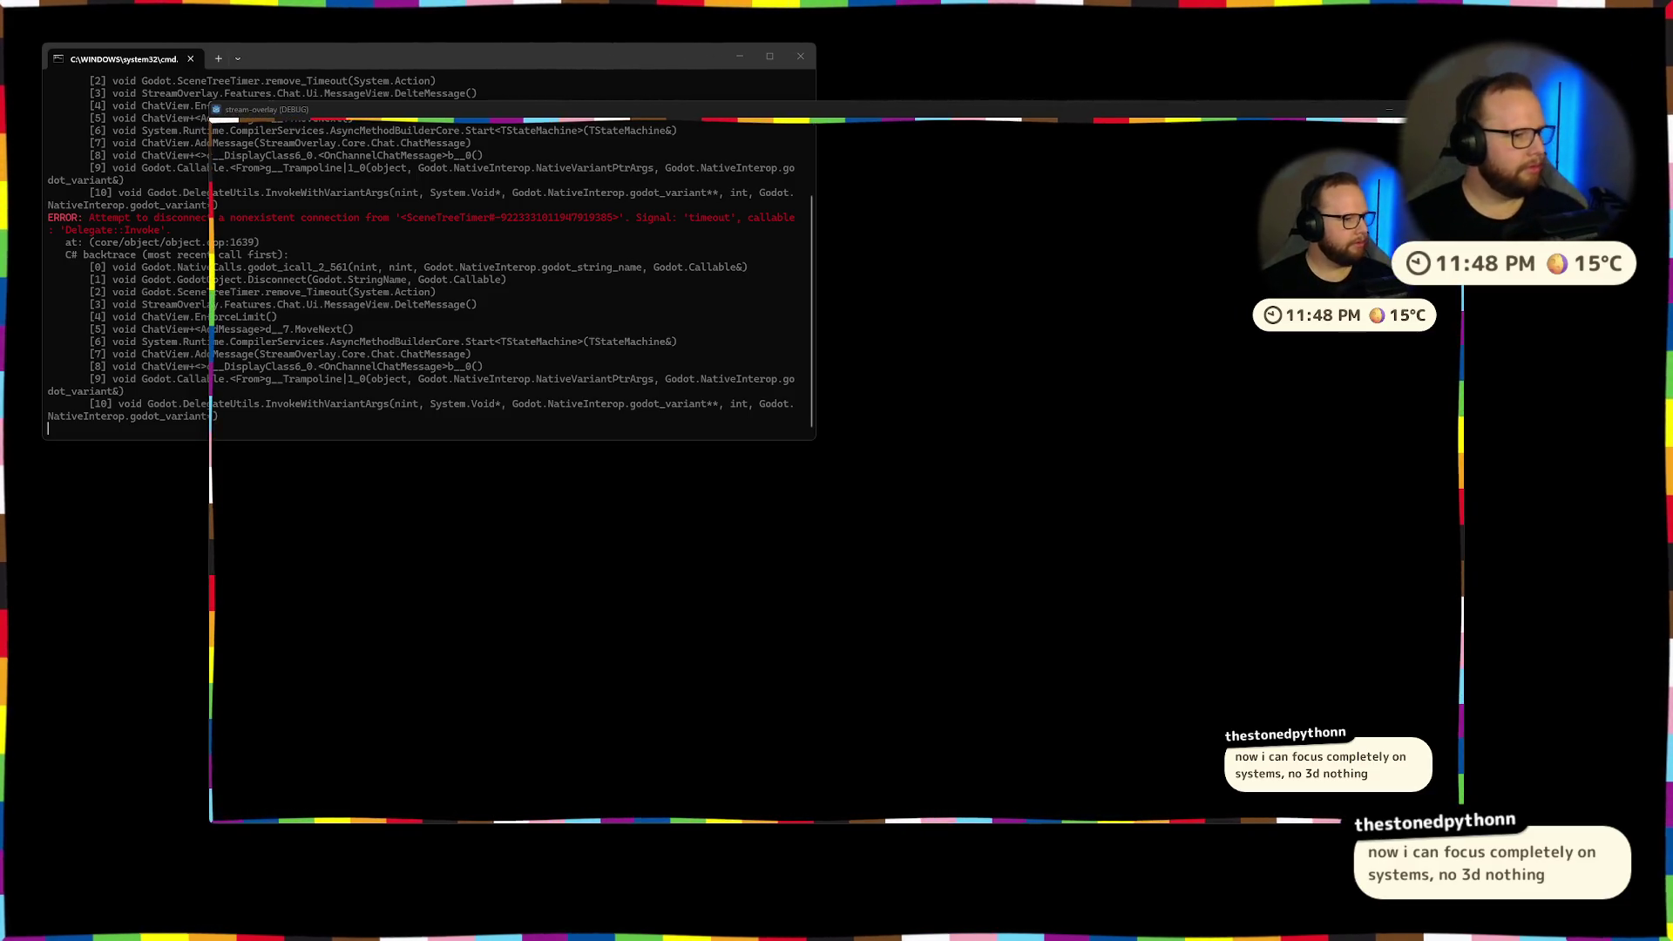
Switch to the virtual desktop showing the Godot editor.
key("ctrl+super+Right")
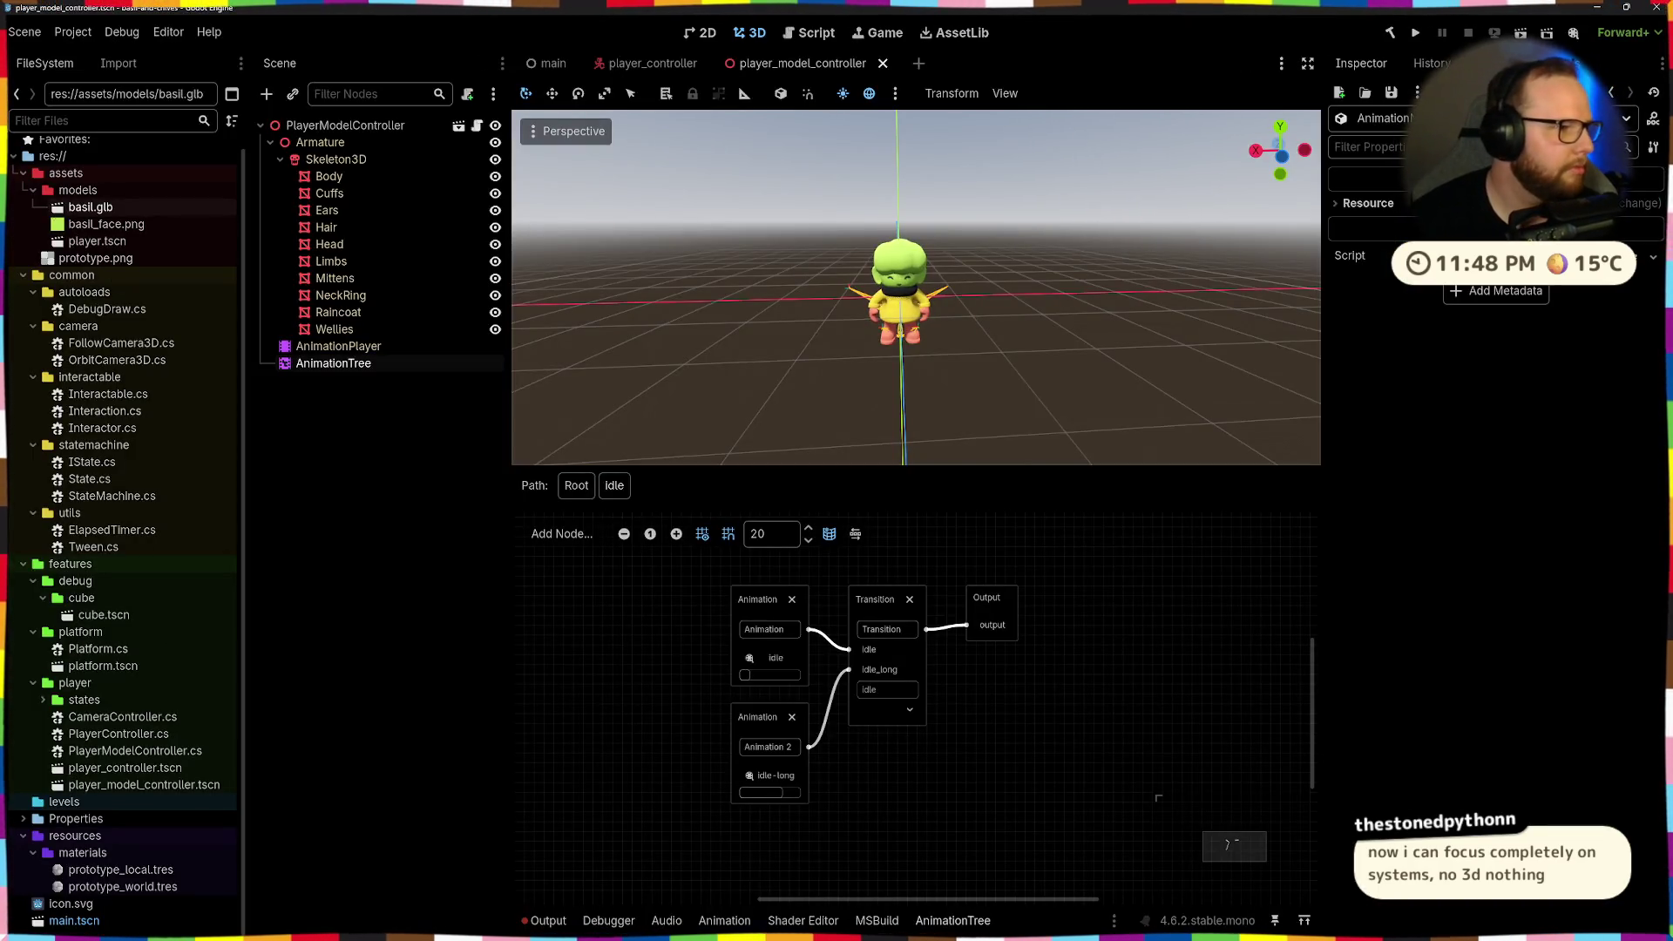
Orbit the view around the crouching character to inspect the torso pose.
middle_click_drag(780, 427, 1126, 432)
middle_click_drag(1126, 427, 953, 445)
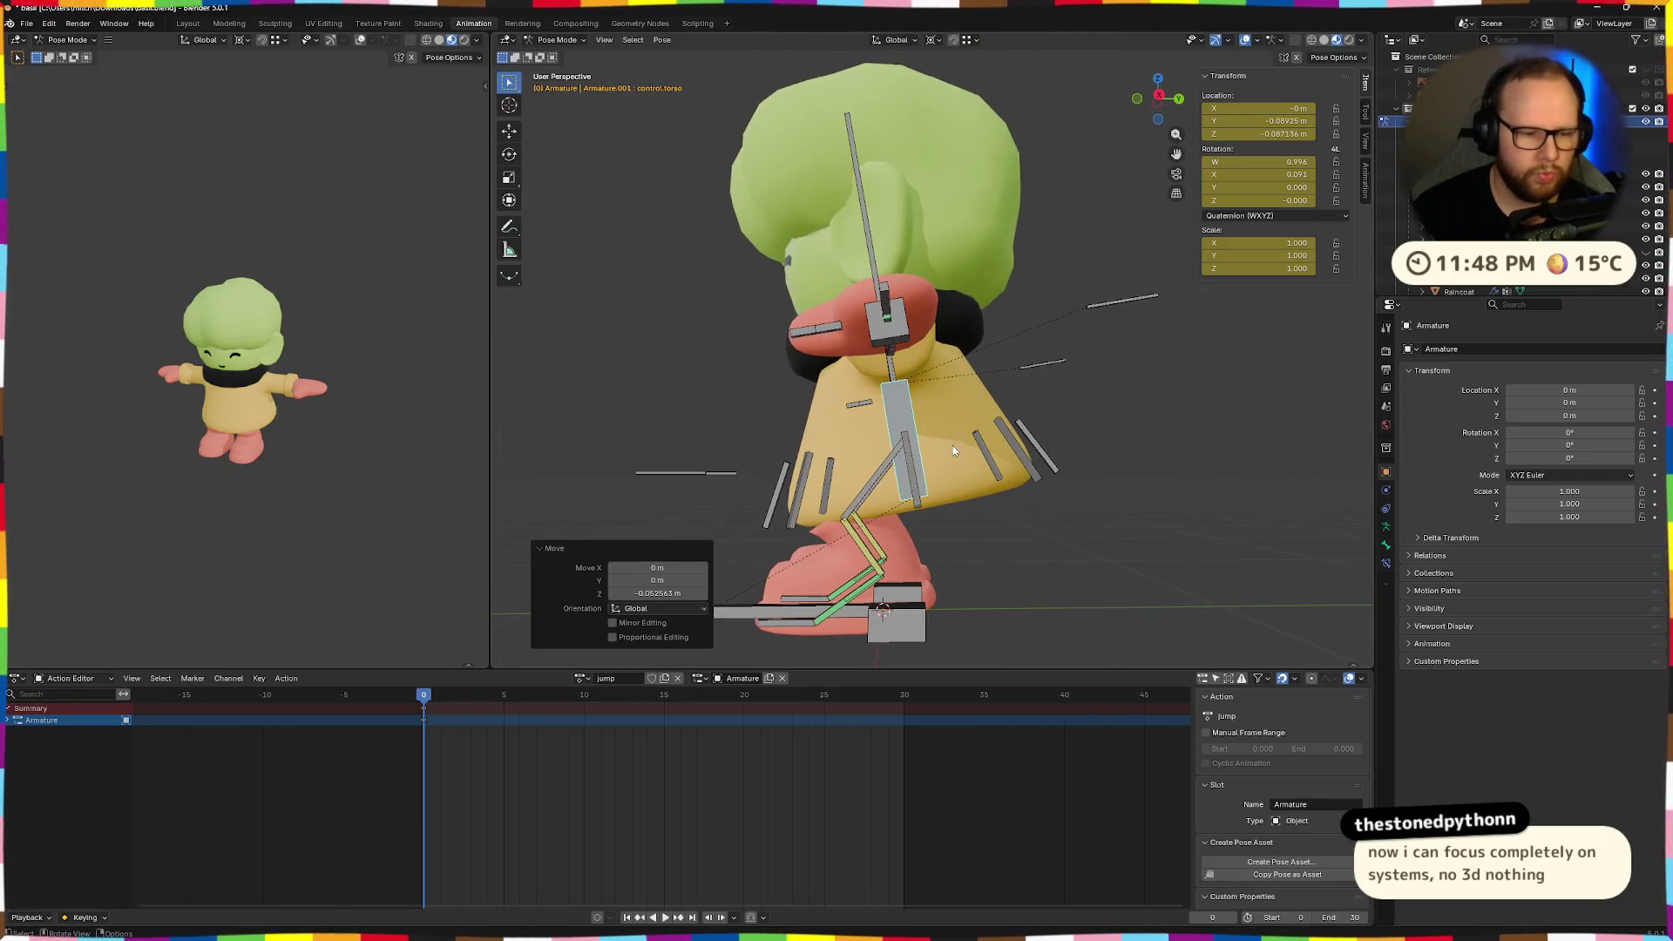
Reset to the keyed frame-0 pose, then lower, shift along Y and tilt the torso control.
left_click(424, 697)
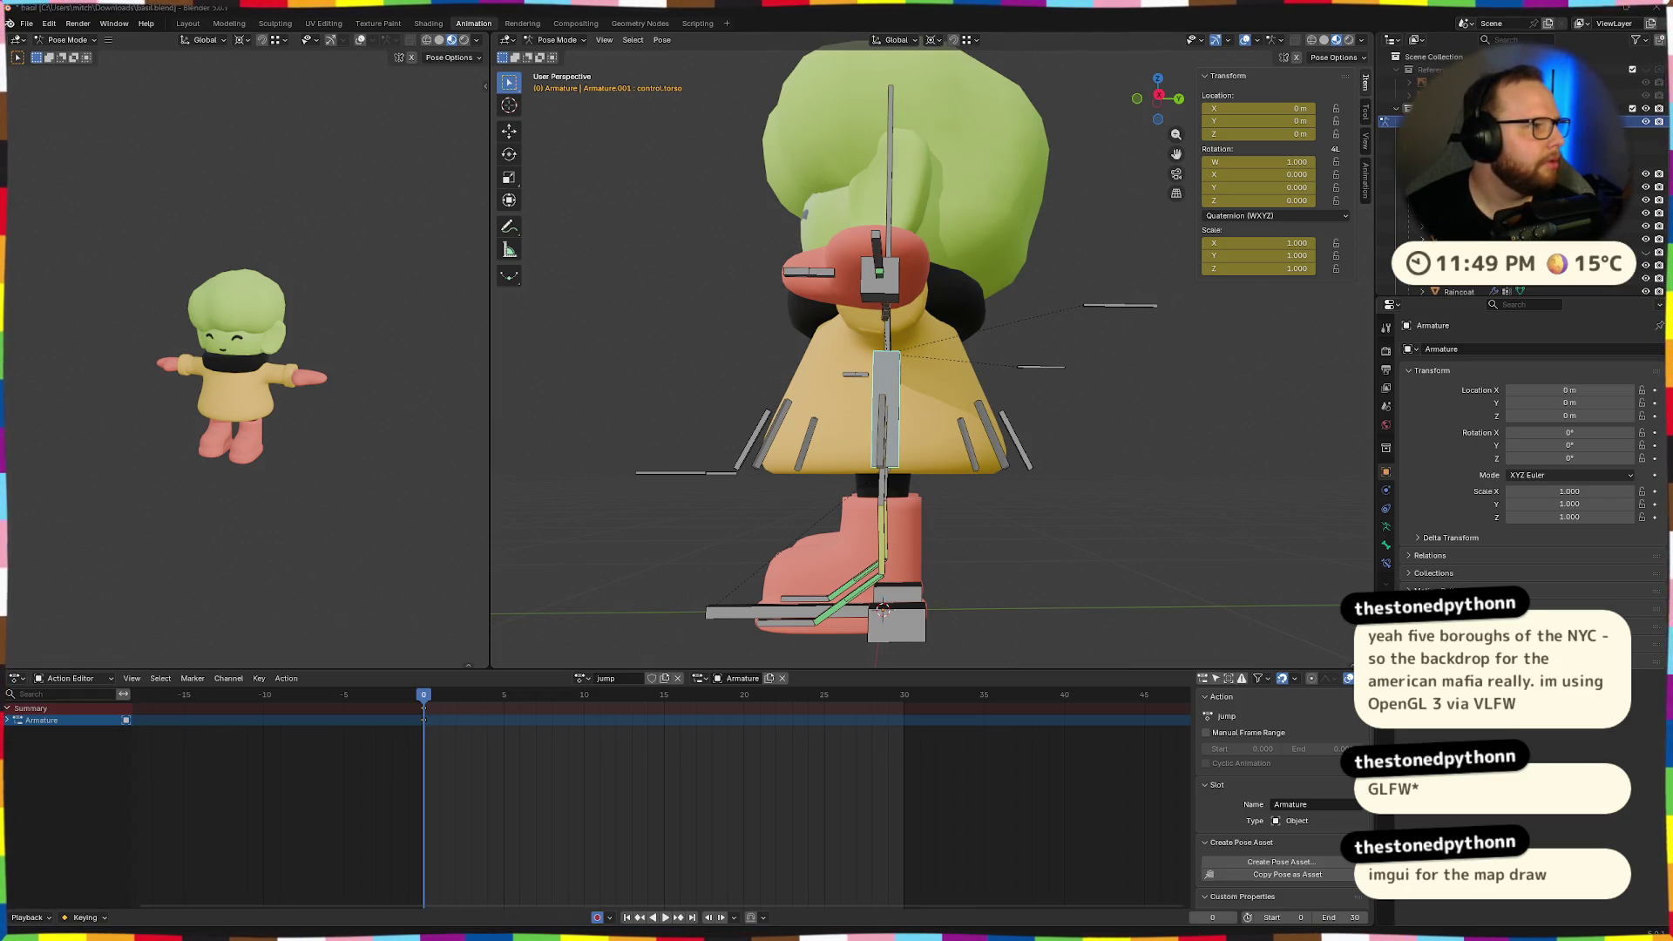
middle_click_drag(908, 432, 917, 454)
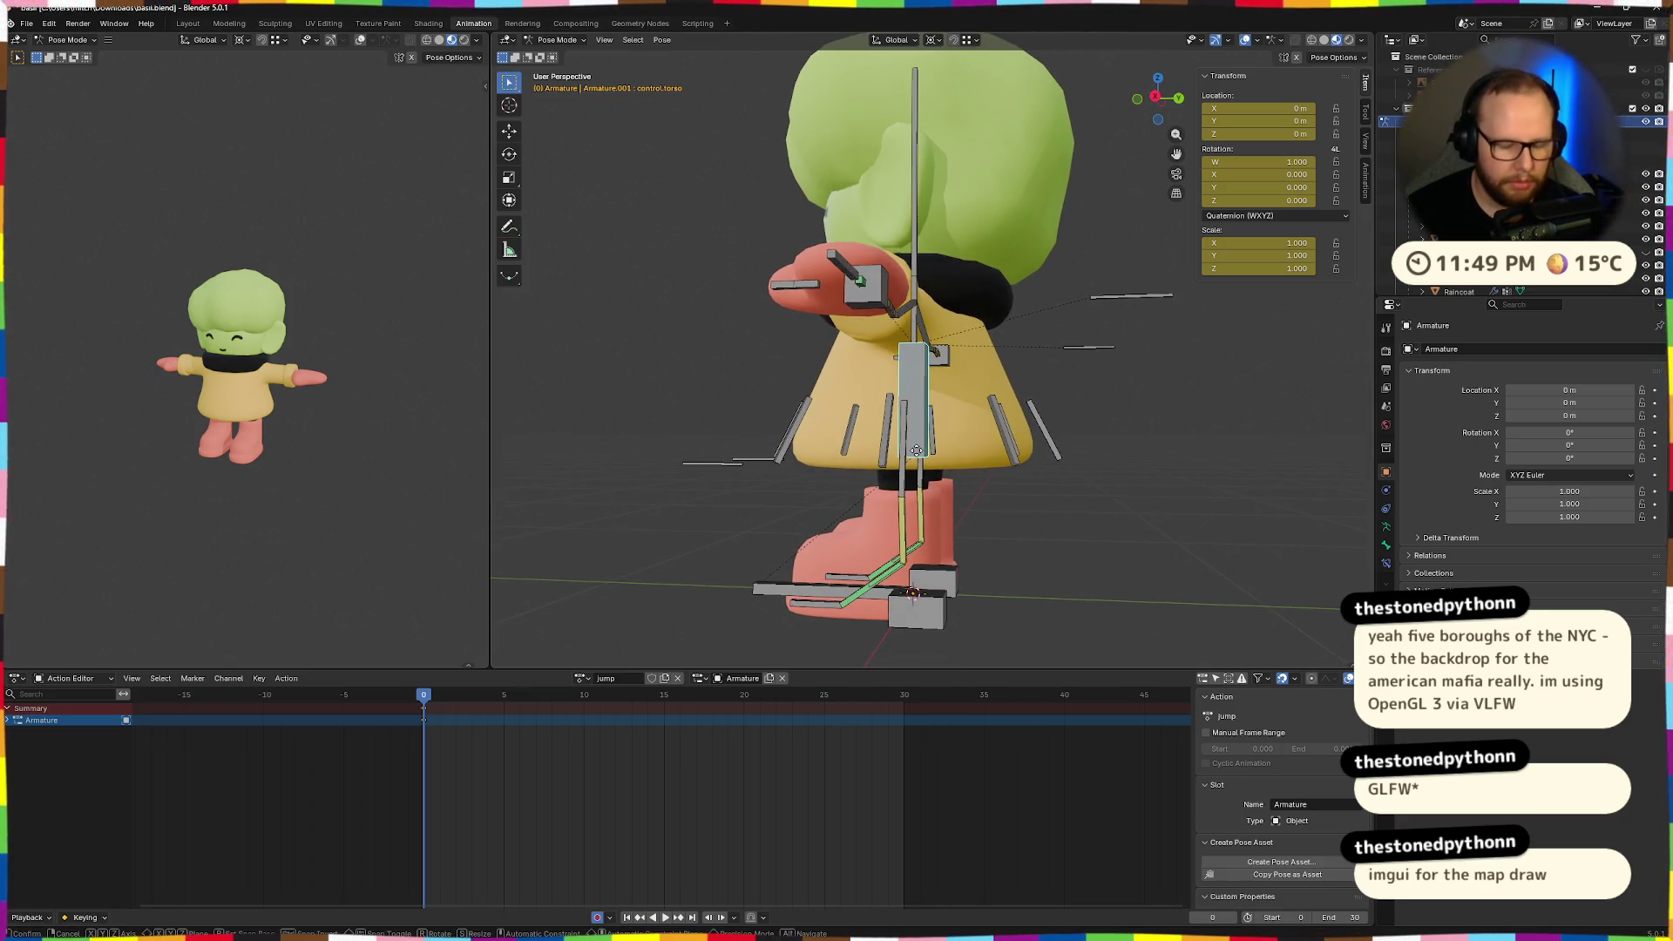
key("g")
key("z")
left_click(924, 478)
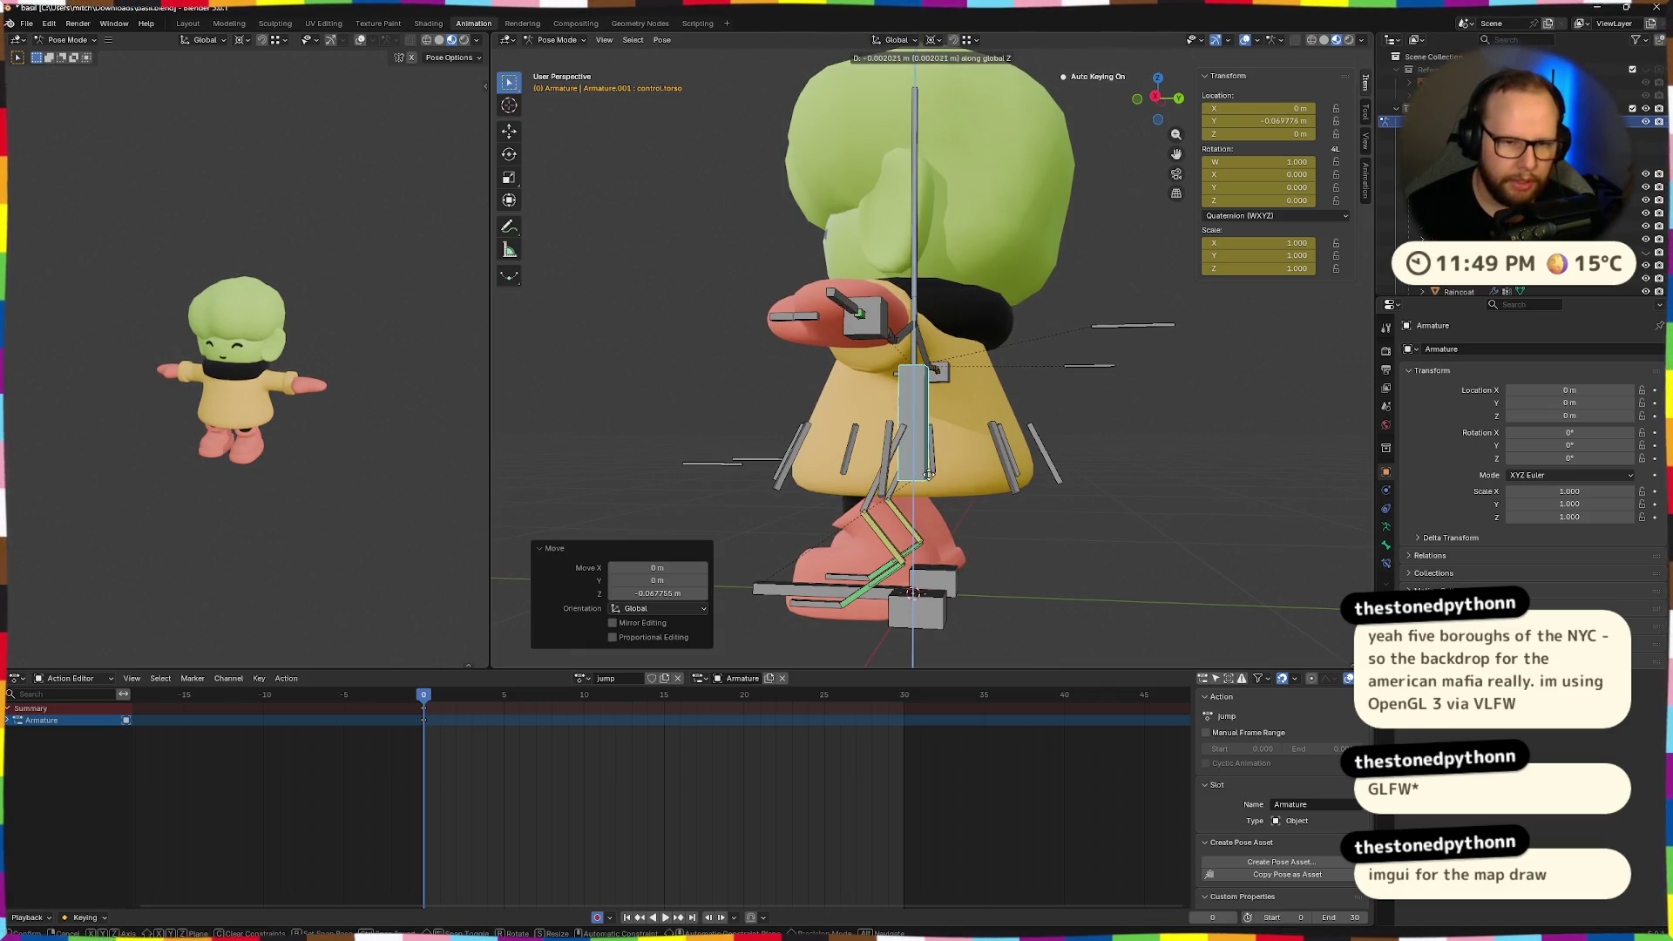
key("g")
key("y")
left_click(974, 486)
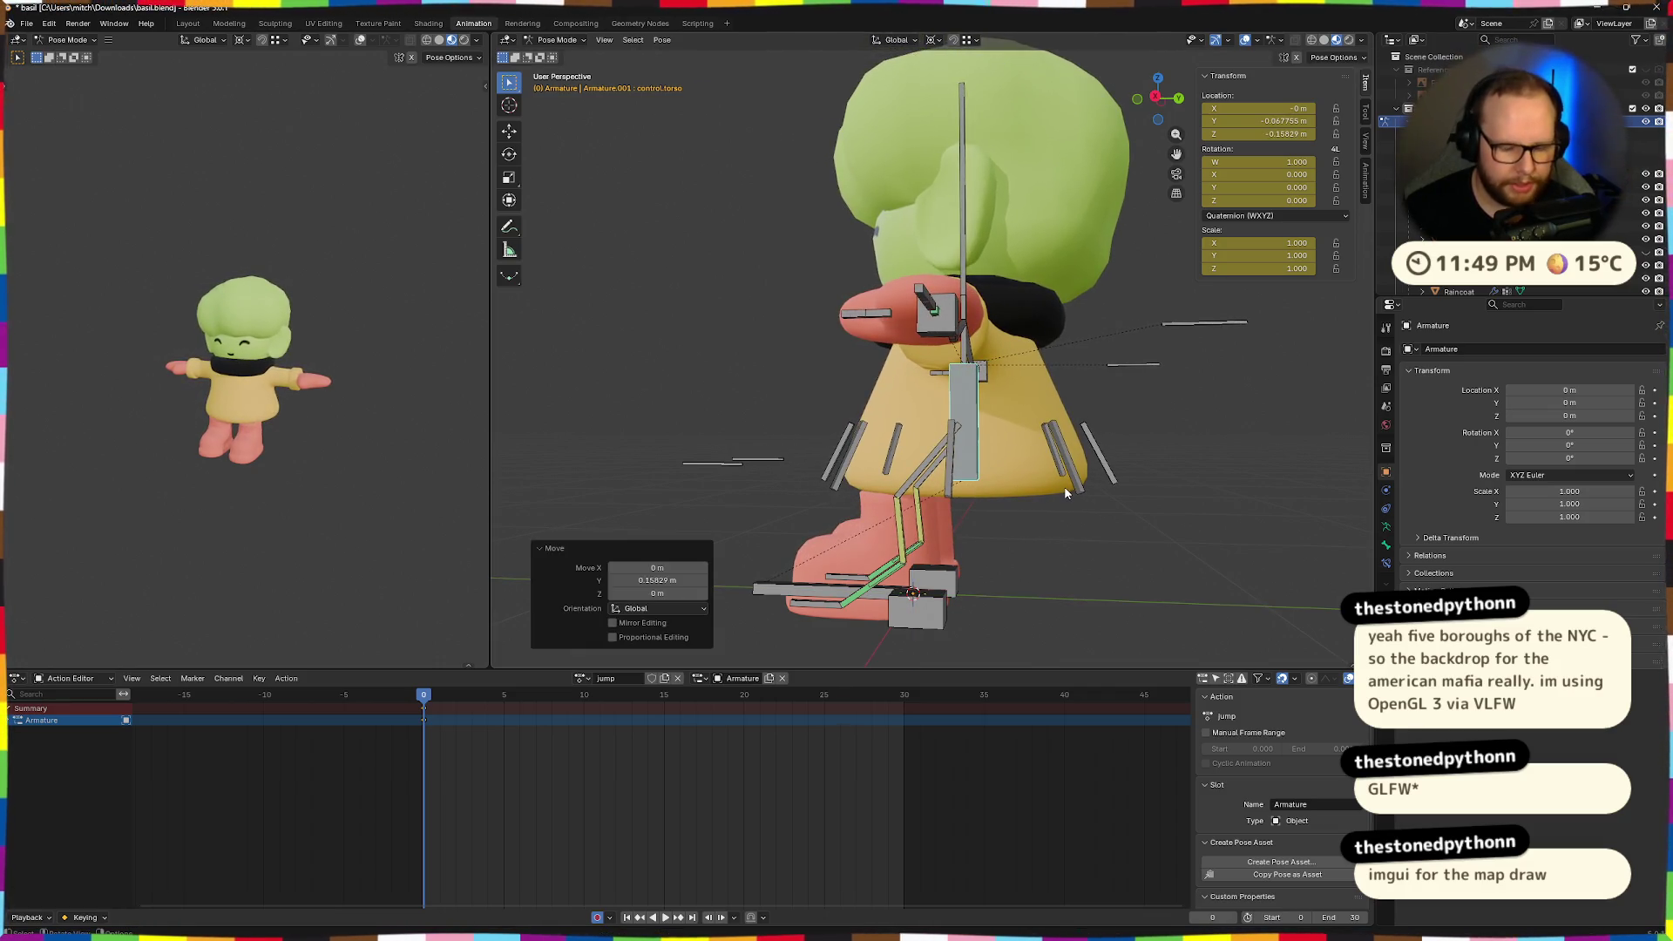
key("r")
key("x")
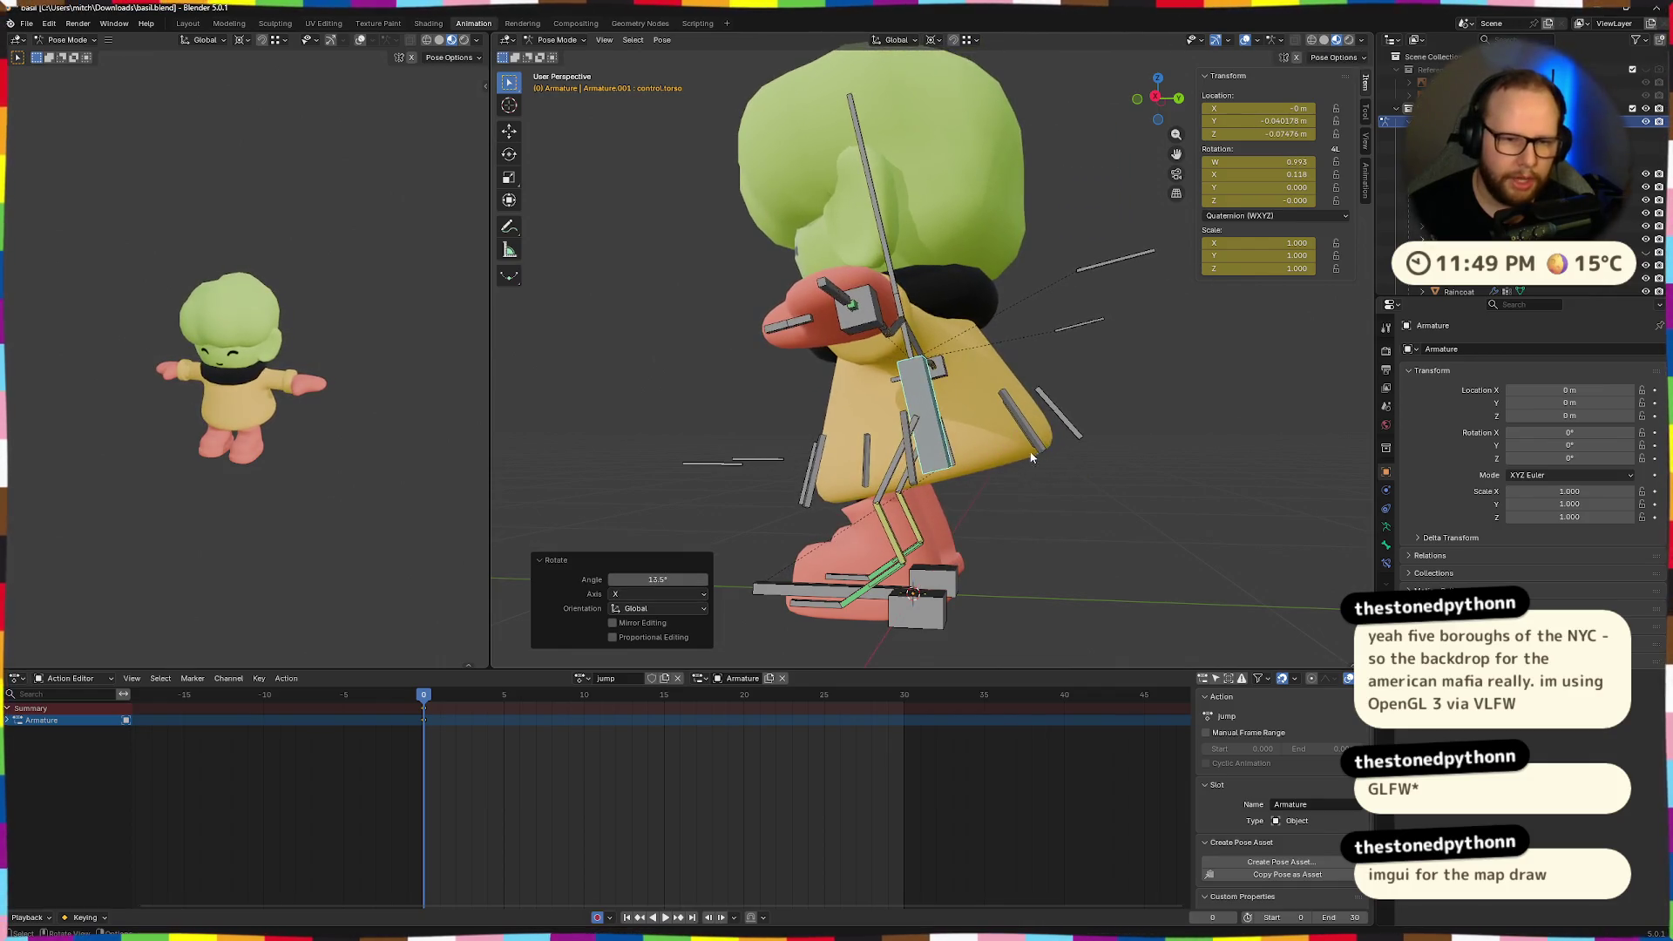
left_click(973, 436)
key("g")
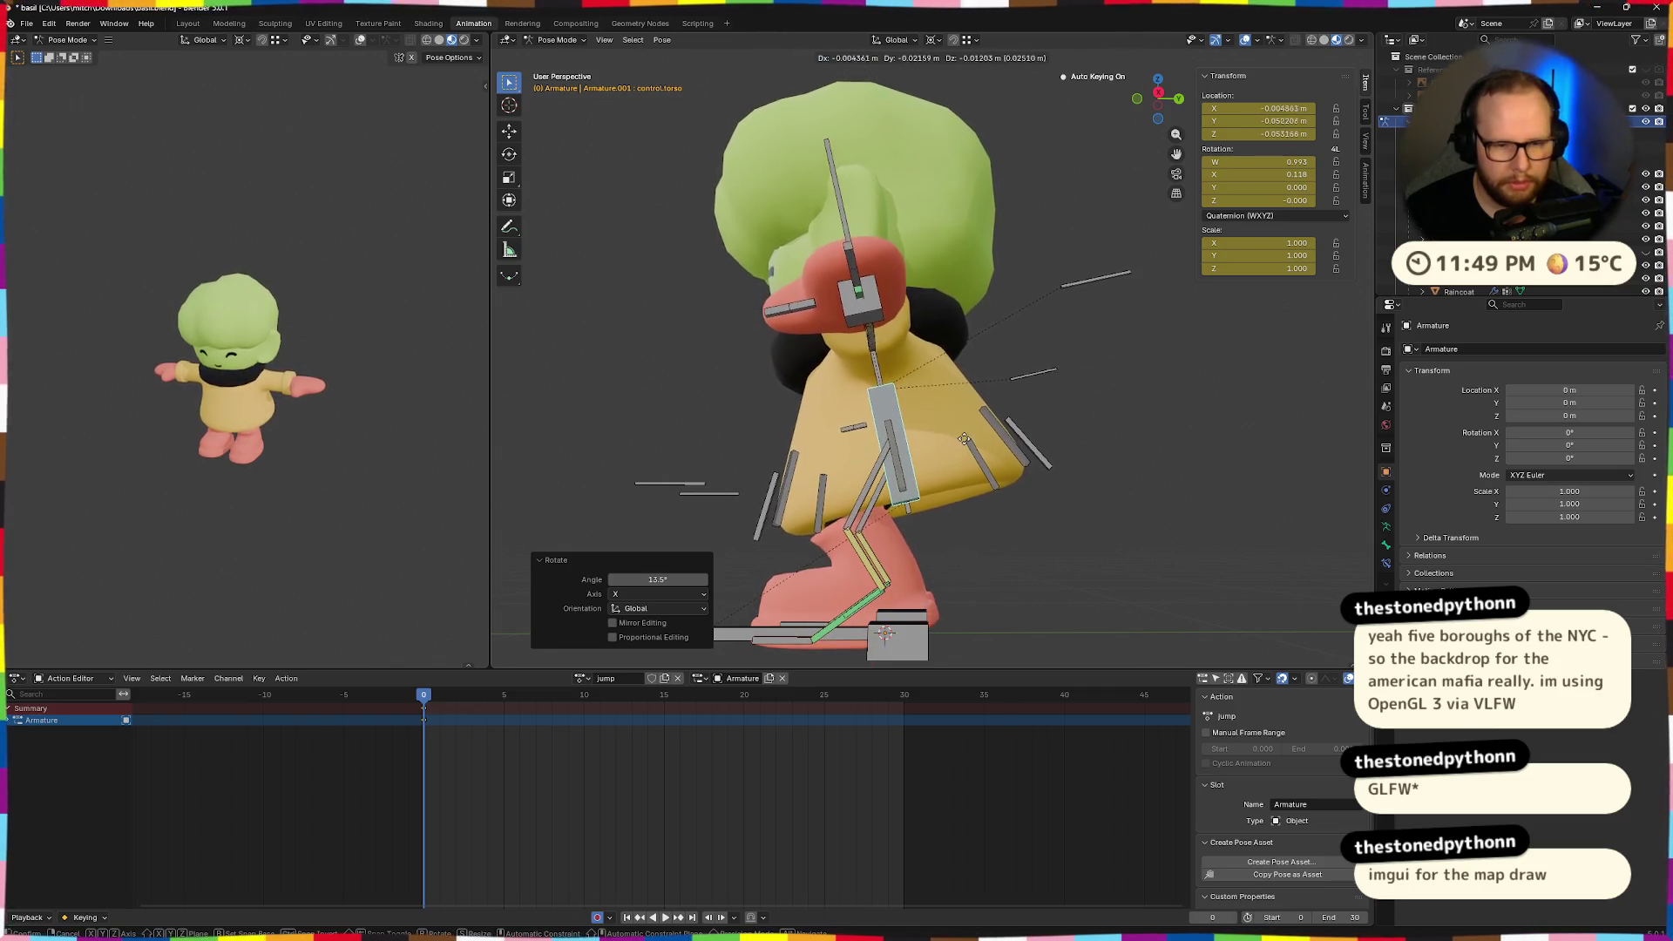
left_click(967, 447)
Undo the torso move and forward tilt, then try and undo an 18° lean.
middle_click_drag(937, 487, 825, 436)
scroll(814, 503, "down", 5)
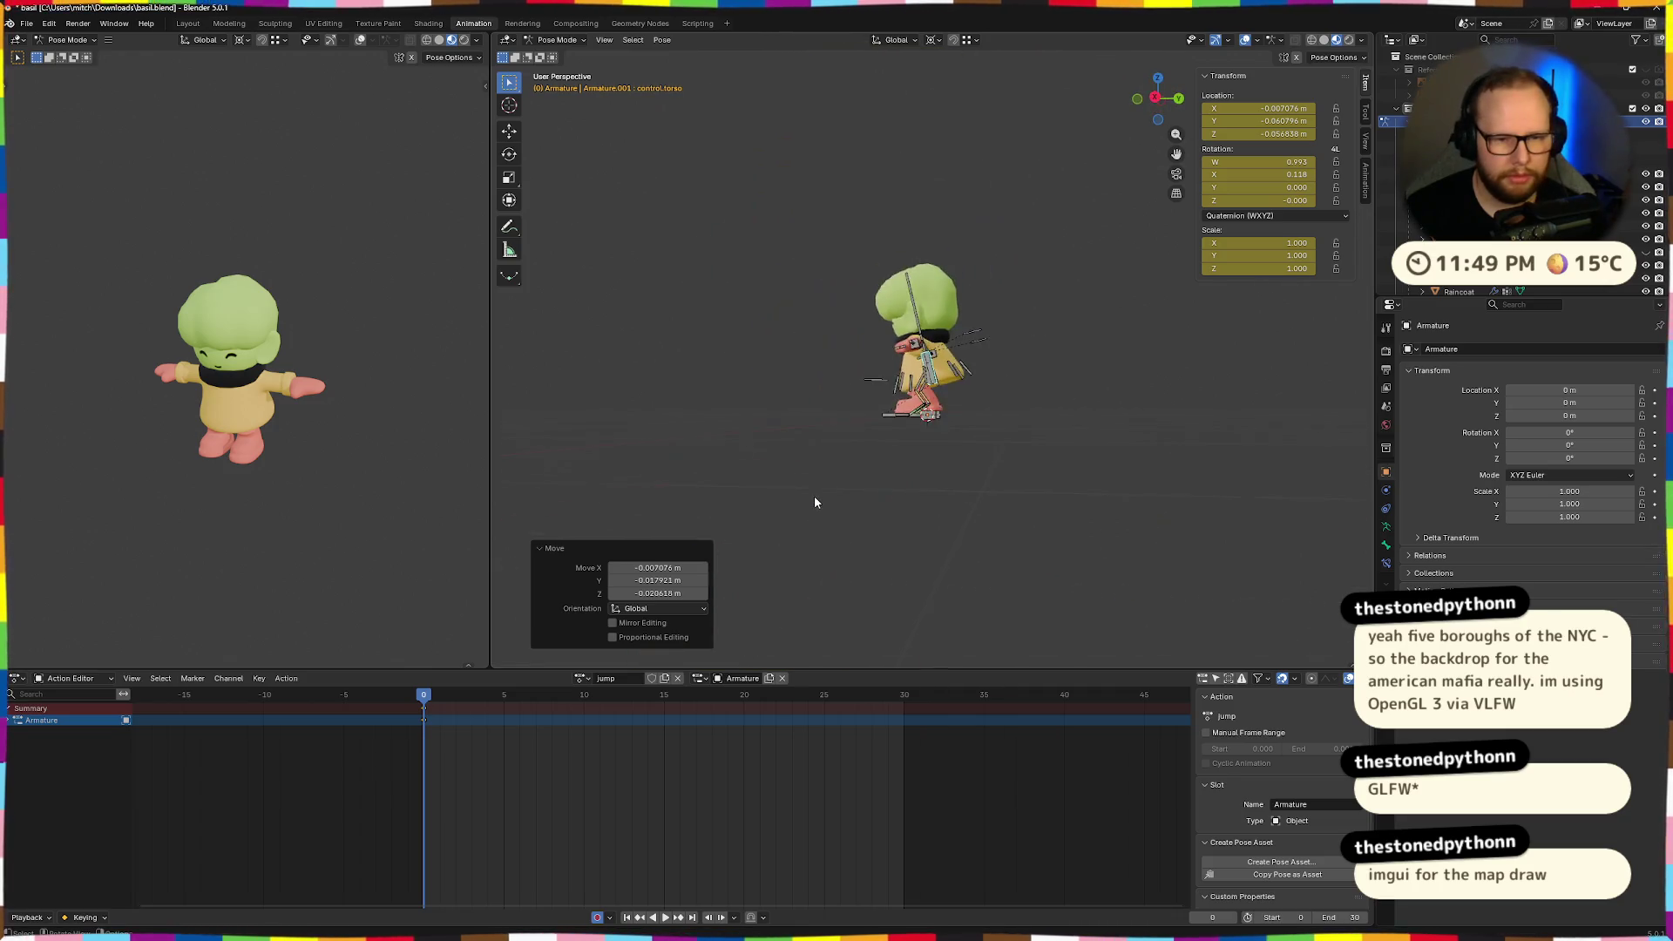
scroll(820, 496, "up", 5)
key("ctrl+z")
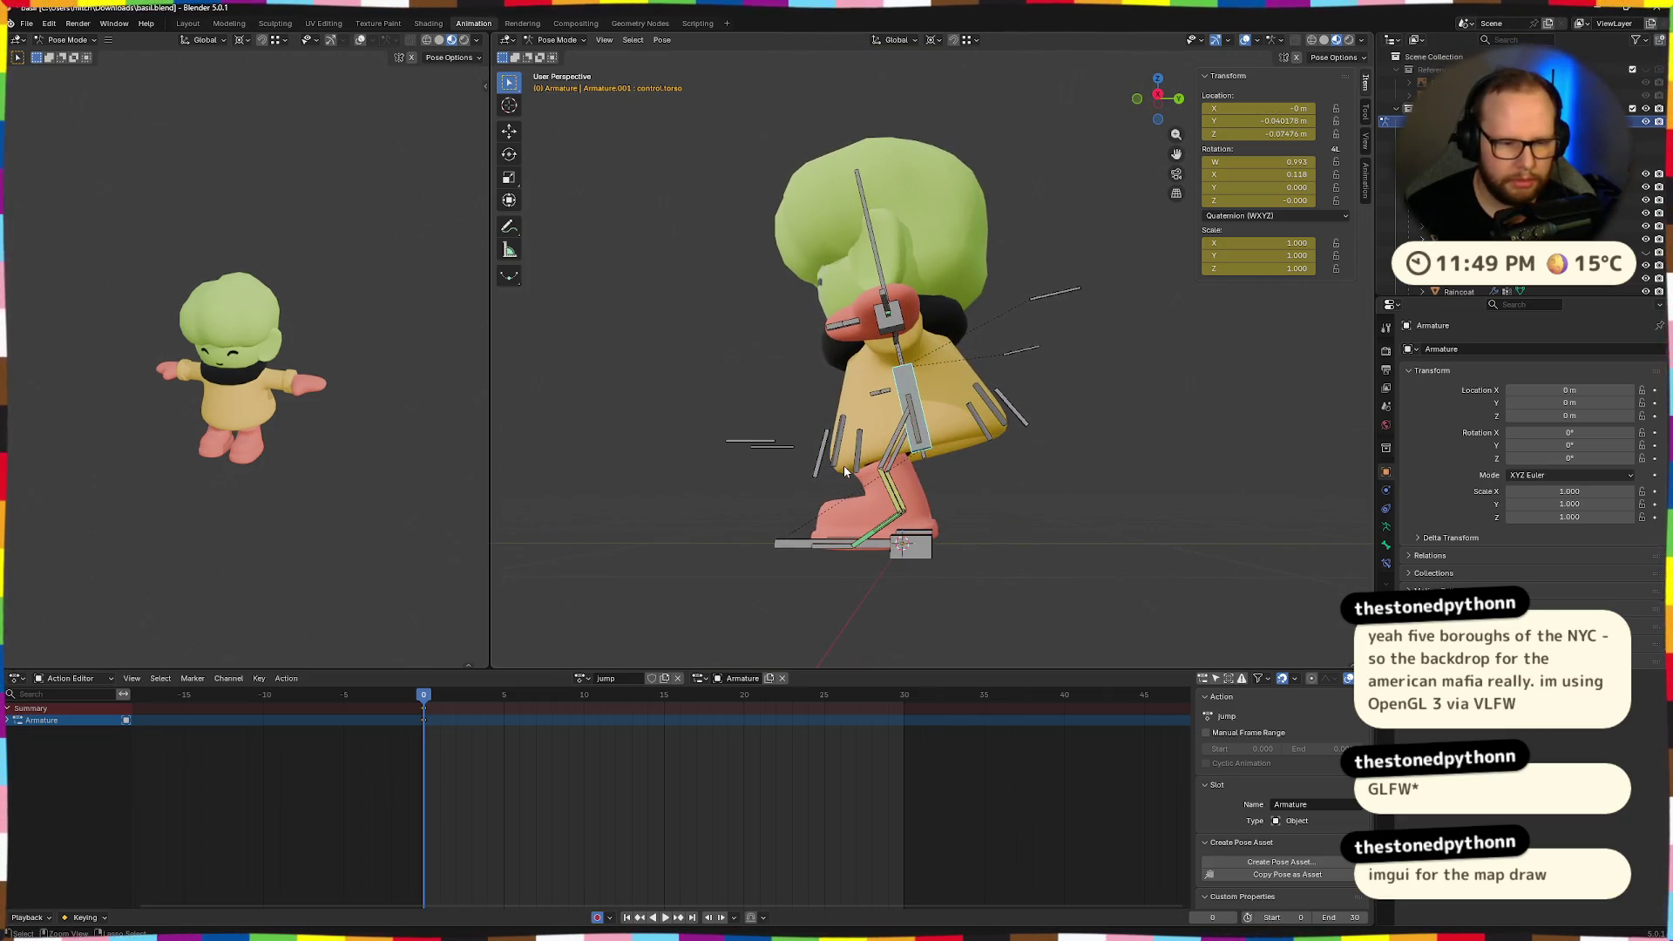
key("ctrl+z")
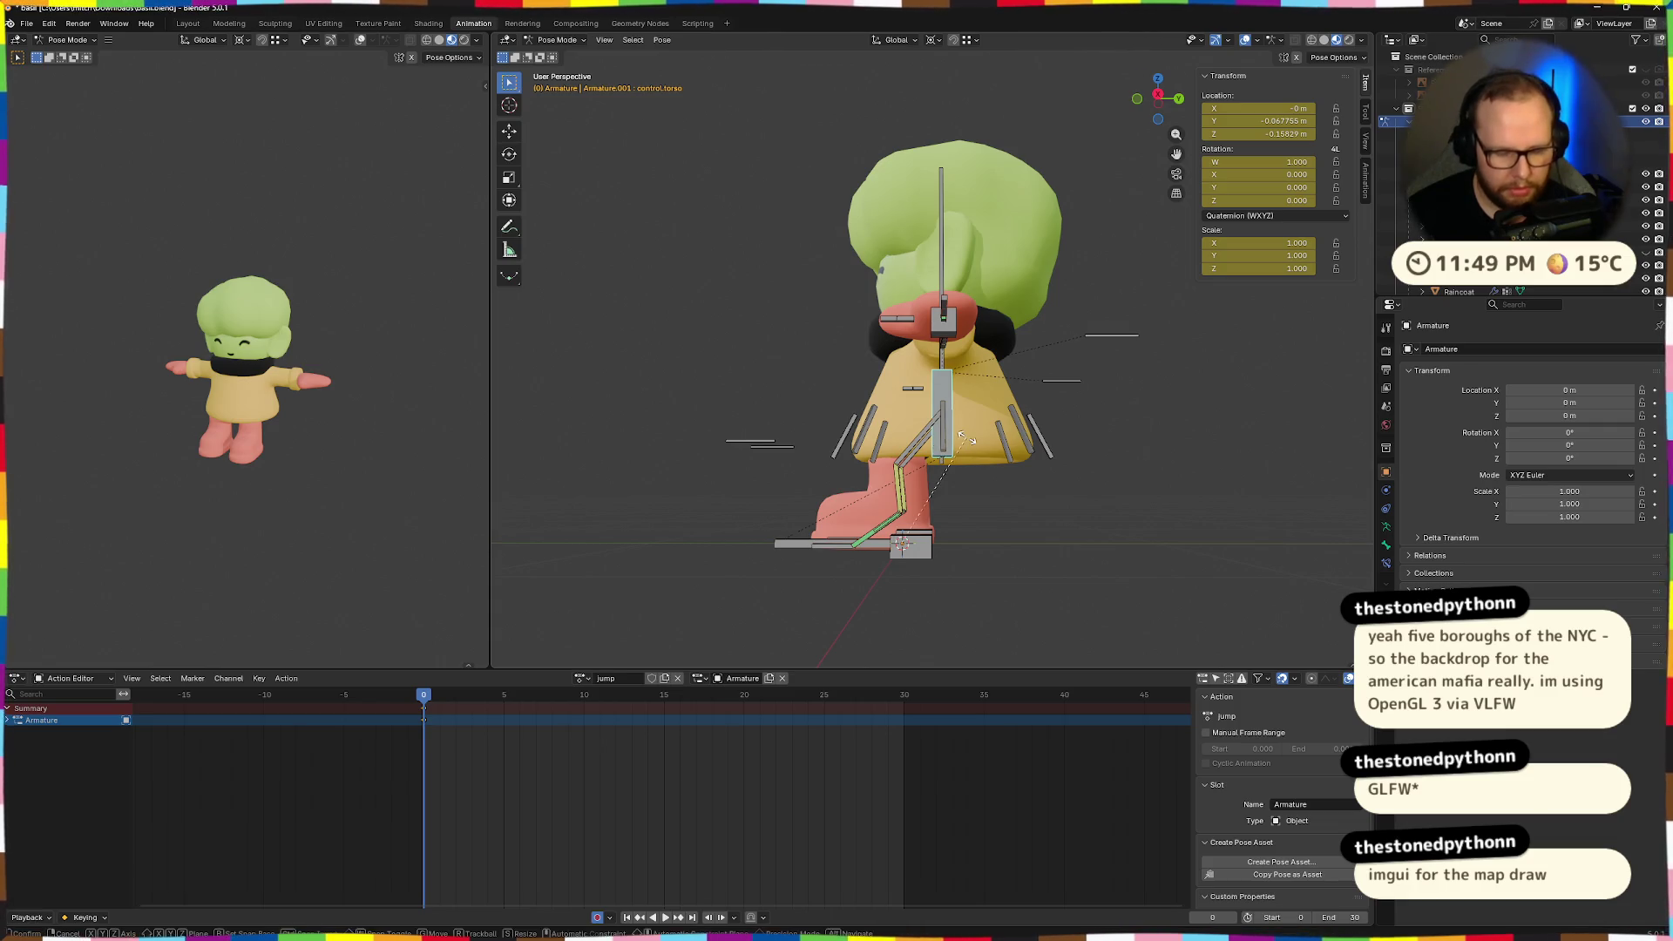
key("r")
key("x")
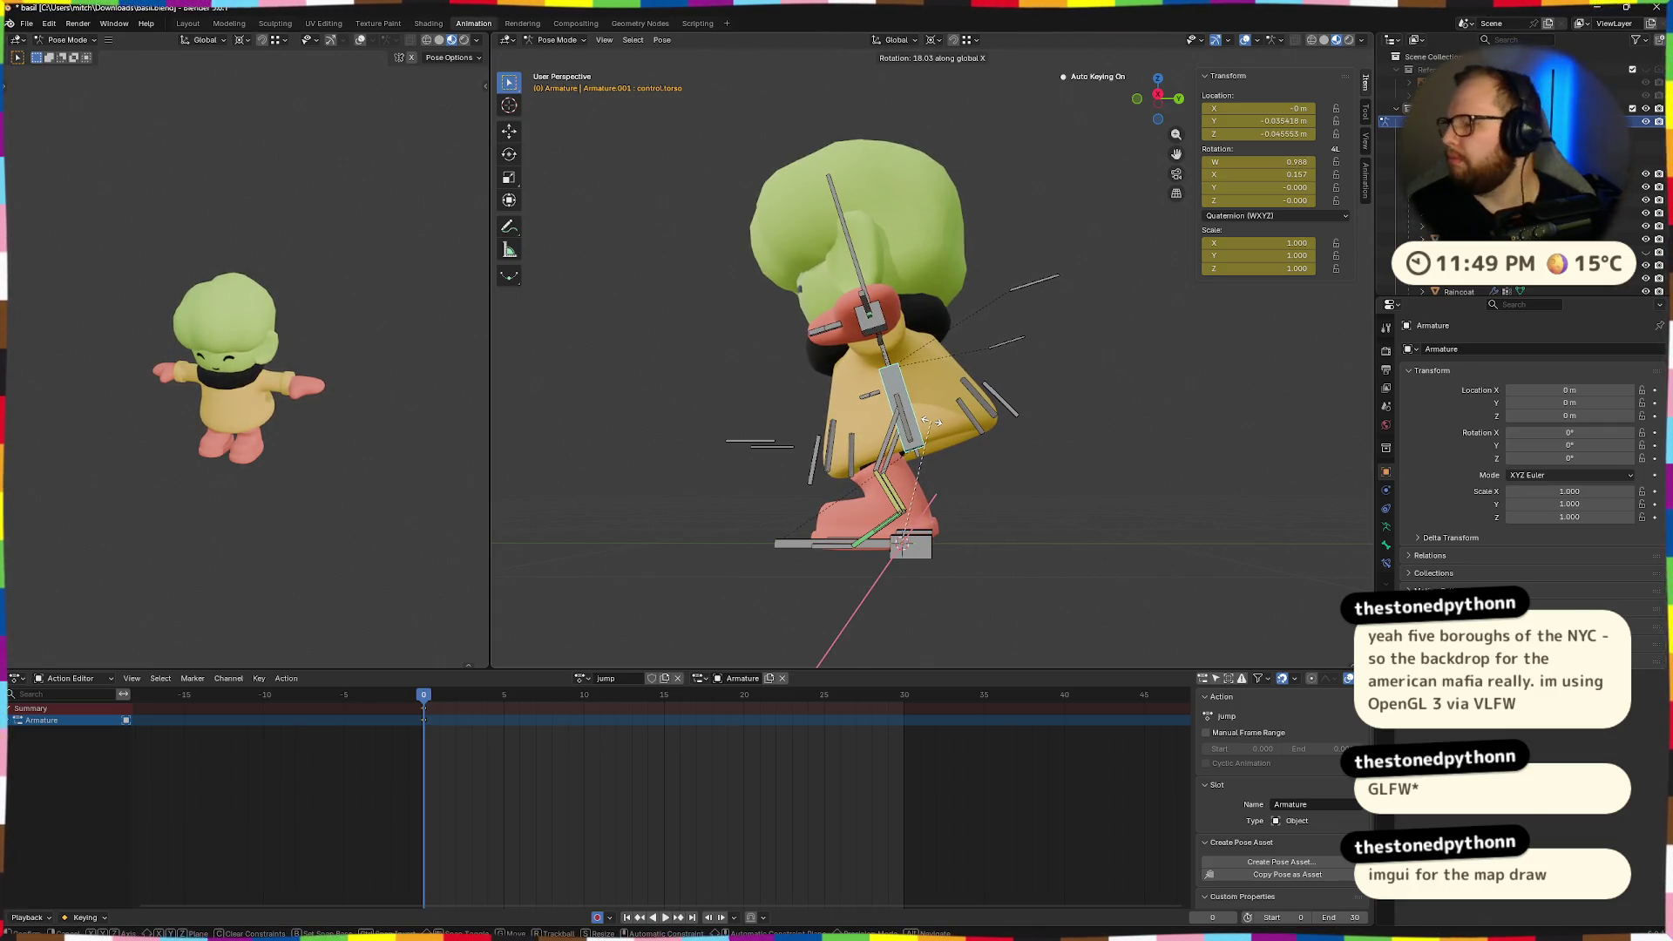
left_click(931, 421)
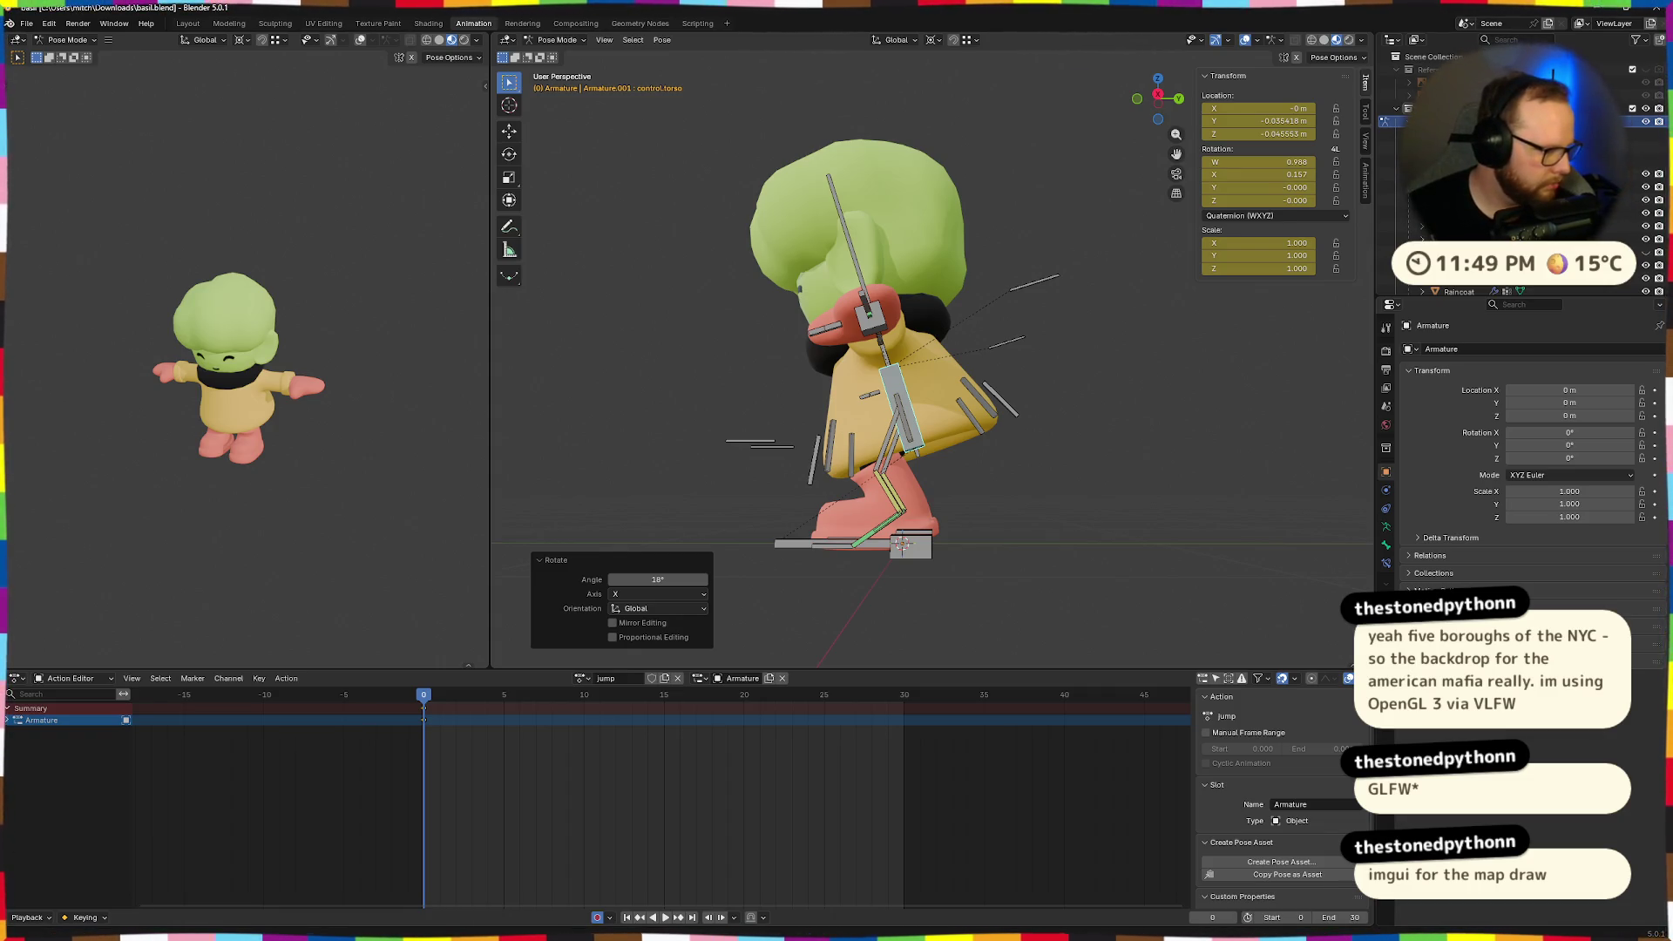
key("ctrl+z")
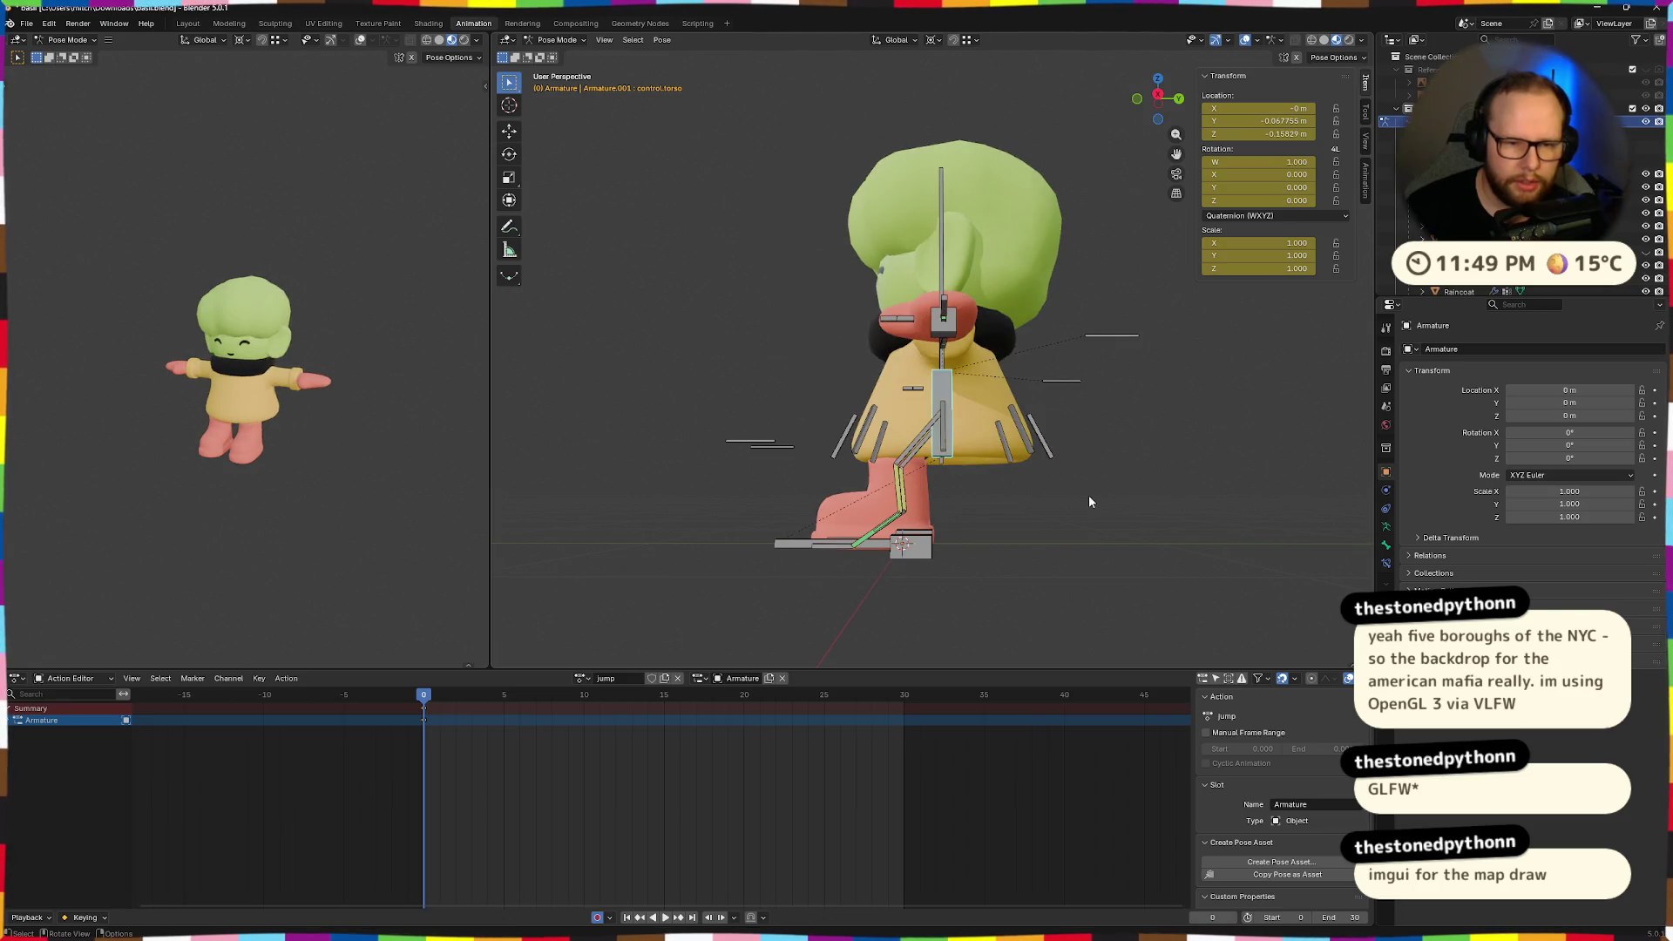
Try and undo a slight forward tilt, then push the torso back along Y.
key("r")
key("x")
left_click(1003, 440)
mouse_move(1004, 440)
middle_mouse_down()
mouse_move(1065, 435)
mouse_move(1058, 450)
mouse_move(852, 263)
middle_mouse_up()
key("ctrl+z")
middle_click_drag(940, 466, 1000, 432)
key("g")
key("y")
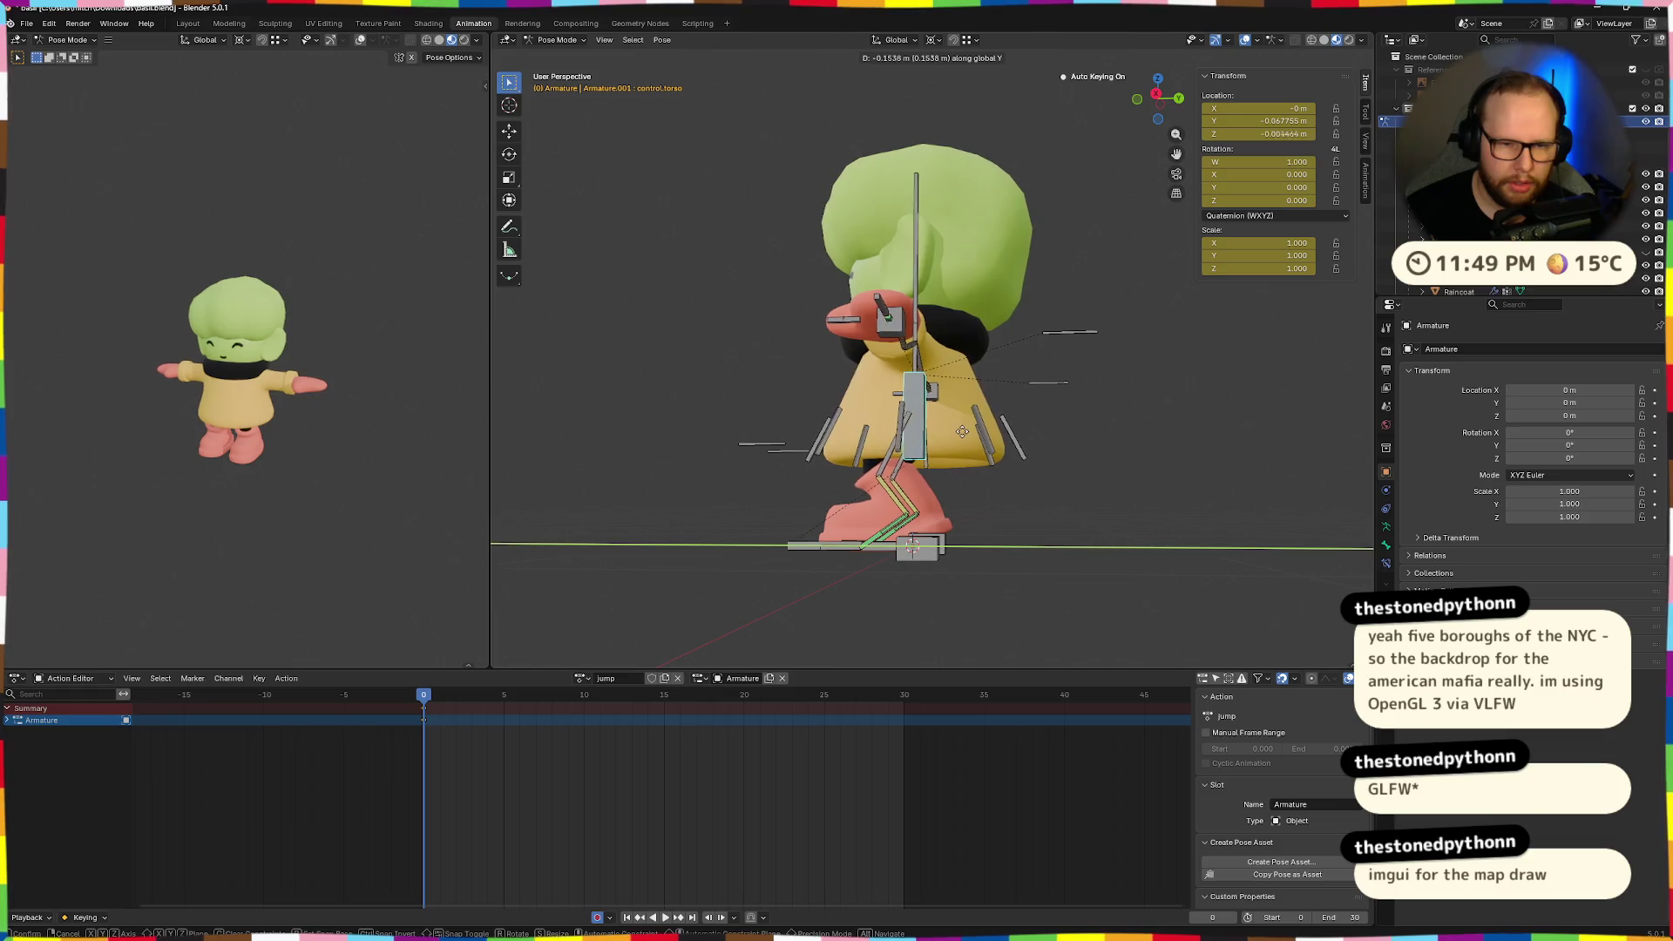
left_click(973, 441)
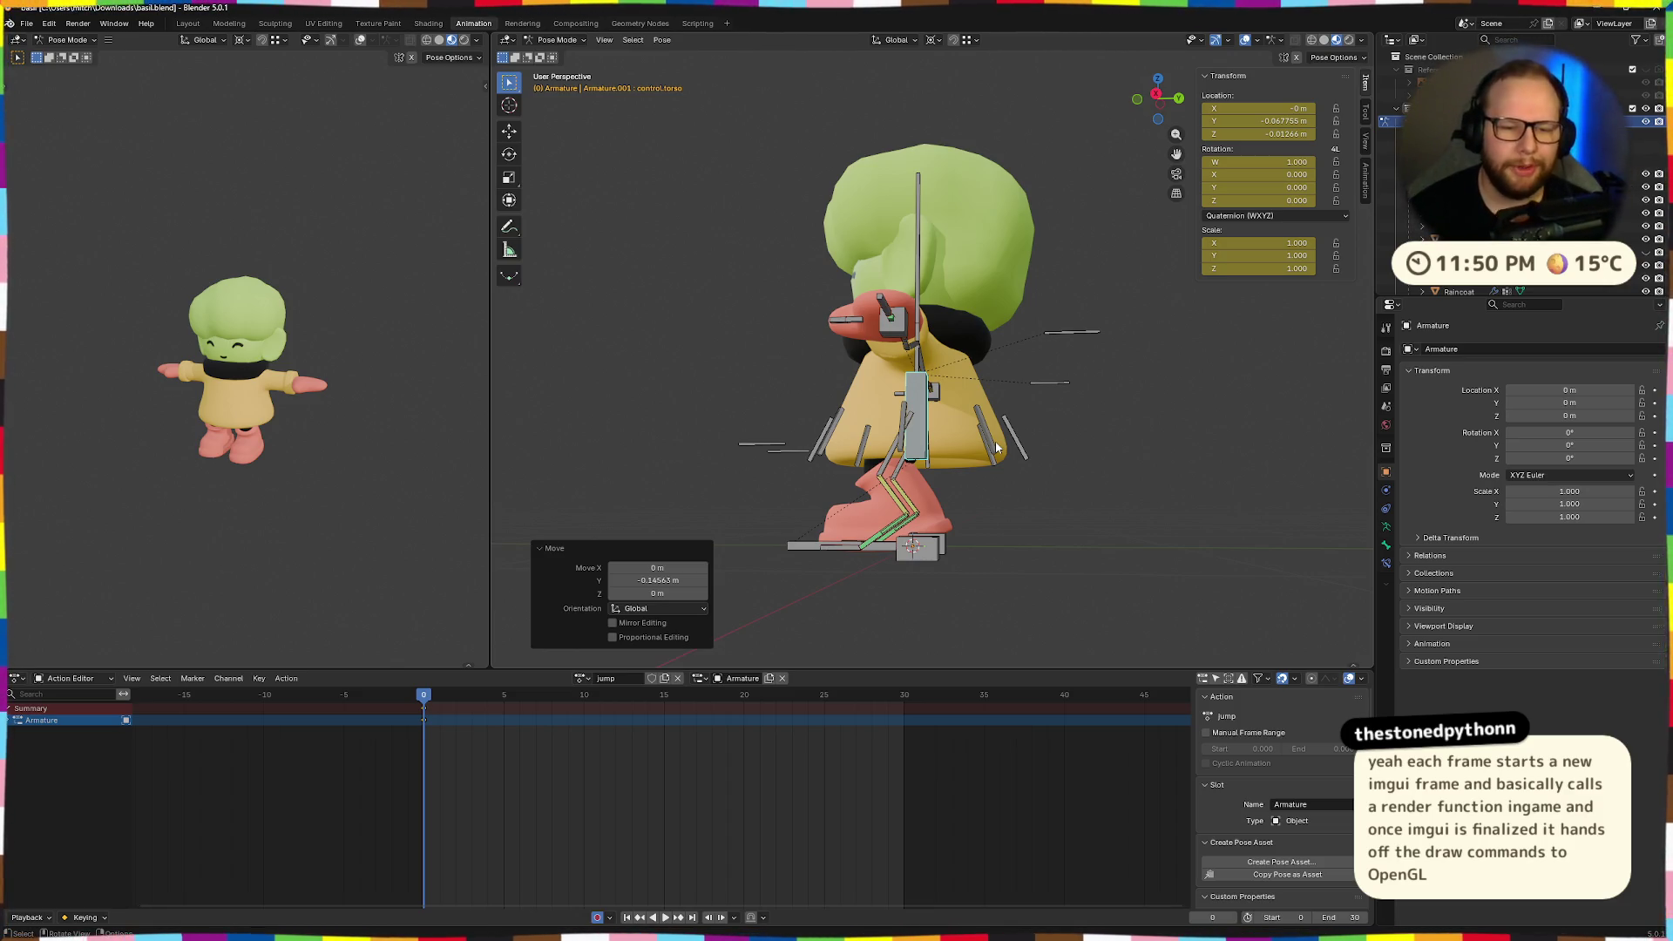
Tilt the neck bone 11.4° about the X axis.
mouse_move(973, 362)
middle_mouse_down()
mouse_move(980, 377)
mouse_move(933, 438)
mouse_move(1001, 486)
mouse_move(1039, 478)
mouse_move(996, 452)
mouse_move(990, 336)
middle_mouse_up()
scroll(996, 452, "up", 3)
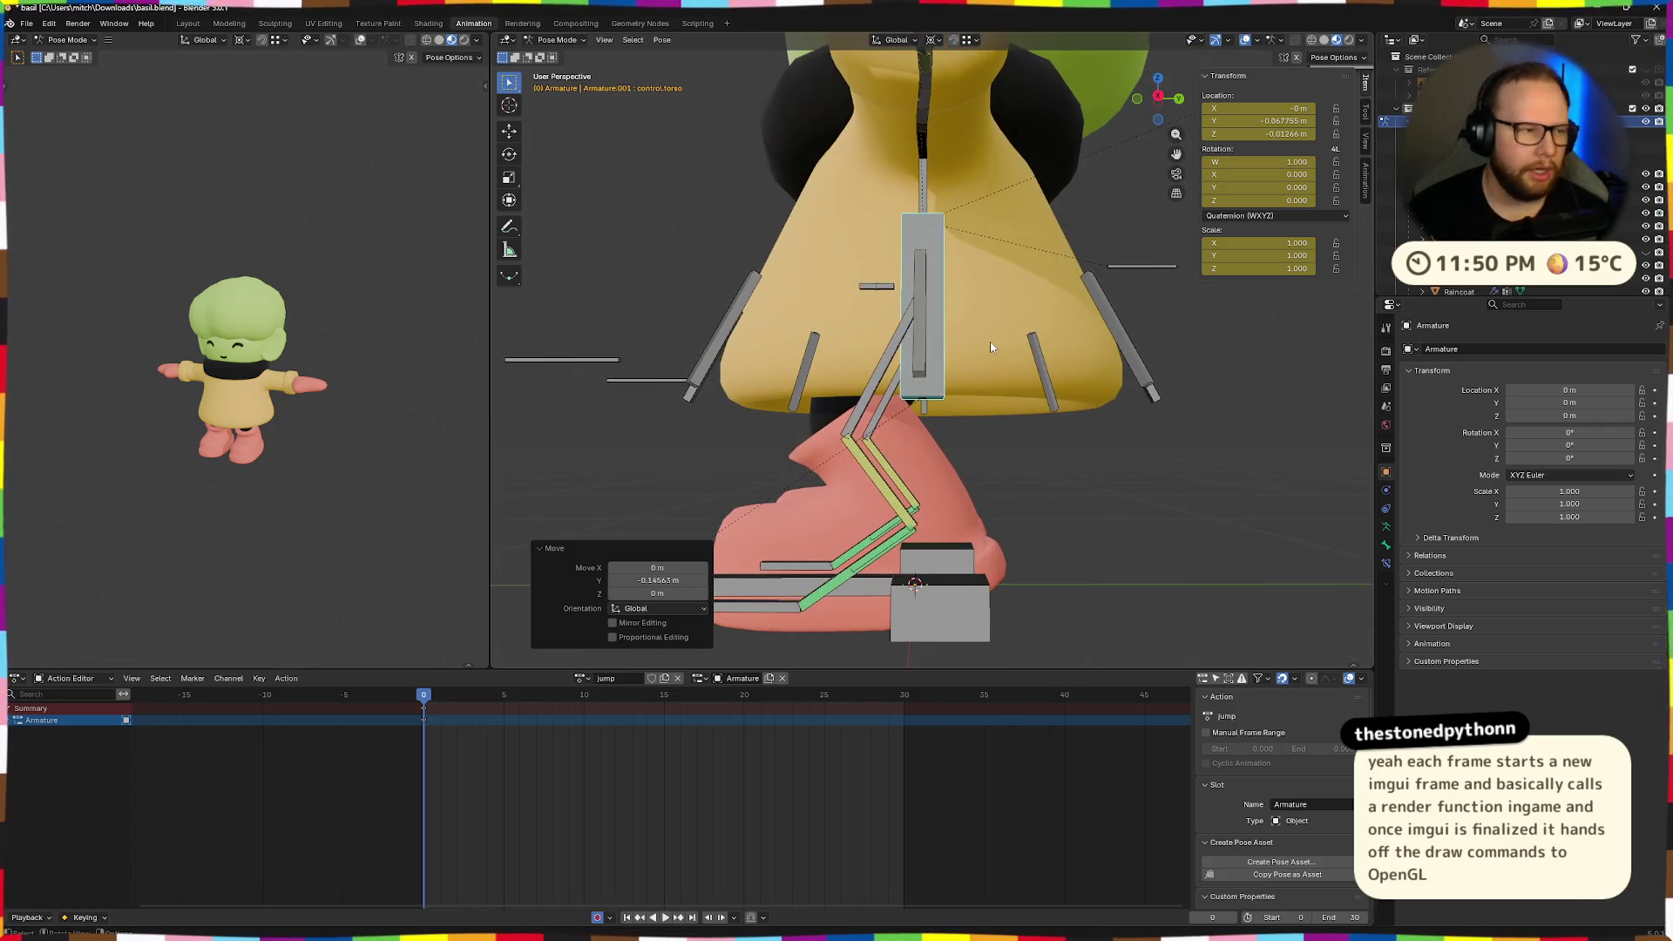
scroll(1001, 347, "down", 3)
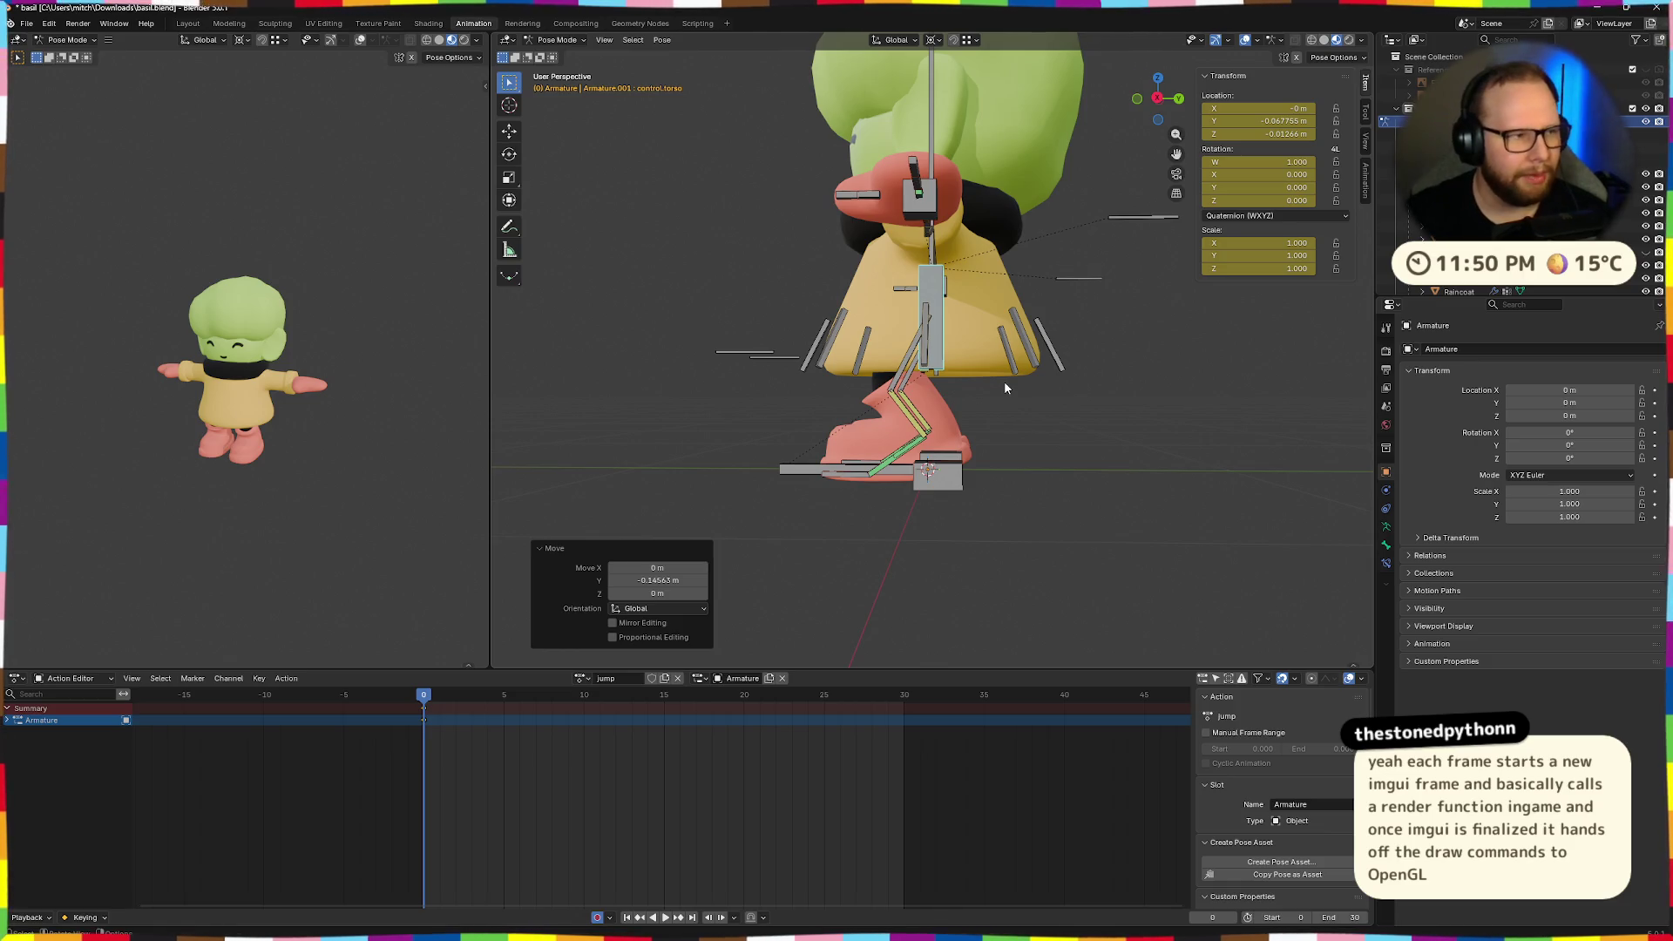
scroll(751, 392, "up", 3)
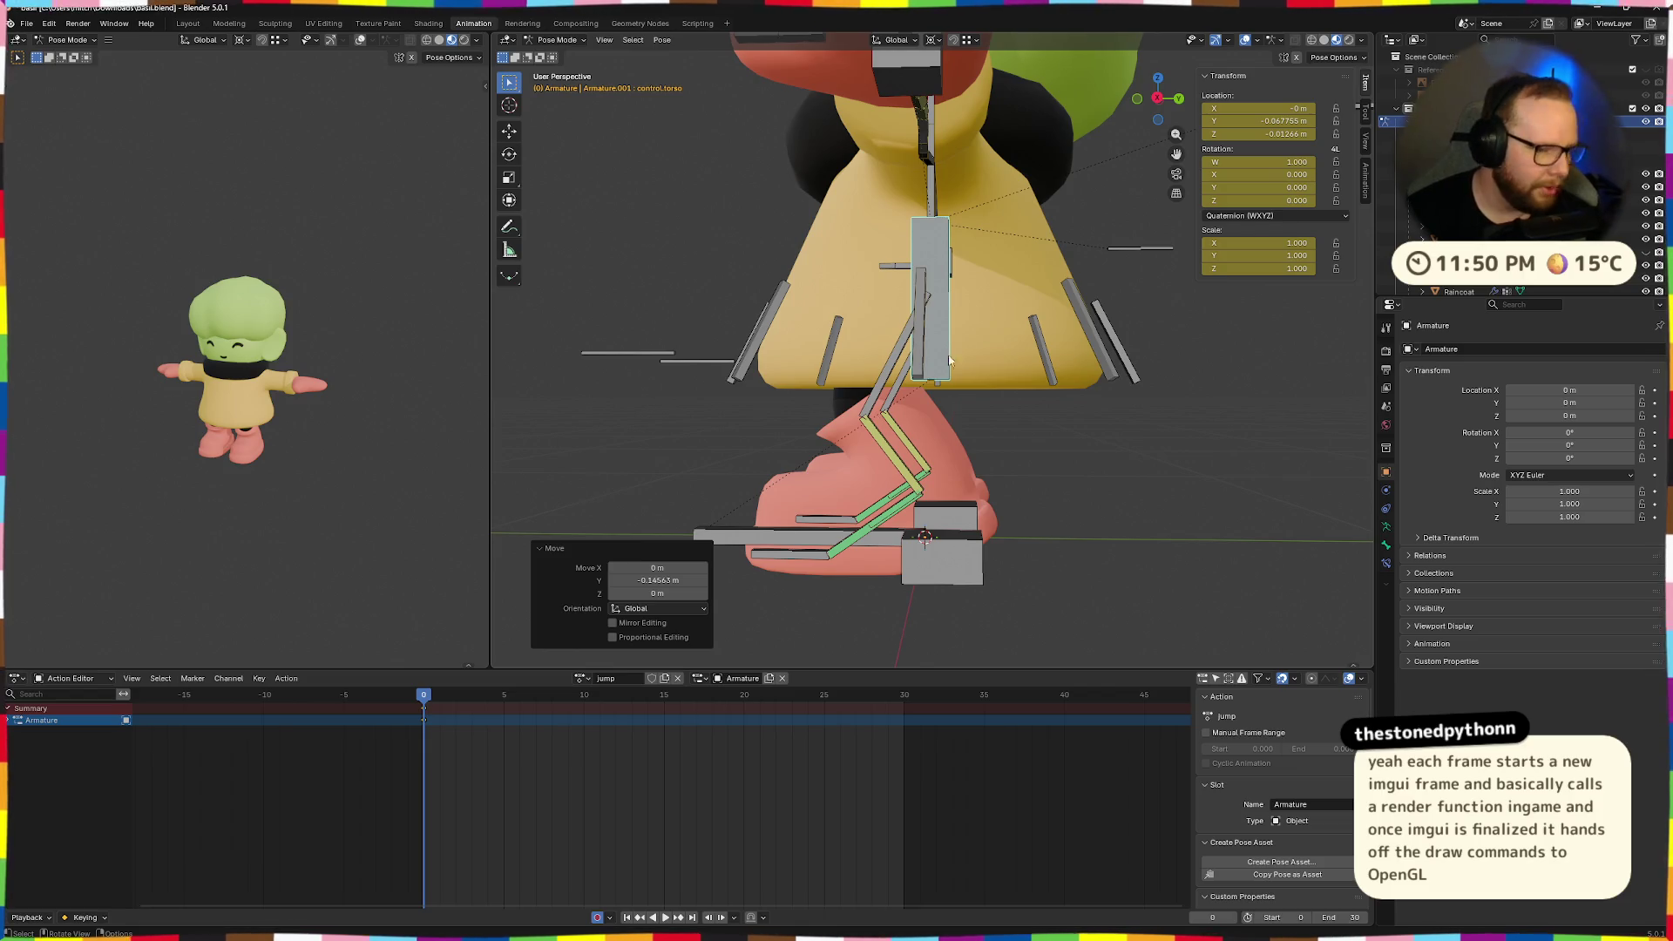
scroll(952, 284, "down", 3)
mouse_move(951, 284)
middle_mouse_down()
mouse_move(967, 279)
mouse_move(912, 223)
mouse_move(1032, 323)
mouse_move(952, 315)
middle_mouse_up()
left_click(911, 222)
key("r")
key("x")
left_click(985, 348)
Lean the torso control -4.12° about X, check the pose, and enable X-Mirror.
left_click(946, 300)
key("r")
key("x")
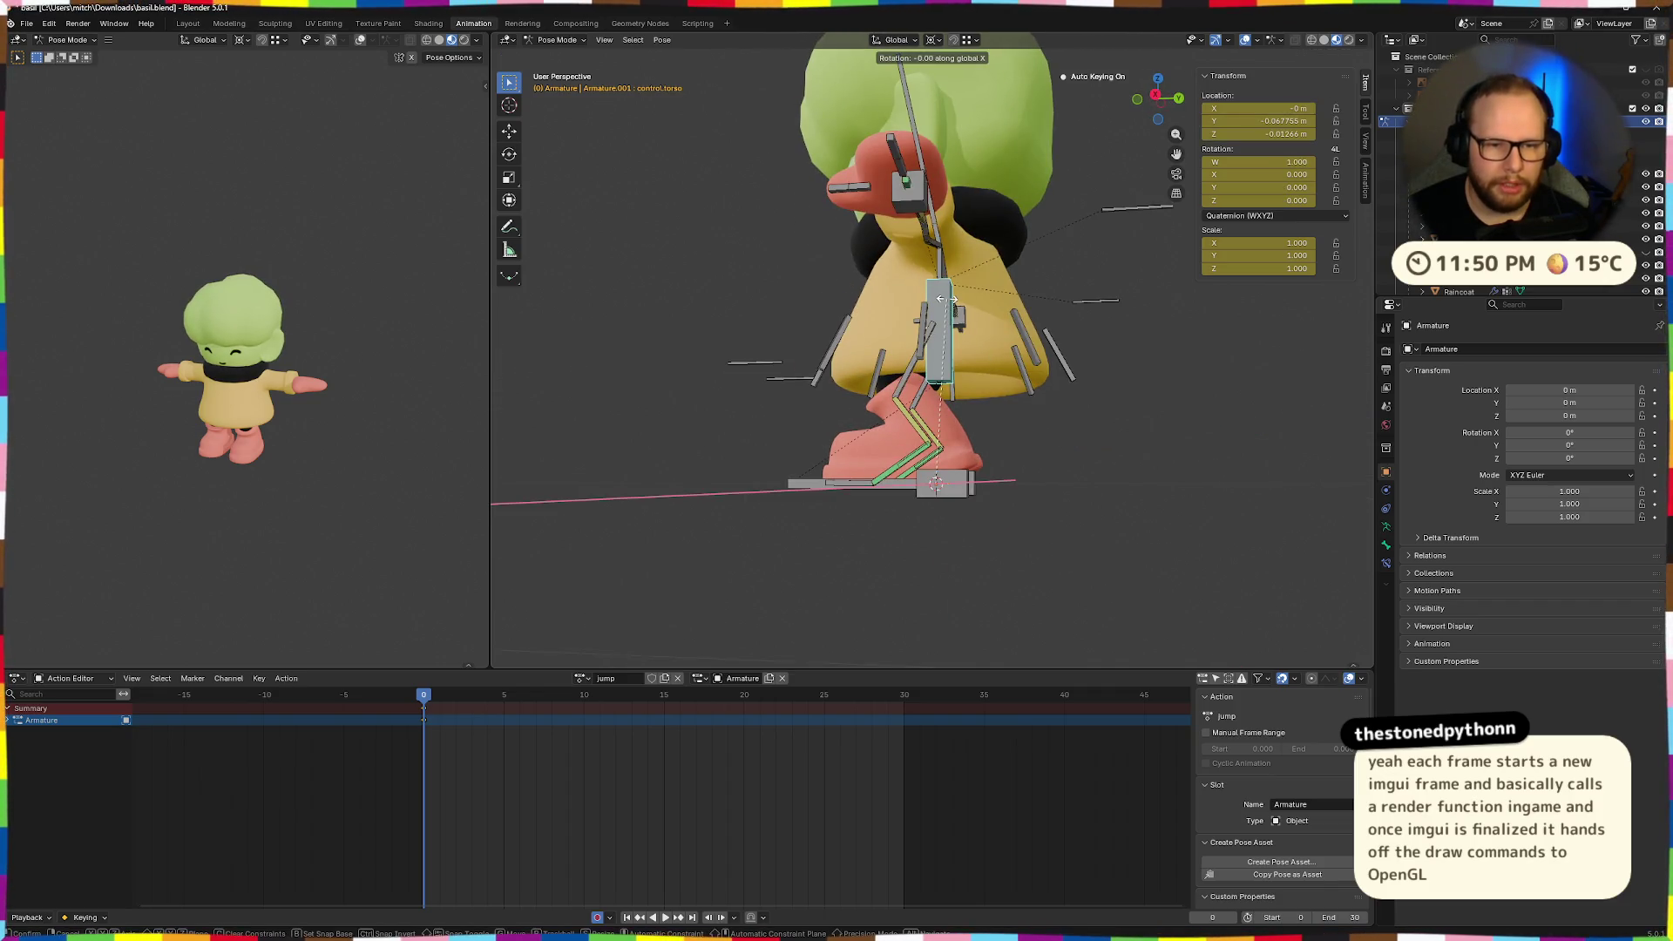
left_click(950, 296)
mouse_move(950, 296)
middle_mouse_down()
mouse_move(973, 298)
mouse_move(966, 266)
middle_mouse_up()
mouse_move(949, 326)
middle_mouse_down()
mouse_move(934, 334)
mouse_move(945, 344)
mouse_move(915, 318)
mouse_move(865, 323)
mouse_move(969, 314)
mouse_move(963, 340)
mouse_move(1120, 341)
middle_mouse_up()
scroll(944, 342, "down", 4)
scroll(906, 322, "up", 3)
left_click(1297, 58)
Select ik.hand.L and lower both mirrored hands.
left_click(1021, 273)
key("g")
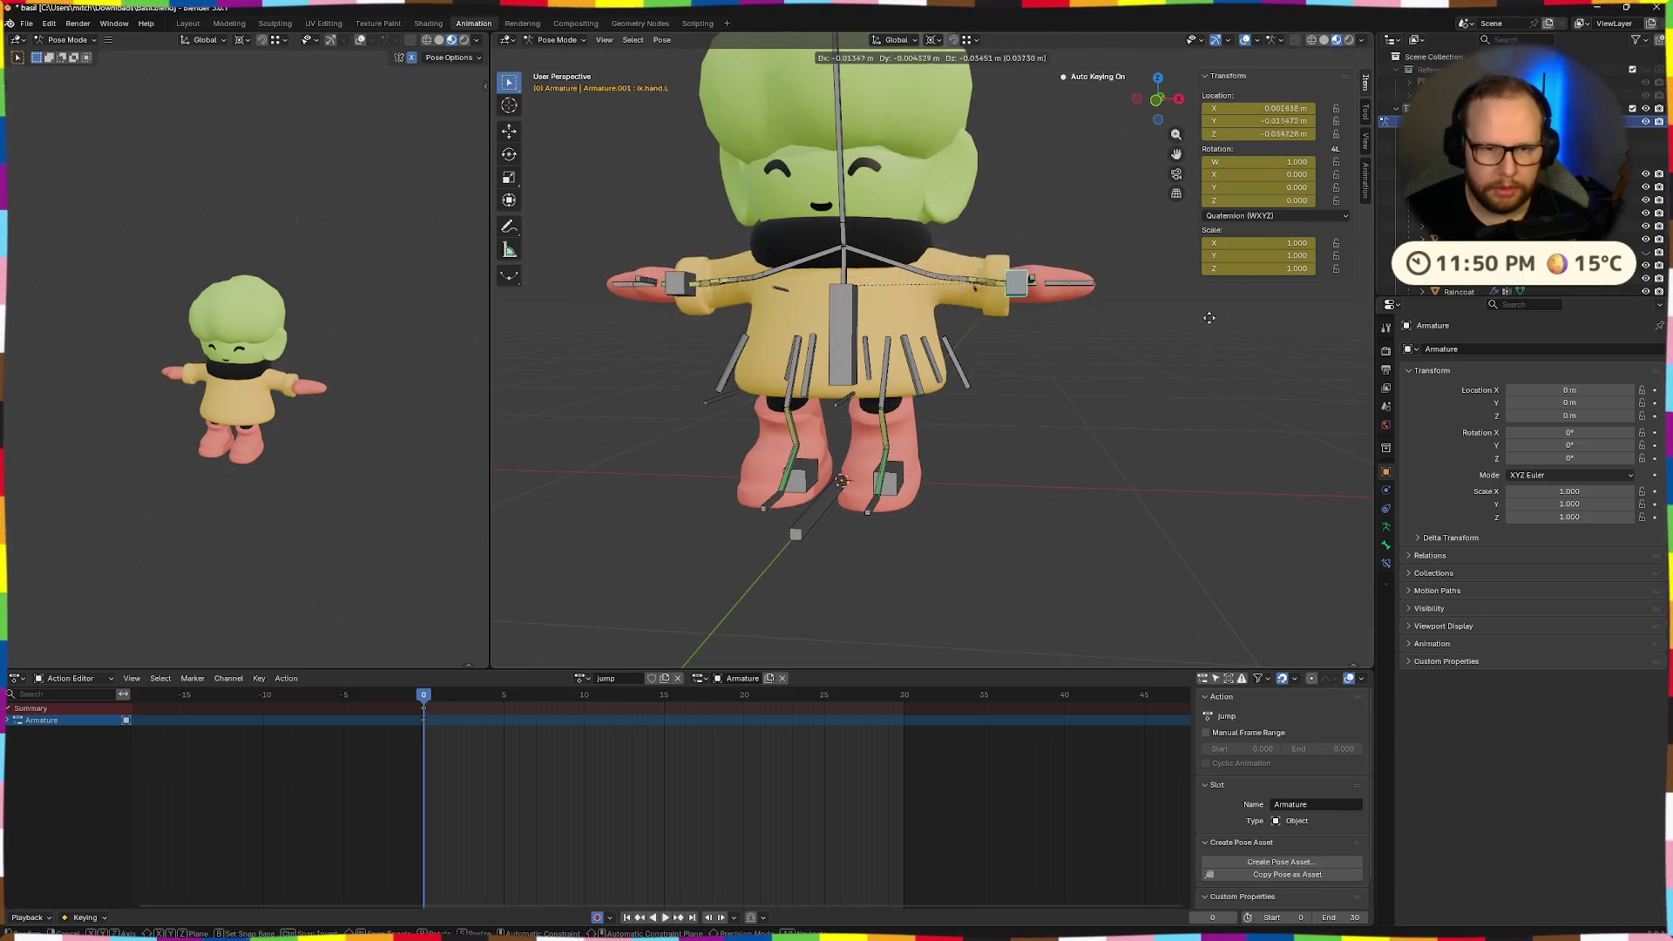
left_click(1181, 385)
key("ctrl+z")
key("g")
left_click(1140, 454)
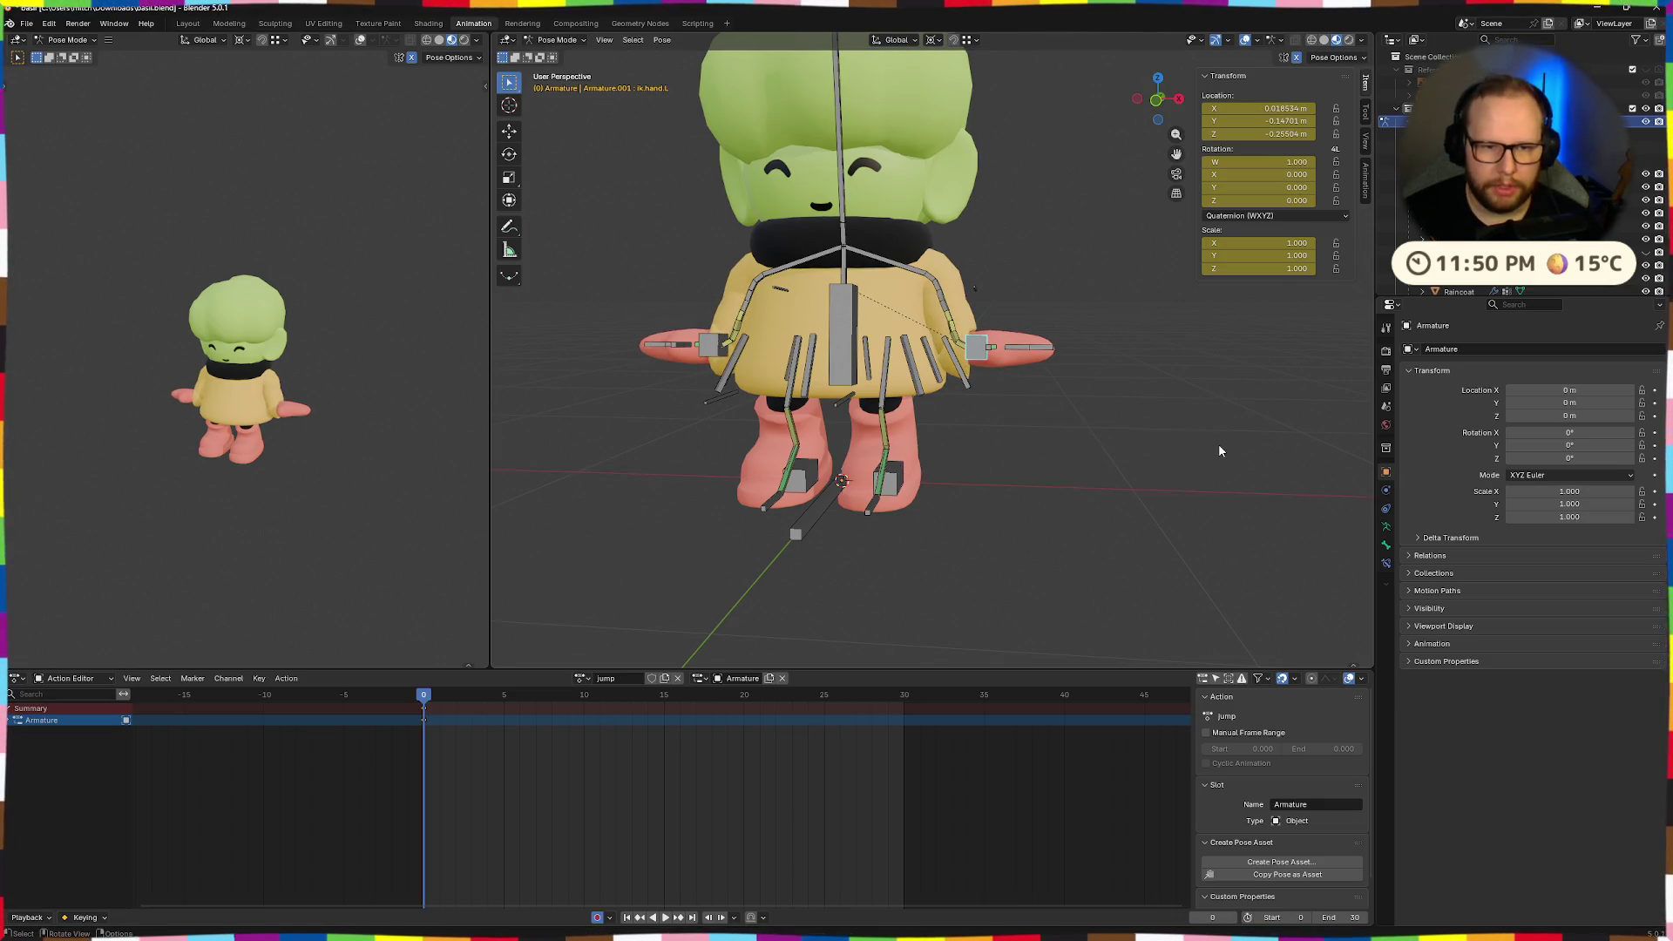
key("r")
key("x")
key("x")
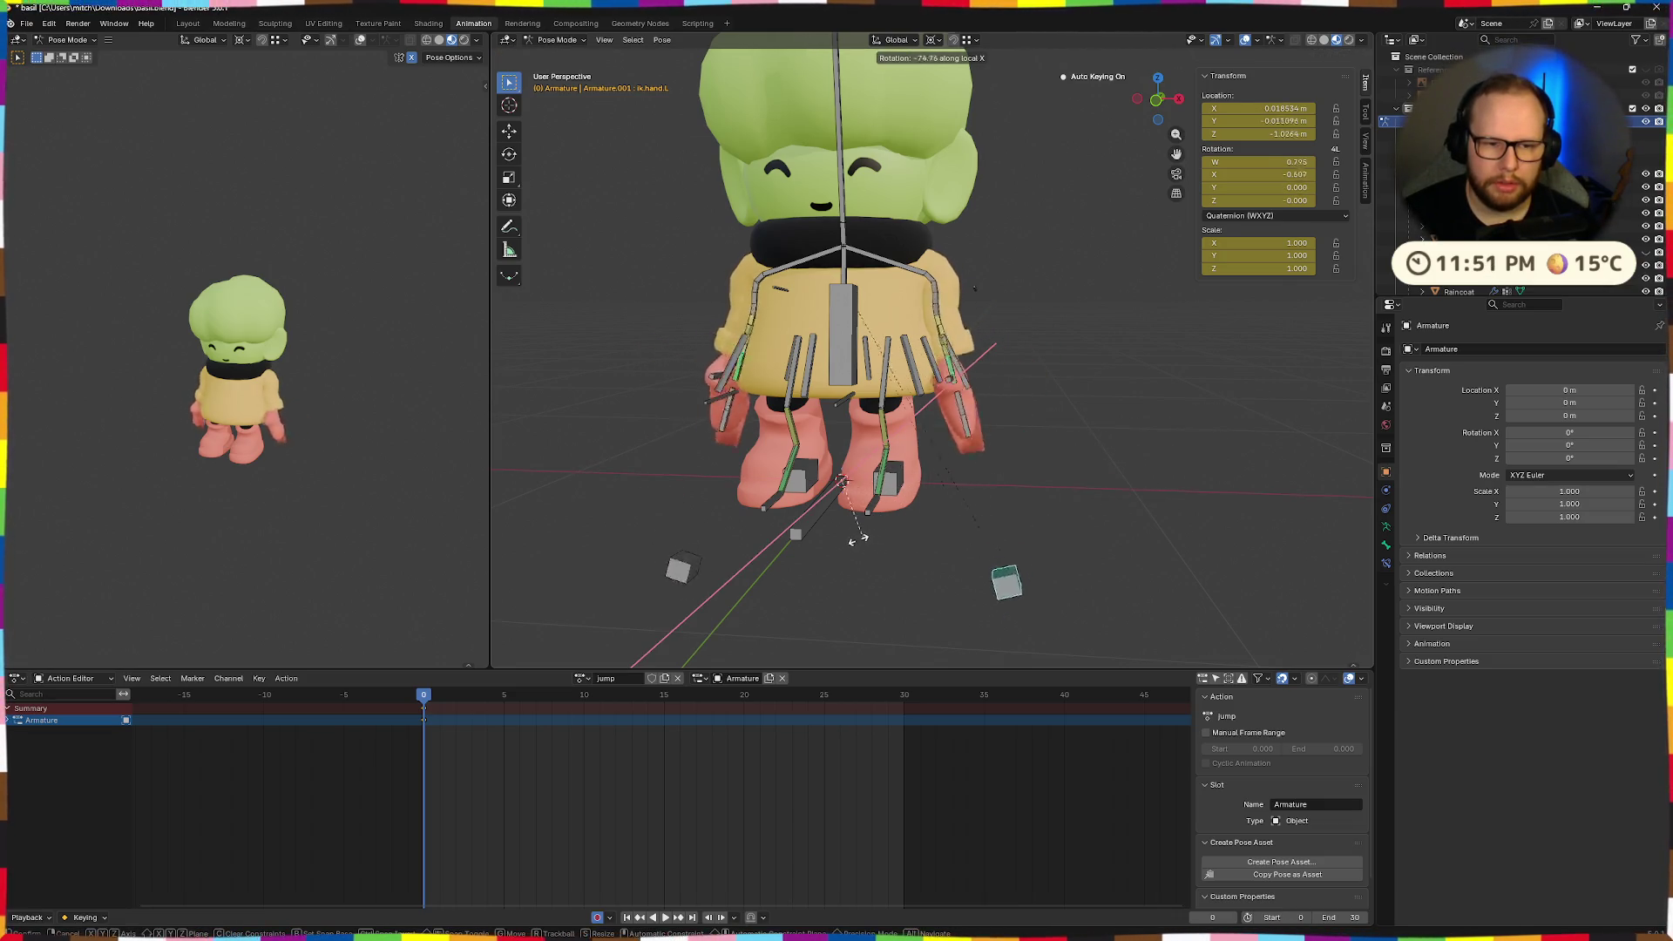
key("Escape")
Set the pivot to Individual Origins and rotate the hands about -77° on X.
left_click(929, 40)
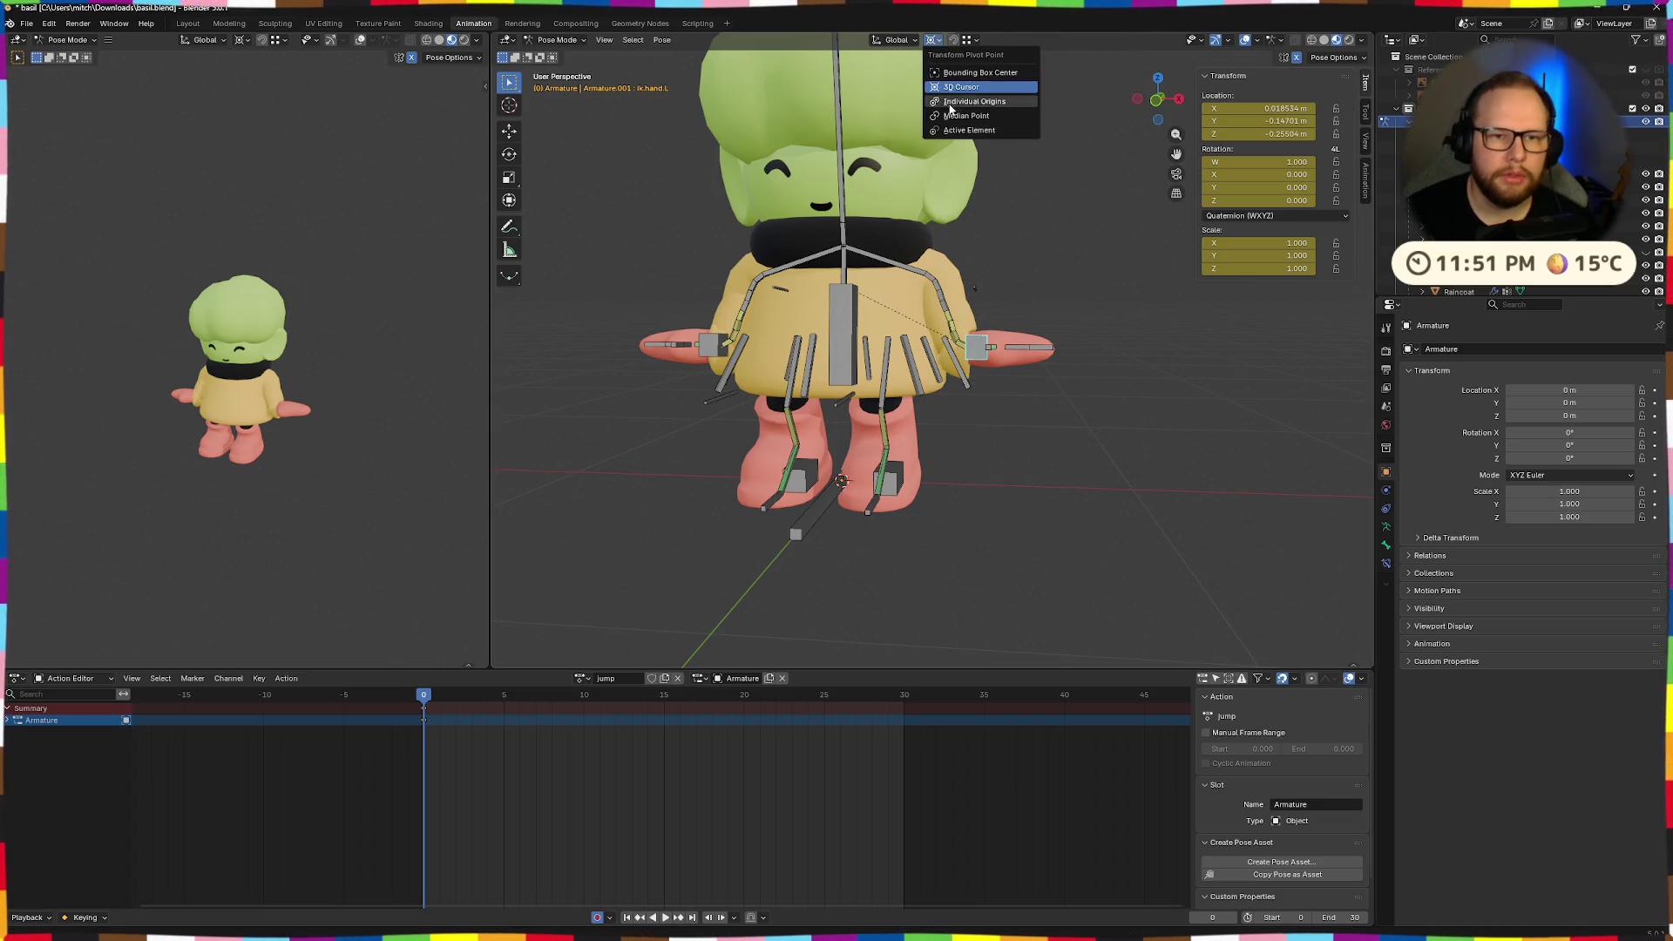
left_click(932, 41)
left_click(933, 42)
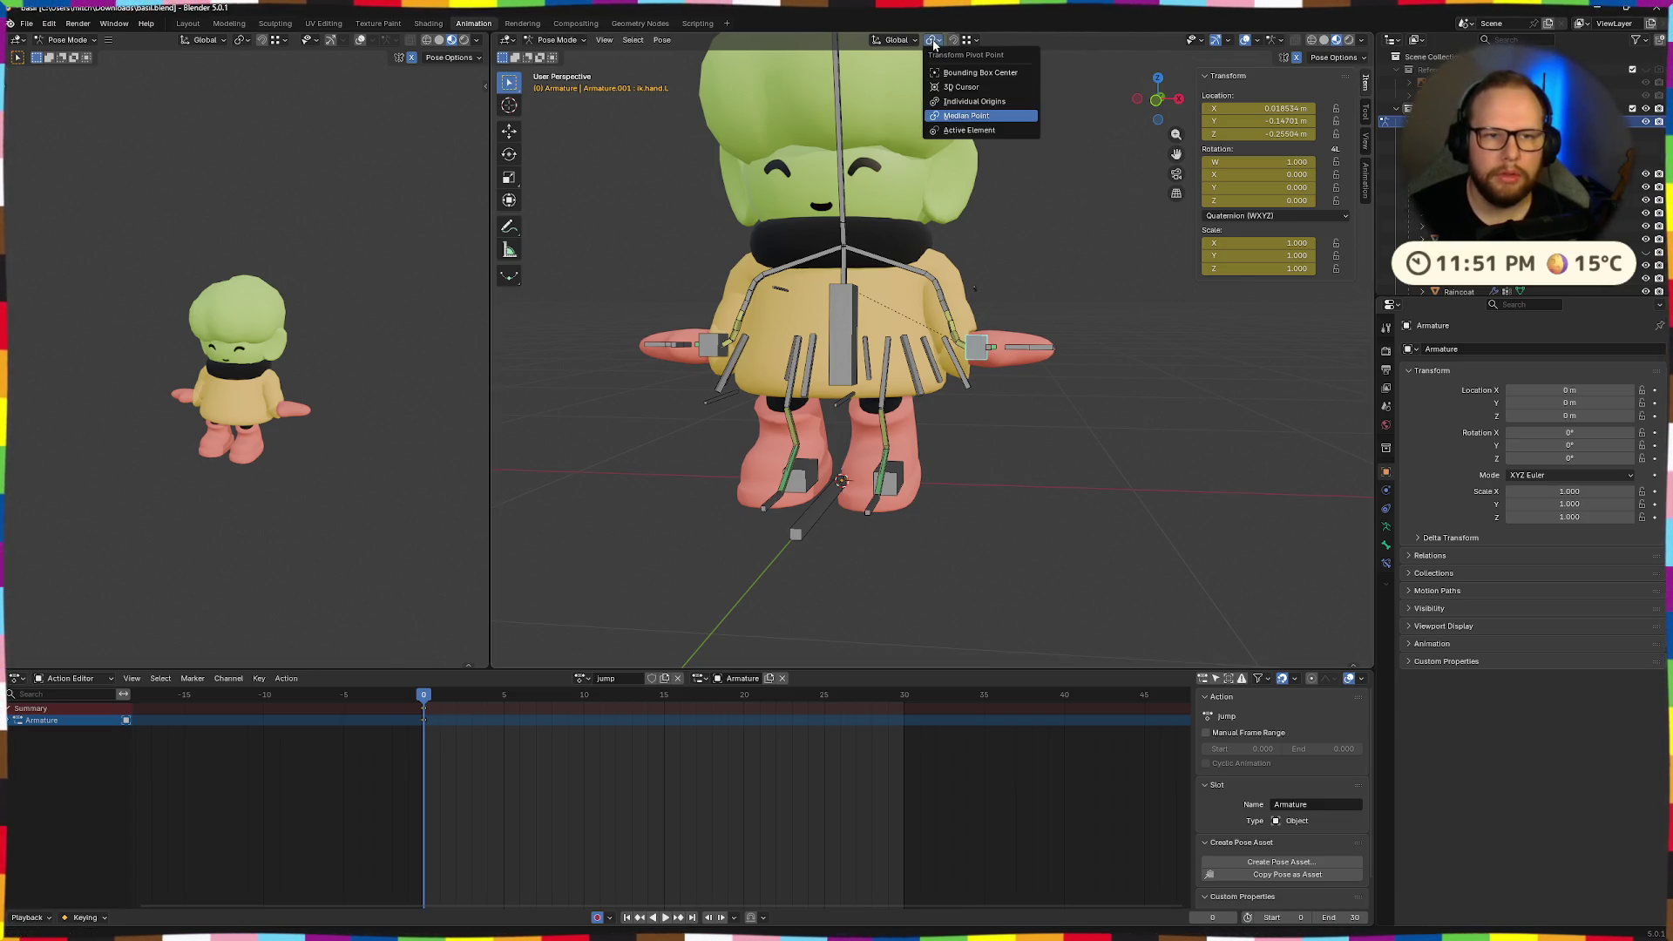
left_click(974, 101)
key("r")
key("x")
key("x")
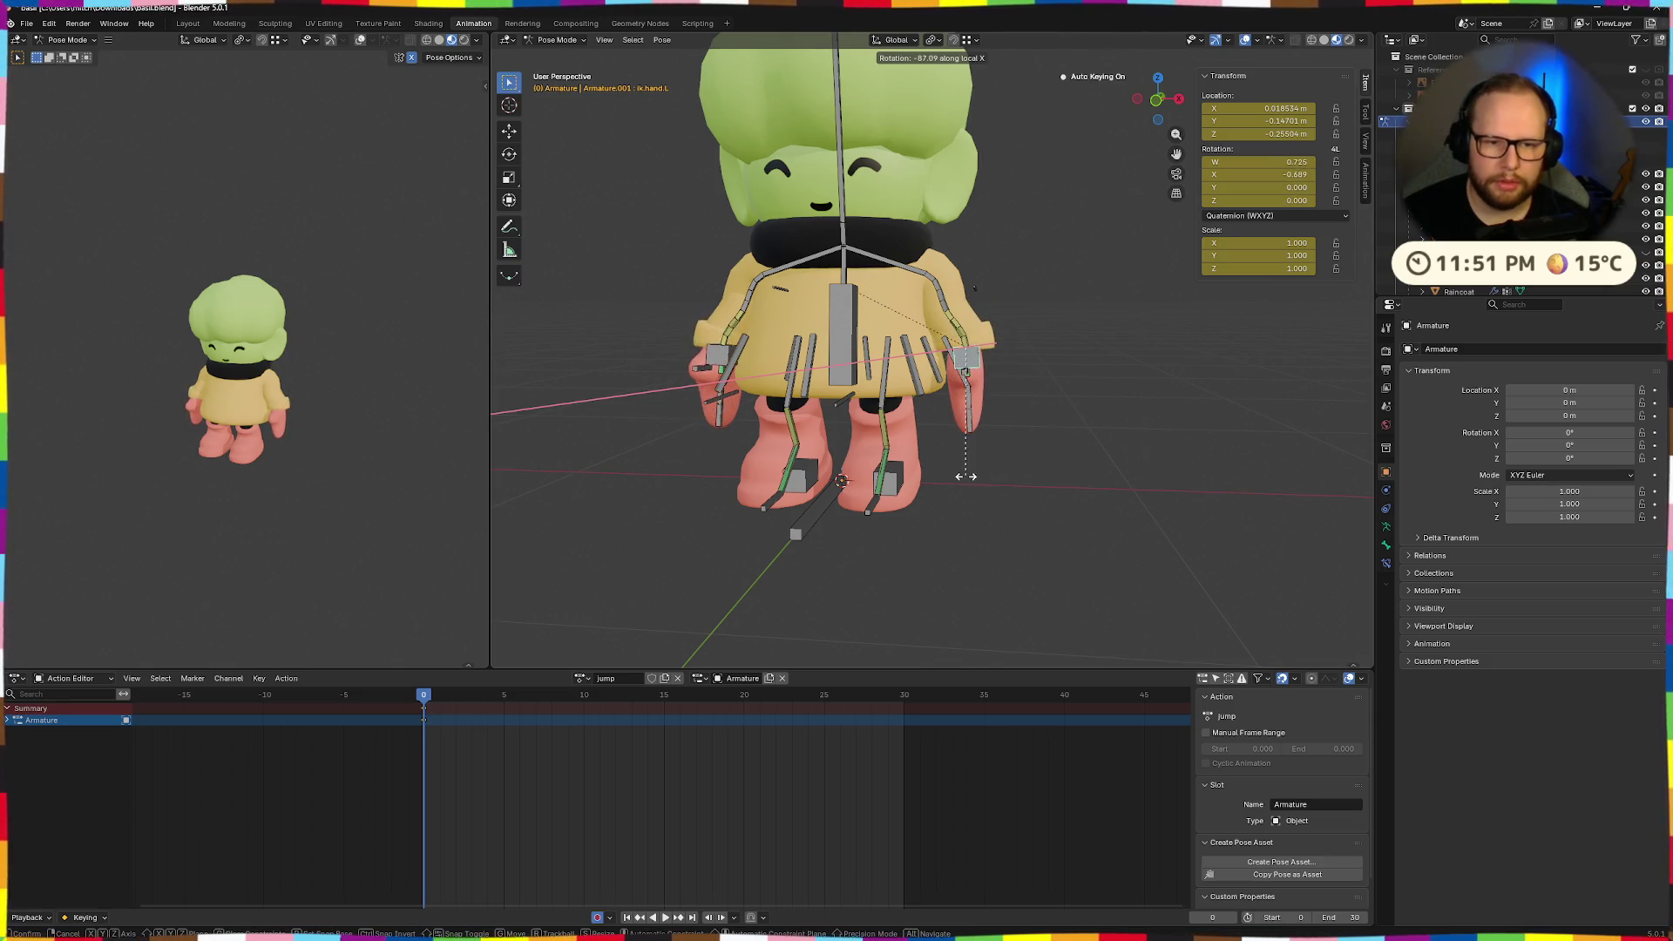
left_click(991, 474)
Reposition the left hand, then try Y and 10.6° Z rotations and undo them.
mouse_move(991, 474)
middle_mouse_down()
mouse_move(1071, 386)
mouse_move(1005, 383)
middle_mouse_up()
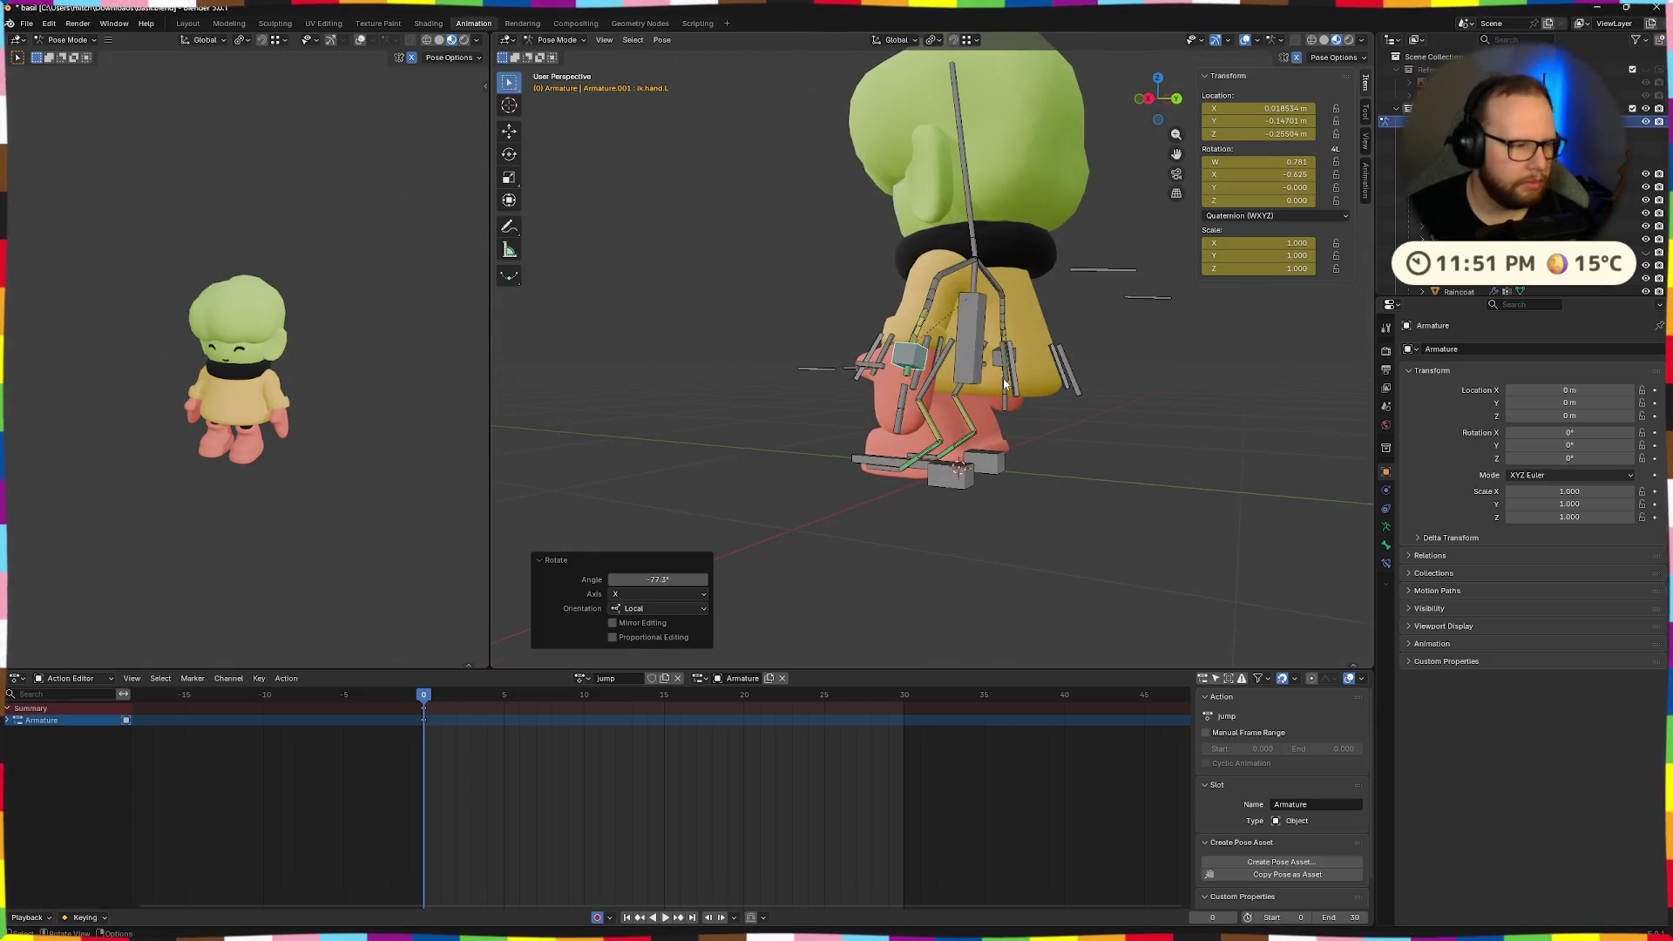
scroll(1079, 437, "up", 5)
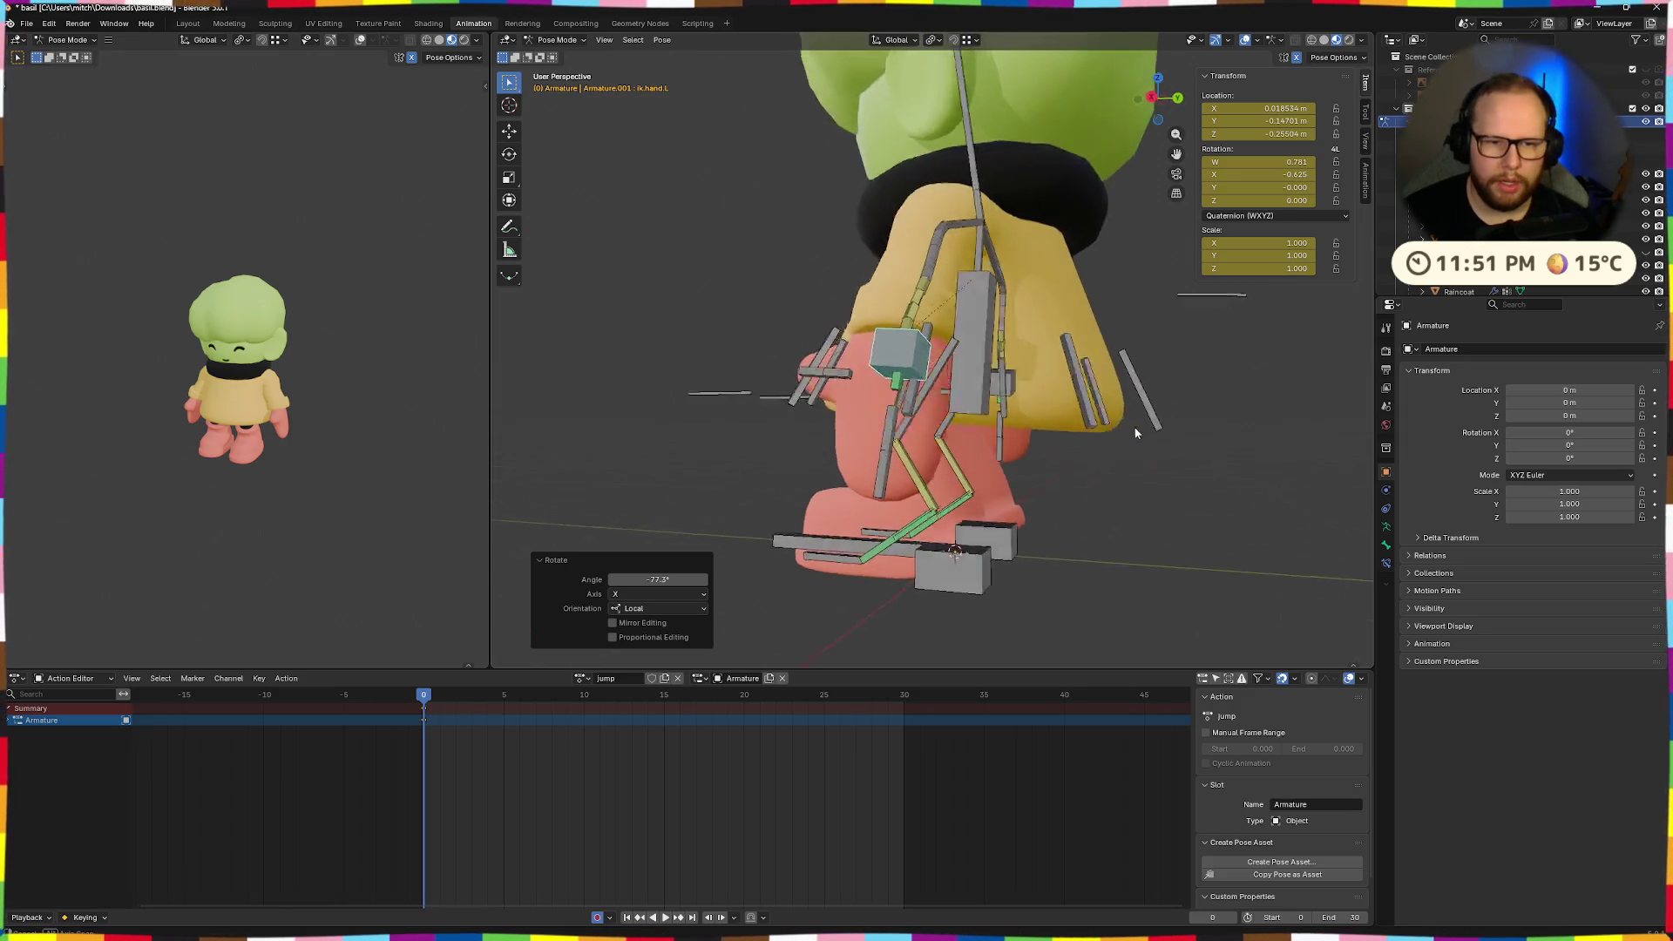
middle_click_drag(1082, 381, 1133, 375)
key("g")
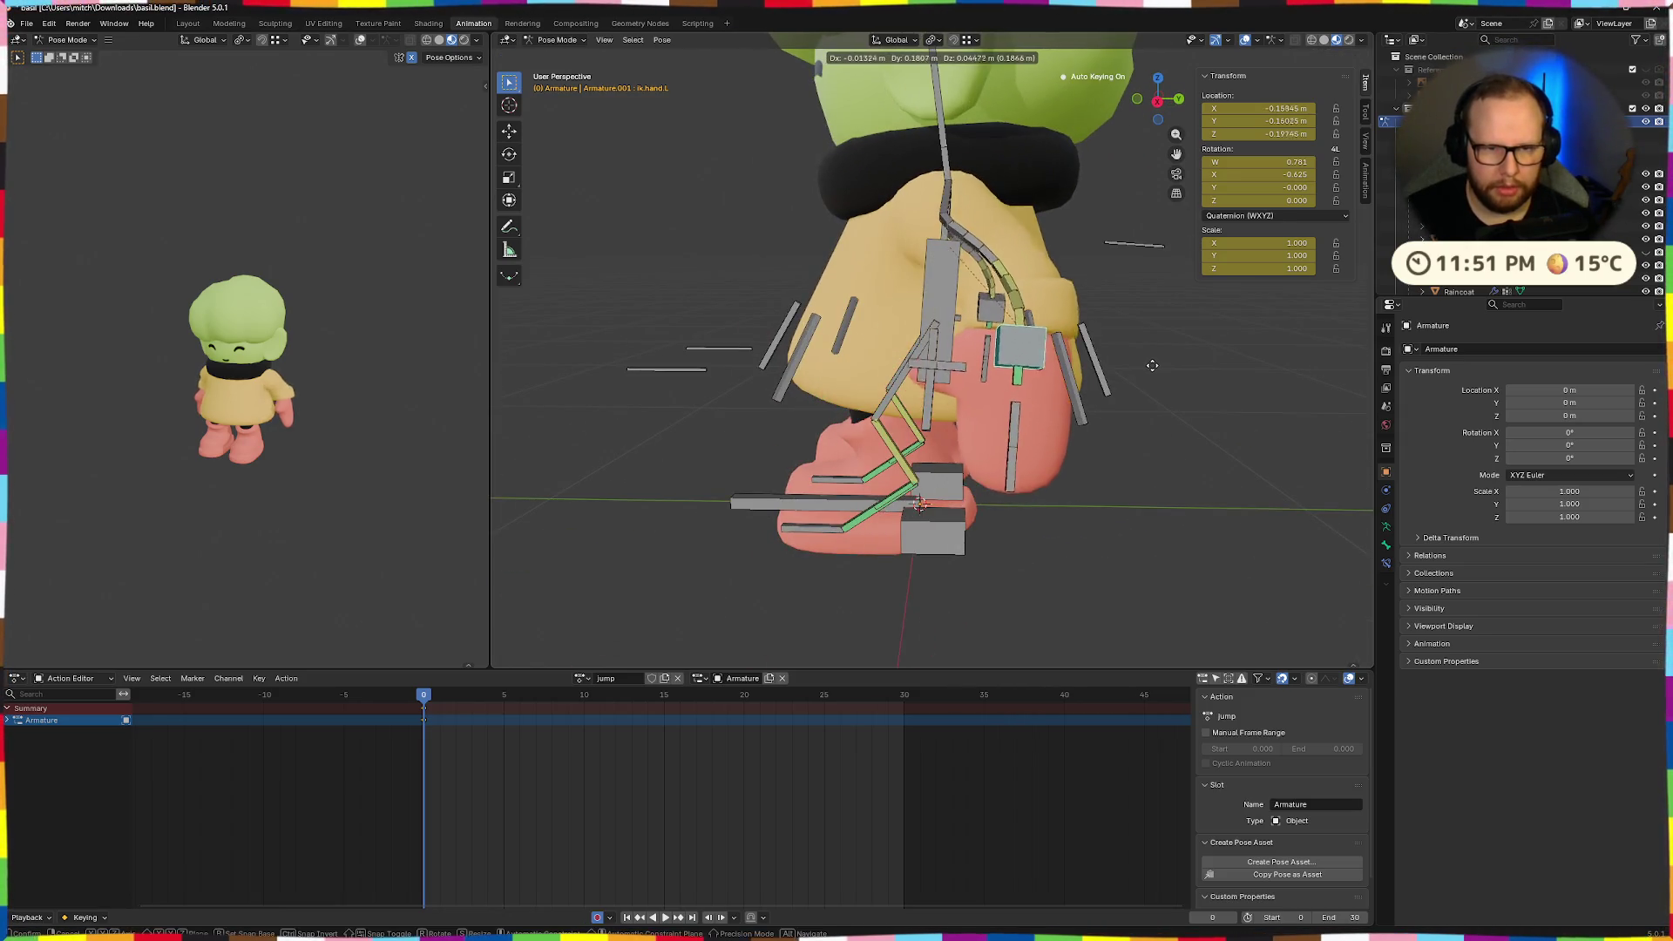
left_click(1163, 366)
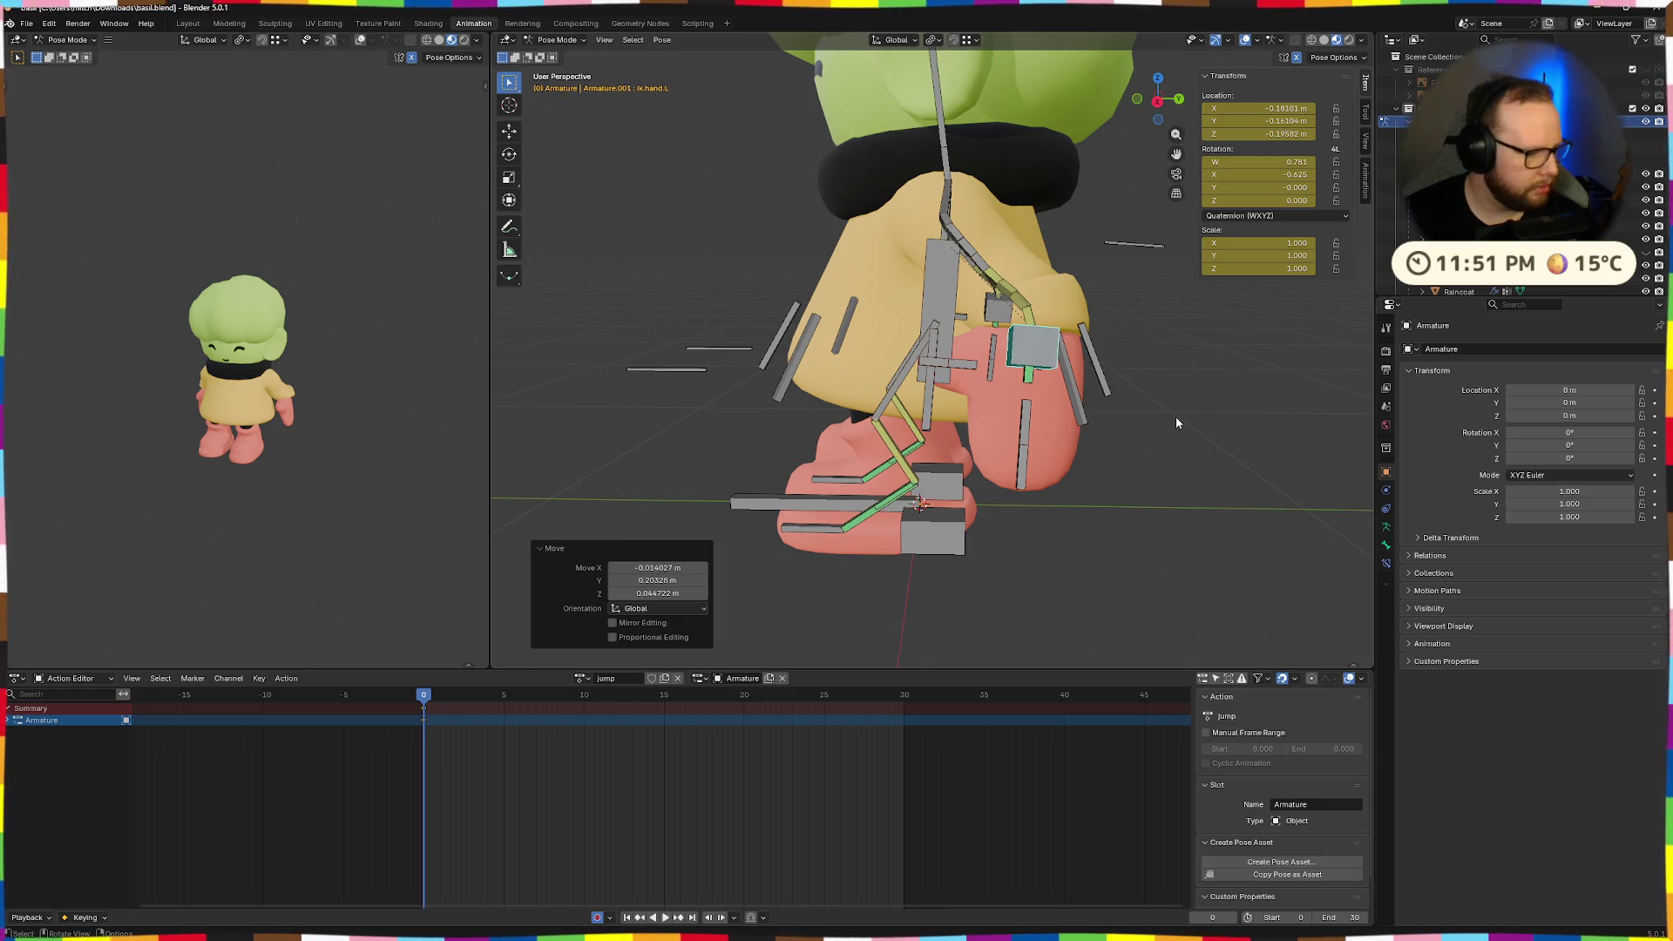
key("g")
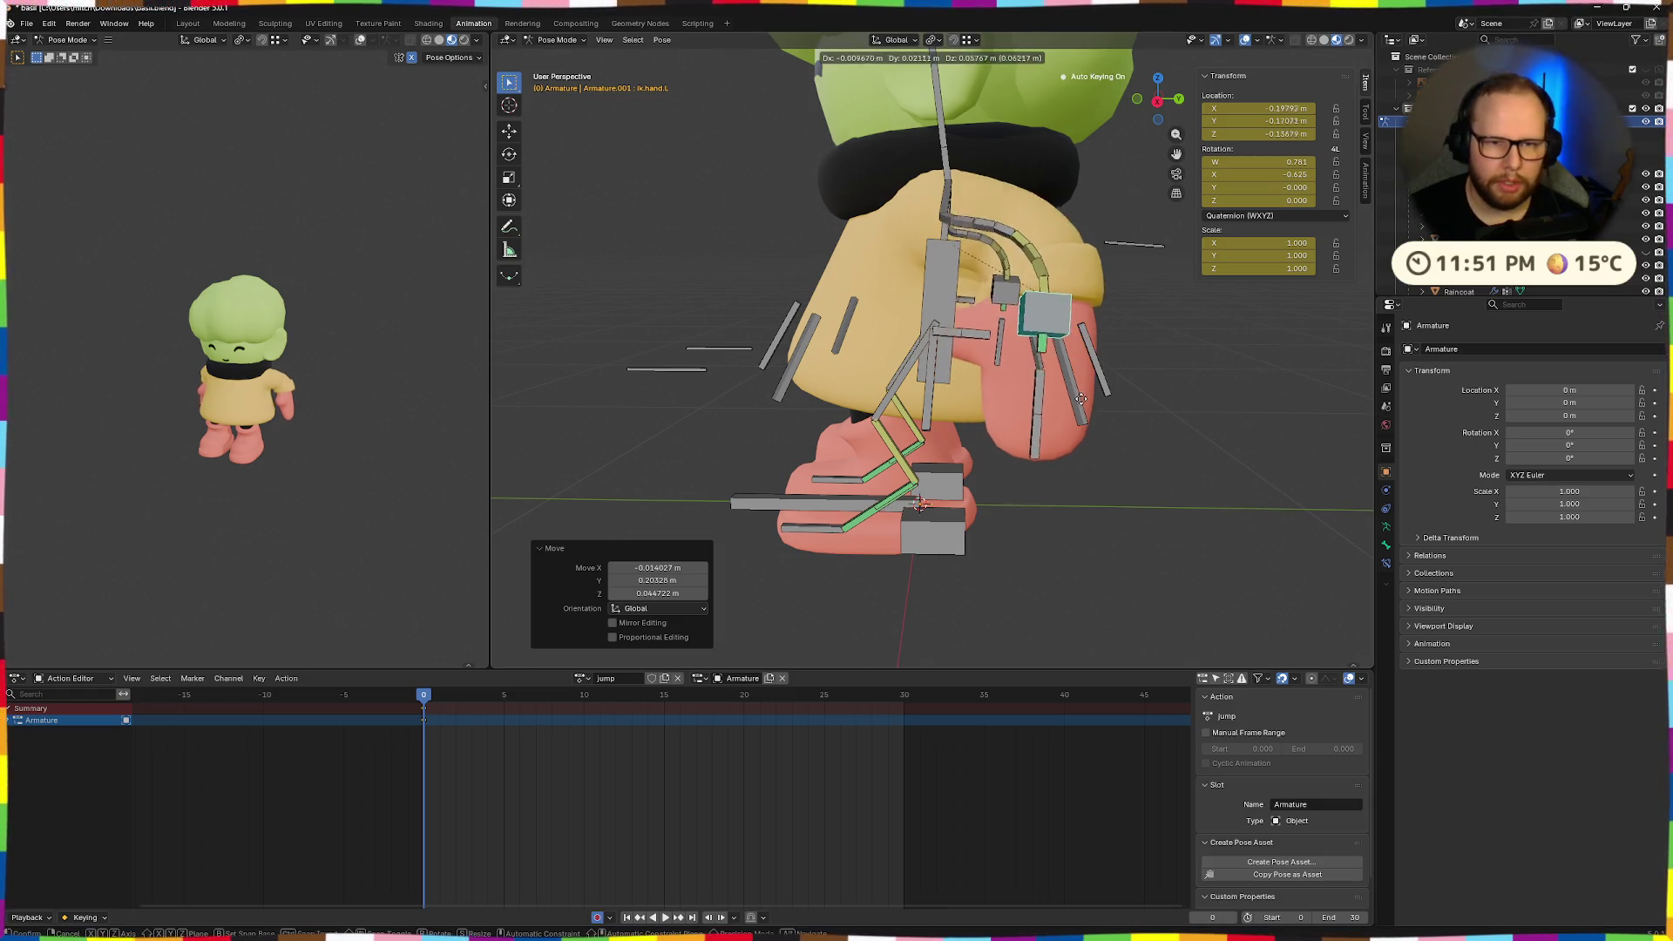
left_click(1090, 388)
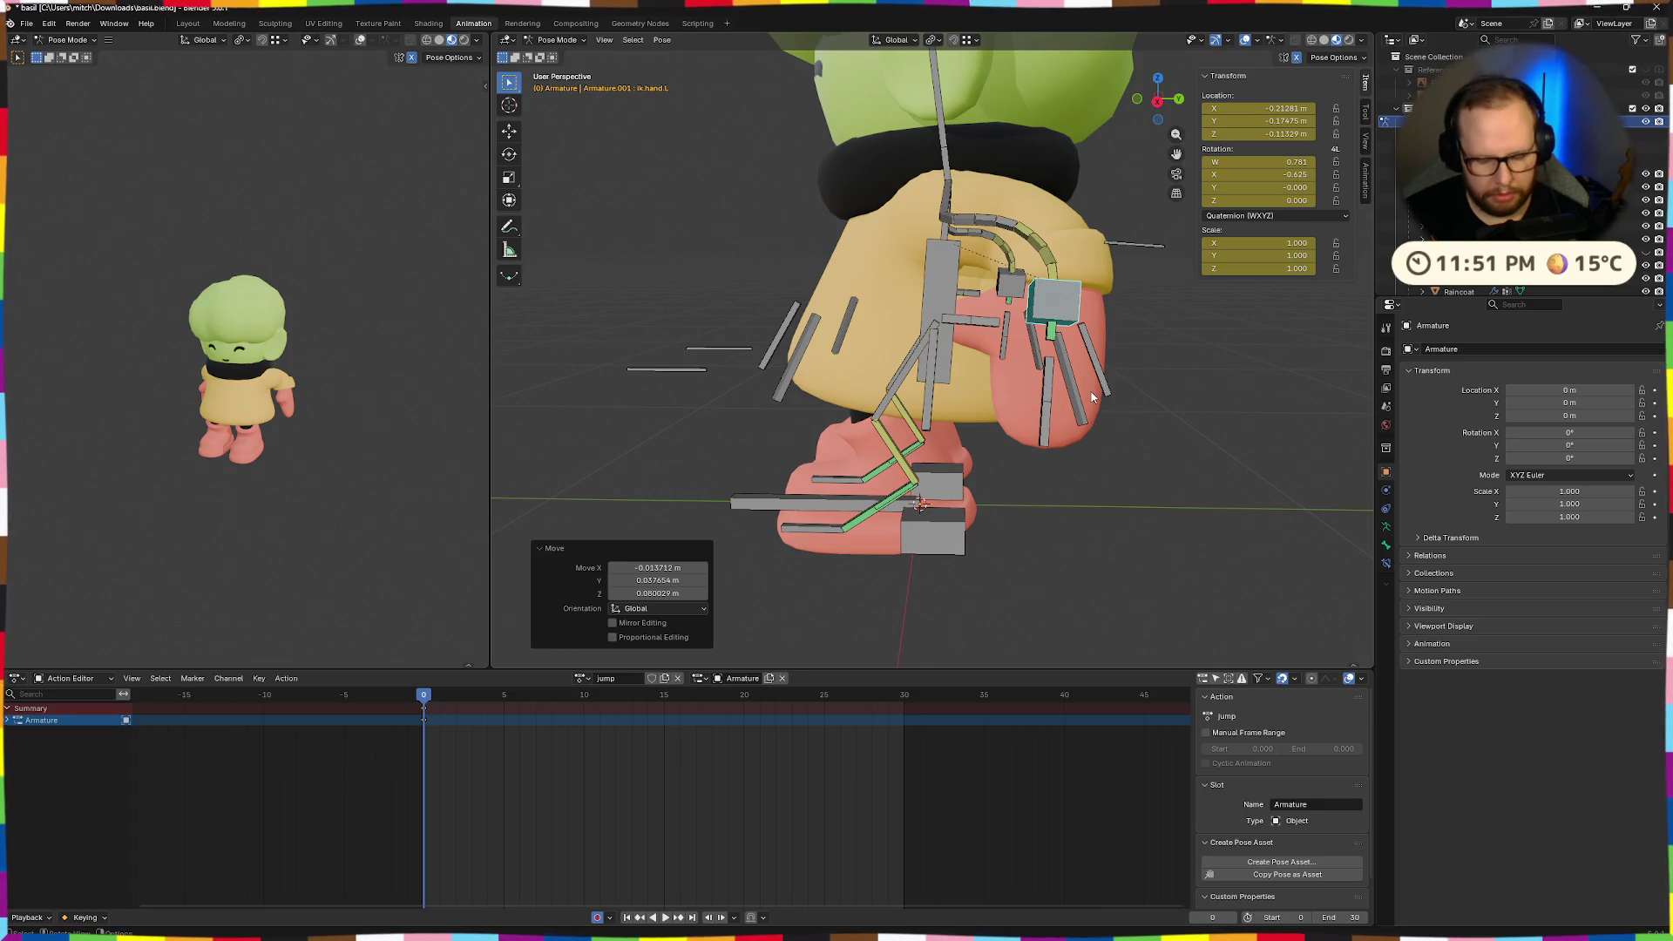
key("g")
right_click(1121, 398)
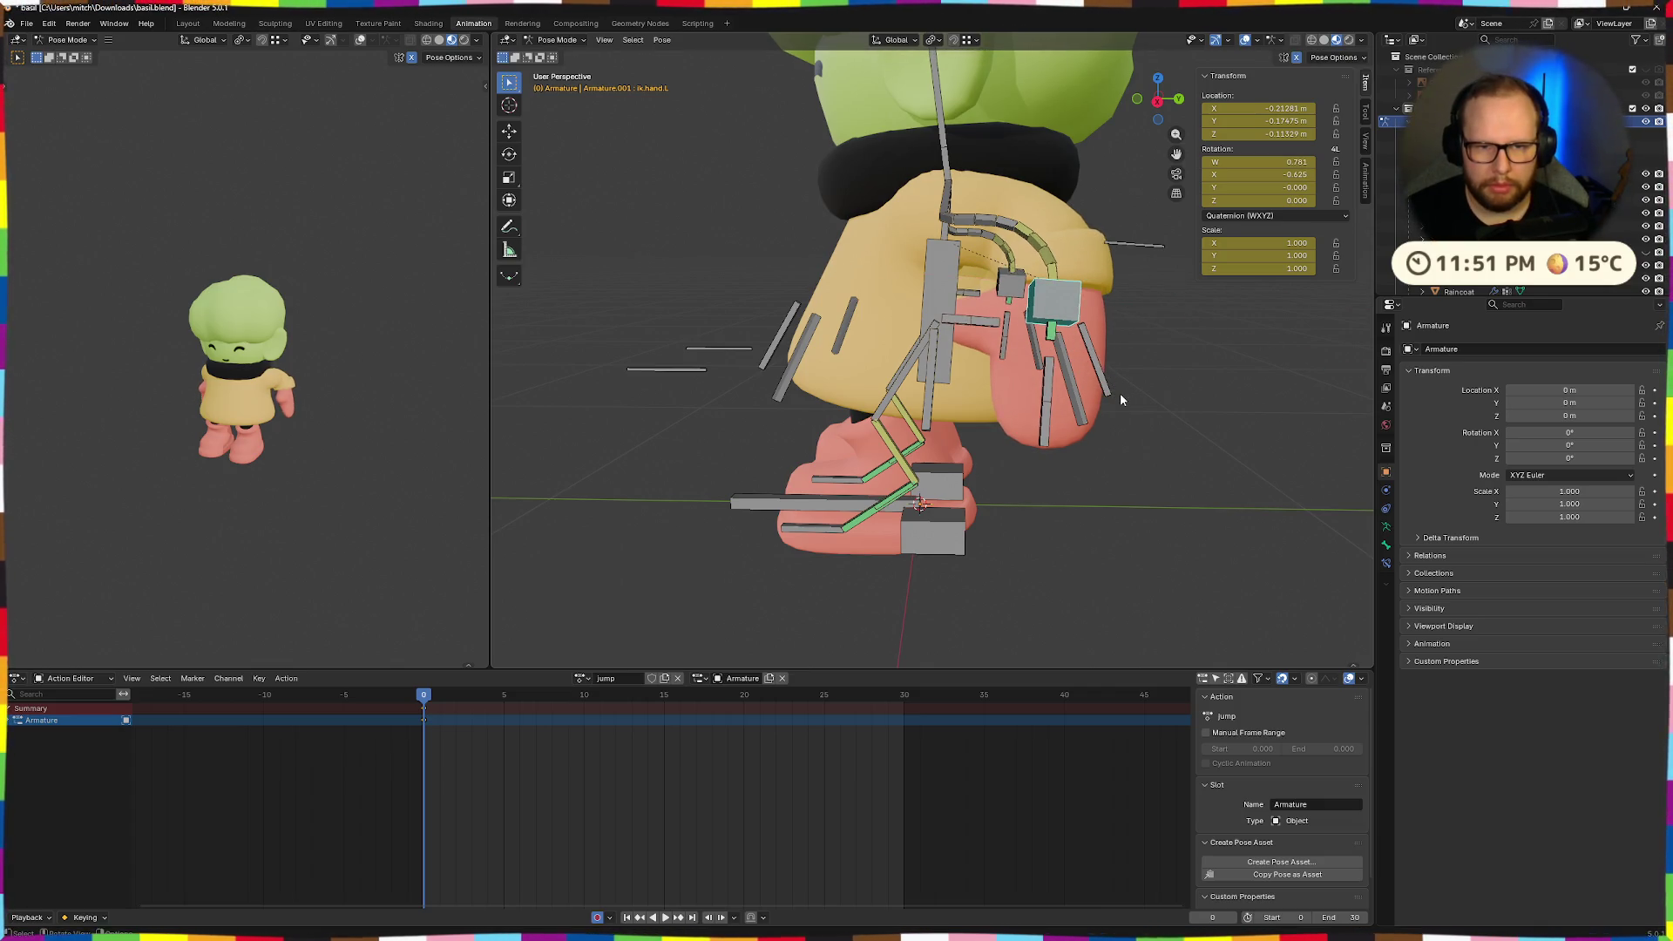
key("r")
key("y")
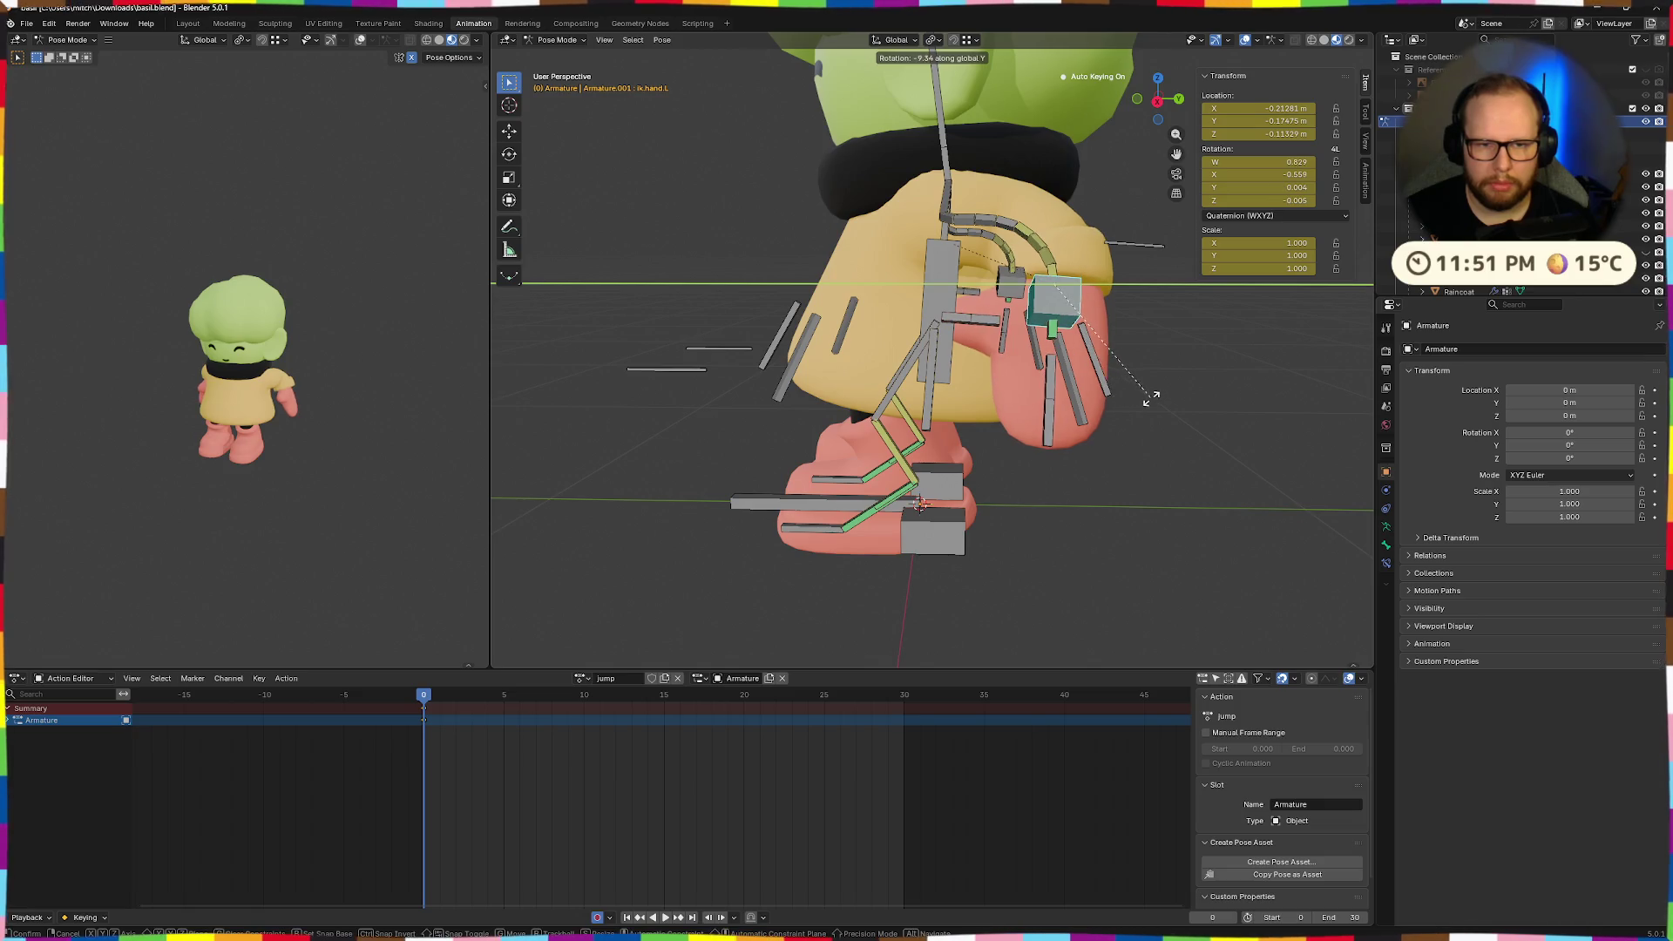
left_click(1152, 397)
key("r")
key("z")
left_click(1188, 397)
key("ctrl+z")
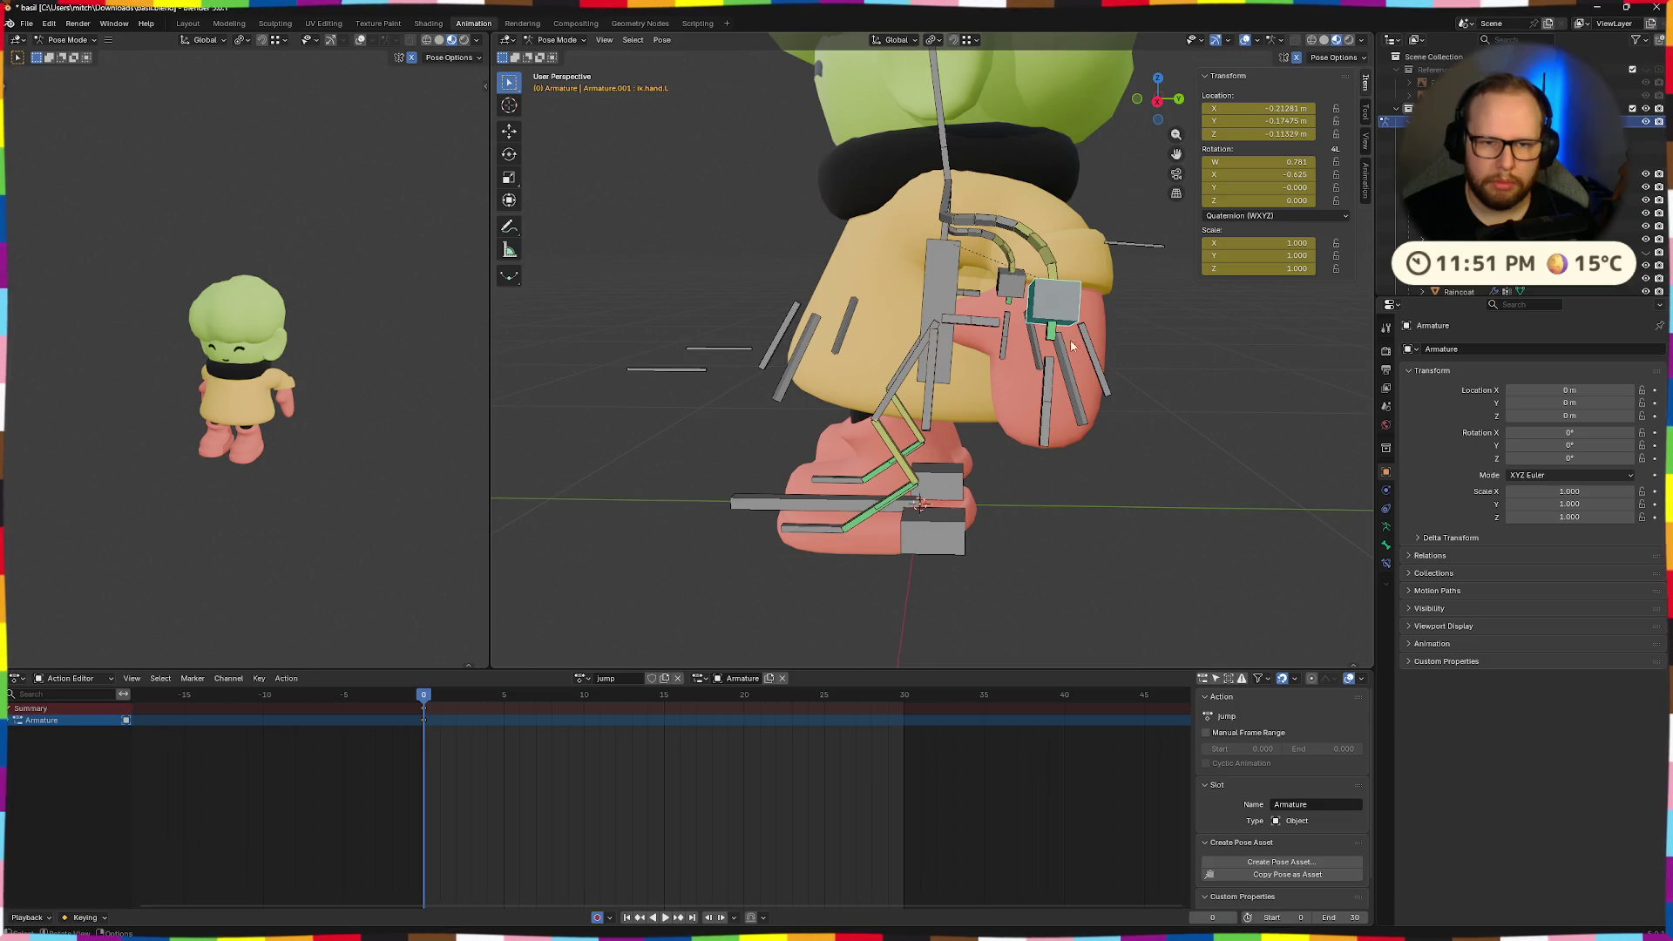
Rotate the hand 37.3° on X, move it, then rotate it -20.9° on X.
mouse_move(1169, 384)
middle_mouse_down()
mouse_move(1111, 364)
mouse_move(1126, 390)
middle_mouse_up()
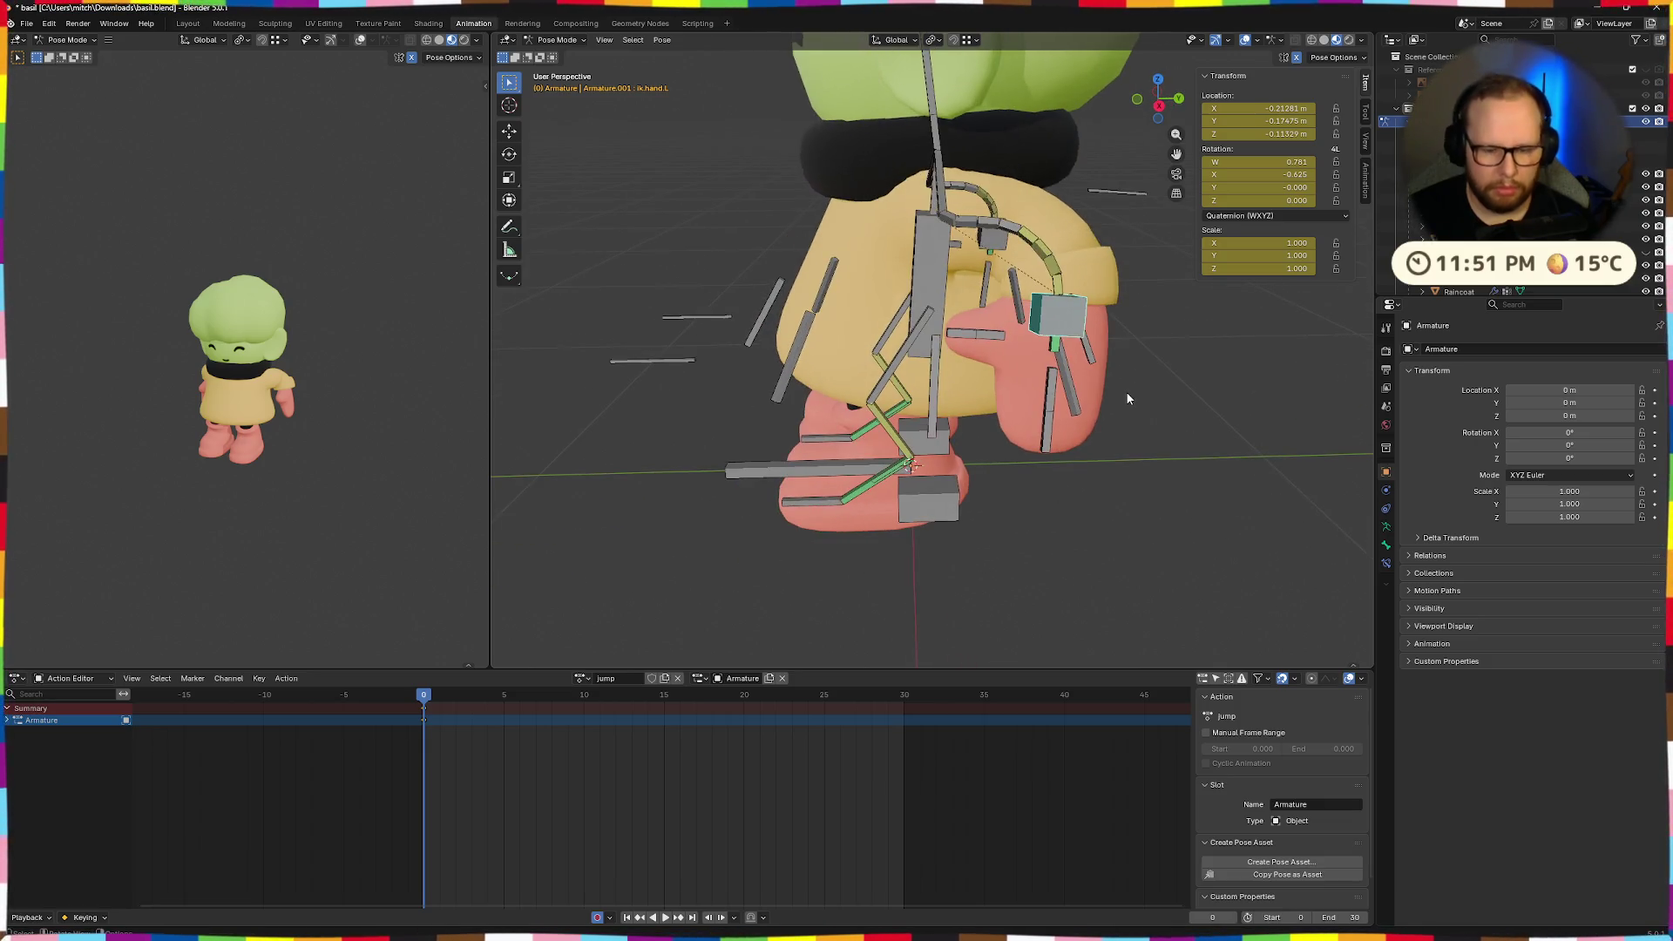
key("r")
key("x")
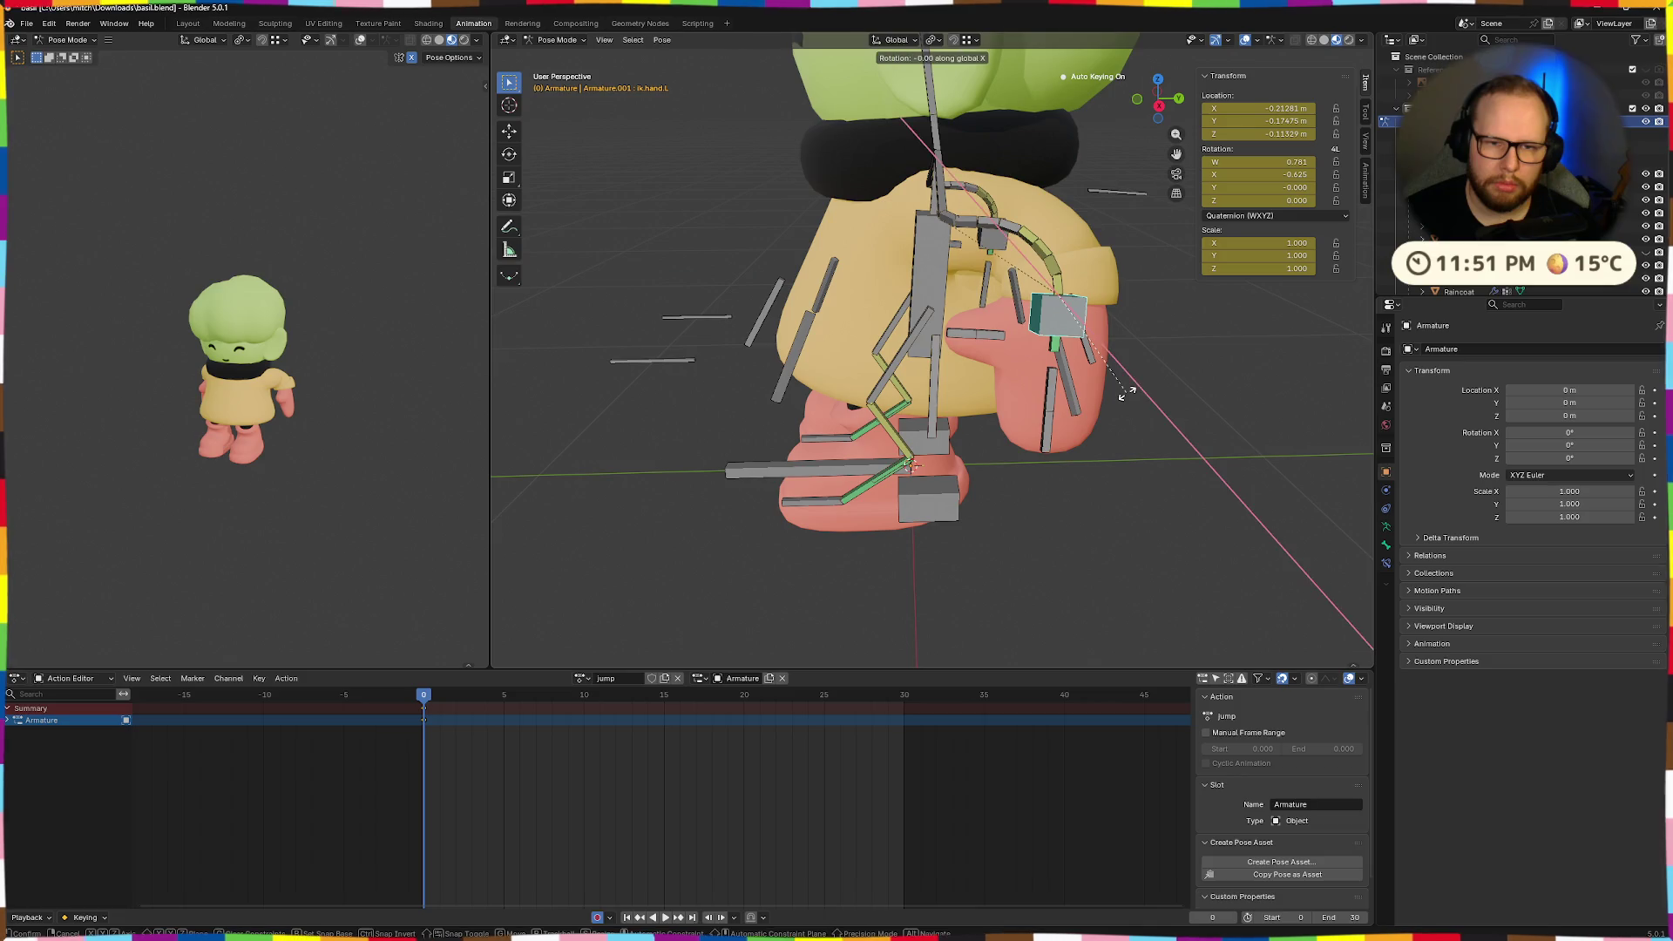
left_click(1174, 353)
mouse_move(1174, 352)
middle_mouse_down()
mouse_move(1235, 362)
mouse_move(1081, 370)
mouse_move(1095, 372)
middle_mouse_up()
key("g")
left_click(1089, 375)
key("r")
key("x")
left_click(1072, 389)
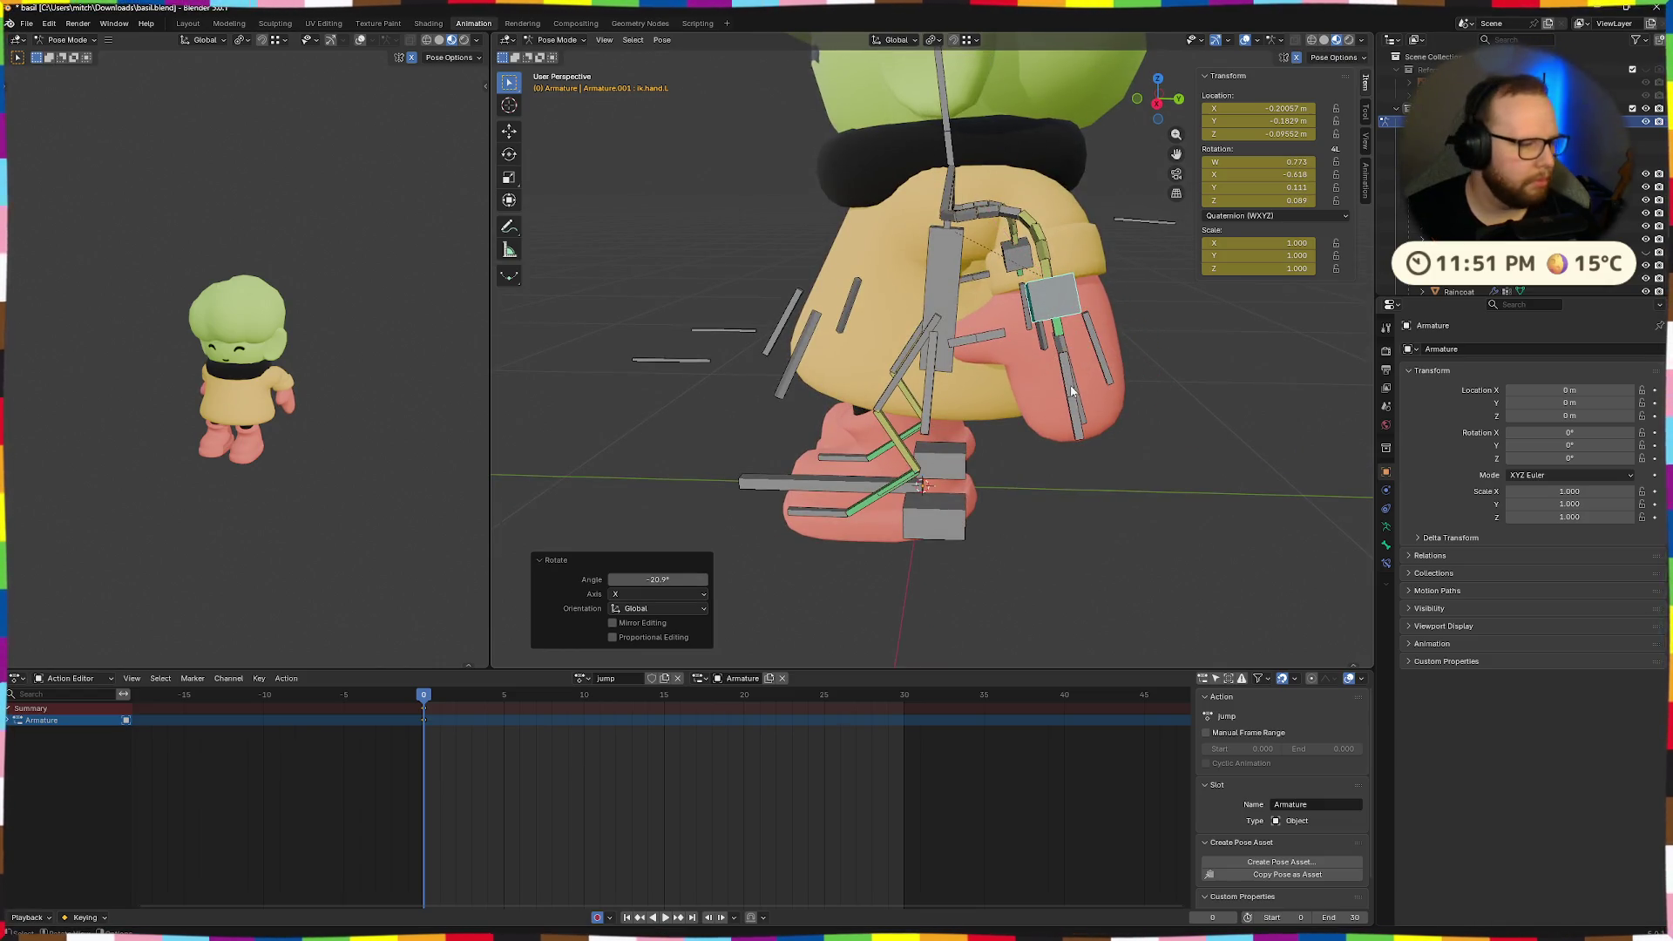
Move the hand, rotate it 36.2° on X, tuck it back, then select the torso control.
mouse_move(1101, 419)
middle_mouse_down()
mouse_move(1163, 430)
mouse_move(1119, 439)
middle_mouse_up()
key("g")
left_click(1122, 469)
key("r")
key("x")
left_click(1159, 425)
mouse_move(1159, 425)
middle_mouse_down()
mouse_move(1039, 398)
mouse_move(1139, 410)
mouse_move(1104, 408)
mouse_move(1163, 367)
mouse_move(1096, 395)
mouse_move(1070, 384)
middle_mouse_up()
key("g")
left_click(1053, 398)
scroll(1107, 404, "down", 5)
scroll(1070, 385, "up", 4)
left_click(933, 323)
Lower the torso slightly along Z and tilt the head 8.36° on X.
key("g")
key("z")
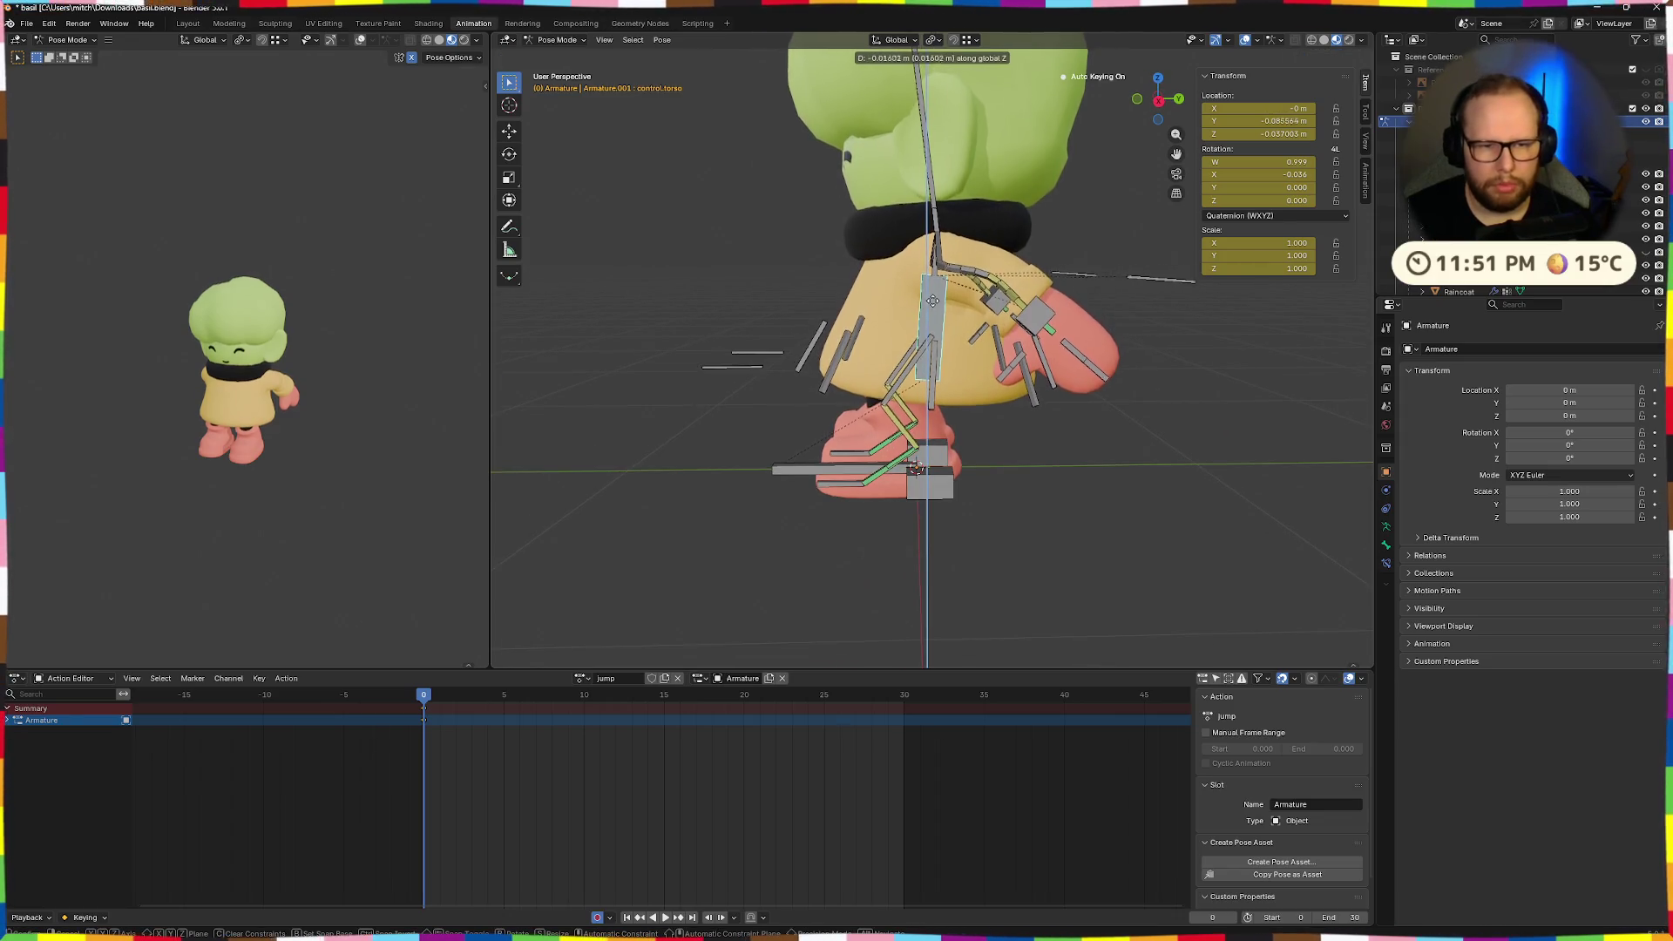
left_click(947, 247)
left_click(933, 209)
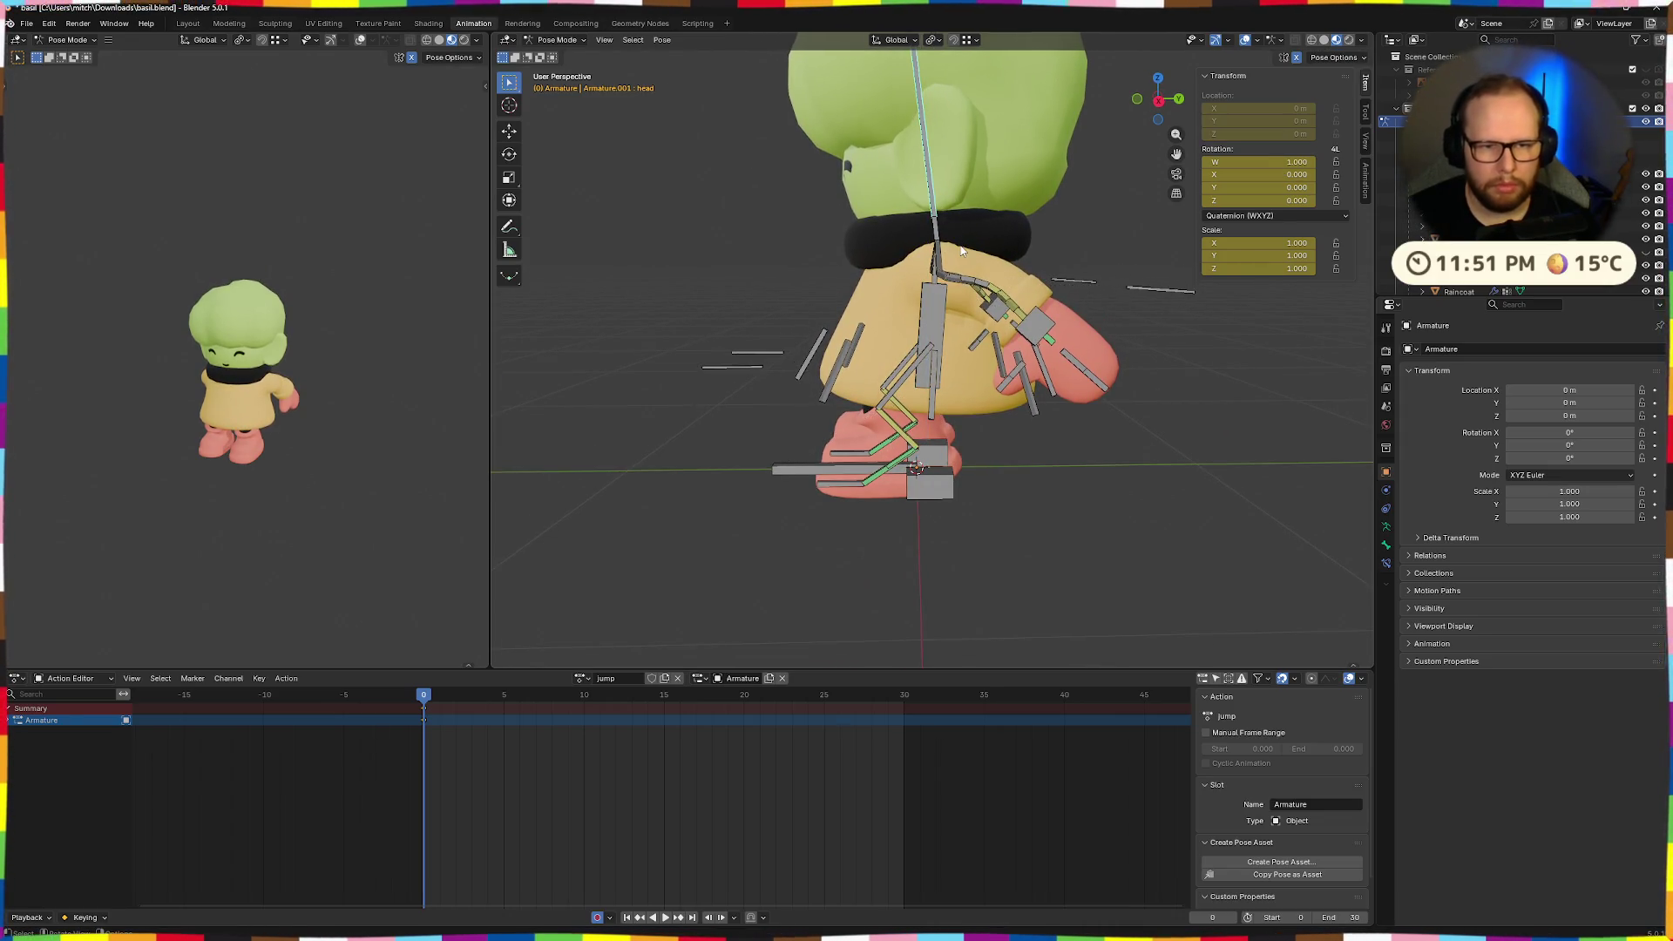
key("r")
key("x")
left_click(954, 233)
scroll(956, 340, "down", 1)
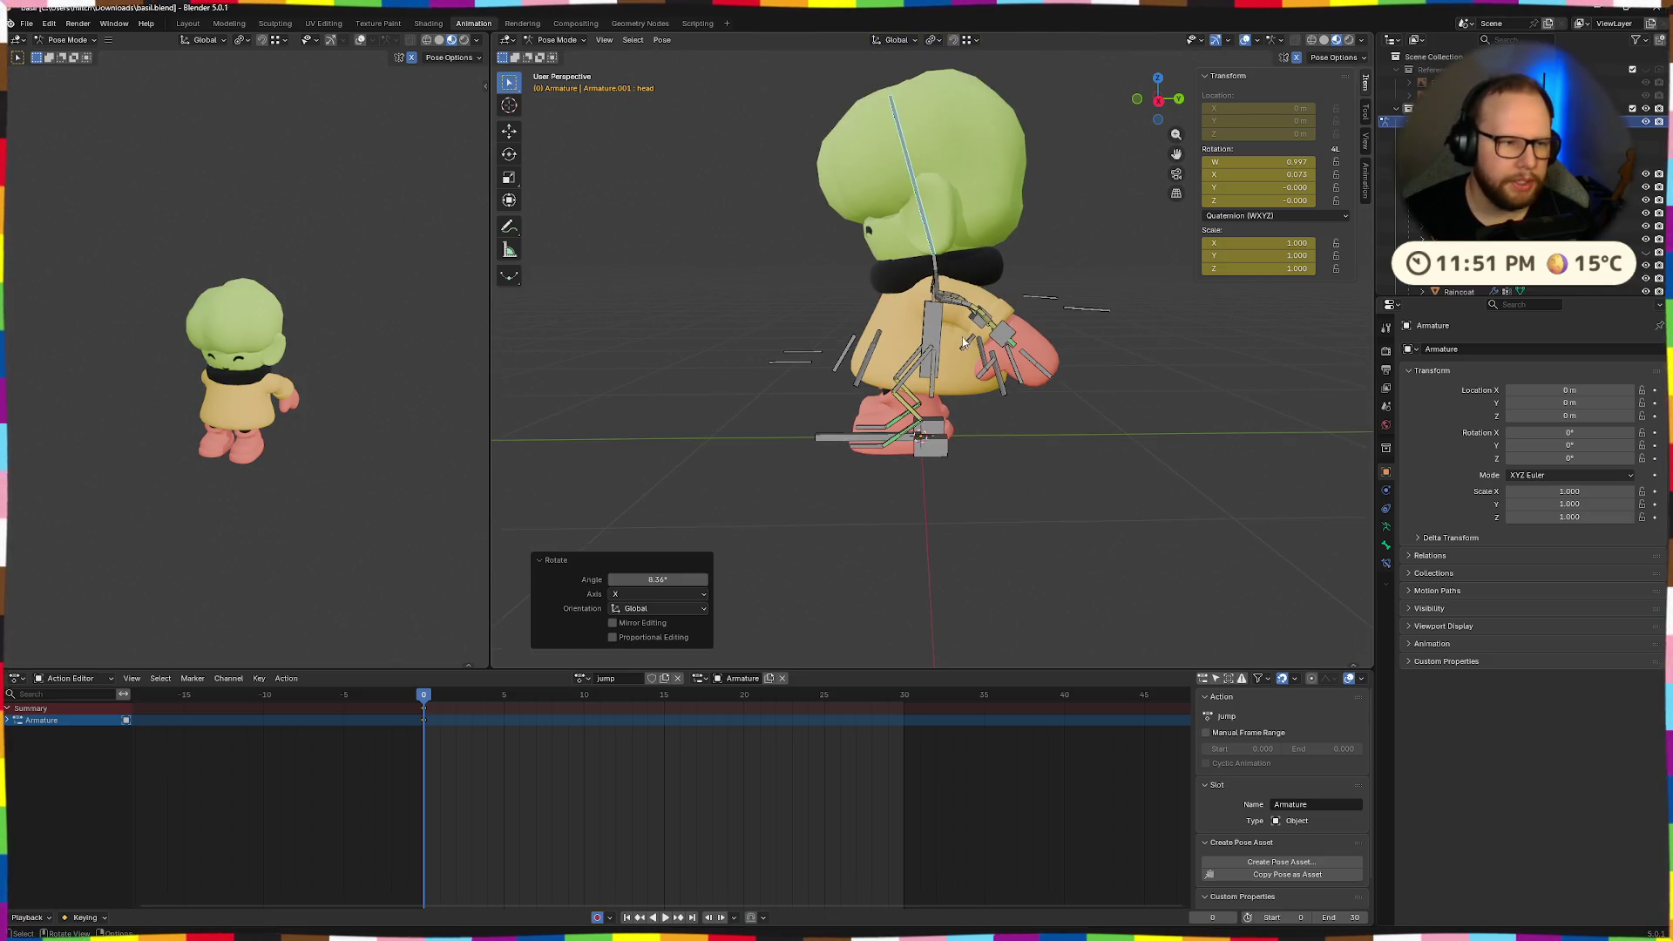
left_click(352, 392)
Move the left hand IK bone, rotate it -68.3° on X, and reposition it.
middle_click_drag(363, 385, 289, 372)
left_click(1006, 337)
key("g")
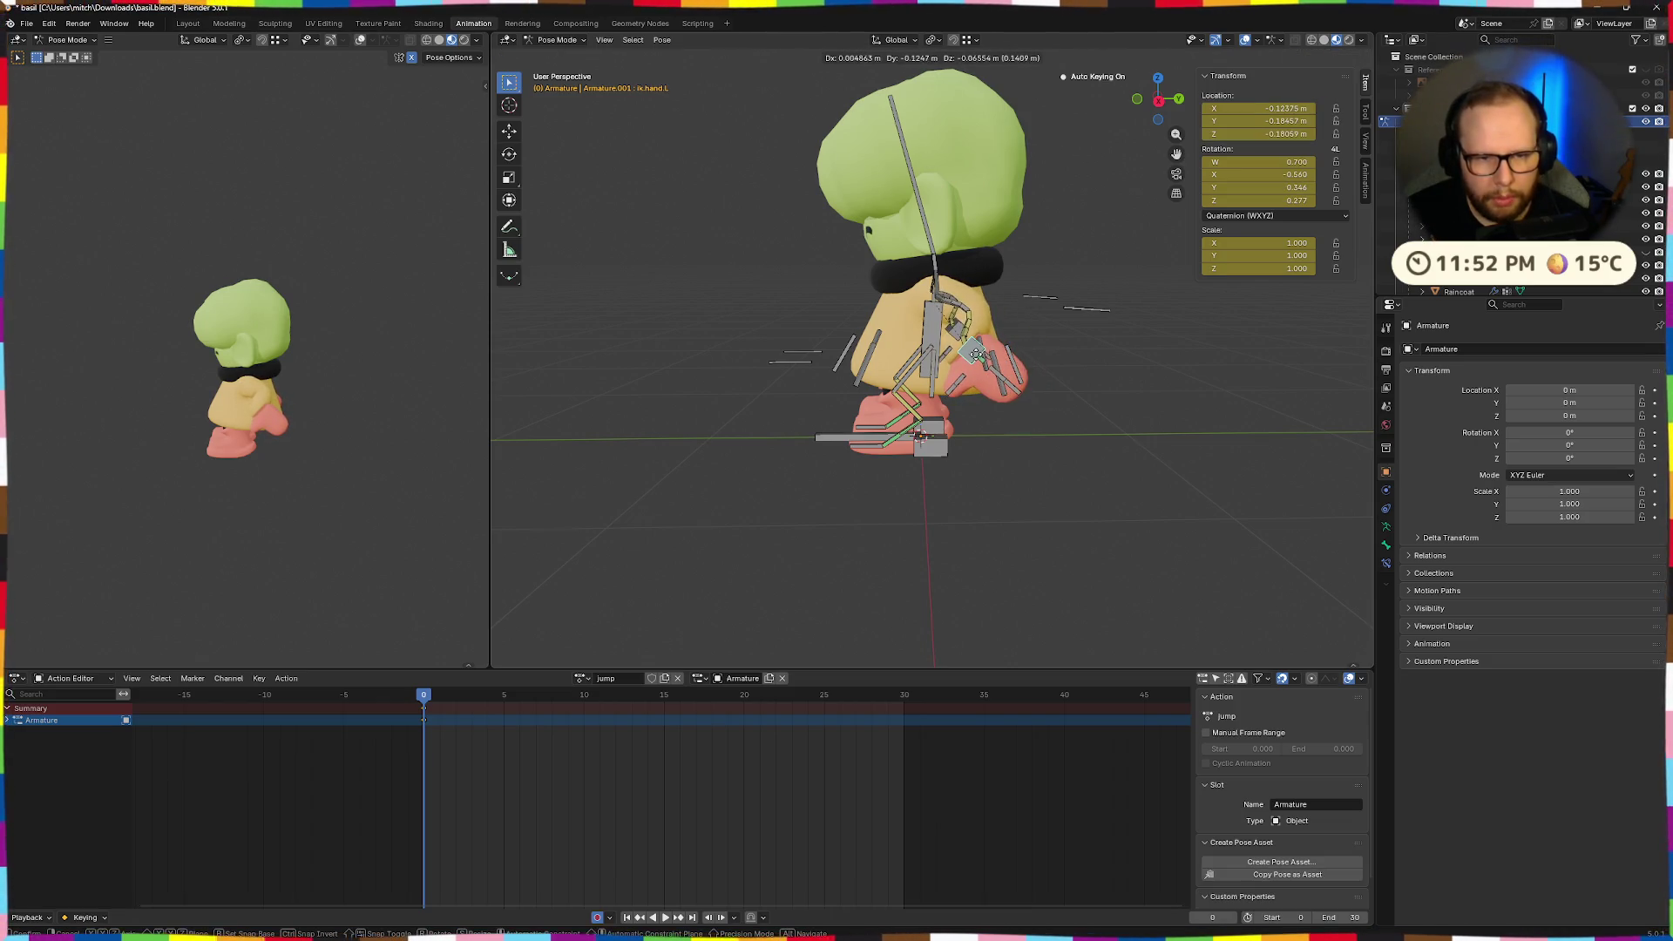
left_click(990, 373)
key("r")
key("x")
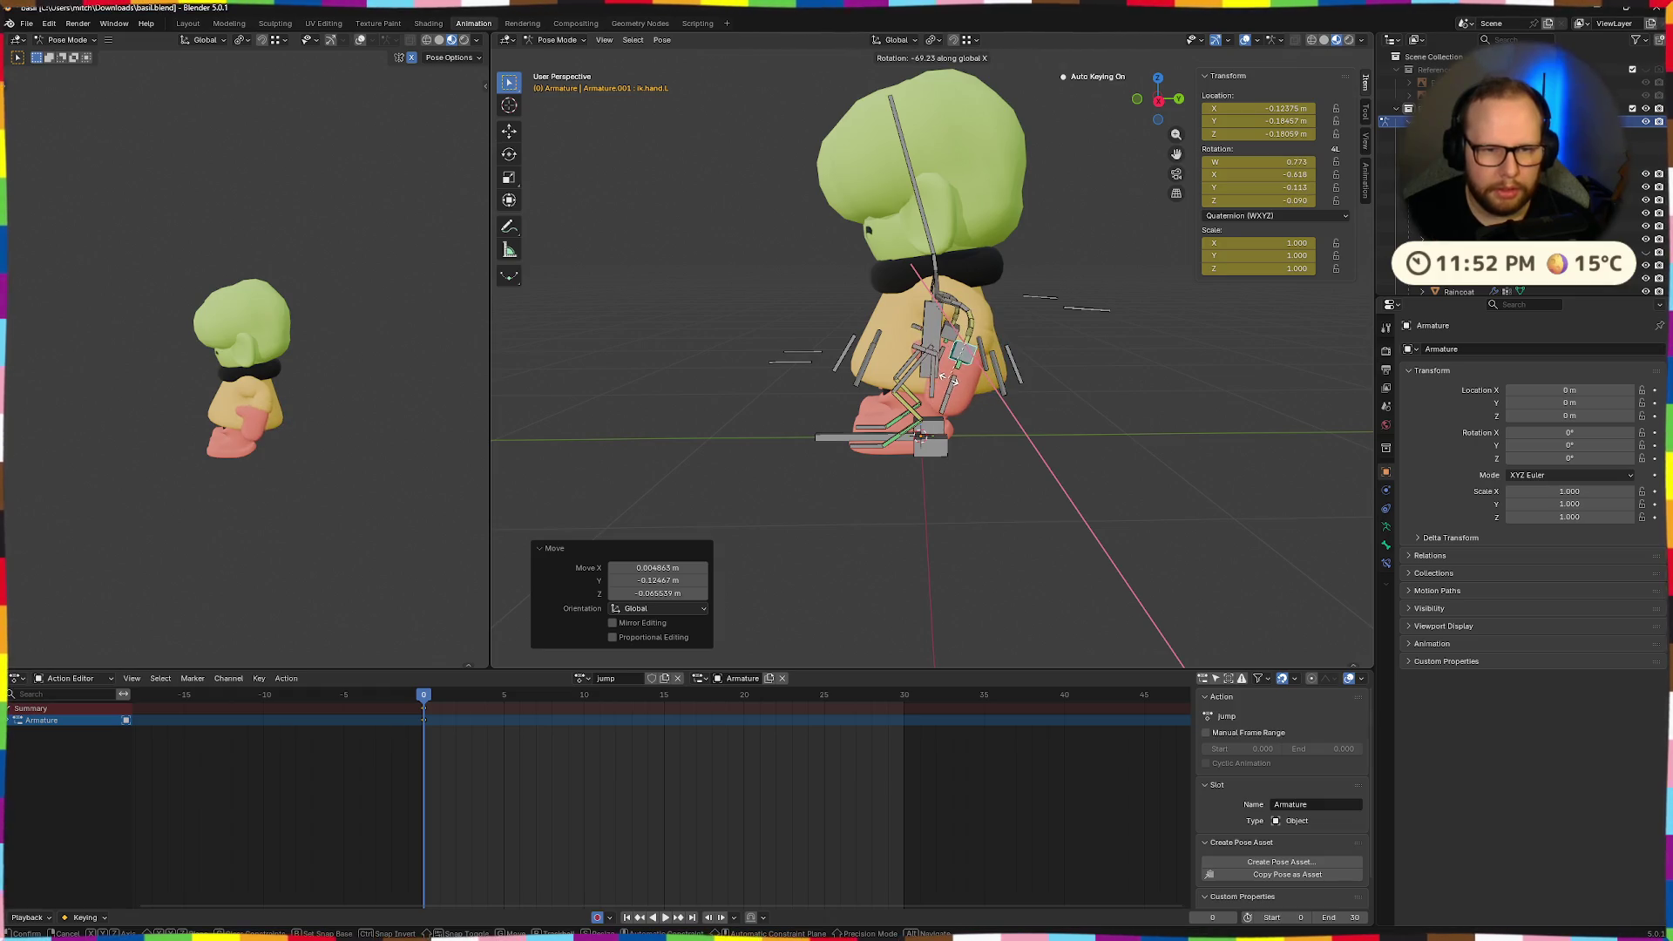
left_click(951, 384)
key("g")
left_click(967, 344)
middle_click_drag(967, 344, 1063, 378)
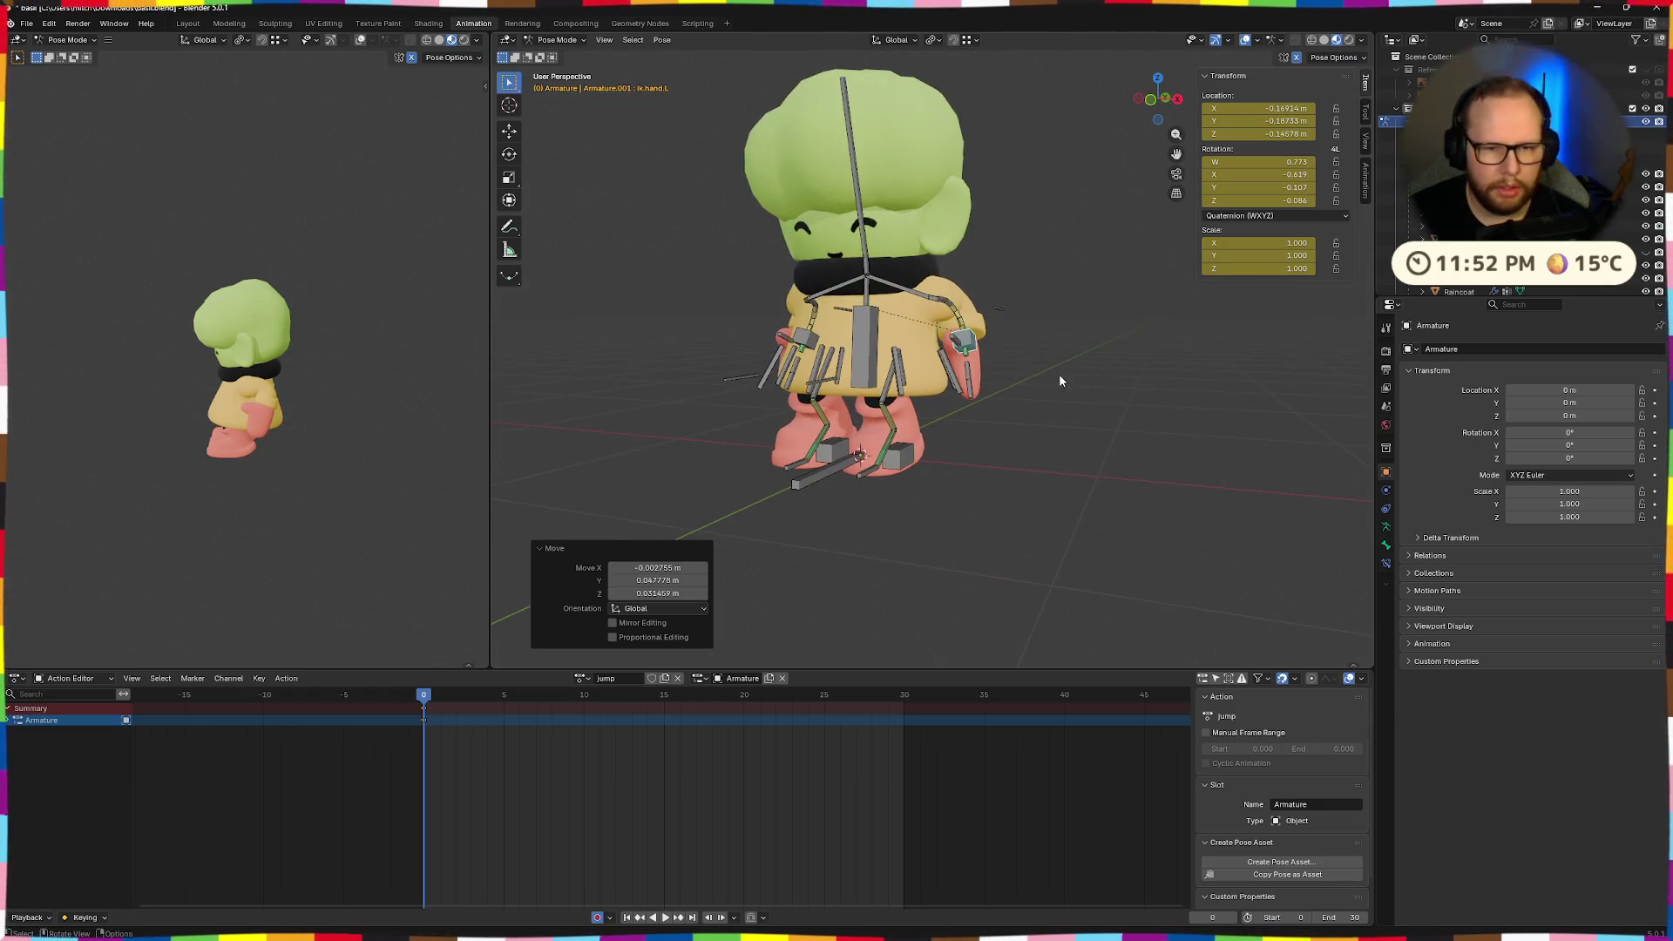
Curl the left finger bone -61.5° about its X axis.
left_click(949, 347)
middle_click_drag(950, 347, 970, 371)
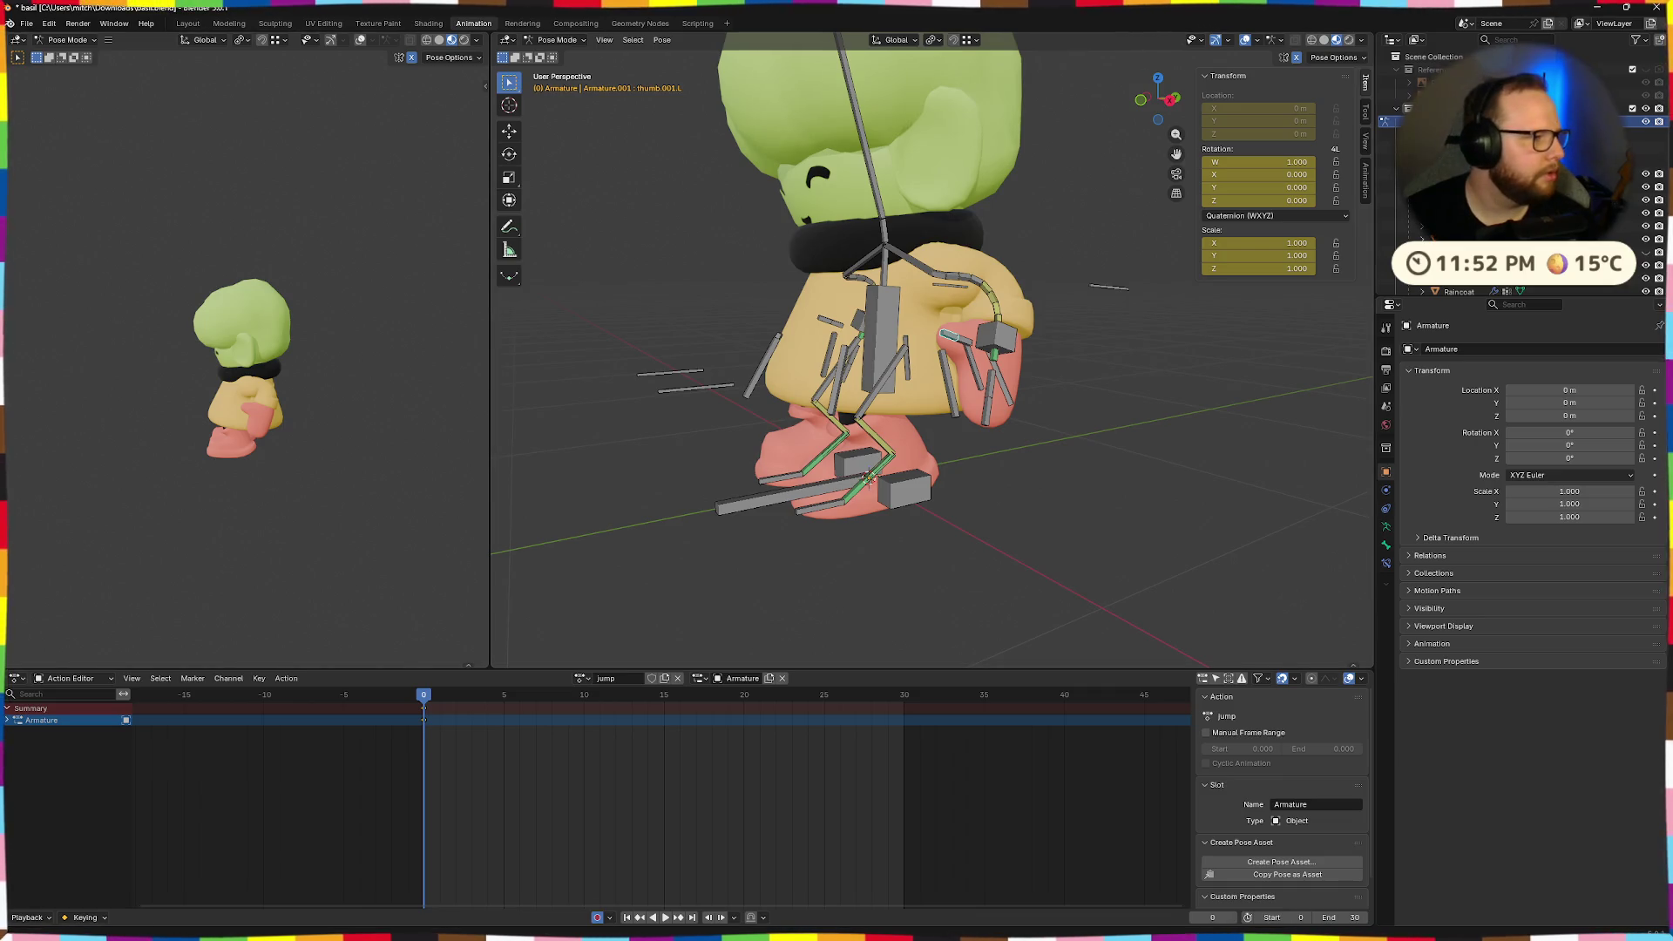
scroll(983, 340, "up", 3)
left_click(1031, 418)
key("r")
key("x")
Rotate the torso control 3.87° on X and save the file.
key("x")
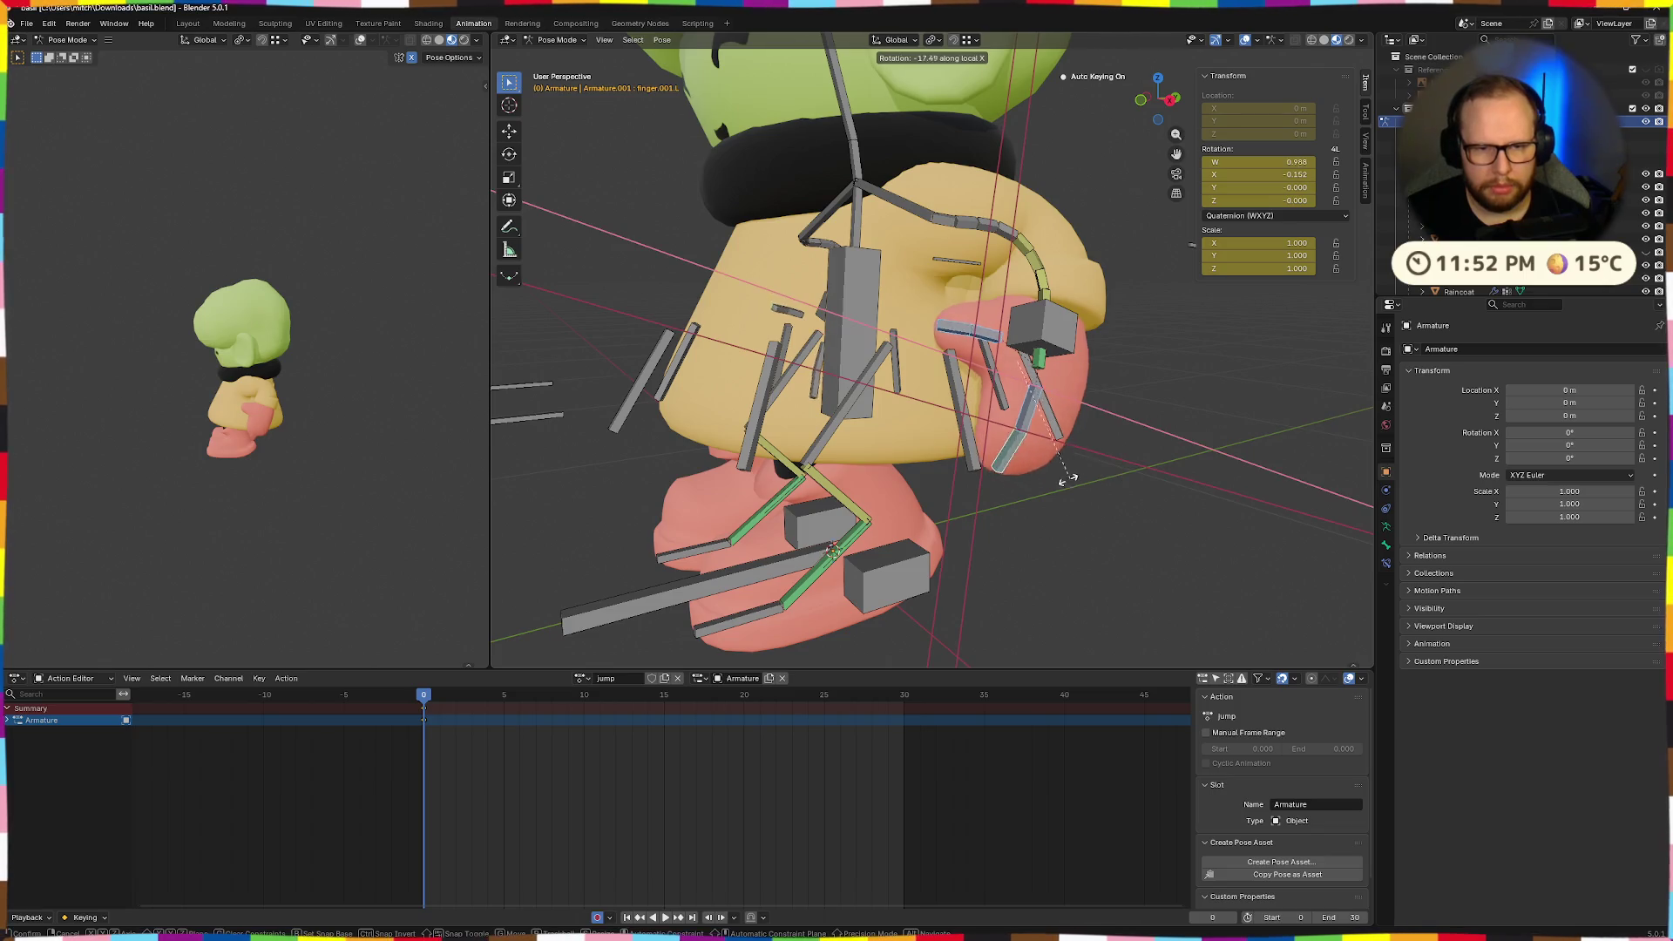
left_click(996, 427)
mouse_move(284, 388)
middle_mouse_down()
mouse_move(247, 412)
mouse_move(361, 365)
mouse_move(404, 383)
mouse_move(333, 373)
middle_mouse_up()
scroll(872, 348, "down", 5)
middle_click_drag(871, 349, 932, 340)
left_click(934, 349)
key("r")
key("x")
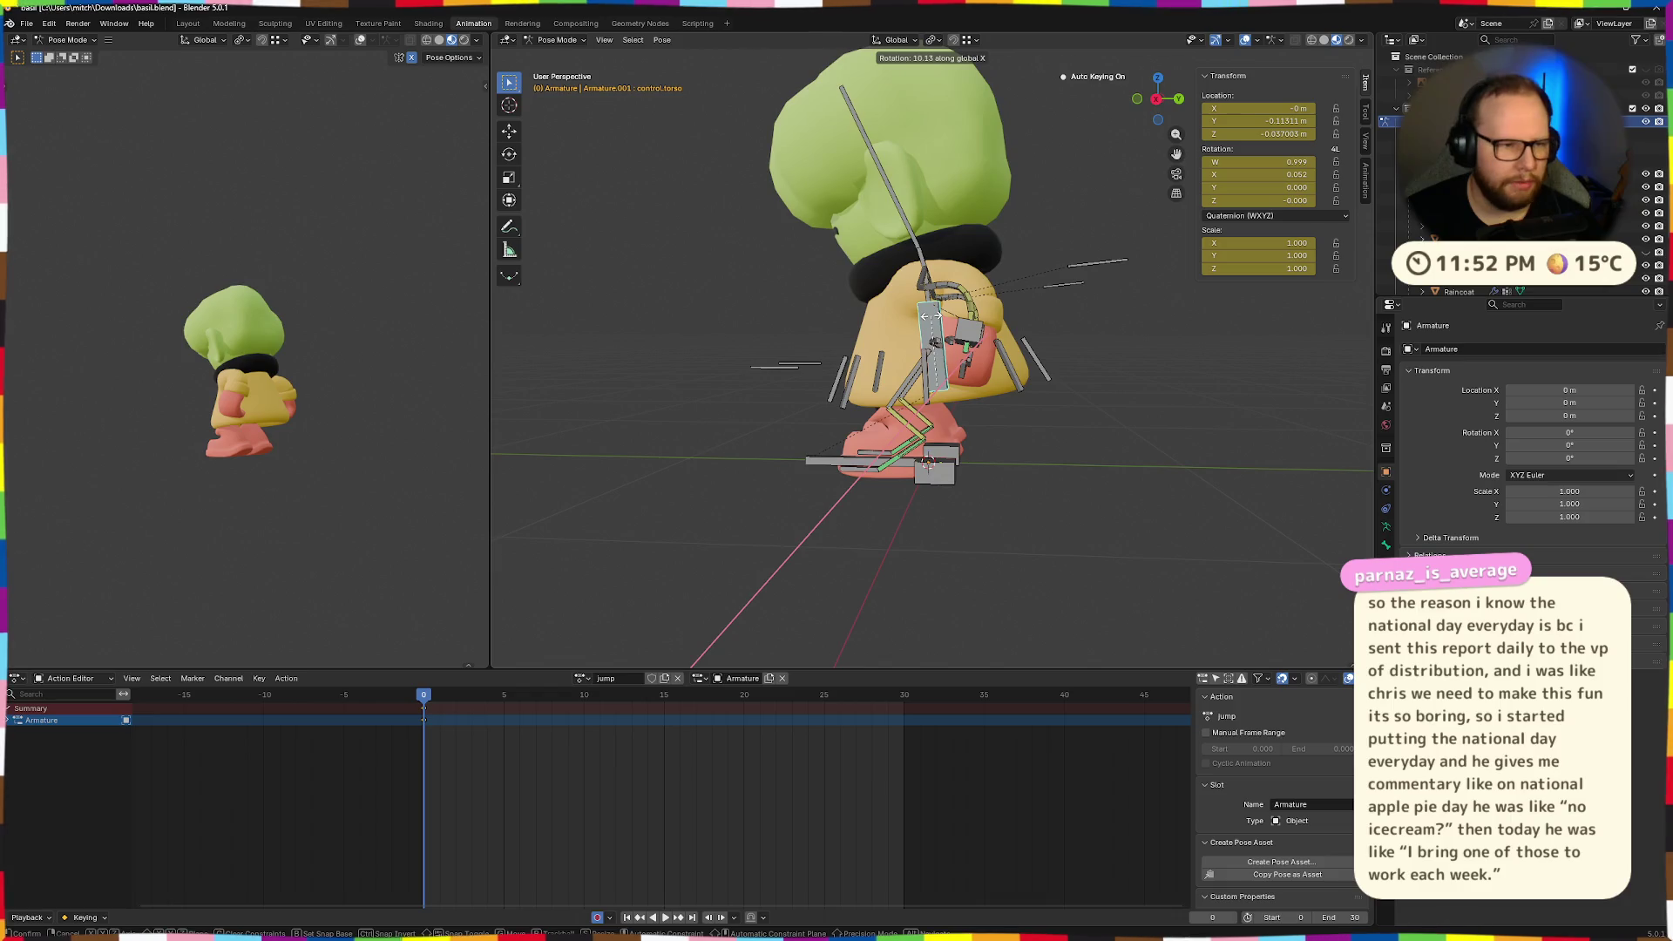
left_click(937, 320)
mouse_move(394, 348)
middle_mouse_down()
mouse_move(326, 405)
mouse_move(106, 442)
middle_mouse_up()
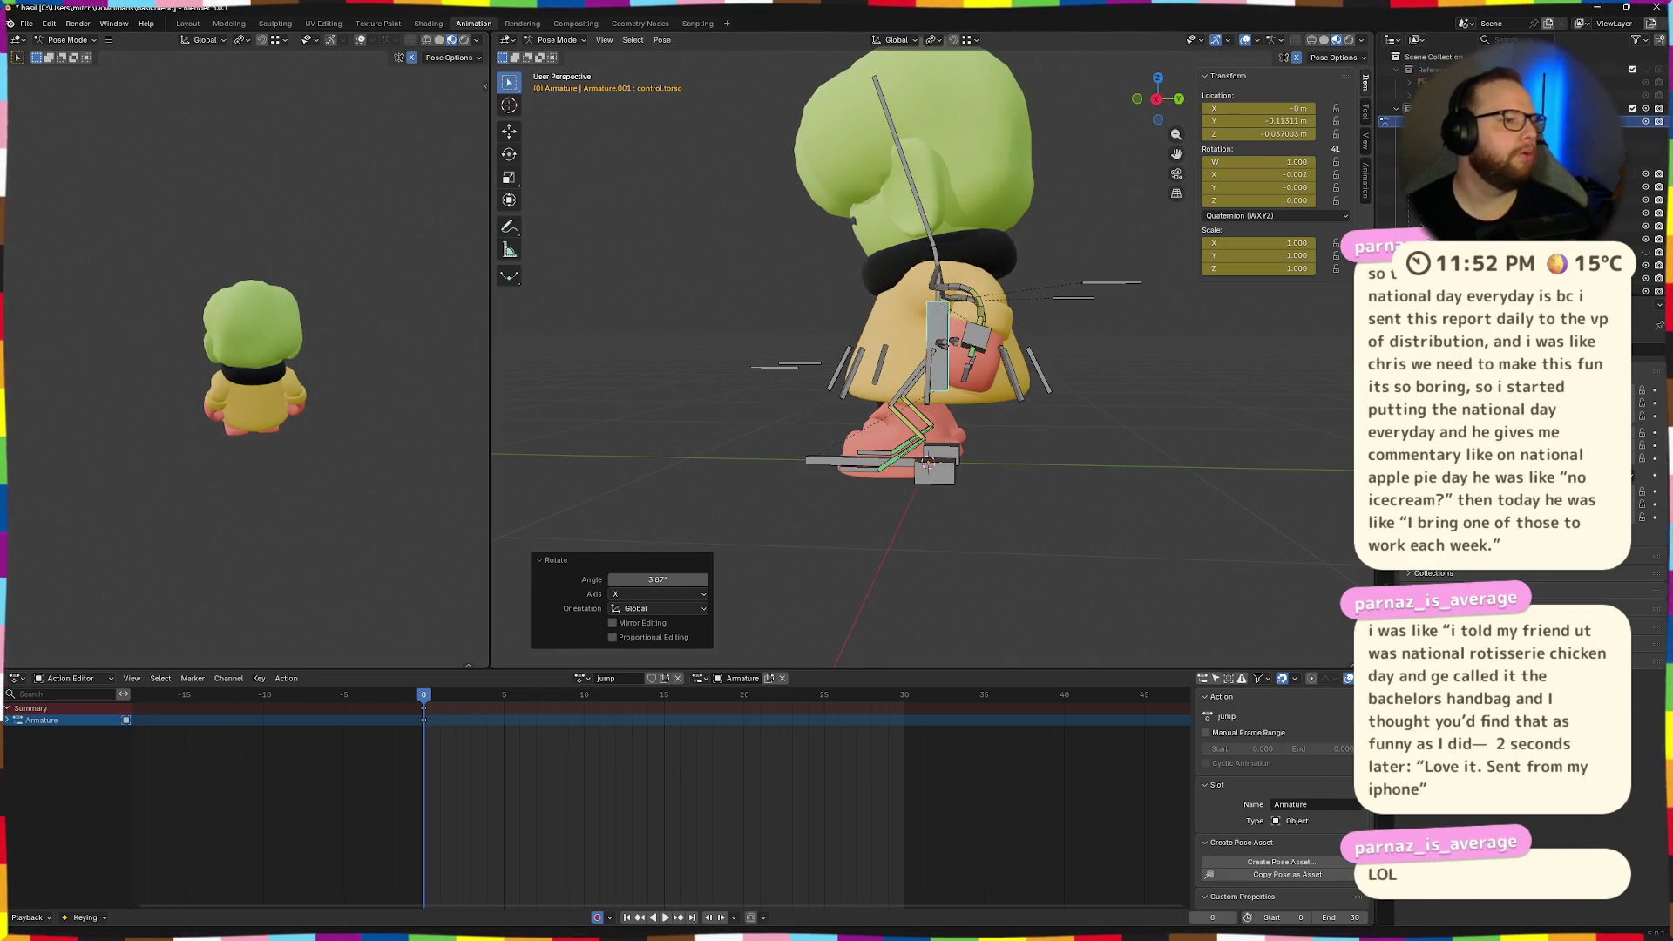
key("ctrl+s")
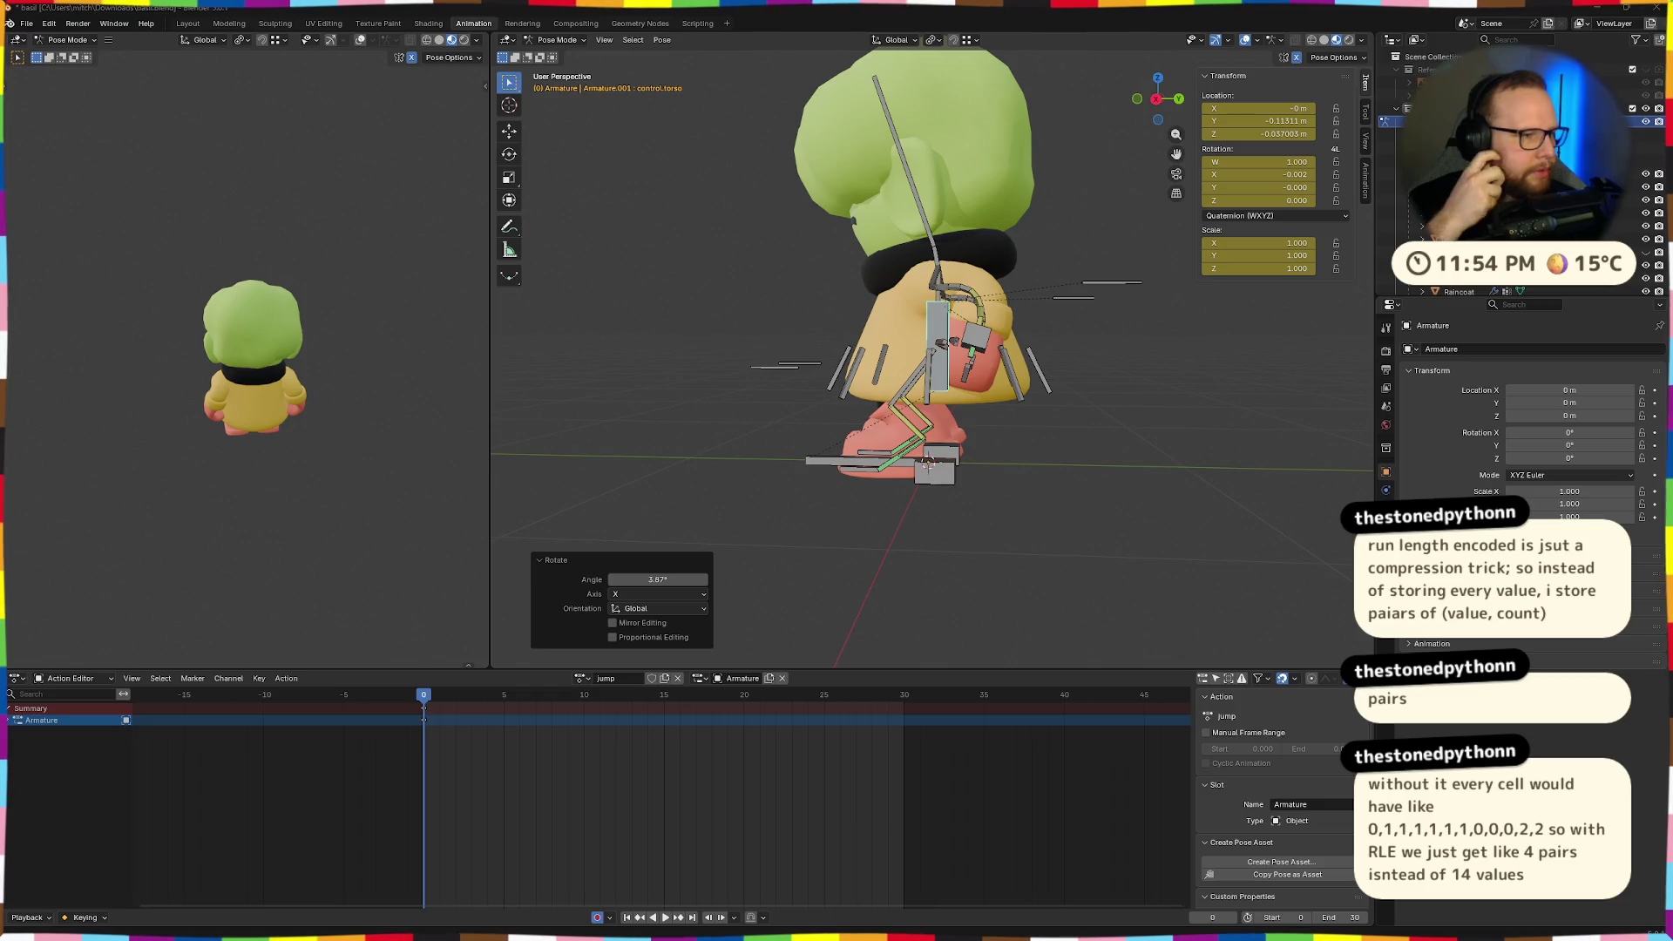
Save the .blend file with Ctrl+S to keep the frame-0 crouch pose.
key("ctrl+s")
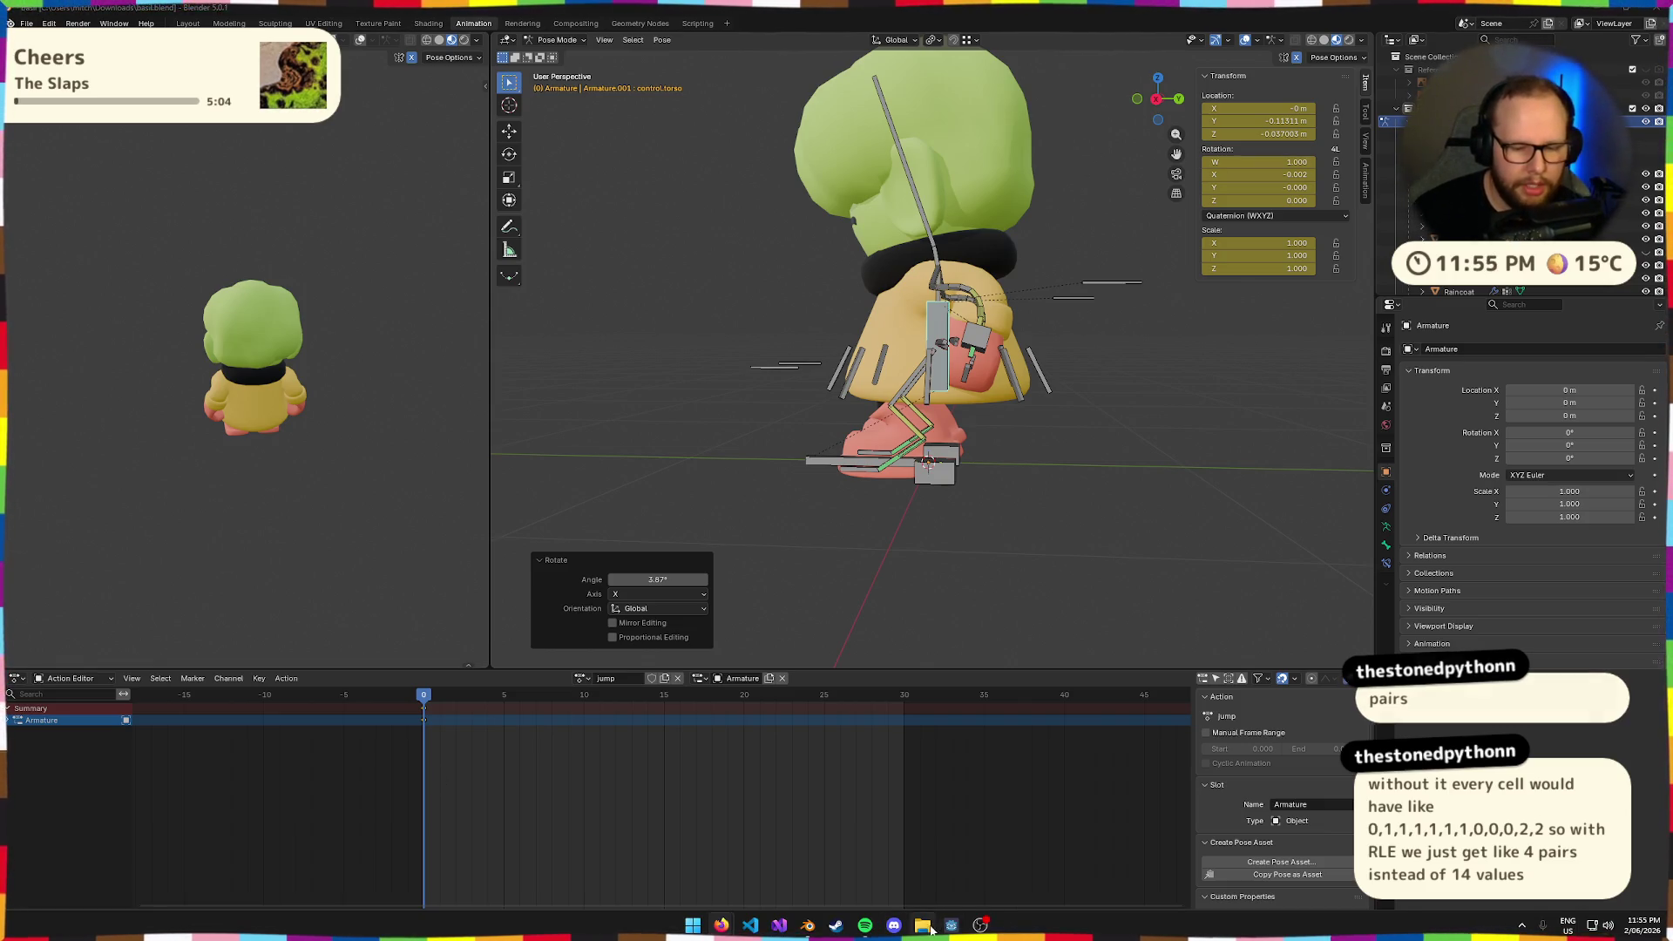
Browse to Downloads > TwitchEmotesCache in File Explorer and open an emote .meta file in Notepad.
left_click(921, 925)
left_click(598, 381)
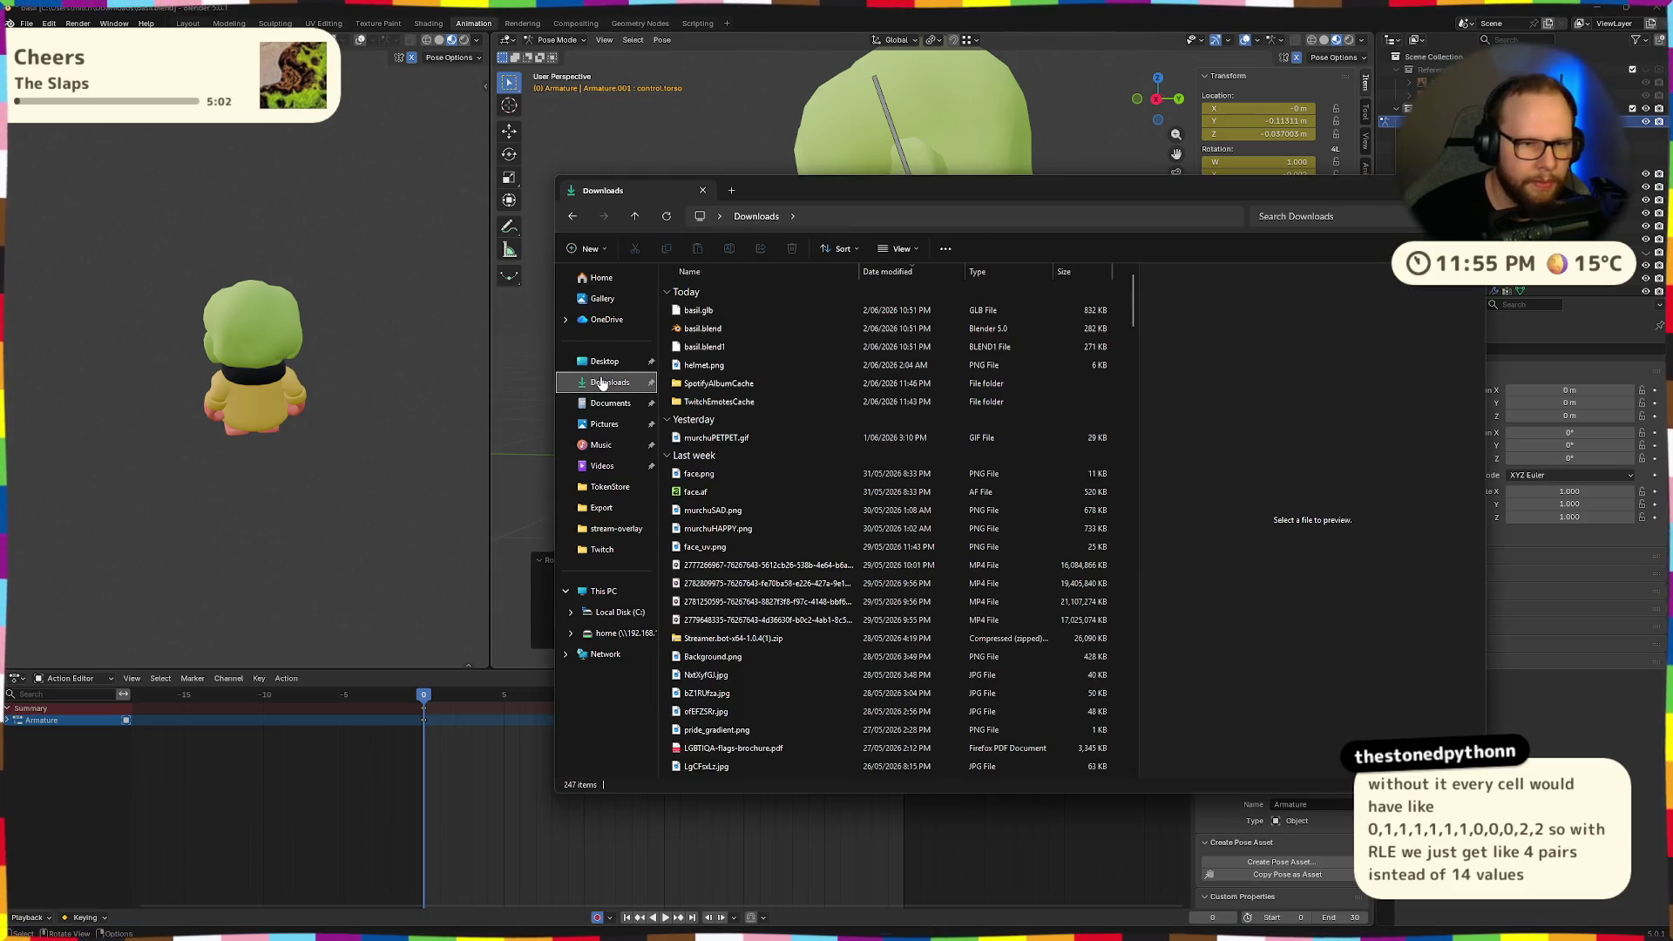
double_click(765, 402)
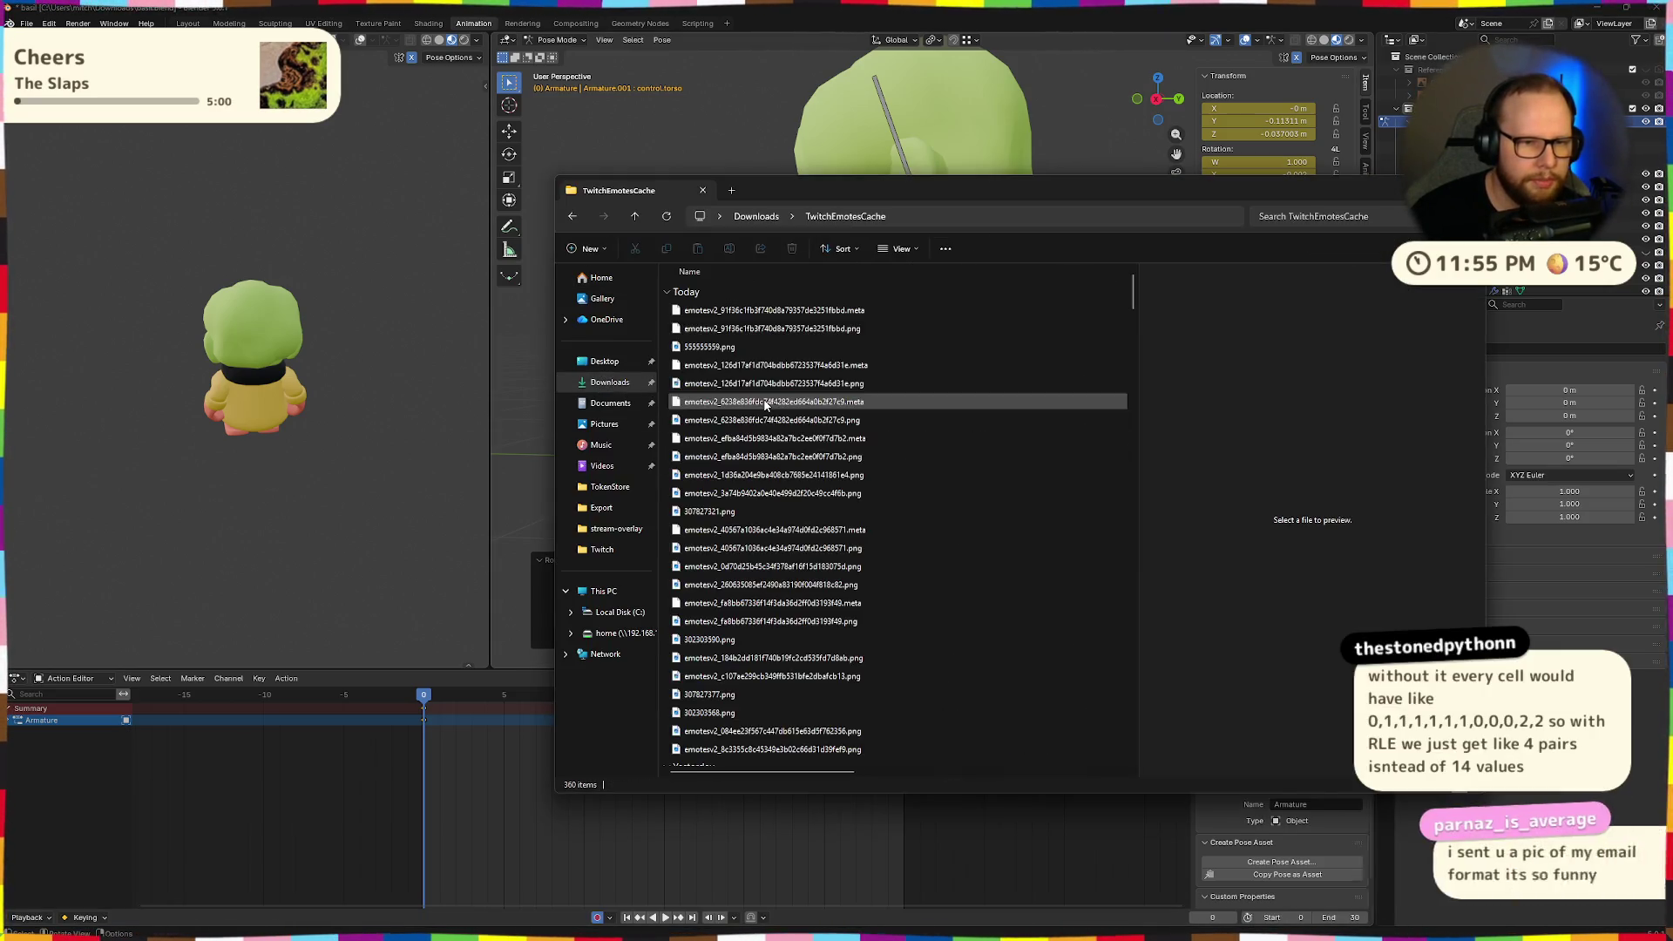
right_click(789, 312)
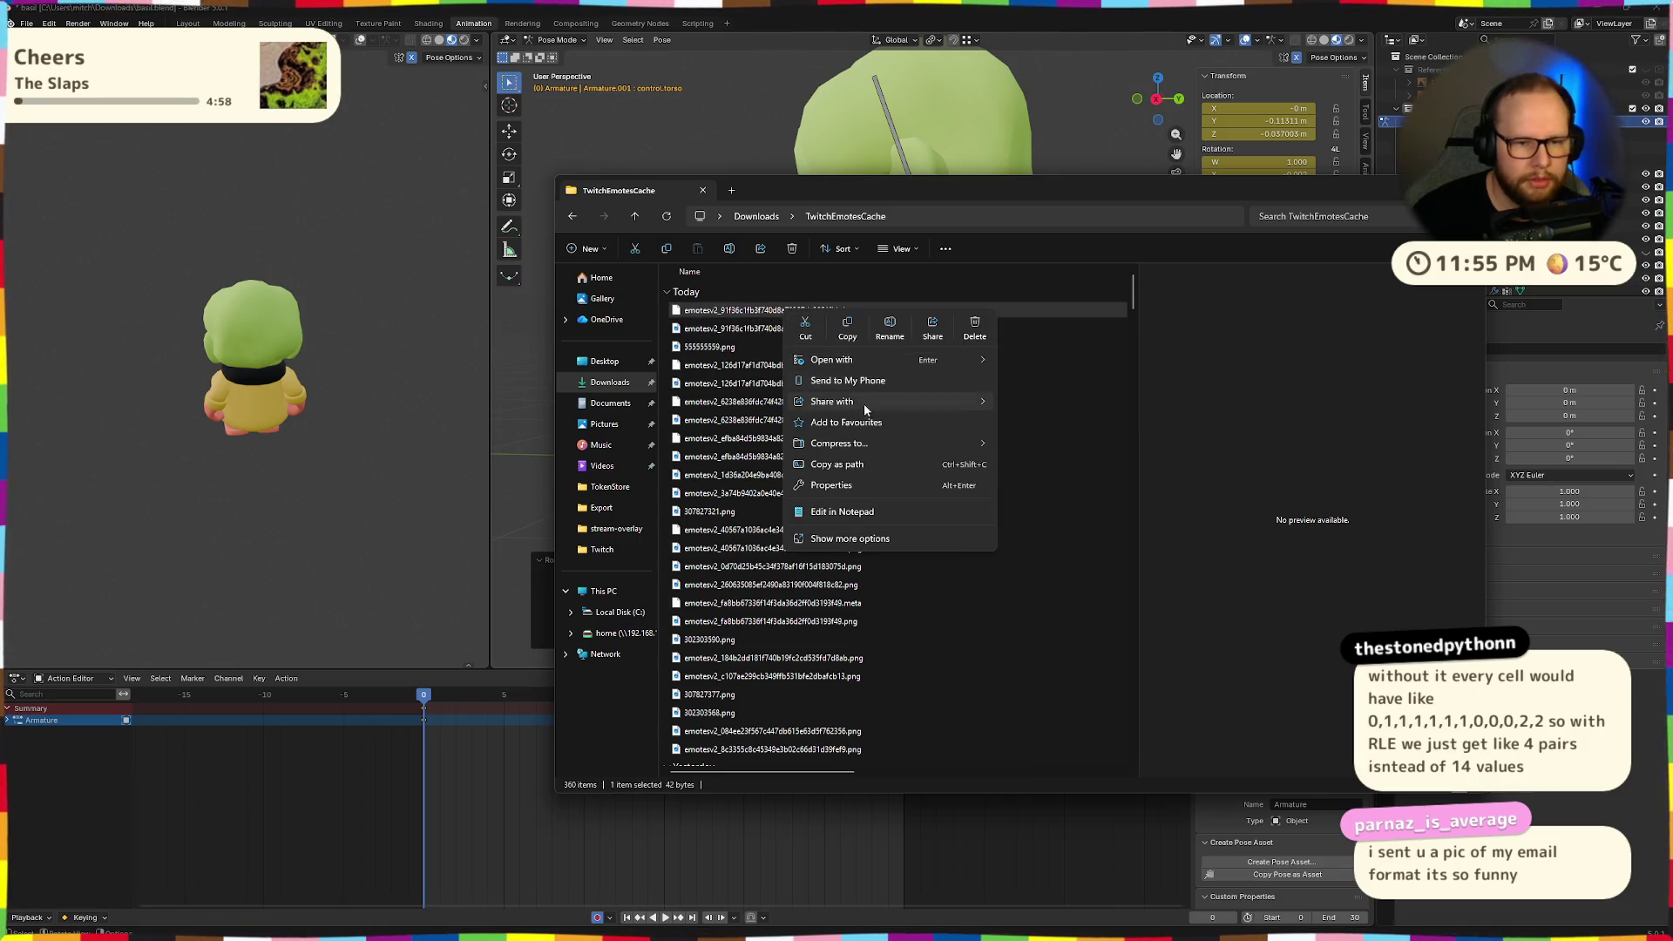
left_click(861, 512)
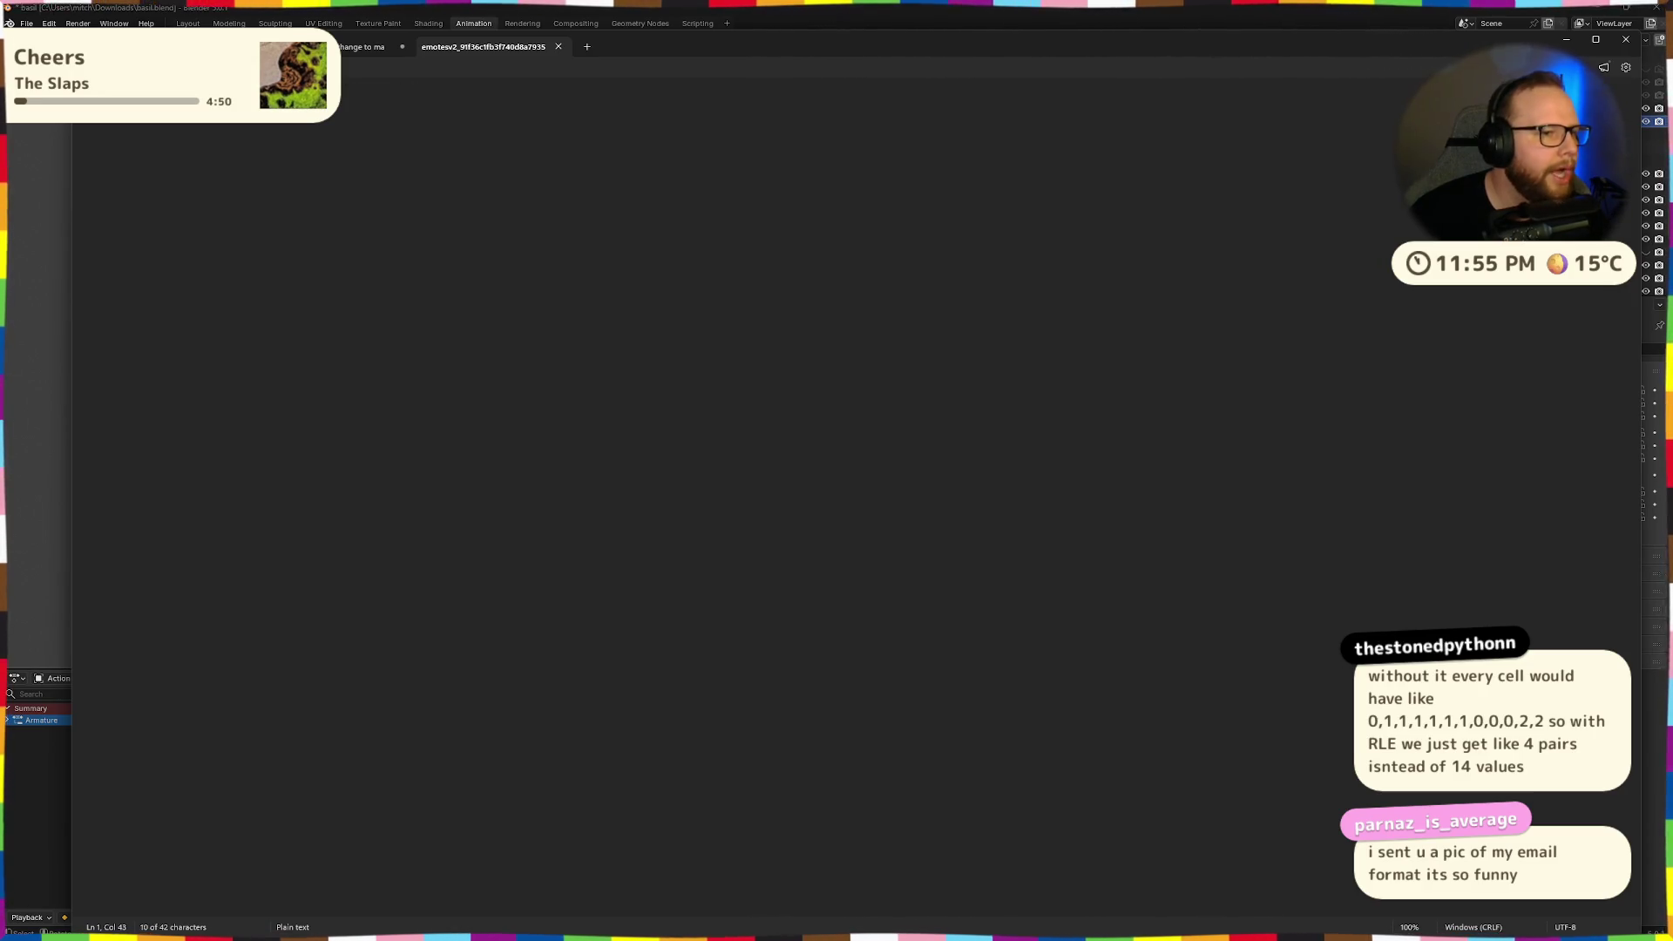
Select part of the .meta text, close Notepad, and return to Blender's viewport.
key("ctrl+shift+Left")
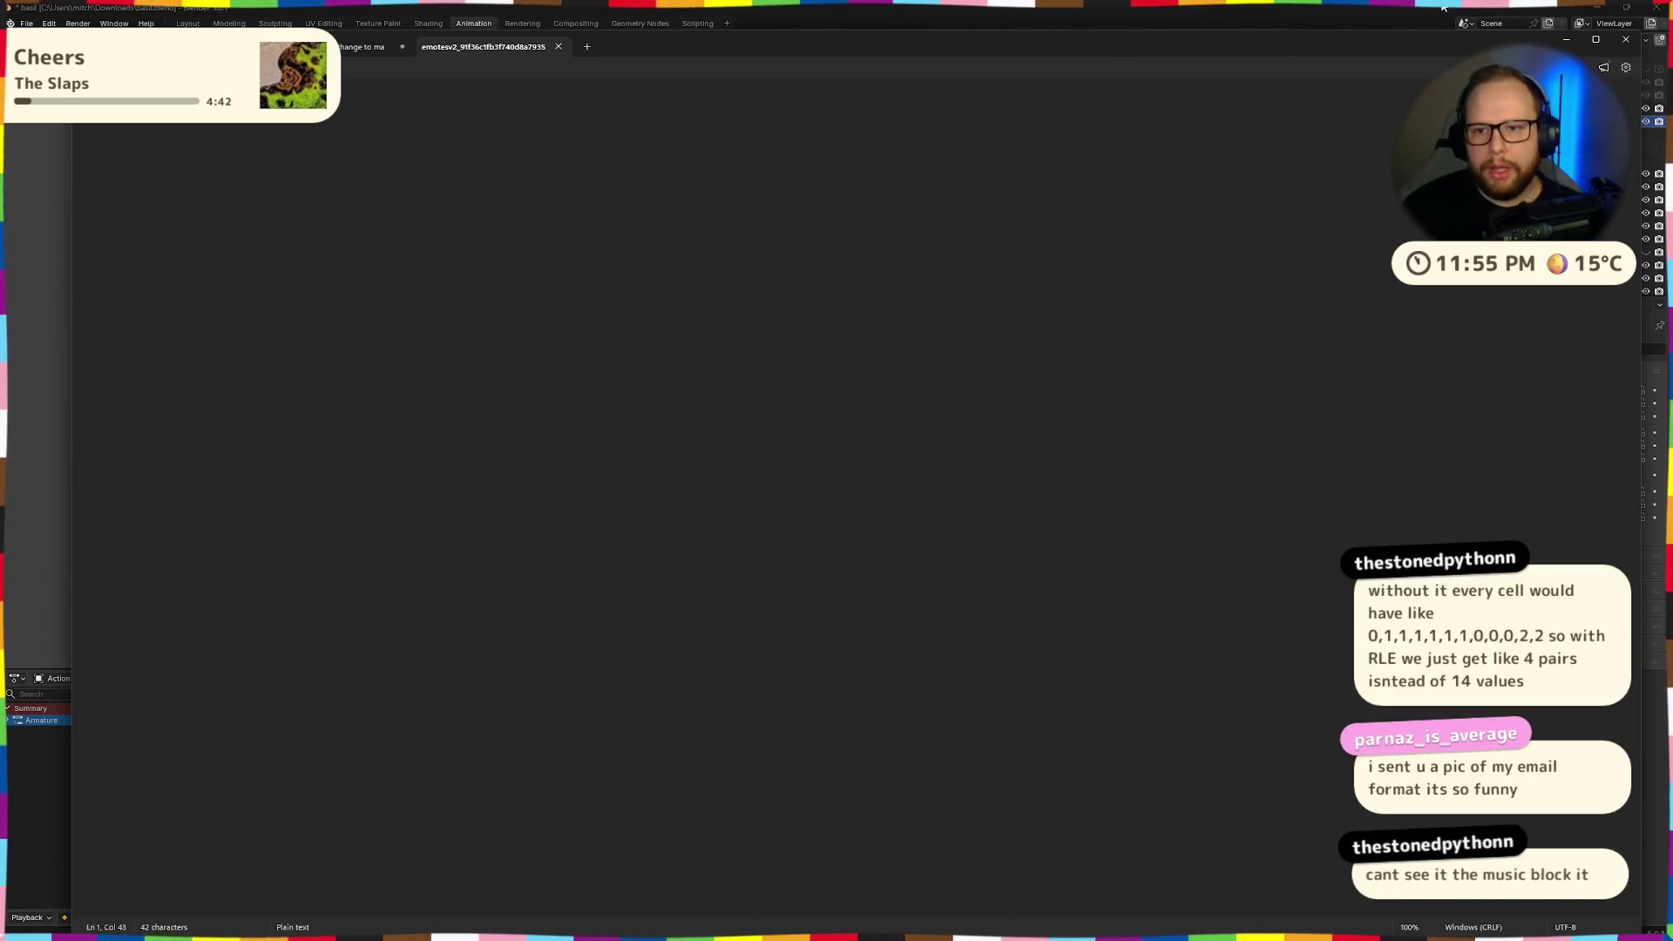
key("alt+Tab")
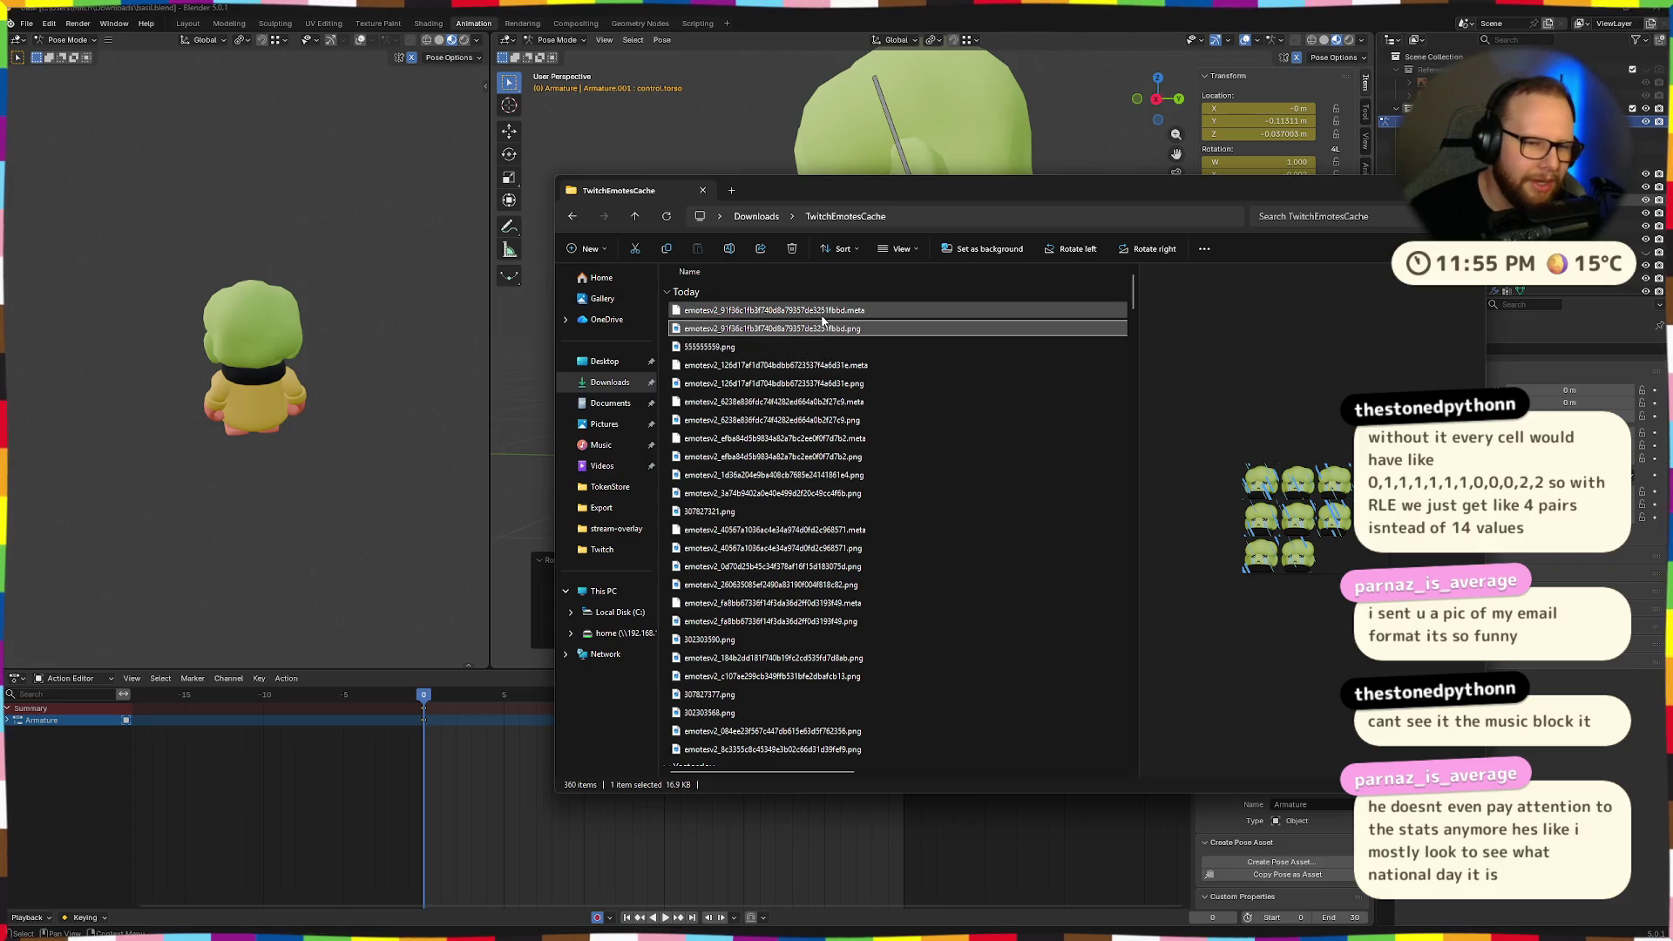
left_click(849, 312)
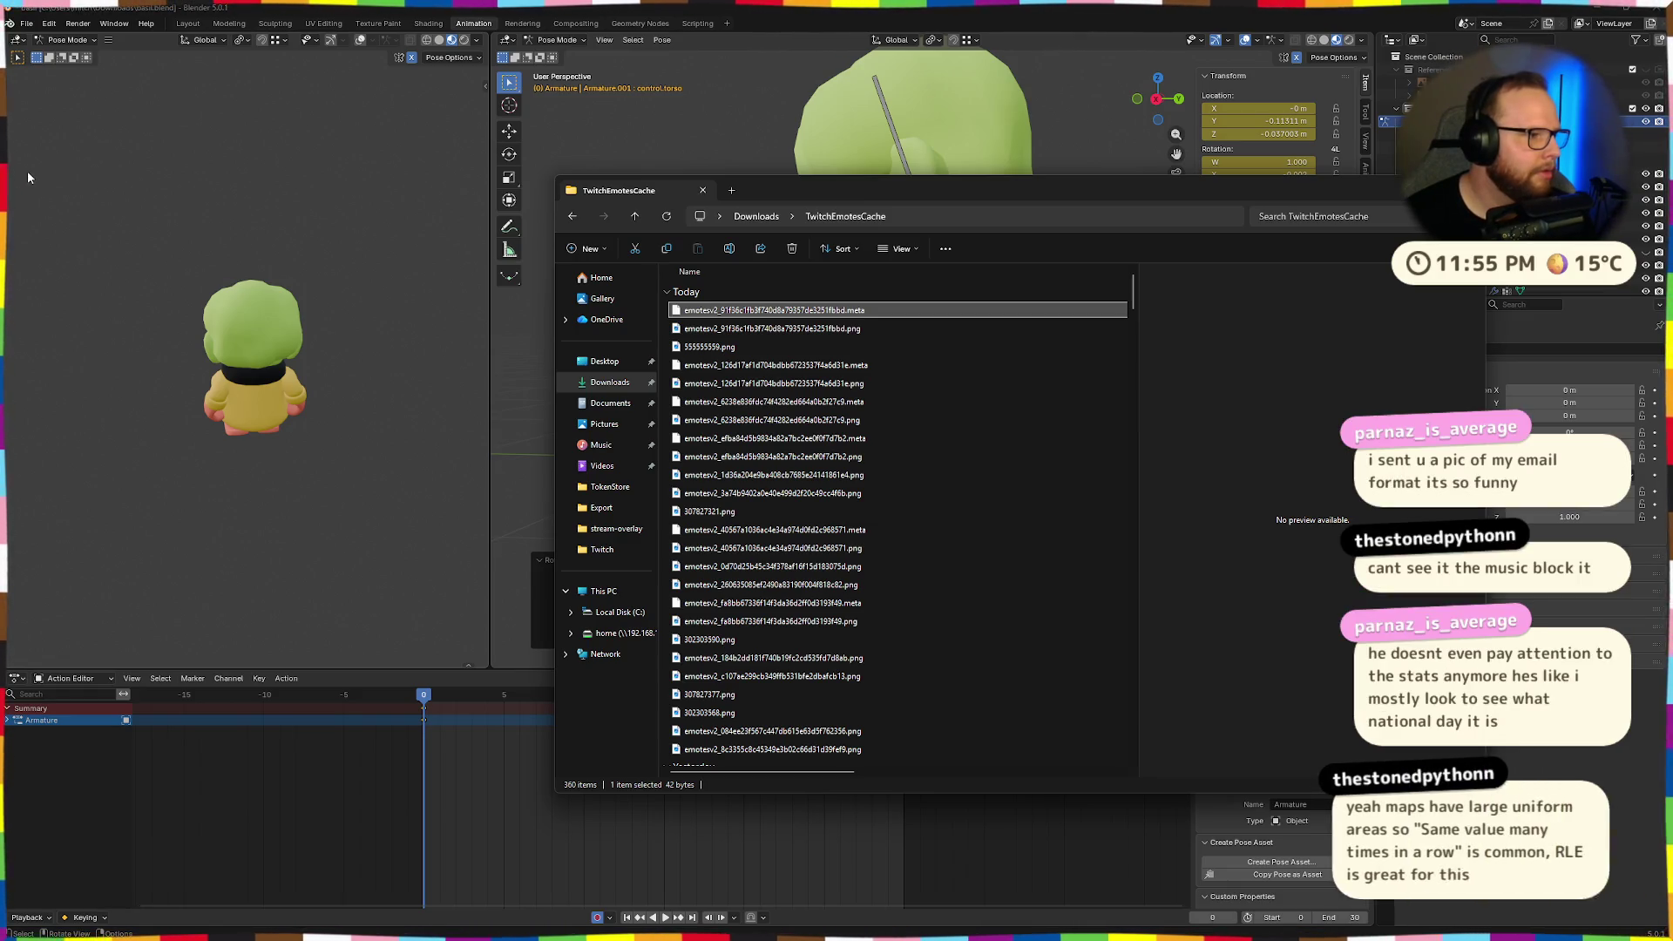
scroll(28, 178, "down", 1)
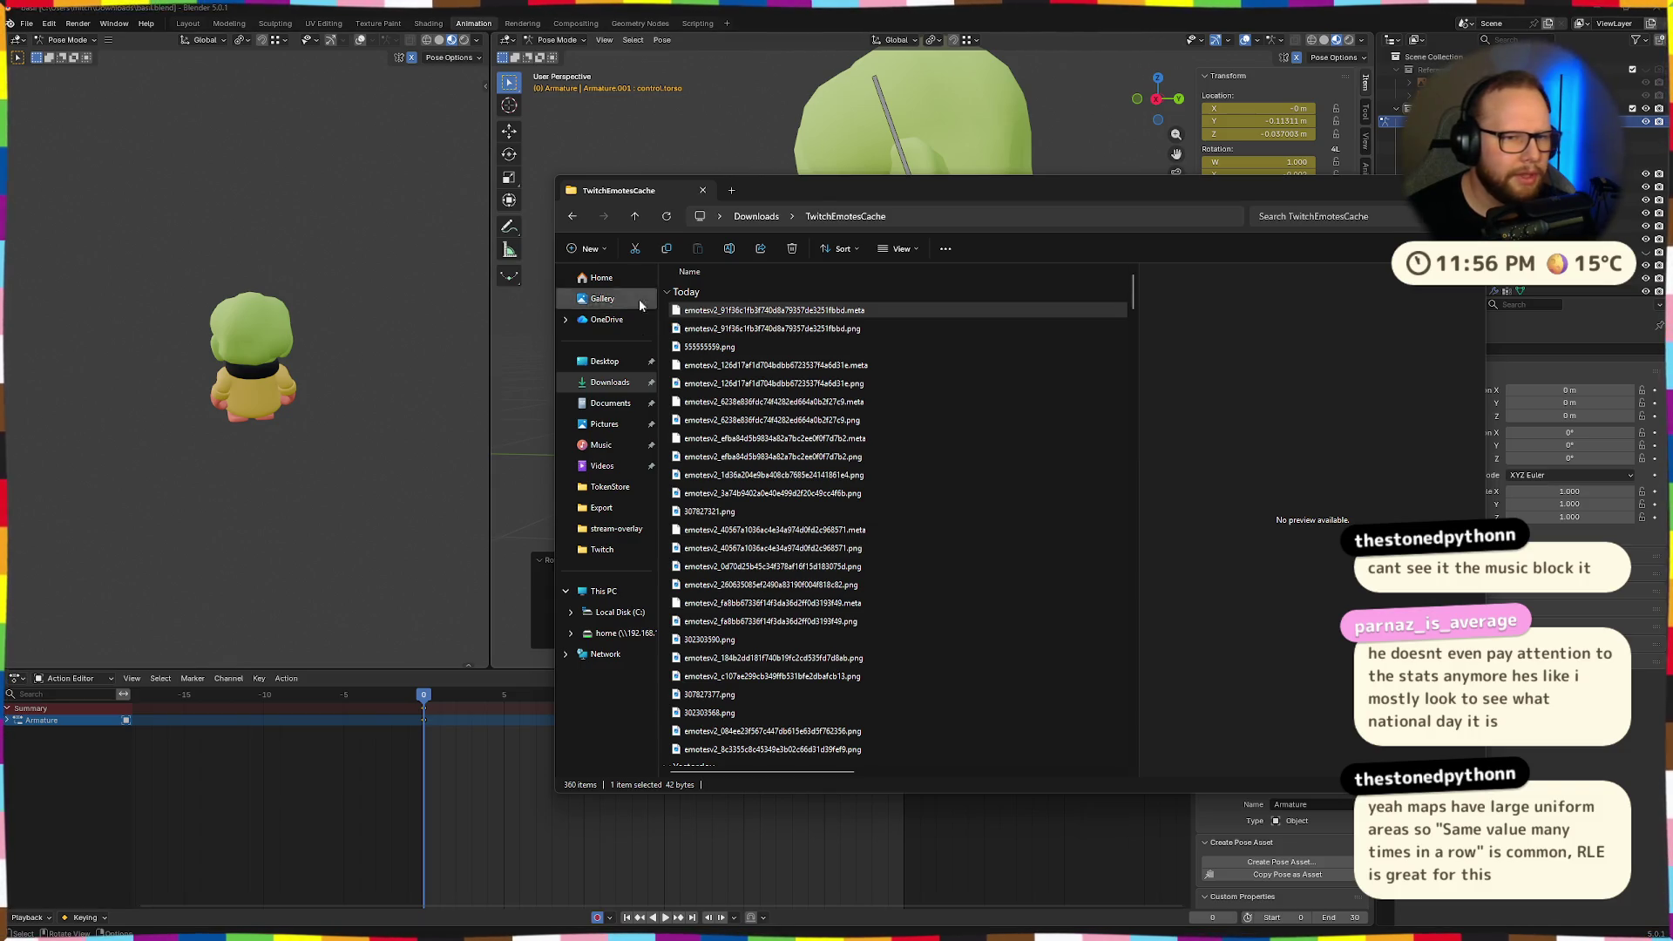
left_click(817, 196)
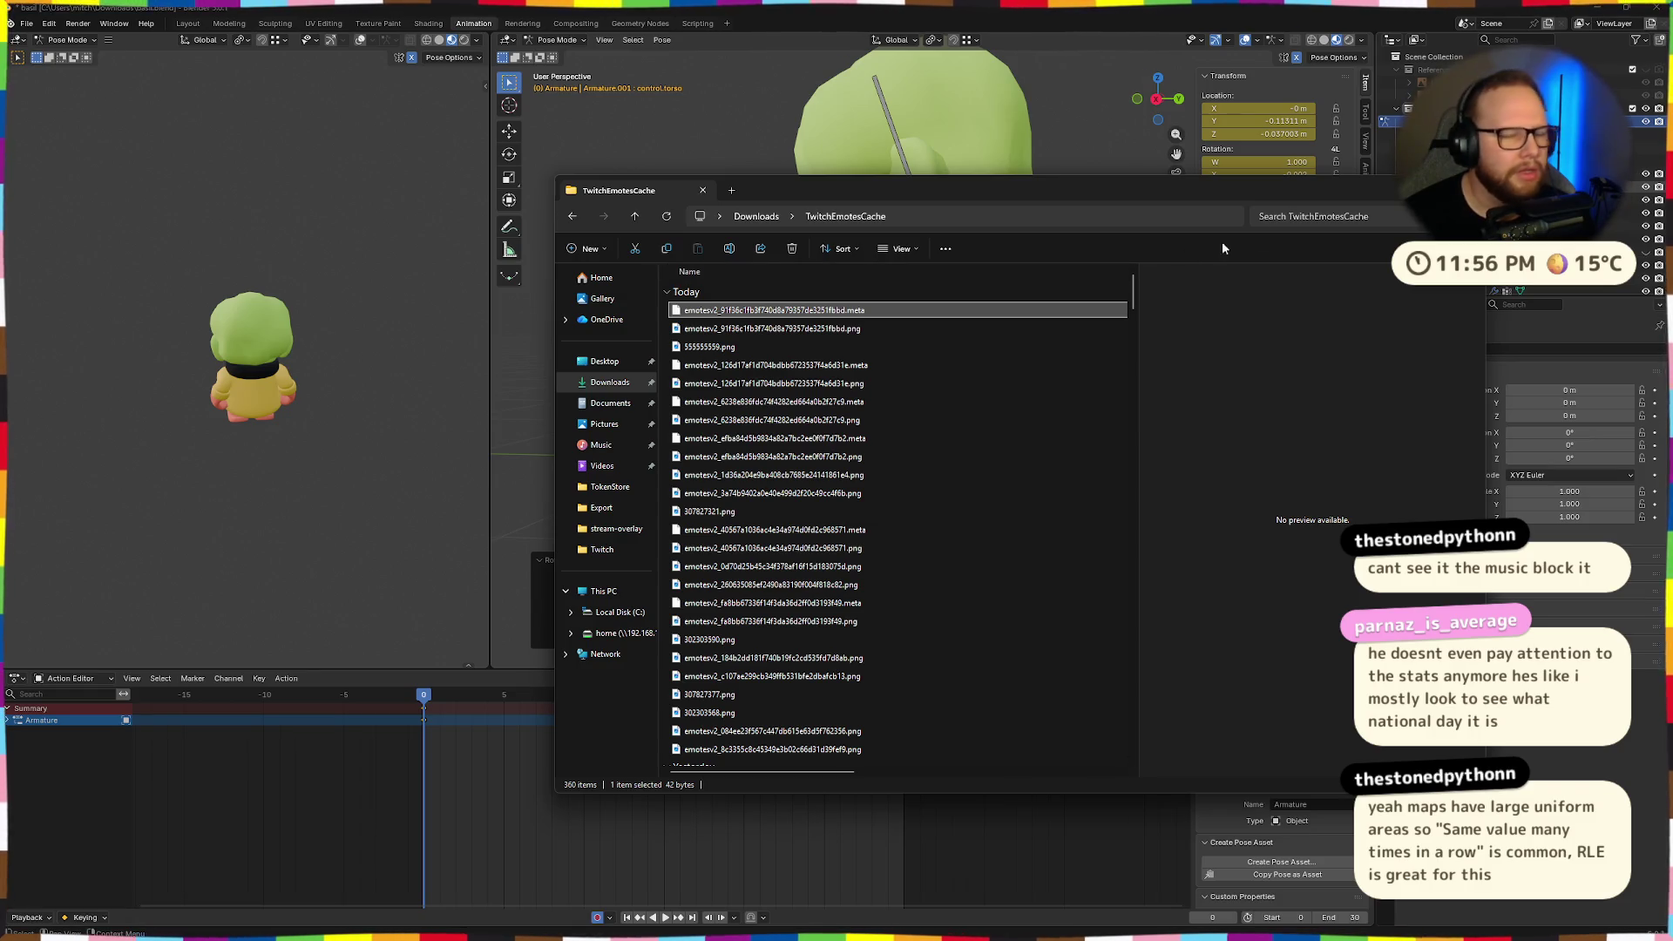
mouse_move(523, 392)
middle_mouse_down()
mouse_move(926, 370)
mouse_move(1039, 321)
mouse_move(930, 322)
middle_mouse_up()
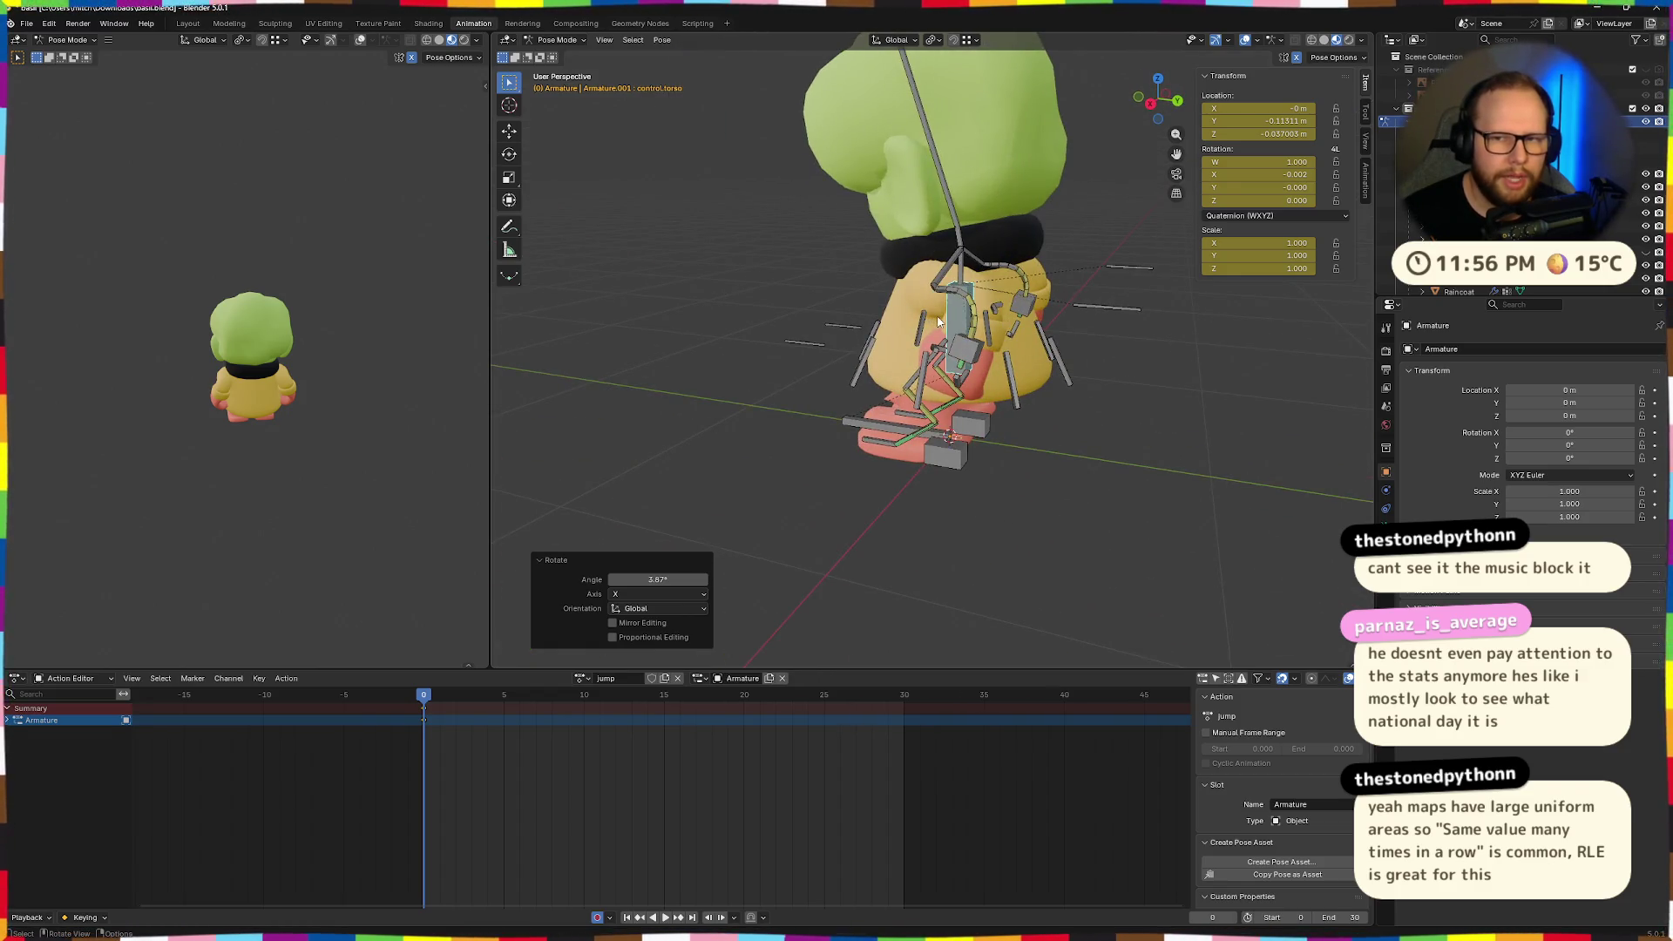
scroll(929, 317, "up", 5)
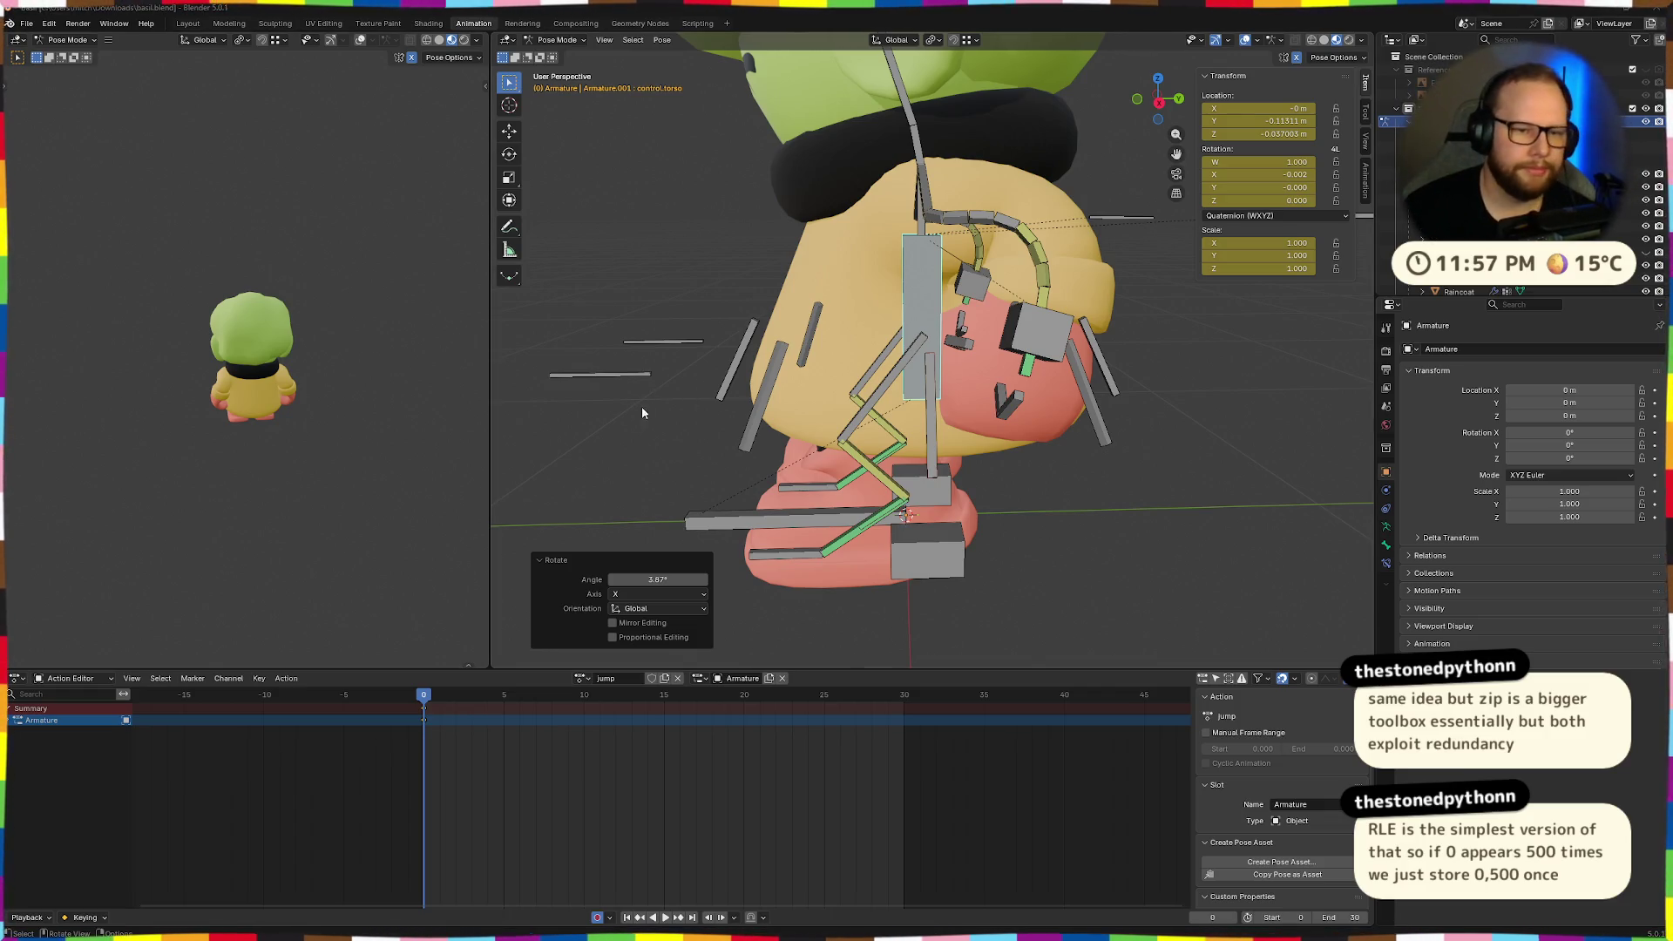
scroll(1090, 448, "down", 4)
middle_click_drag(1090, 448, 991, 481)
scroll(991, 481, "up", 3)
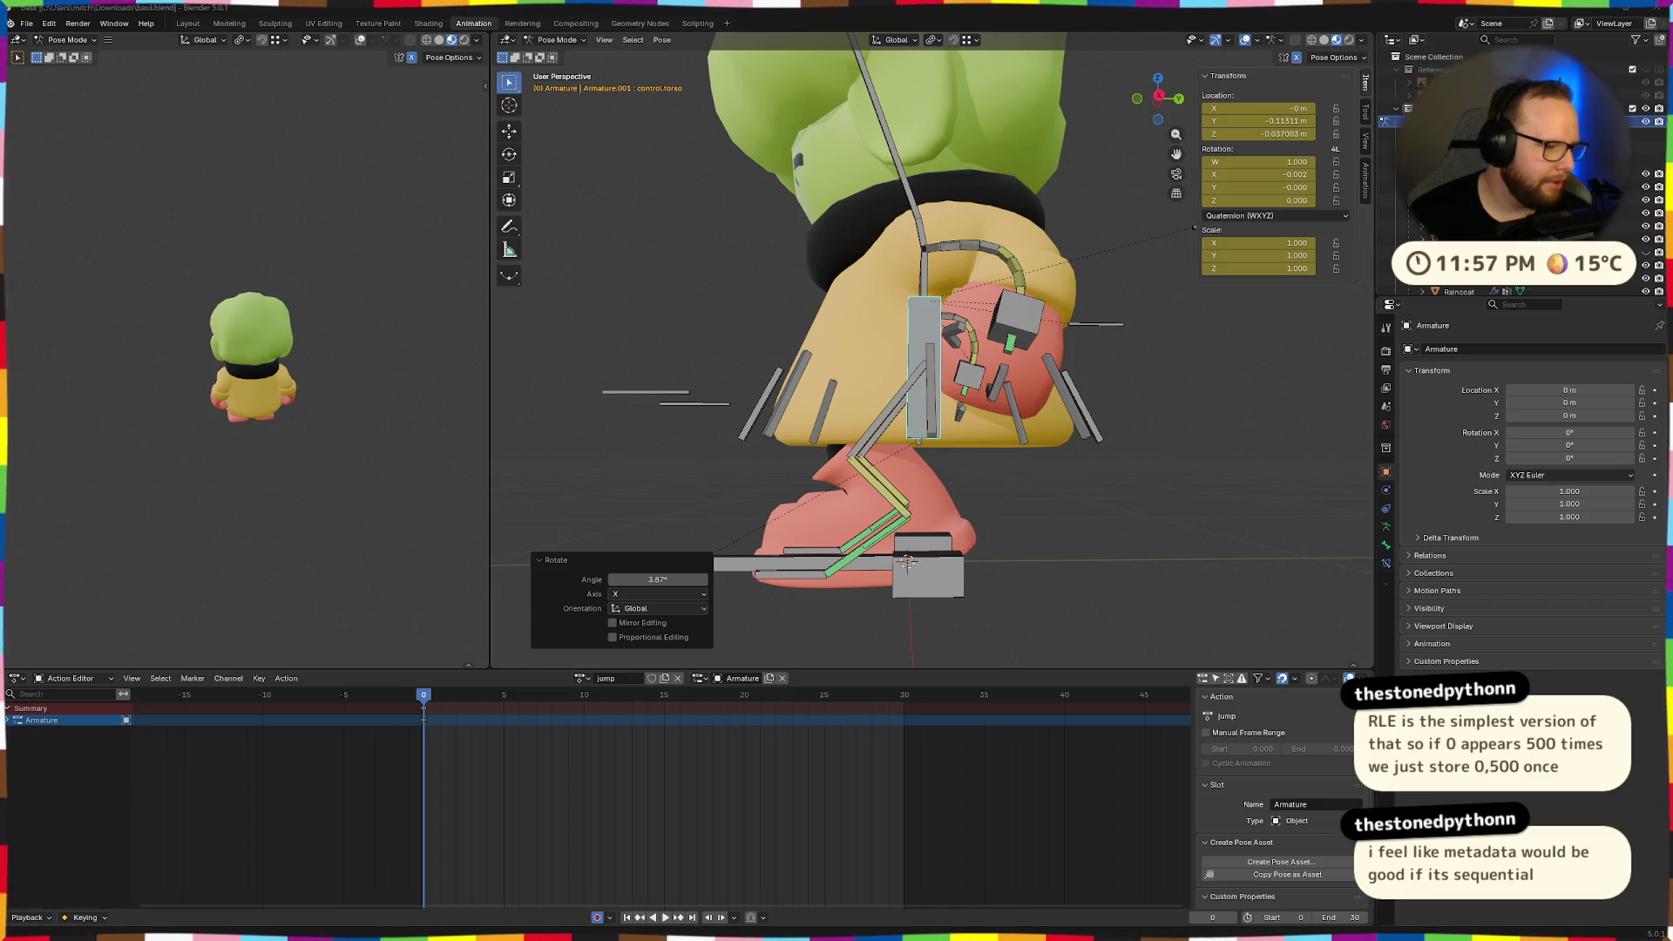
mouse_move(1002, 523)
middle_mouse_down()
mouse_move(1097, 510)
mouse_move(1176, 541)
mouse_move(945, 488)
mouse_move(964, 448)
mouse_move(913, 467)
mouse_move(812, 426)
middle_mouse_up()
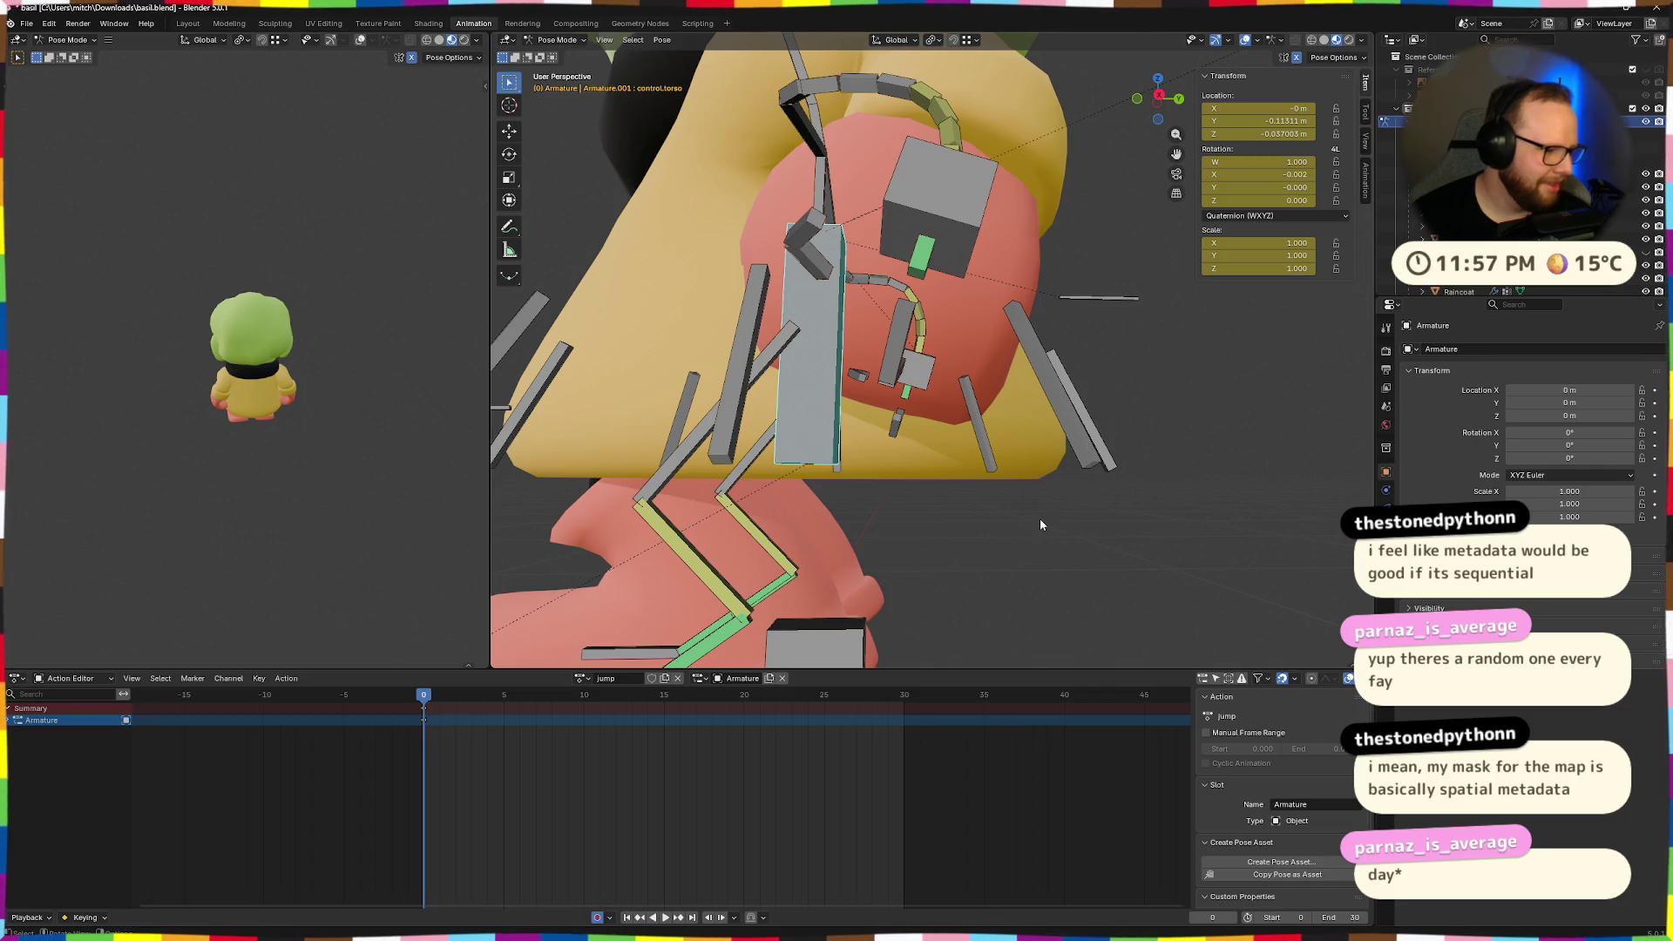
middle_click_drag(1039, 520, 1012, 522)
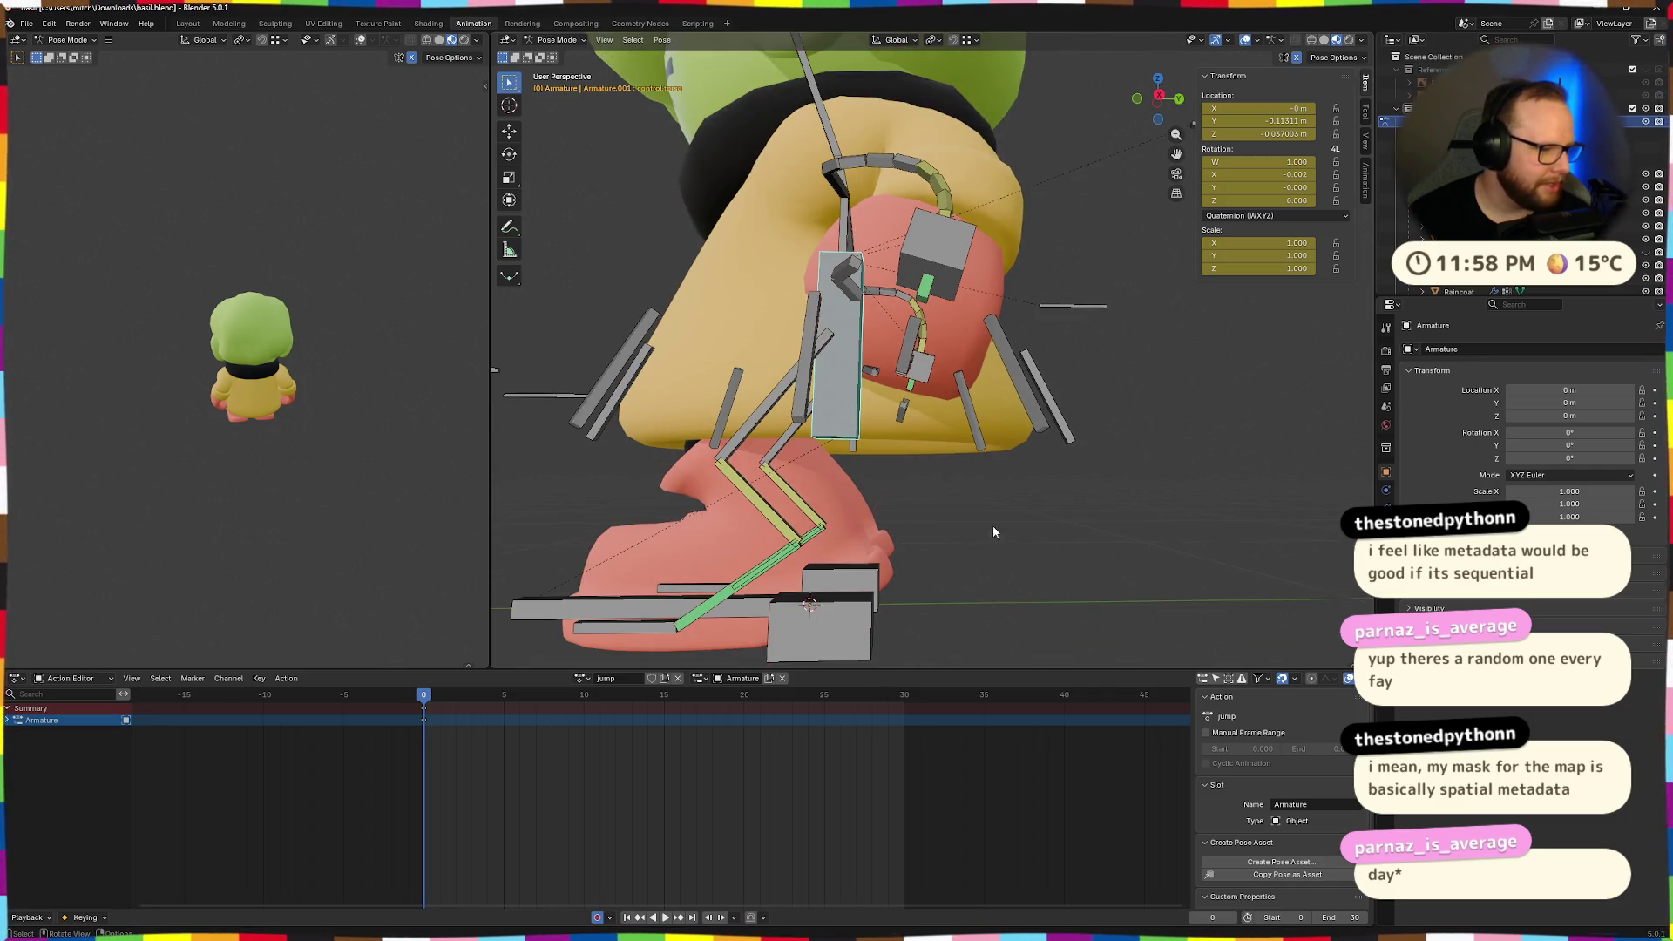
middle_click_drag(889, 441, 1002, 497)
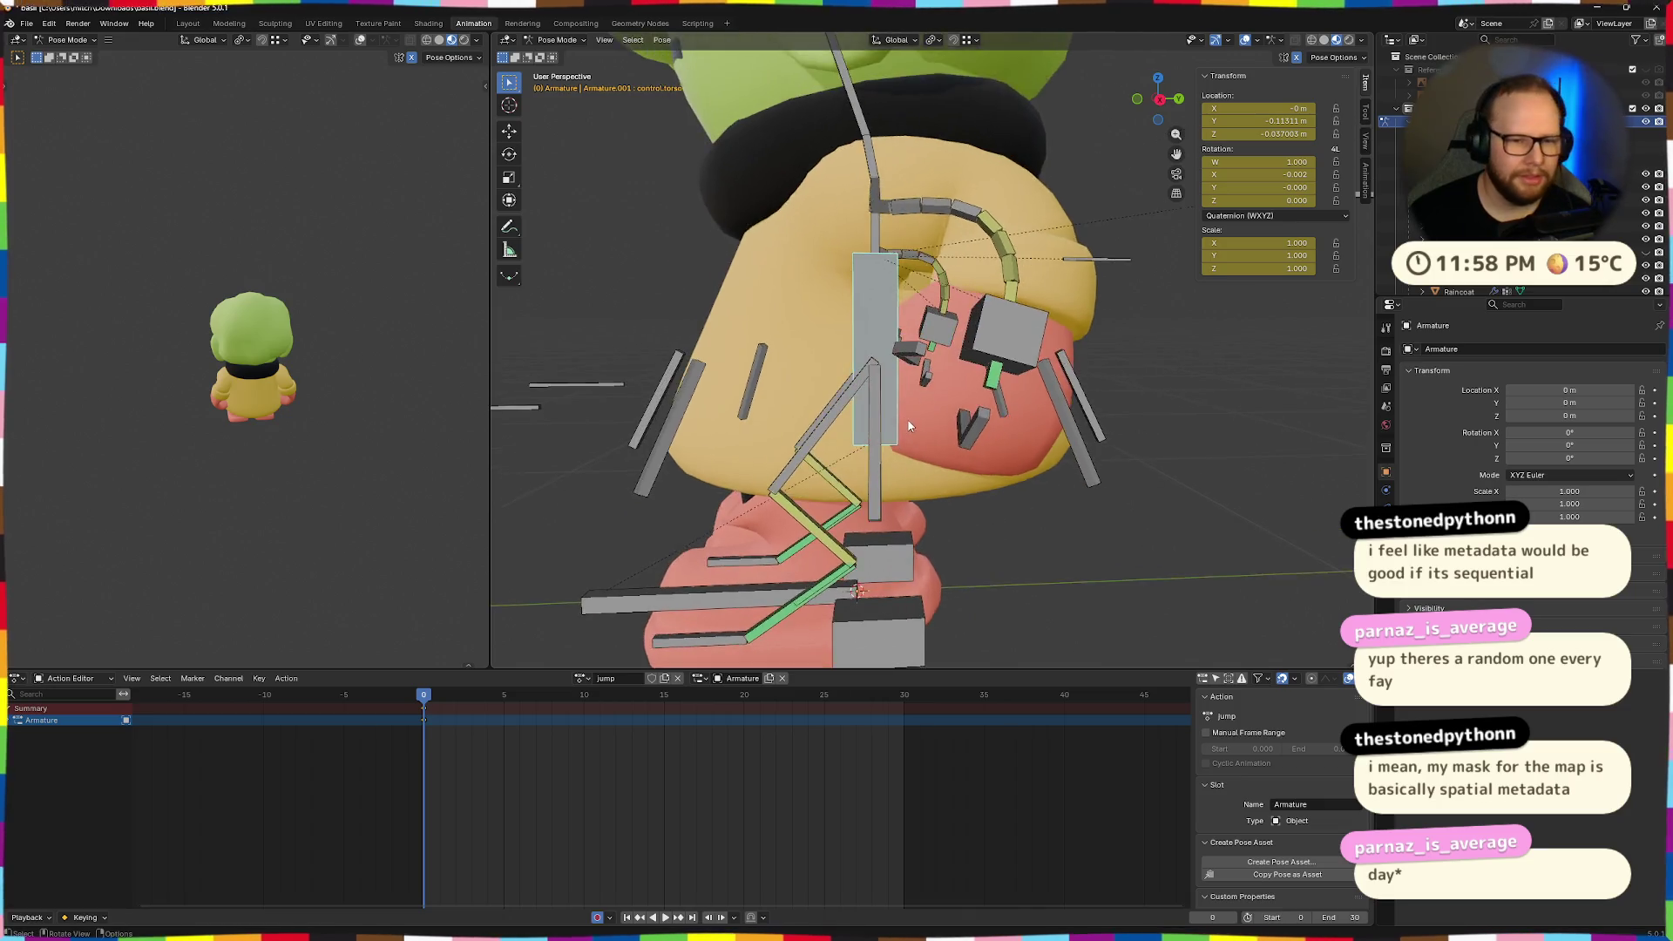
scroll(1006, 500, "up", 3)
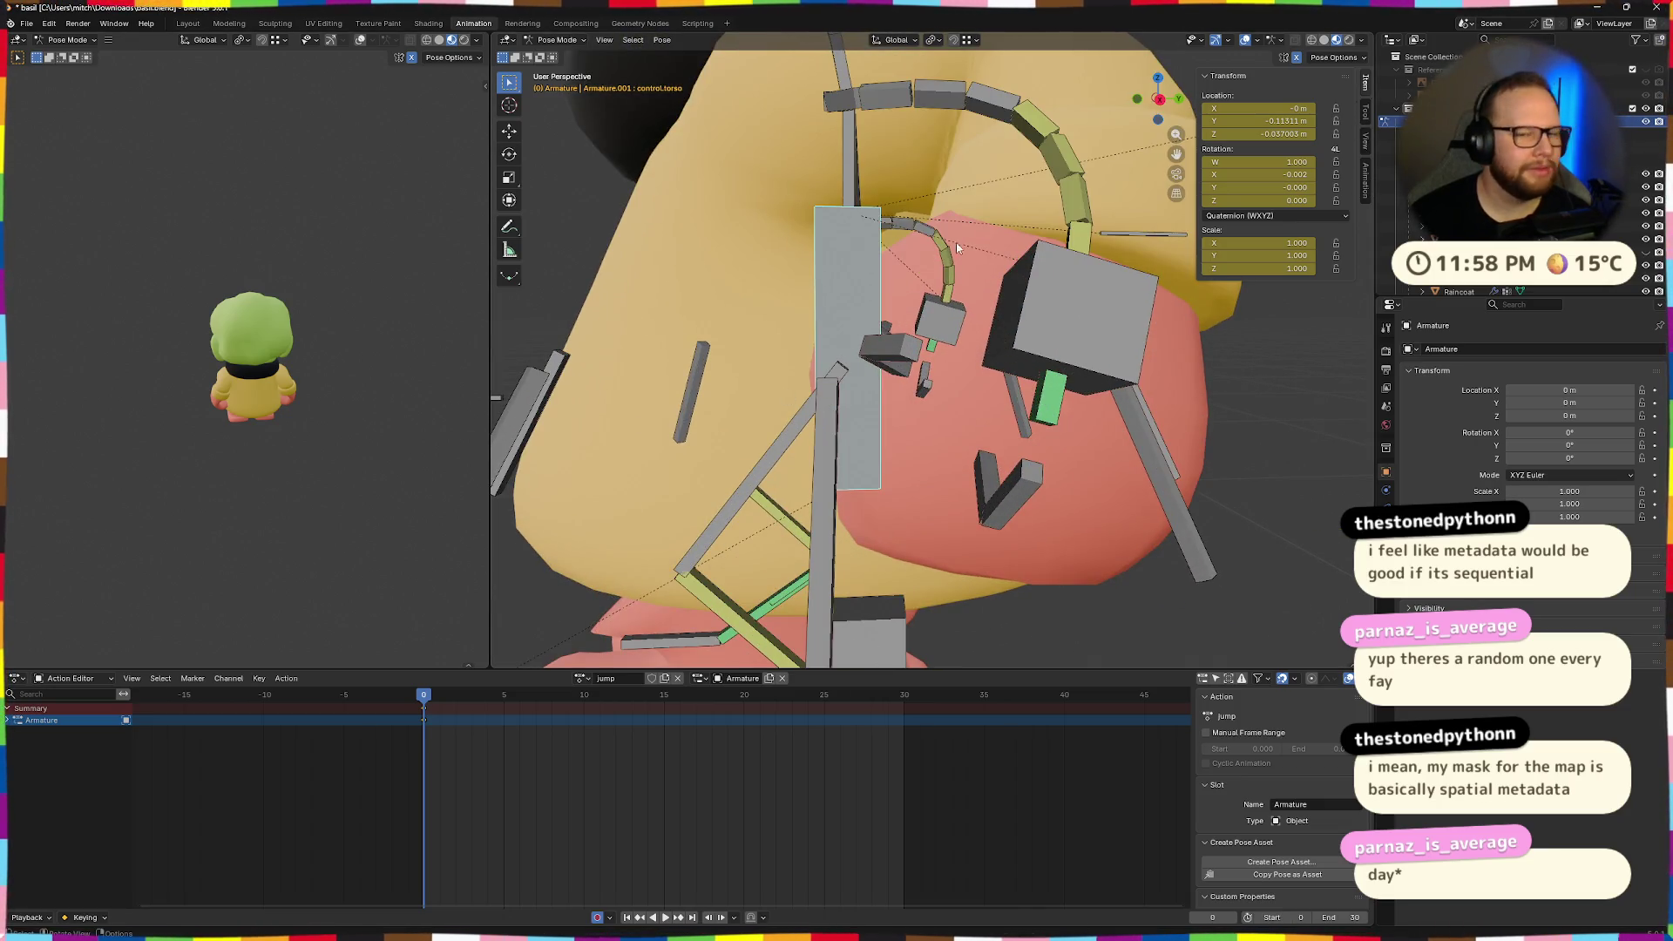
middle_click_drag(957, 245, 891, 232)
mouse_move(1102, 465)
middle_mouse_down()
mouse_move(1074, 233)
mouse_move(1124, 300)
middle_mouse_up()
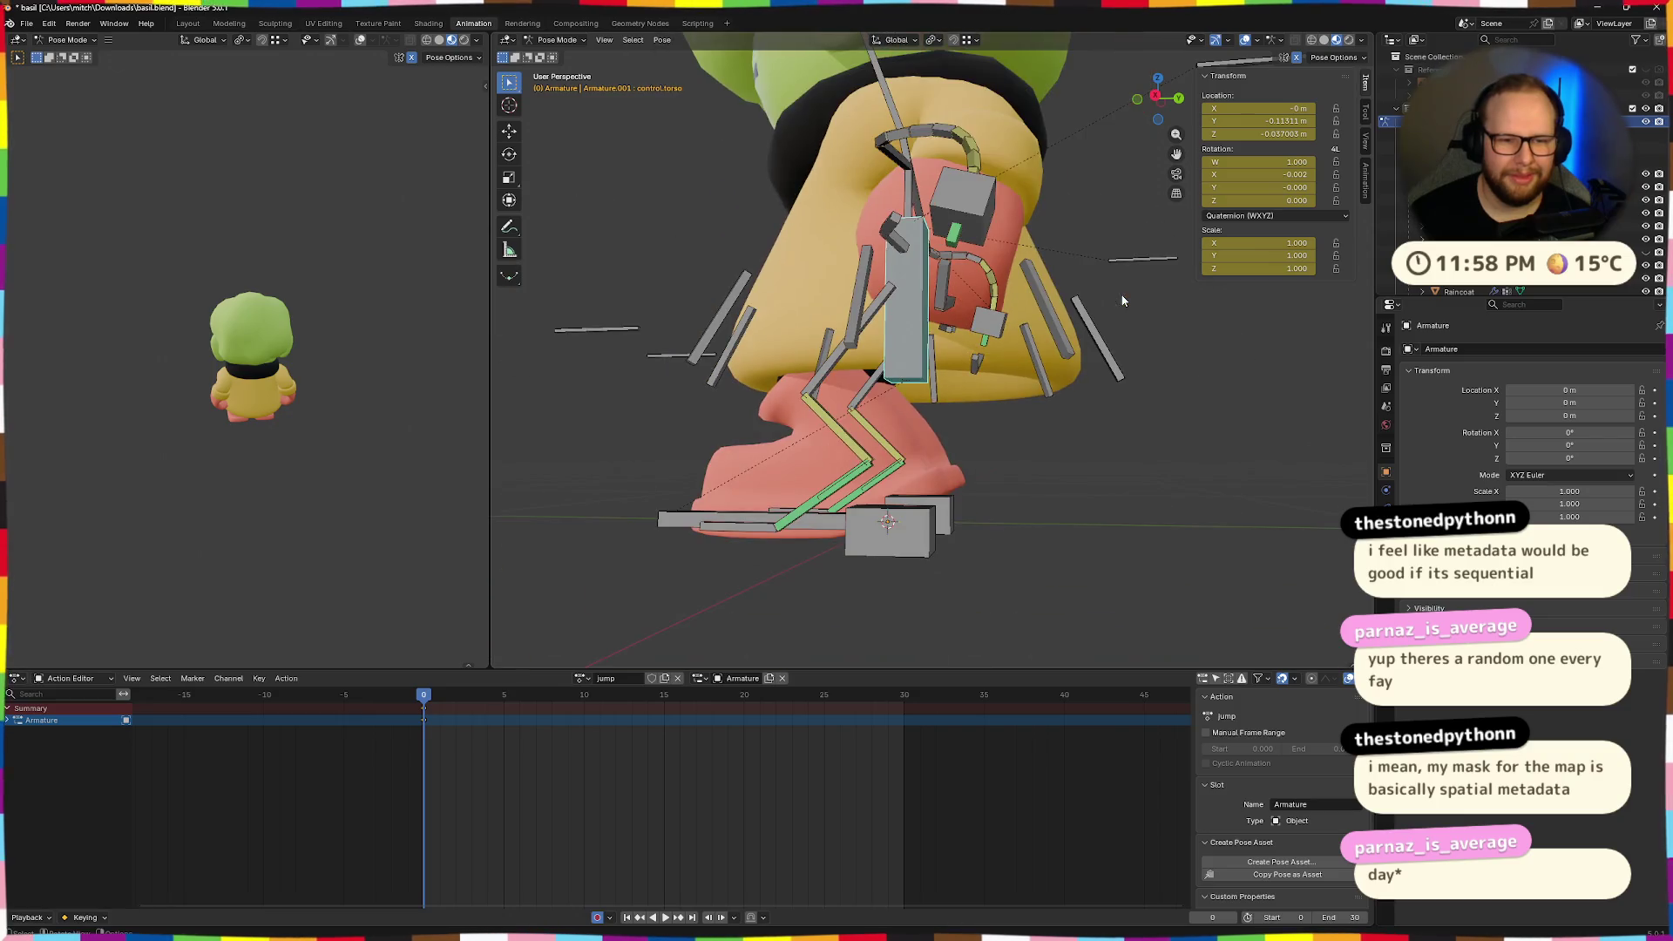
key("r")
key("x")
left_click(1148, 305)
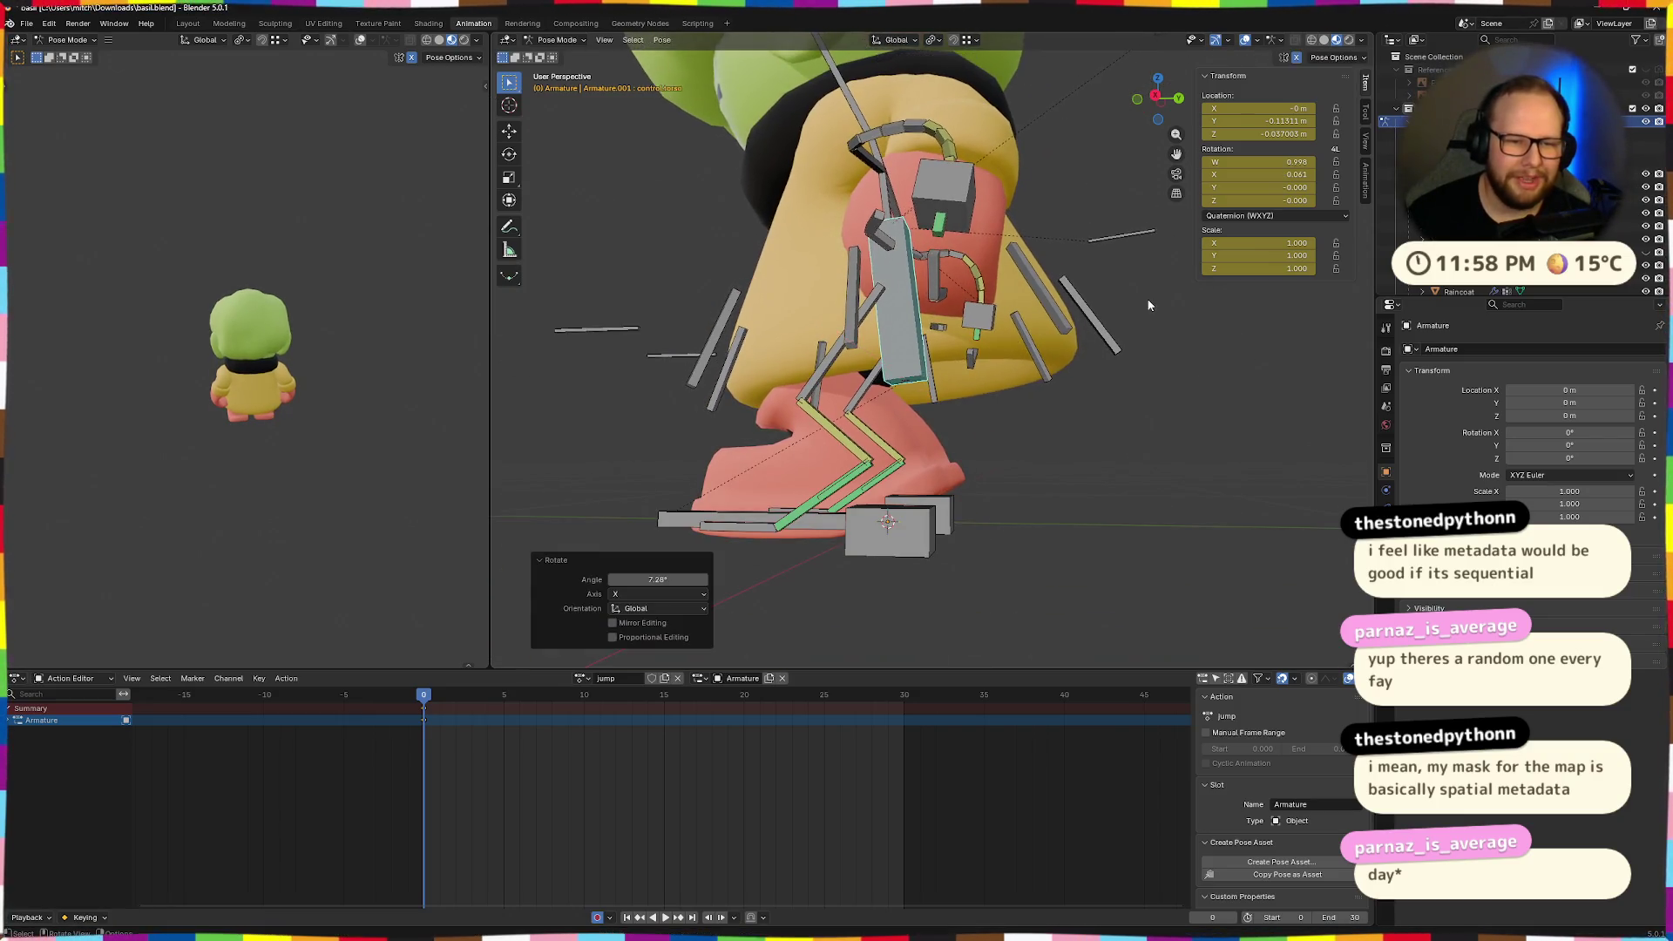
key("ctrl+z")
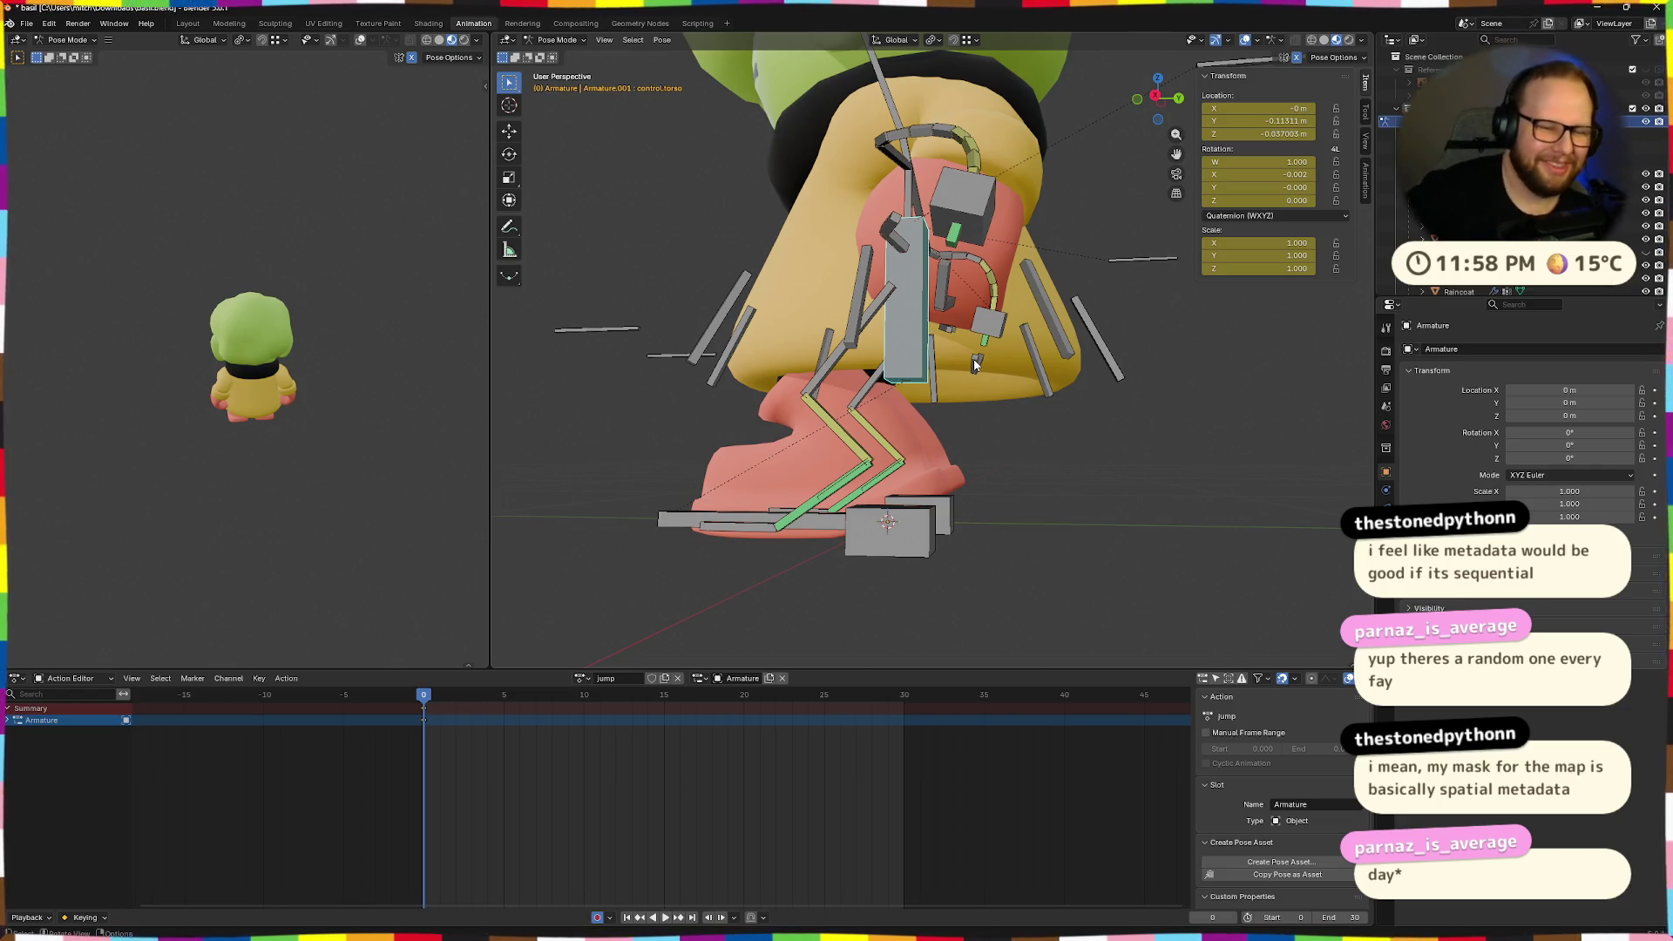
key("r")
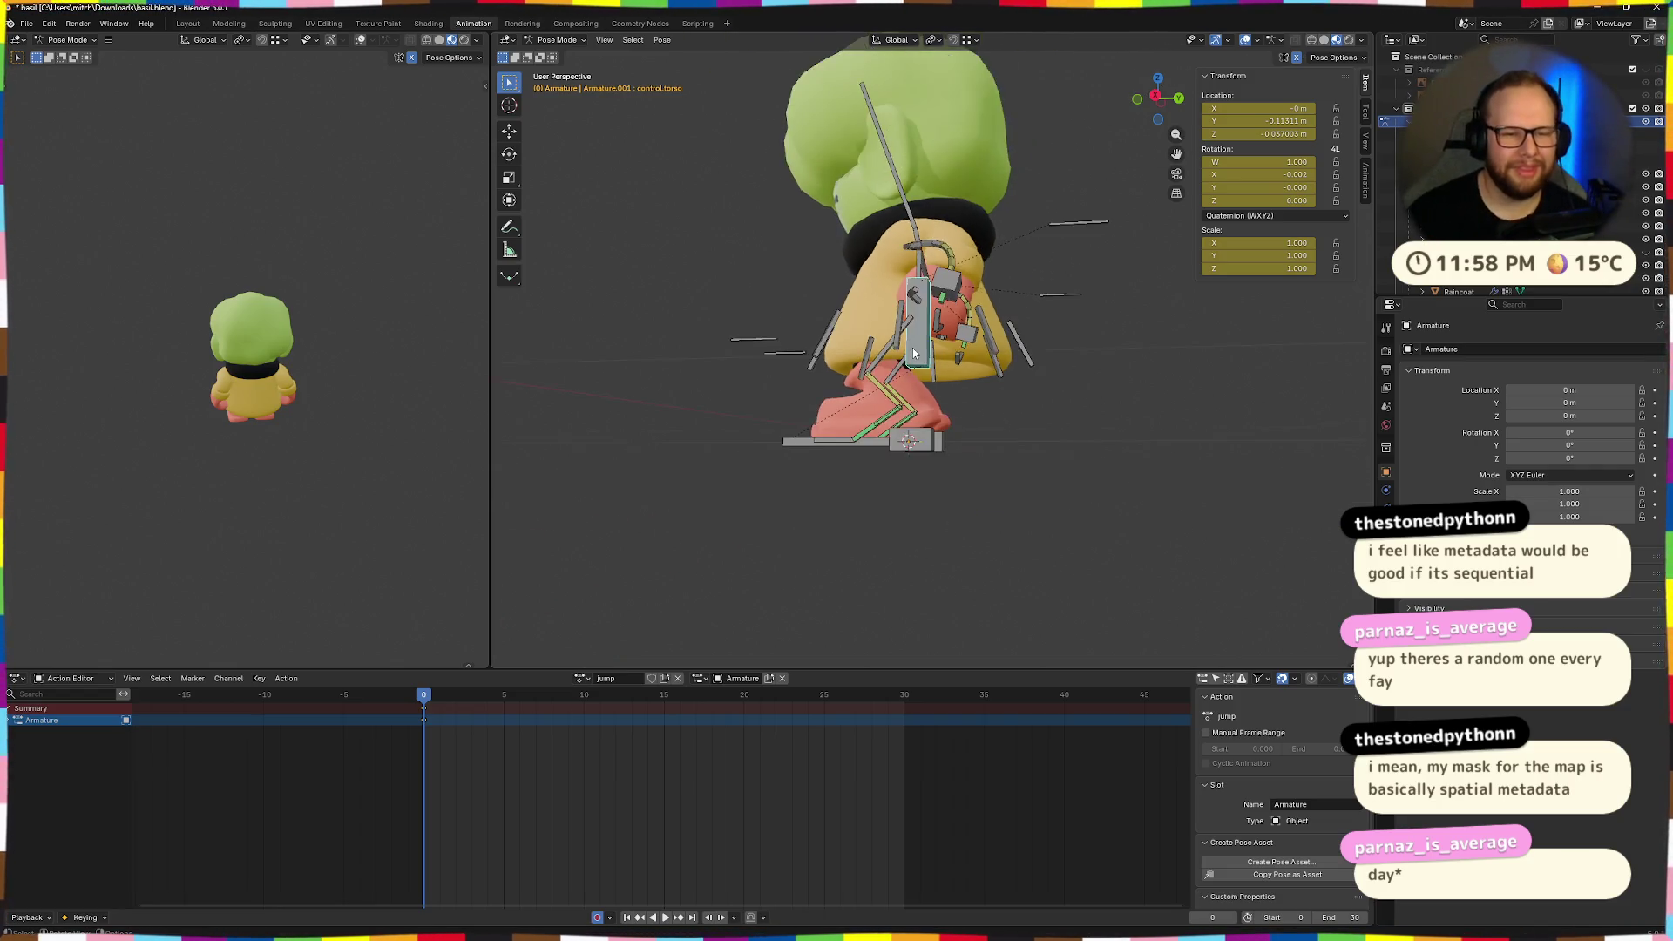
right_click(952, 338)
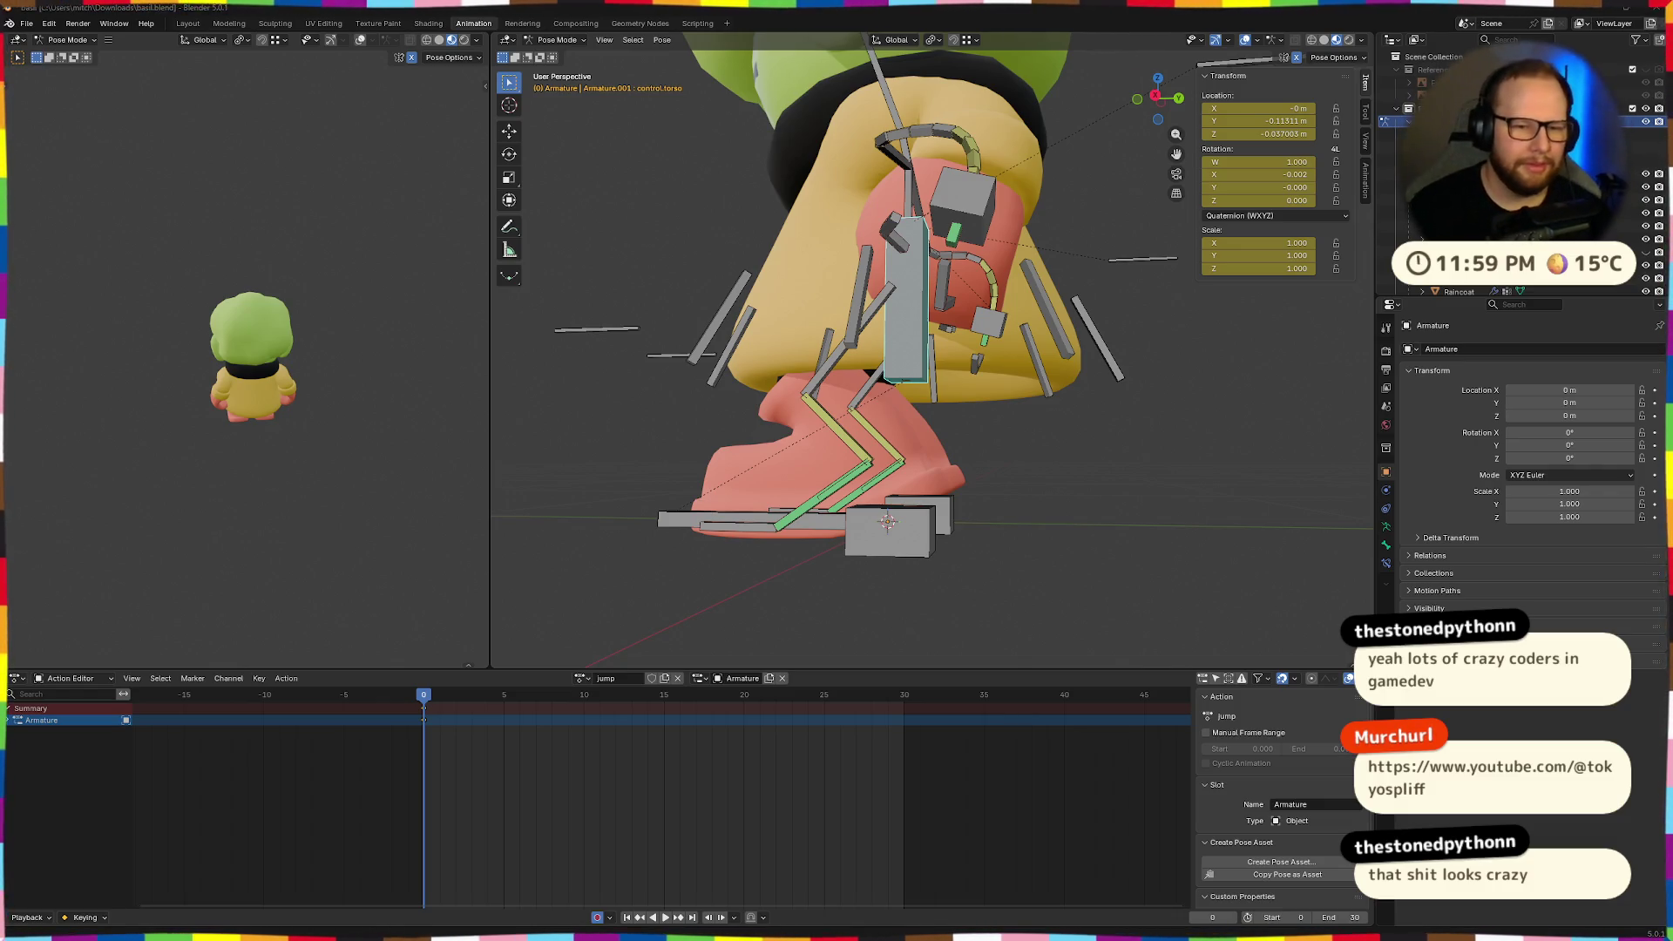
scroll(790, 582, "down", 6)
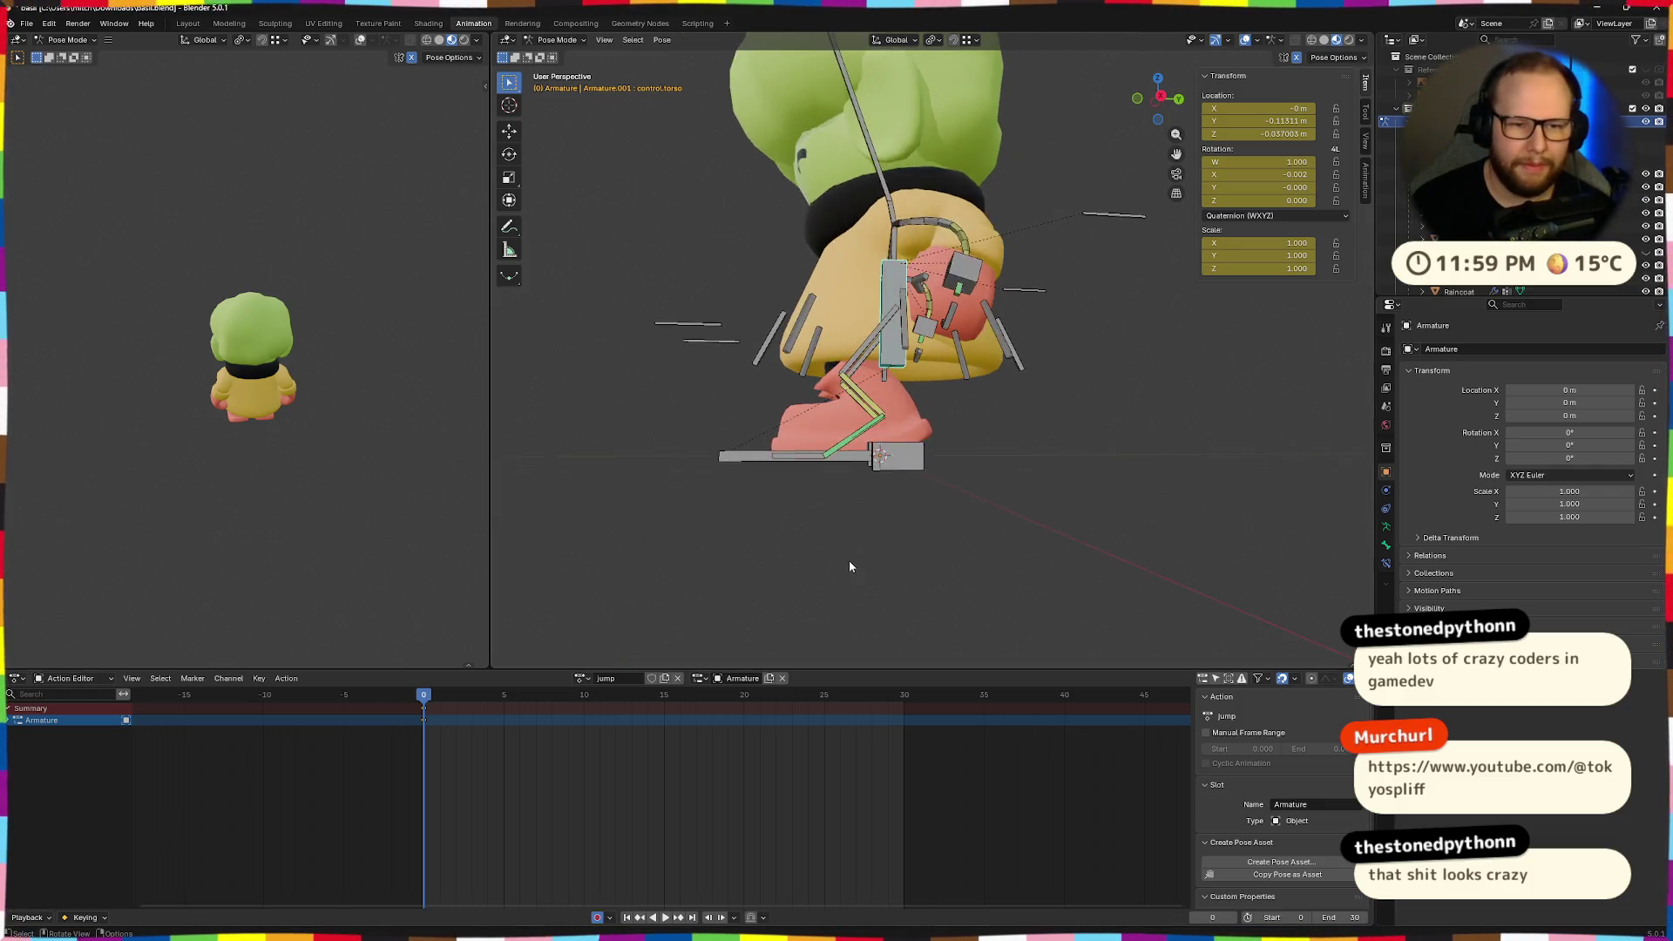
Tilt the torso control forward 7.76° about X, then orbit to face the character.
scroll(939, 503, "up", 5)
key("r")
key("x")
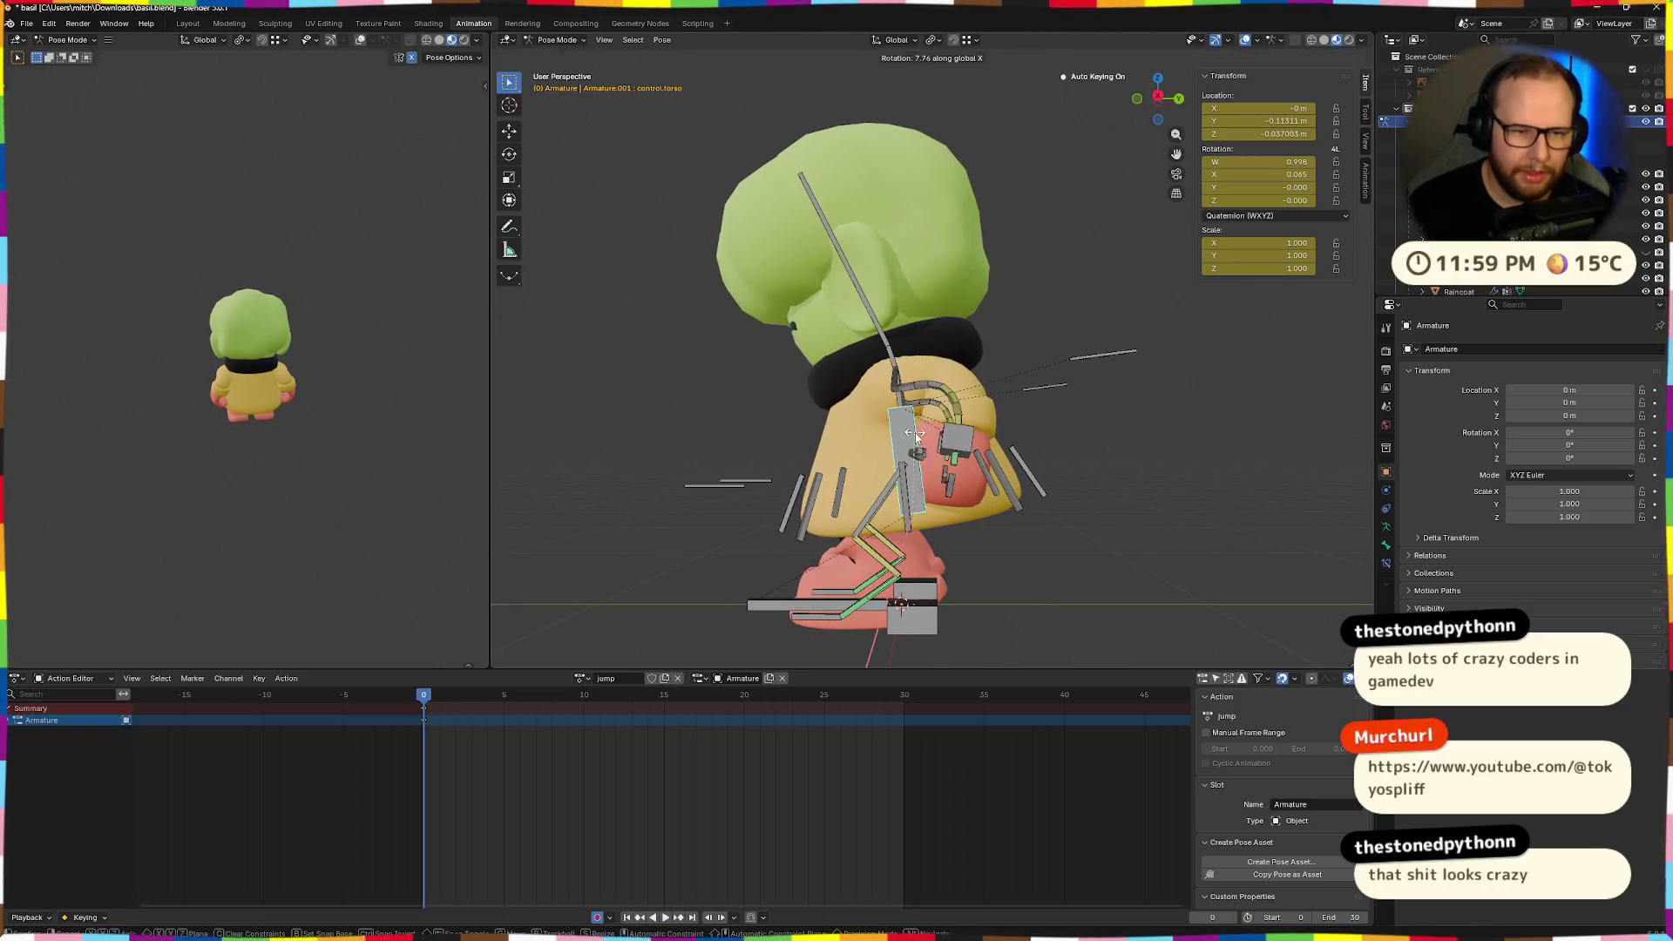
left_click(928, 445)
mouse_move(928, 445)
middle_mouse_down()
mouse_move(1013, 495)
mouse_move(1110, 493)
mouse_move(1037, 562)
mouse_move(1032, 549)
middle_mouse_up()
scroll(1028, 541, "down", 5)
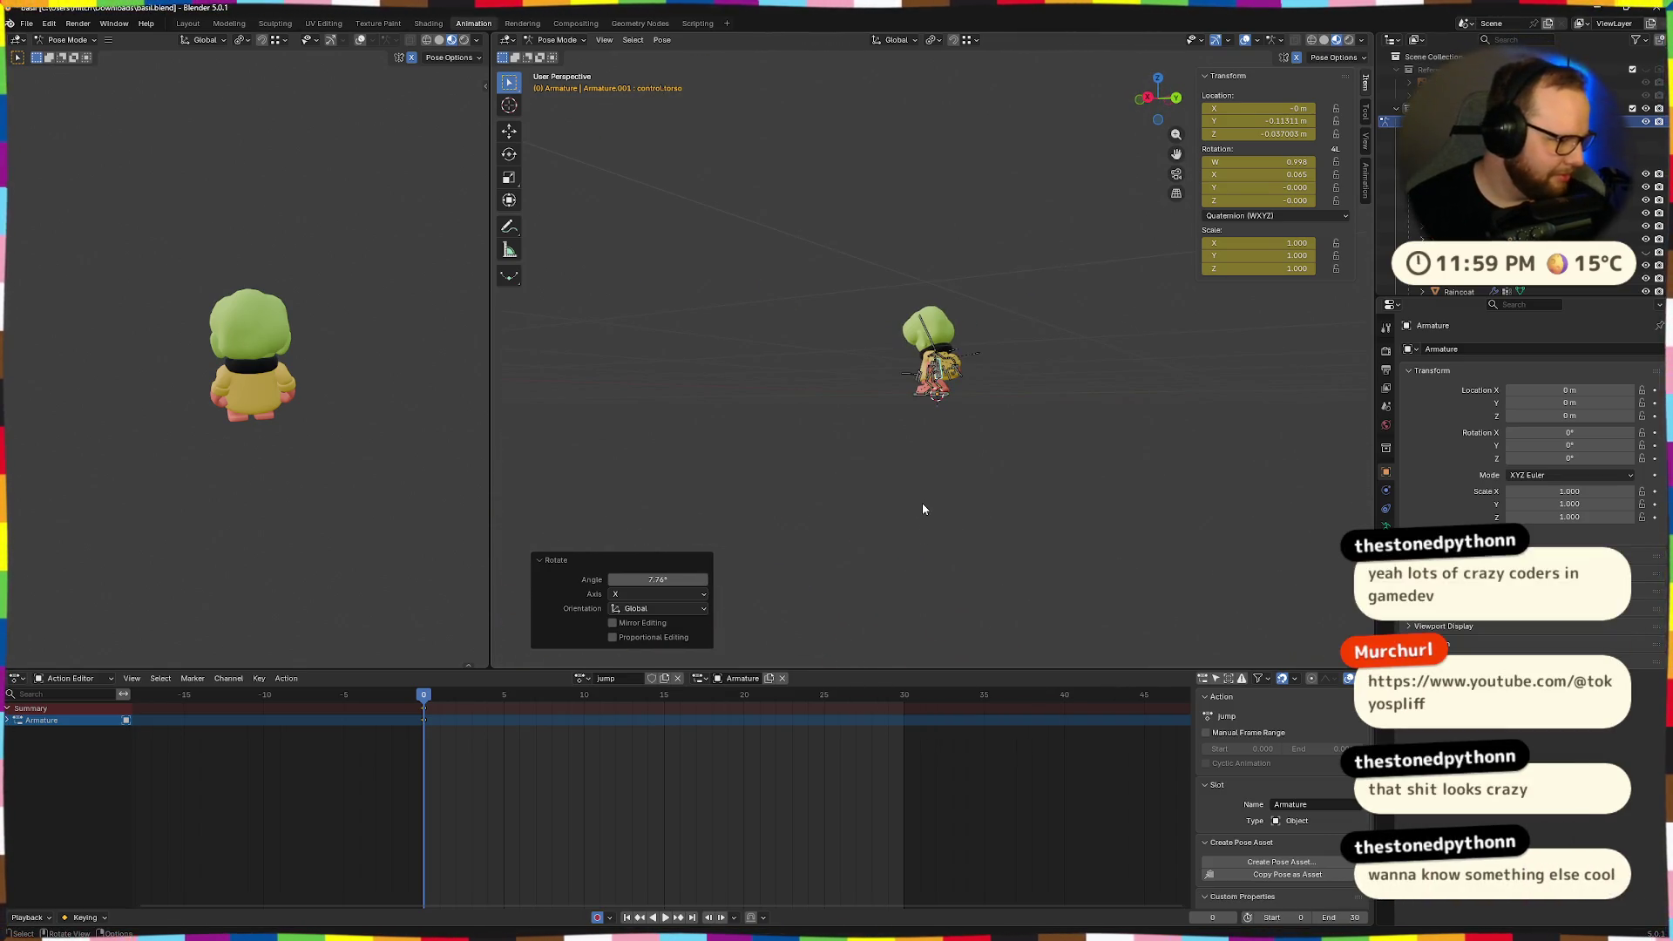
scroll(922, 504, "up", 4)
mouse_move(922, 503)
middle_mouse_down()
mouse_move(943, 494)
mouse_move(917, 504)
middle_mouse_up()
scroll(919, 509, "up", 4)
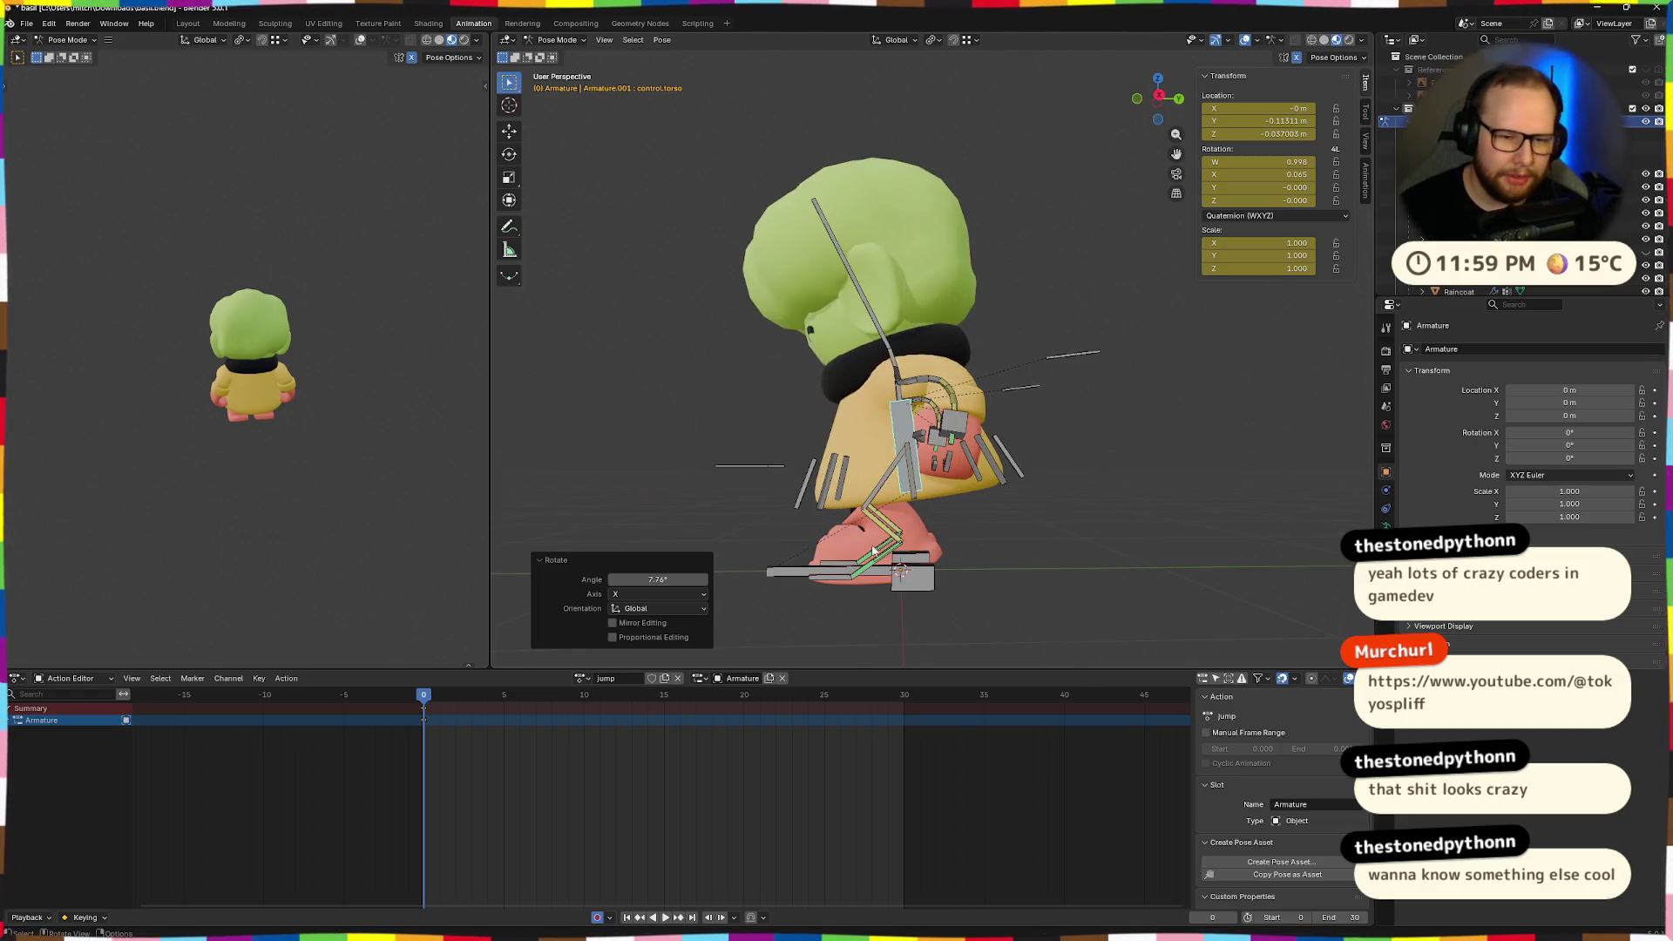
middle_click_drag(942, 456, 984, 375)
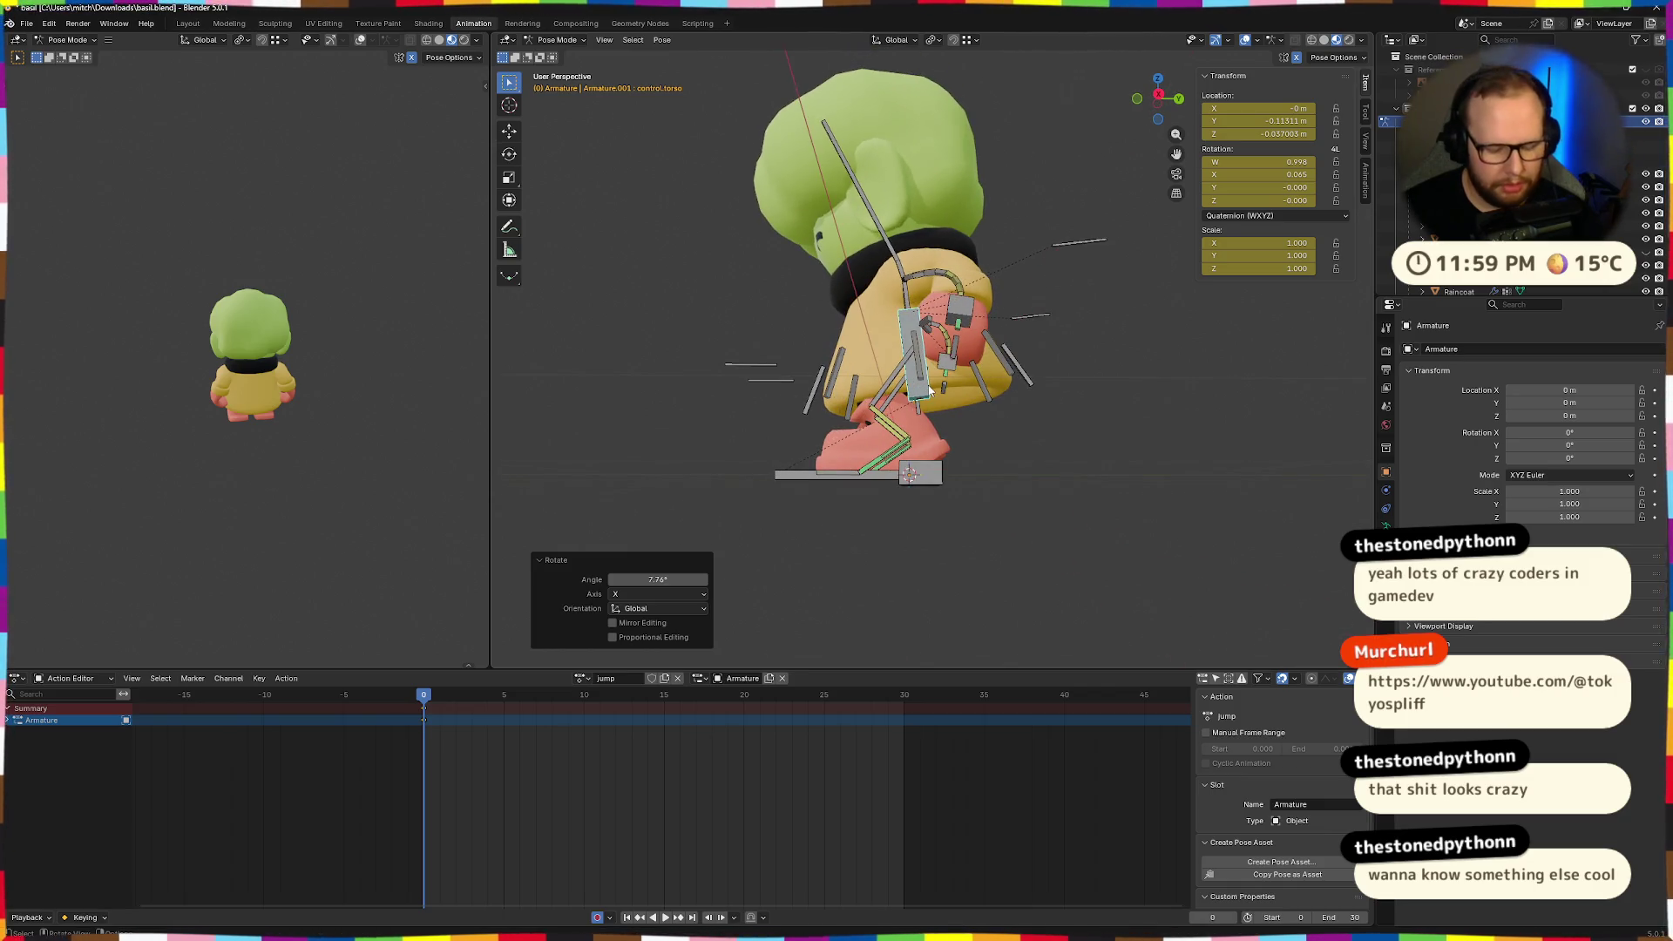
Raise the torso control 0.08 m vertically, then undo that move.
key("g")
key("z")
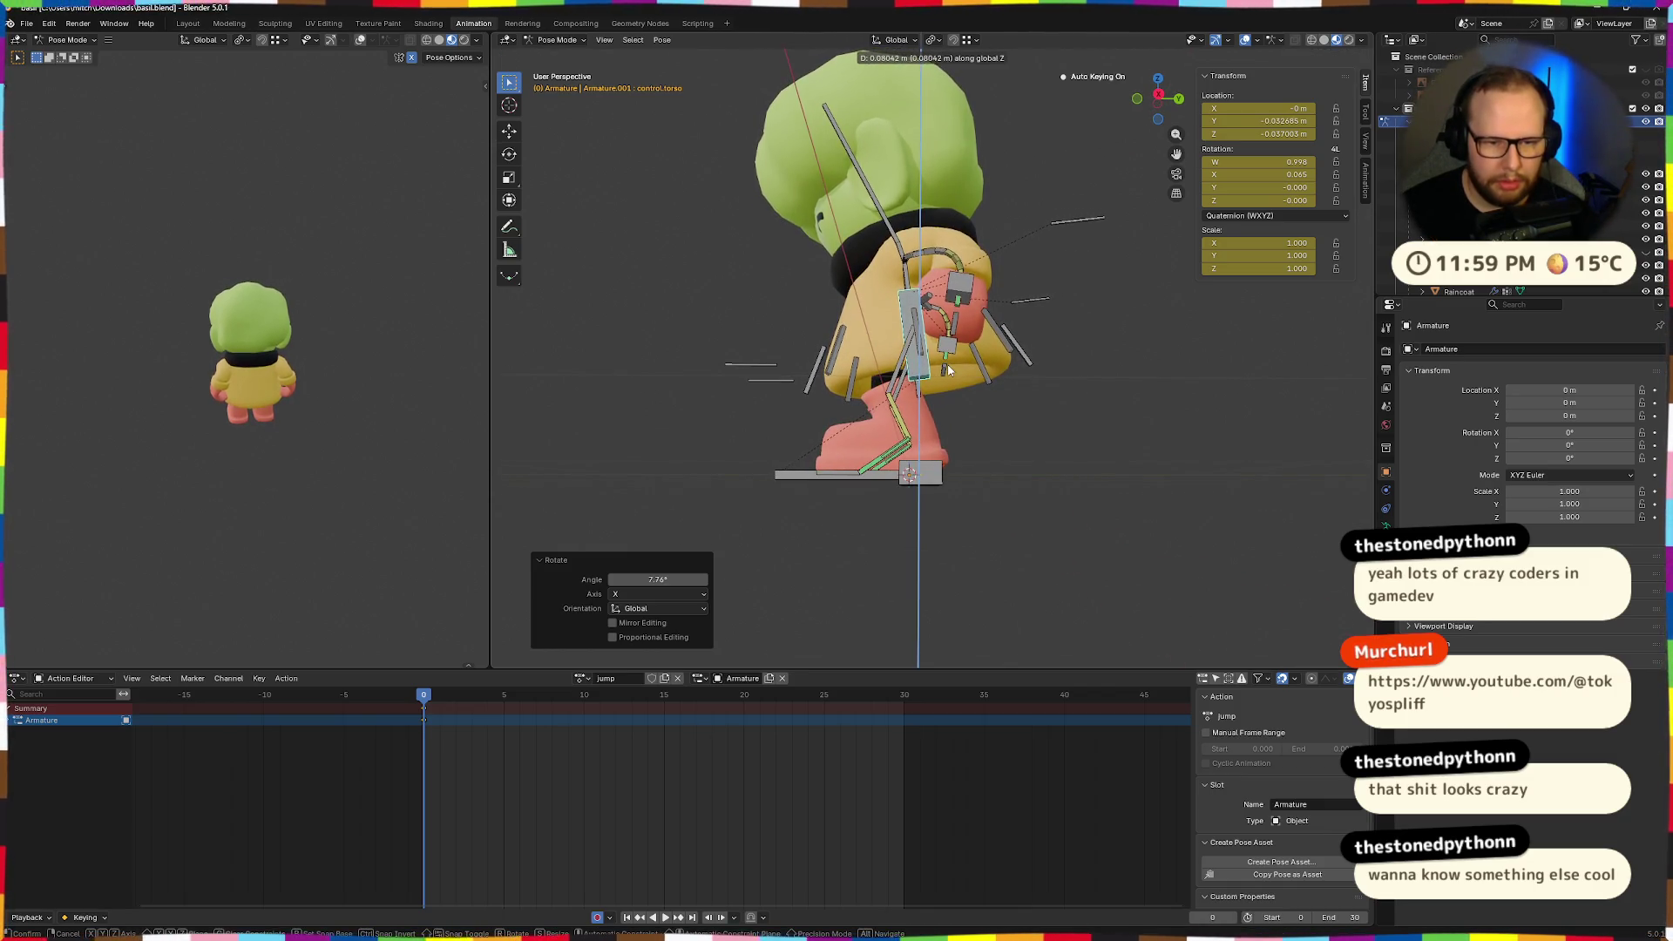
left_click(947, 365)
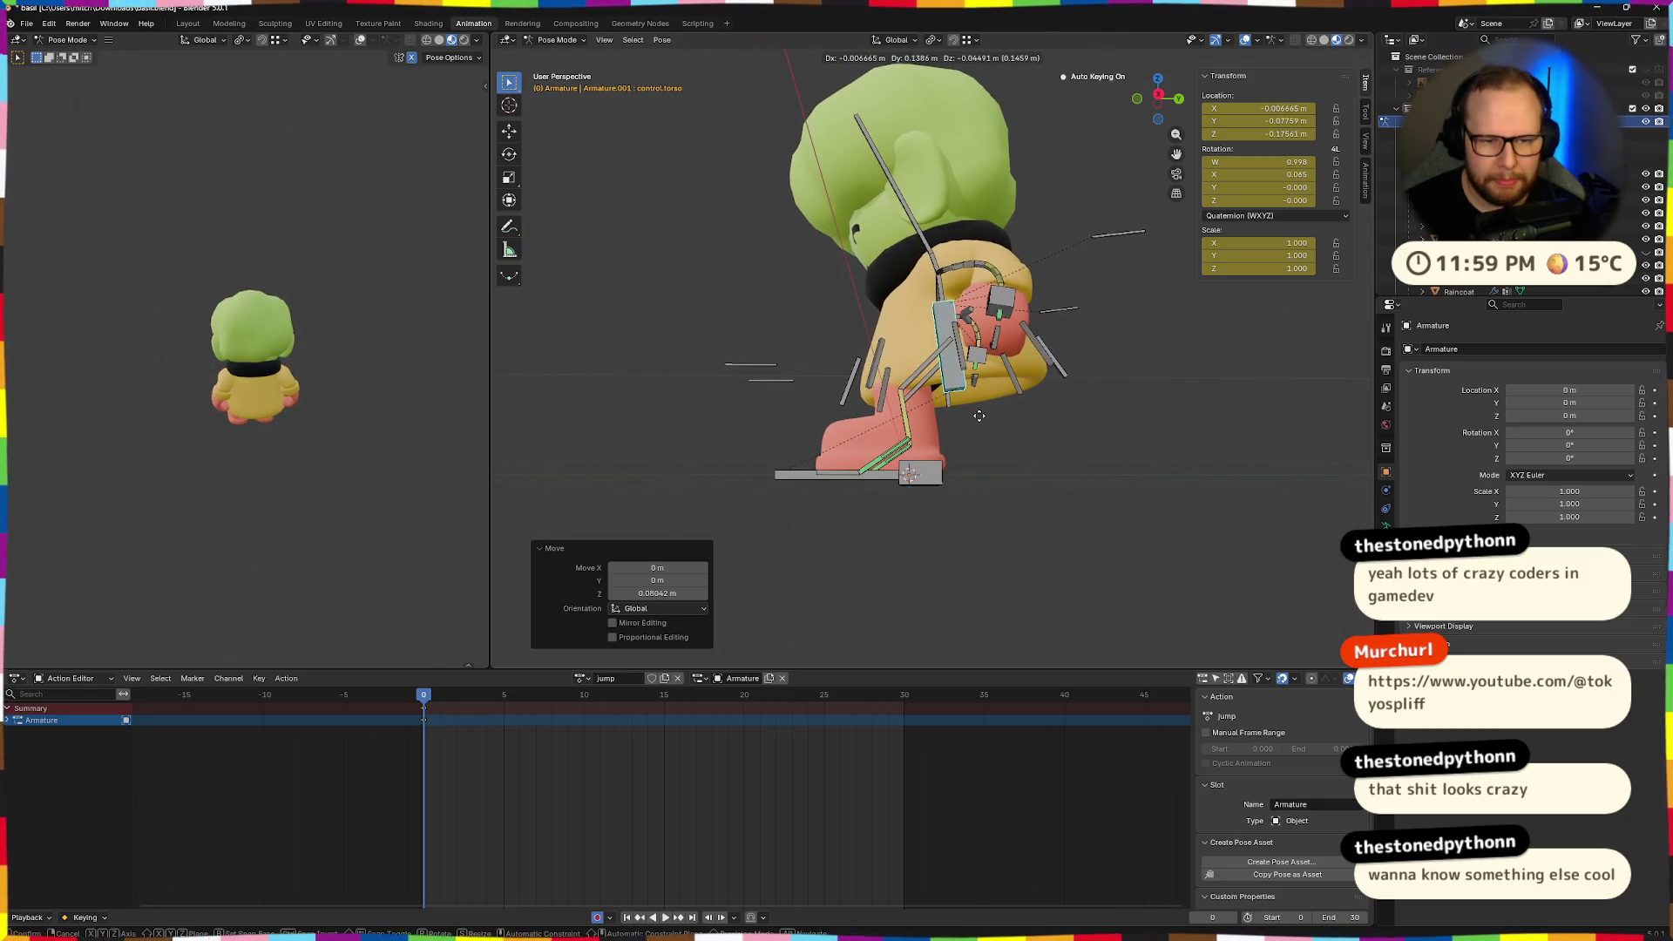
left_click(937, 415)
key("ctrl+z")
scroll(778, 572, "up", 3)
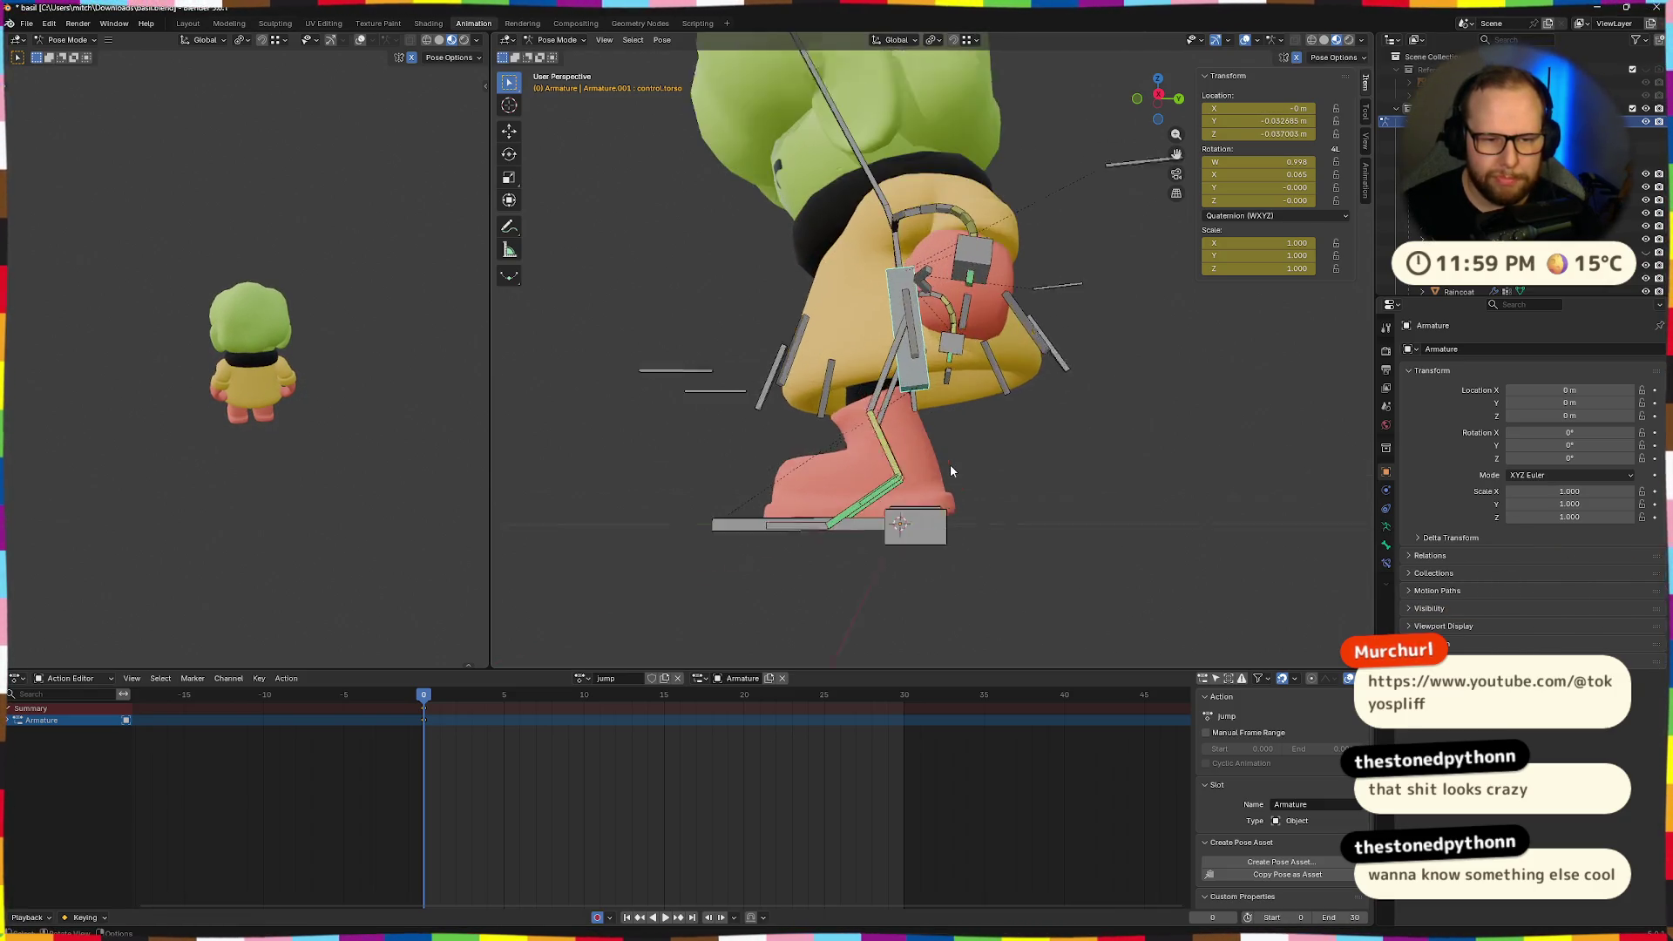
Lower the left heel bone vertically and undo it, then cancel a second heel lift.
left_click(945, 569)
key("g")
key("z")
left_click(944, 588)
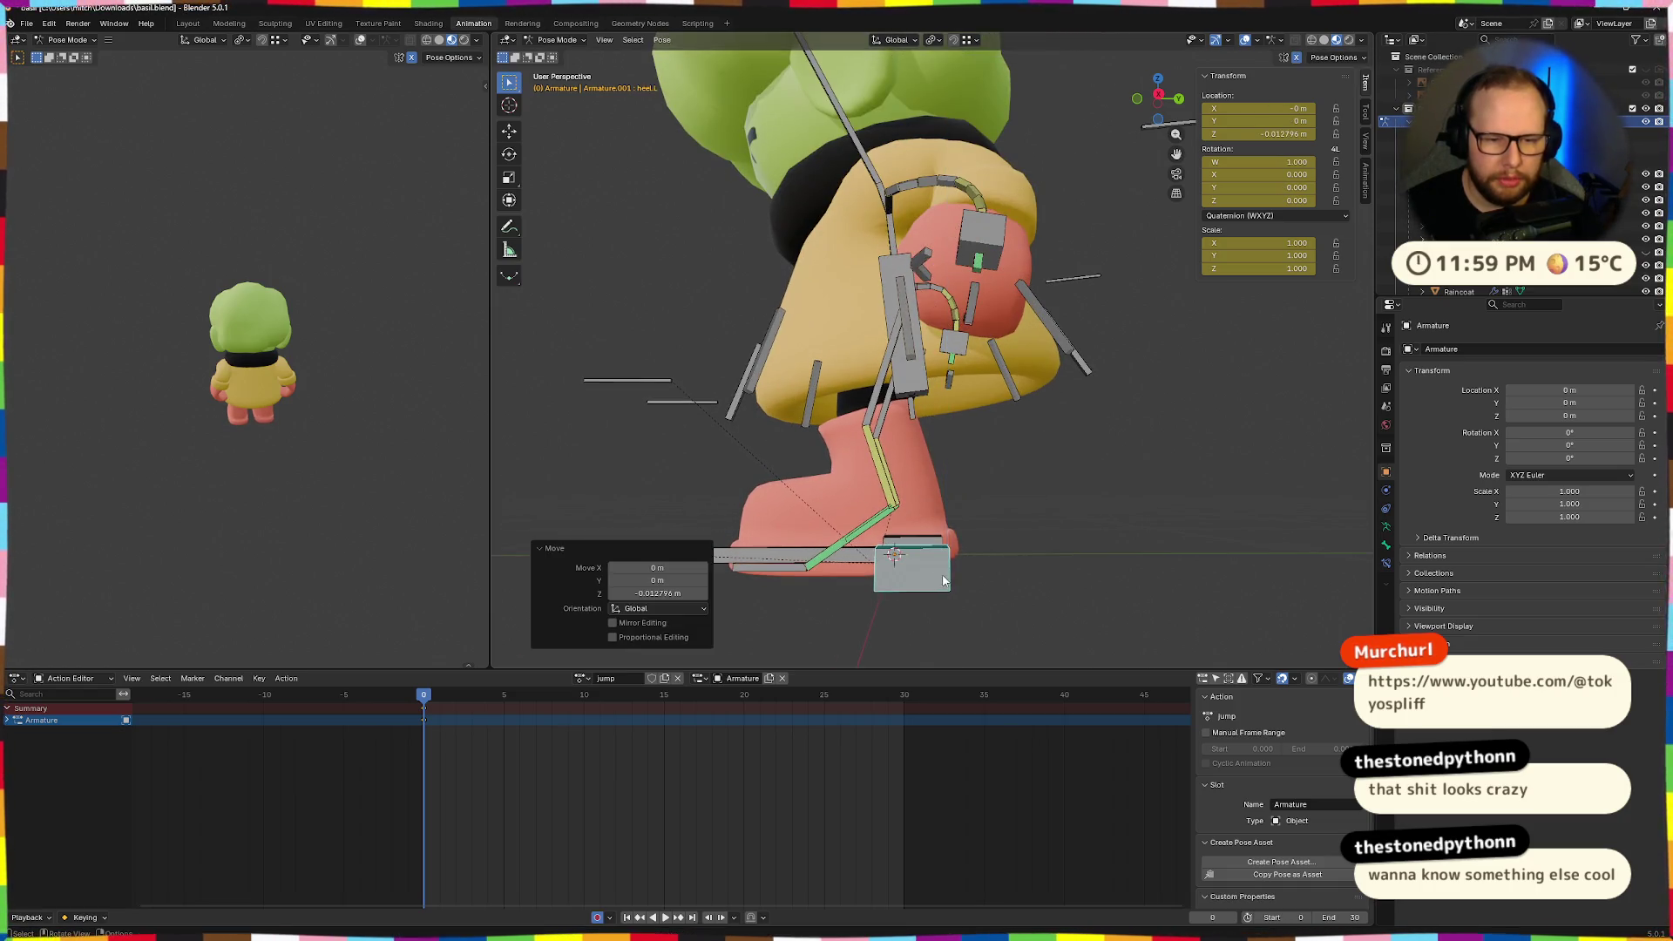
key("ctrl+z")
key("g")
key("z")
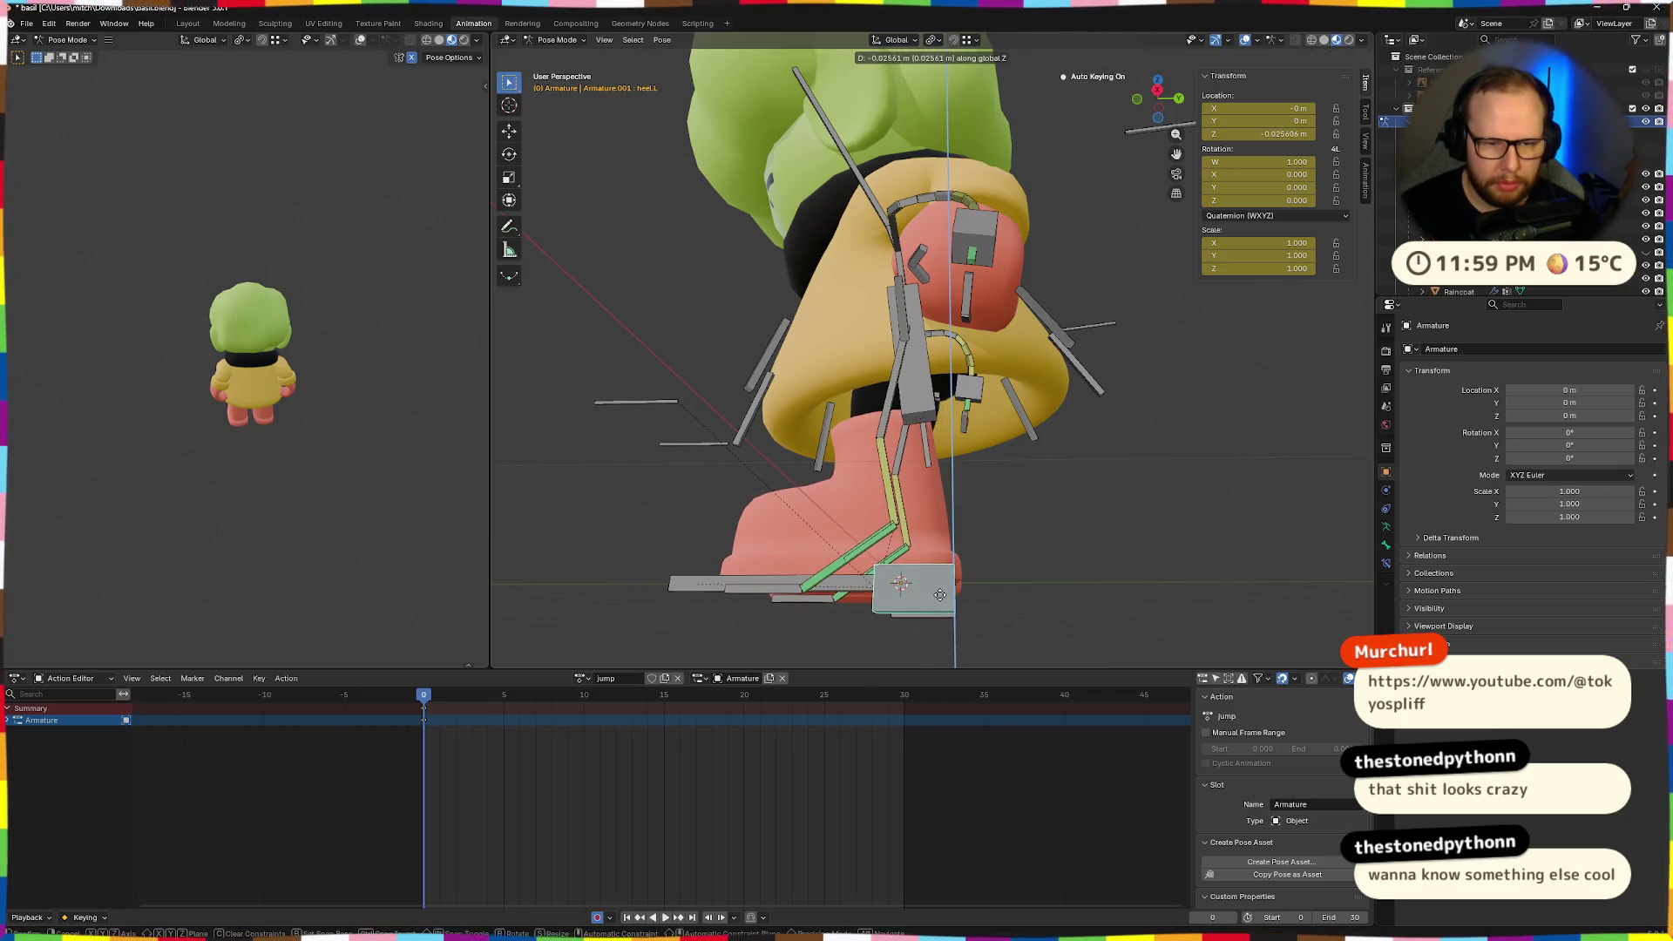
right_click(939, 595)
Orbit around the character's legs and undo back to the torso control bone.
scroll(953, 578, "down", 3)
mouse_move(952, 579)
middle_mouse_down()
mouse_move(1020, 560)
mouse_move(1072, 572)
mouse_move(949, 553)
middle_mouse_up()
scroll(512, 650, "up", 5)
mouse_move(511, 650)
middle_mouse_down()
mouse_move(1026, 505)
mouse_move(1139, 588)
mouse_move(880, 561)
mouse_move(1017, 598)
middle_mouse_up()
key("ctrl+z")
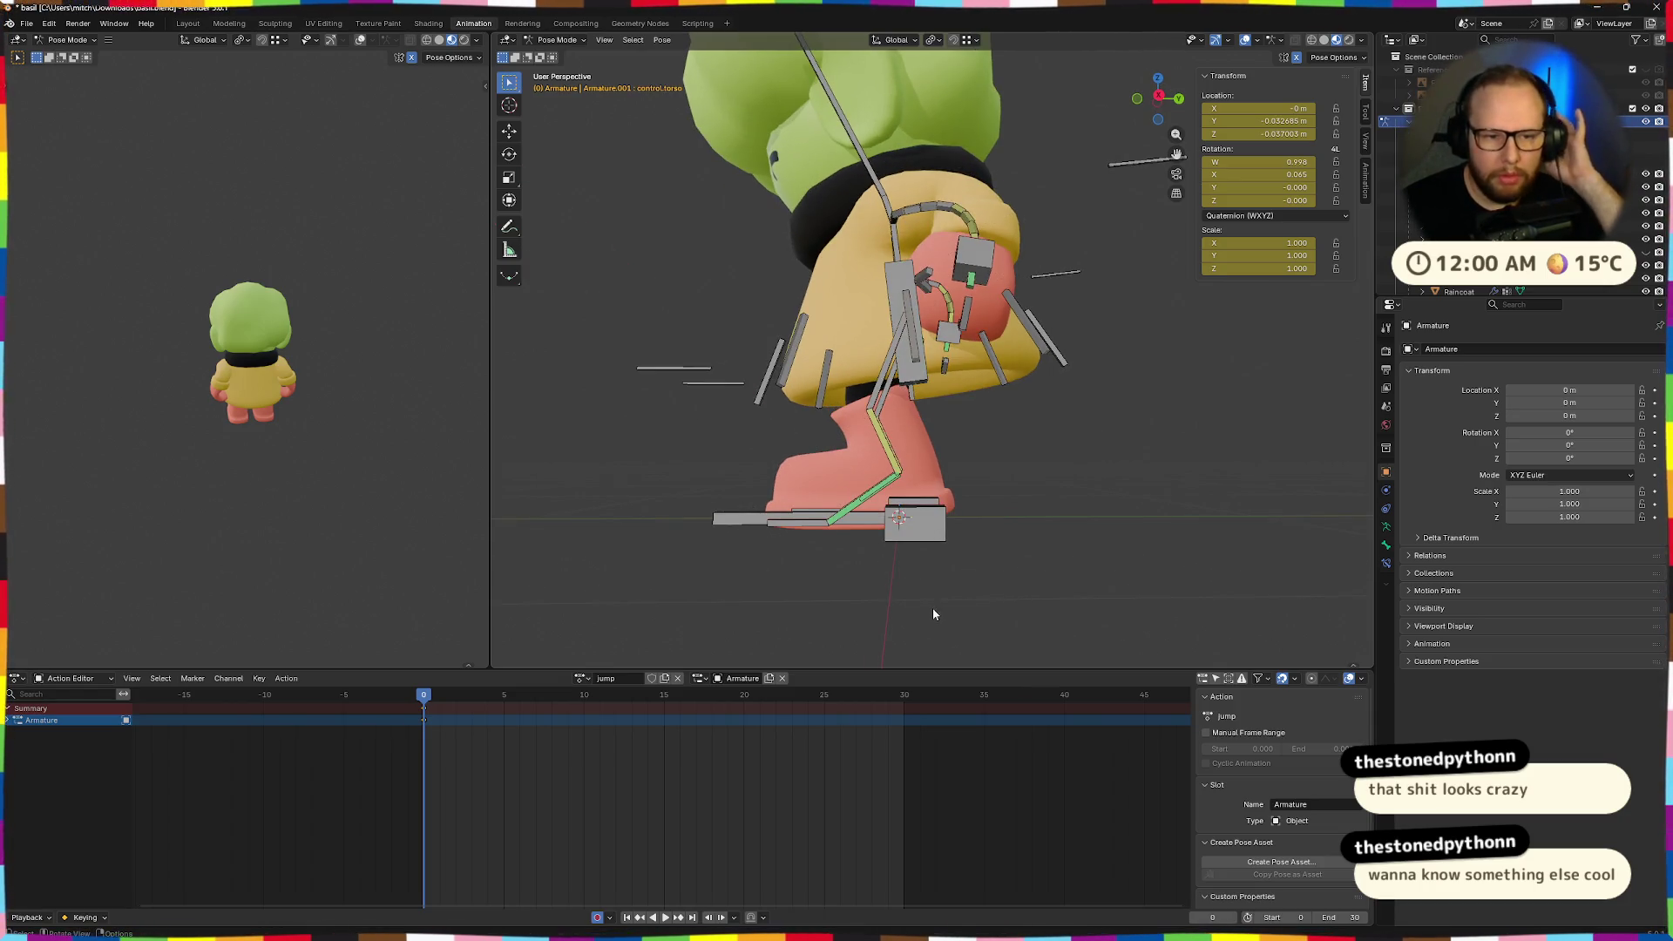
Lower the control.torso bone slightly along Z to key the frame-0 crouch.
scroll(218, 328, "down", 3)
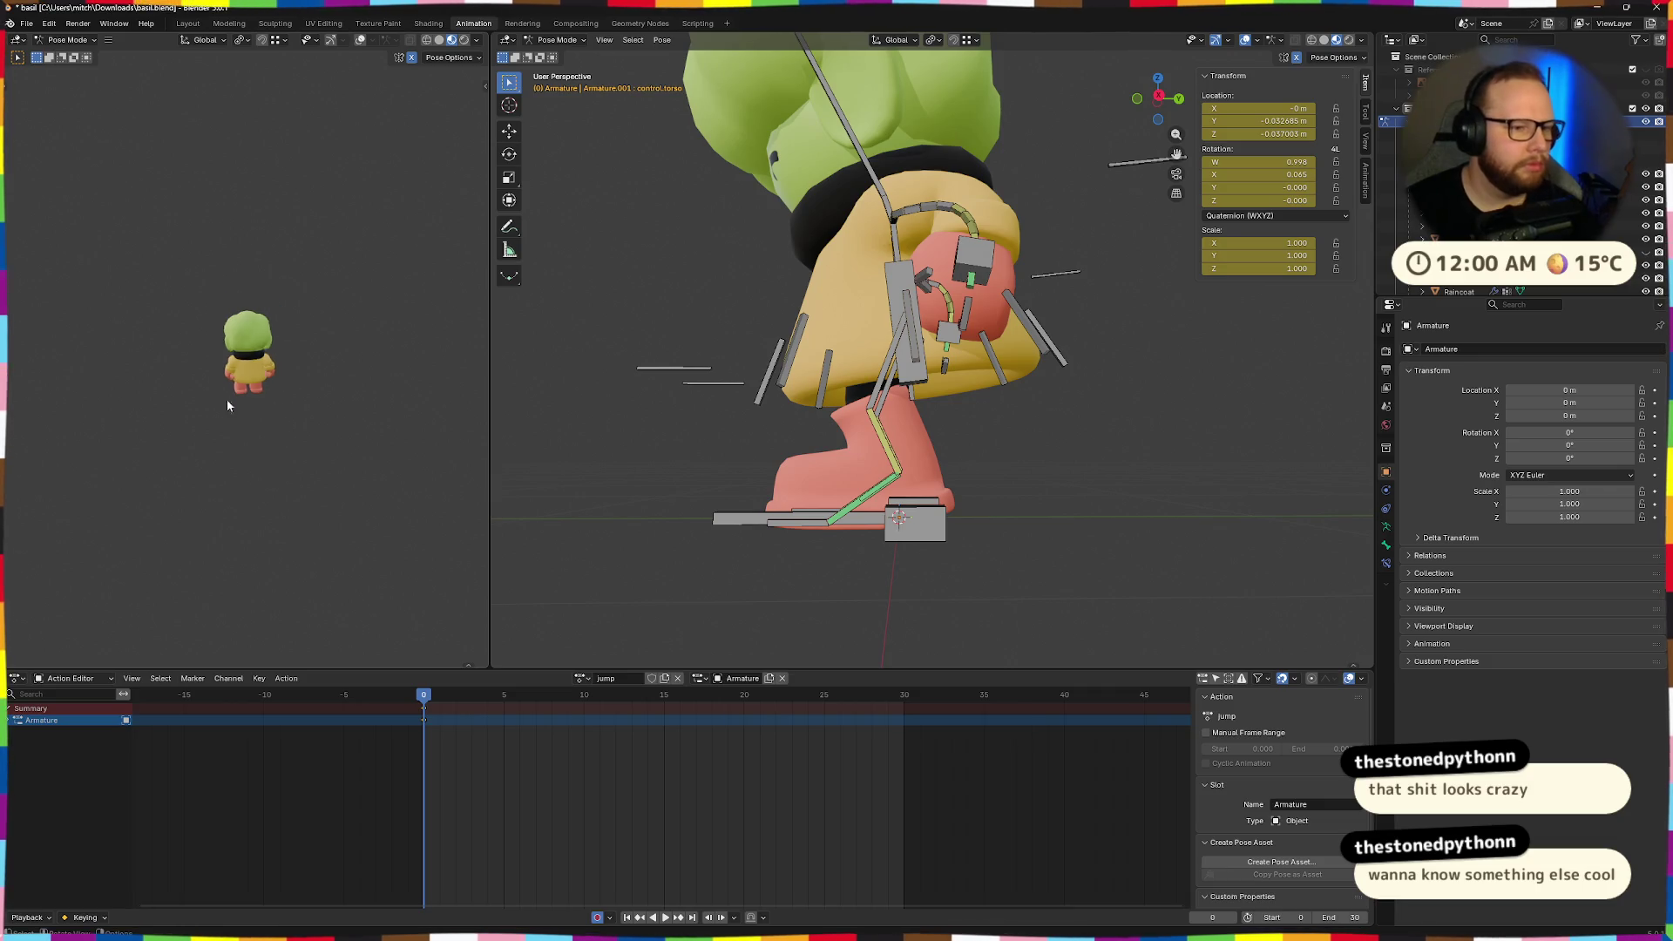
scroll(302, 369, "up", 3)
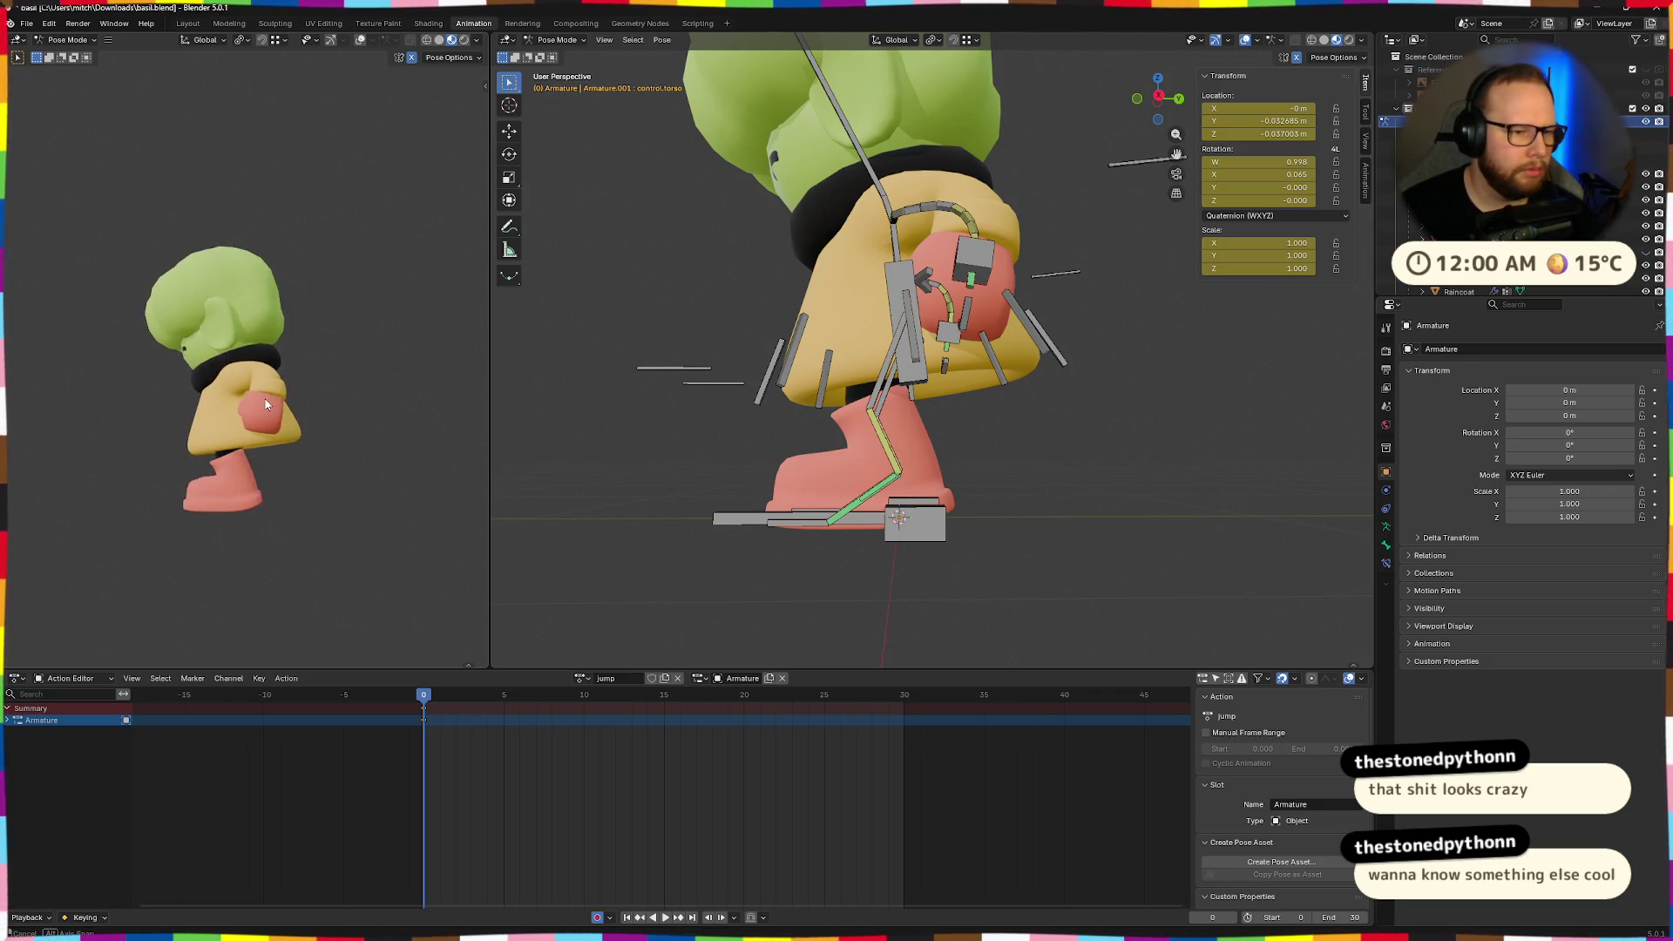
left_click(900, 288)
key("g")
key("z")
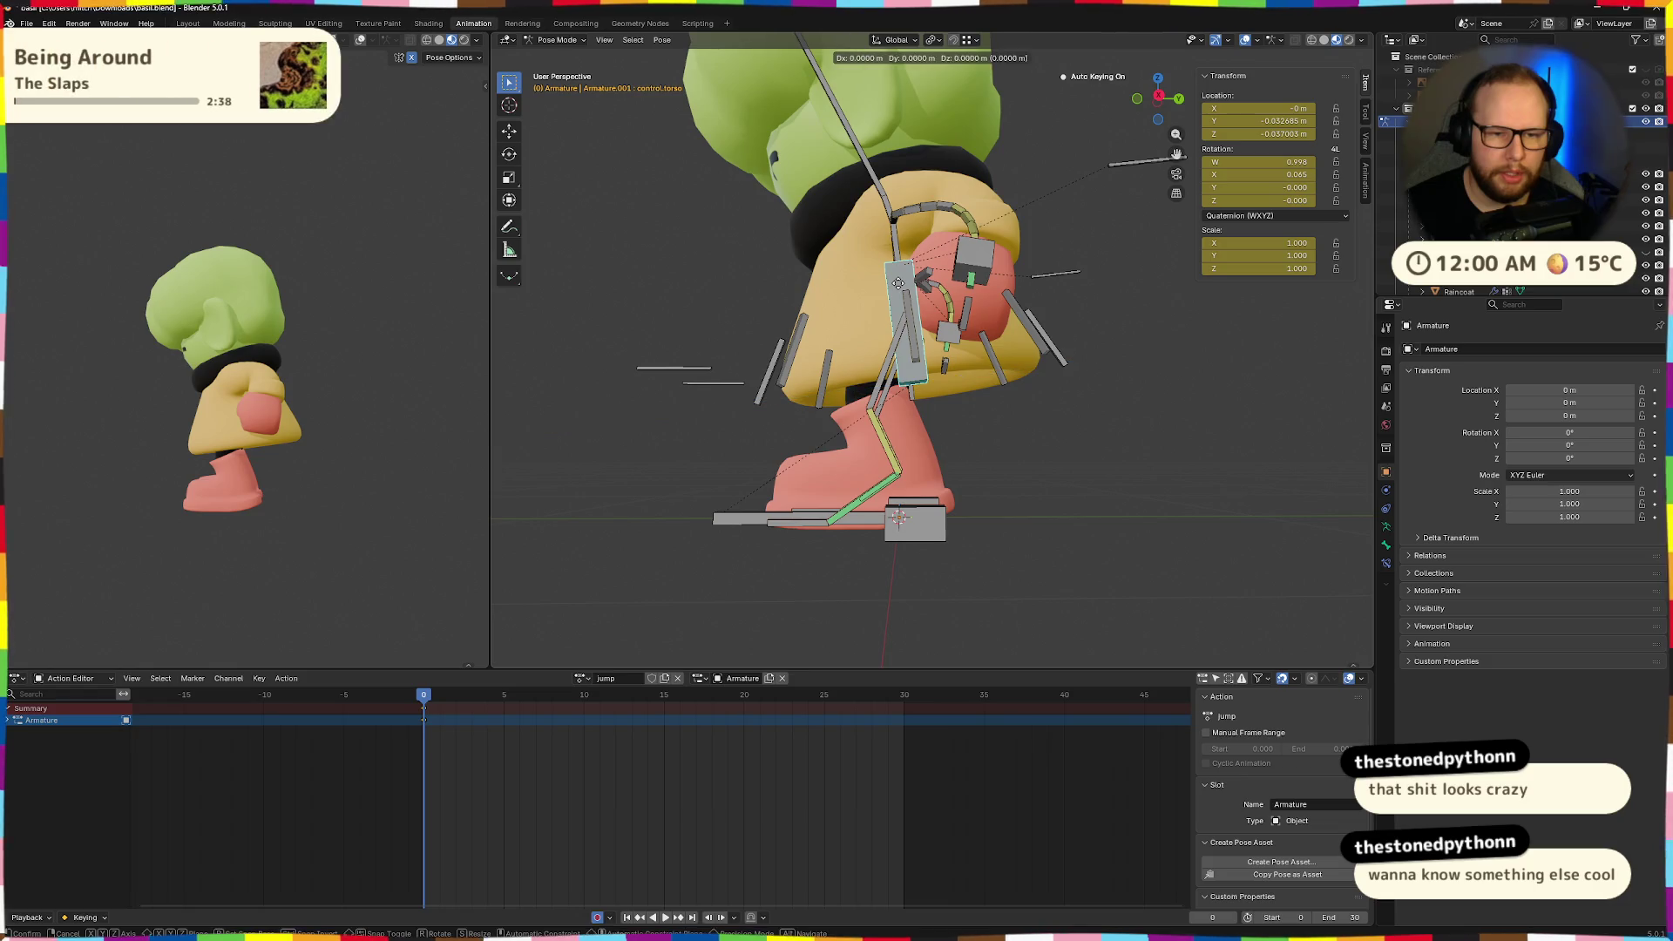
left_click(901, 300)
Deselect the torso, orbit to back and side views, and set the playhead to frame 5.
middle_click_drag(901, 303, 915, 399)
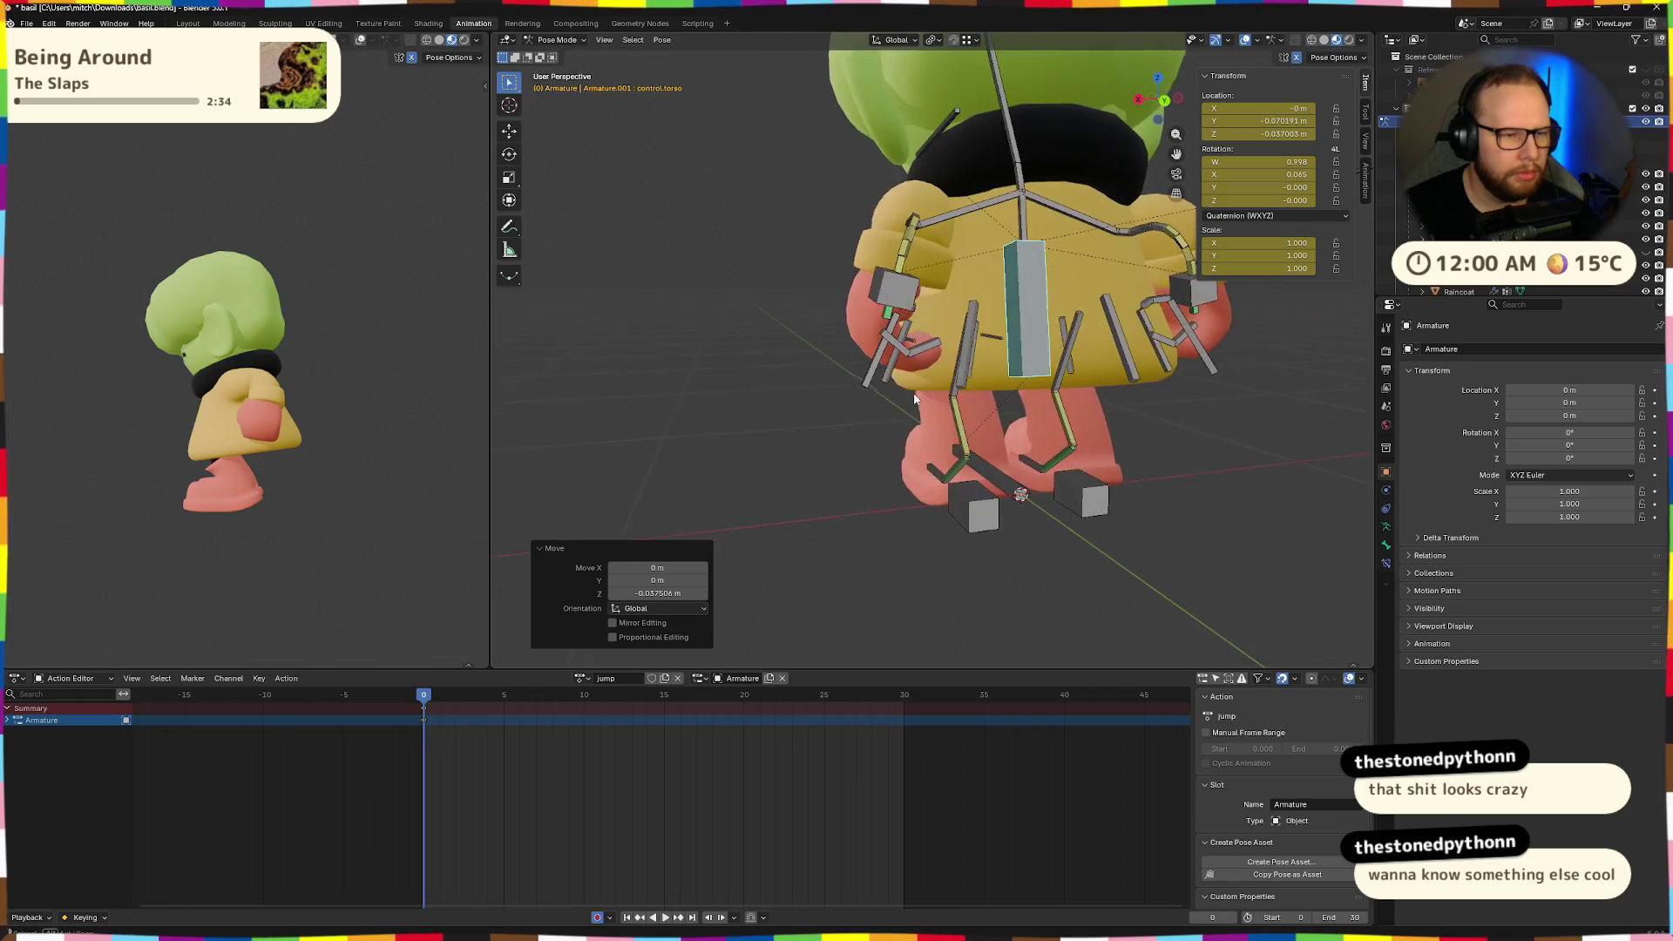
left_click(274, 468)
middle_click_drag(273, 468, 378, 436)
scroll(222, 463, "down", 5)
scroll(378, 436, "up", 4)
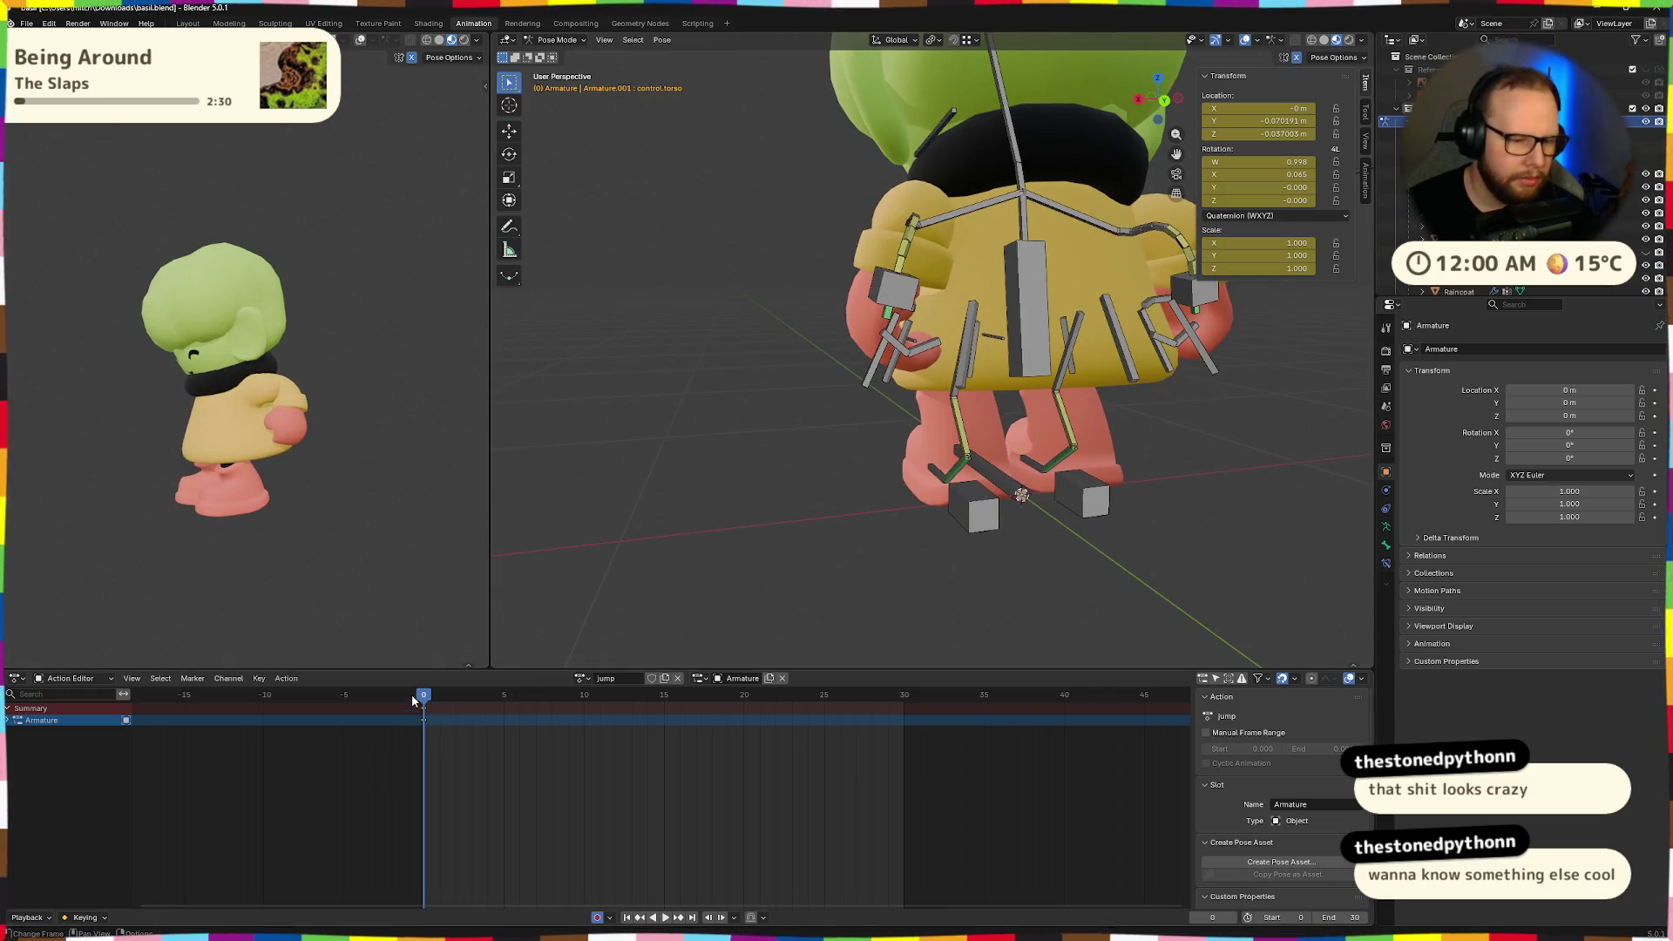
left_click_drag(426, 698, 504, 698)
middle_click_drag(785, 548, 877, 523)
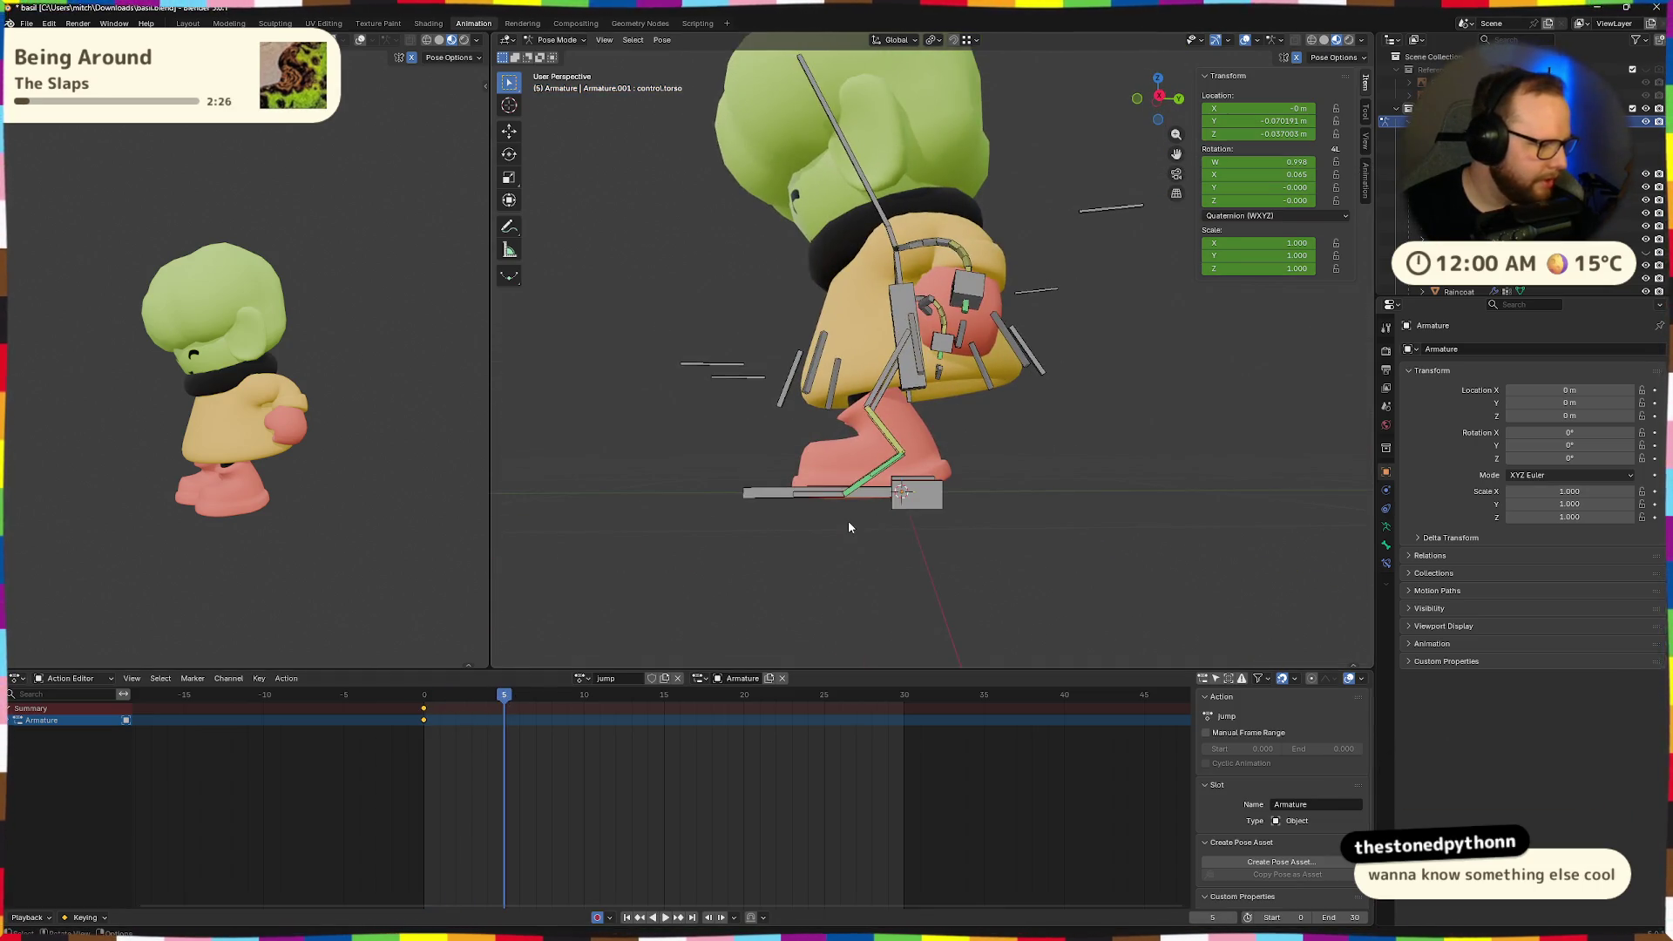
At frame 3, move the torso control down along Z in two moves.
mouse_move(504, 696)
left_mouse_down()
mouse_move(468, 699)
mouse_move(523, 709)
mouse_move(455, 708)
mouse_move(469, 710)
left_mouse_up()
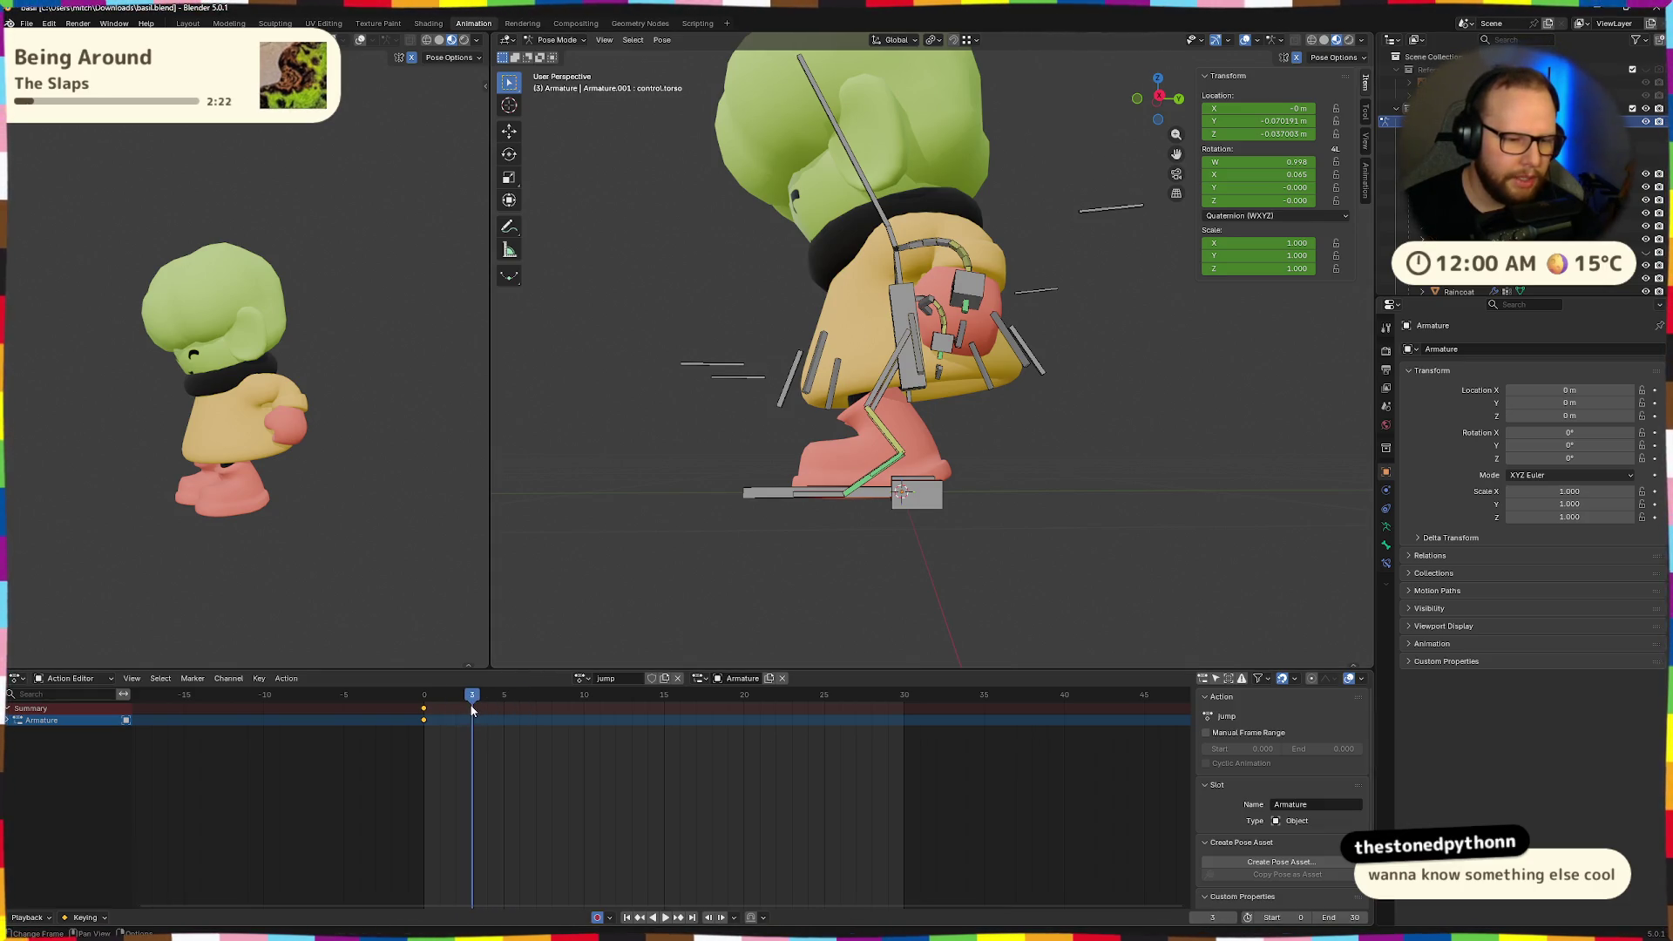
left_click(905, 313)
key("g")
key("z")
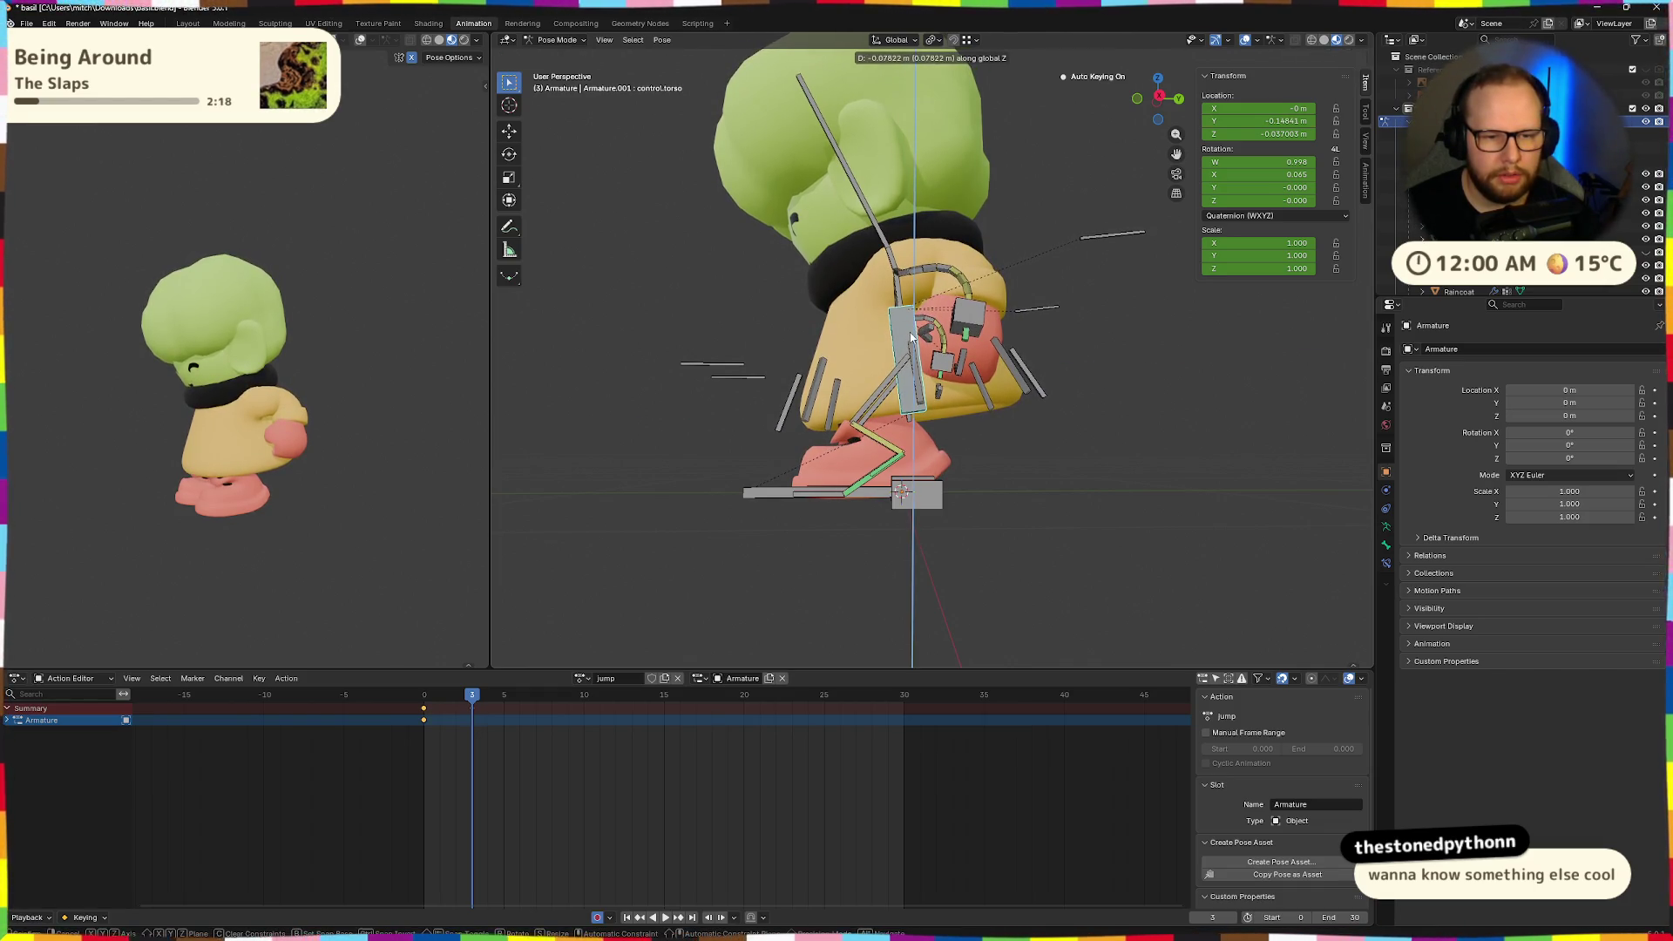
left_click(912, 337)
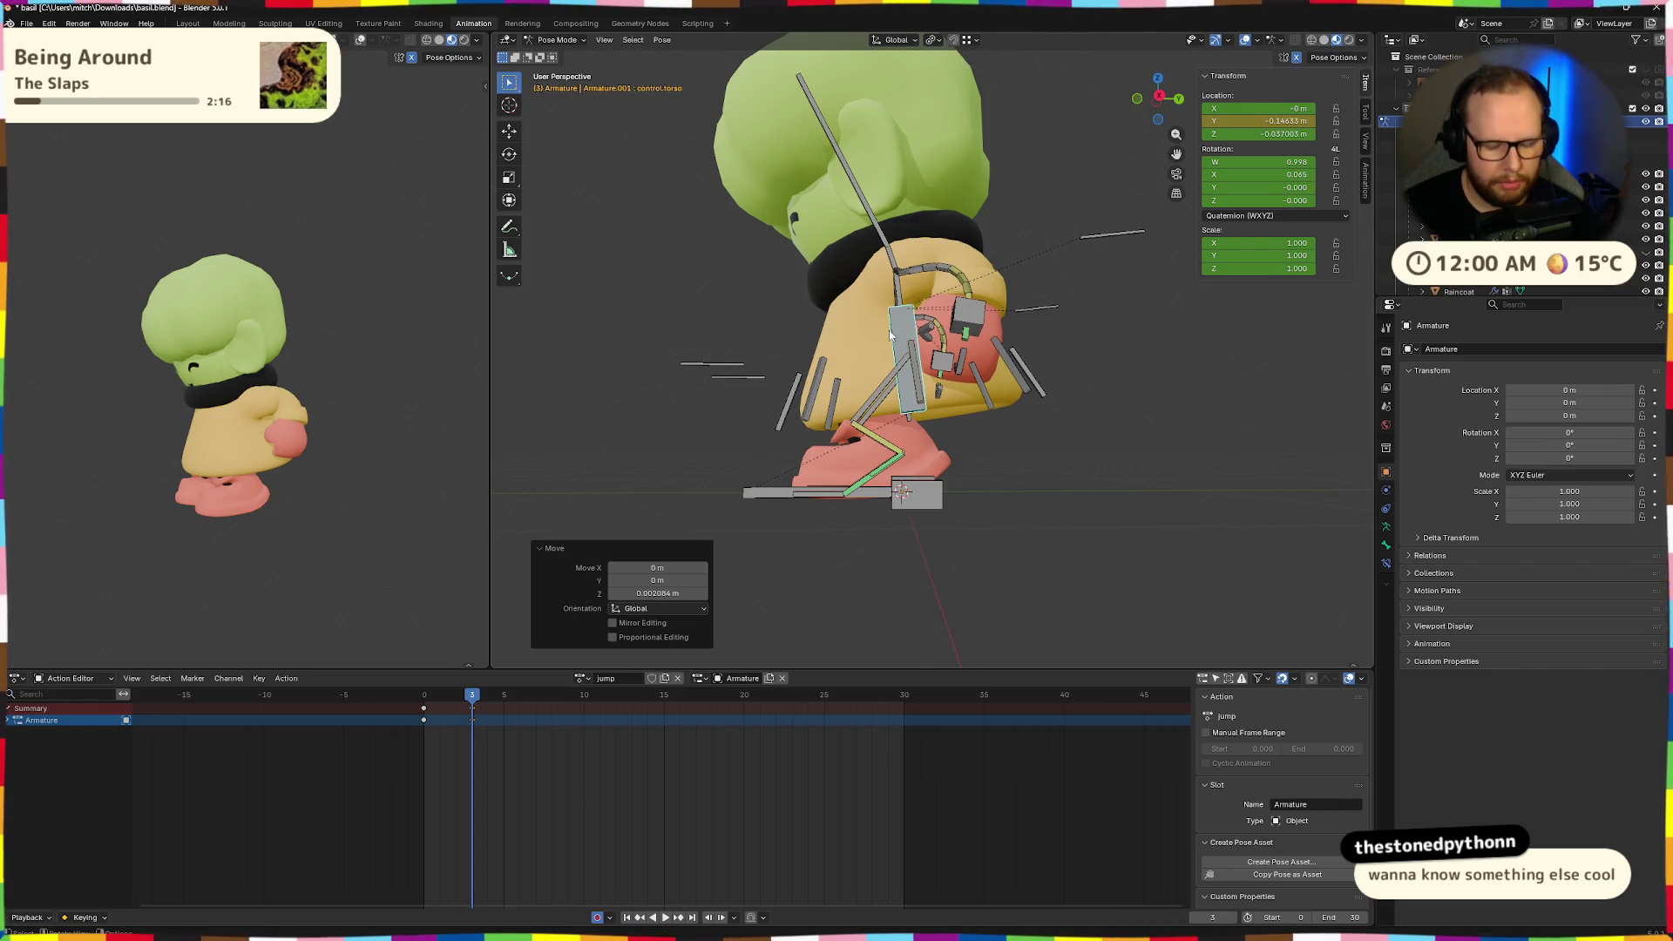
key("g")
key("z")
key("minus")
key("Return")
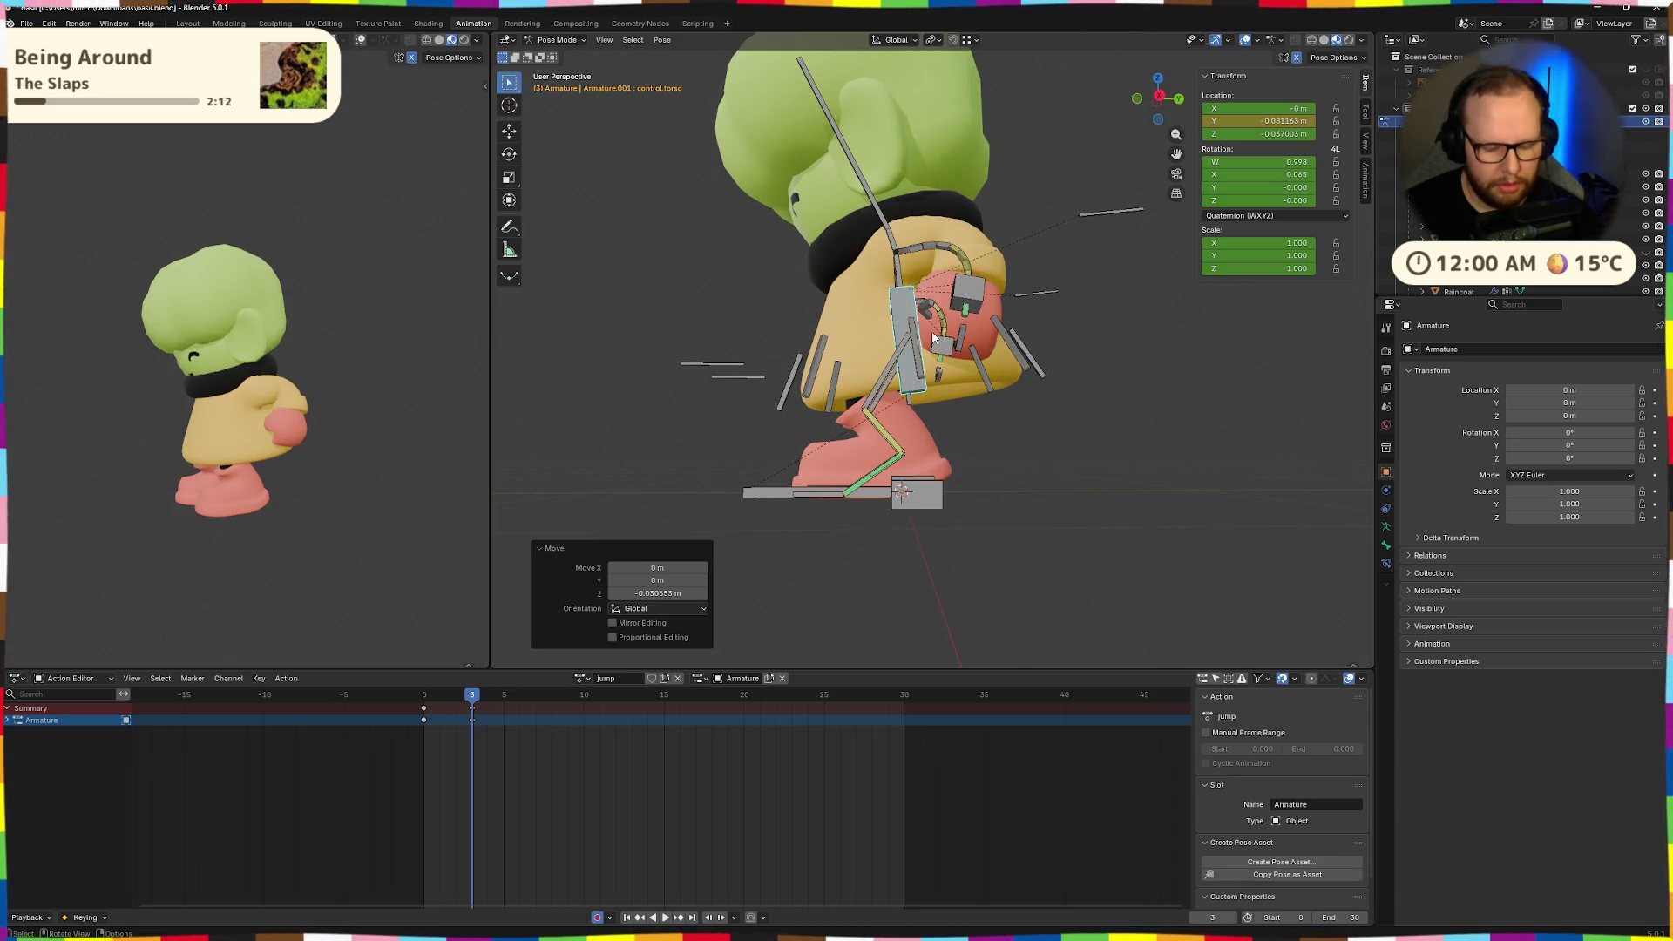
Tilt the torso control forward about the X axis.
key("t")
key("r")
key("x")
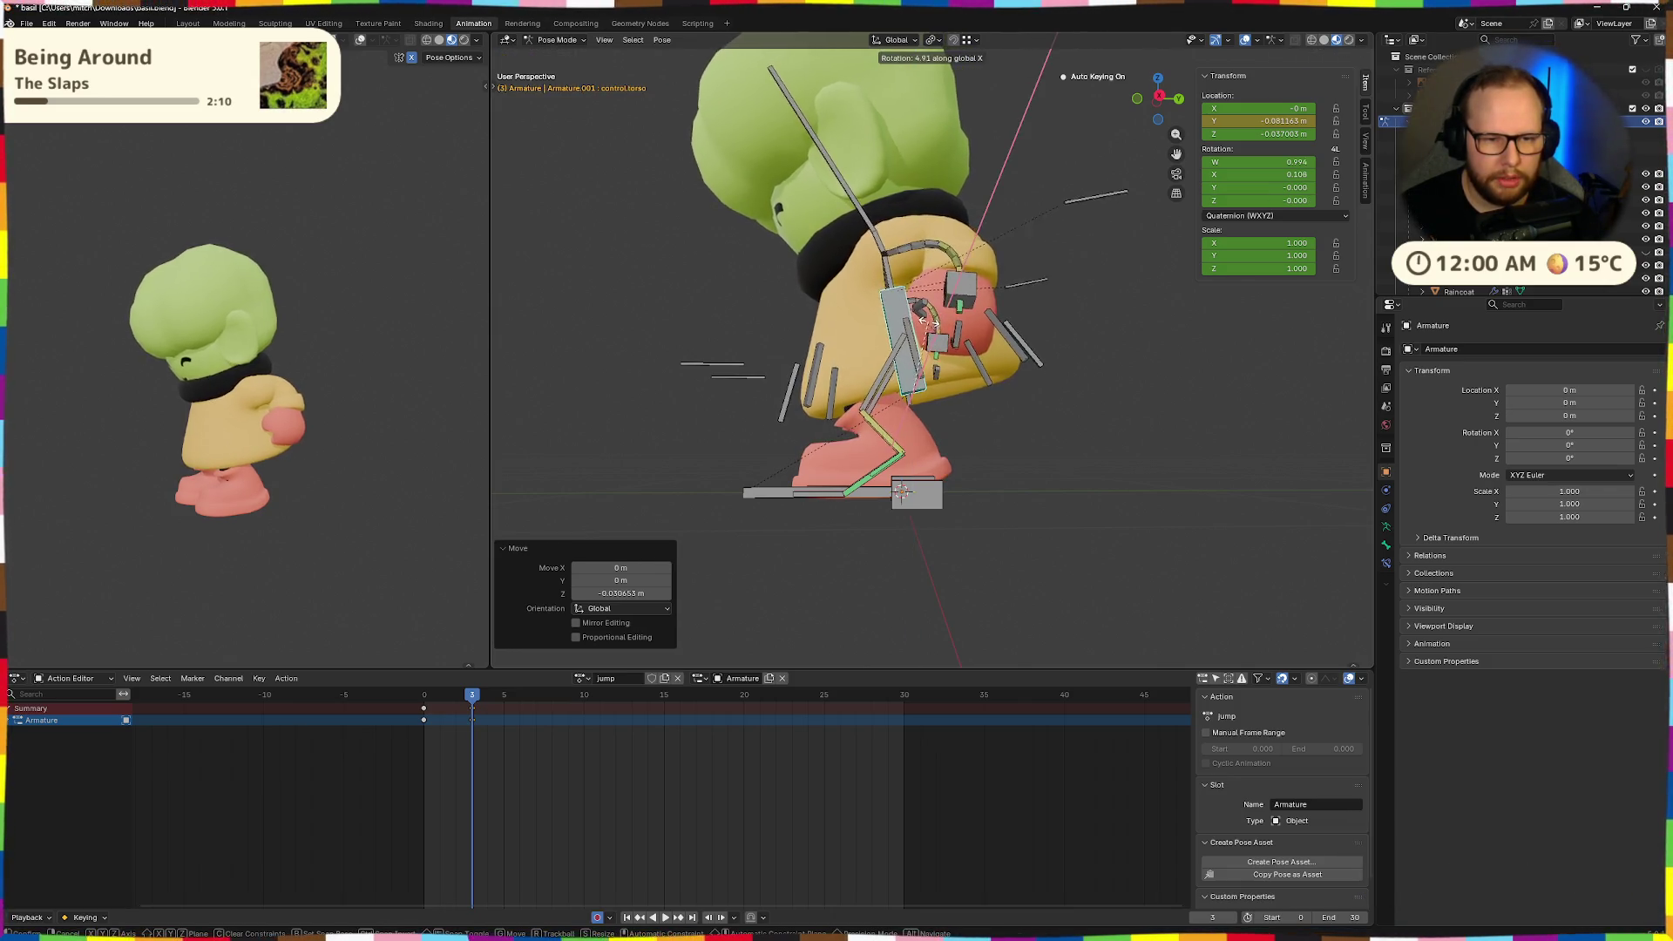
key("Return")
key("t")
mouse_move(1027, 370)
middle_mouse_down()
mouse_move(1006, 408)
mouse_move(1040, 416)
middle_mouse_up()
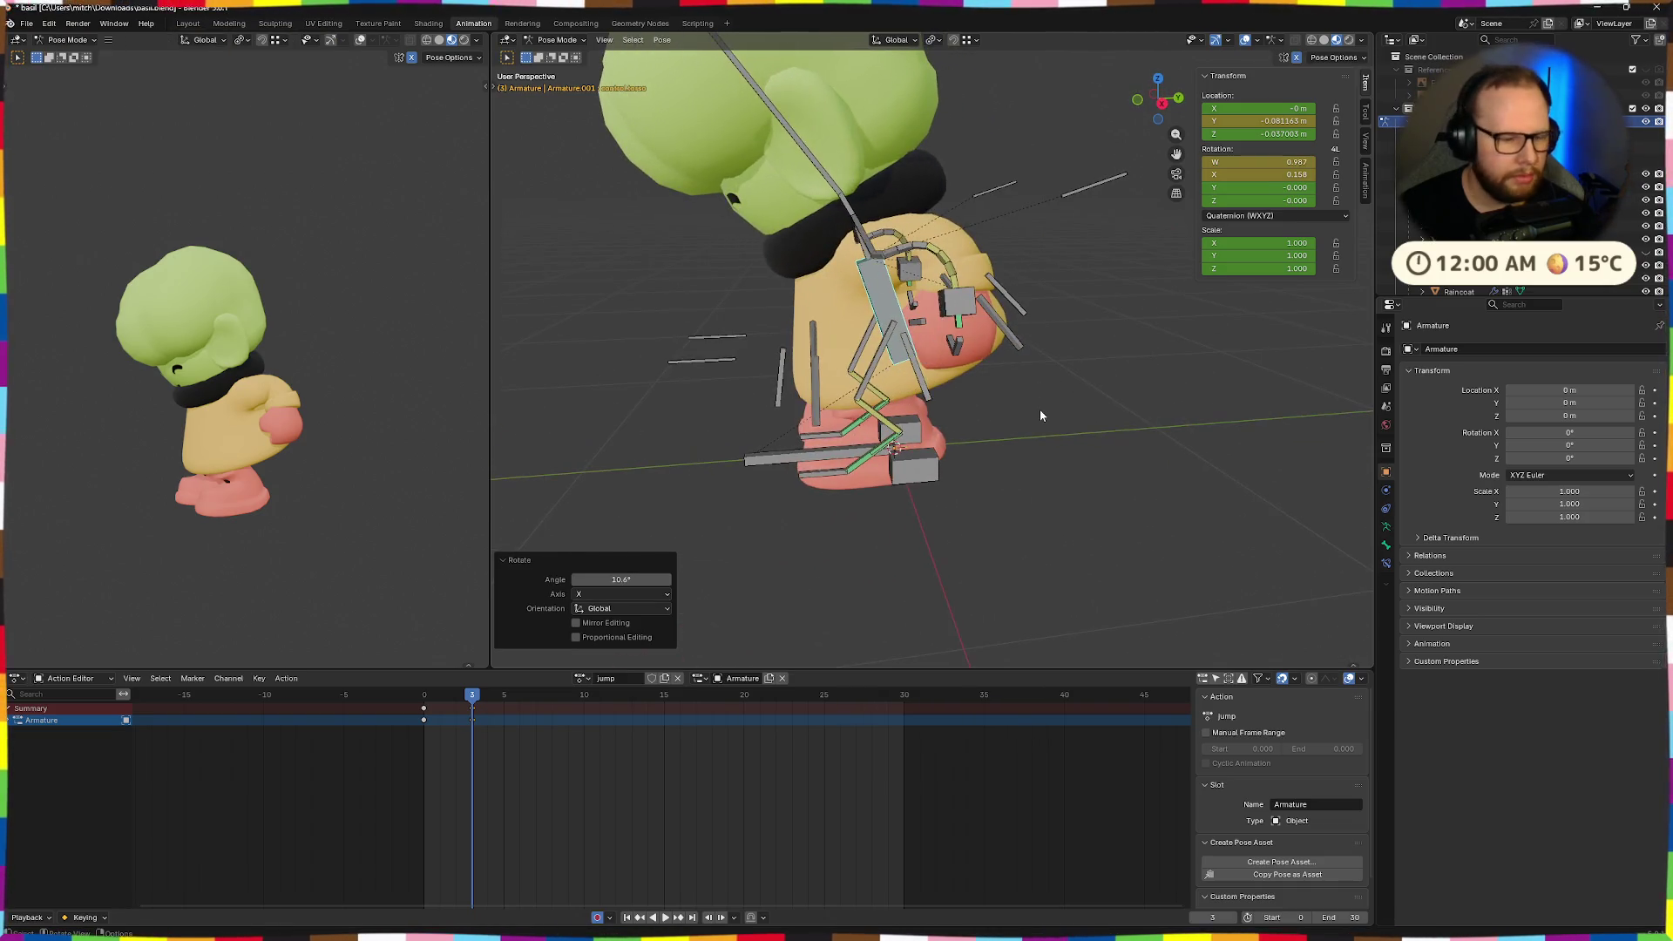
Move the hand control and rotate it about X, raising it to 43.2°.
left_click(957, 301)
key("g")
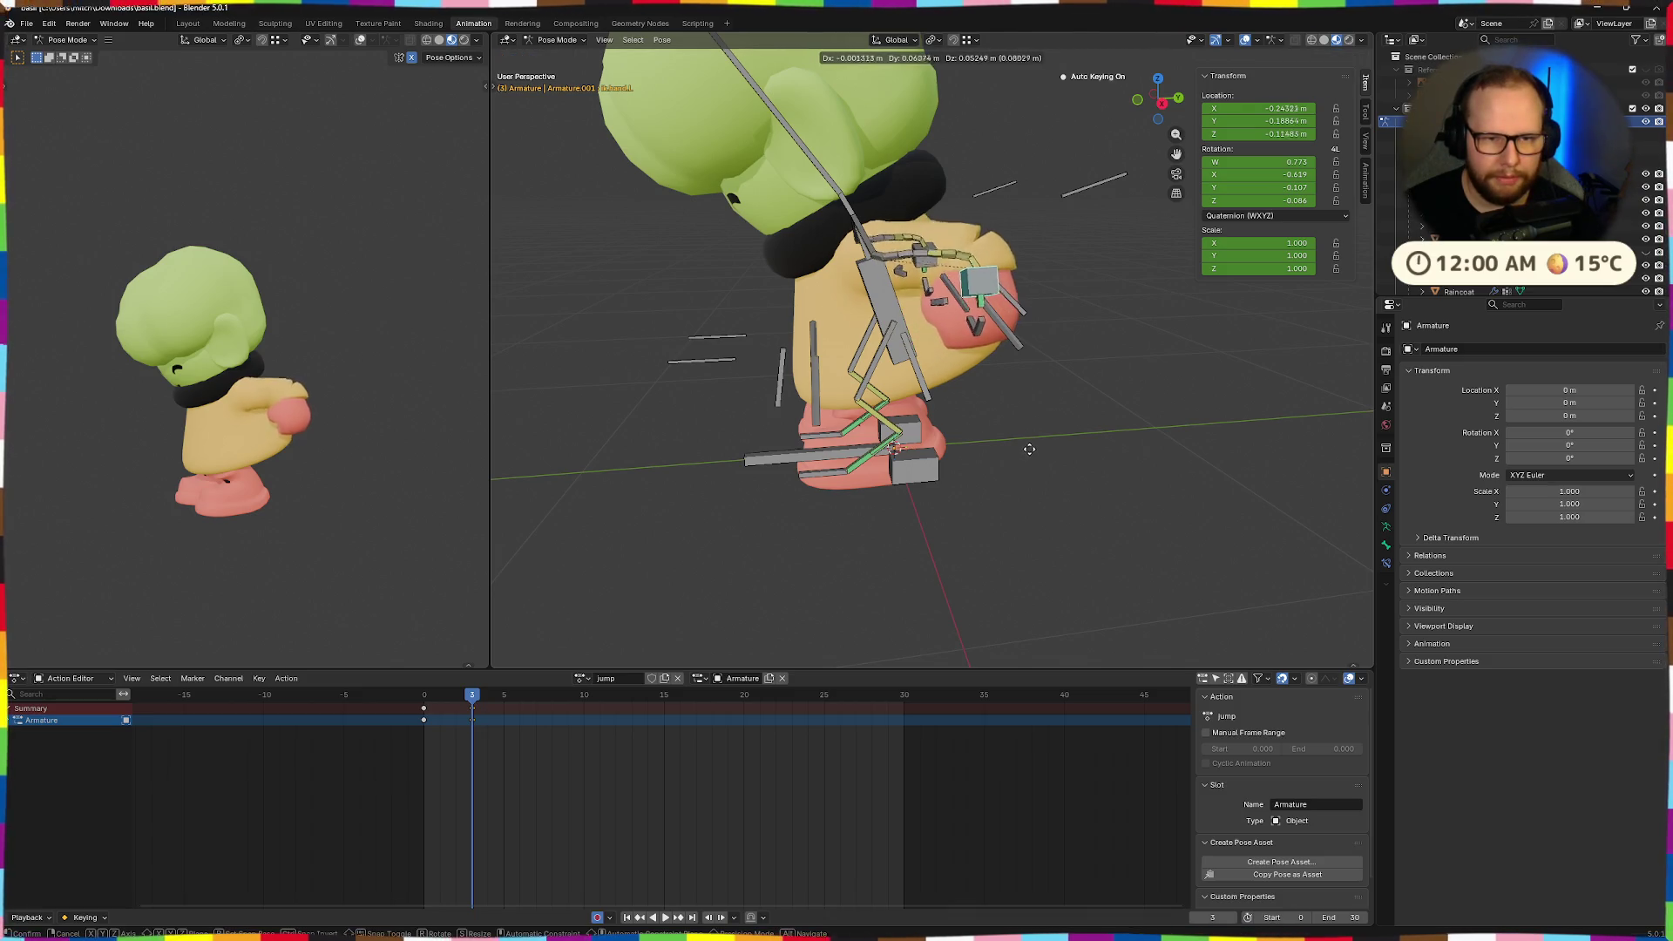
left_click(1040, 477)
key("x")
key("x")
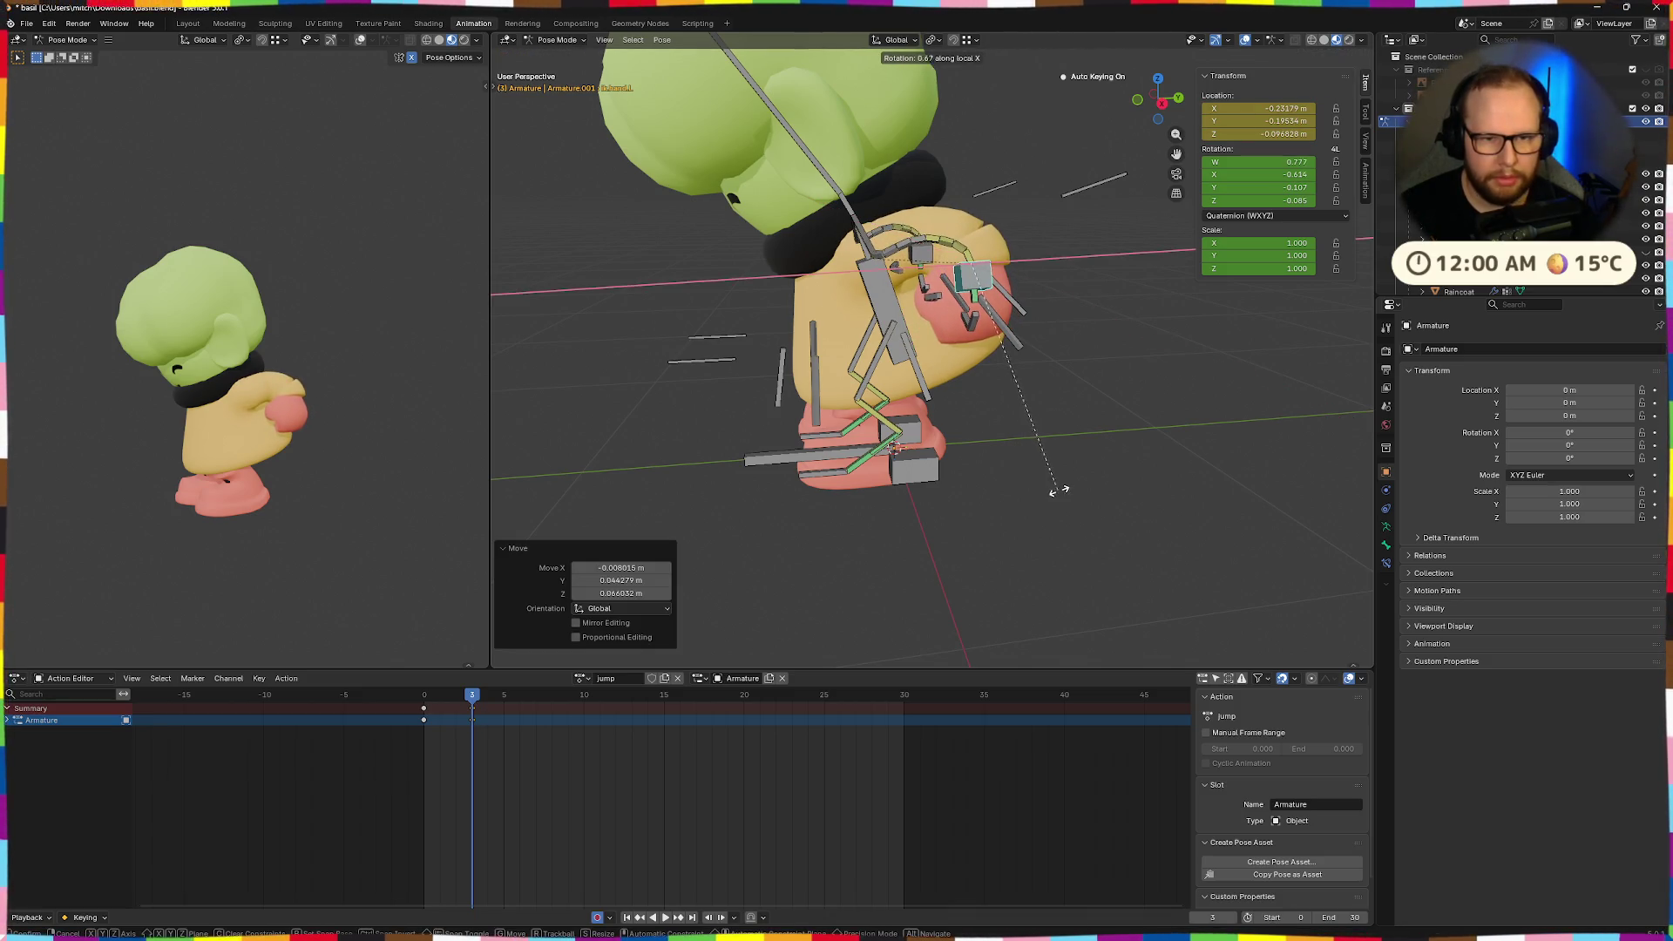
left_click(1079, 474)
key("r")
key("x")
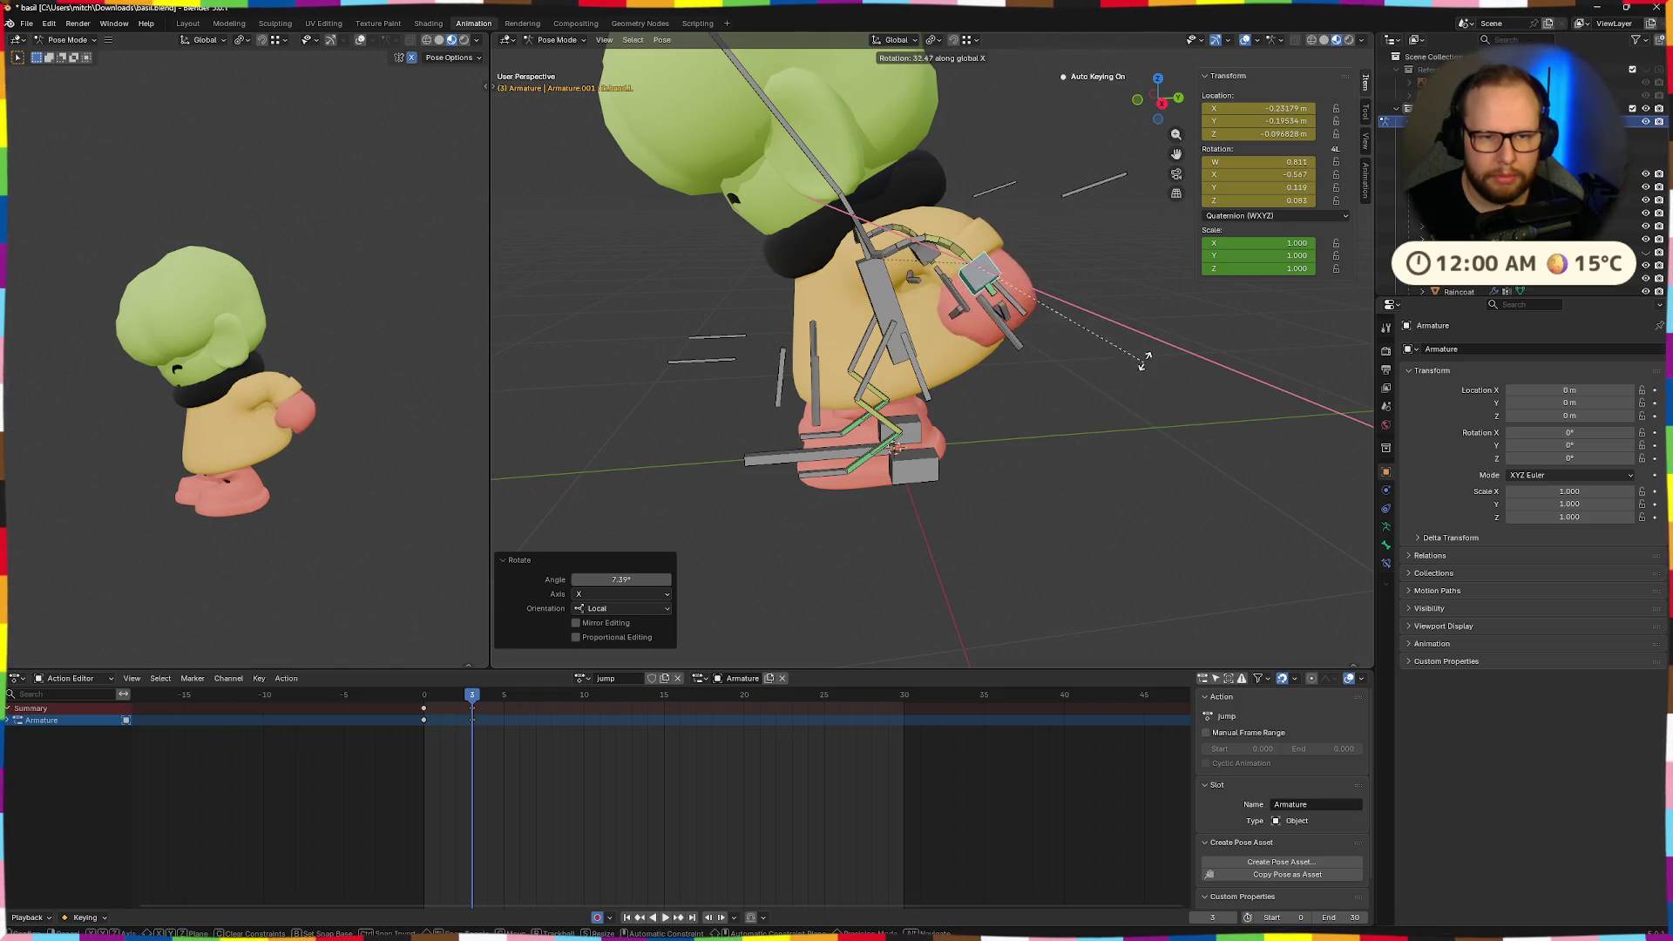
left_click(1152, 331)
mouse_move(1109, 393)
middle_mouse_down()
mouse_move(1041, 378)
mouse_move(931, 400)
mouse_move(881, 435)
mouse_move(1006, 445)
mouse_move(1116, 404)
mouse_move(1081, 399)
mouse_move(1157, 385)
mouse_move(953, 379)
middle_mouse_up()
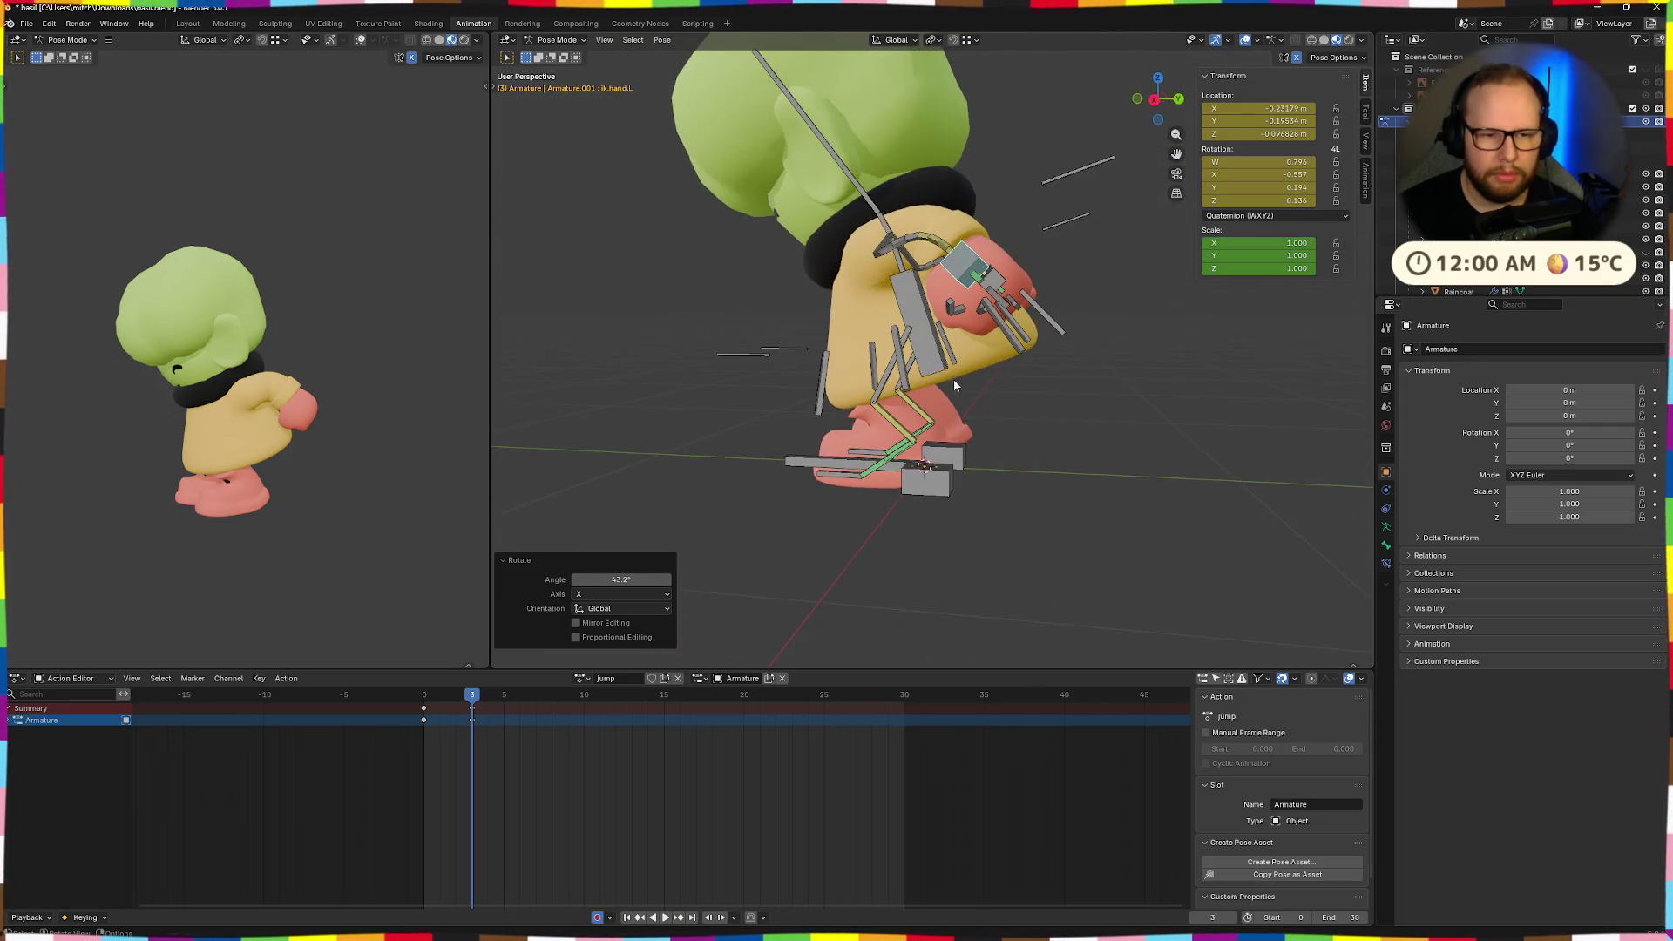
Adjust the torso position at frame 3, play the preview from frame 2, and return to frame 0.
left_click(920, 318)
key("g")
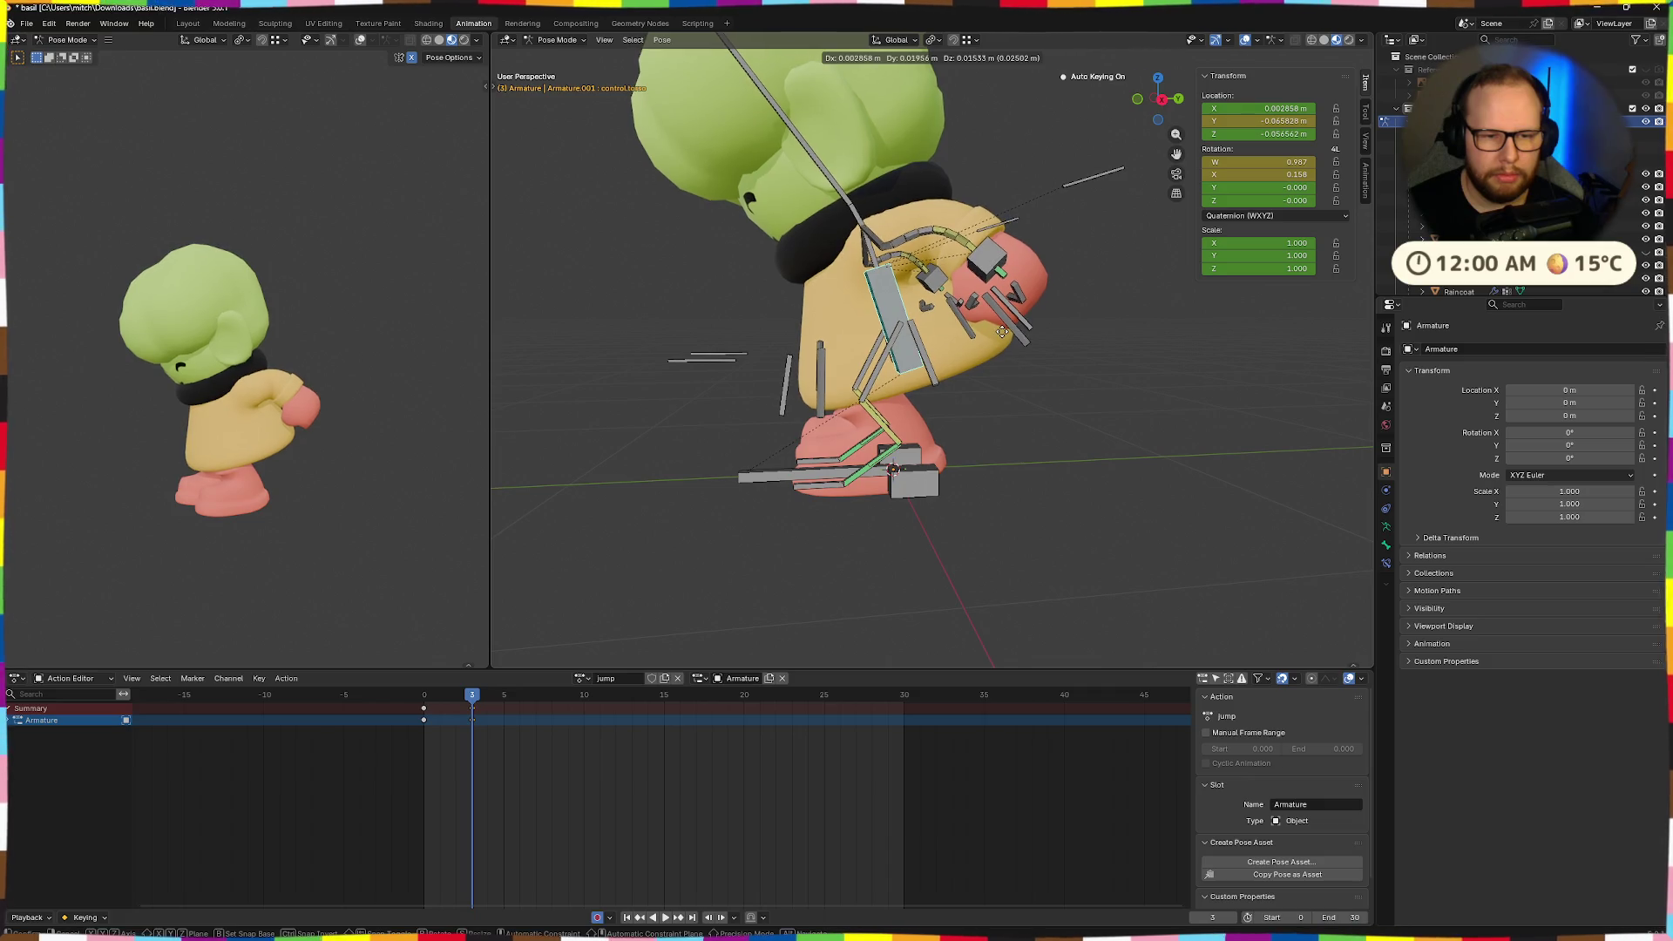
left_click(1002, 333)
left_click(454, 698)
key("space")
left_click(423, 697)
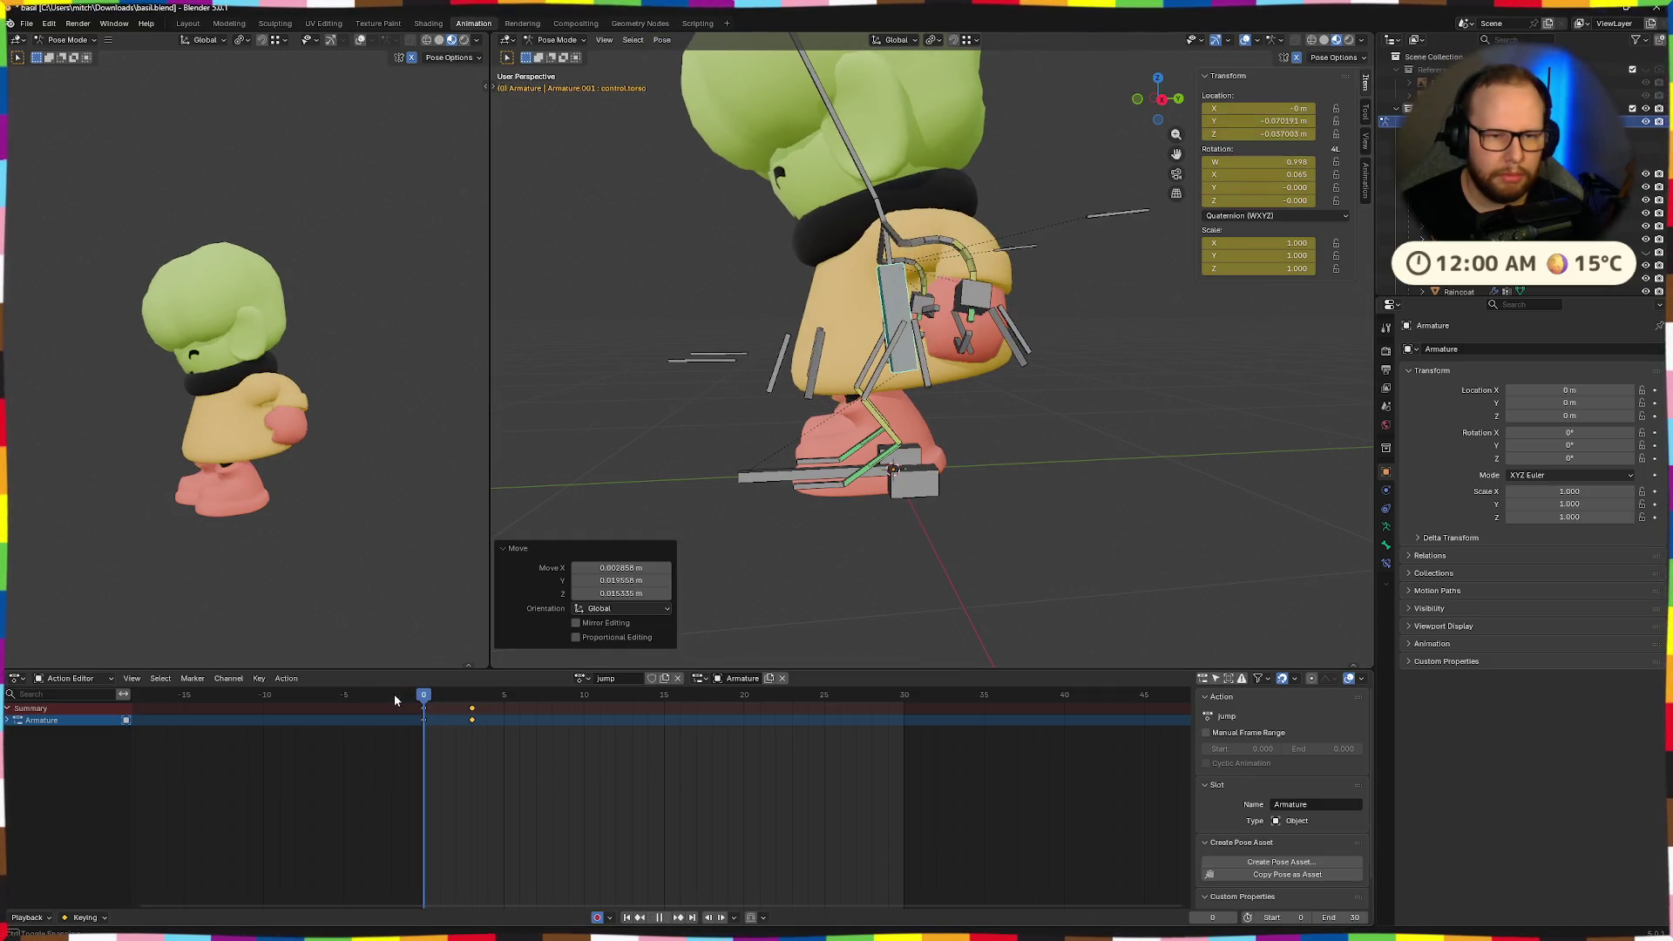
Raise the torso vertically at frame 0, then insert a keyframe at frame 3.
left_click(423, 697)
mouse_move(400, 713)
left_mouse_down()
mouse_move(486, 707)
mouse_move(387, 713)
mouse_move(447, 712)
mouse_move(423, 712)
left_mouse_up()
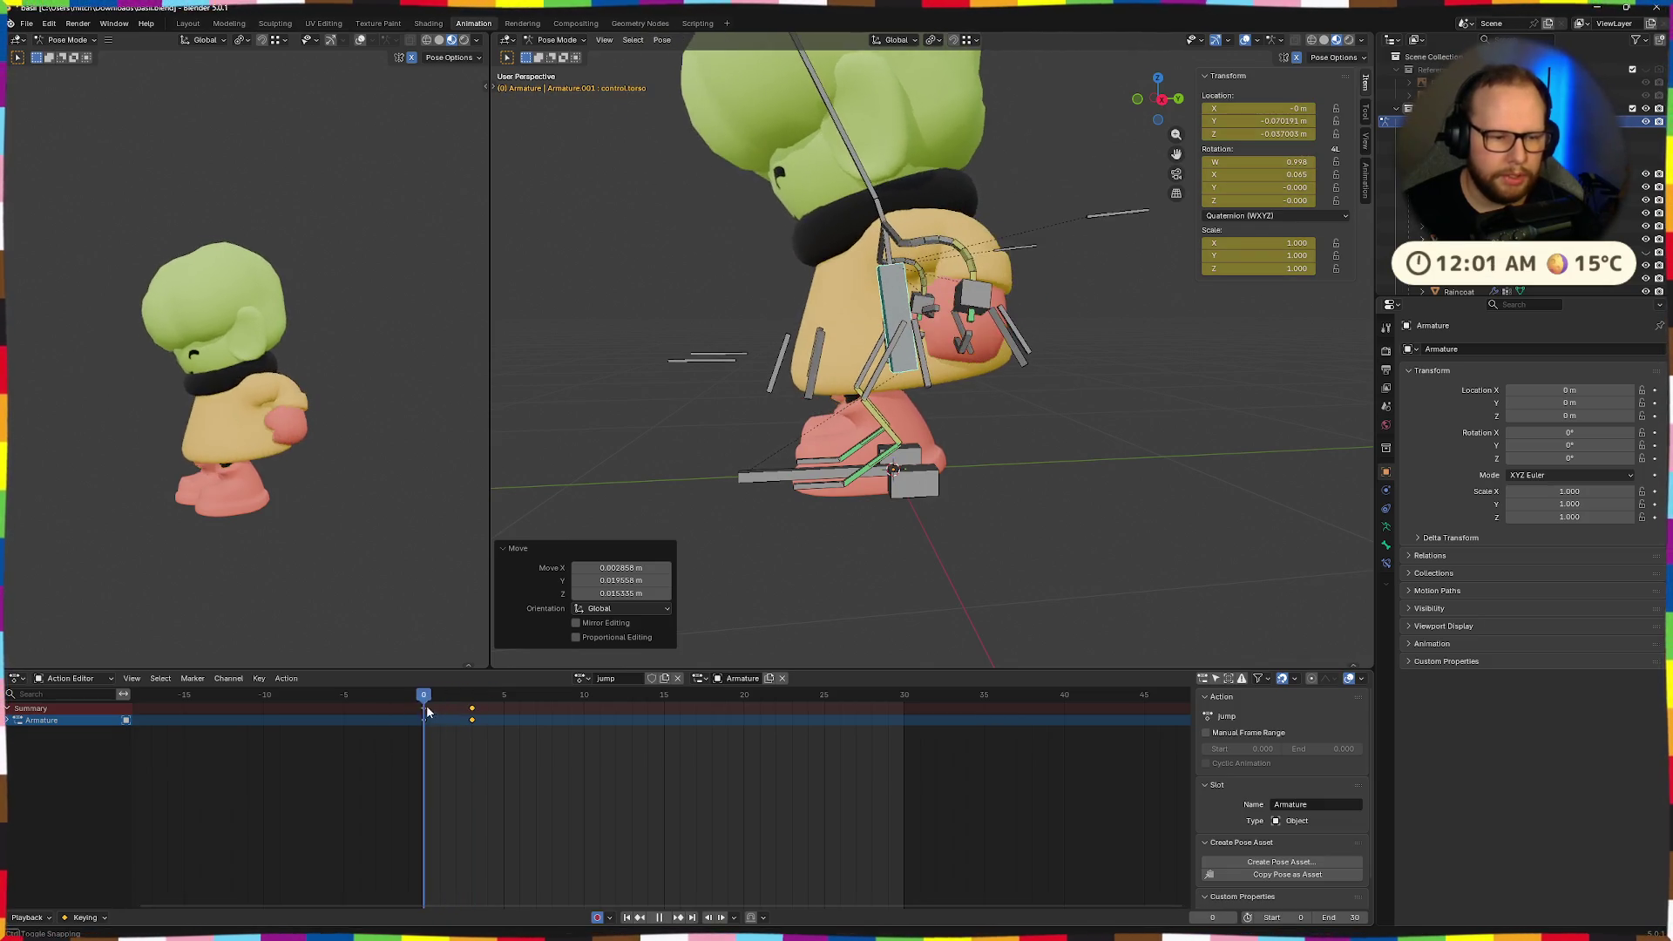
key("space")
key("g")
key("z")
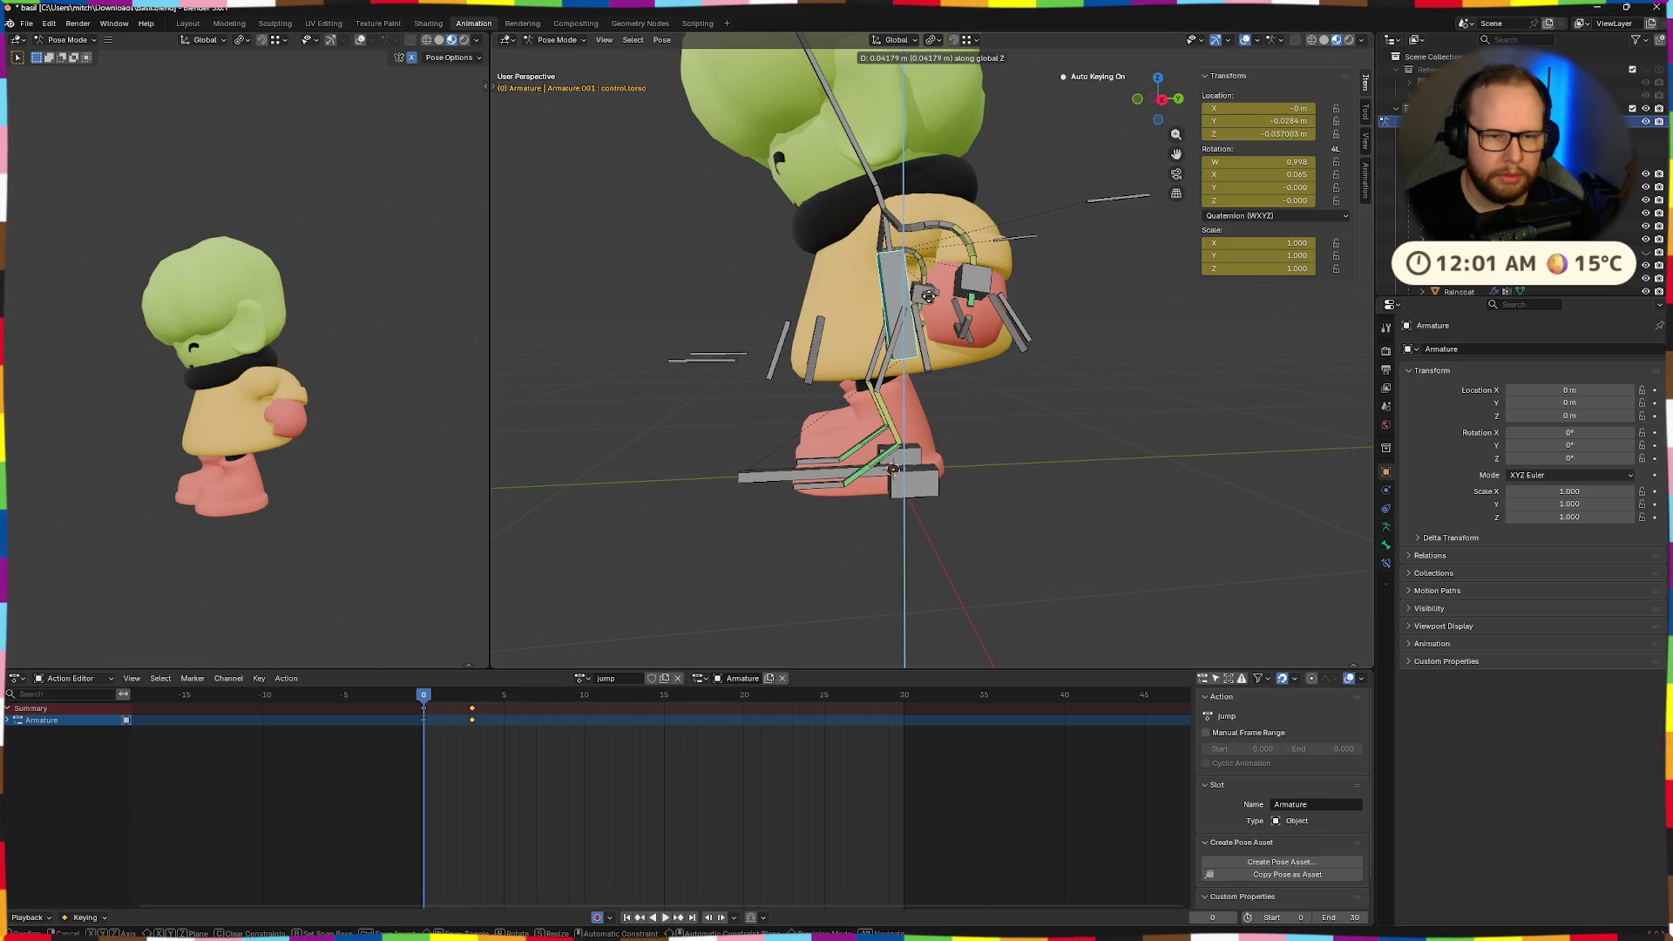
left_click(930, 287)
left_click_drag(424, 704, 472, 711)
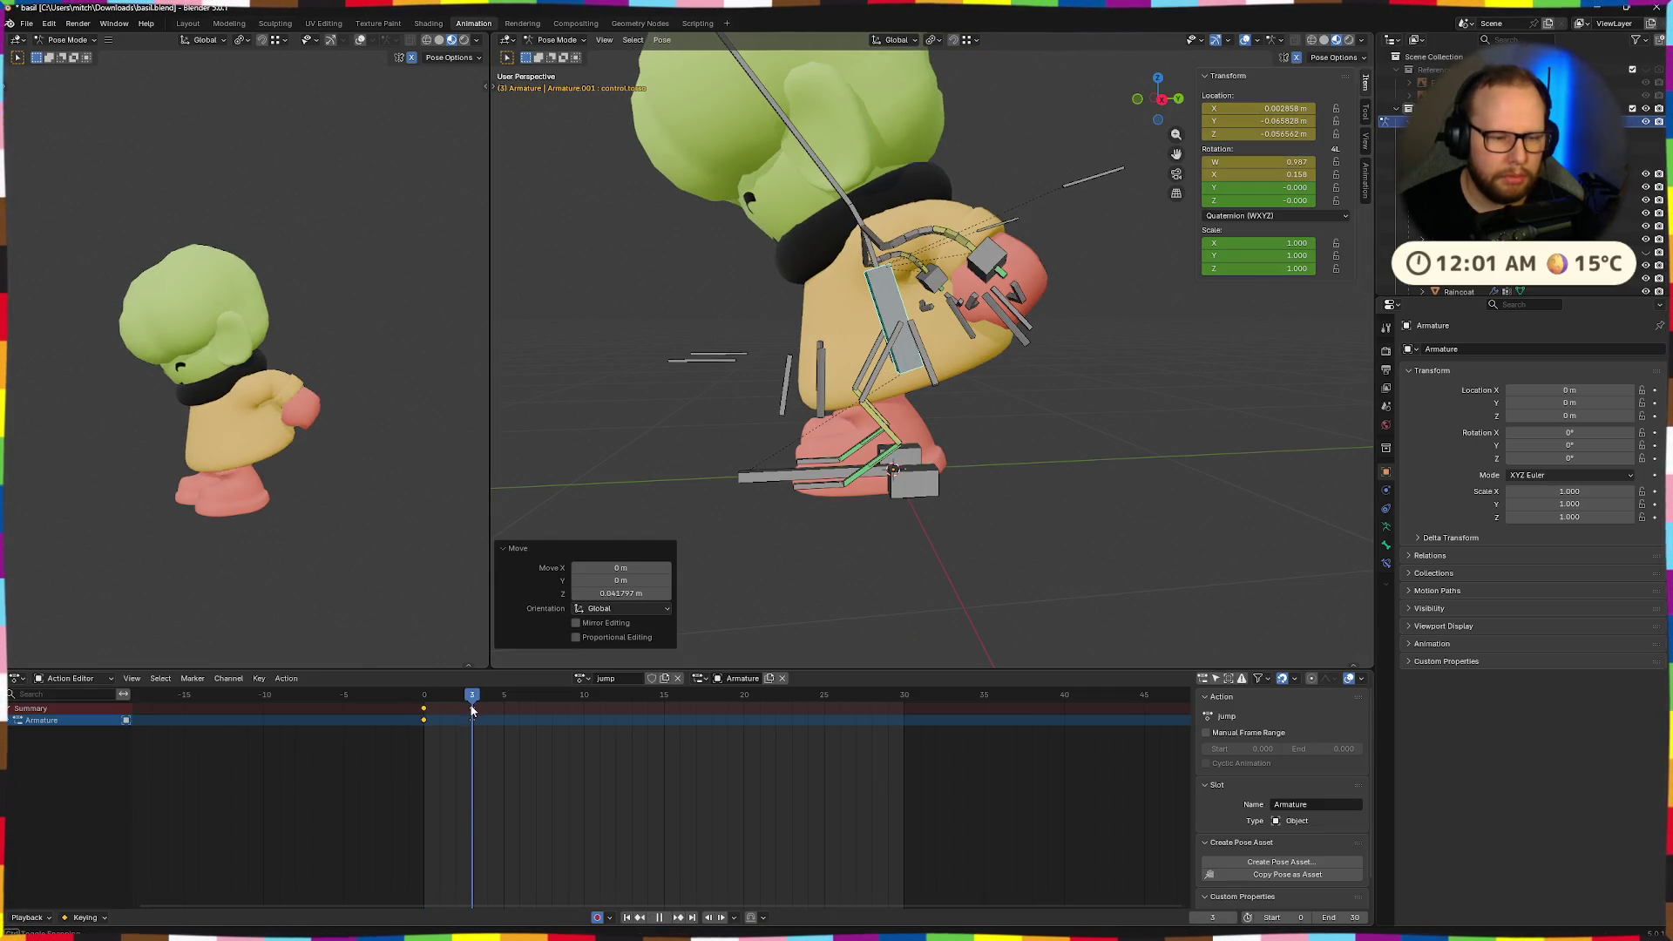
key("i")
At frame 5, move the torso control vertically.
left_click(492, 698)
left_click_drag(496, 697, 503, 697)
middle_click_drag(863, 573, 937, 523)
left_click(899, 288)
key("g")
key("z")
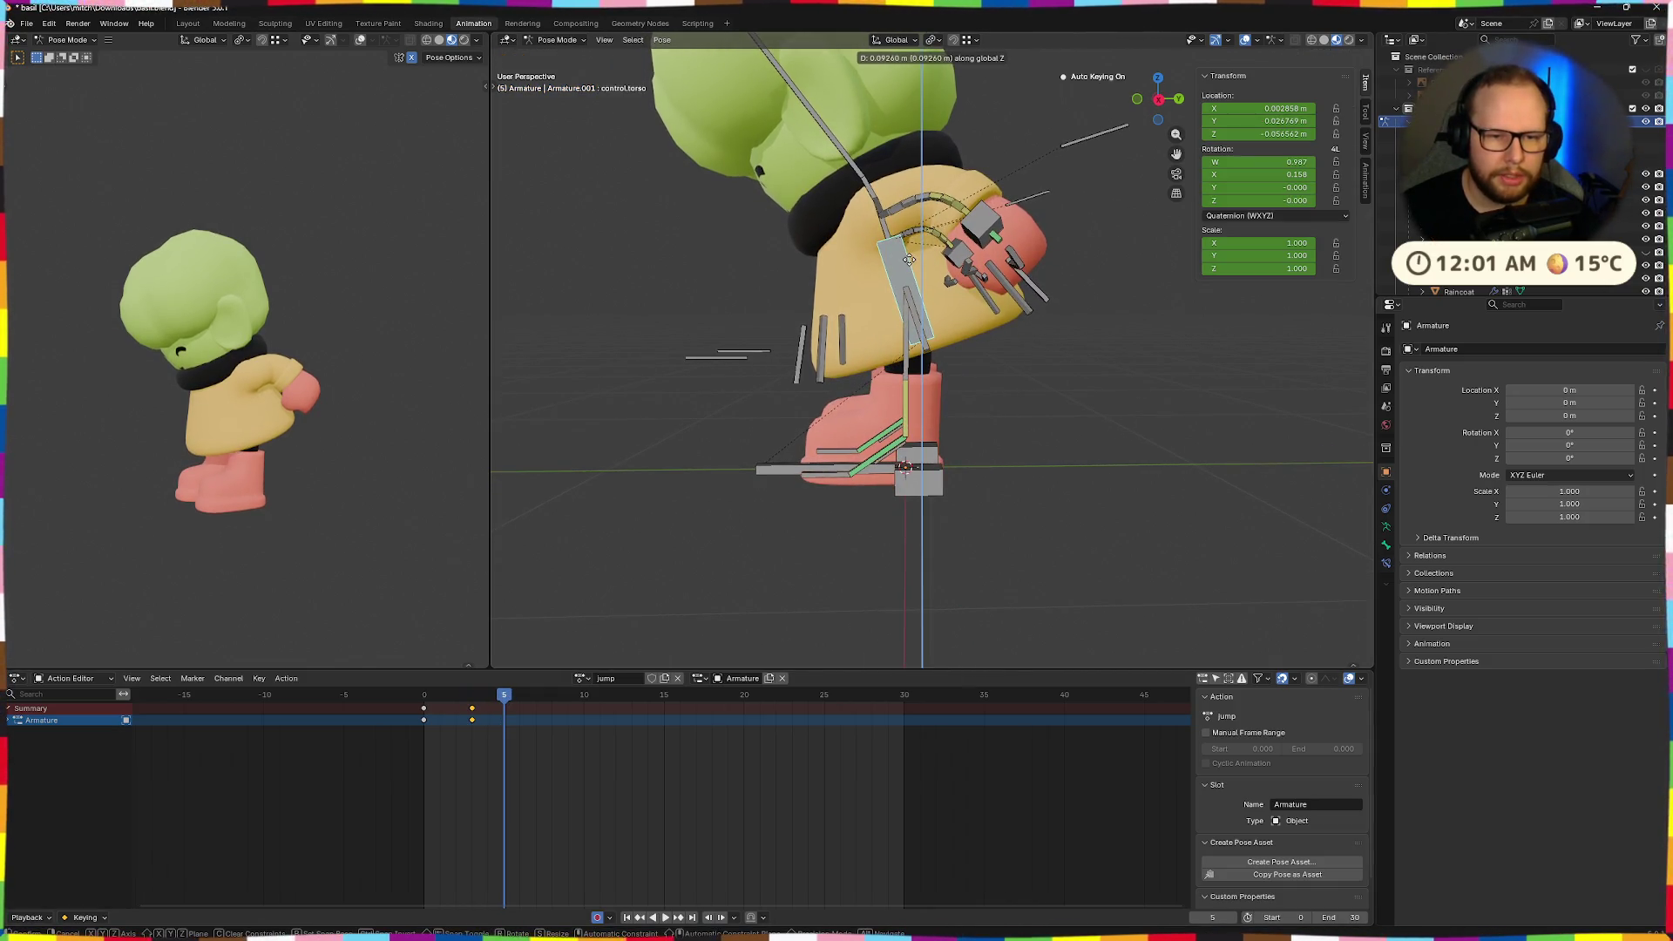
left_click(905, 383)
Lift the left heel vertically and tilt the foot about 62° on X.
left_click(915, 471)
key("r")
key("x")
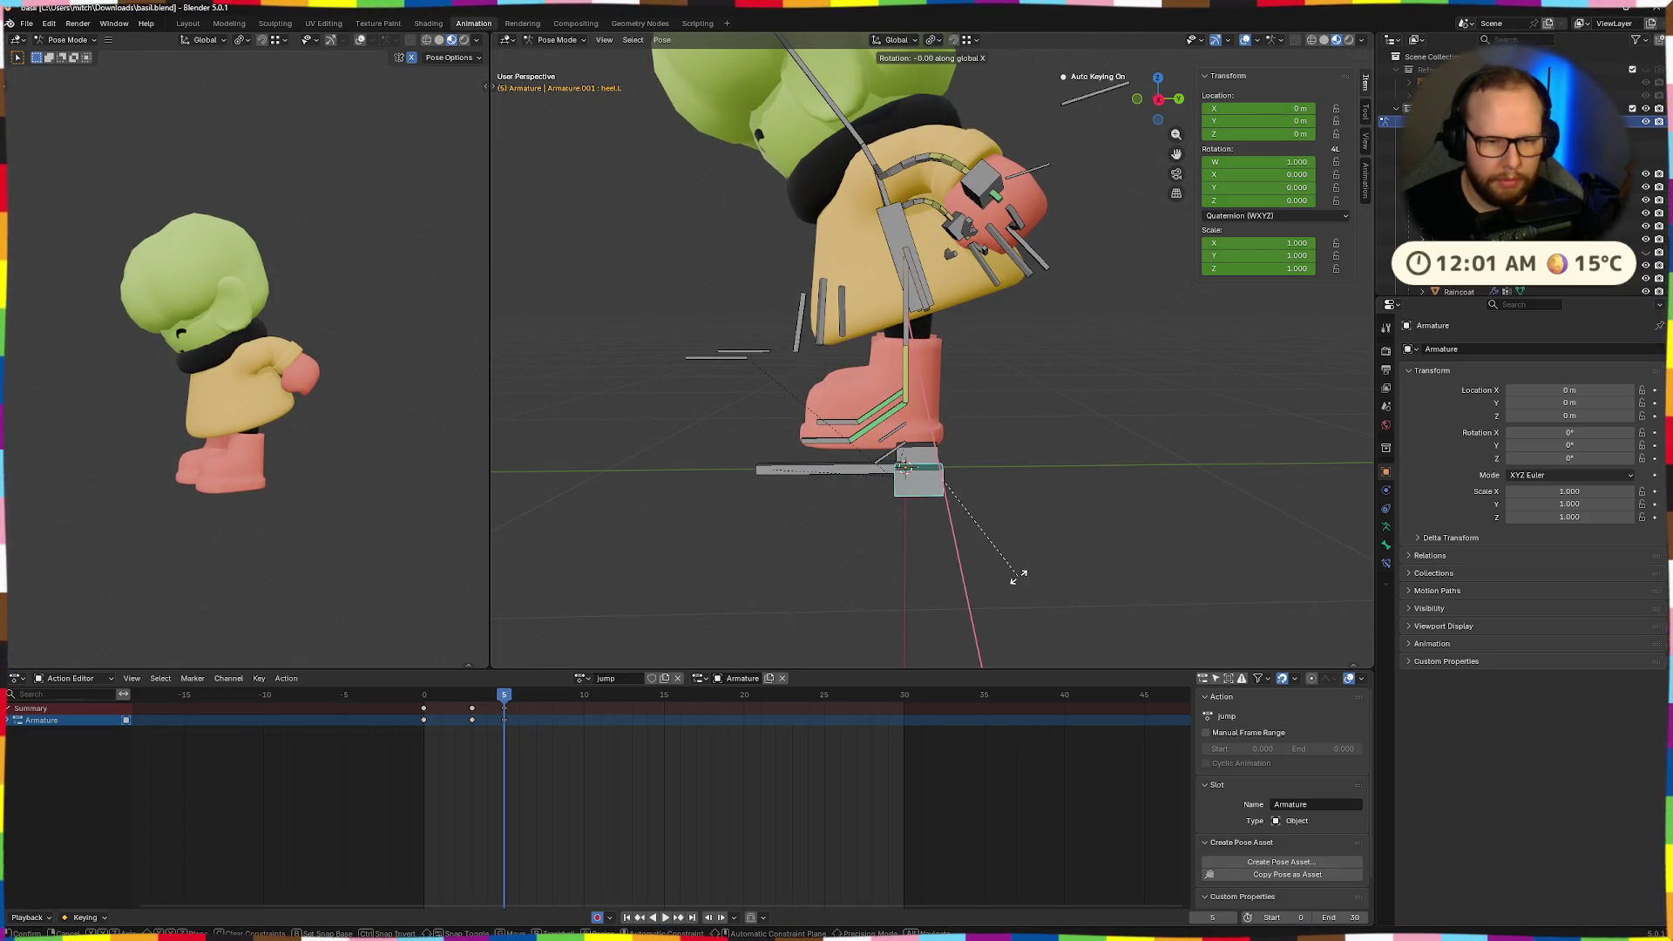
key("Escape")
key("g")
key("z")
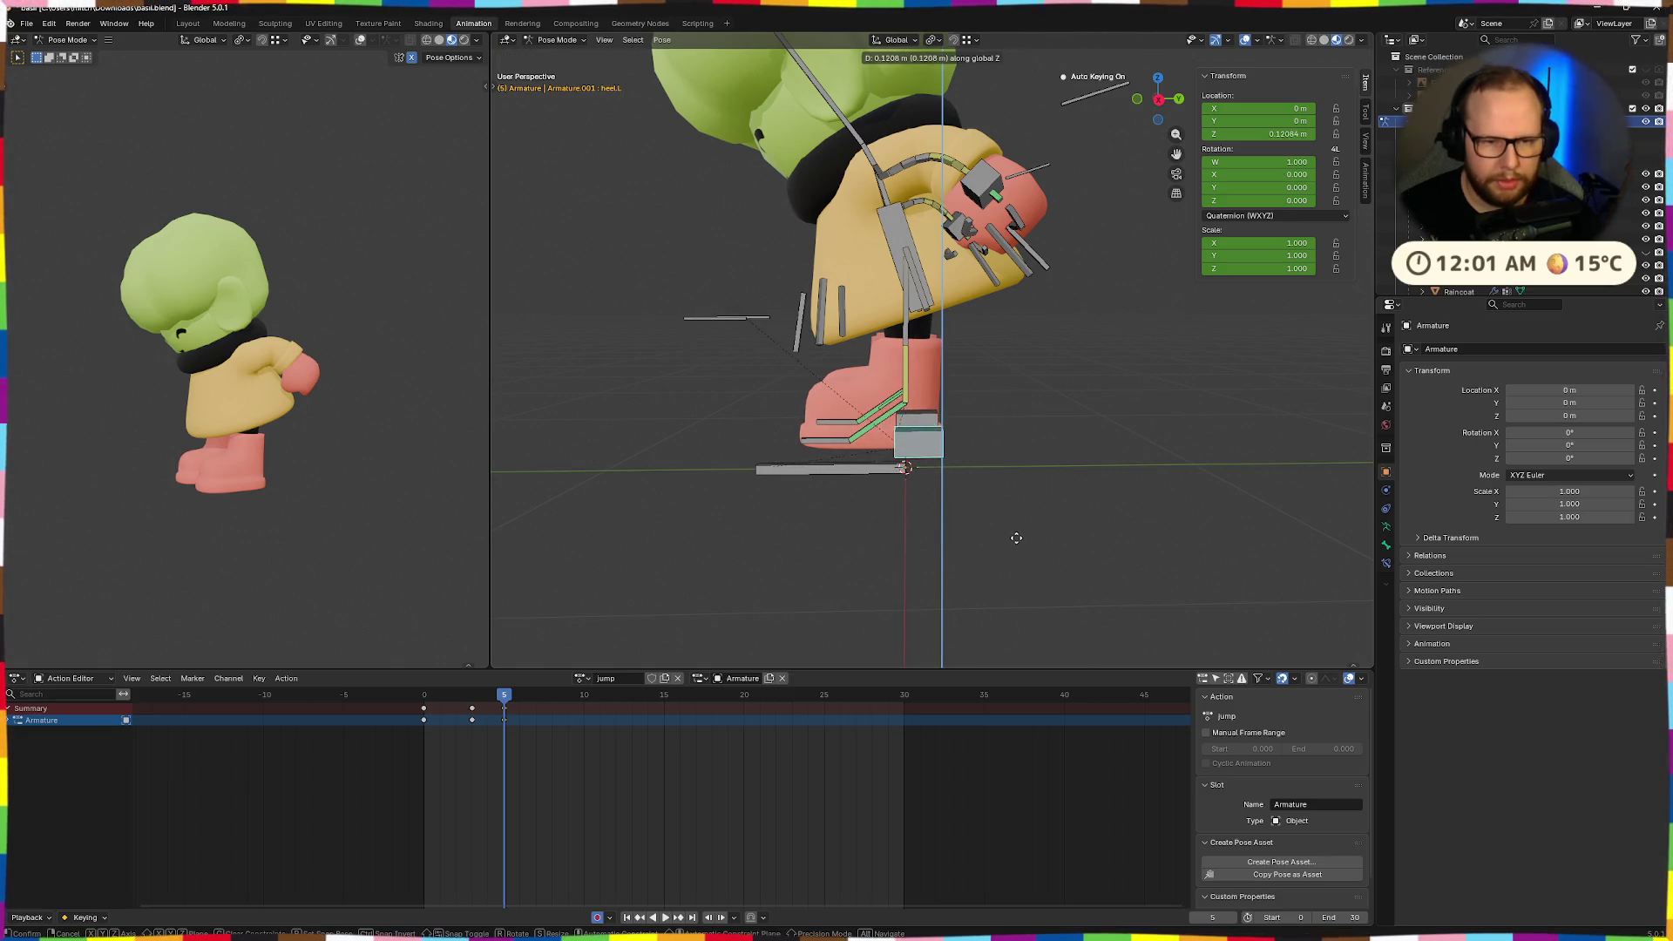
left_click(1016, 543)
key("r")
key("x")
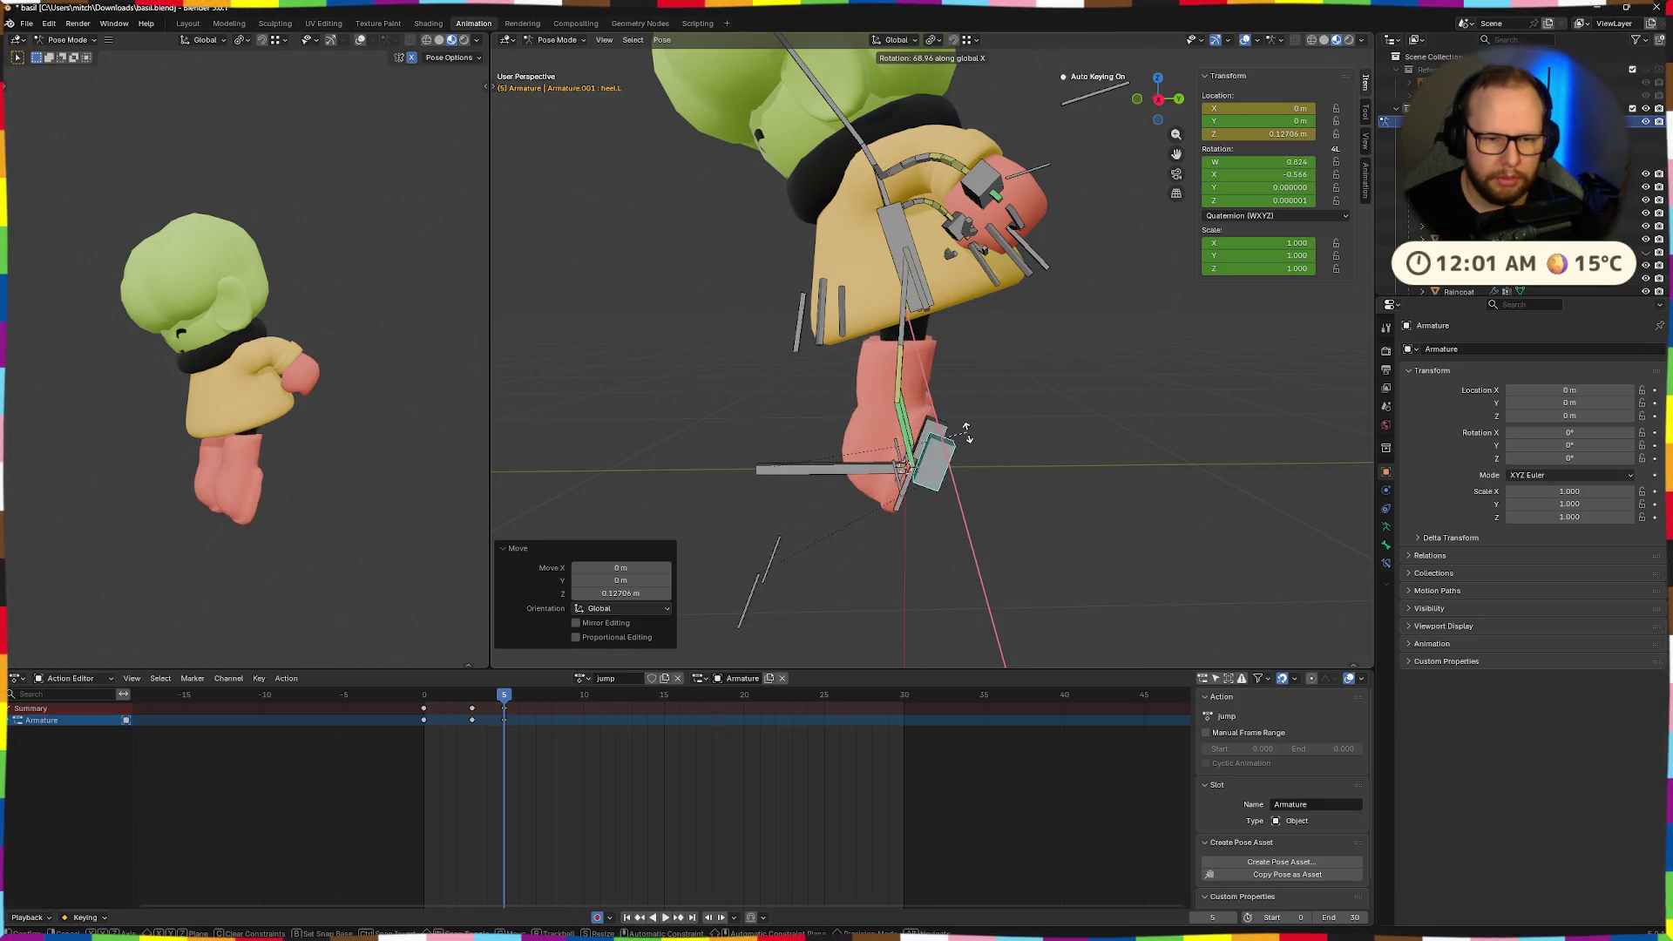
left_click(1018, 459)
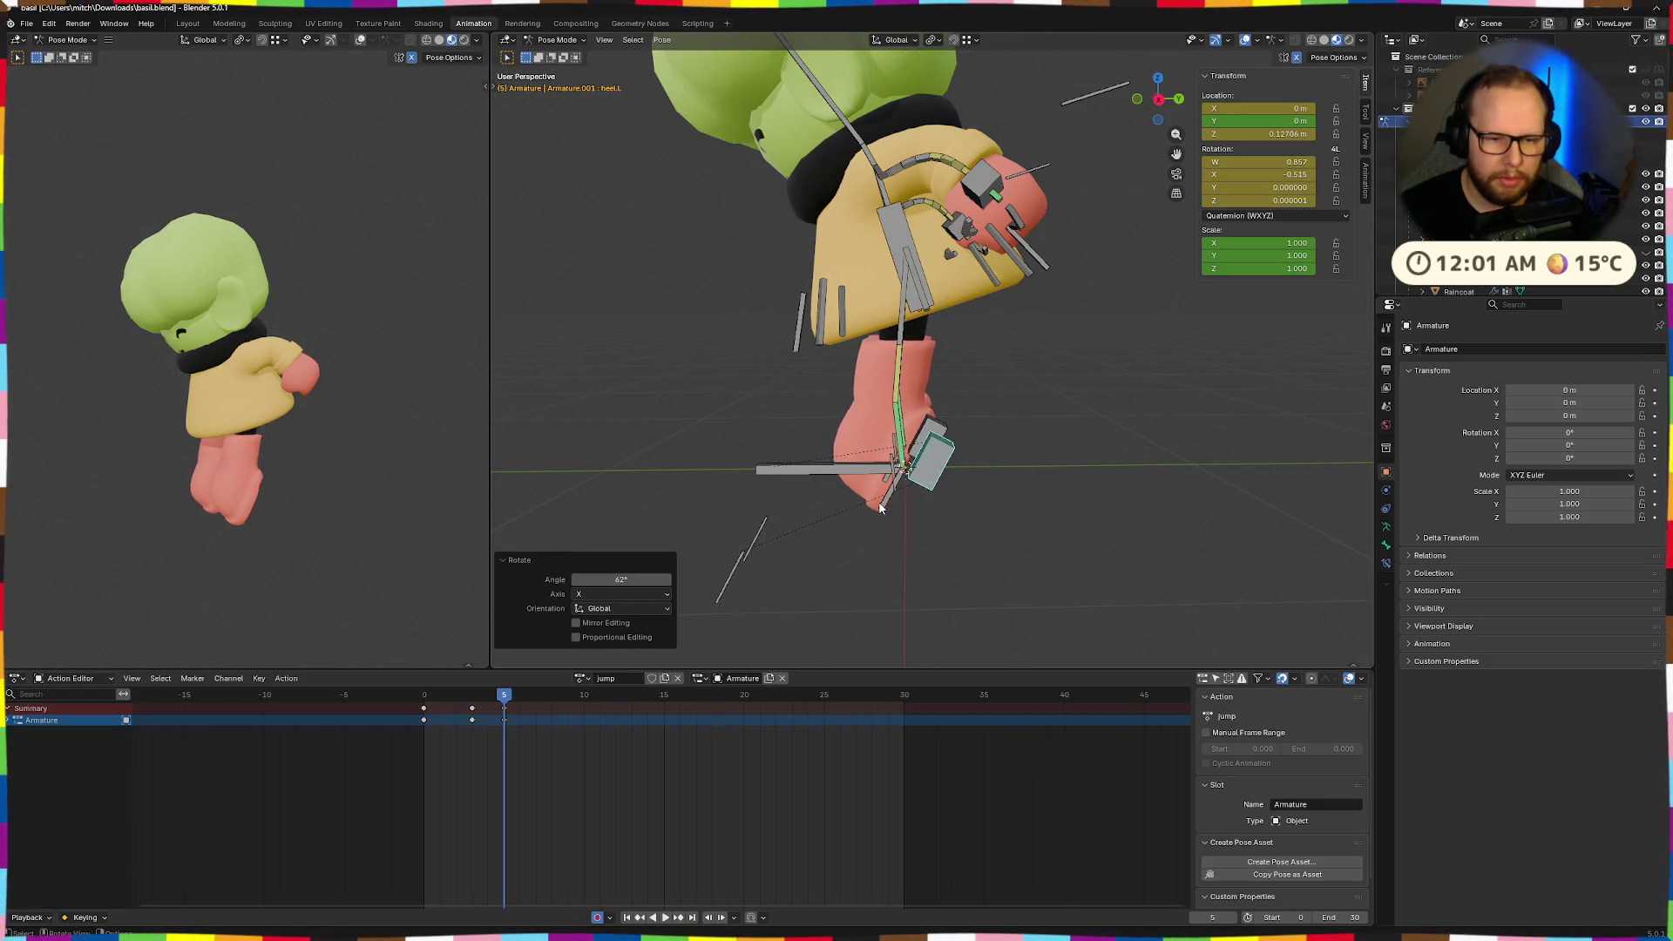
Tilt the left toe bone on X and nudge it slightly sideways.
left_click(880, 508)
key("r")
key("x")
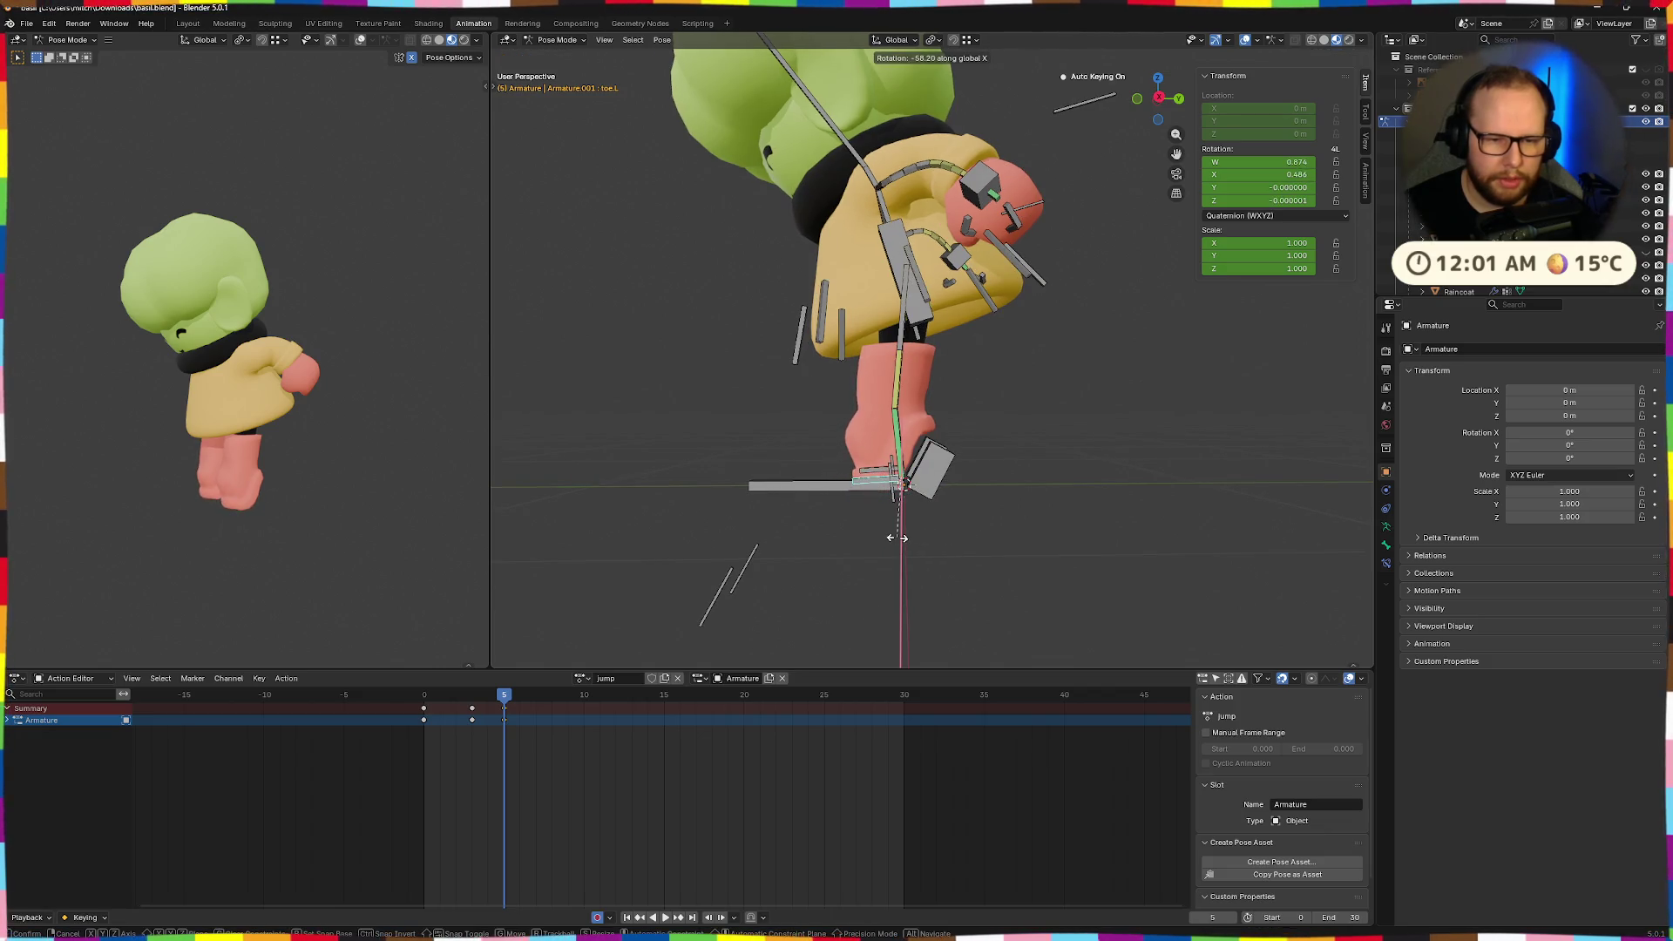
left_click(901, 542)
key("g")
left_click(954, 542)
Try a -12.2° X rotation on the left heel, then undo it.
mouse_move(954, 541)
middle_mouse_down()
mouse_move(1119, 529)
mouse_move(945, 560)
mouse_move(971, 489)
mouse_move(1064, 542)
mouse_move(1268, 536)
mouse_move(1101, 541)
mouse_move(948, 514)
middle_mouse_up()
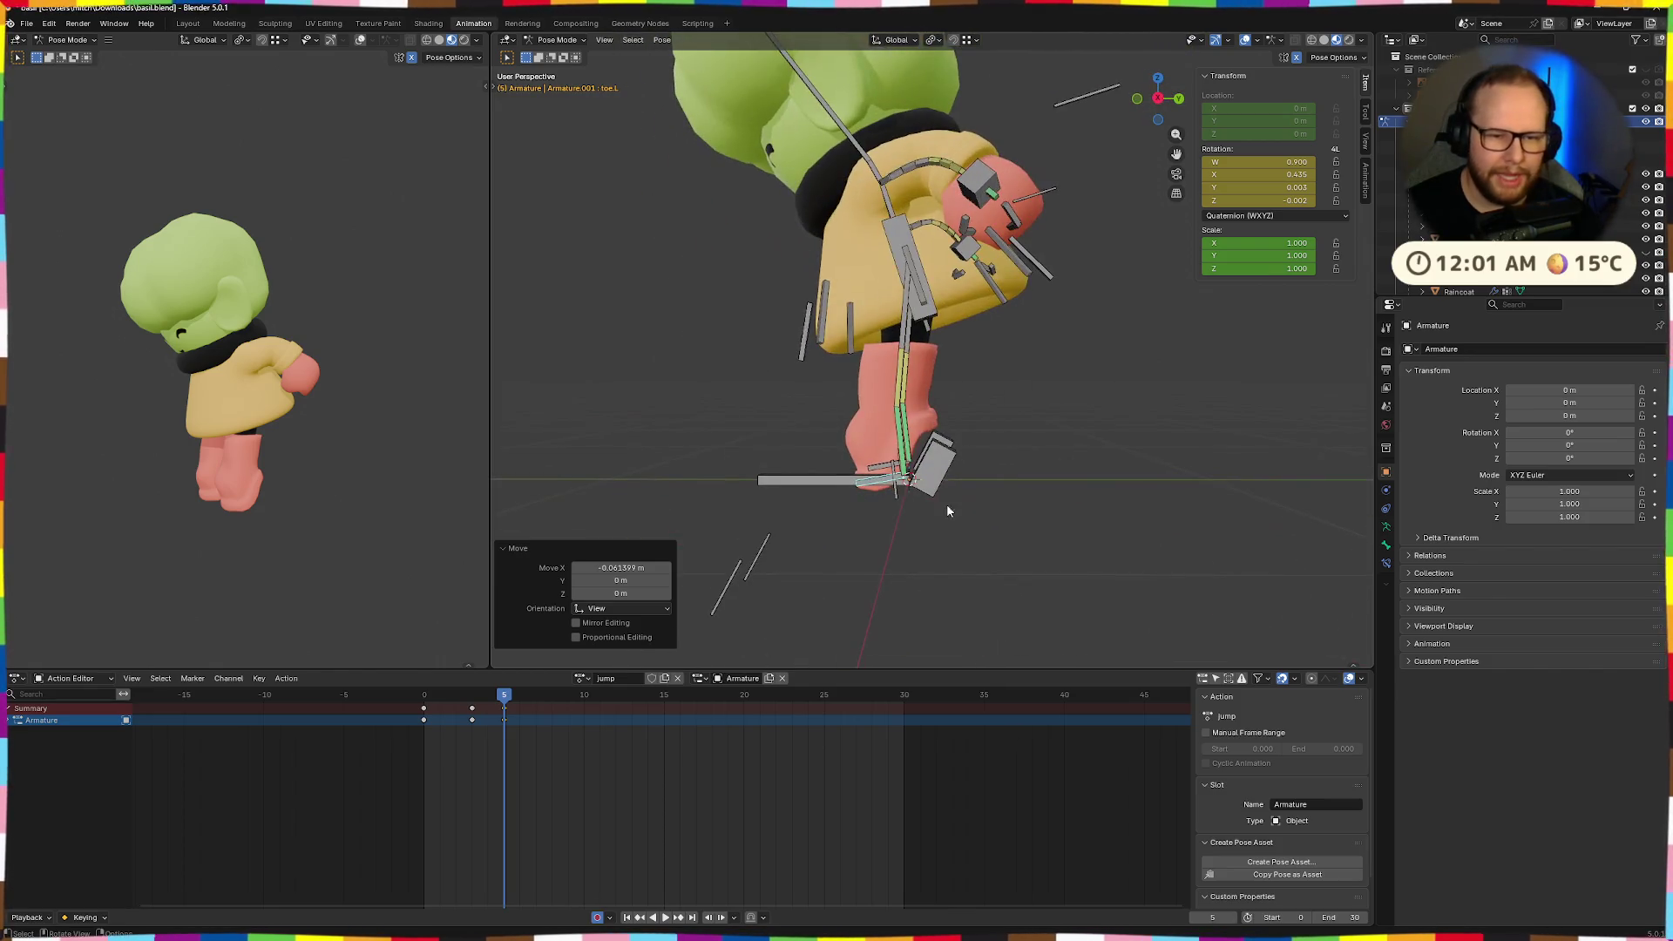
left_click(969, 476)
key("r")
key("x")
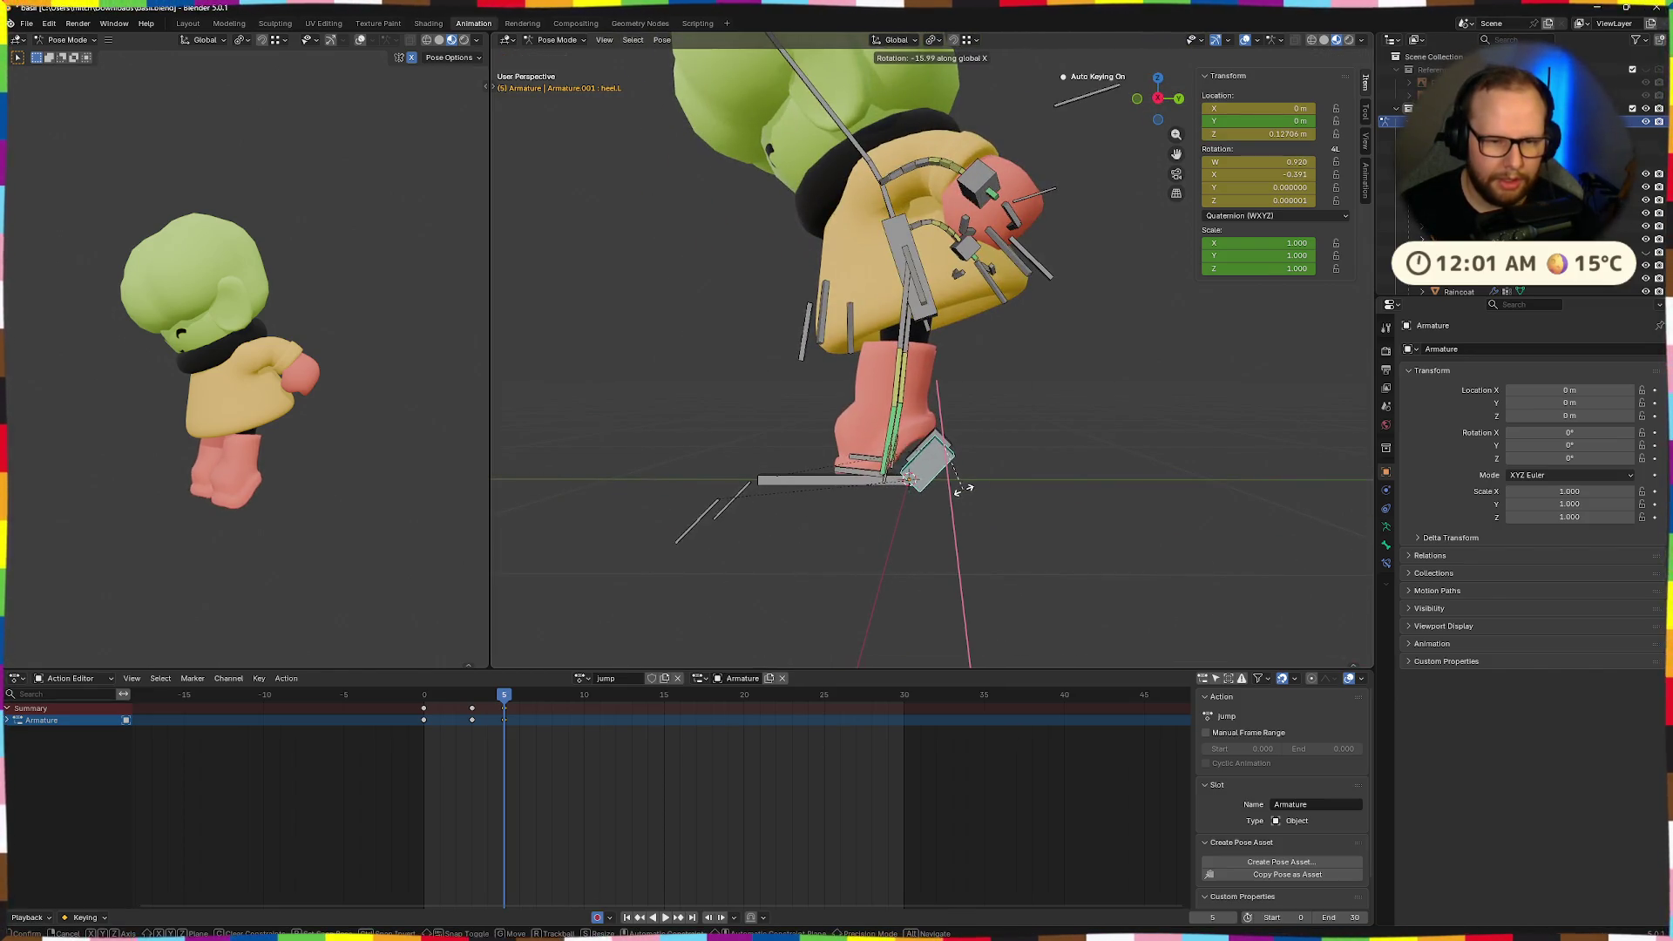
left_click(908, 502)
scroll(945, 483, "up", 4)
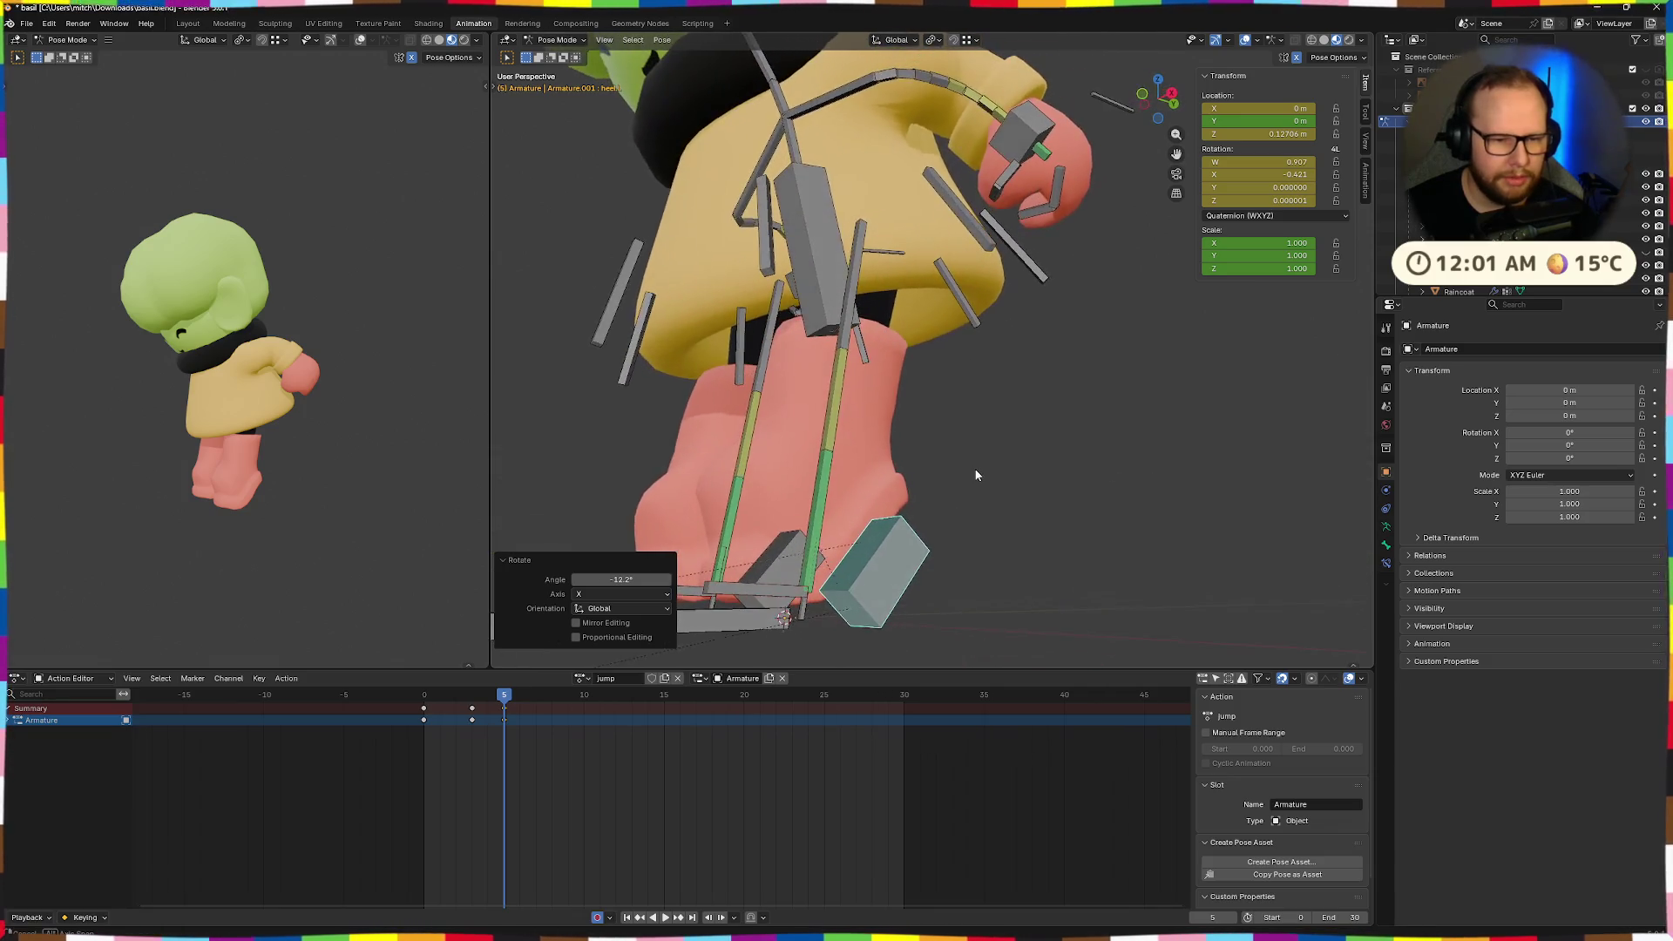
key("ctrl+z")
scroll(992, 532, "down", 5)
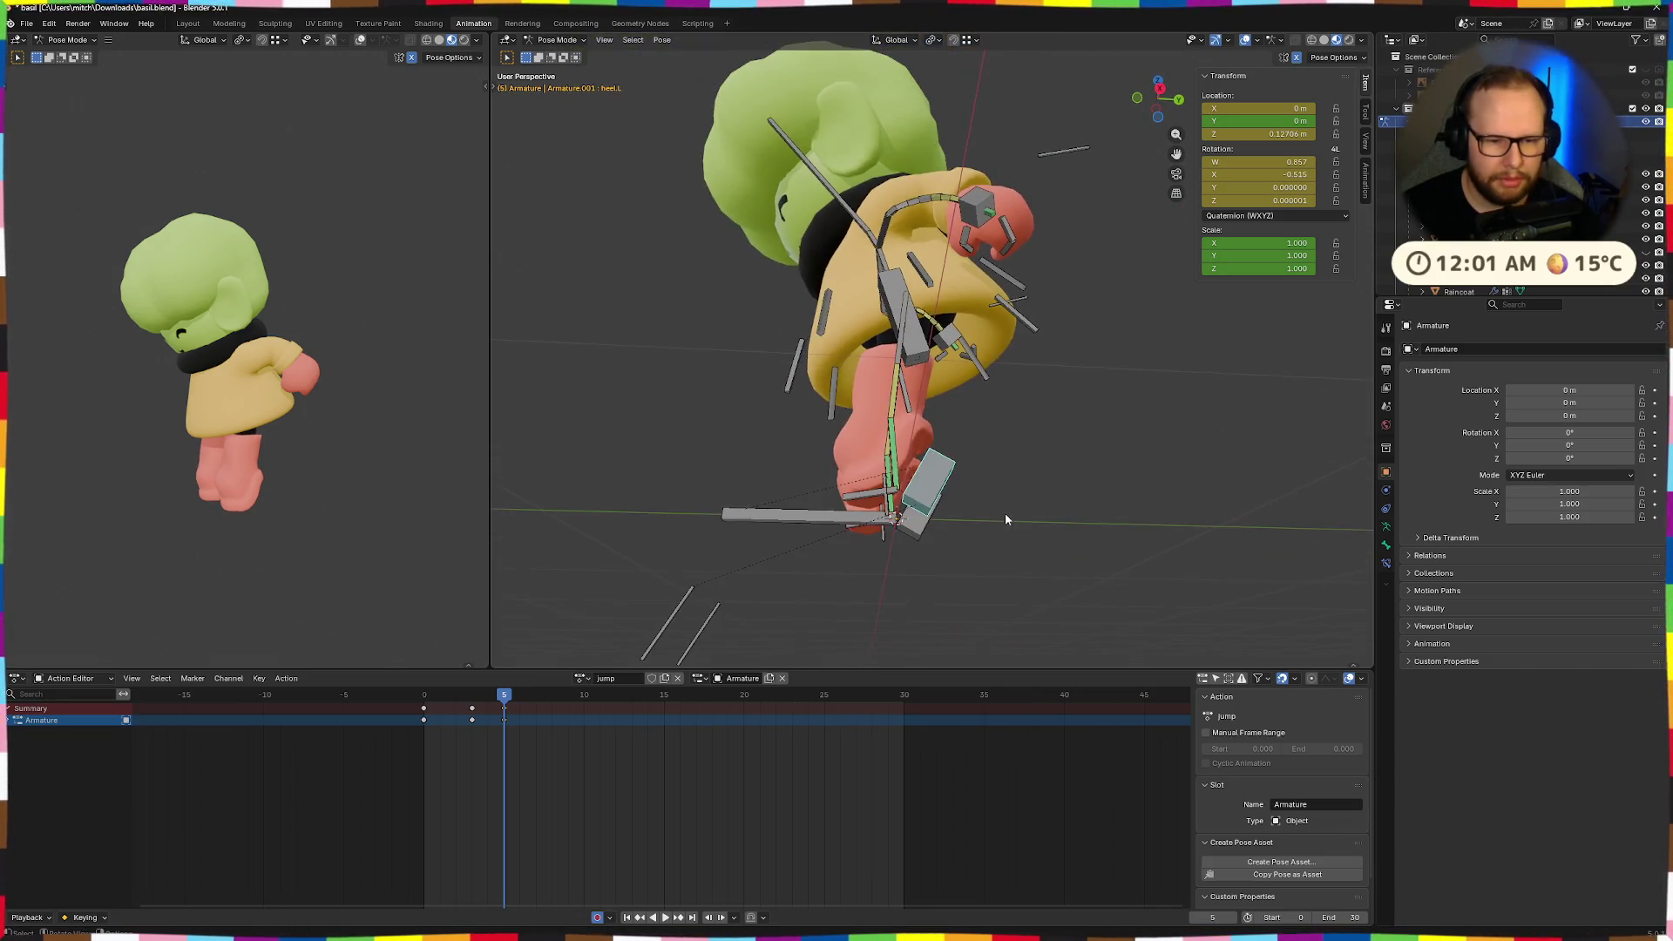
In Right Ortho side view, lower the right heel vertically.
left_click(1152, 107)
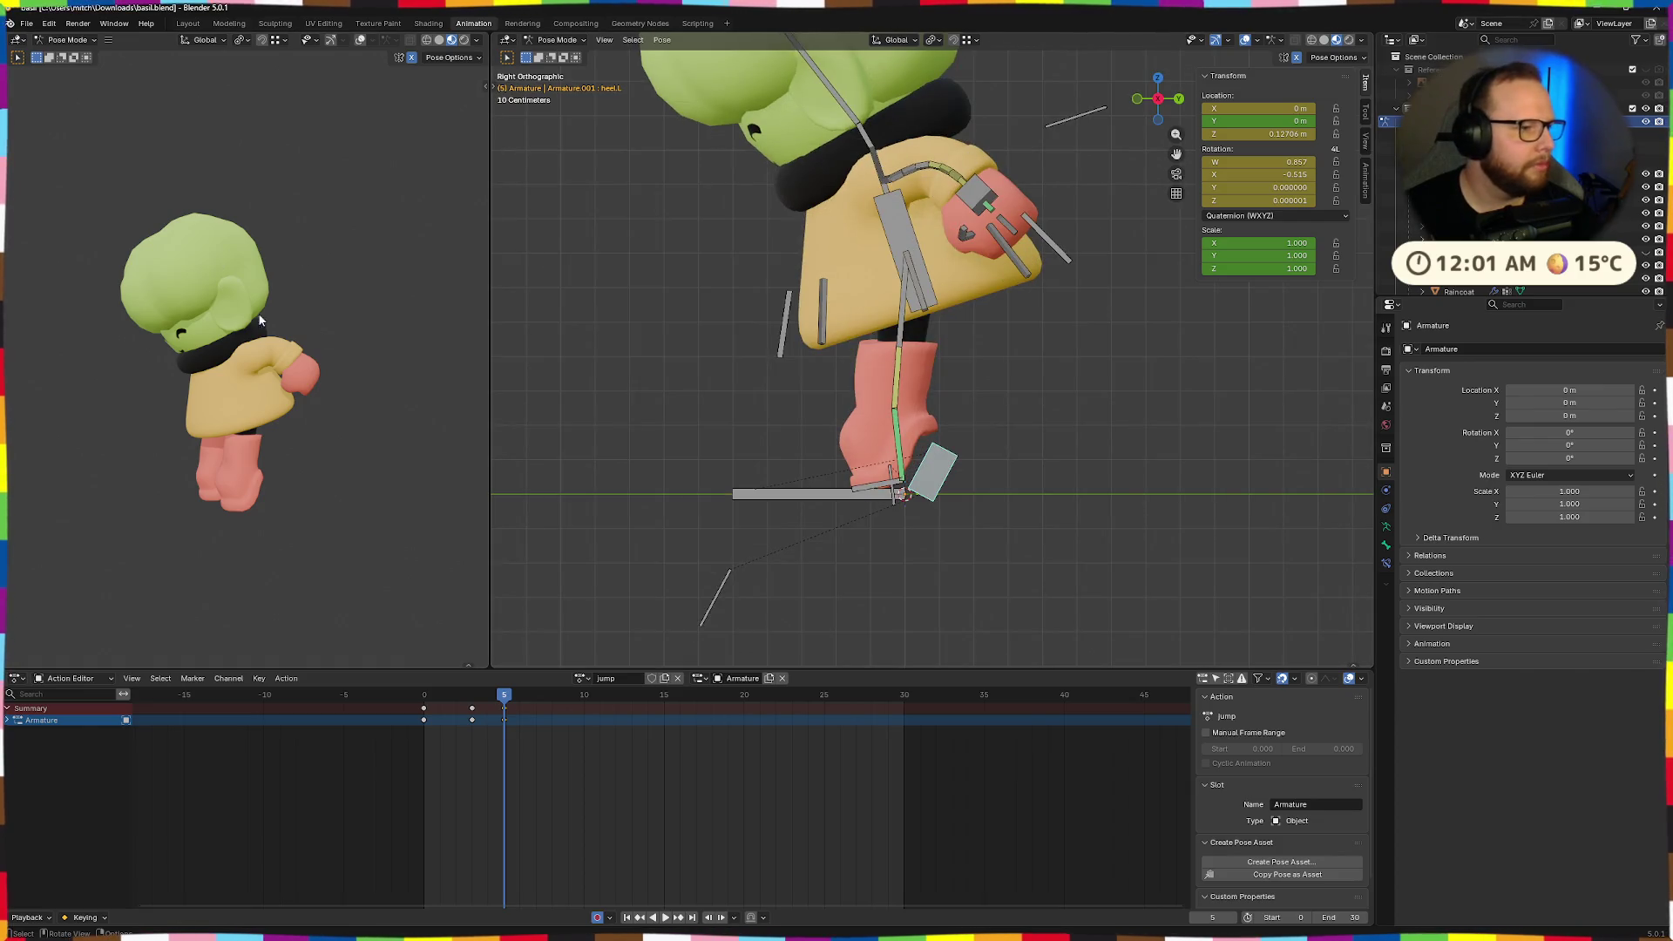
scroll(977, 456, "up", 4)
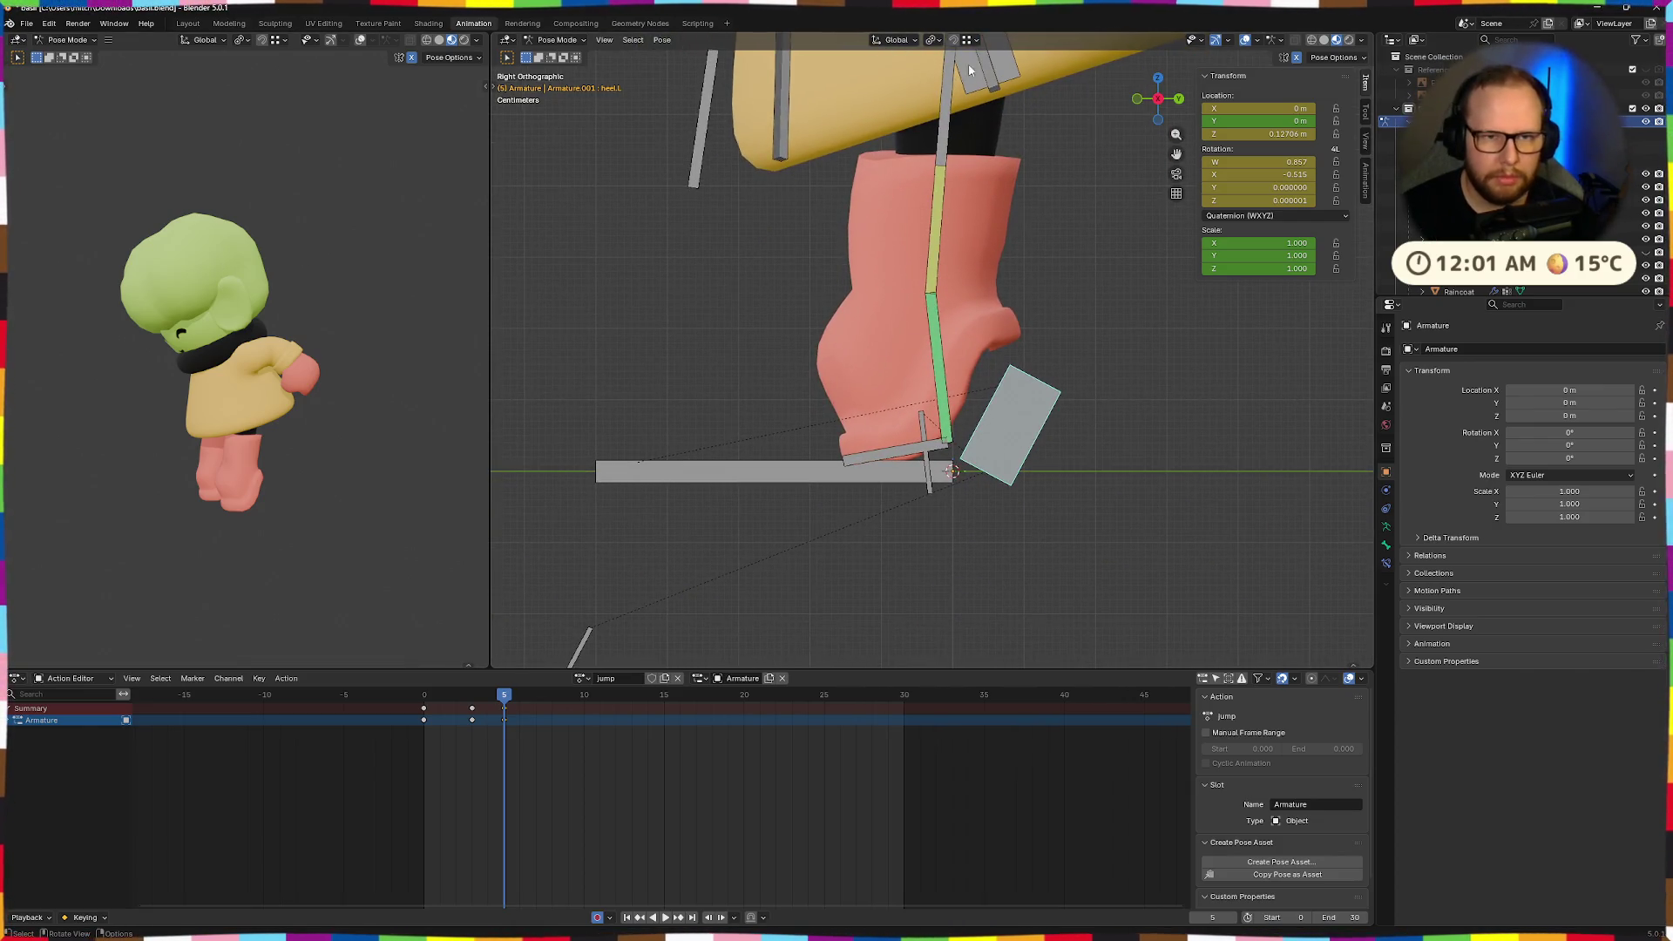
scroll(941, 246, "down", 2)
left_click(994, 425)
key("g")
key("z")
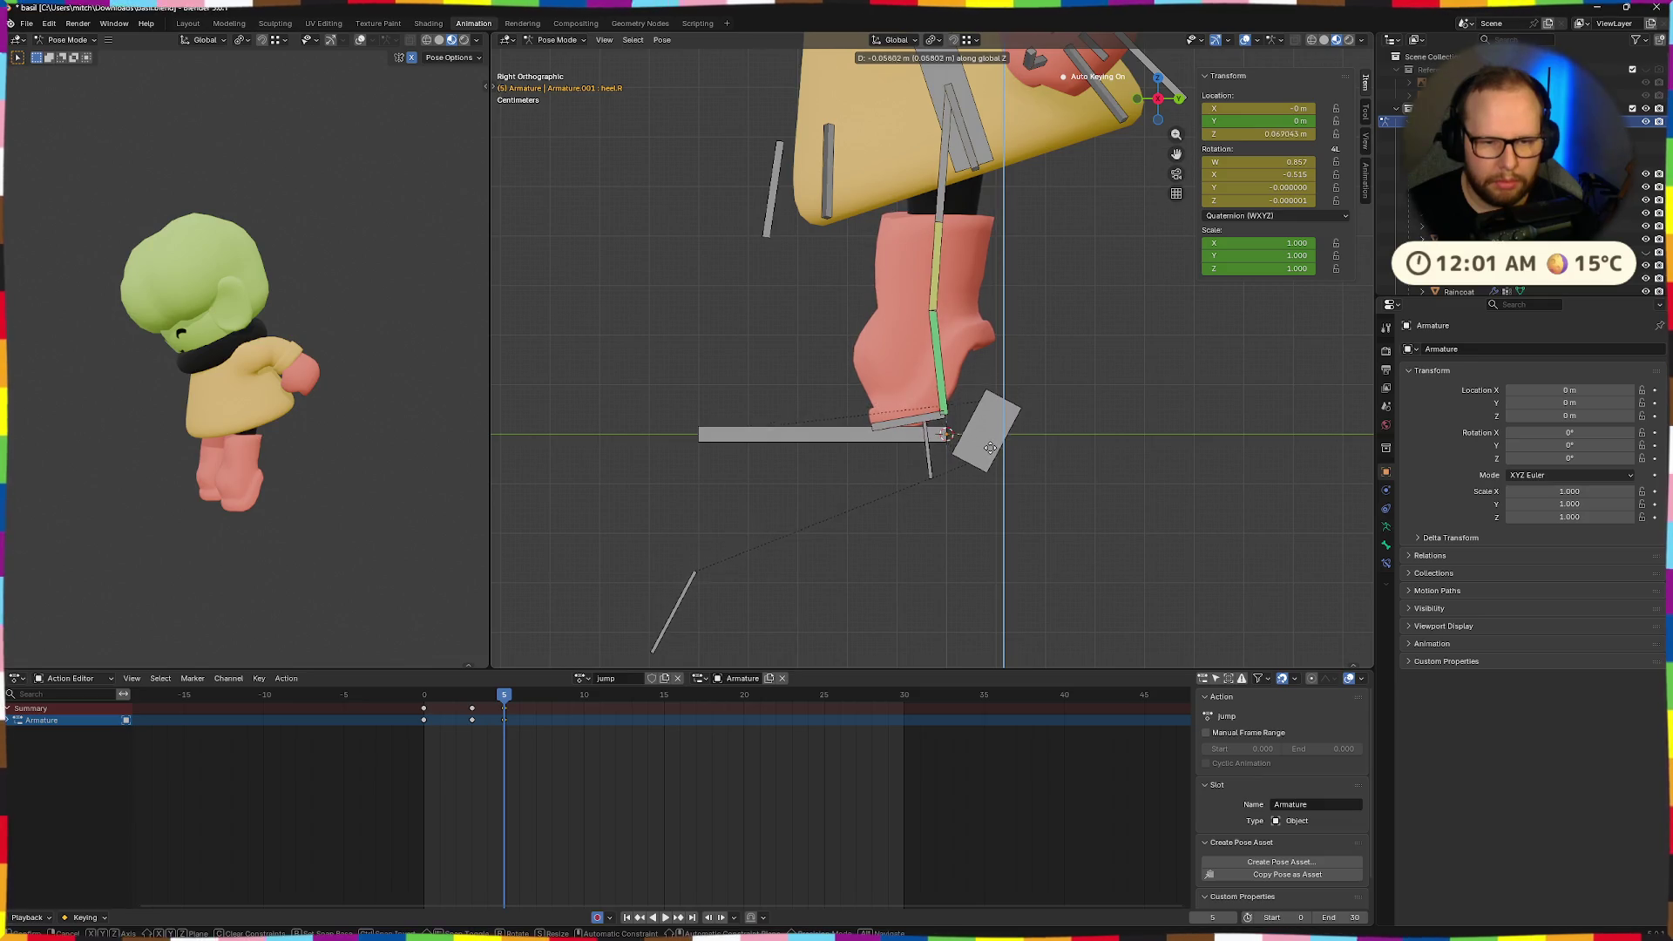
left_click(998, 458)
Lower the torso control vertically.
scroll(1010, 300, "down", 2)
left_click(938, 185)
key("g")
key("z")
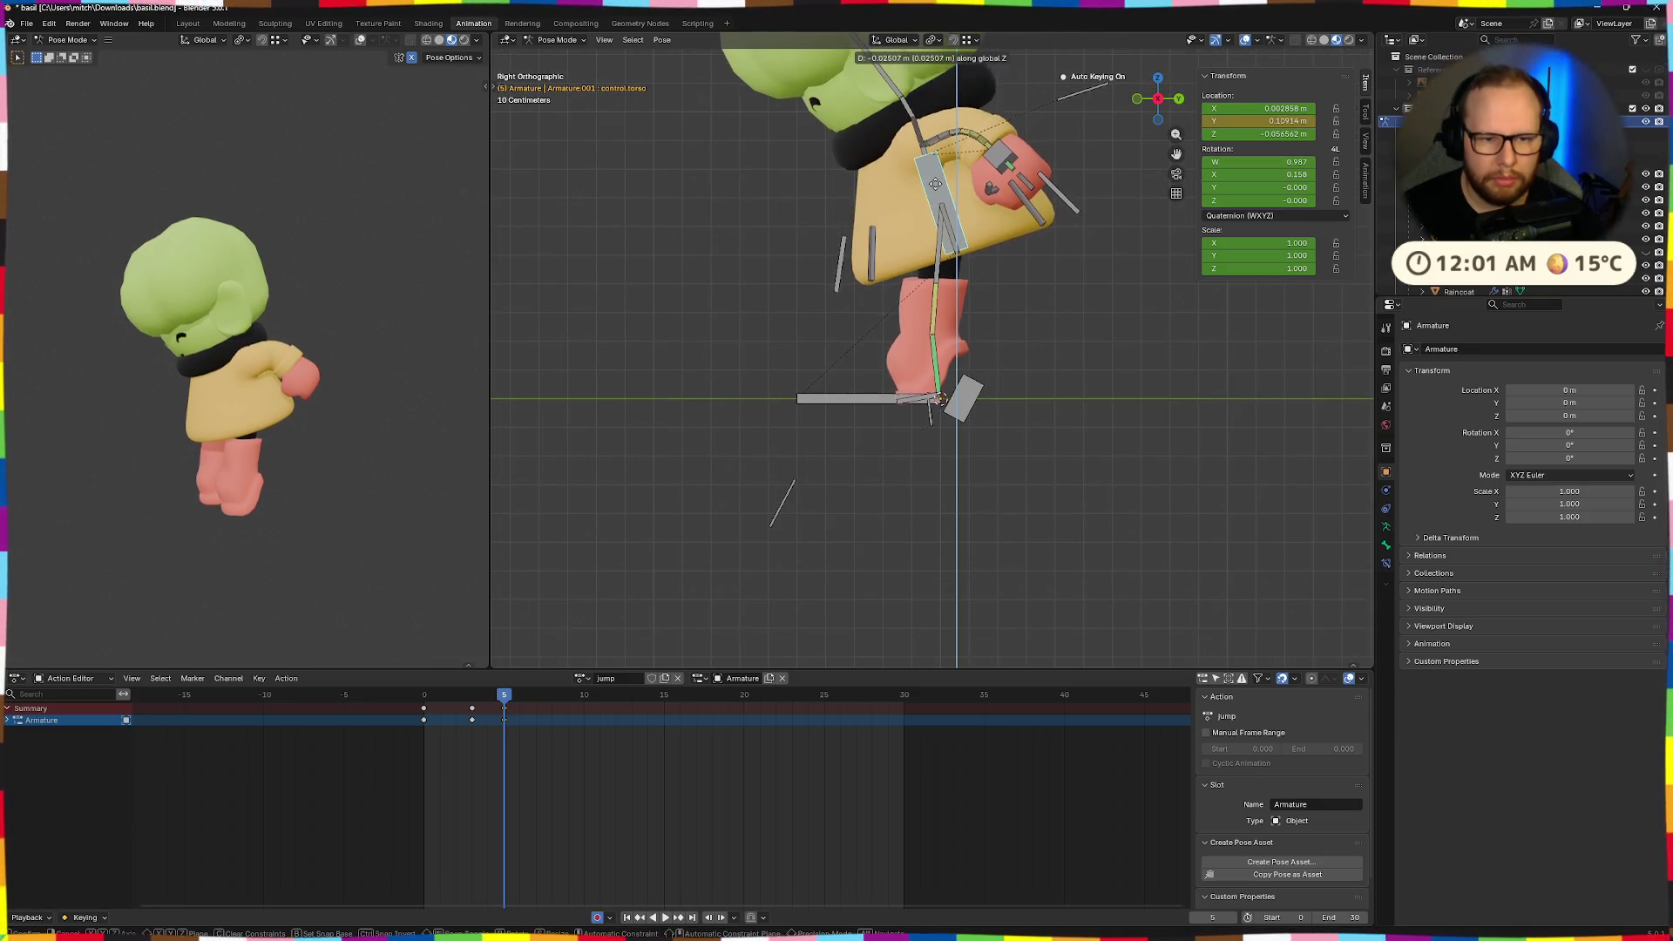
left_click(939, 181)
Raise the left heel control vertically.
scroll(957, 475, "up", 2)
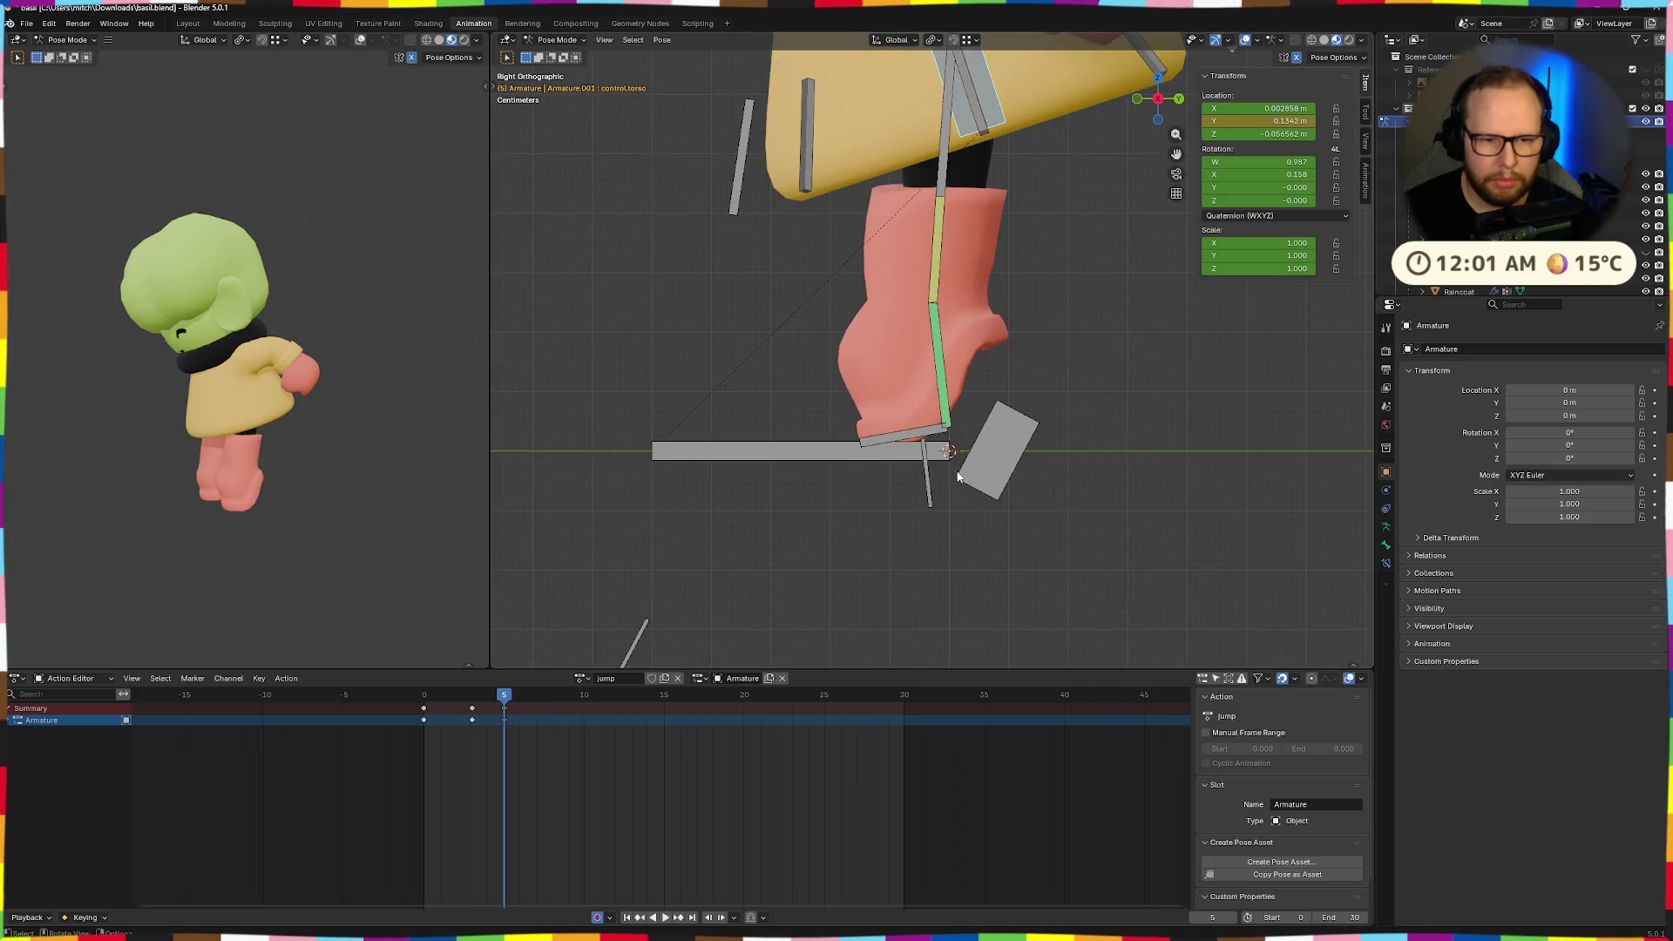
left_click(1004, 449)
key("g")
key("z")
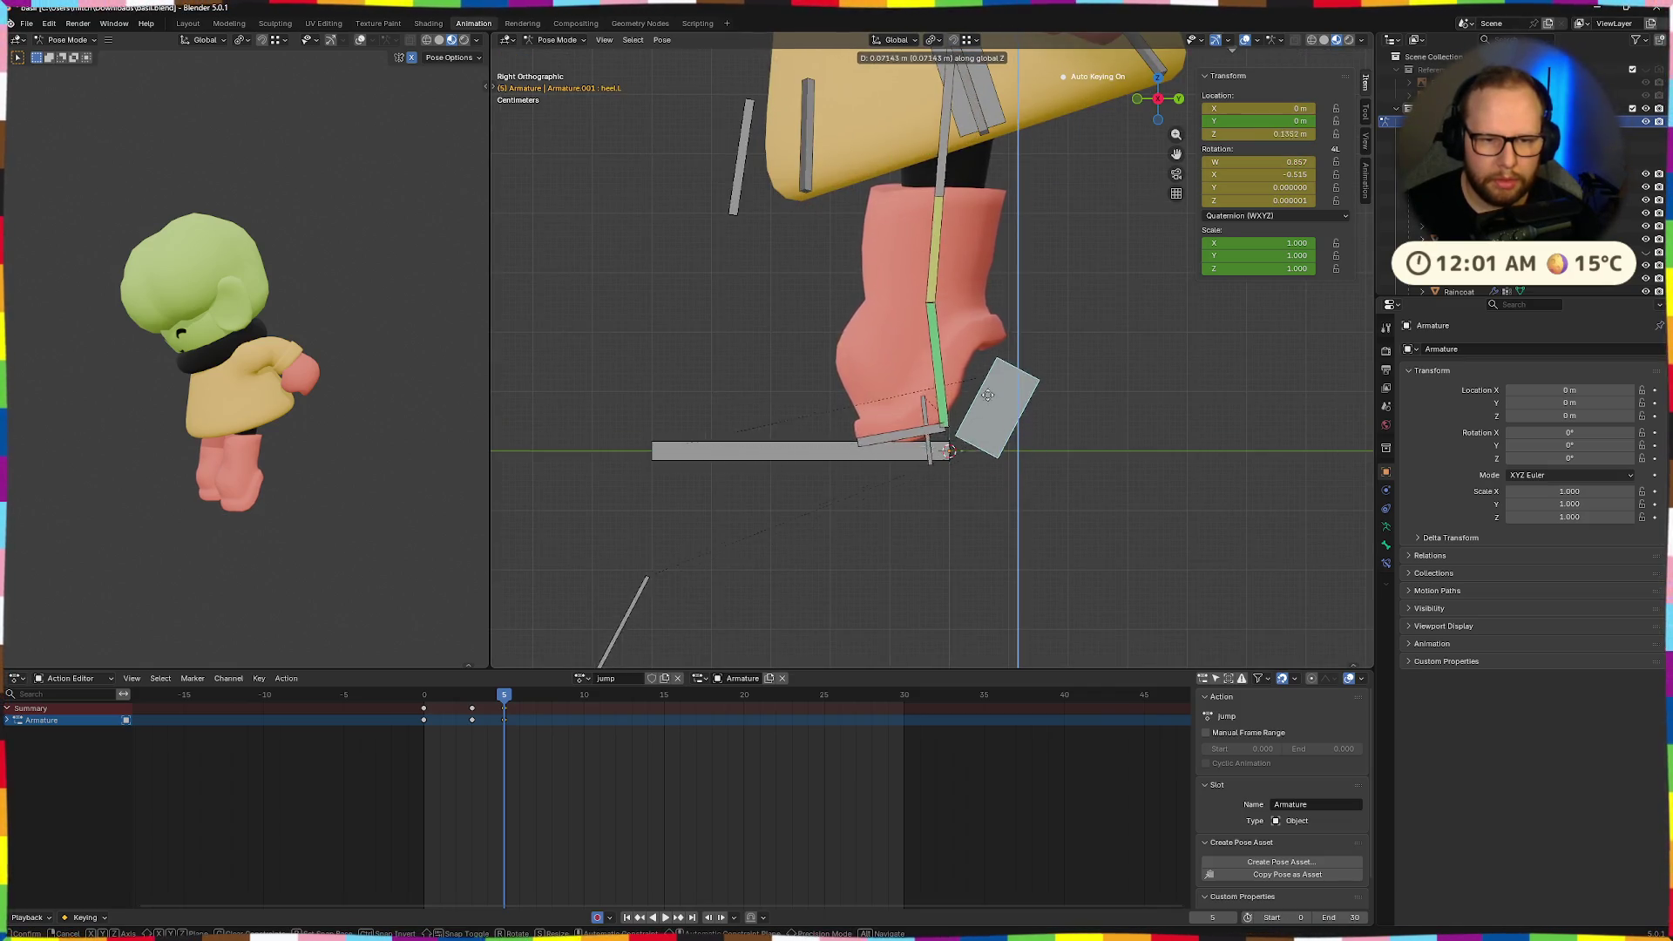
left_click(1042, 318)
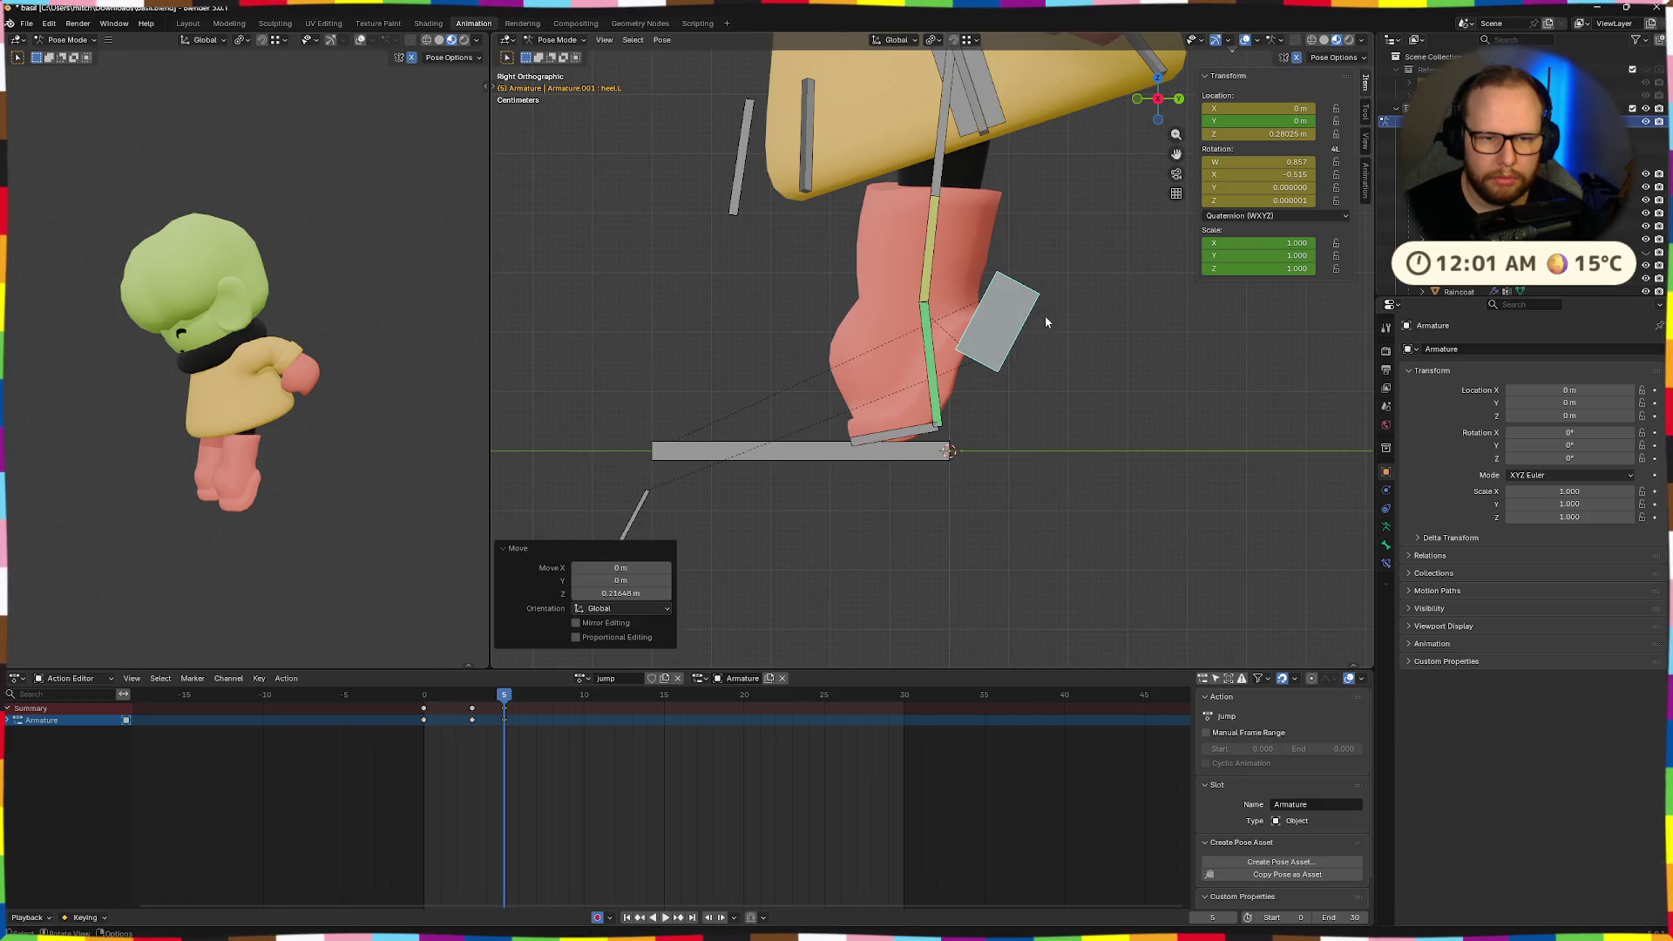
Lower the torso control further, about 0.025 m.
scroll(958, 274, "down", 2)
left_click(931, 146)
key("g")
key("z")
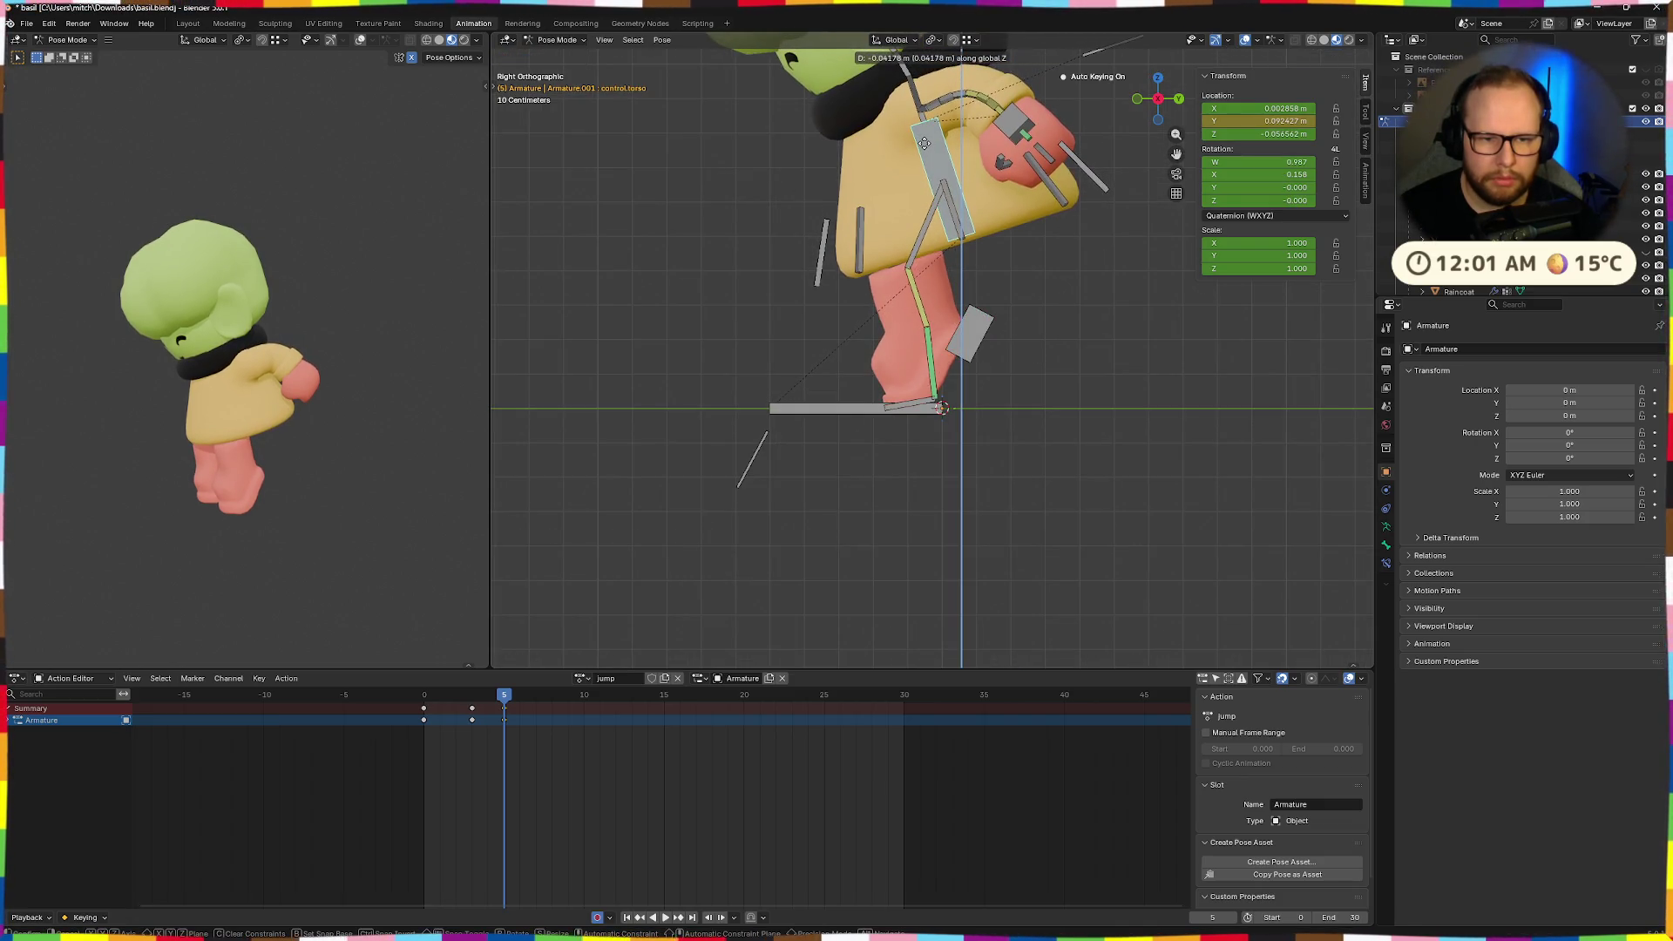
left_click(925, 139)
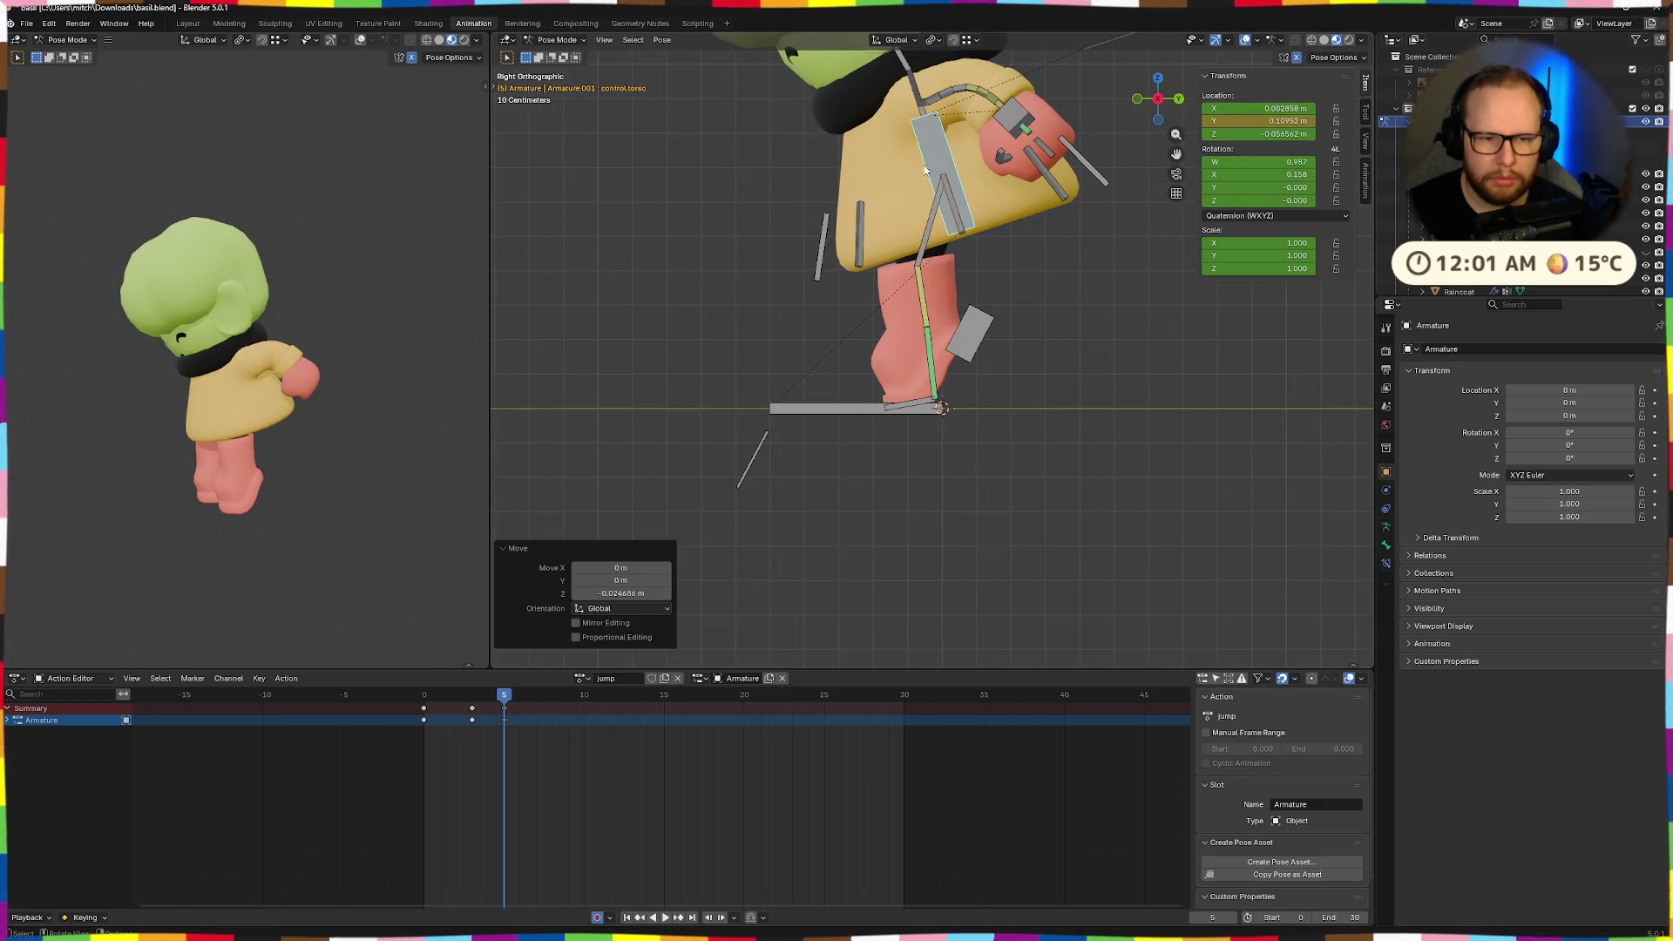
scroll(920, 380, "down", 3)
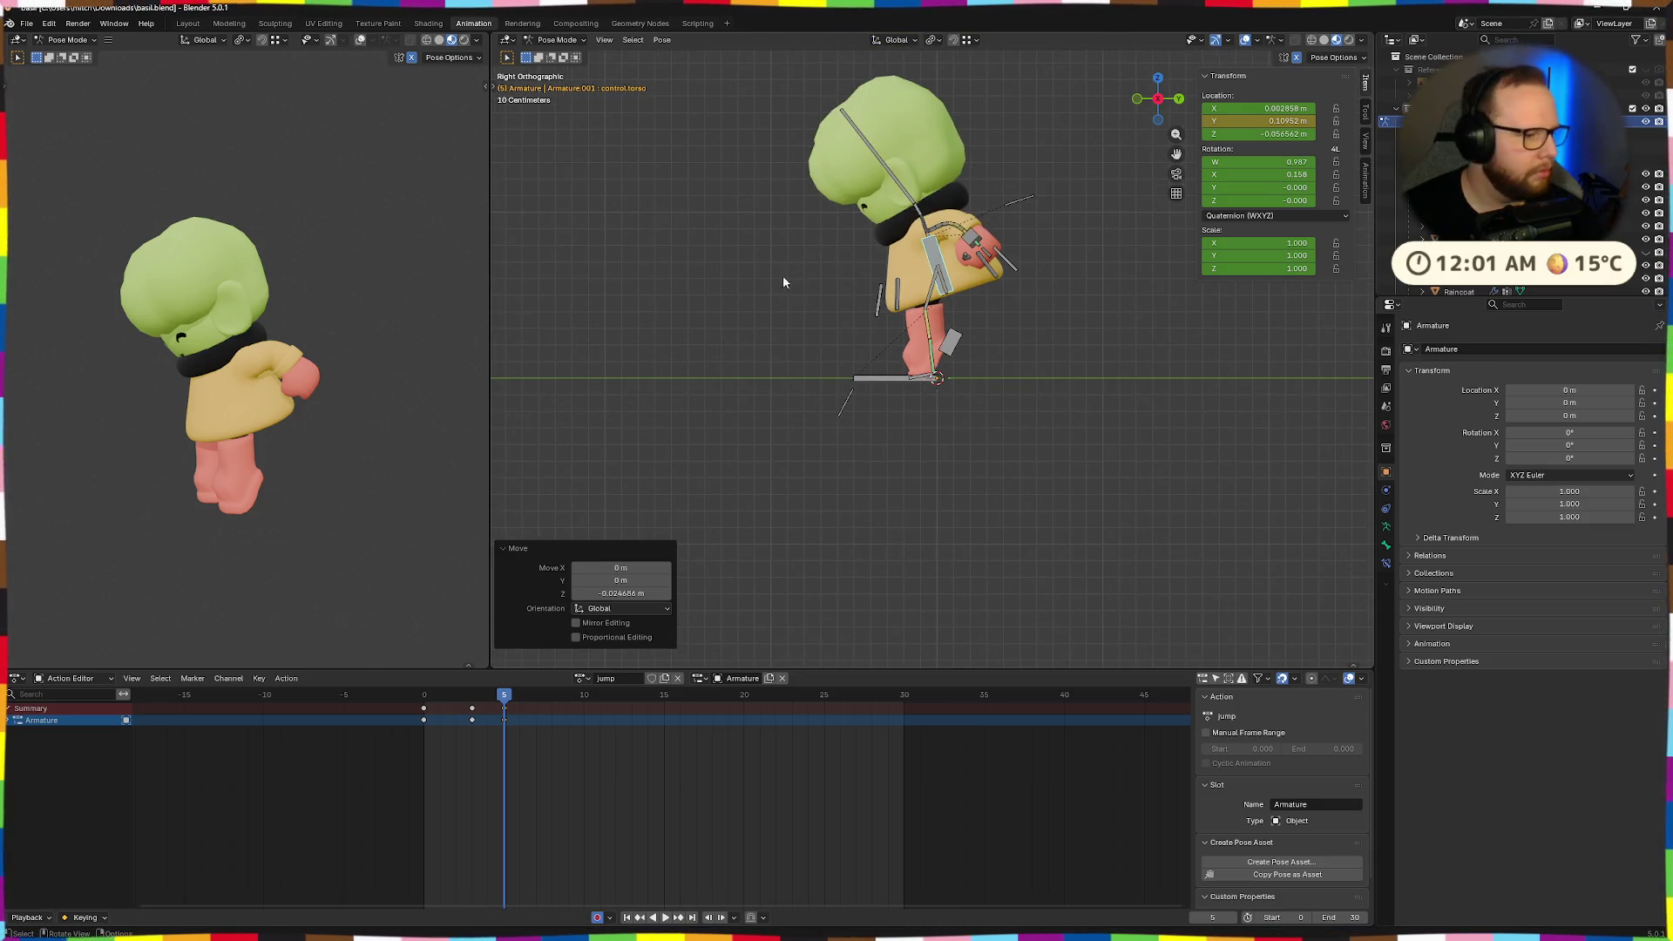
scroll(973, 397, "up", 5)
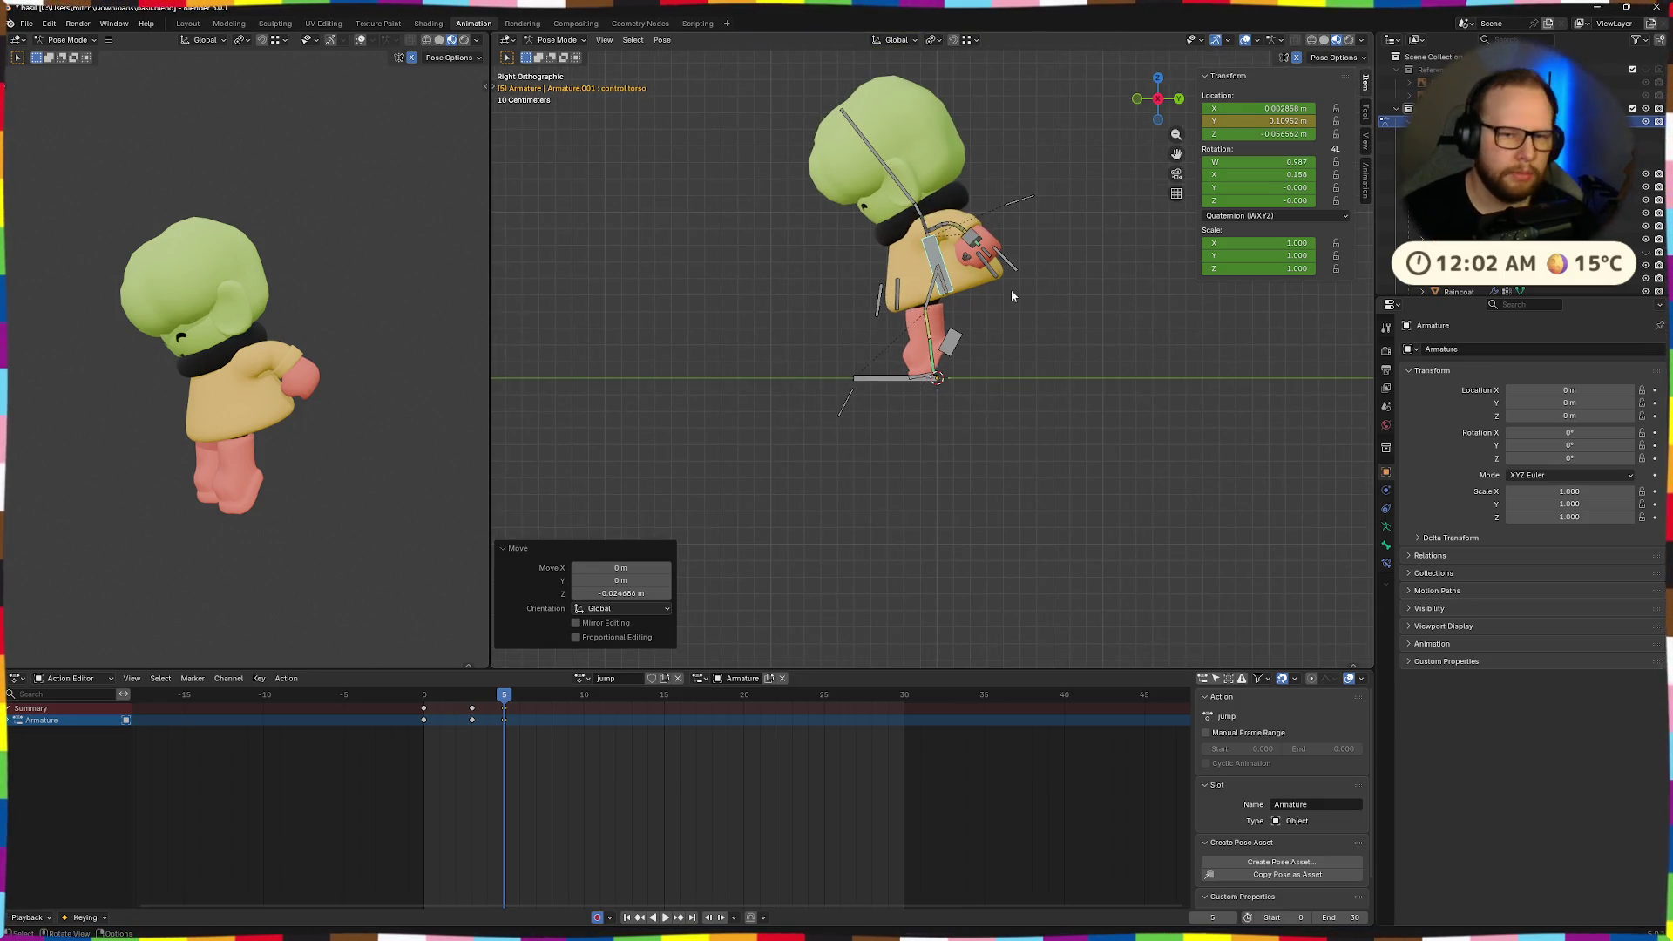
left_click(1070, 318)
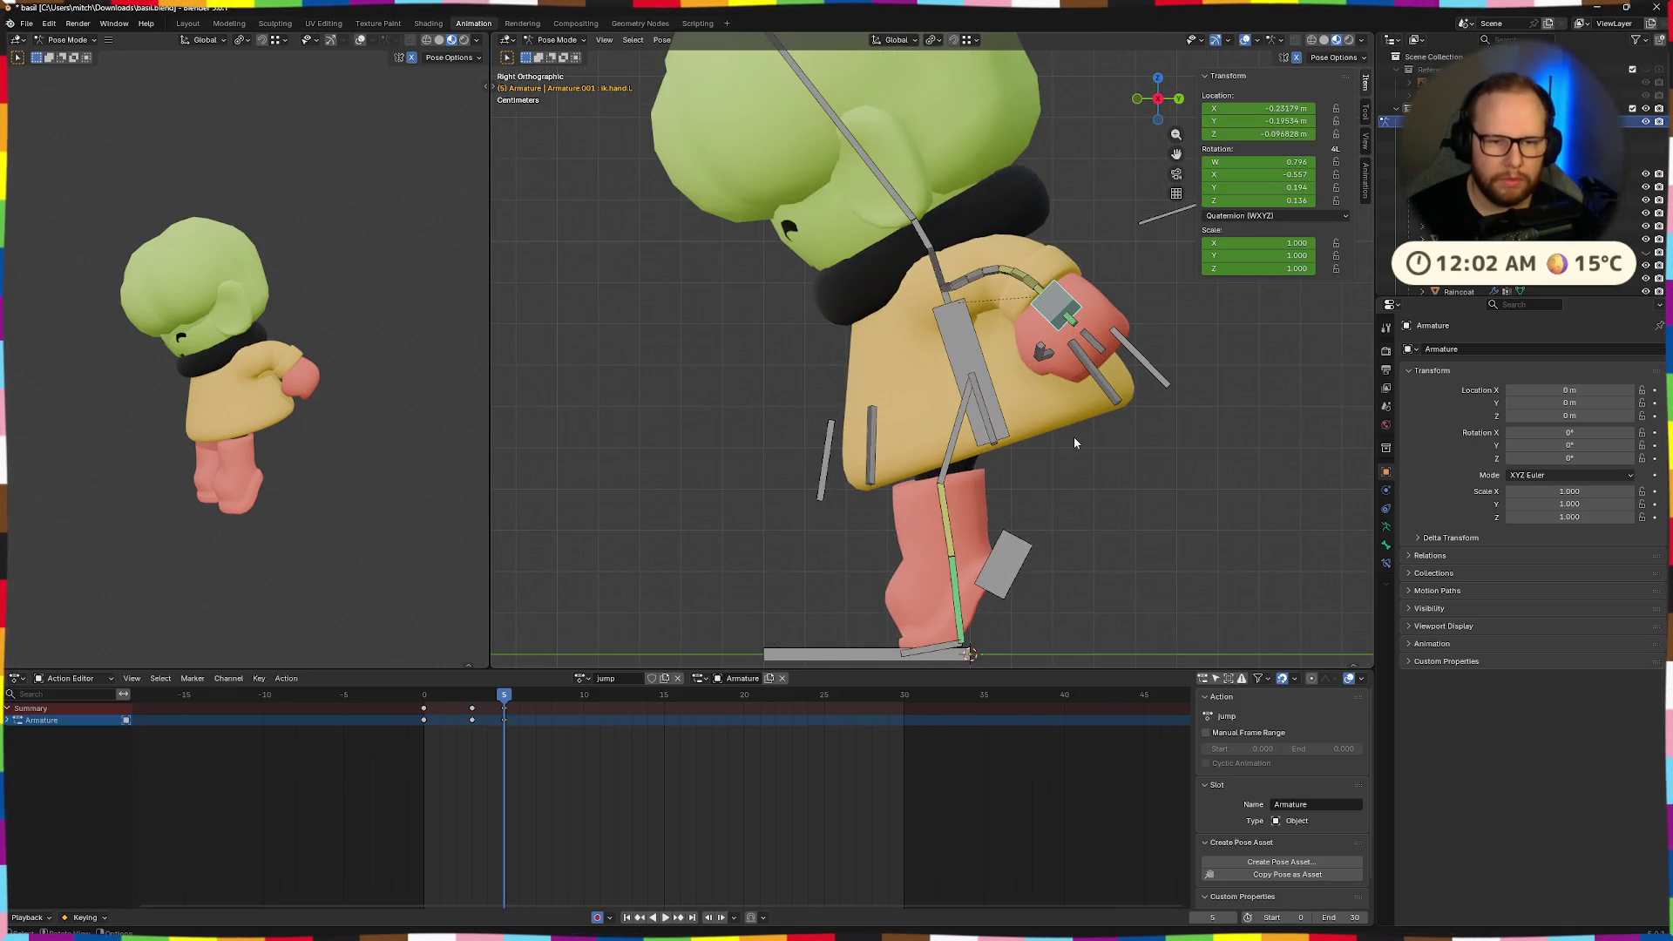
Place the left hand IK at the face and rotate it on local X.
left_click(865, 413)
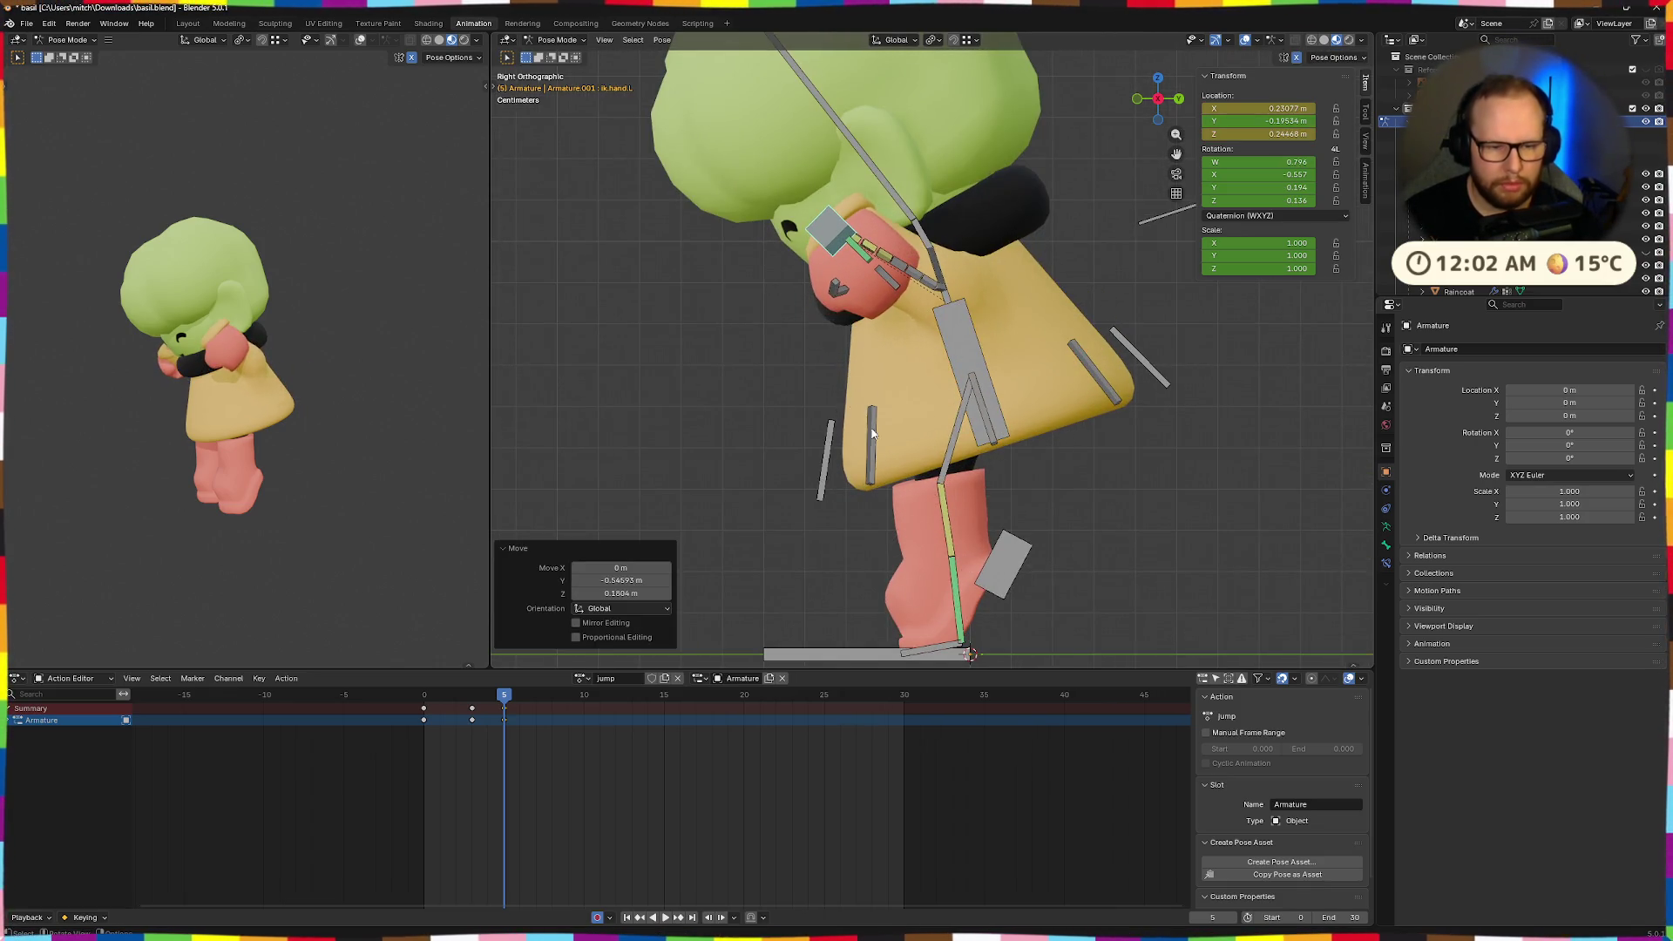
key("r")
key("x")
key("x")
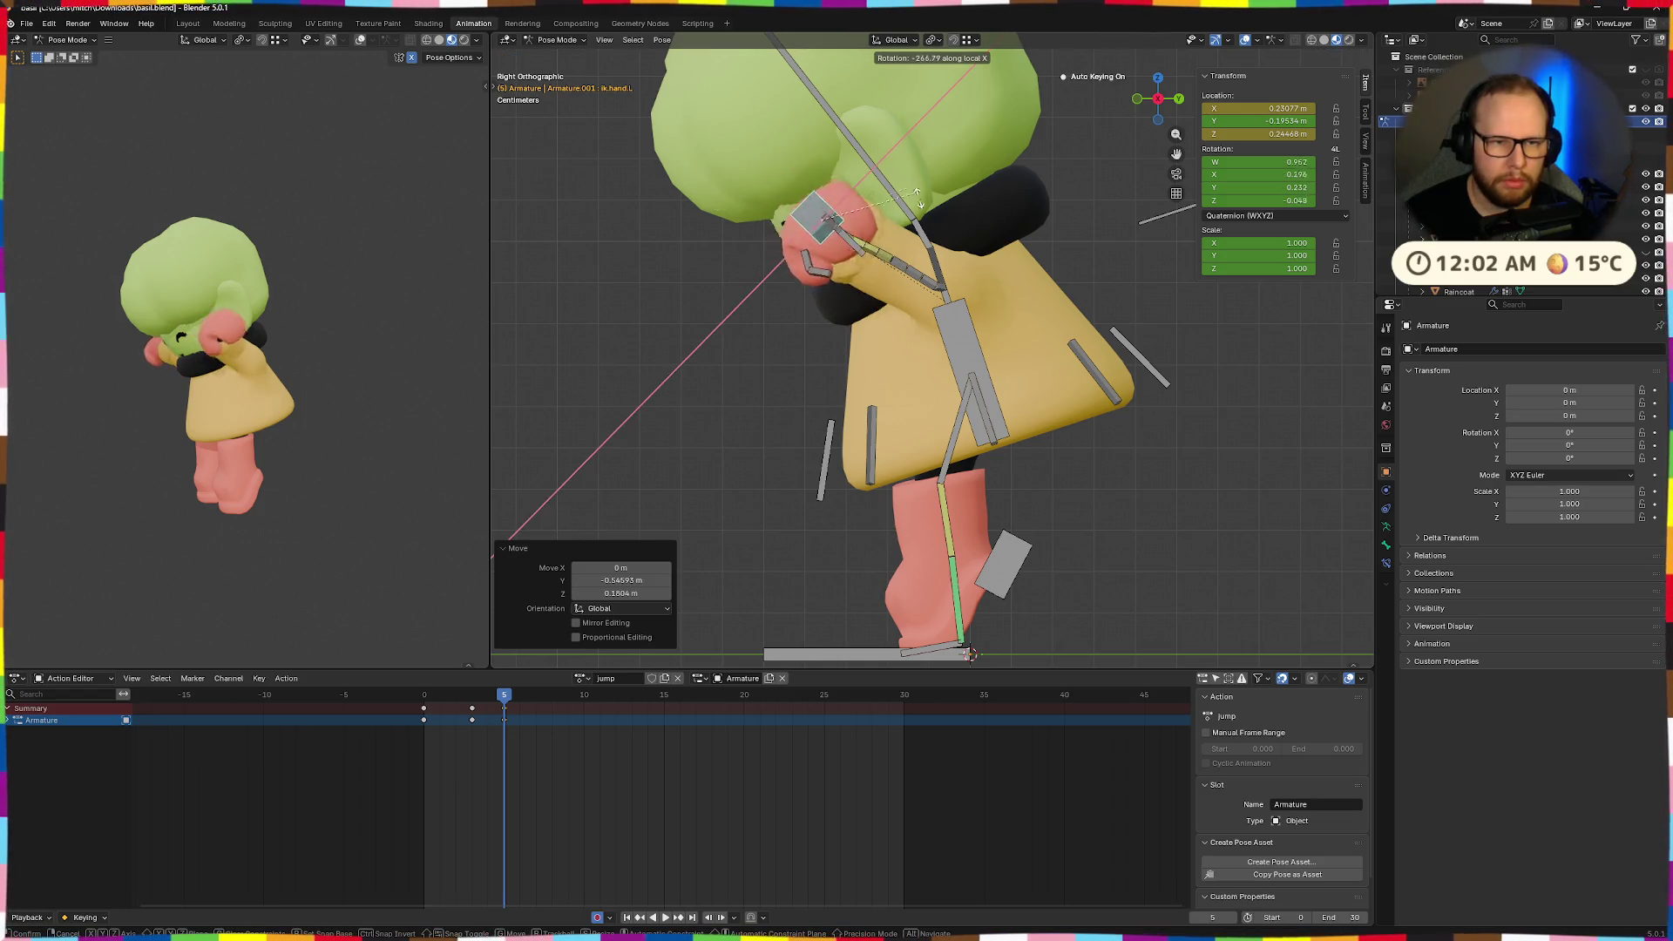
left_click(816, 150)
mouse_move(815, 150)
middle_mouse_down()
mouse_move(1030, 316)
mouse_move(1003, 425)
middle_mouse_up()
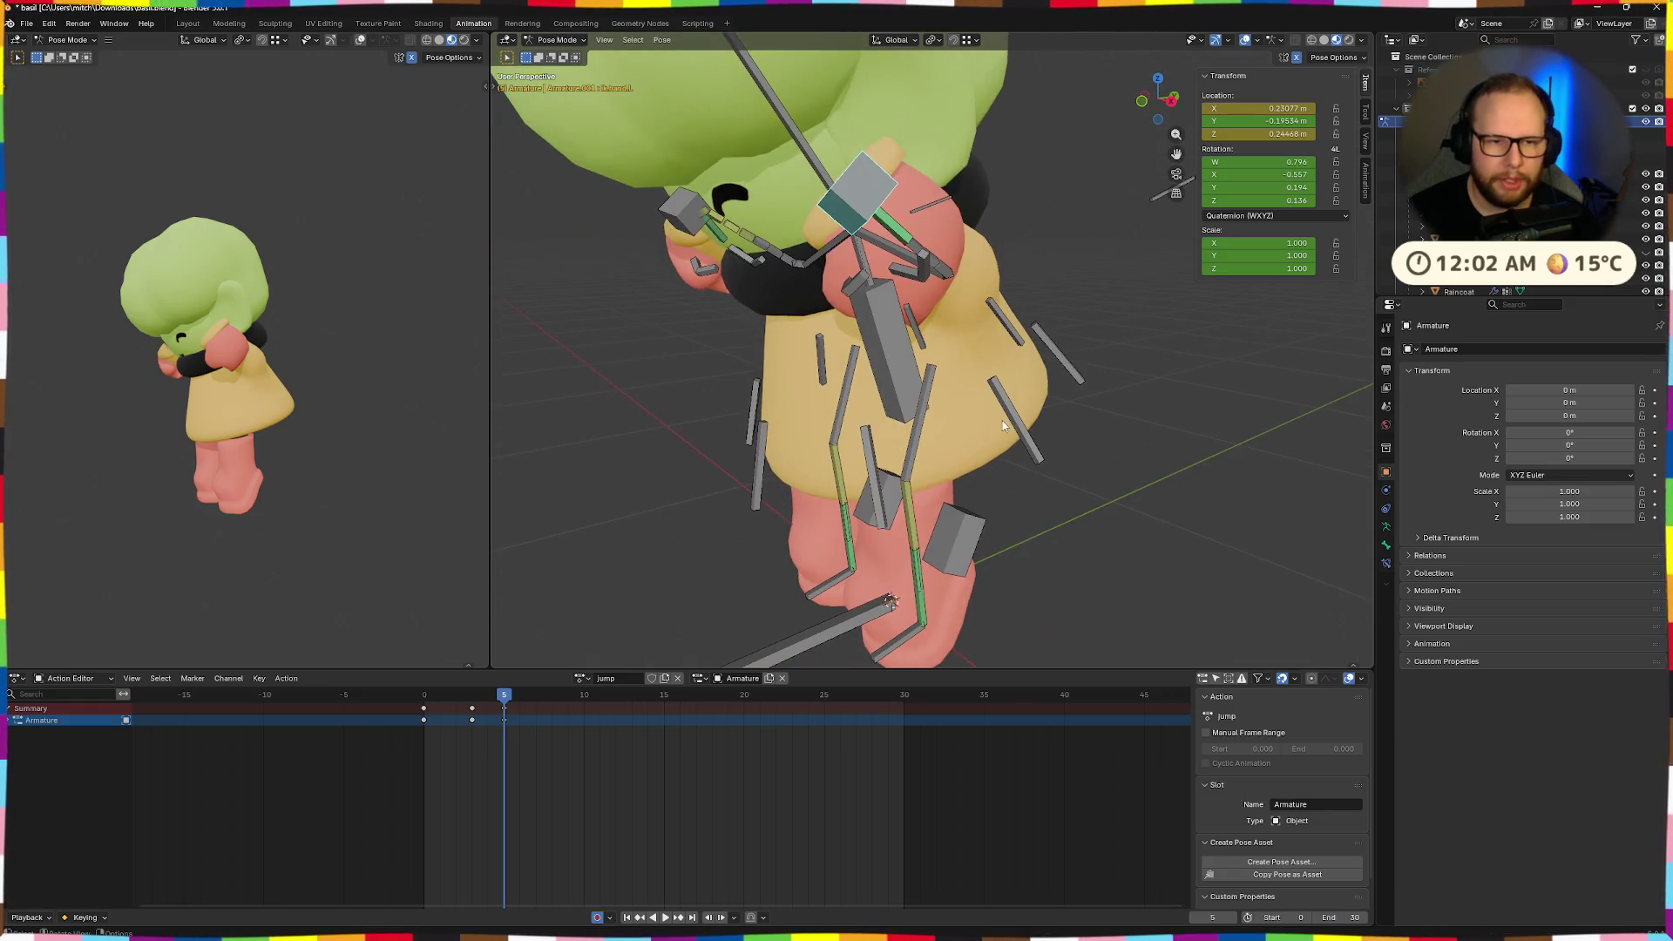
key("x")
key("x")
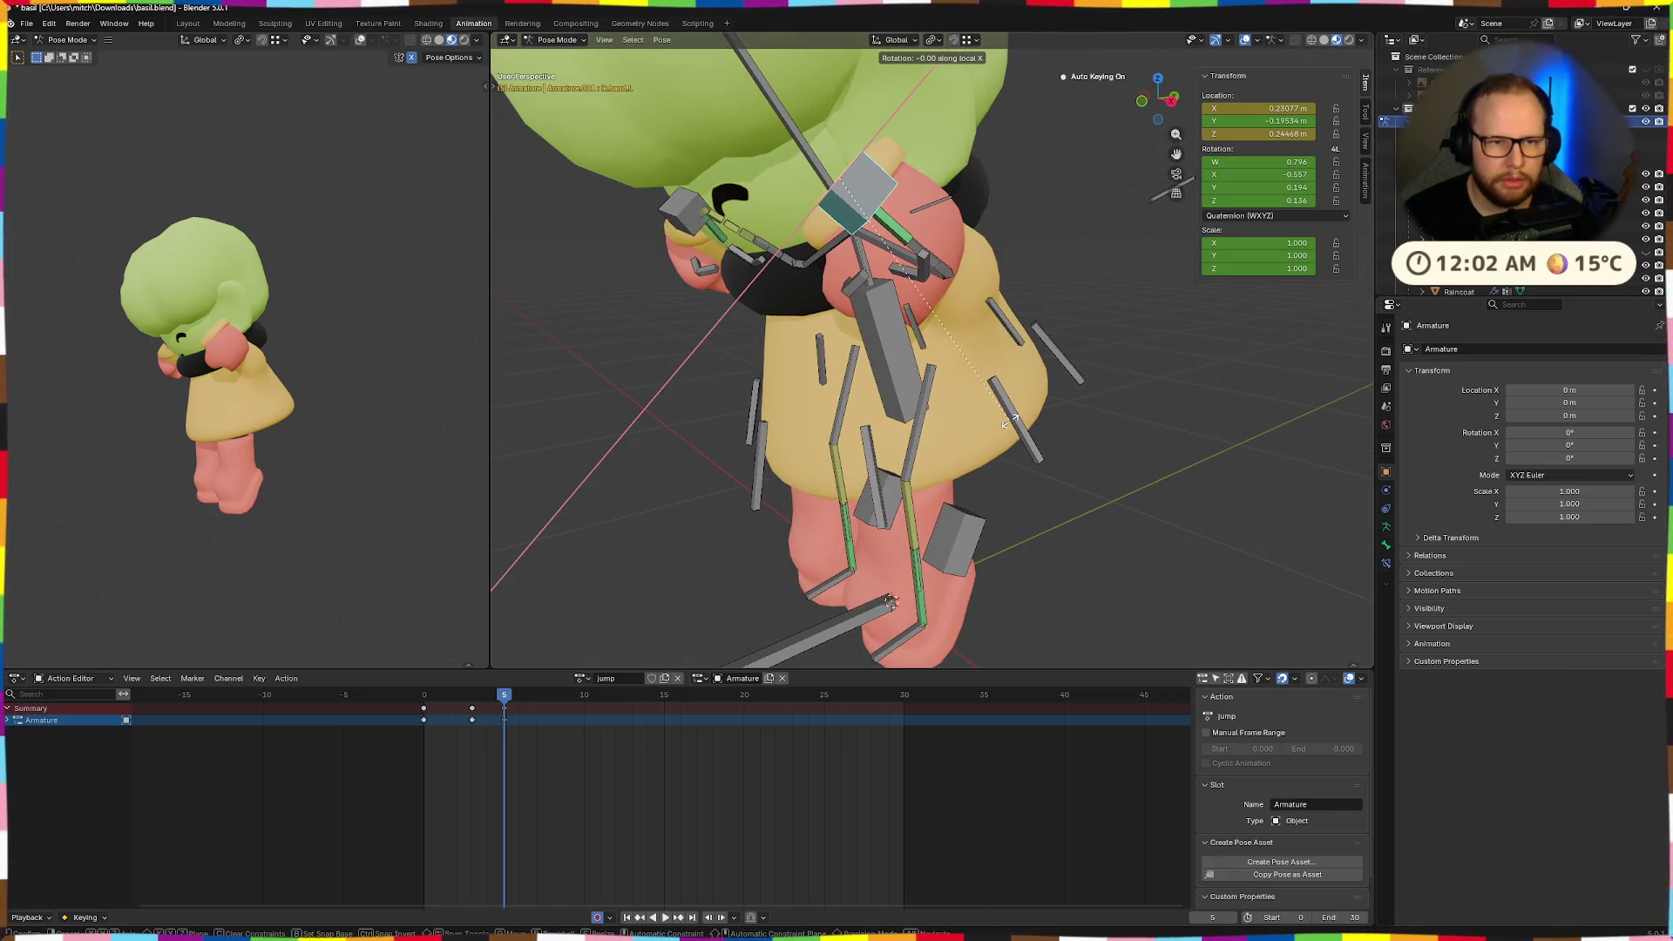
left_click(865, 118)
mouse_move(865, 118)
middle_mouse_down()
mouse_move(910, 278)
mouse_move(1012, 303)
mouse_move(1035, 290)
mouse_move(1026, 325)
middle_mouse_up()
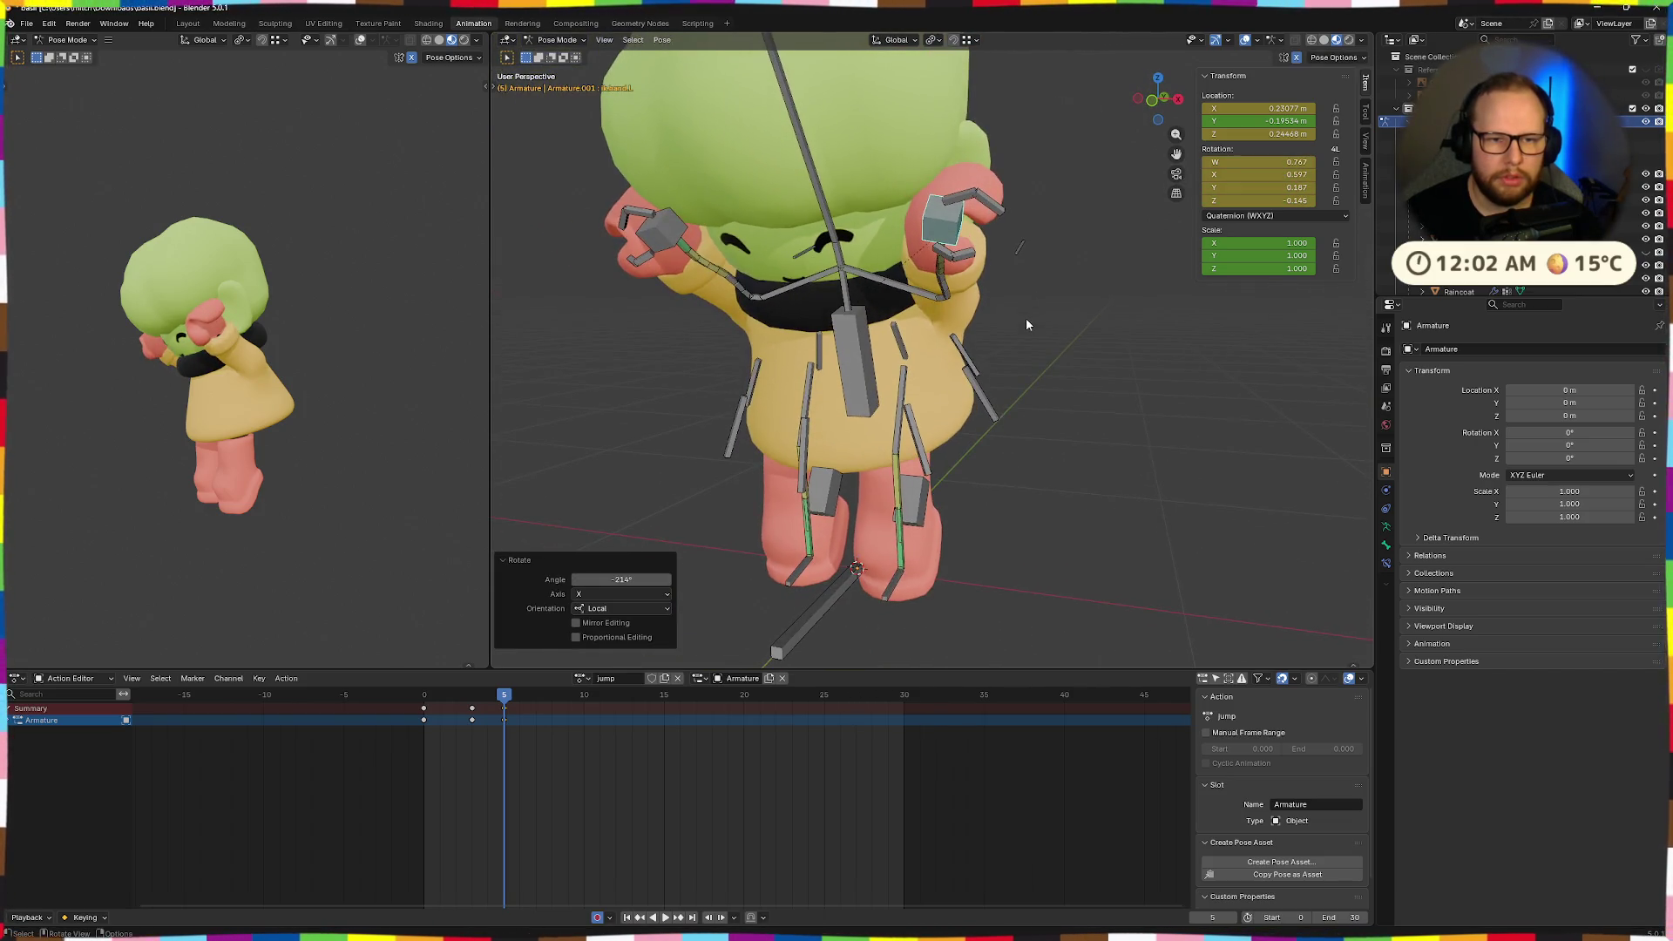
Turn the hand around local Y, try a reposition, and undo it.
key("r")
key("z")
key("z")
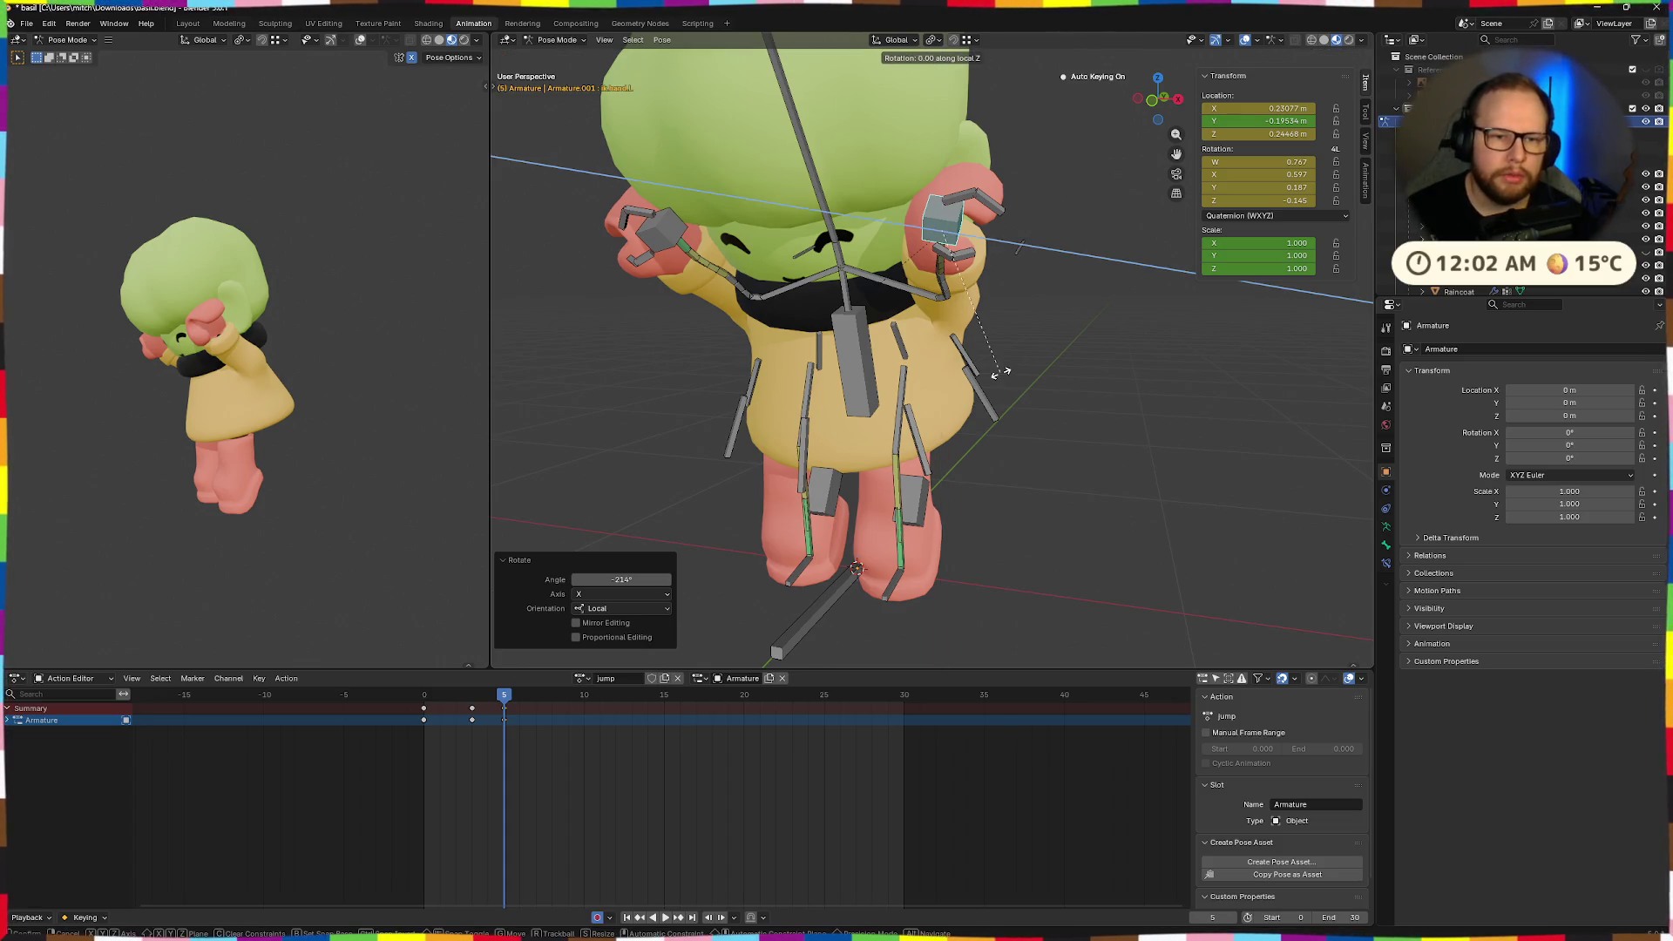
key("y")
key("y")
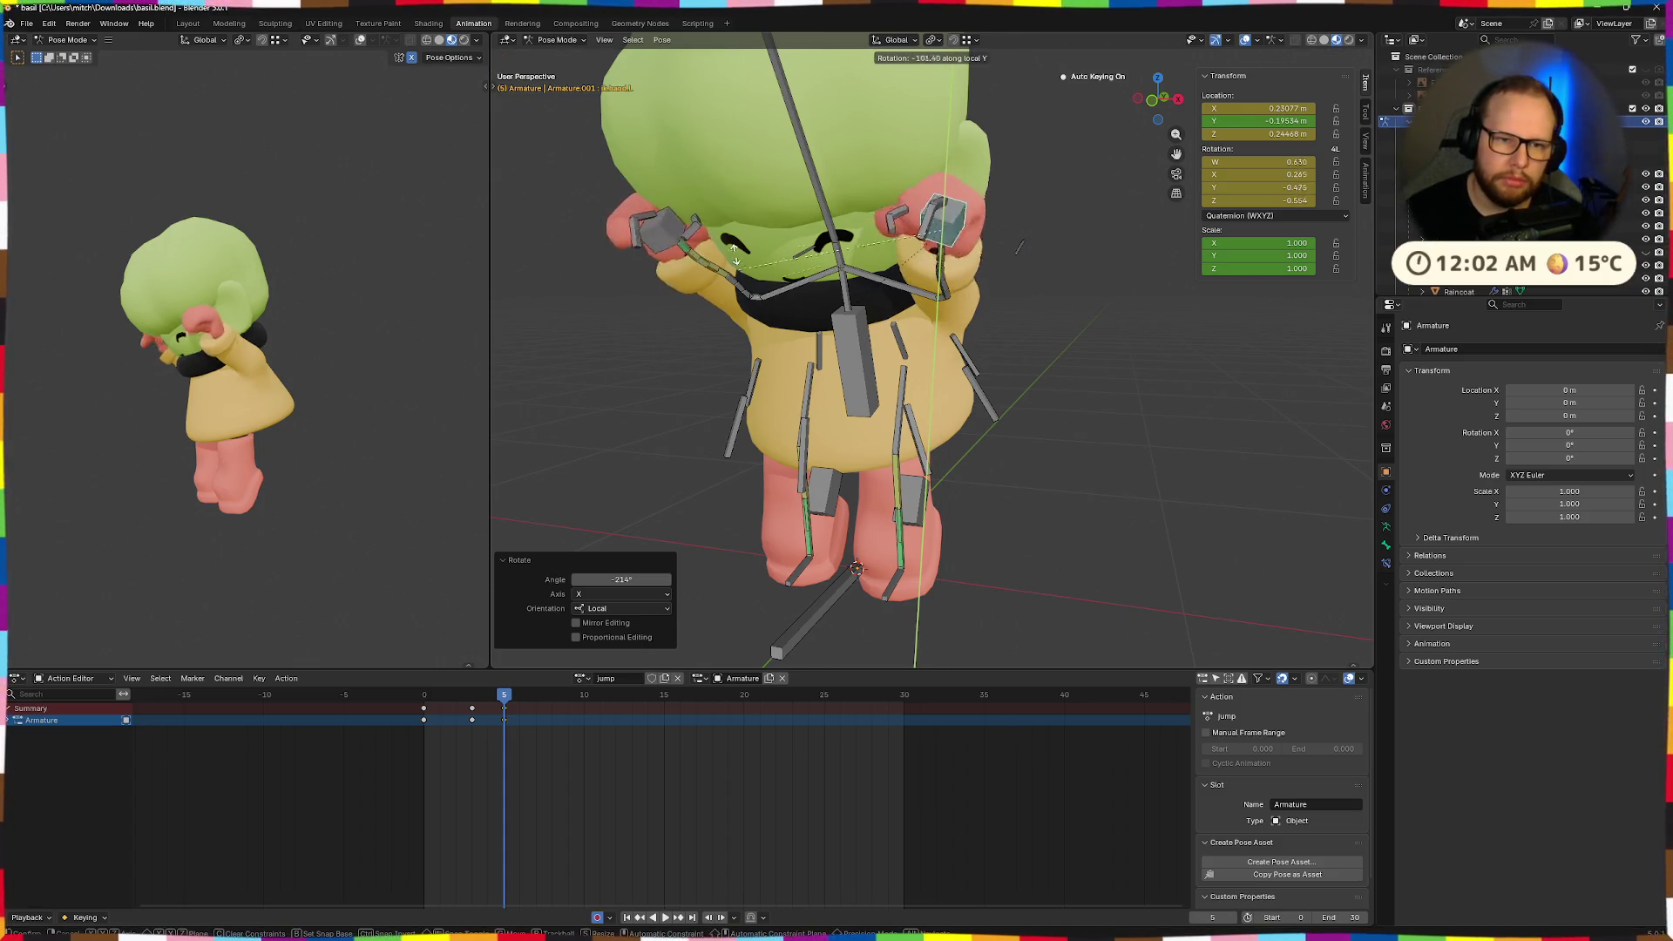
left_click(904, 148)
middle_click_drag(904, 148, 915, 373)
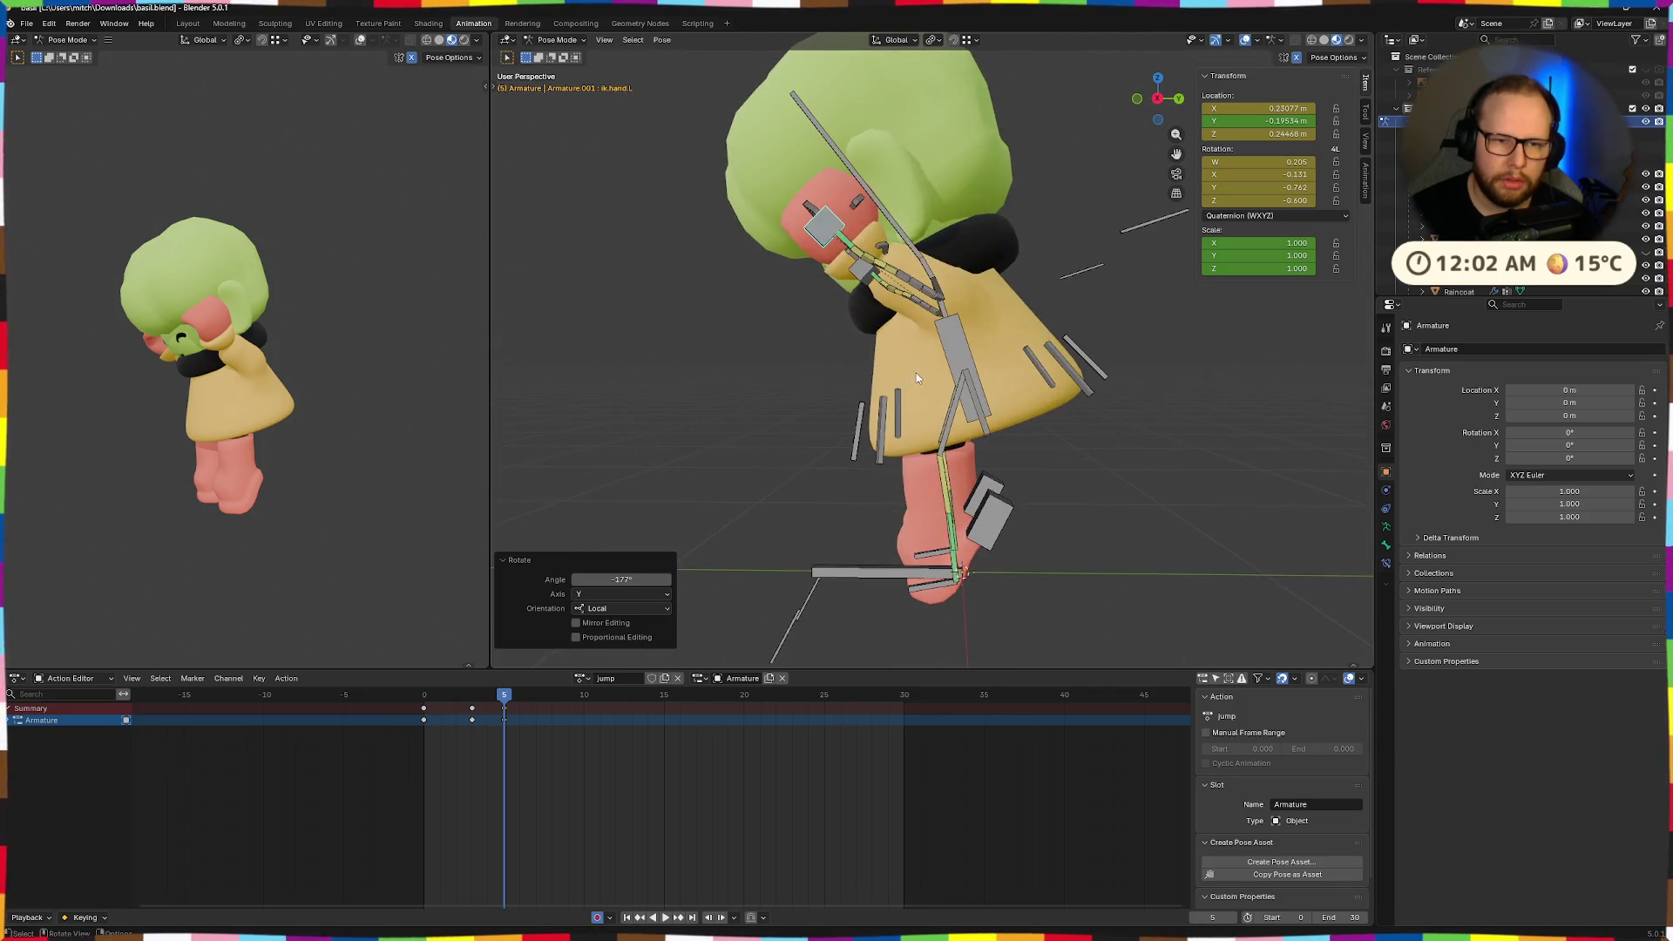
key("g")
left_click(1003, 253)
mouse_move(1002, 253)
middle_mouse_down()
mouse_move(1042, 284)
mouse_move(1029, 306)
mouse_move(993, 291)
mouse_move(1133, 324)
mouse_move(997, 392)
mouse_move(1142, 385)
middle_mouse_up()
key("ctrl+z")
key("ctrl+z")
key("ctrl+z")
key("ctrl+z")
key("ctrl+z")
Move the hand left and down, then swing the arm upward on global X.
key("g")
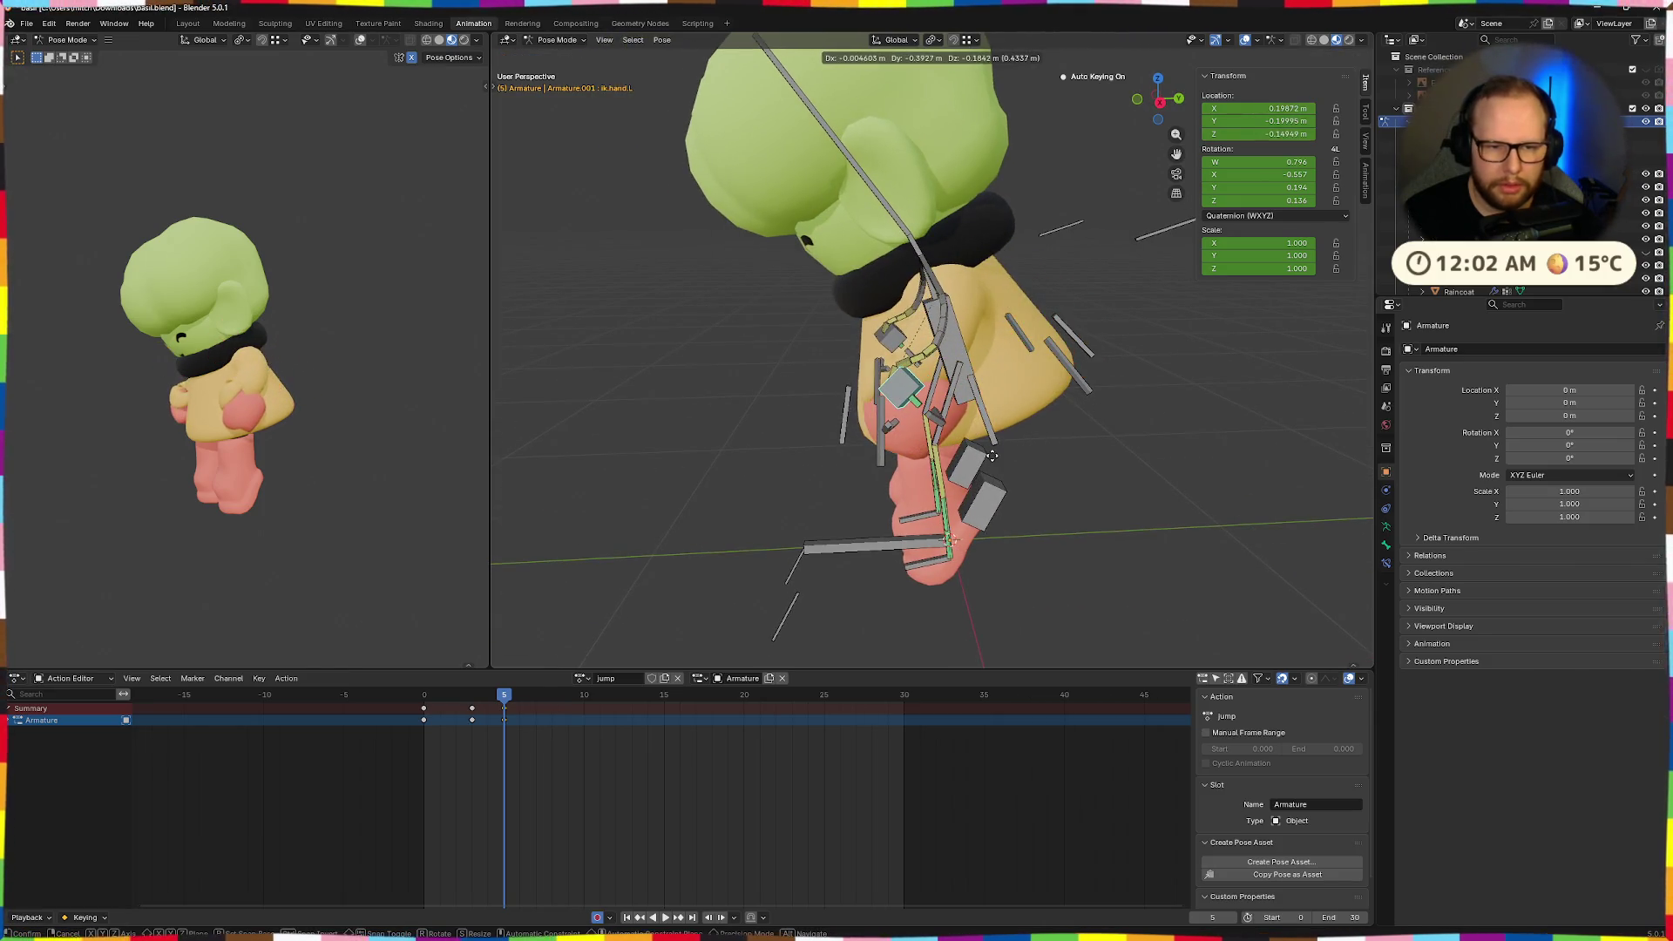
left_click(992, 455)
key("r")
key("x")
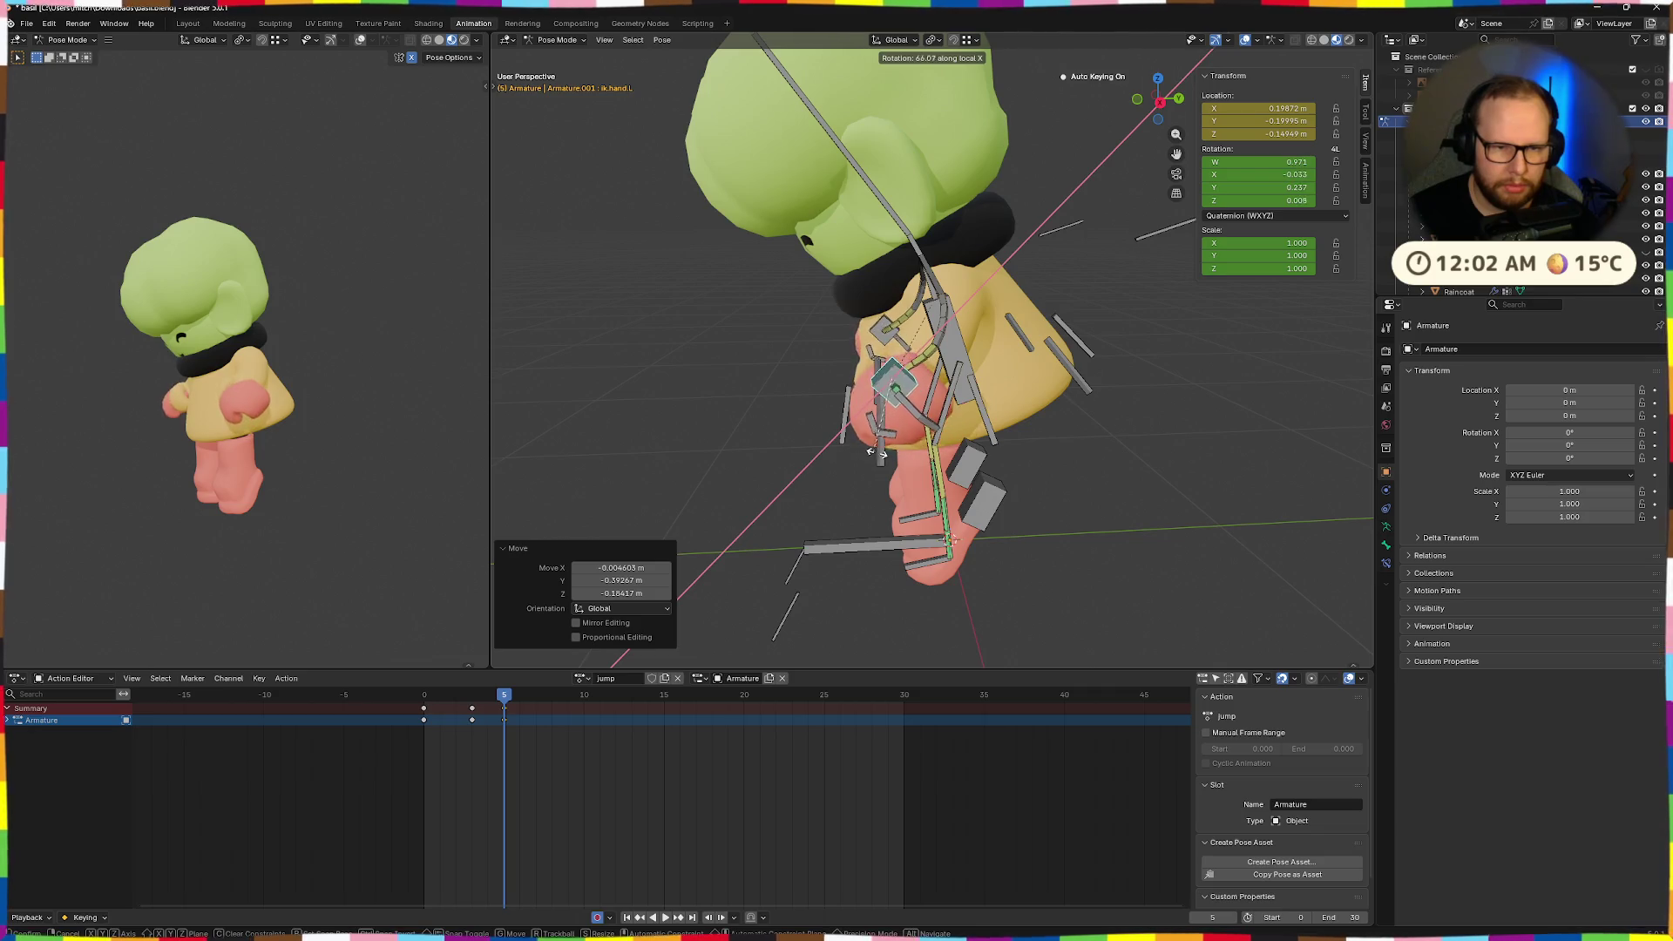
key("Escape")
key("r")
key("x")
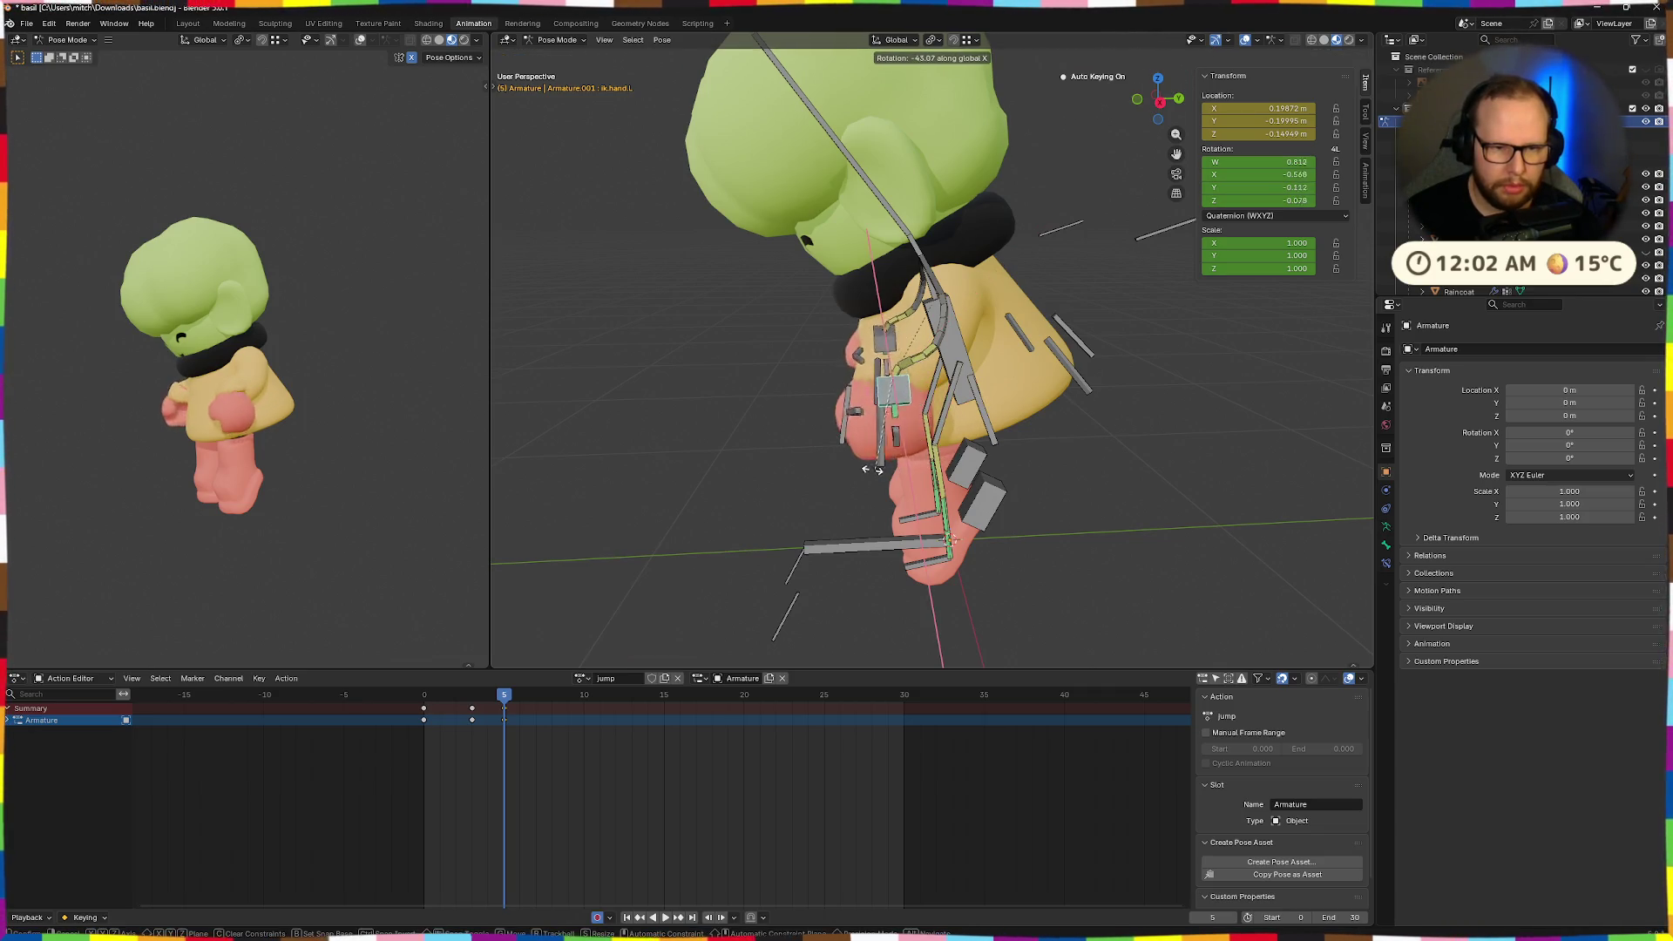
left_click(875, 363)
Fine-tune the hand position, undoing the last move.
key("g")
mouse_move(875, 363)
middle_mouse_down()
mouse_move(959, 298)
mouse_move(941, 349)
mouse_move(917, 340)
mouse_move(909, 323)
mouse_move(991, 315)
mouse_move(898, 390)
middle_mouse_up()
left_click(931, 366)
key("g")
left_click(922, 350)
key("ctrl+z")
key("r")
key("x")
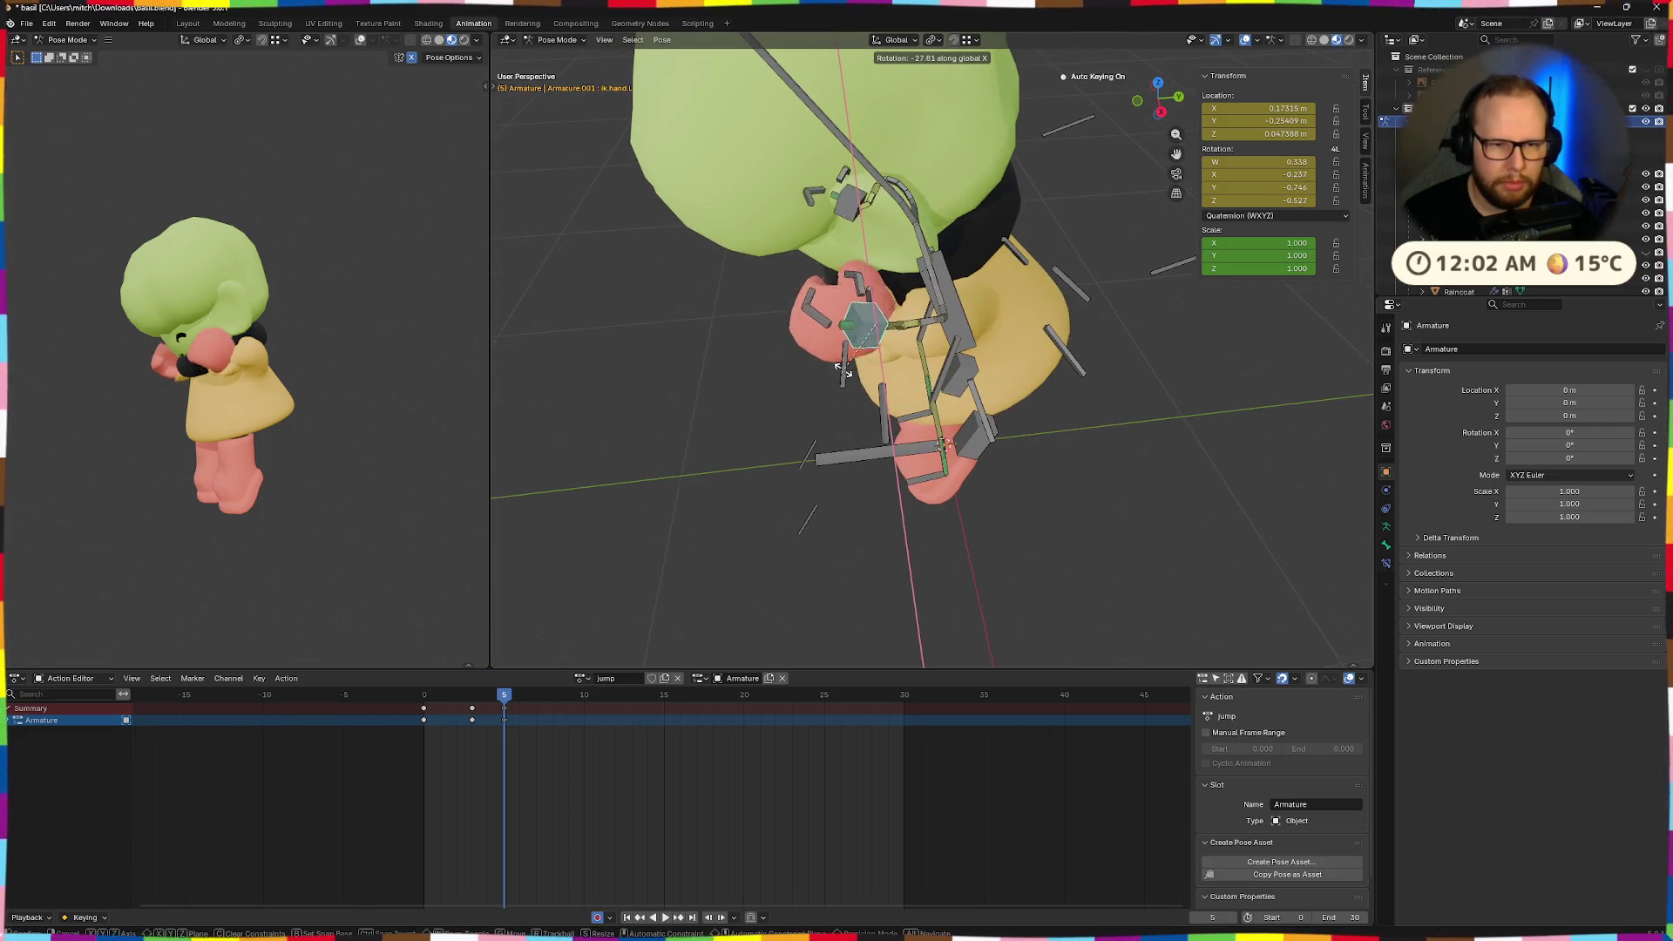
key("Escape")
Move target.arm.L sideways on global X, then reset its location with Alt+G.
mouse_move(812, 364)
middle_mouse_down()
mouse_move(1035, 177)
mouse_move(1020, 311)
mouse_move(1107, 274)
middle_mouse_up()
left_click(1019, 310)
key("g")
key("x")
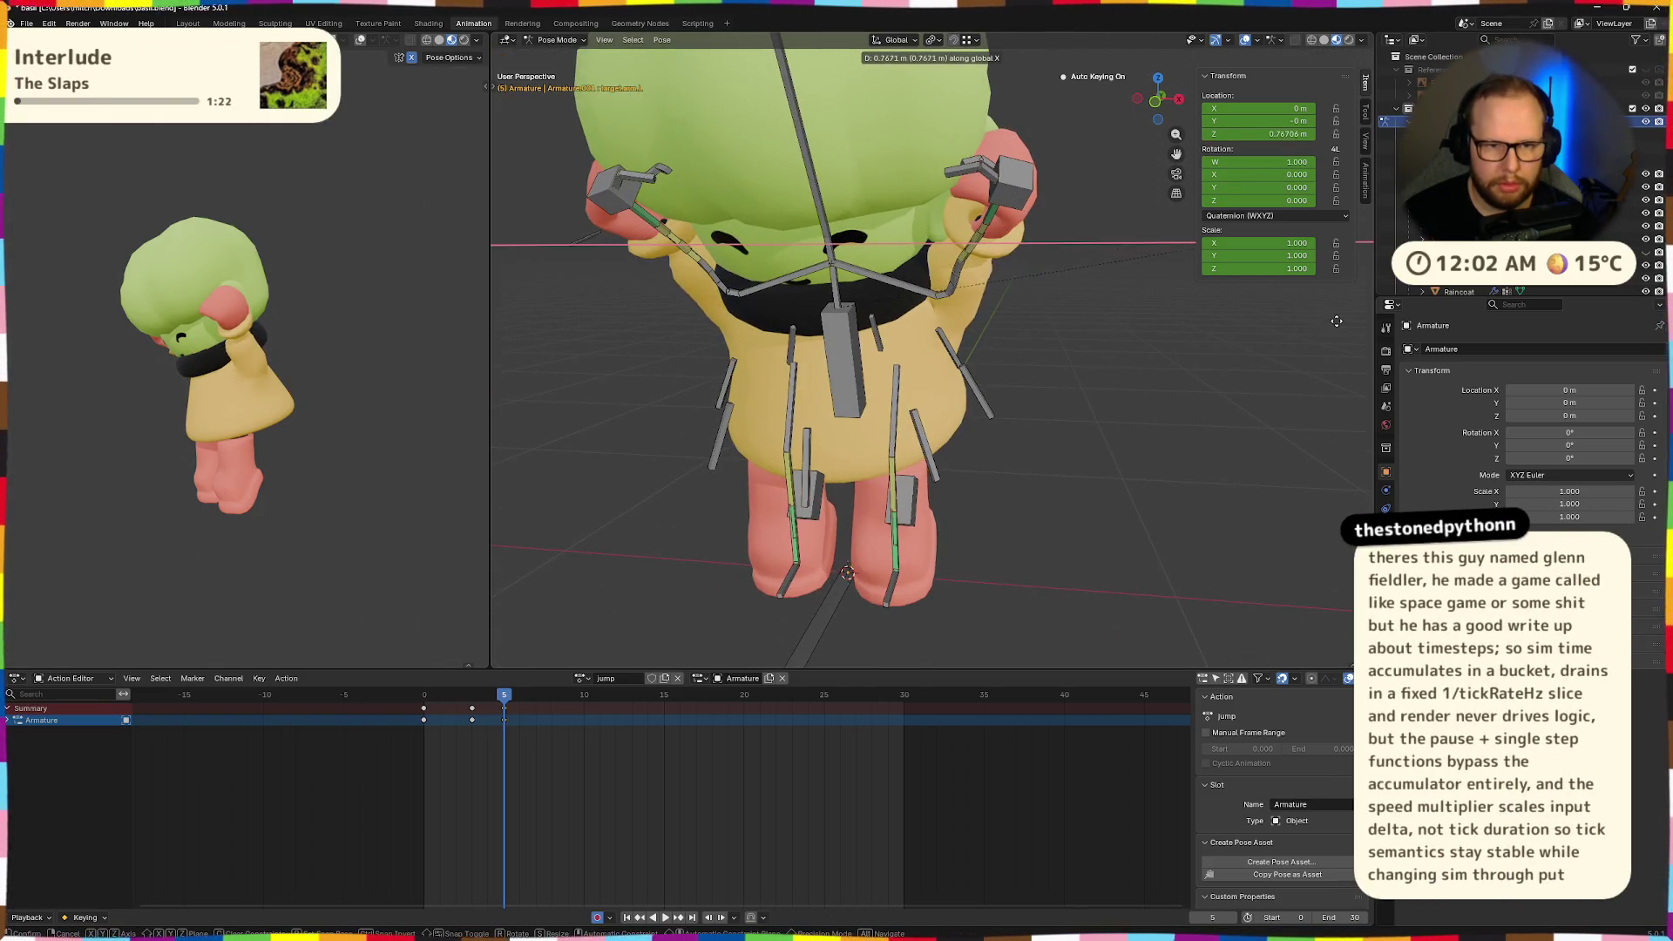
left_click(1133, 266)
mouse_move(1174, 291)
middle_mouse_down()
mouse_move(1080, 227)
mouse_move(949, 319)
mouse_move(1050, 315)
mouse_move(1050, 248)
mouse_move(1148, 263)
mouse_move(1084, 296)
middle_mouse_up()
key("alt+g")
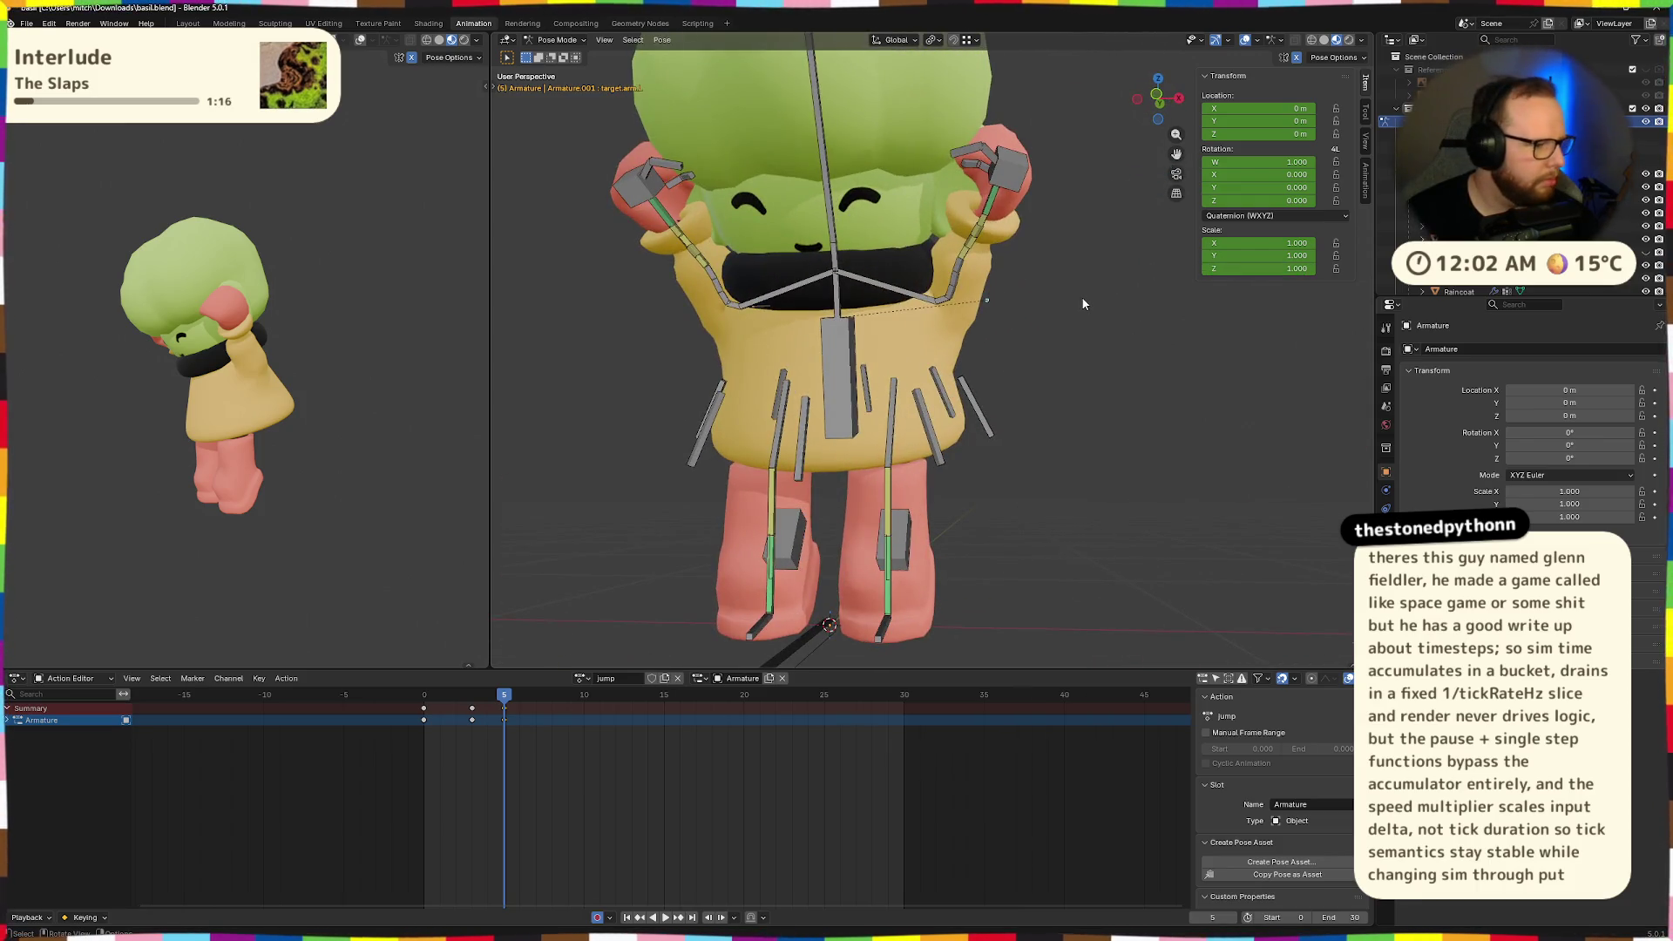
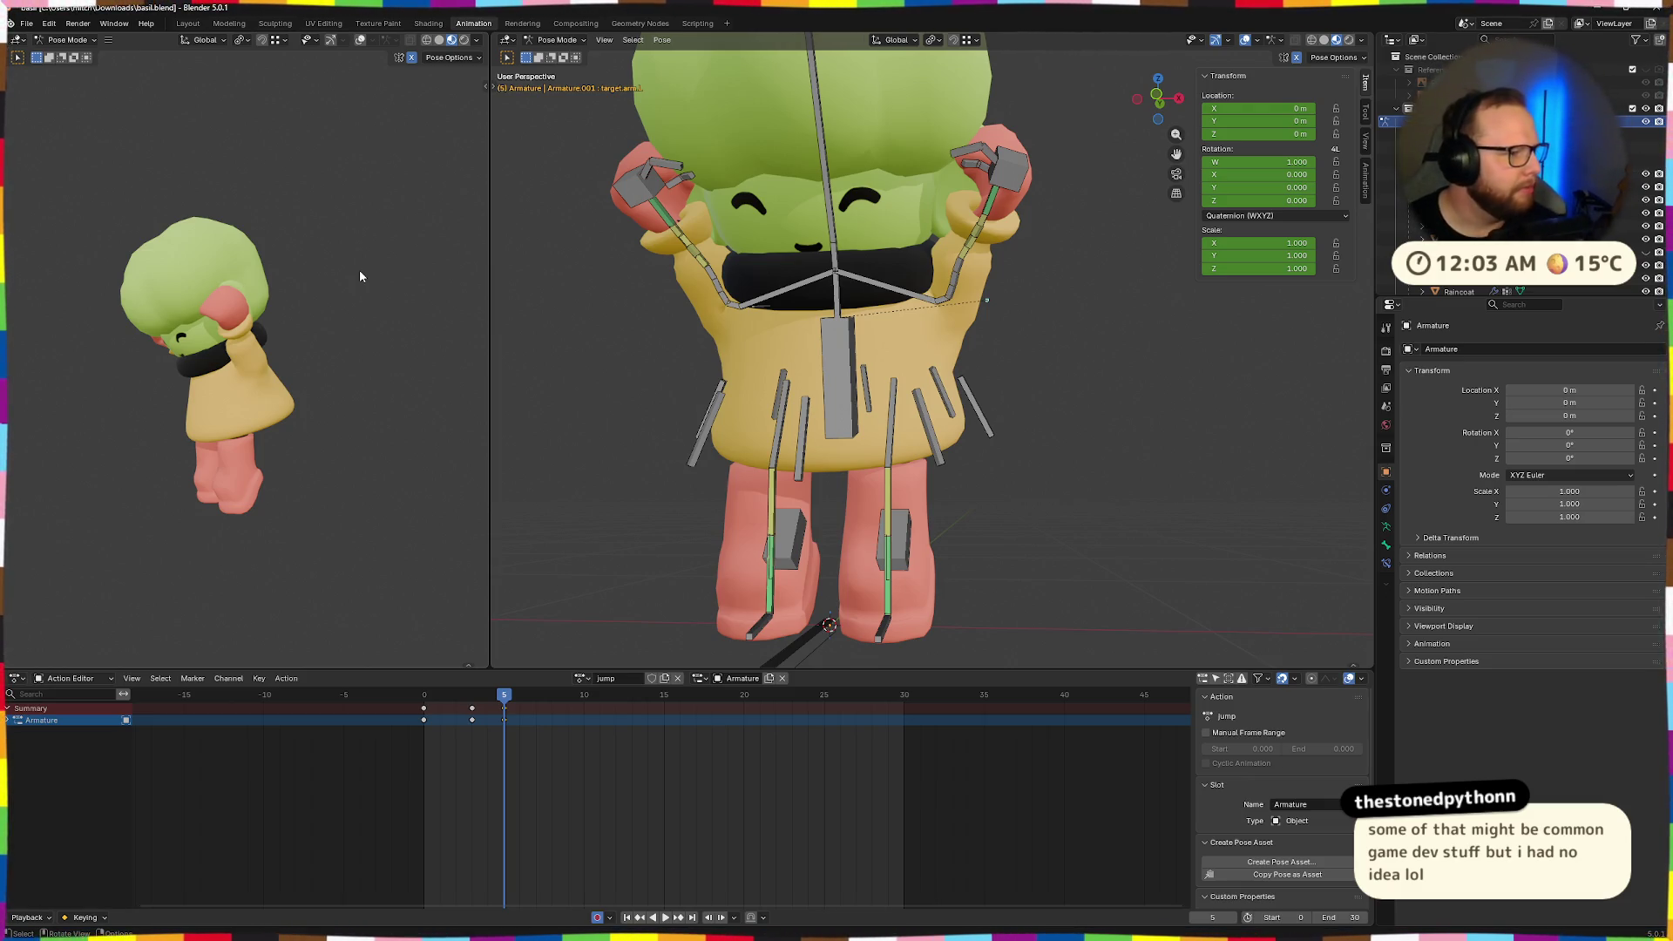
Save the .blend file holding the character's jump animation, then orbit around the character.
key("ctrl+s")
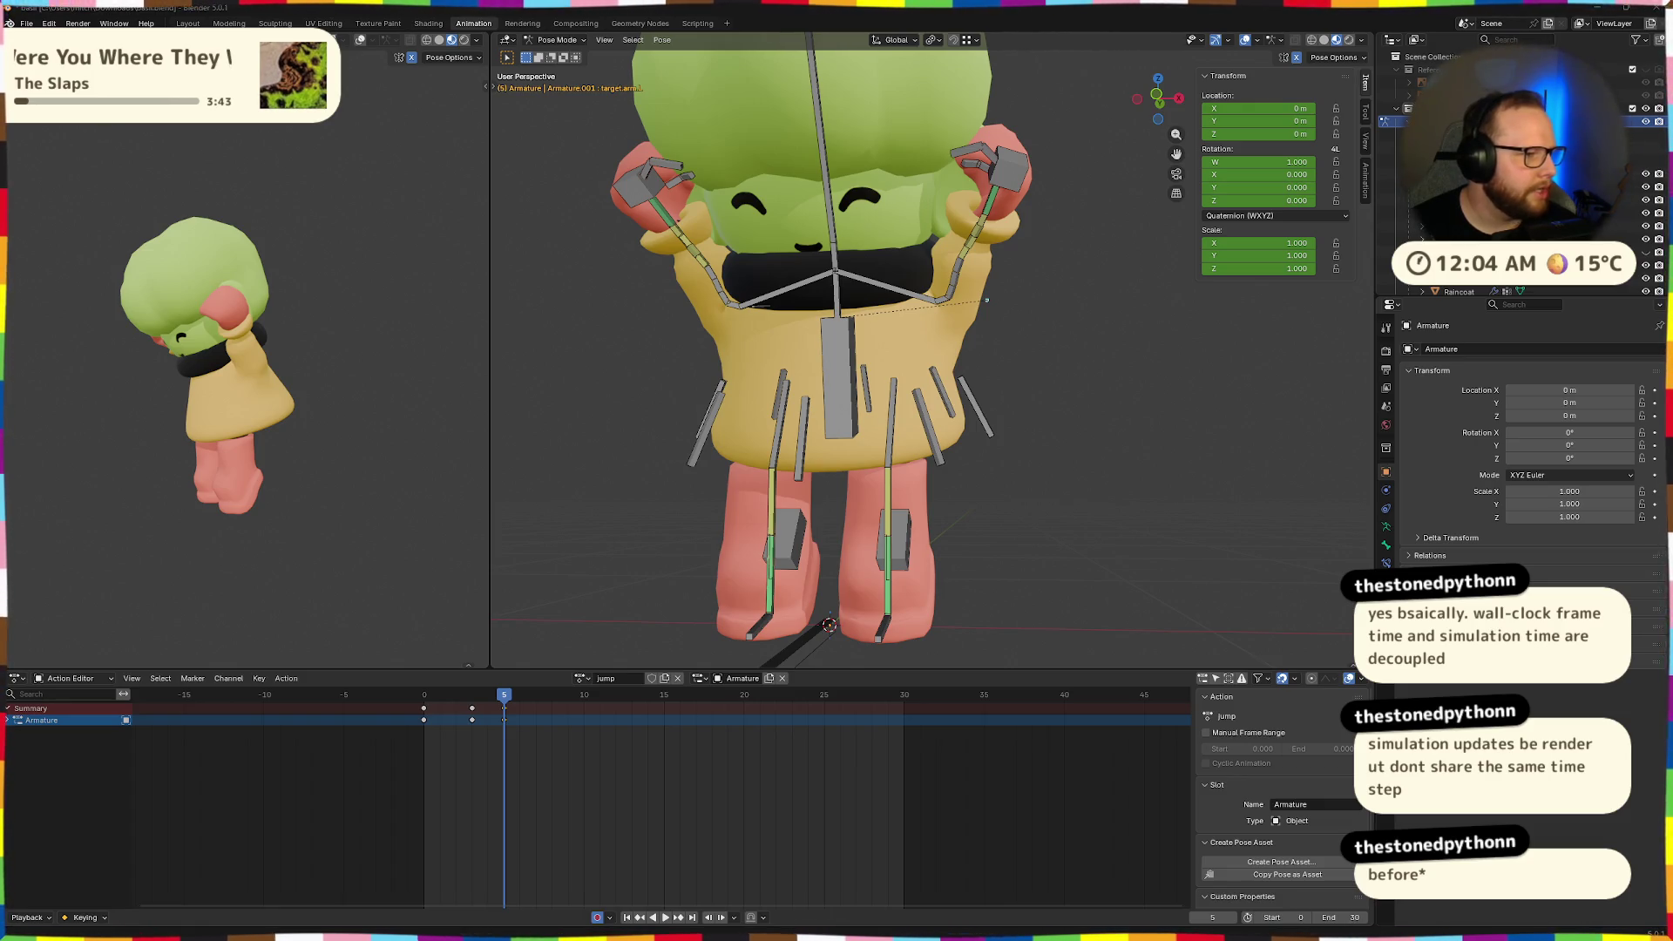
mouse_move(722, 422)
middle_mouse_down()
mouse_move(1006, 368)
mouse_move(934, 344)
mouse_move(1057, 326)
mouse_move(993, 266)
mouse_move(985, 289)
mouse_move(823, 341)
mouse_move(743, 320)
middle_mouse_up()
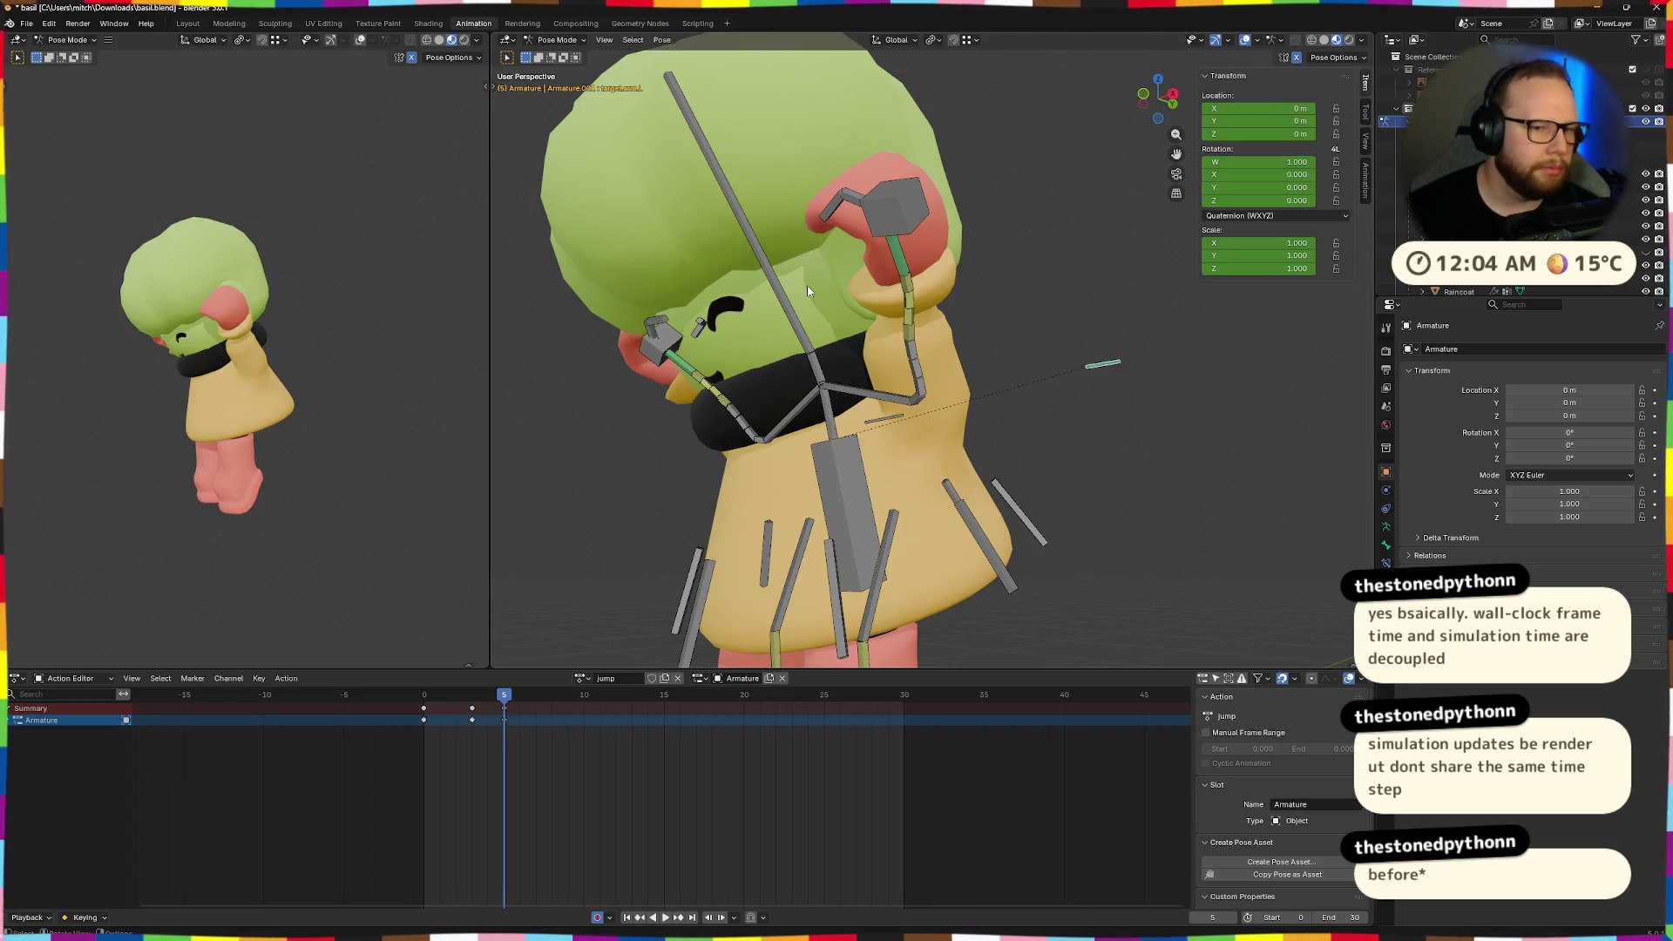
Select ik.hand.L, move it, and rotate it around its local Y axis.
scroll(928, 217, "up", 4)
left_click(928, 217)
mouse_move(933, 231)
middle_mouse_down()
mouse_move(926, 269)
mouse_move(906, 200)
middle_mouse_up()
key("g")
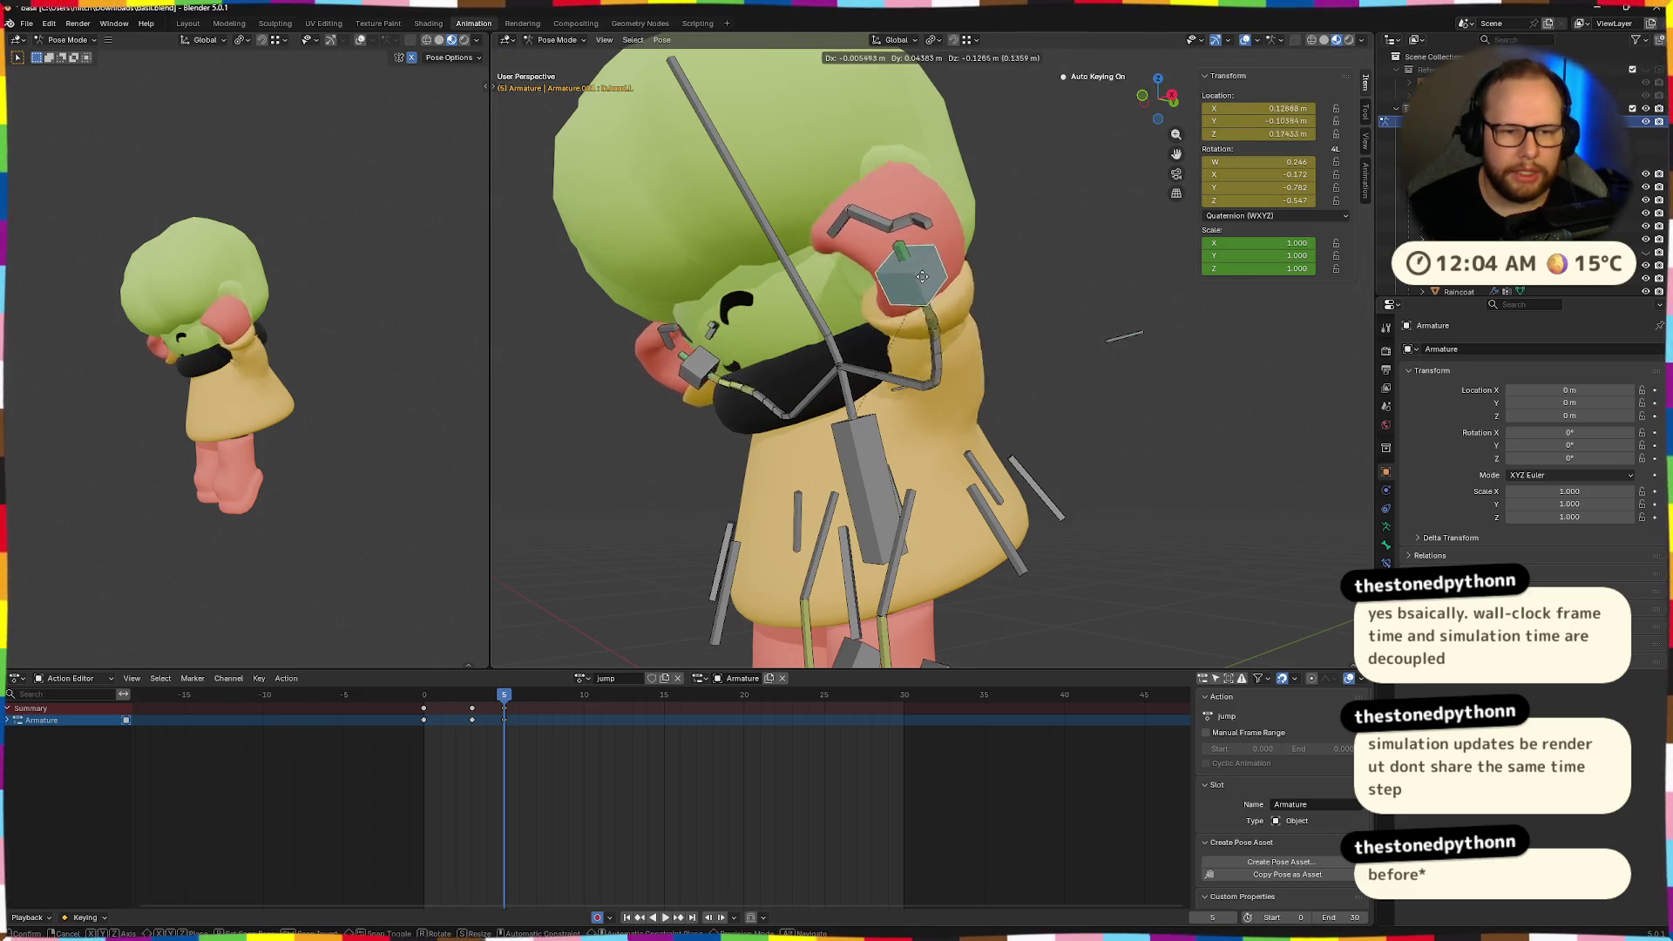
left_click(928, 269)
mouse_move(929, 269)
middle_mouse_down()
mouse_move(1095, 247)
mouse_move(1045, 262)
mouse_move(990, 562)
mouse_move(1106, 396)
middle_mouse_up()
key("r")
key("y")
key("y")
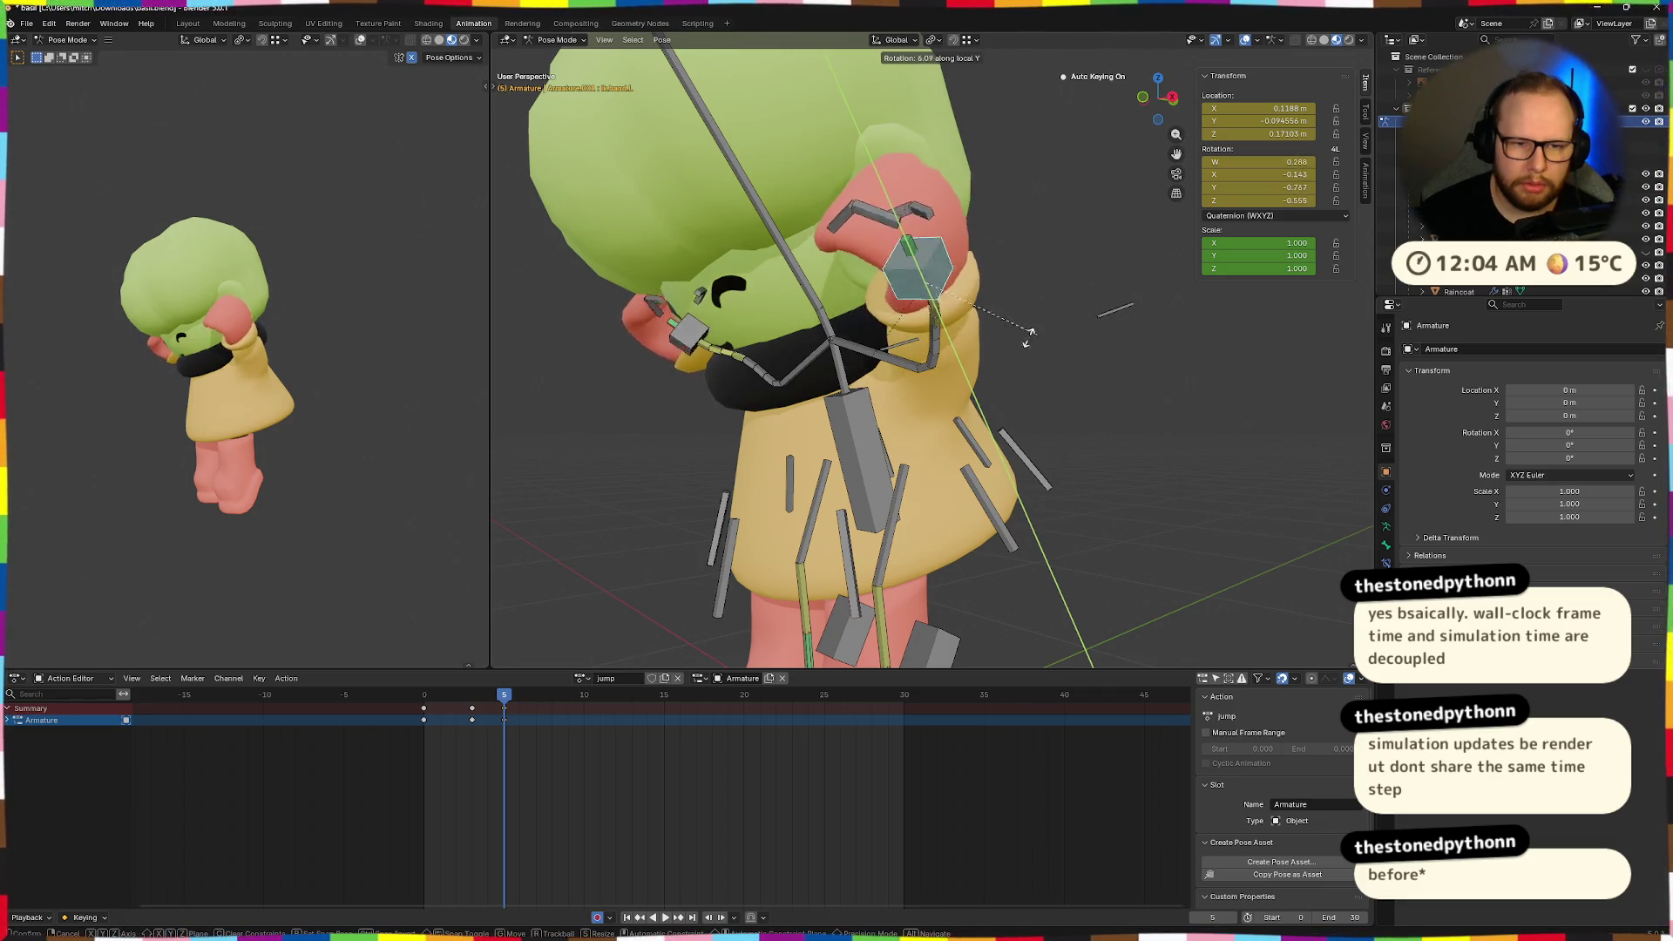
left_click(862, 219)
mouse_move(868, 221)
middle_mouse_down()
mouse_move(1037, 199)
mouse_move(964, 343)
middle_mouse_up()
Clear the hand's location and rotation, then move it and rotate it -79.5° around local Z.
key("alt+g")
key("alt+r")
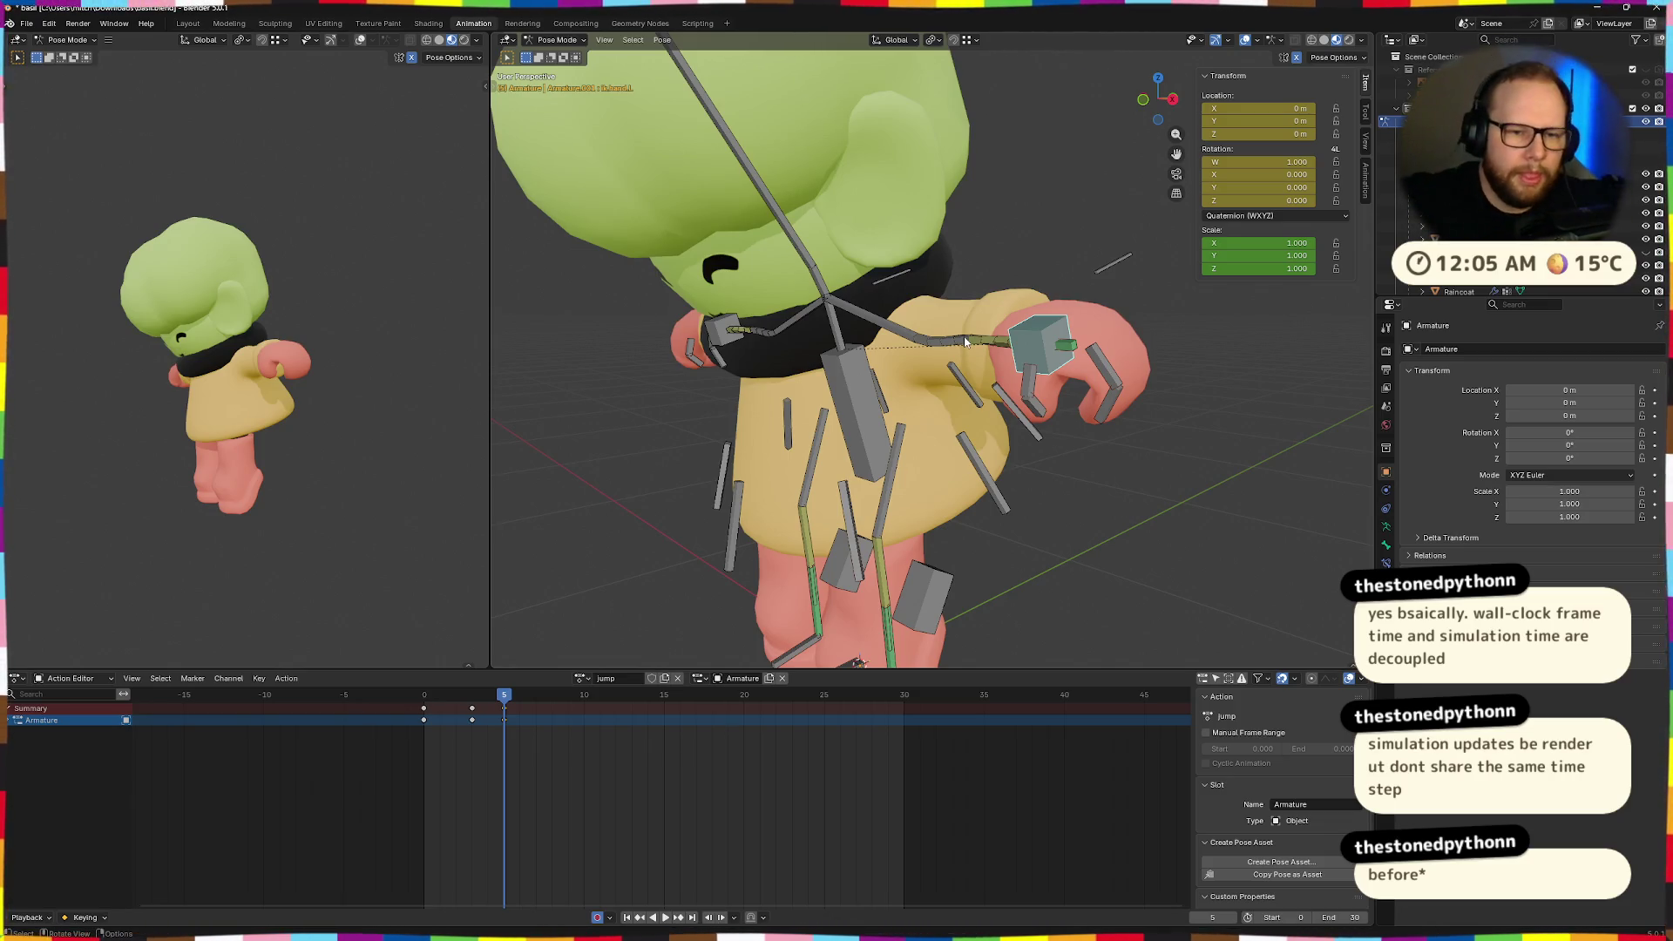
middle_click_drag(965, 342, 1061, 362)
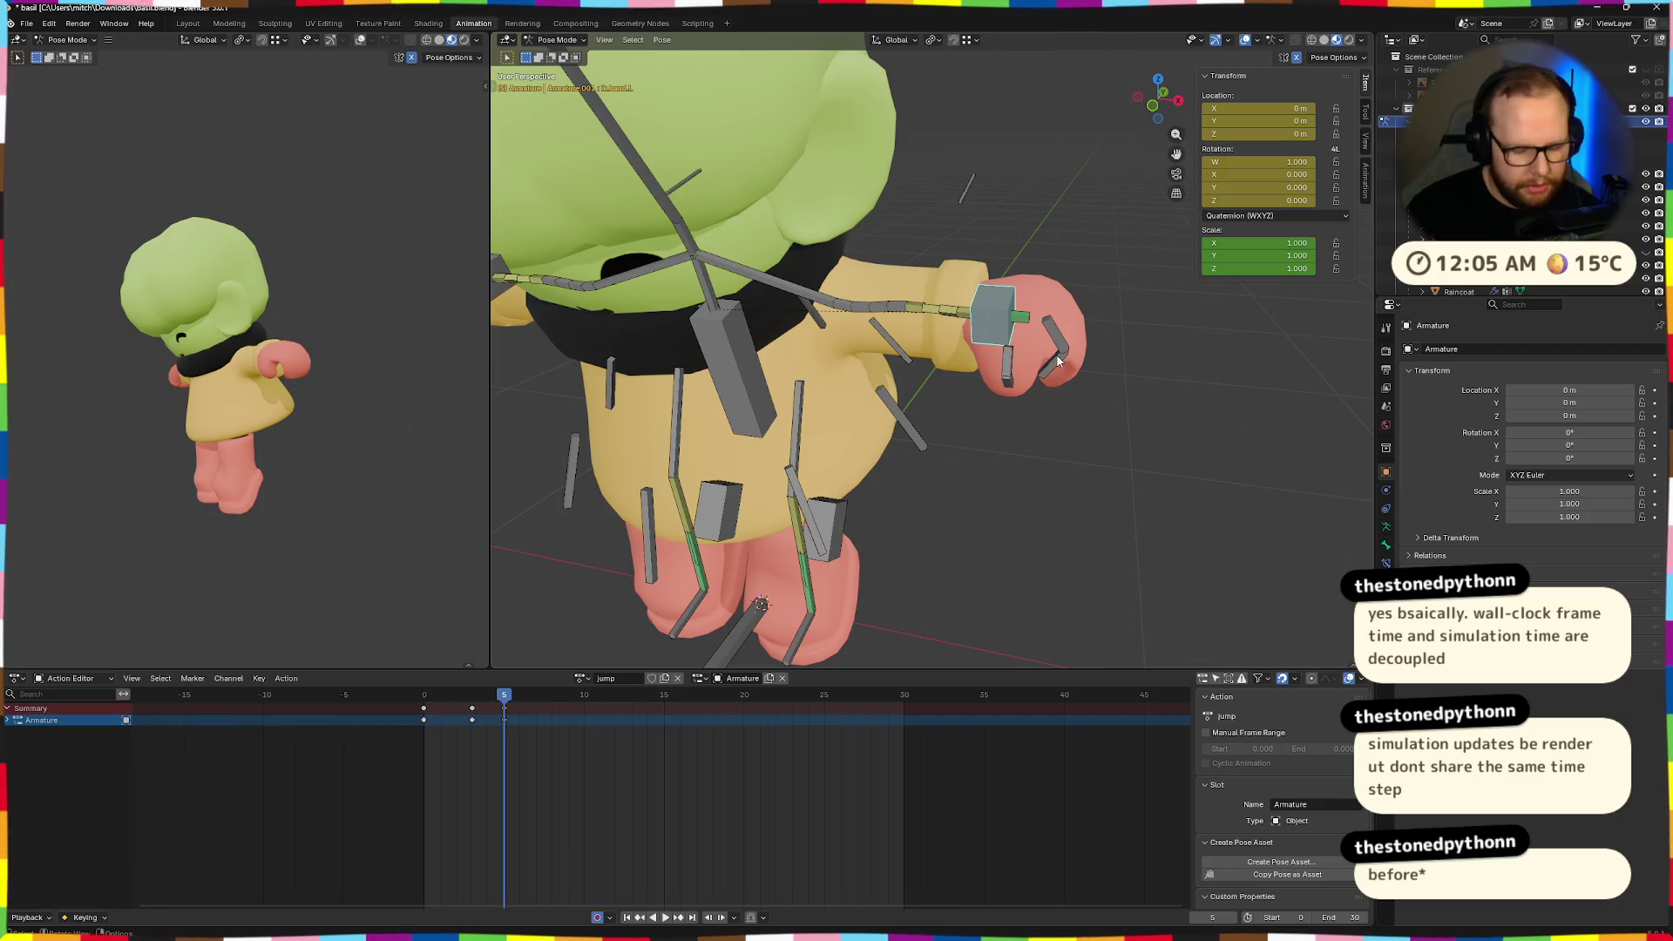
key("g")
left_click(906, 389)
mouse_move(906, 389)
middle_mouse_down()
mouse_move(1046, 343)
mouse_move(967, 397)
middle_mouse_up()
key("r")
key("z")
key("z")
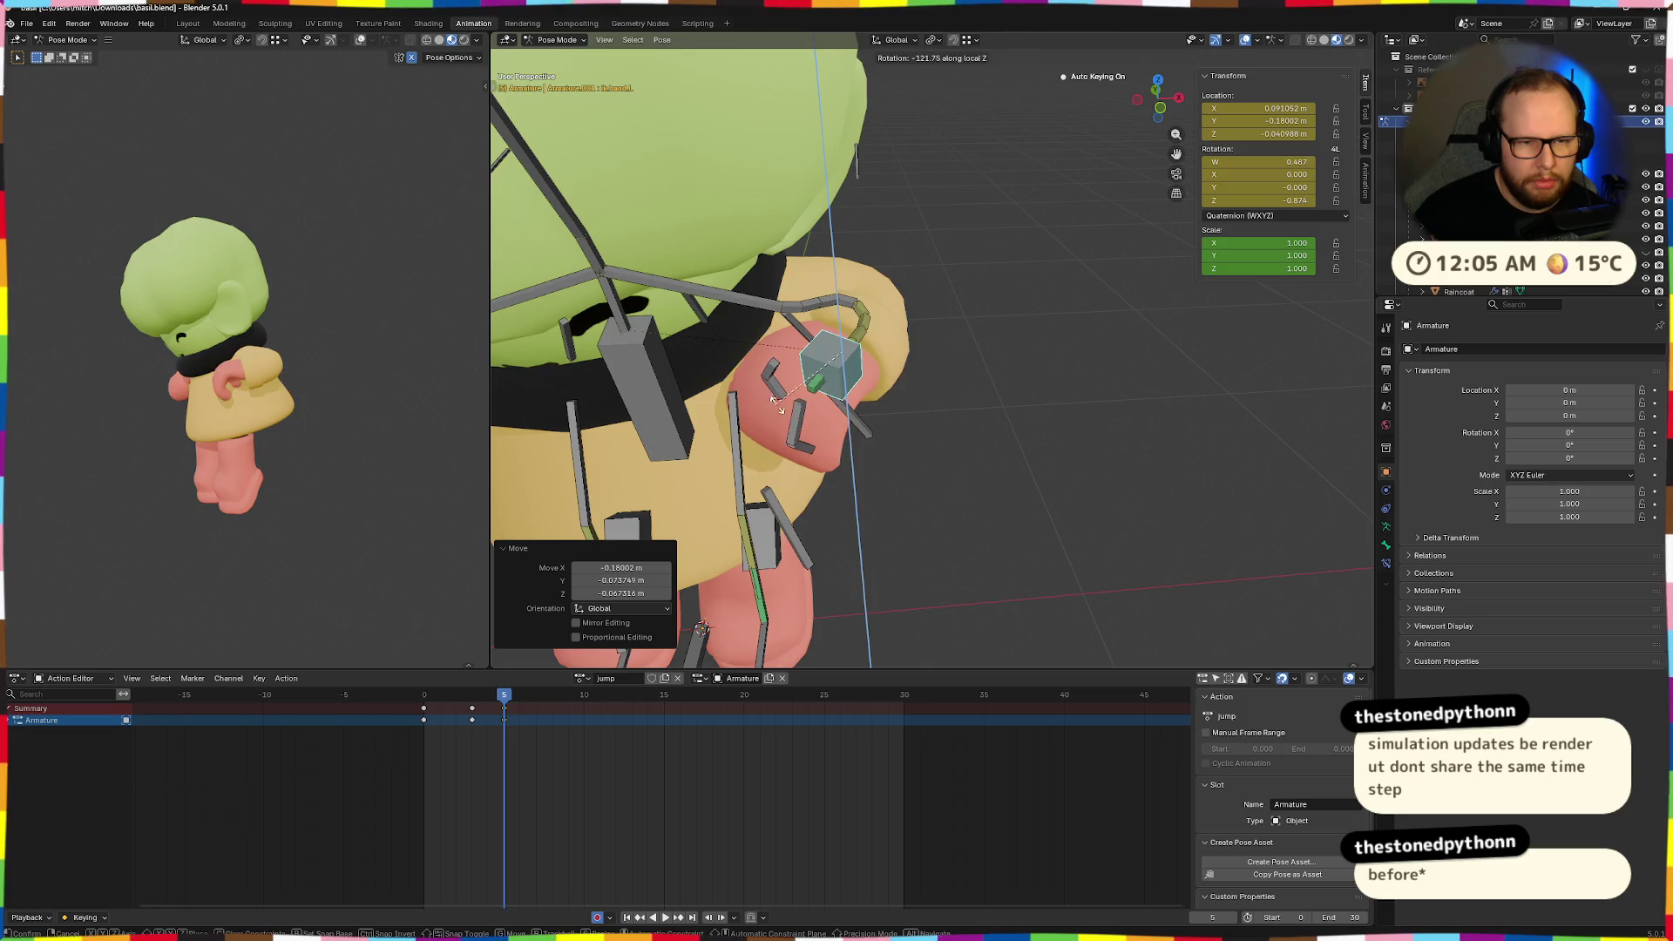
left_click(834, 408)
Rotate the left hand -77.1° around its local Y axis and inspect it beside the face.
key("r")
key("x")
key("x")
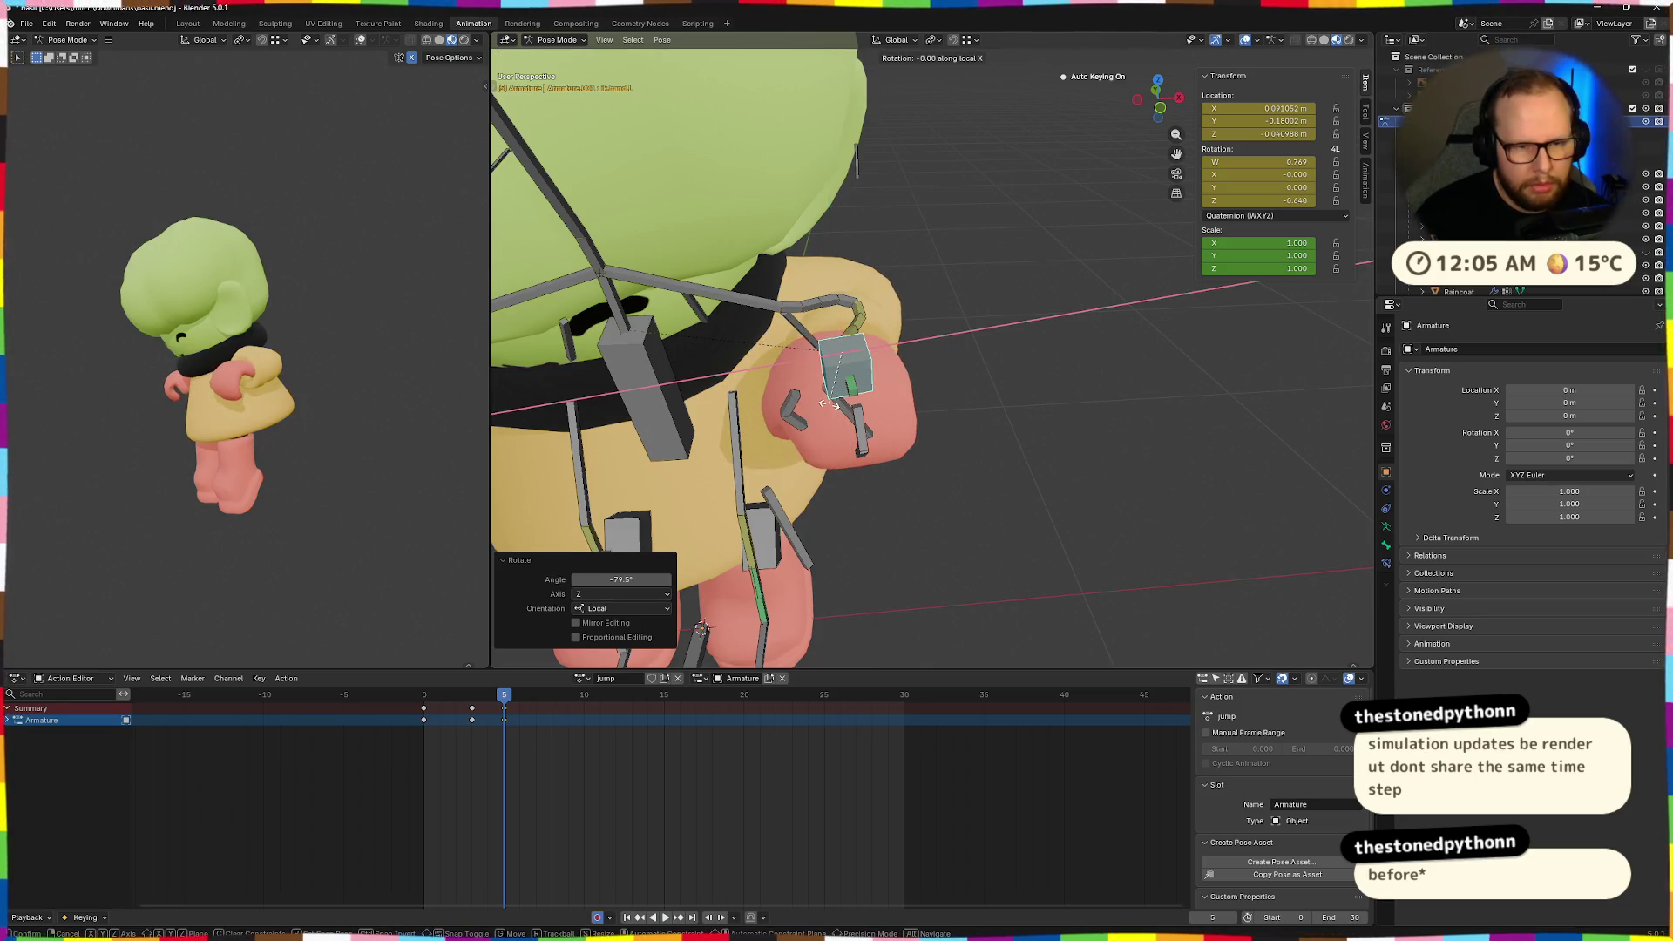
key("y")
key("y")
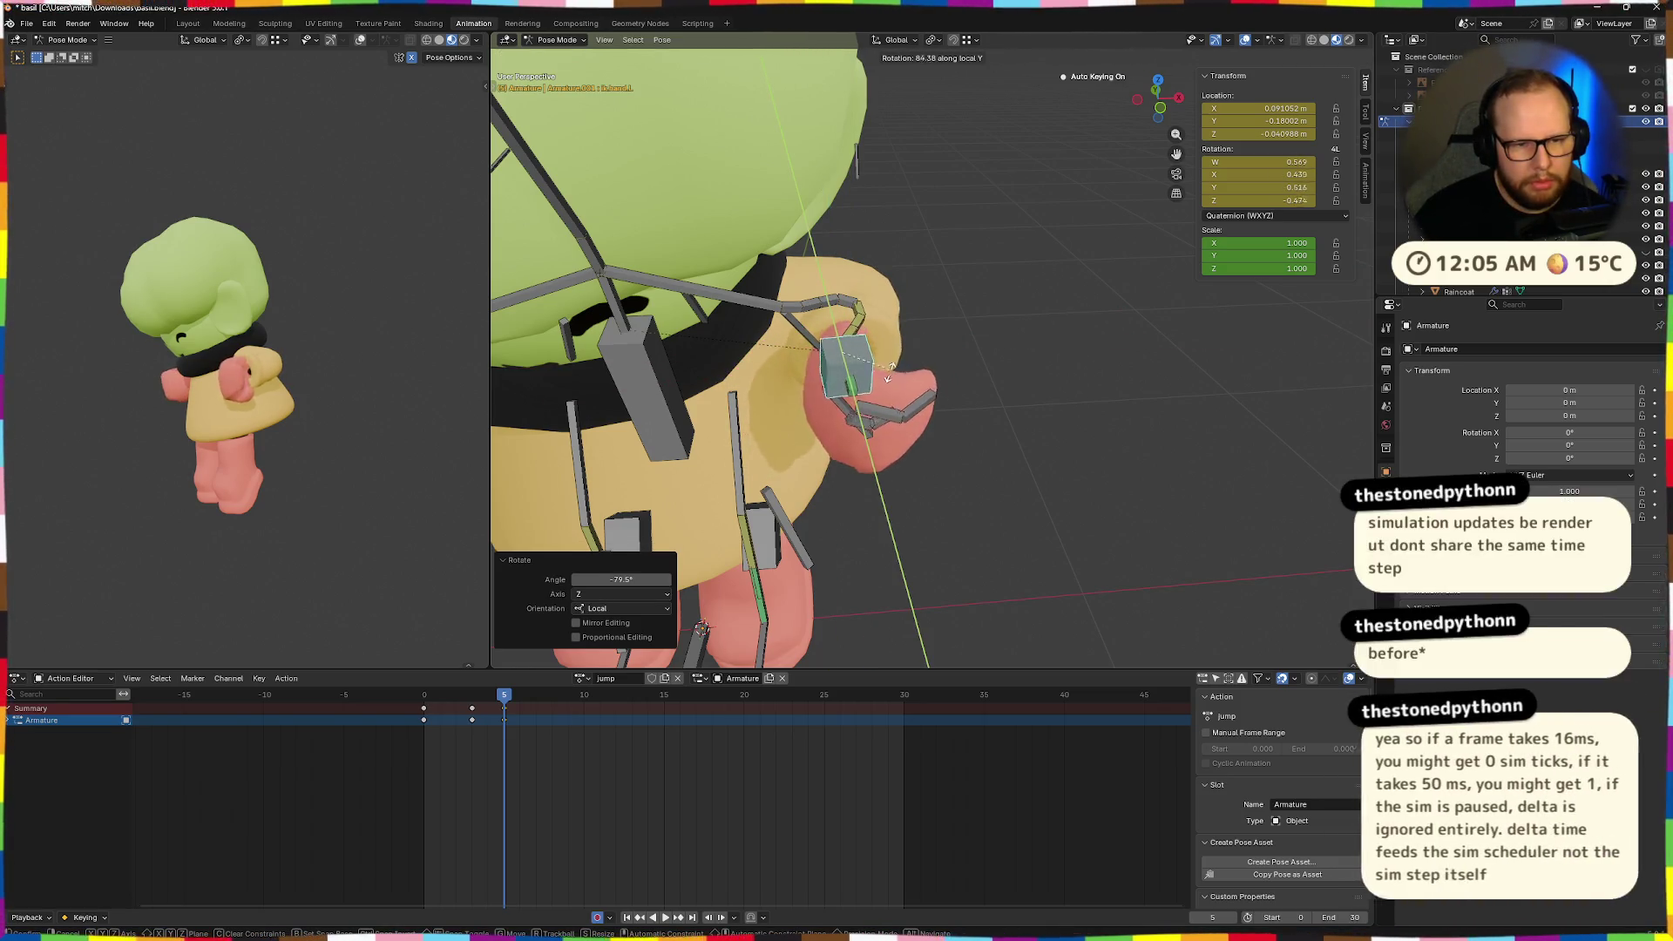
left_click(789, 410)
mouse_move(789, 410)
middle_mouse_down()
mouse_move(950, 403)
mouse_move(870, 400)
middle_mouse_up()
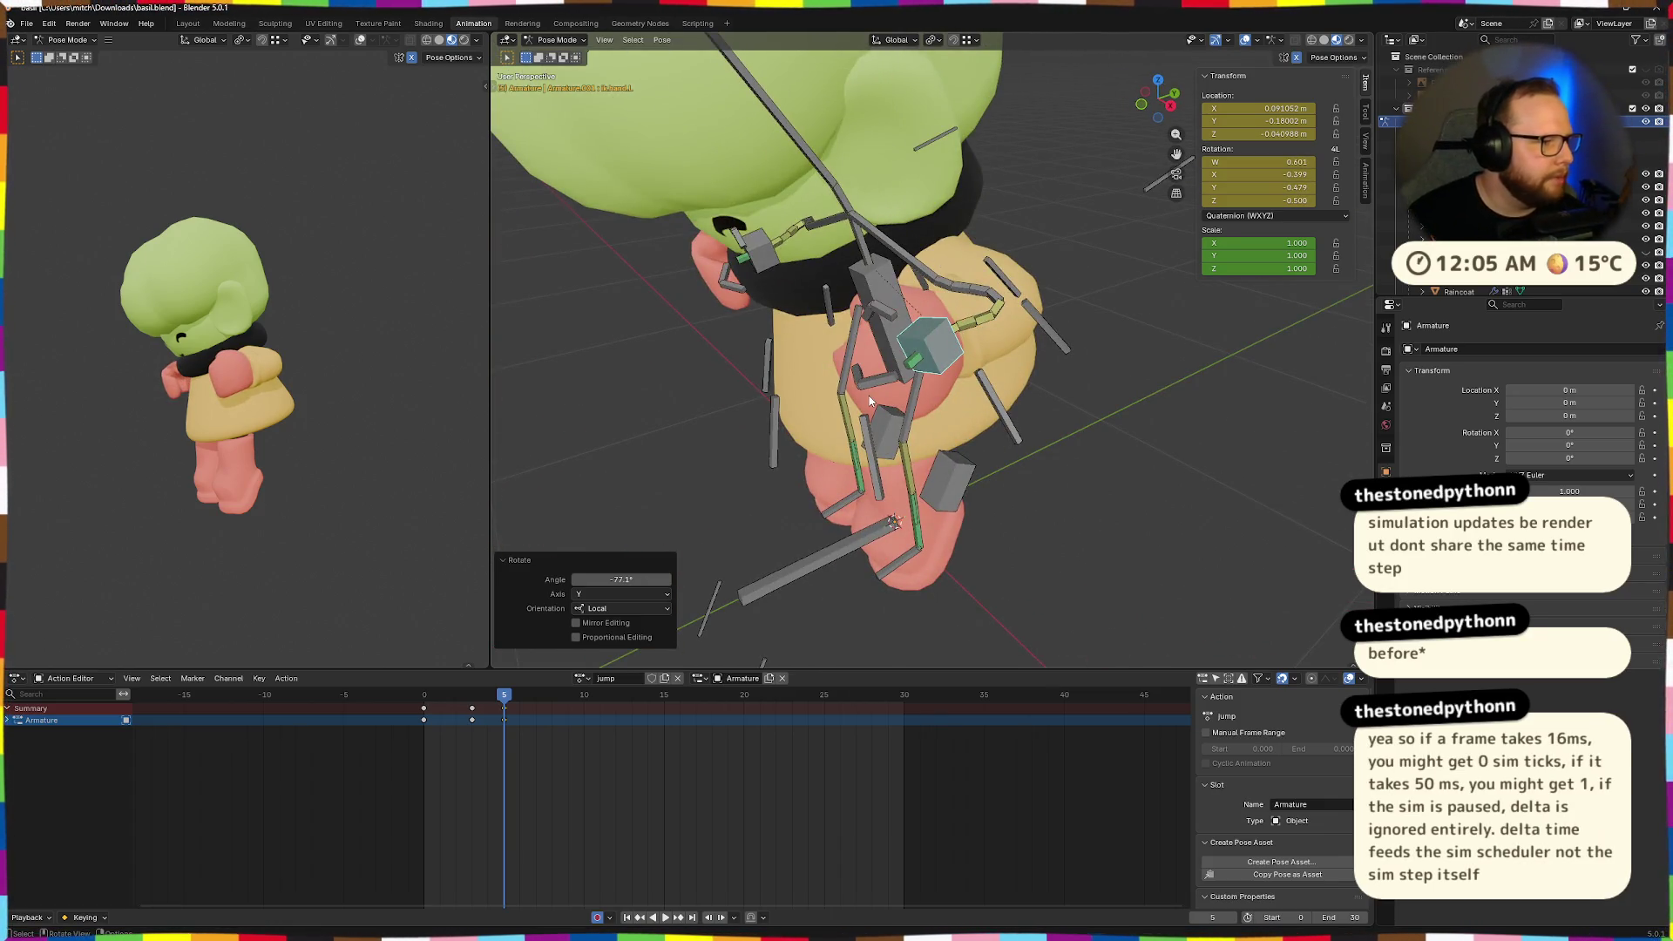
middle_click_drag(1059, 455, 1036, 395)
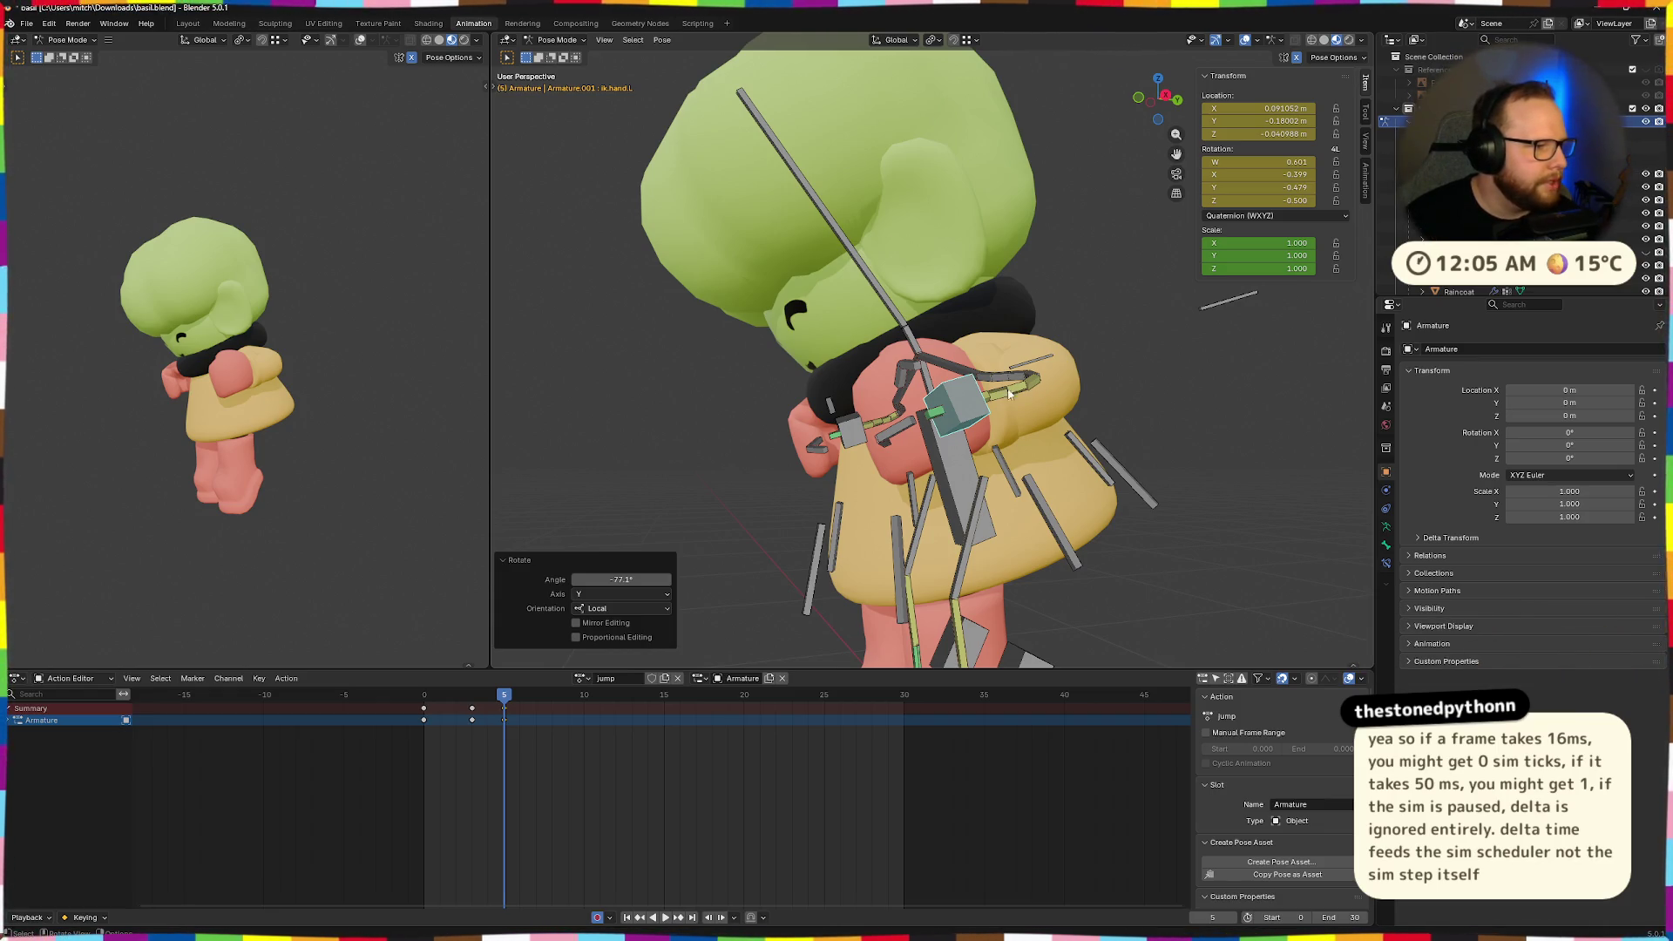
mouse_move(904, 415)
middle_mouse_down()
mouse_move(1036, 461)
mouse_move(1011, 462)
mouse_move(980, 438)
mouse_move(1072, 444)
middle_mouse_up()
middle_click_drag(1013, 430, 1025, 431)
Raise the left hand along local Z and reposition it beside the face.
key("g")
key("z")
key("z")
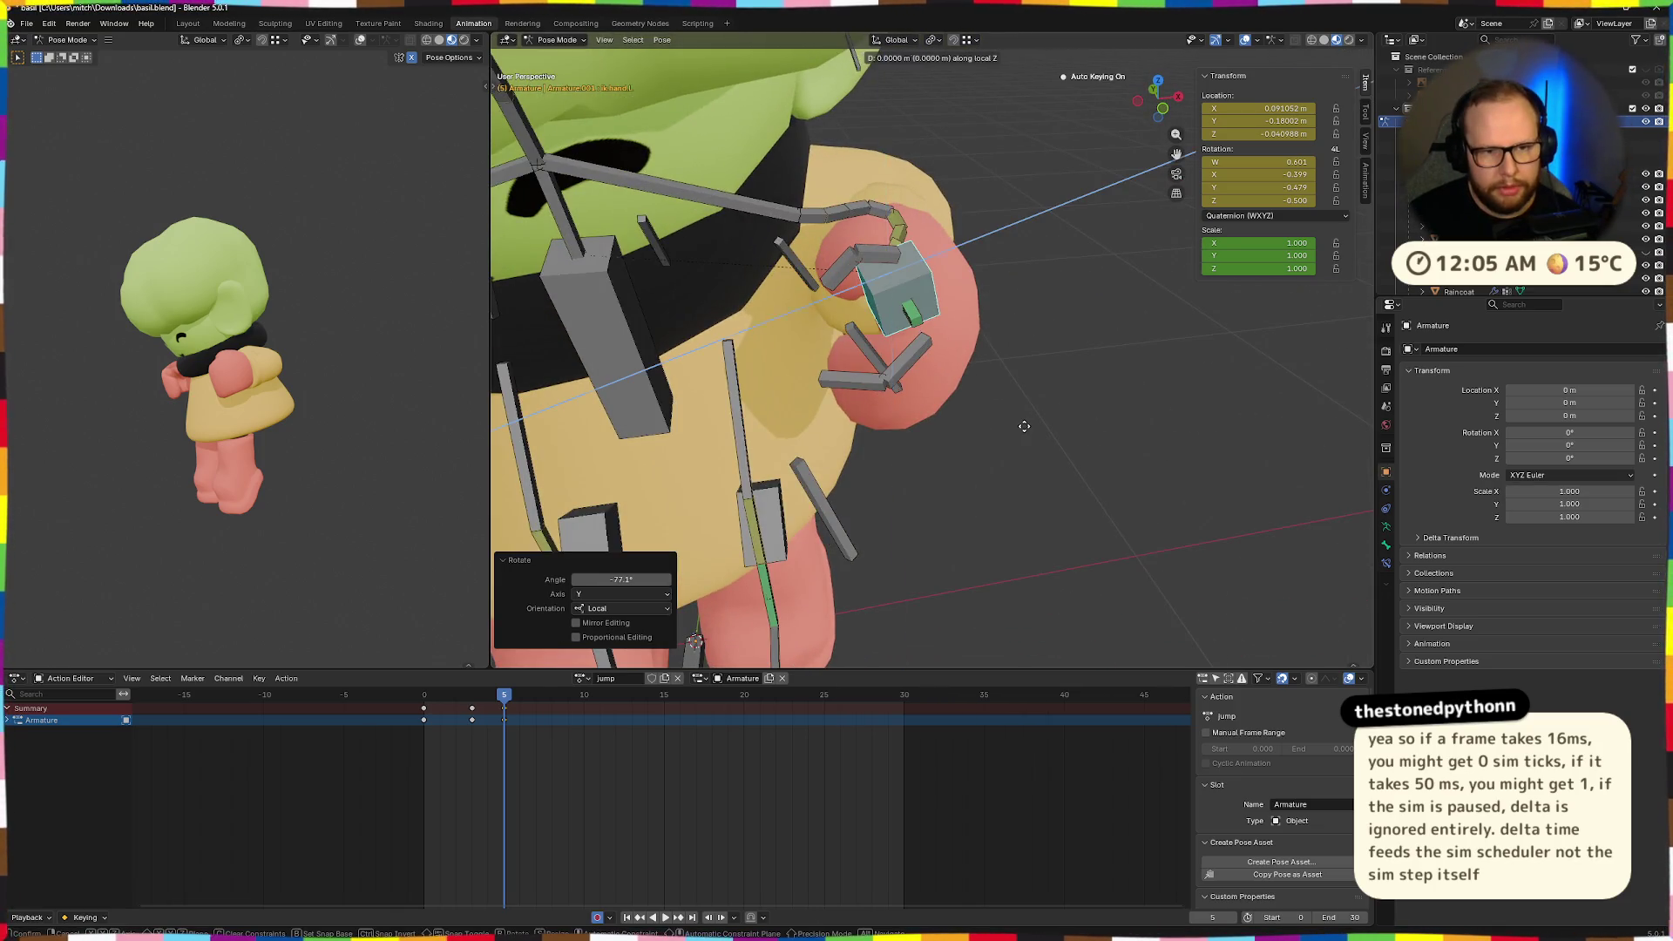
left_click(1008, 440)
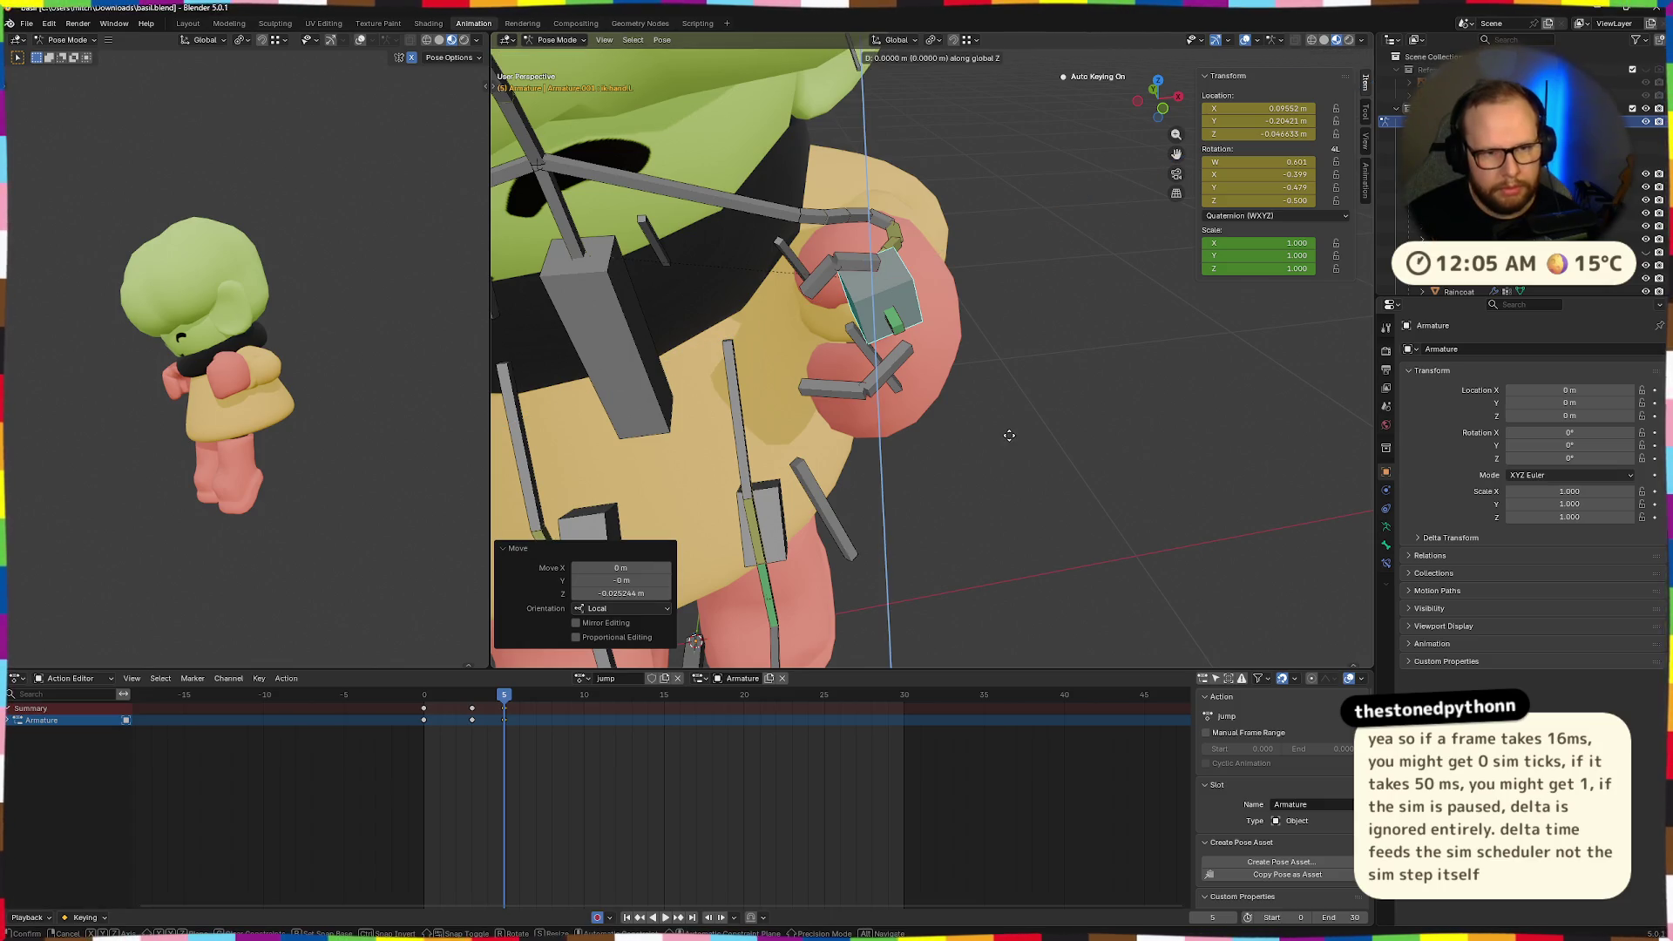
left_click(944, 400)
middle_click_drag(945, 400, 883, 376)
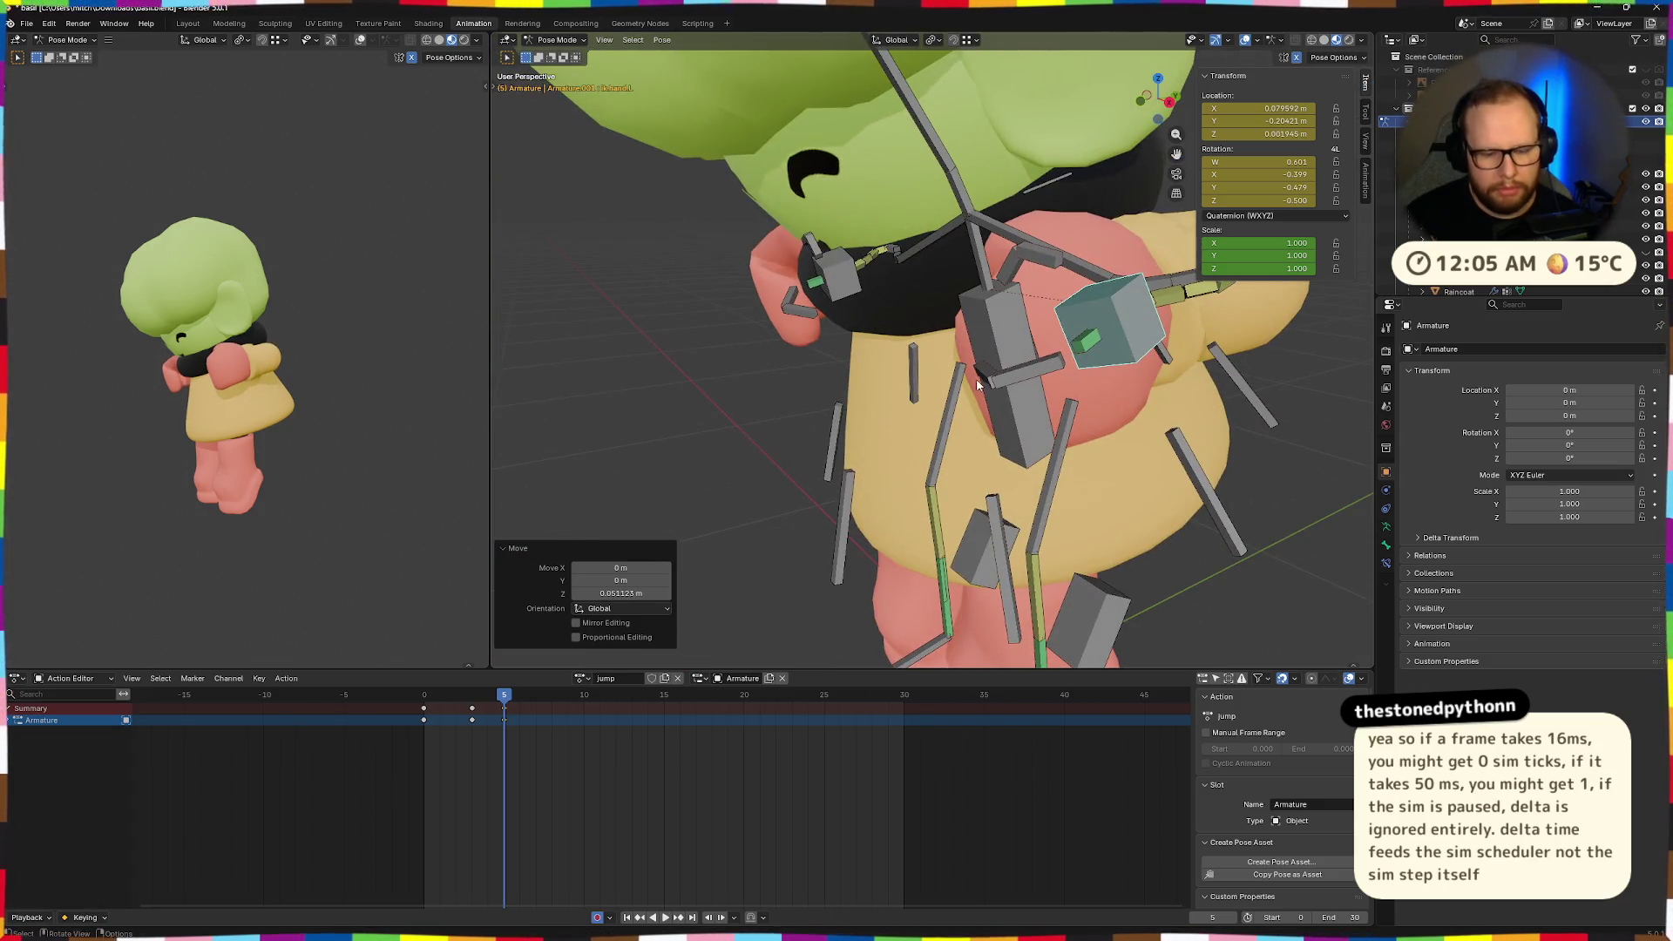
key("g")
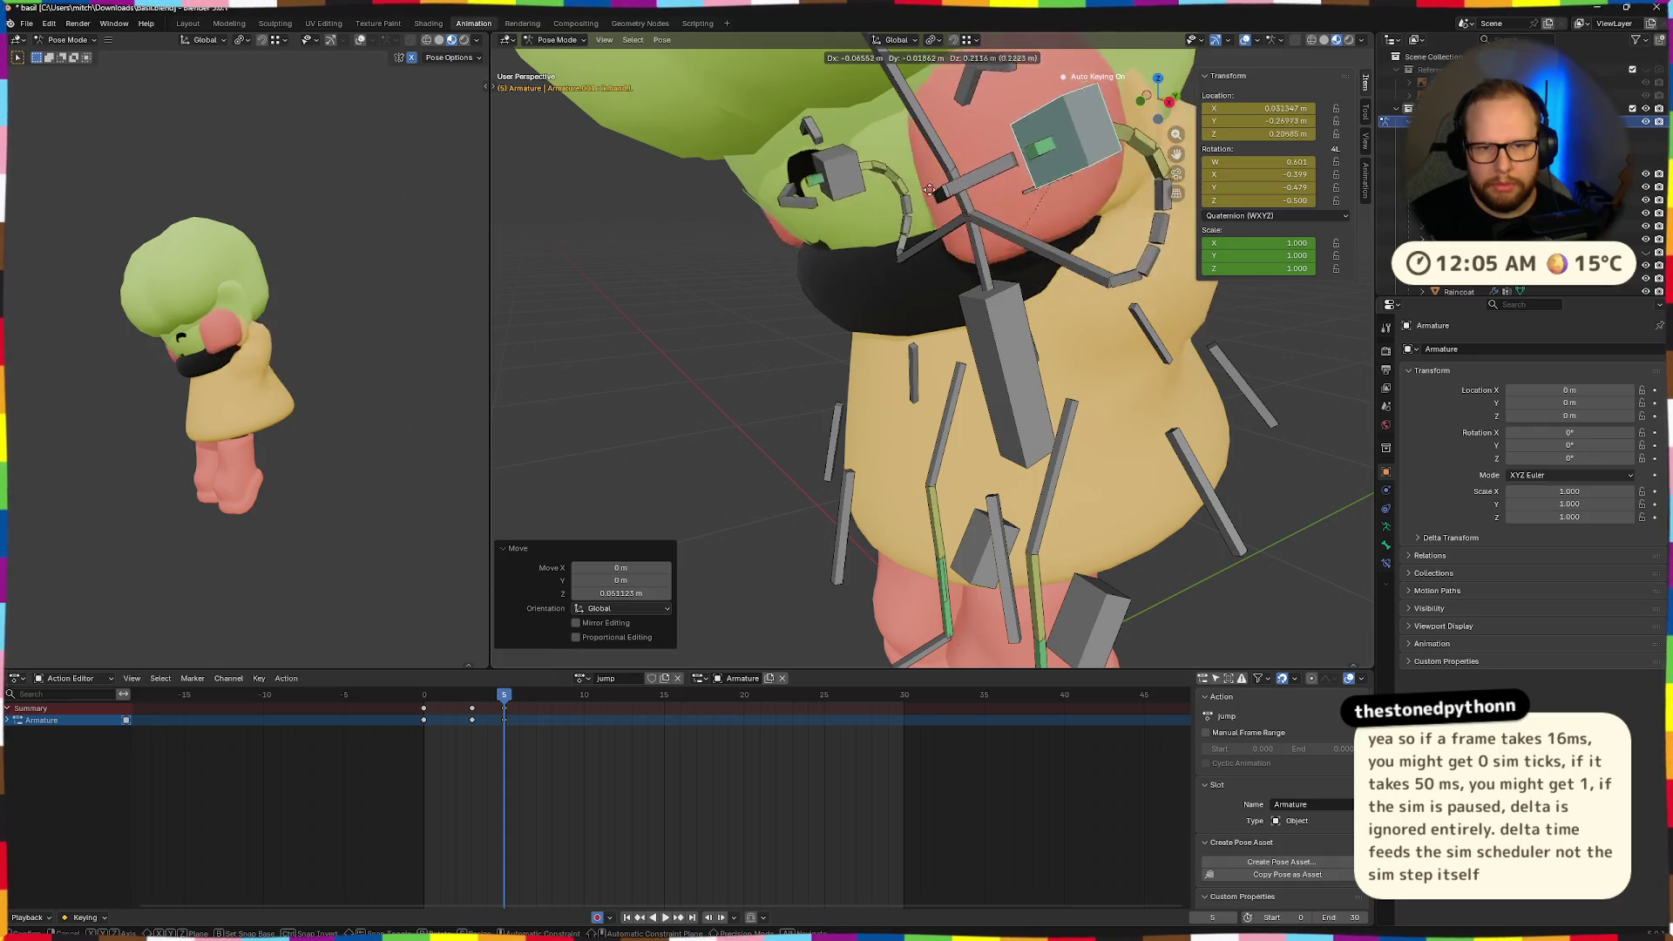
left_click(958, 174)
mouse_move(959, 175)
middle_mouse_down()
mouse_move(808, 459)
mouse_move(1068, 416)
middle_mouse_up()
key("g")
left_click(823, 472)
Finish placing the hand and move the target.arm.L elbow target.
key("g")
left_click(1220, 405)
mouse_move(1220, 405)
middle_mouse_down()
mouse_move(1132, 423)
mouse_move(1153, 425)
mouse_move(966, 244)
middle_mouse_up()
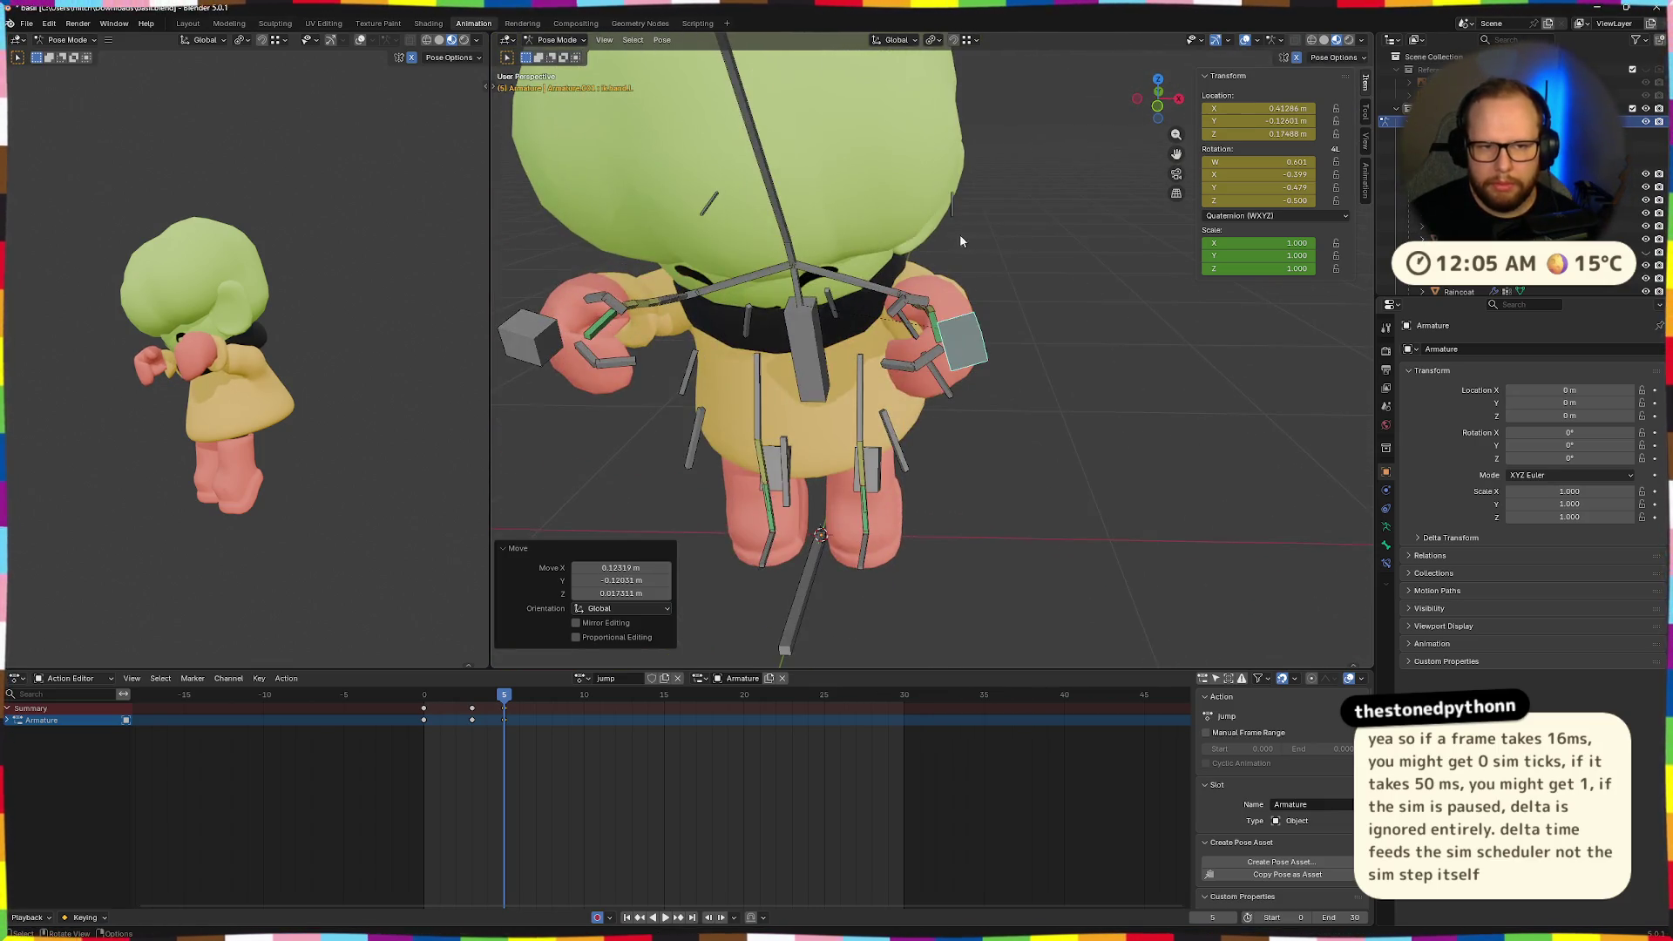
left_click(952, 209)
key("g")
left_click(1057, 269)
mouse_move(1057, 270)
middle_mouse_down()
mouse_move(1180, 311)
mouse_move(1245, 289)
middle_mouse_up()
key("g")
mouse_move(1357, 269)
middle_mouse_down()
mouse_move(1069, 322)
mouse_move(976, 312)
mouse_move(1110, 261)
mouse_move(1137, 355)
mouse_move(1044, 354)
mouse_move(1000, 402)
mouse_move(870, 410)
middle_mouse_up()
Rotate ik.hand.L -20.5° around X and move it.
left_click(1044, 354)
key("r")
key("x")
key("x")
key("x")
key("x")
left_click(880, 357)
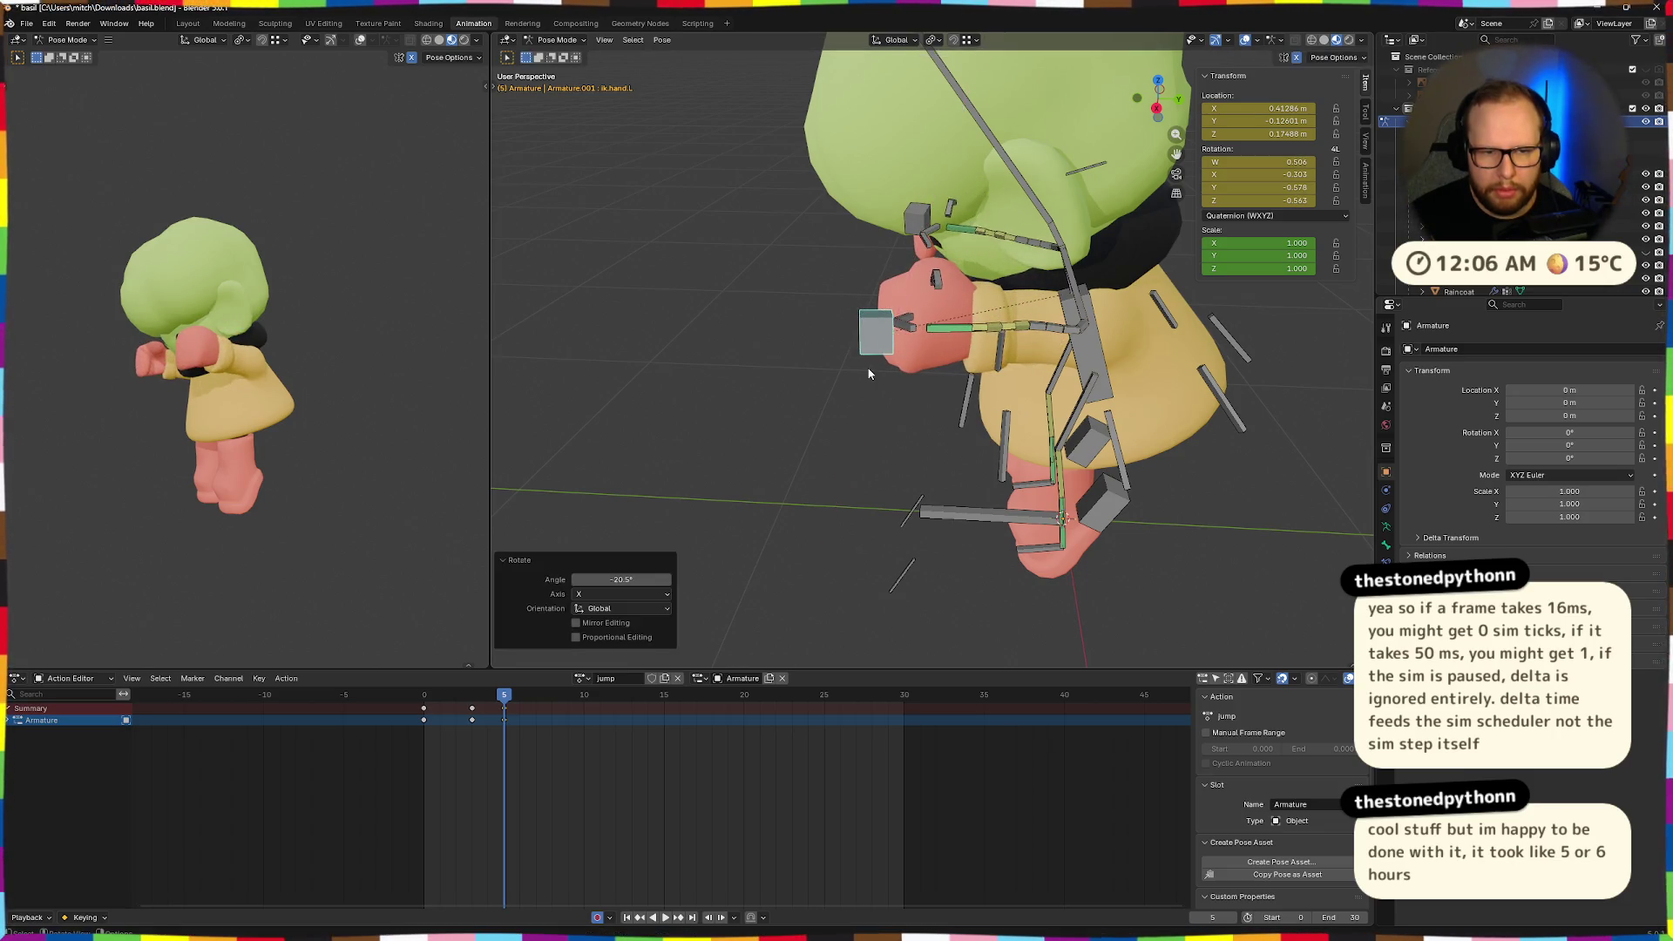
key("g")
left_click(951, 364)
Reposition the left hand and rotate it -52.9° around X.
mouse_move(951, 364)
middle_mouse_down()
mouse_move(1044, 321)
mouse_move(944, 311)
mouse_move(1180, 290)
mouse_move(1073, 295)
middle_mouse_up()
key("g")
left_click(1037, 288)
key("r")
key("x")
left_click(1072, 296)
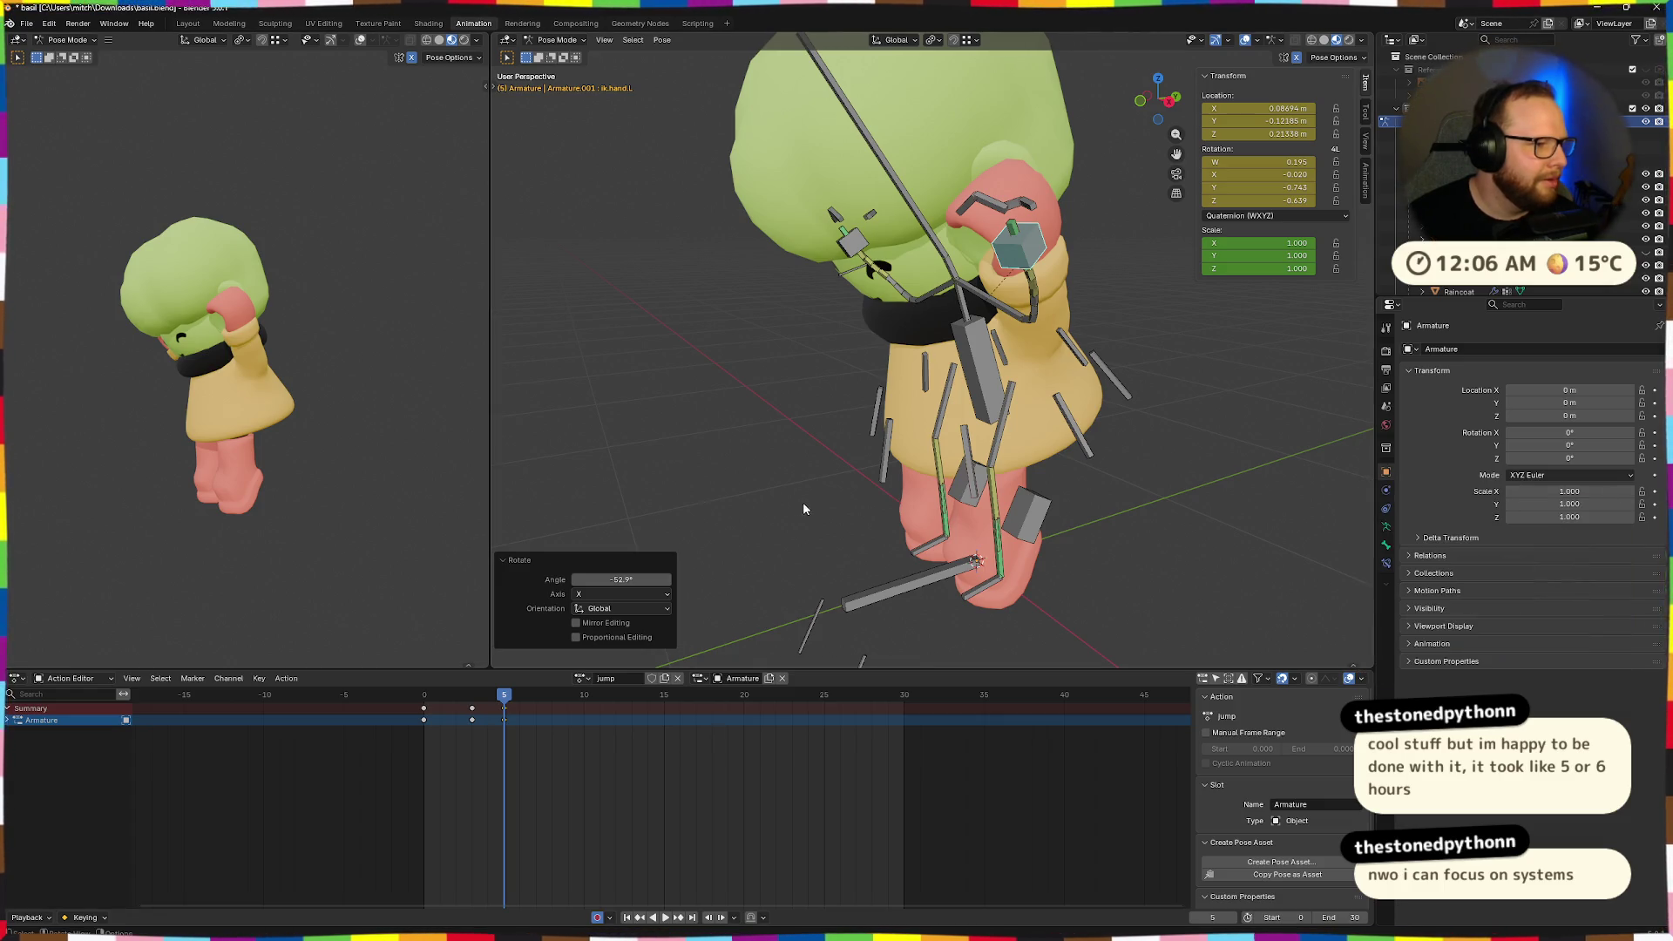
Switch to Right Orthographic view and raise ik.hand.L by 0.1357 m.
scroll(803, 505, "down", 4)
middle_click_drag(962, 474, 1021, 408)
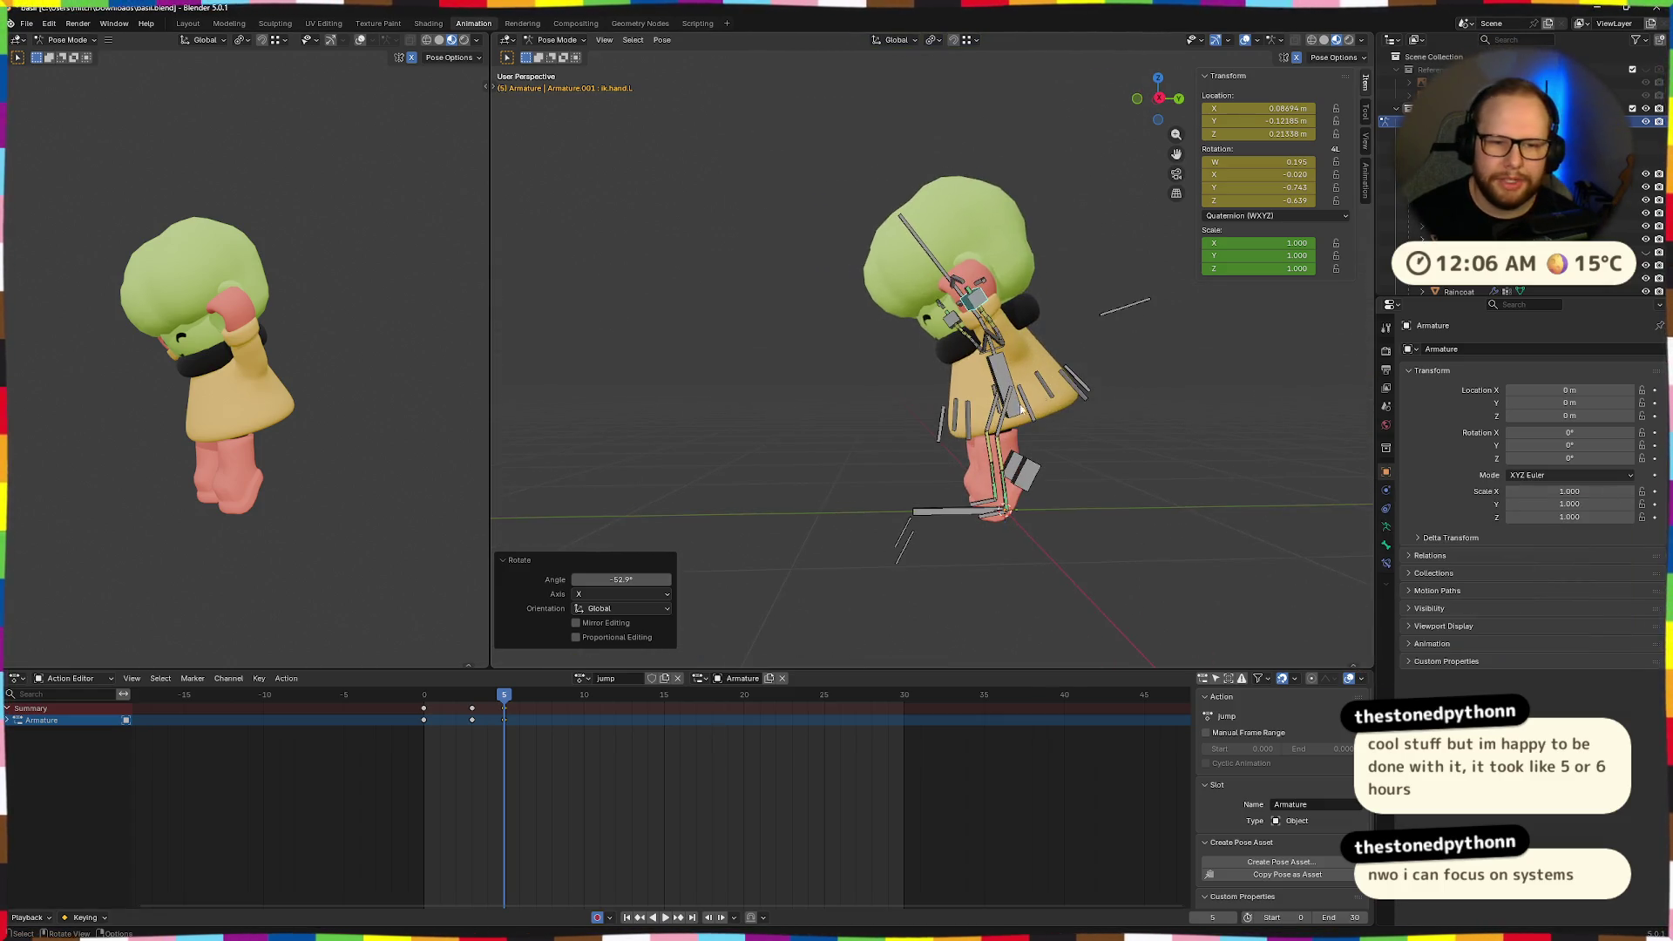
left_click(1159, 101)
mouse_move(1177, 105)
left_mouse_down()
mouse_move(1133, 118)
mouse_move(1080, 192)
left_mouse_up()
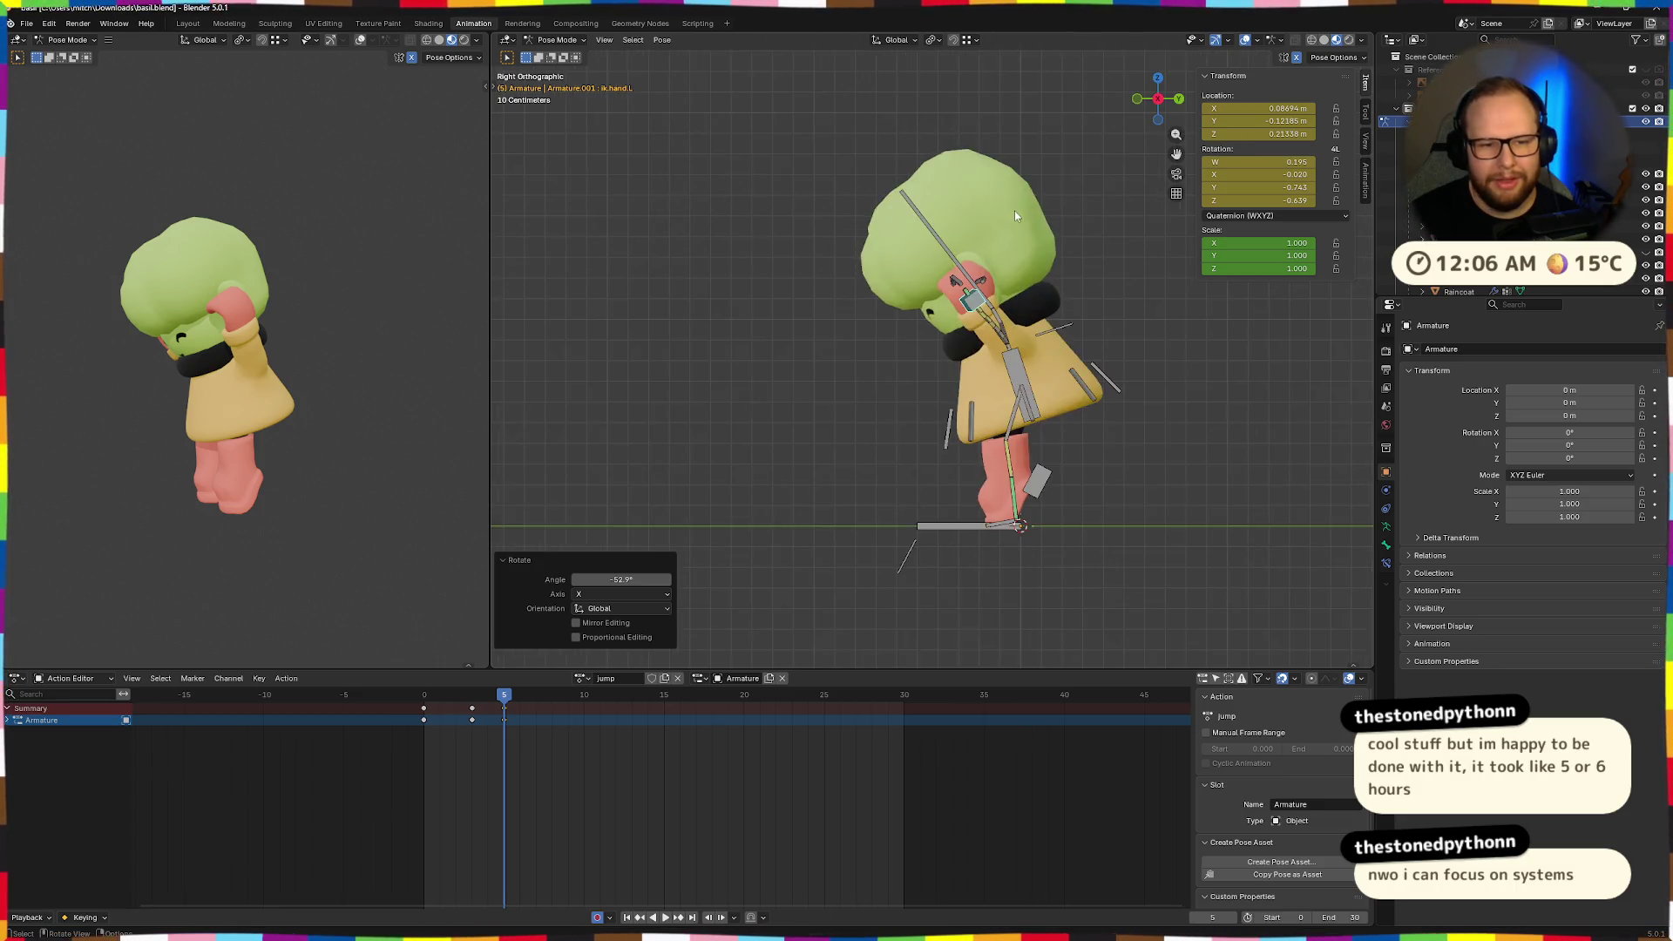
scroll(1060, 264, "up", 4)
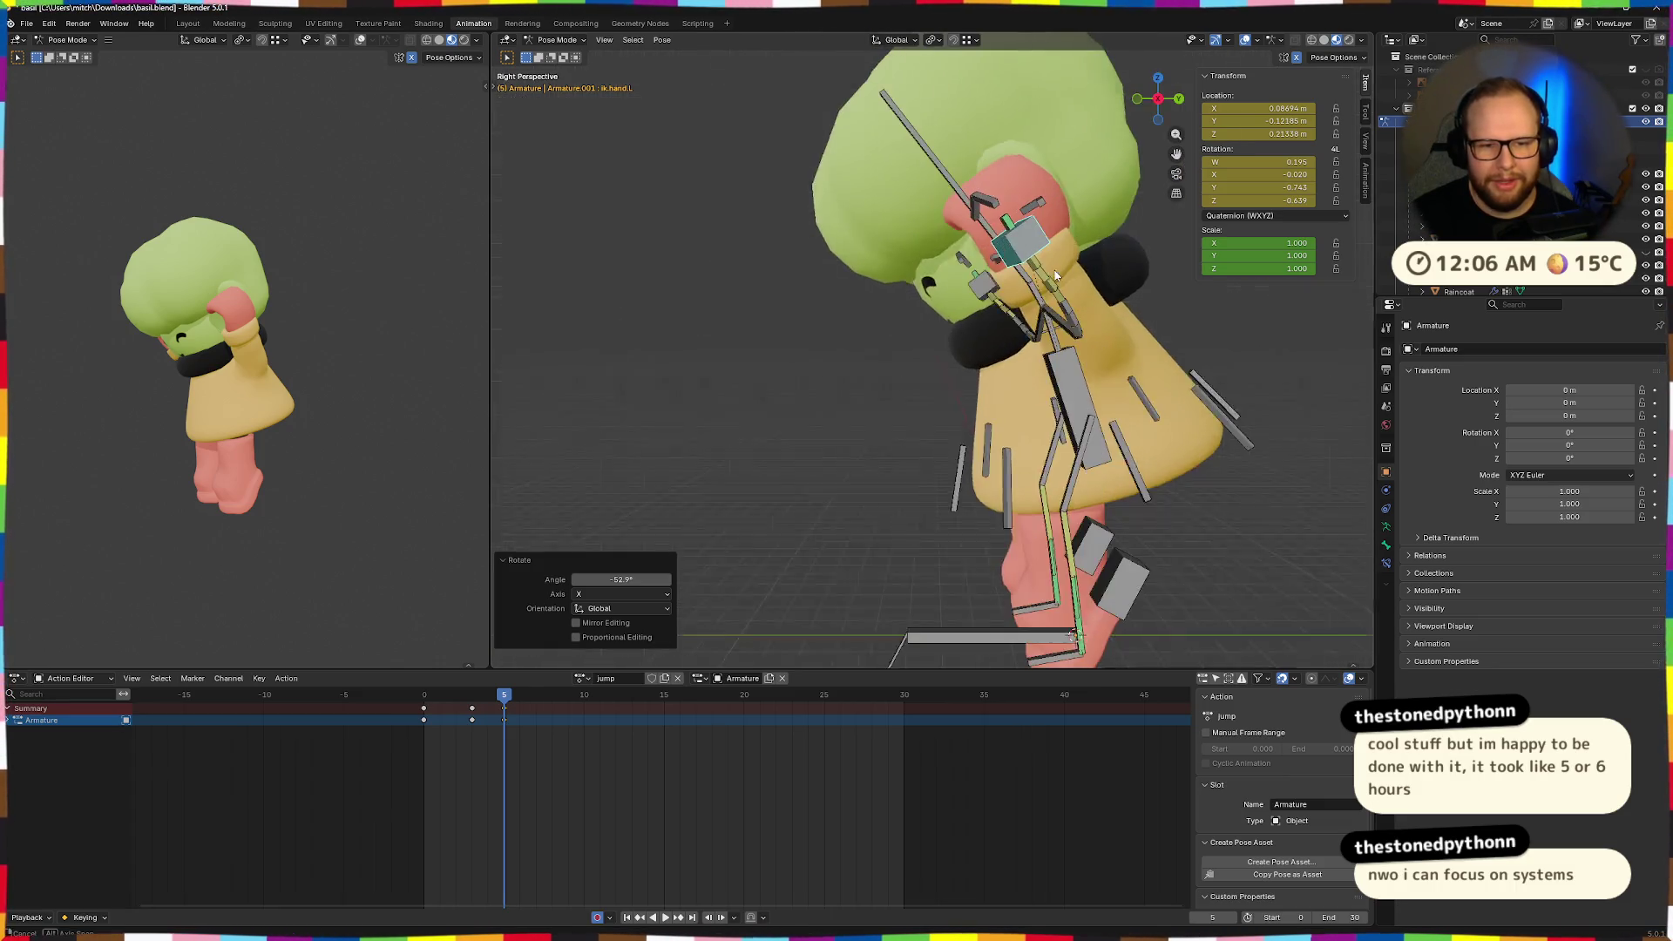
left_click(1159, 101)
middle_click_drag(1126, 280, 1002, 264, "shift")
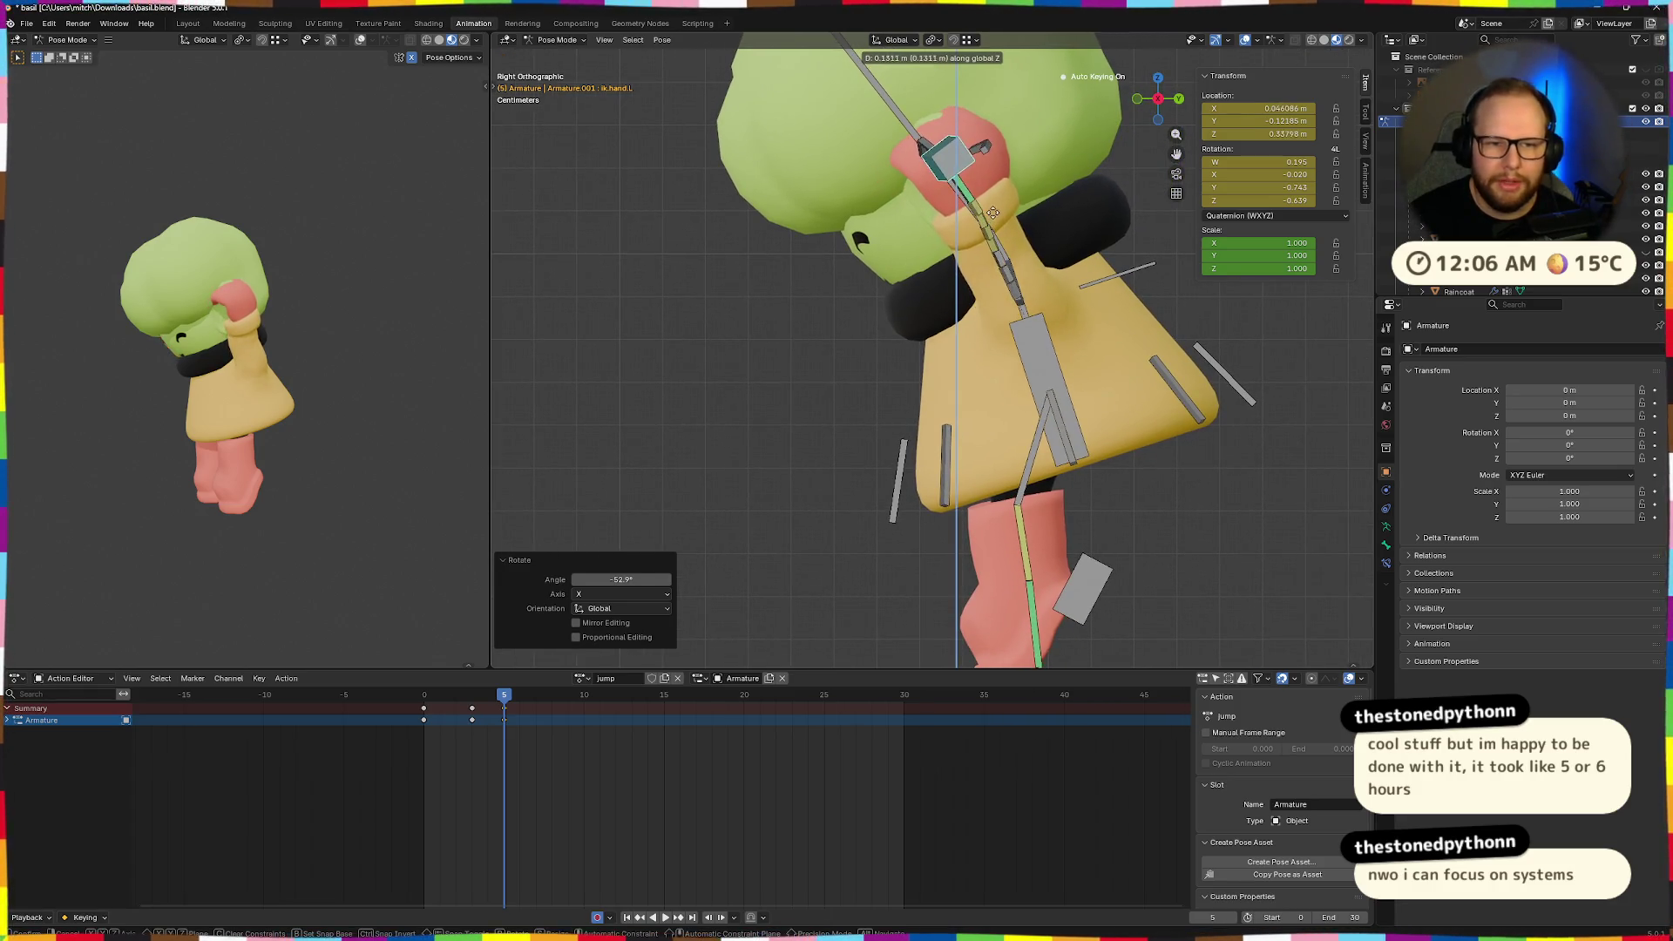
left_click(991, 216)
Move the left hand again and return to the right orthographic view.
key("g")
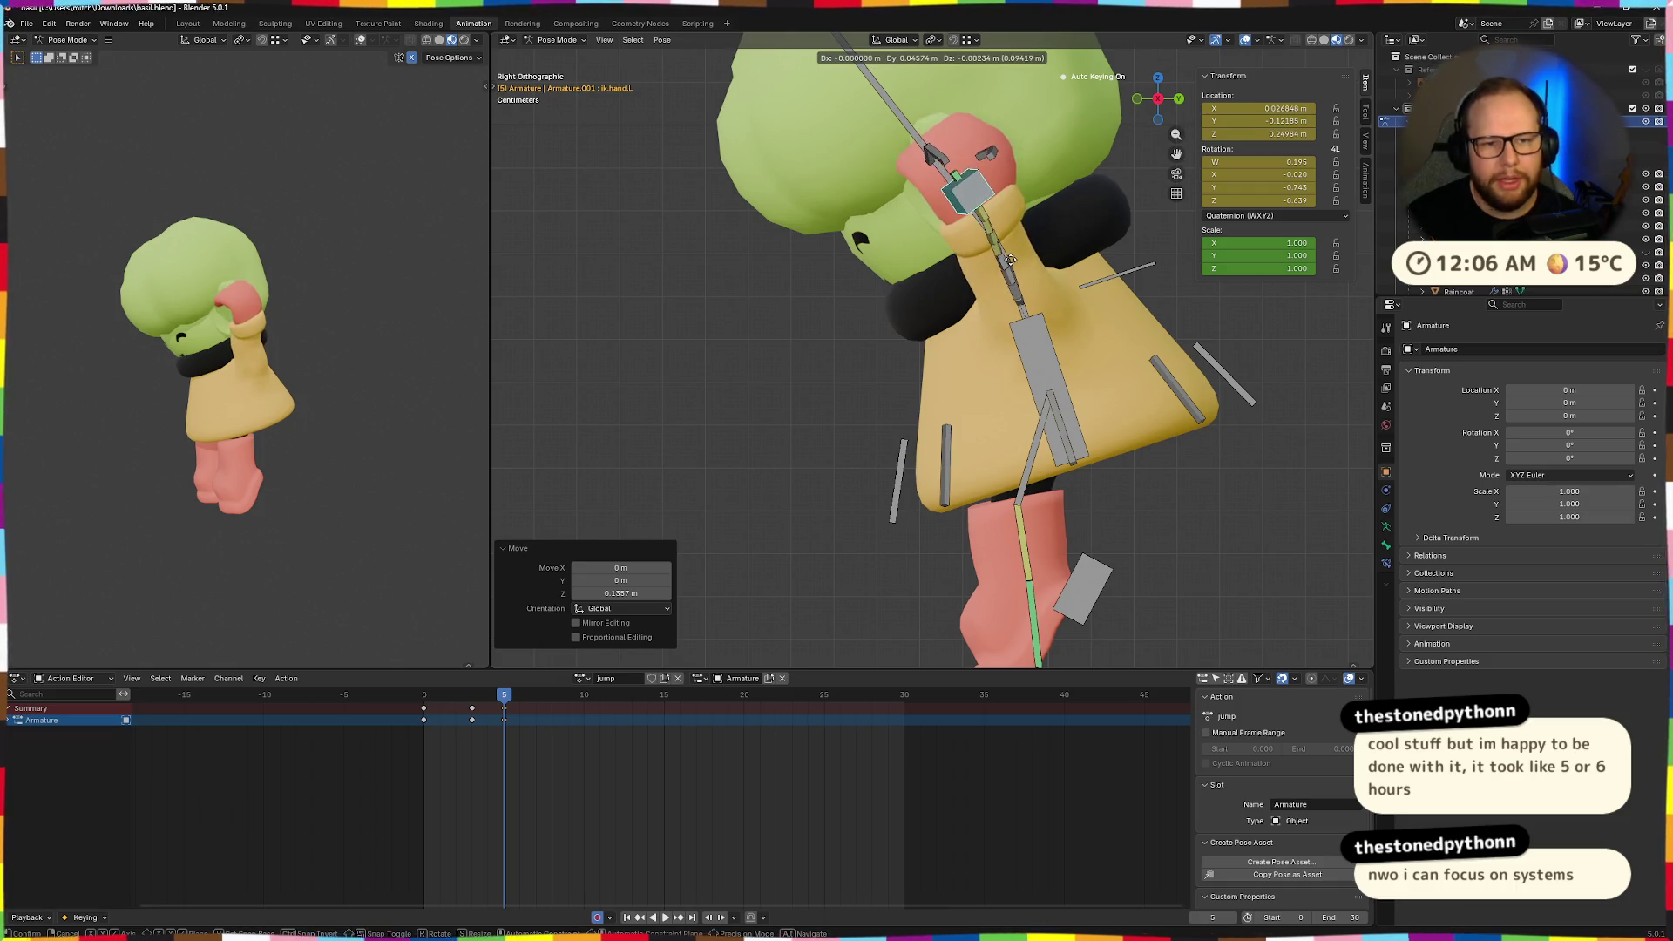
mouse_move(1006, 278)
middle_mouse_down()
mouse_move(999, 295)
mouse_move(1138, 280)
mouse_move(1045, 288)
mouse_move(1112, 296)
mouse_move(1102, 270)
middle_mouse_up()
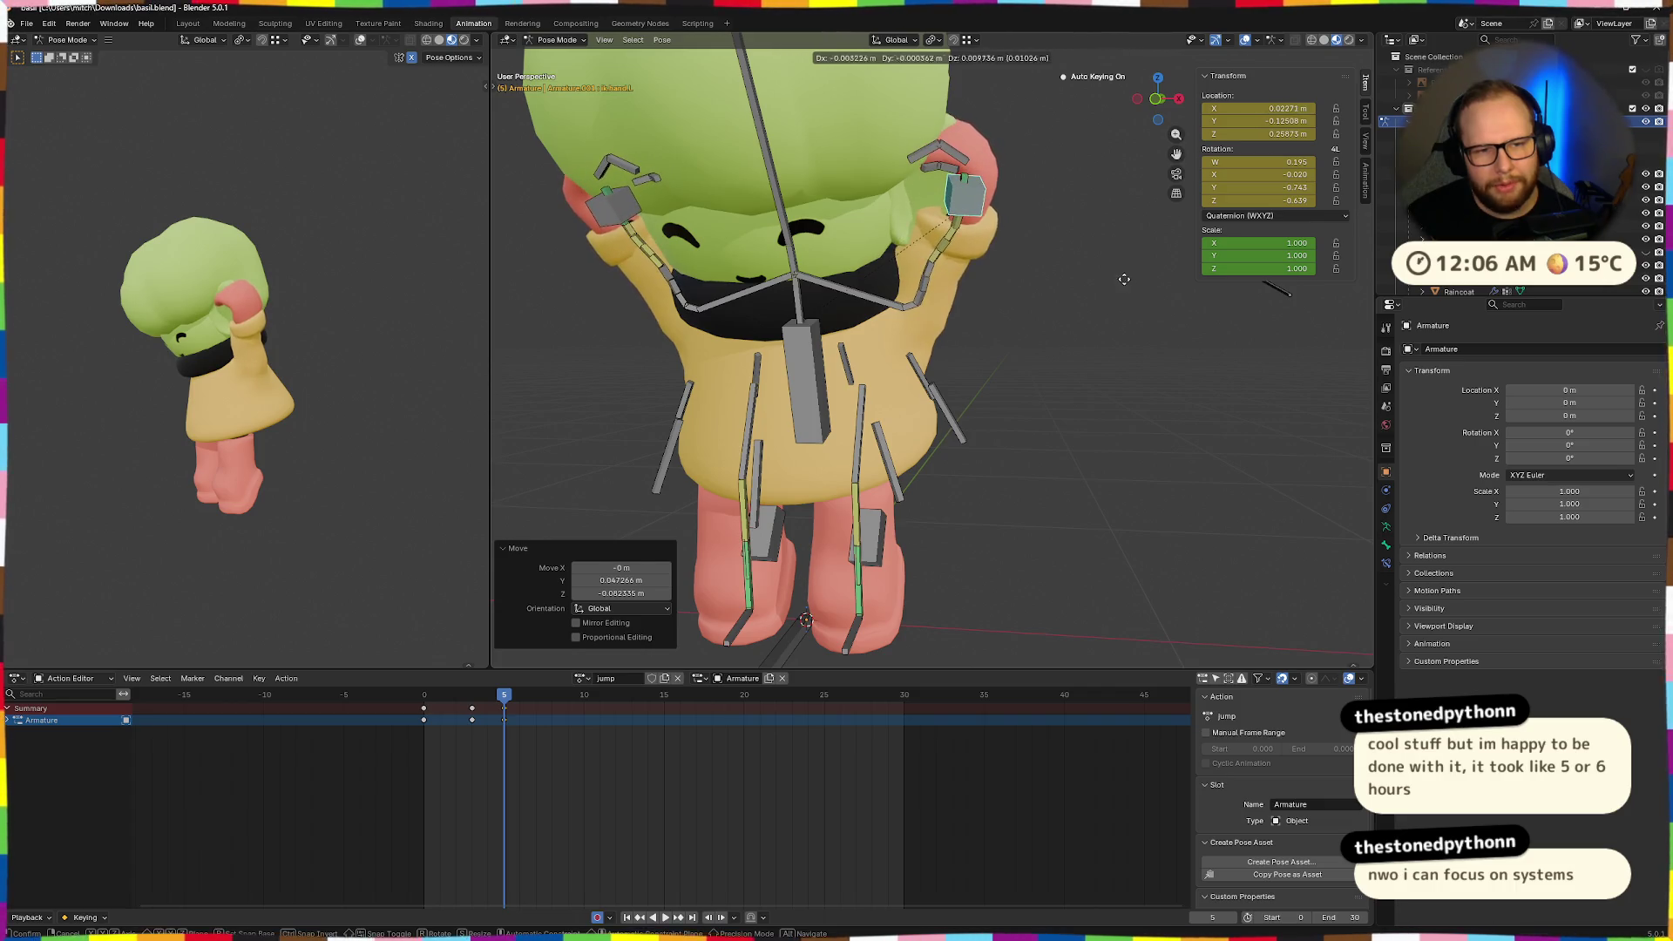
left_click(1092, 262)
middle_click_drag(1092, 261, 1095, 289)
left_click_drag(1157, 99, 1139, 111)
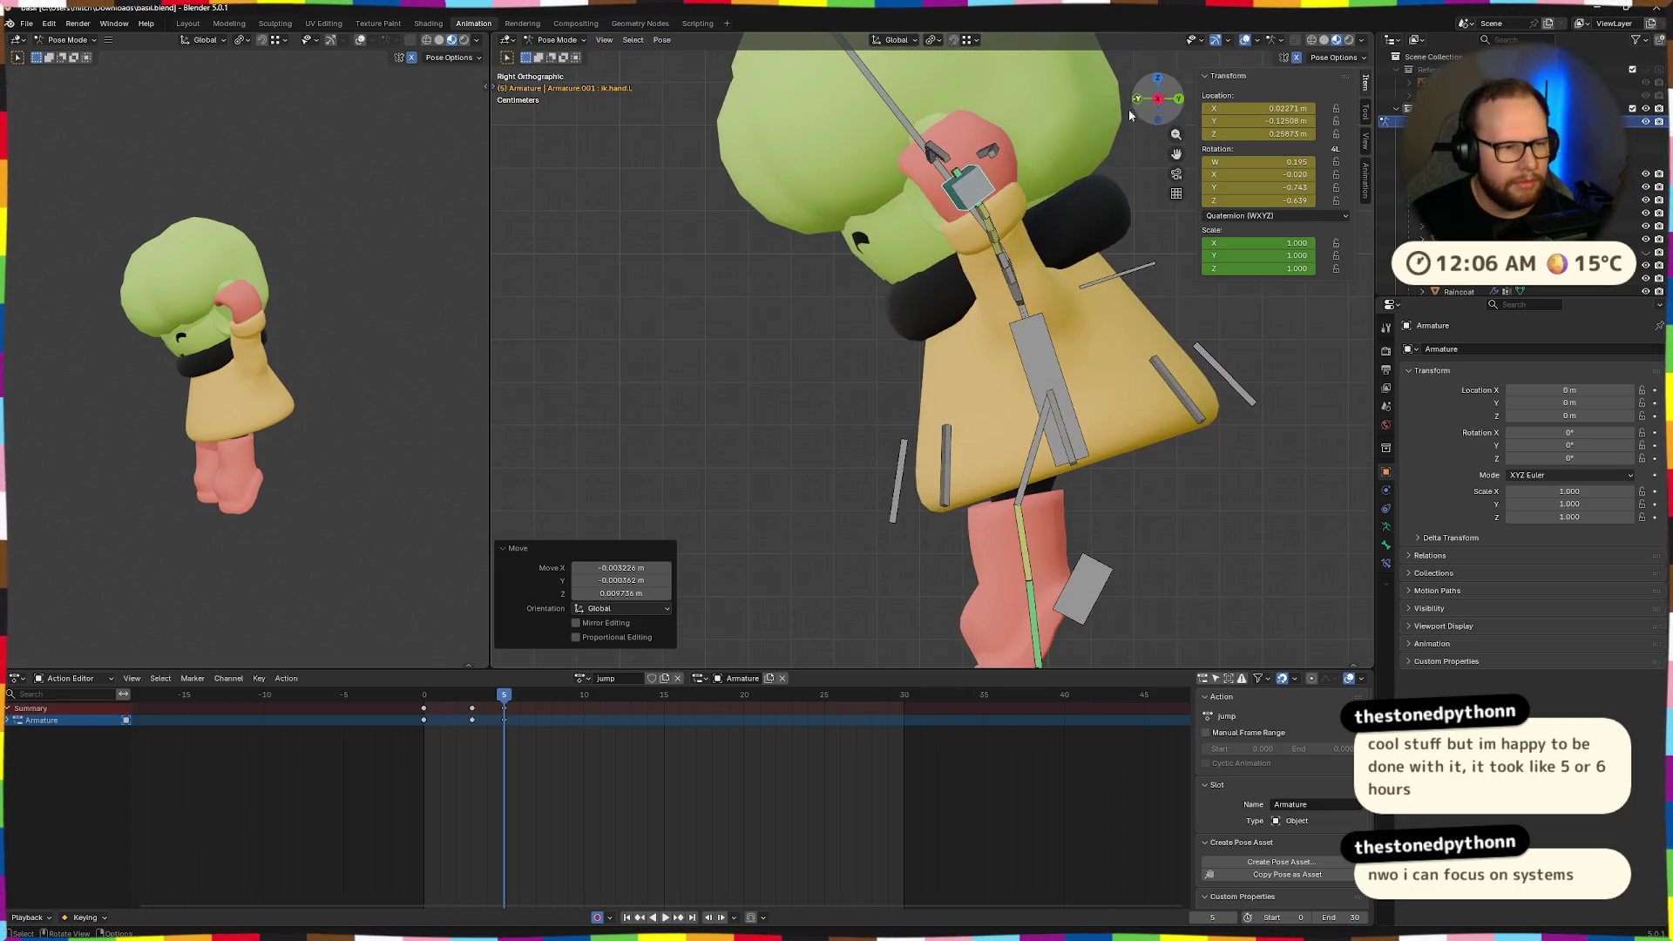
scroll(959, 298, "down", 2)
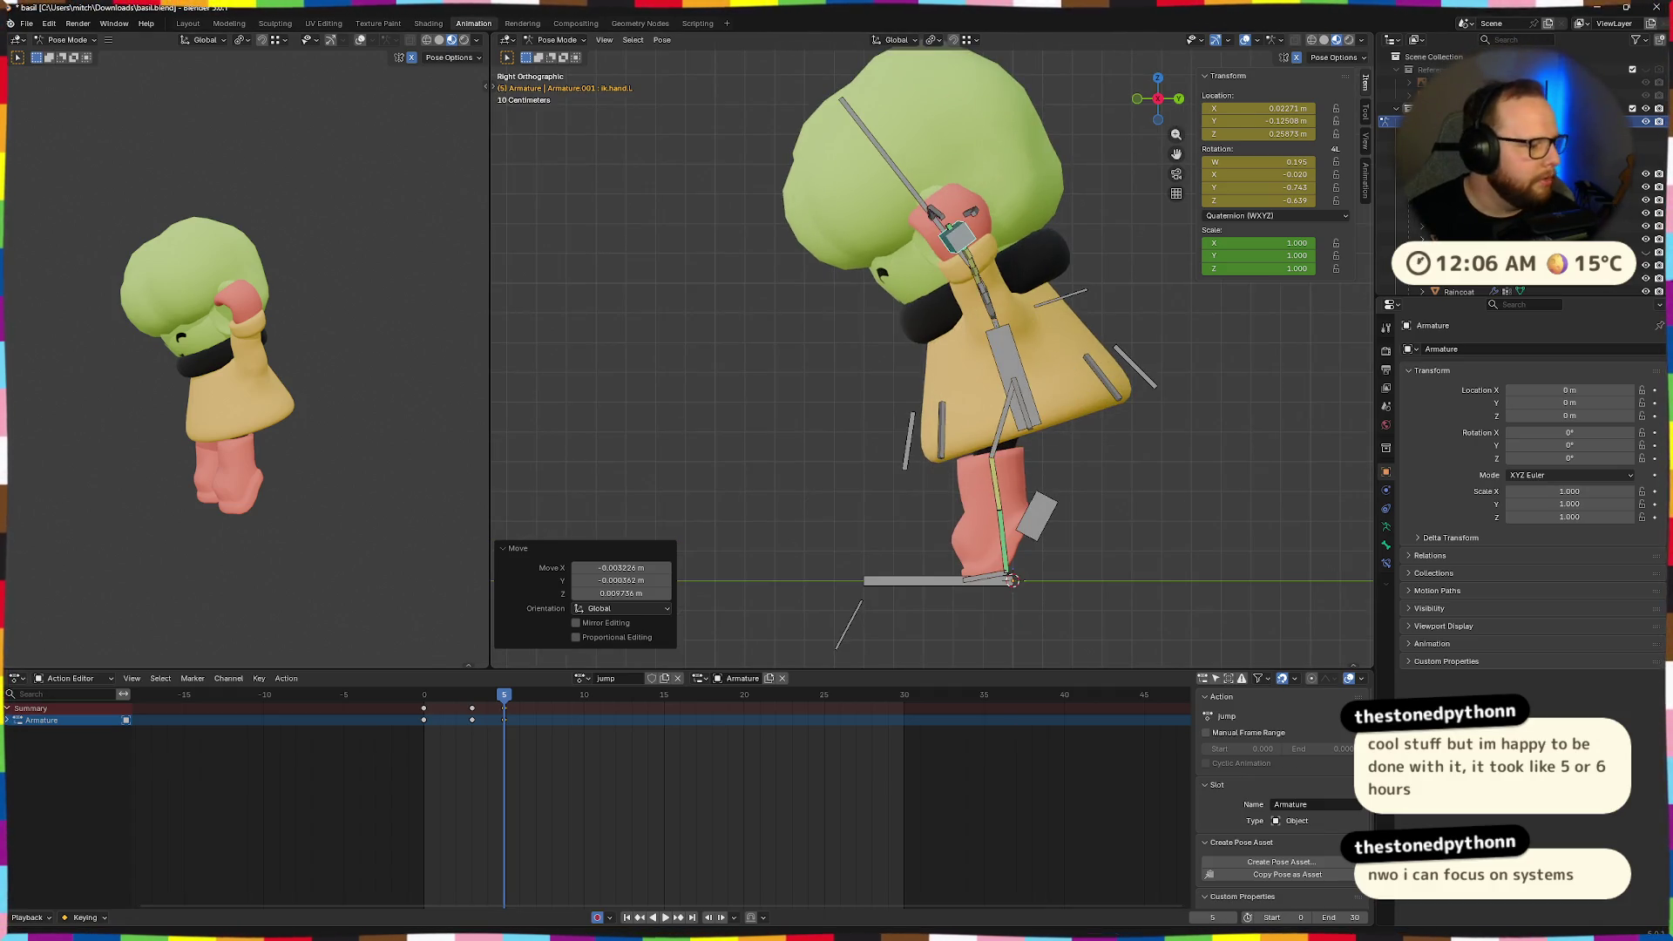
mouse_move(882, 413)
middle_mouse_down()
mouse_move(1017, 267)
mouse_move(1020, 232)
mouse_move(1185, 289)
mouse_move(1113, 222)
middle_mouse_up()
Drag target.arm.L to adjust the elbow, then lower the hand in front of the face.
left_click_drag(1111, 220, 1080, 274)
middle_click_drag(950, 255, 1039, 305)
left_click_drag(1039, 304, 968, 327)
mouse_move(967, 327)
middle_mouse_down()
mouse_move(1000, 315)
mouse_move(989, 174)
middle_mouse_up()
left_click_drag(988, 174, 957, 248)
middle_click_drag(957, 248, 984, 256)
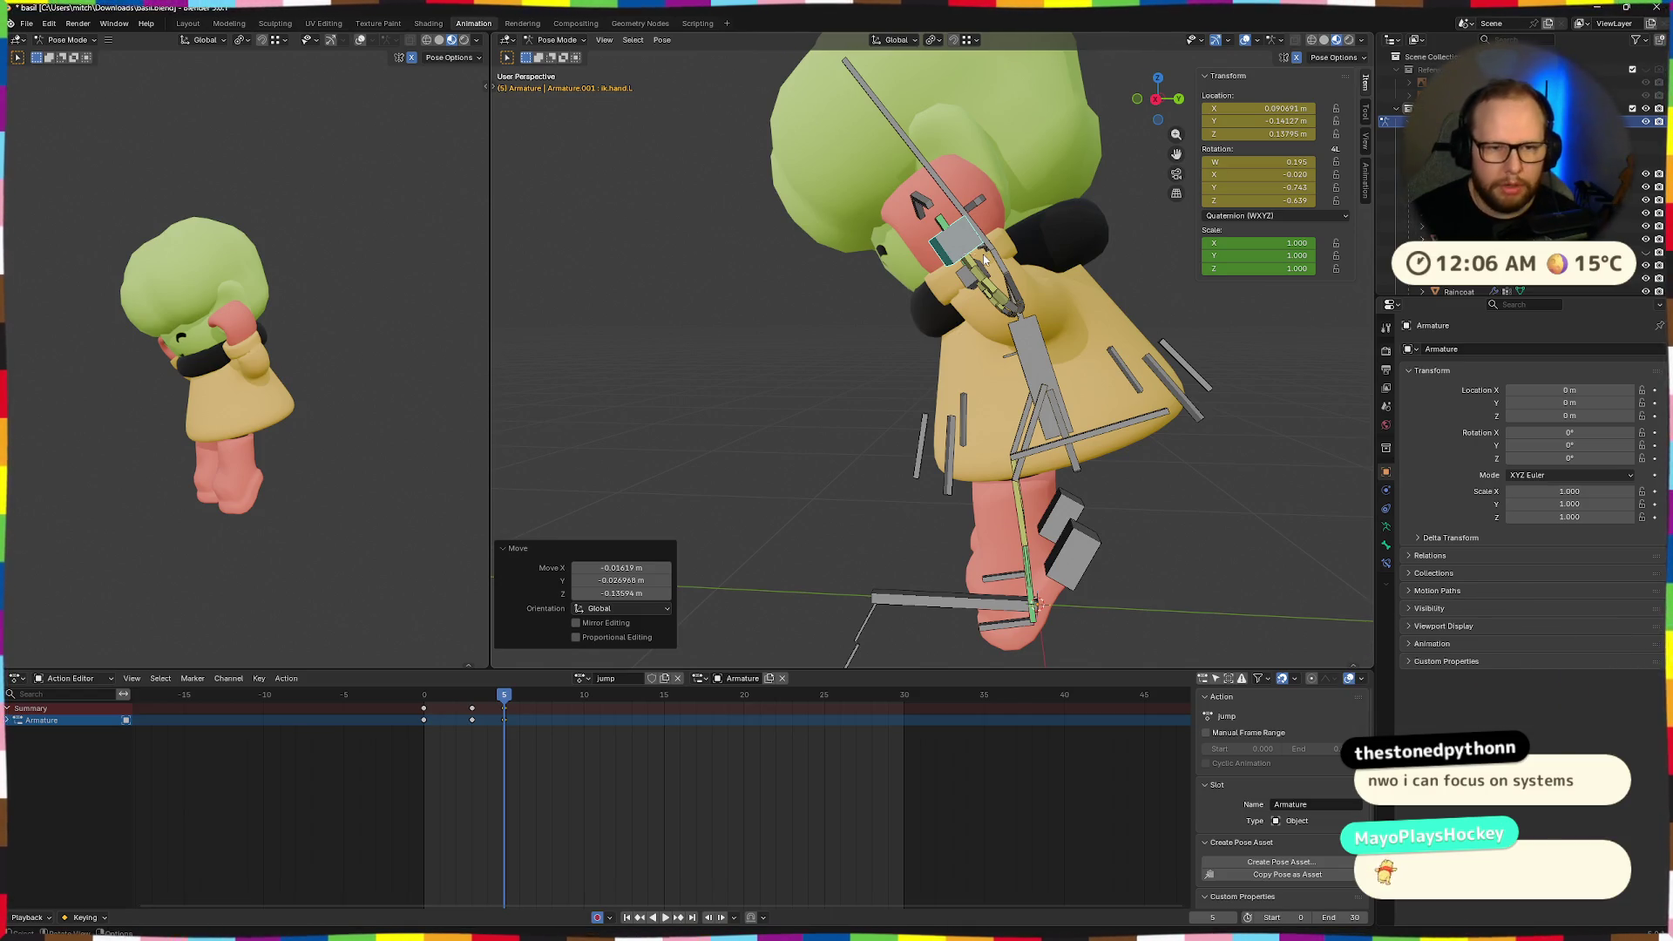
Rotate the left hand -23.7° around Z and move it.
key("r")
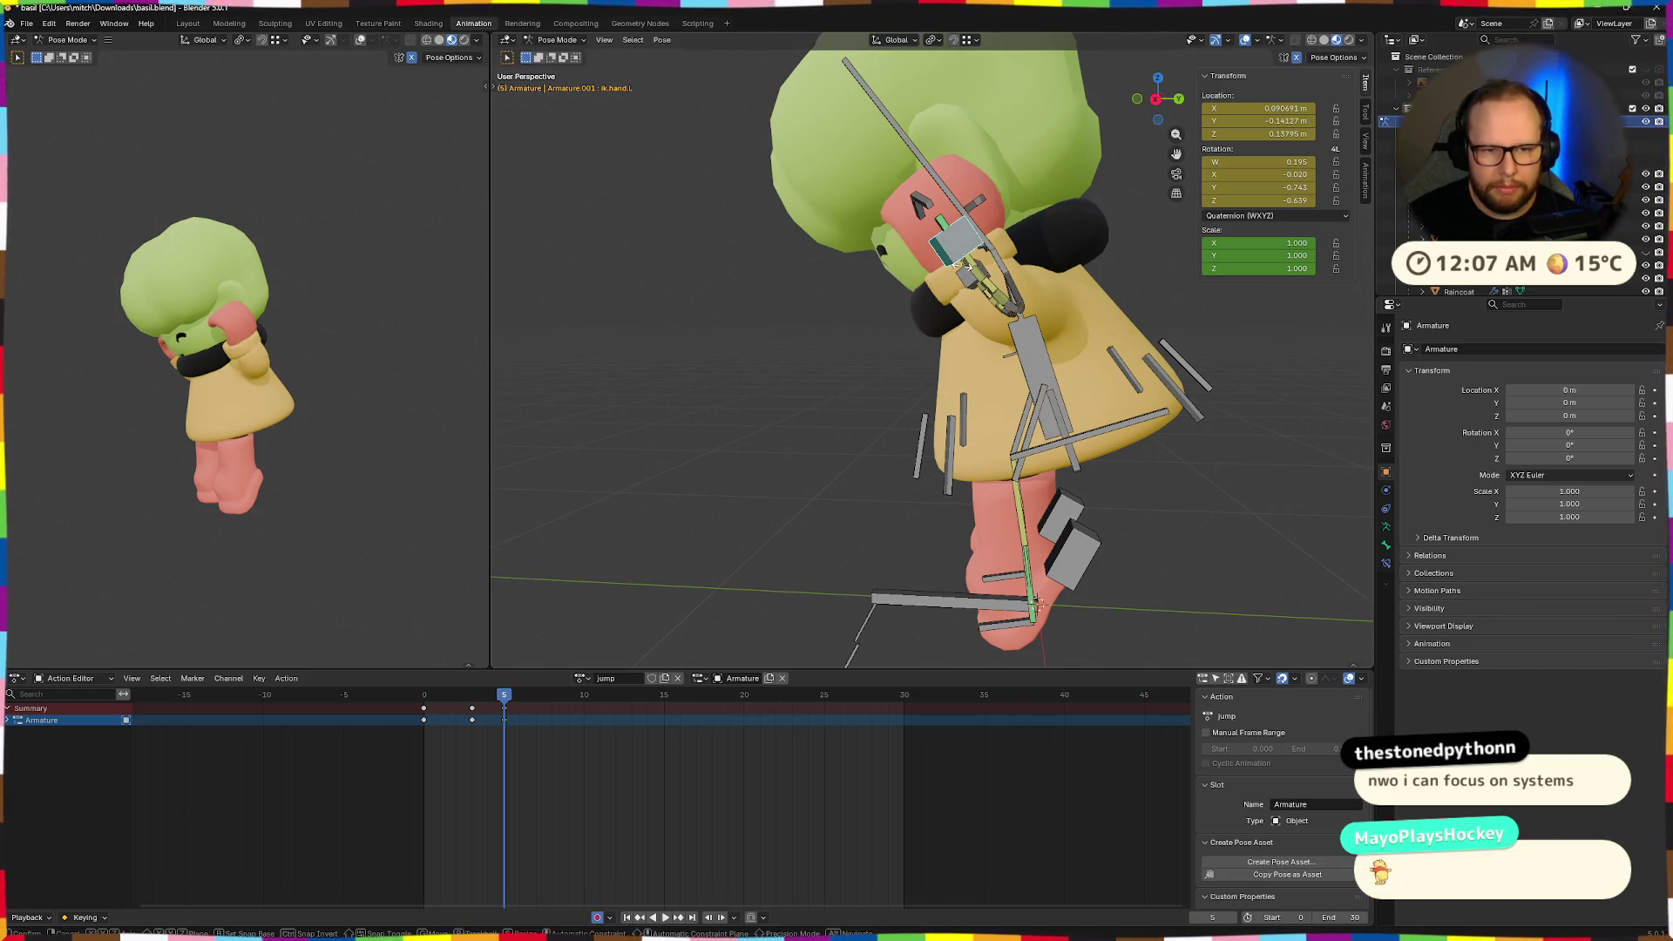
key("z")
key("z")
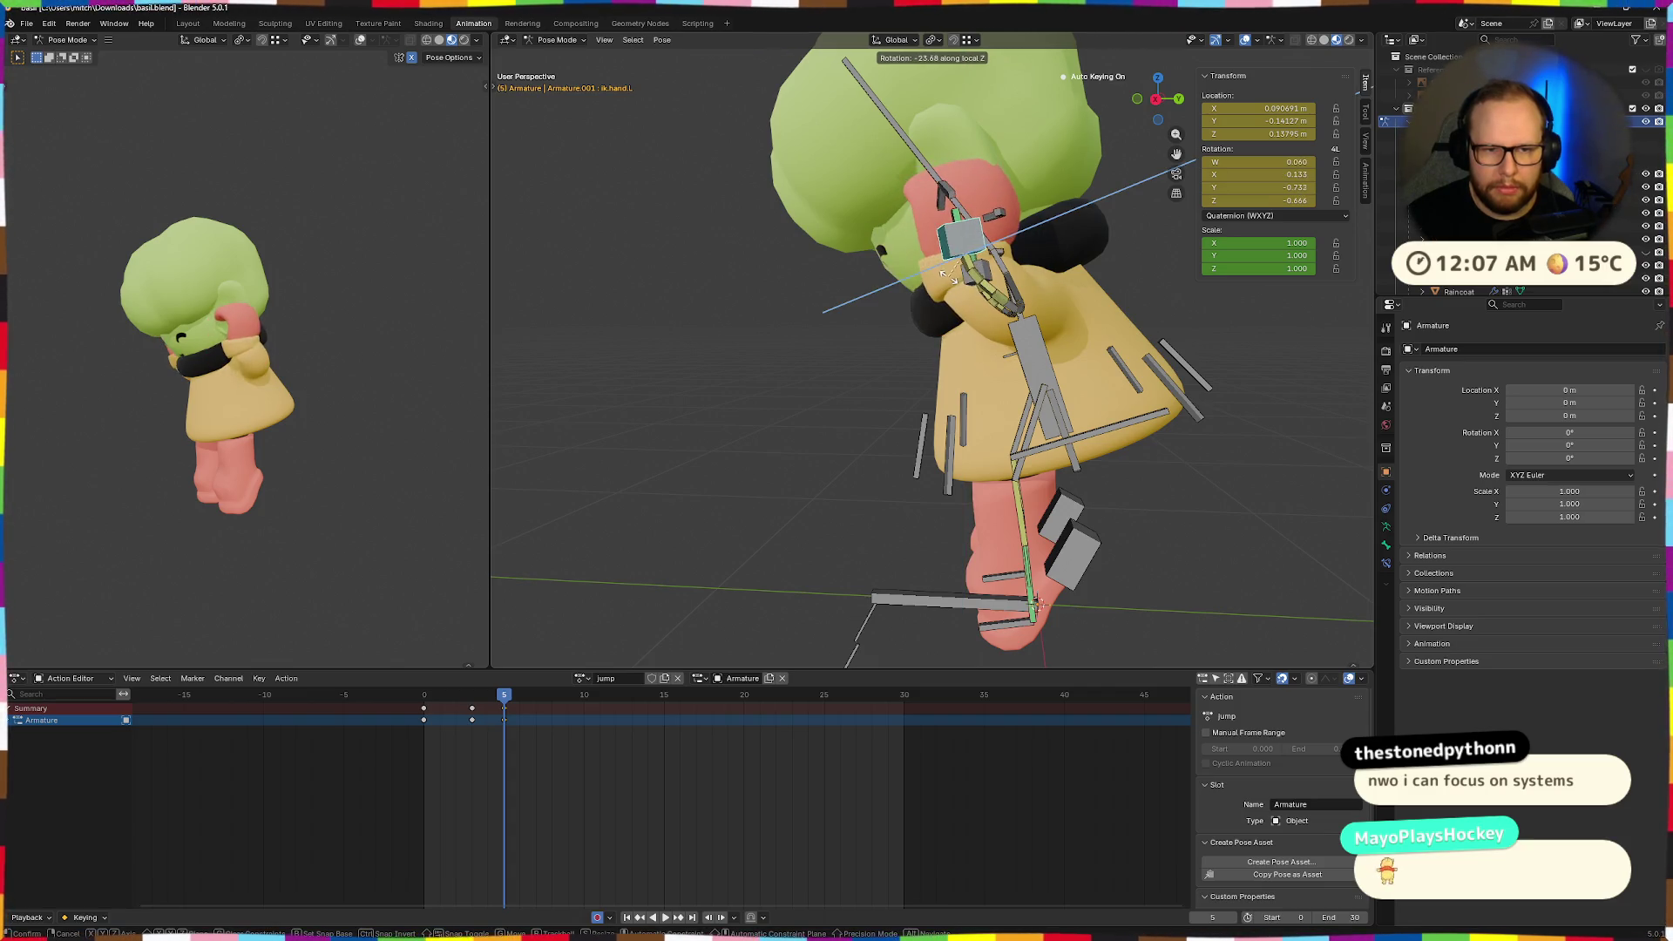
left_click(944, 274)
key("g")
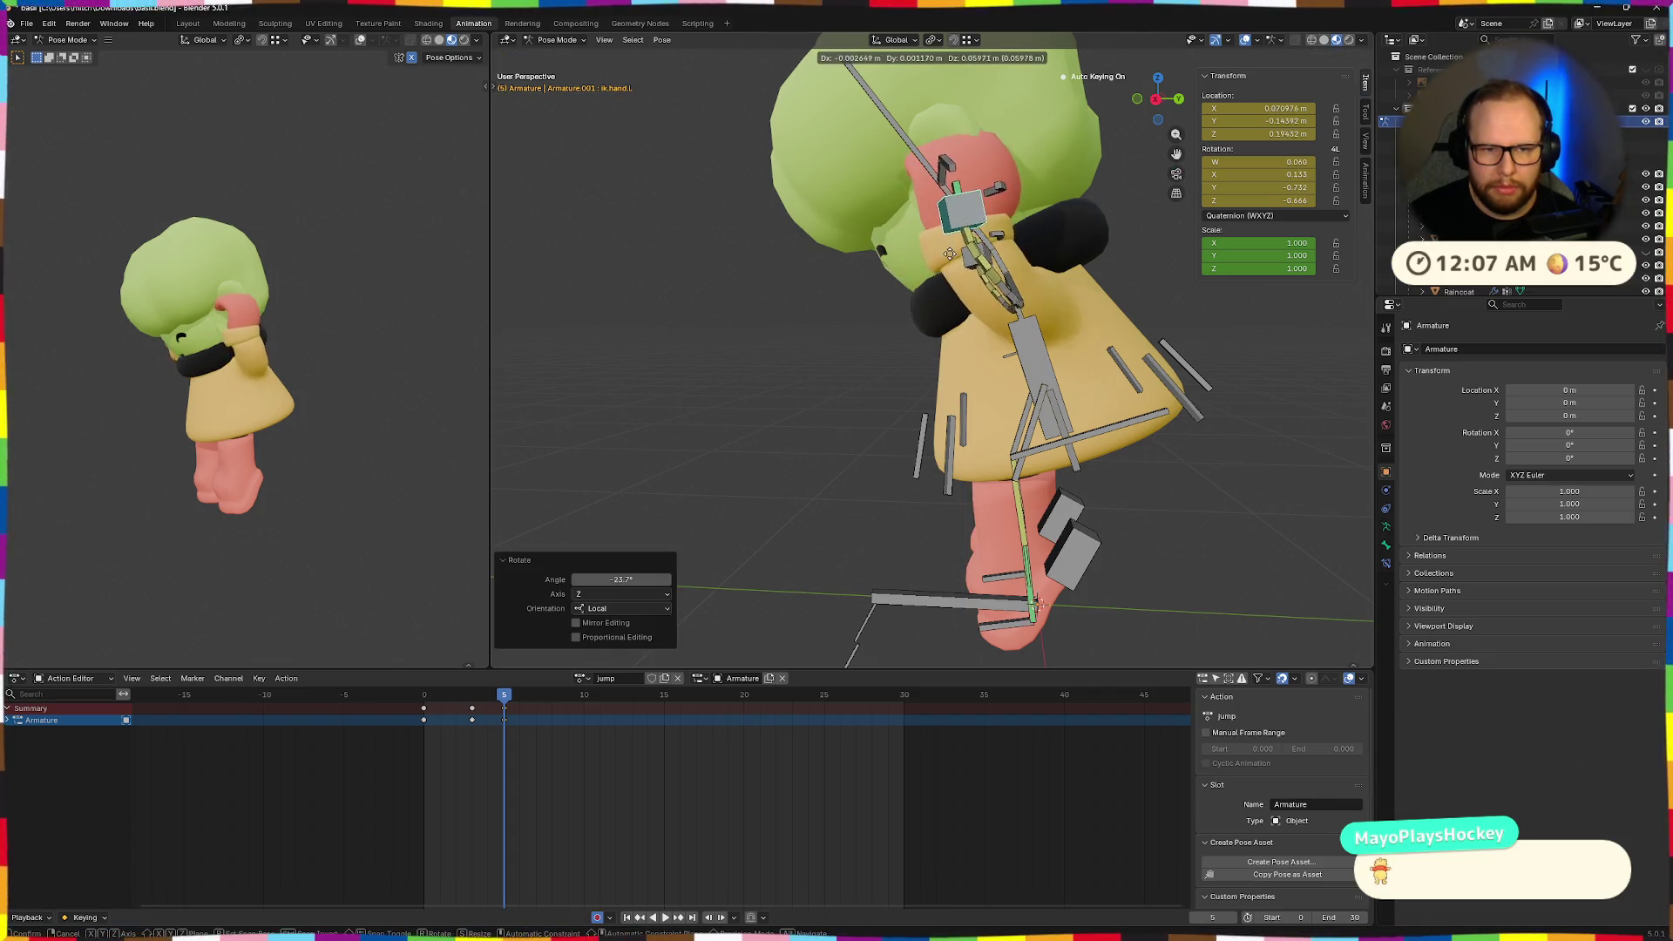
left_click(959, 273)
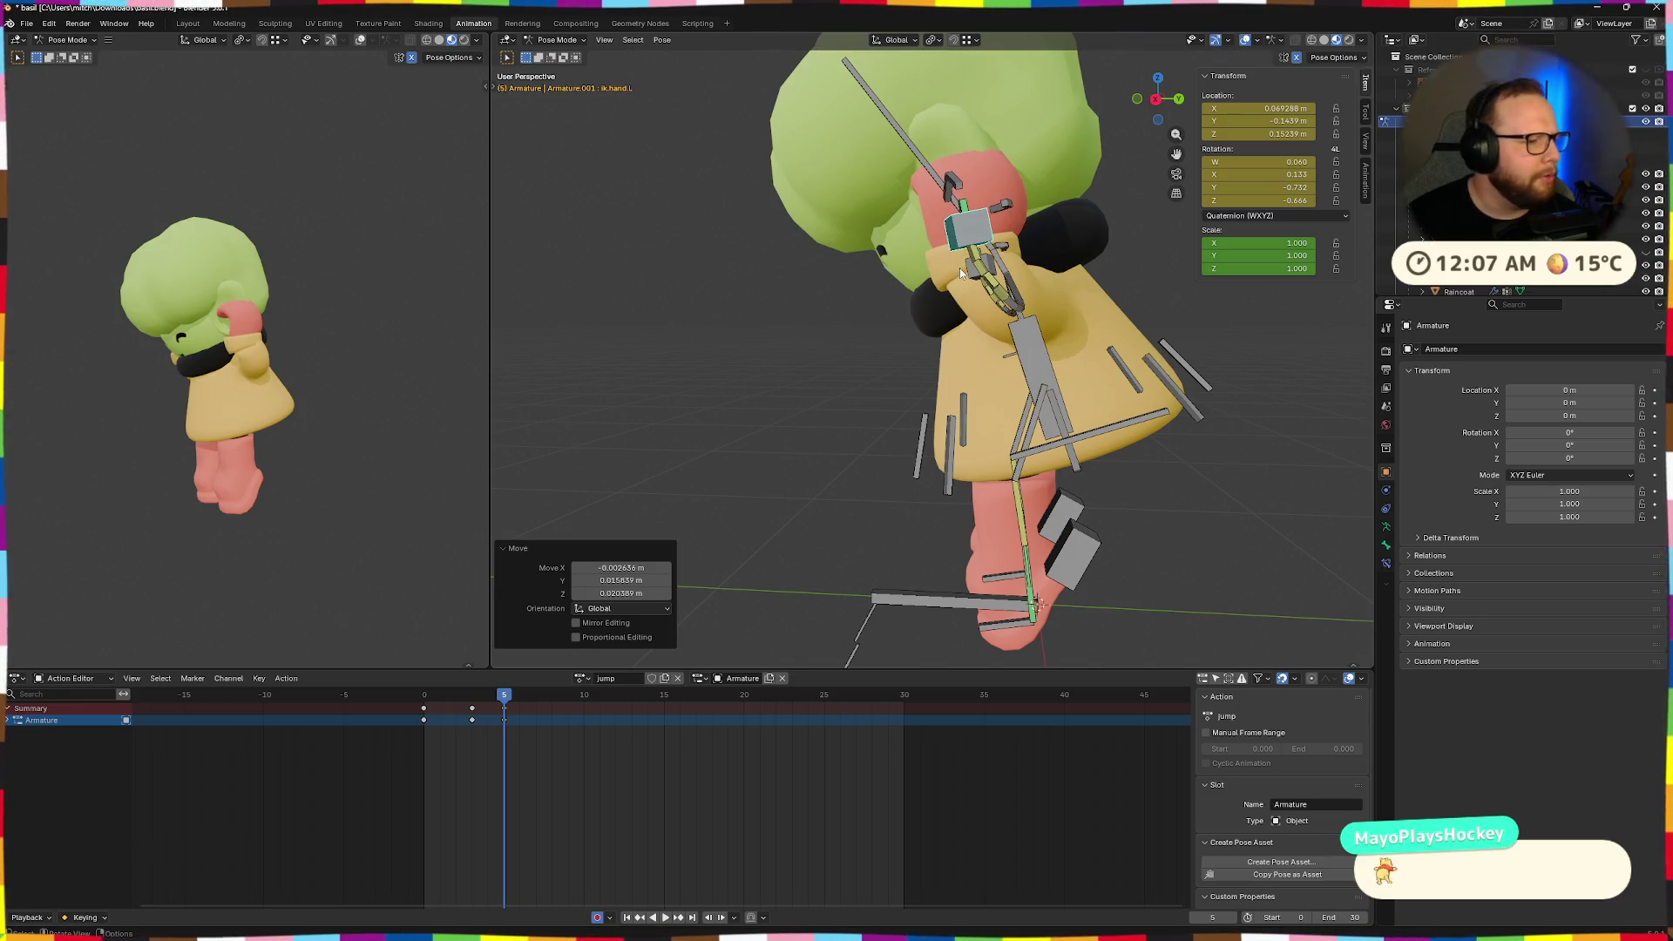
mouse_move(959, 269)
middle_mouse_down()
mouse_move(1158, 296)
mouse_move(1173, 313)
mouse_move(1101, 279)
mouse_move(1037, 335)
mouse_move(1161, 294)
mouse_move(1058, 296)
middle_mouse_up()
key("g")
left_click(1166, 305)
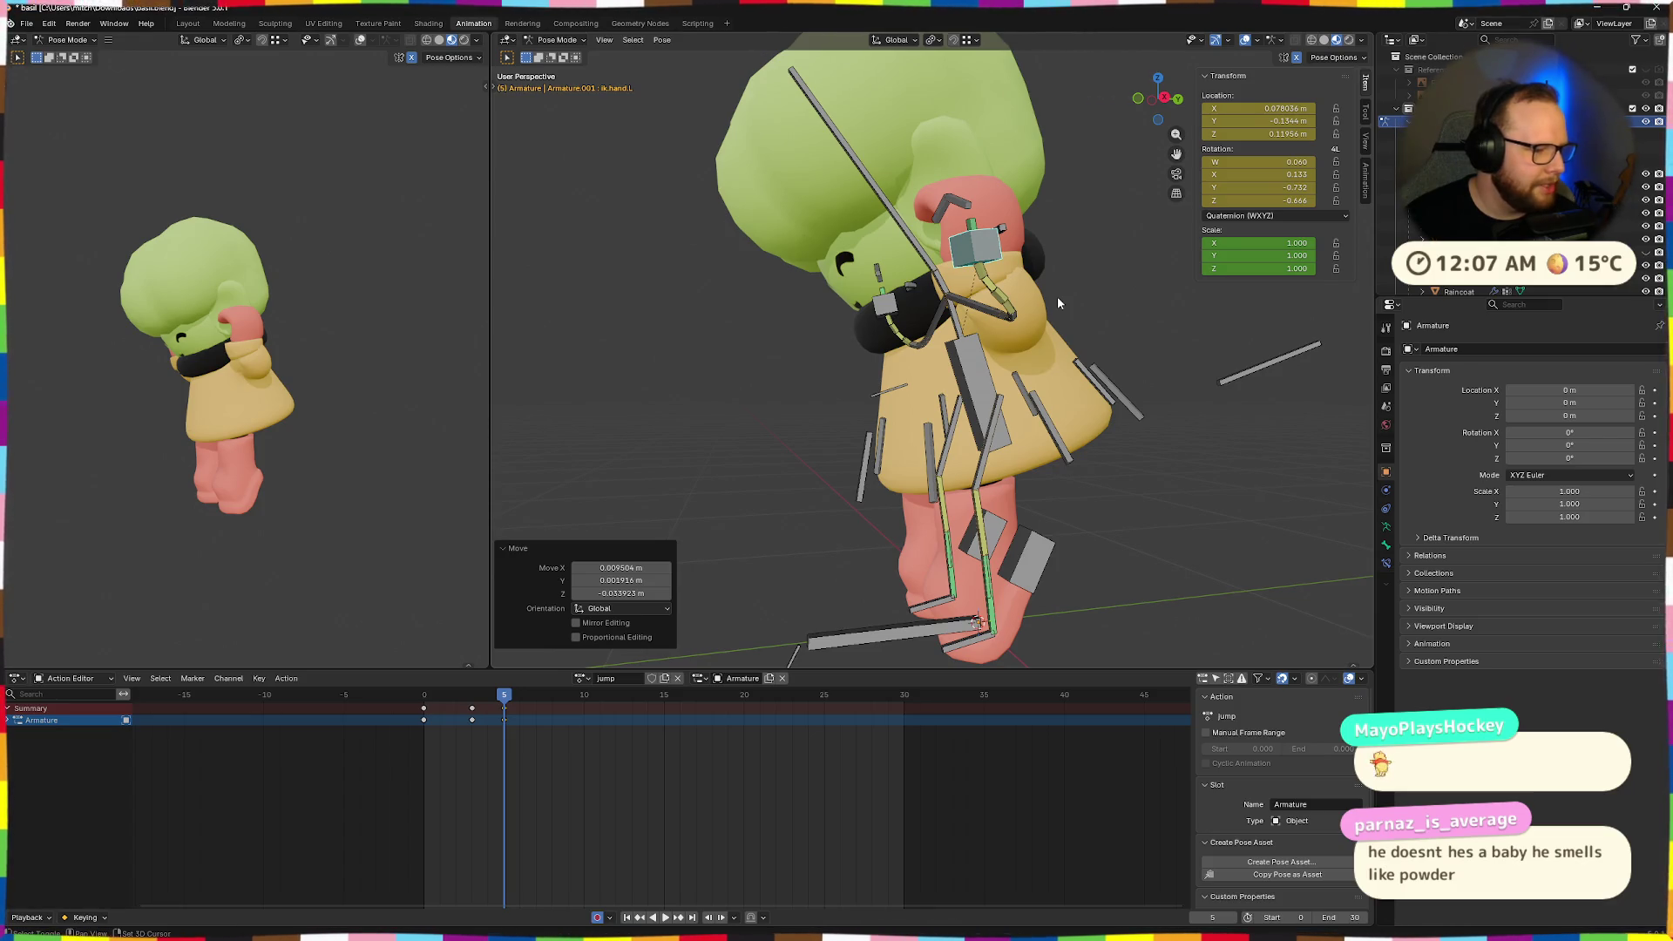
Move the left hand again and rotate it -6.31° around global Z.
mouse_move(1017, 303)
middle_mouse_down()
mouse_move(1004, 322)
mouse_move(1004, 301)
mouse_move(1063, 275)
mouse_move(1185, 294)
middle_mouse_up()
key("g")
left_click(1000, 259)
key("r")
key("z")
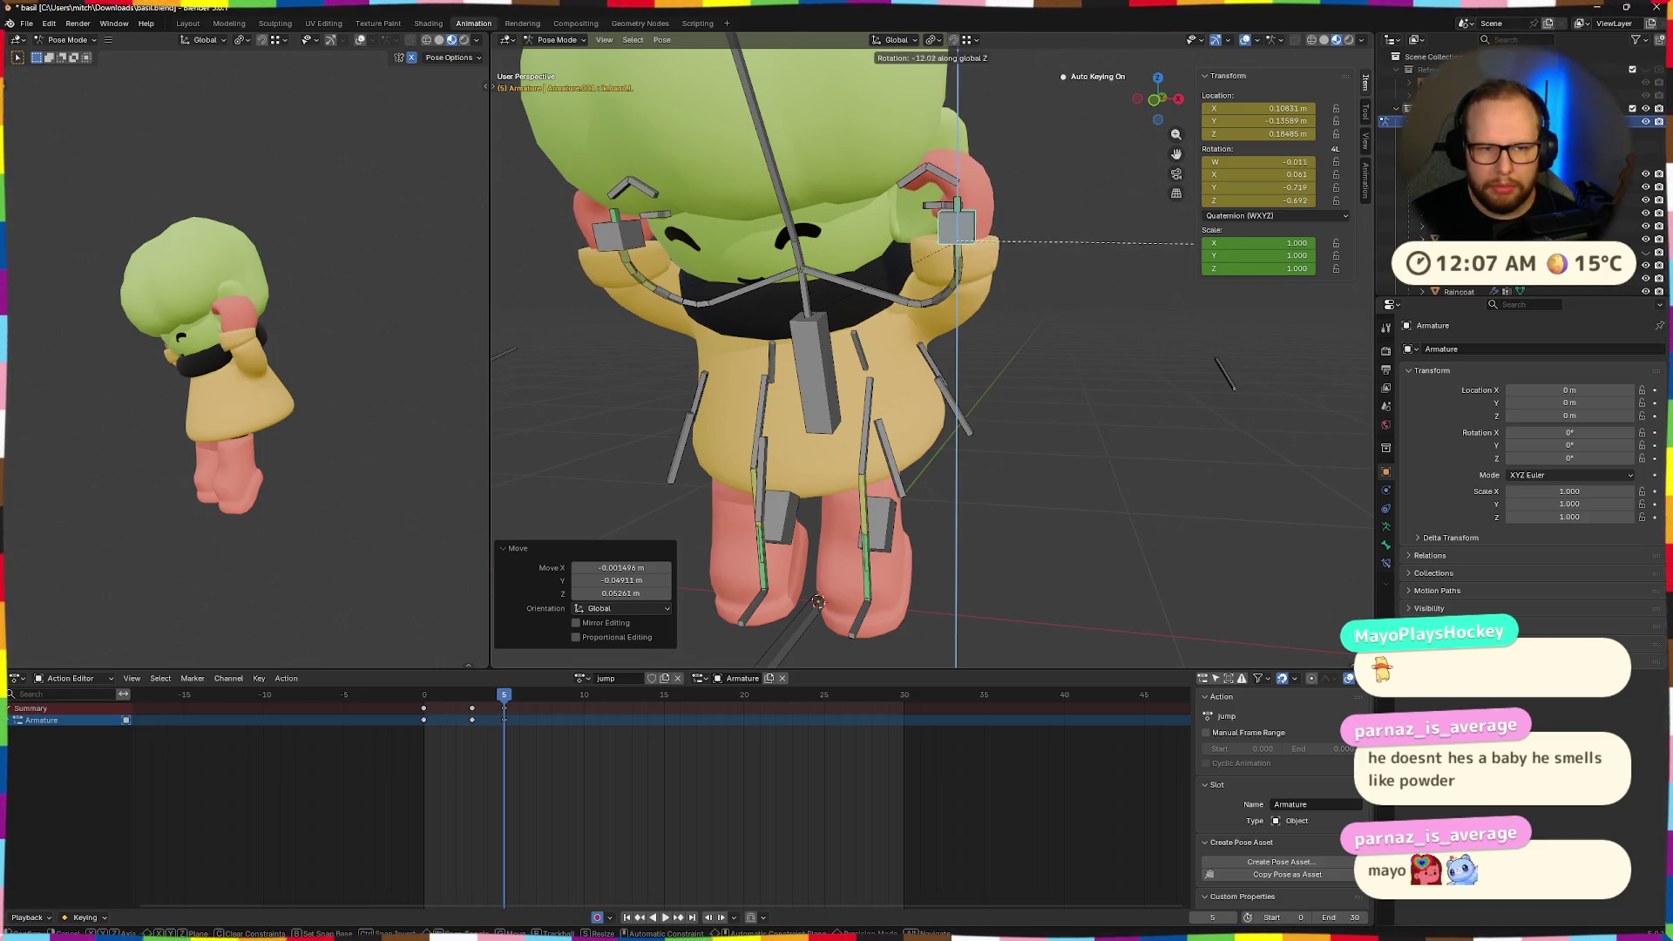
left_click(1293, 285)
mouse_move(1257, 301)
middle_mouse_down()
mouse_move(1177, 292)
mouse_move(1203, 275)
middle_mouse_up()
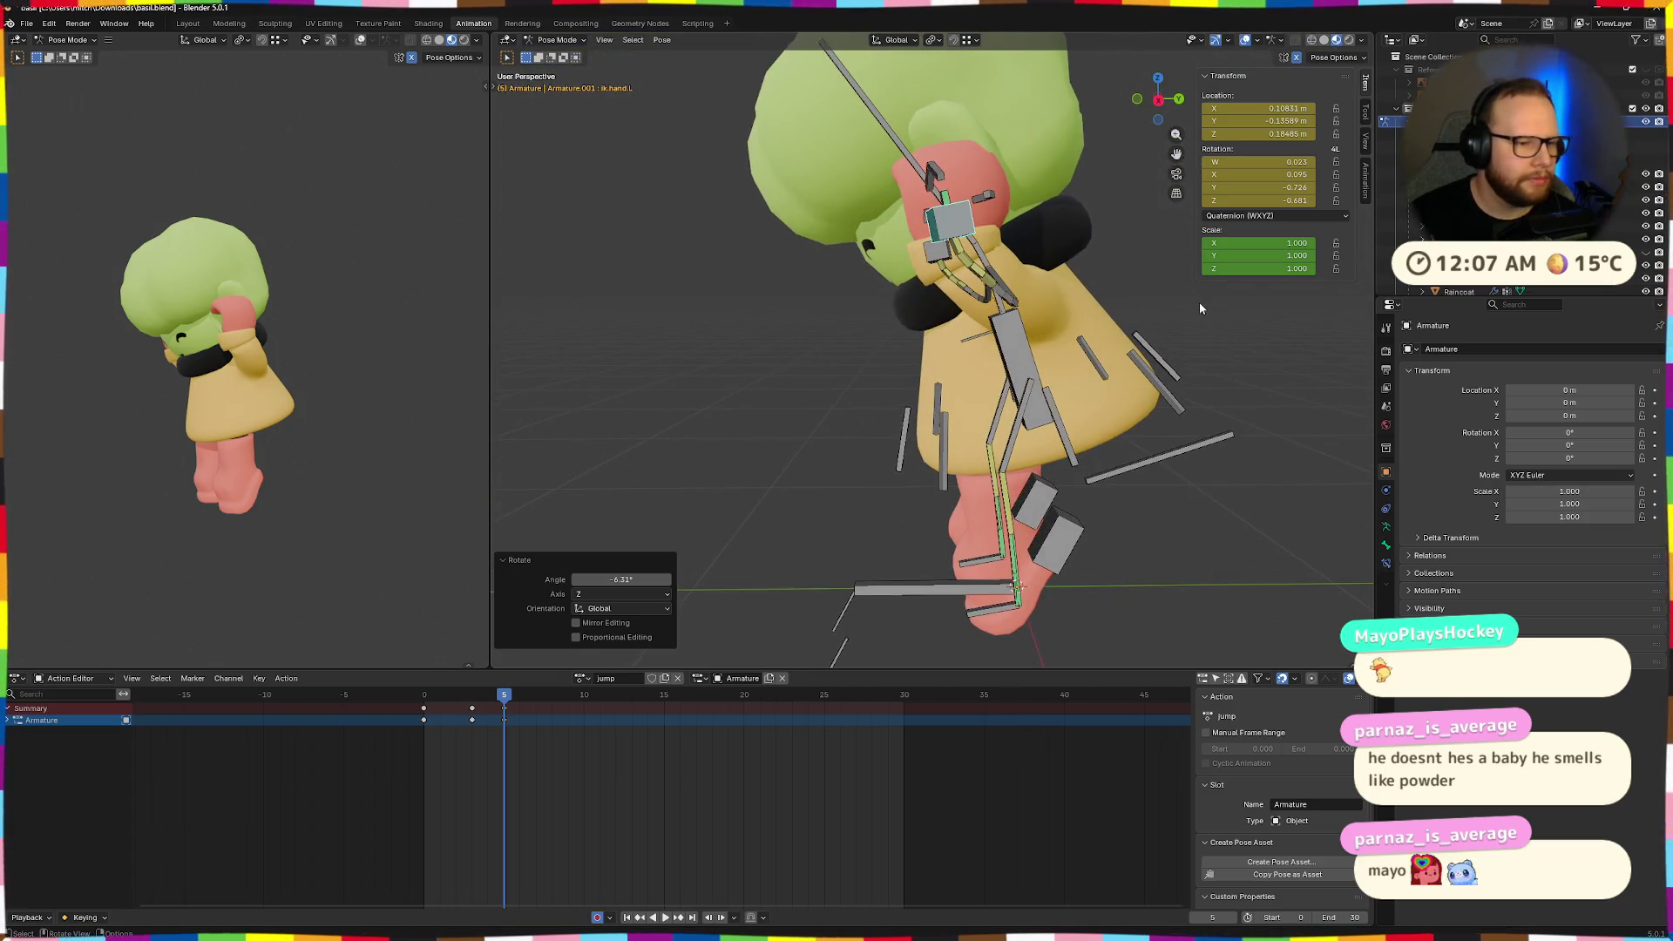
Tilt the neck bone forward around the X axis.
scroll(1181, 344, "down", 3)
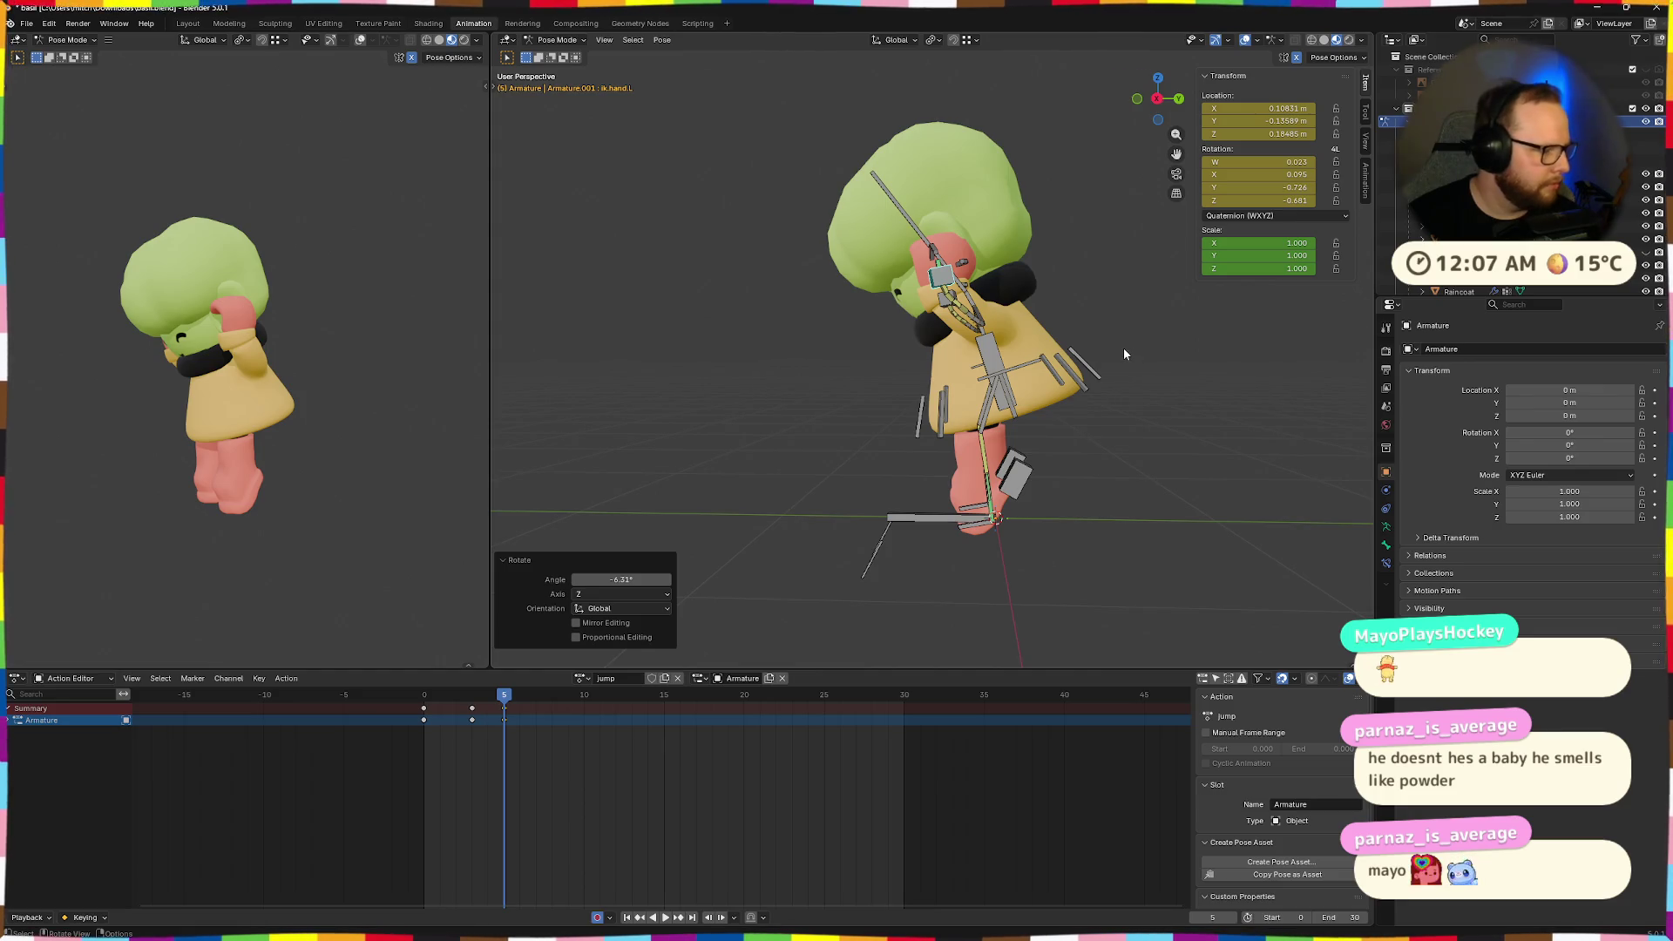
scroll(1033, 274, "up", 4)
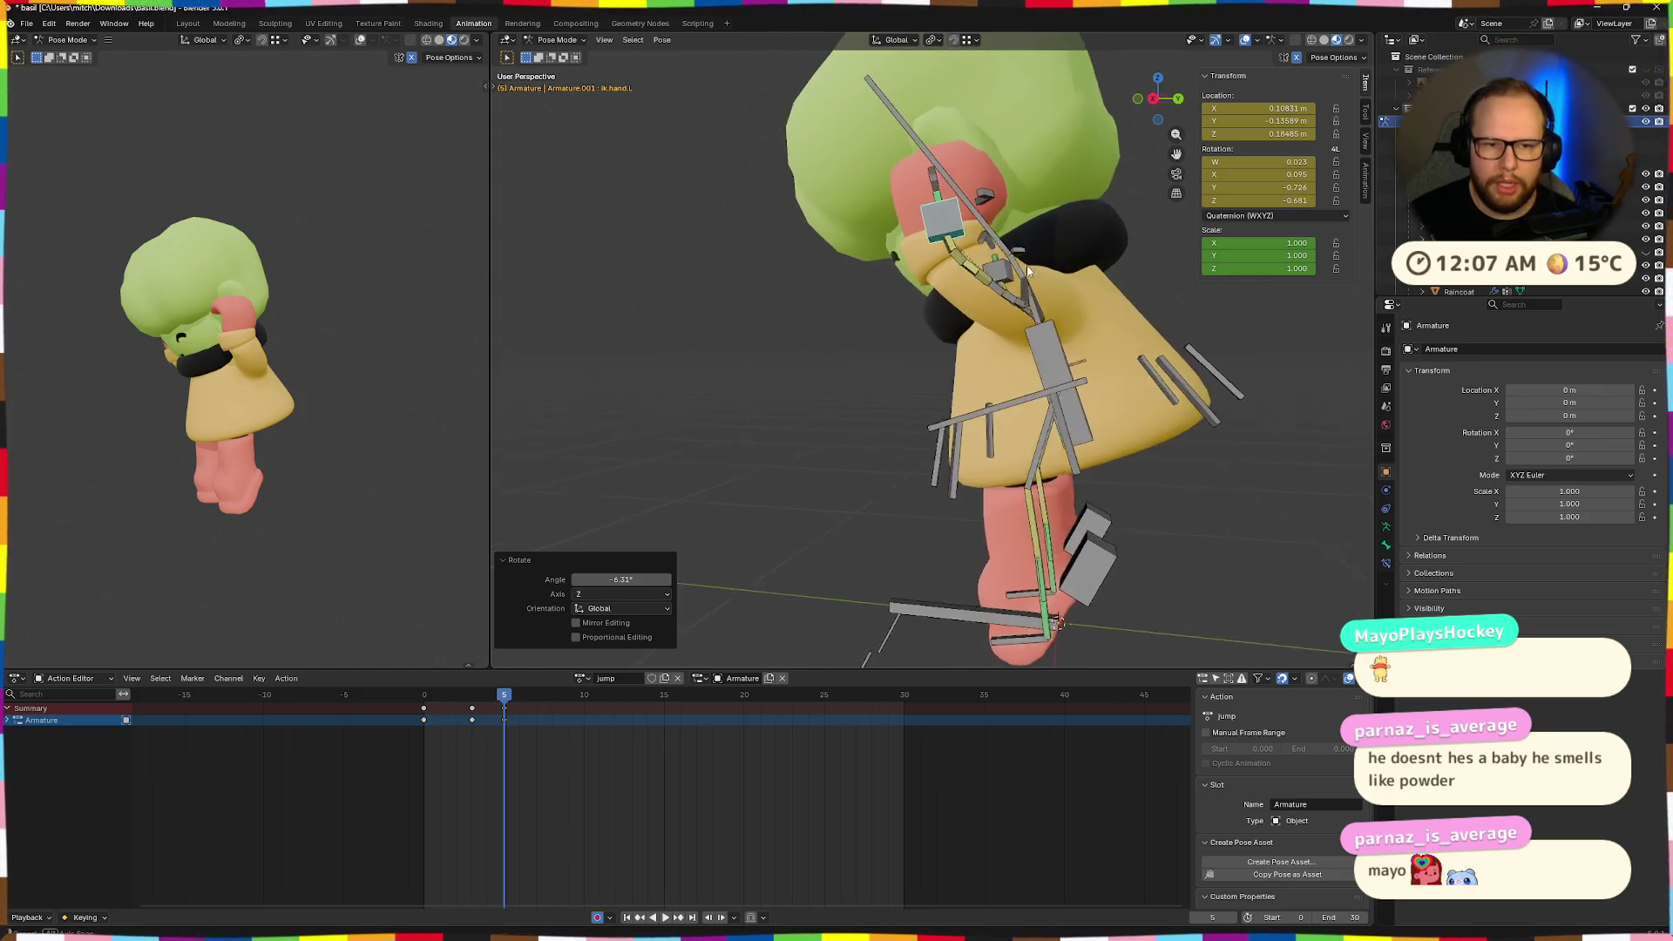
left_click(1029, 271)
key("r")
key("x")
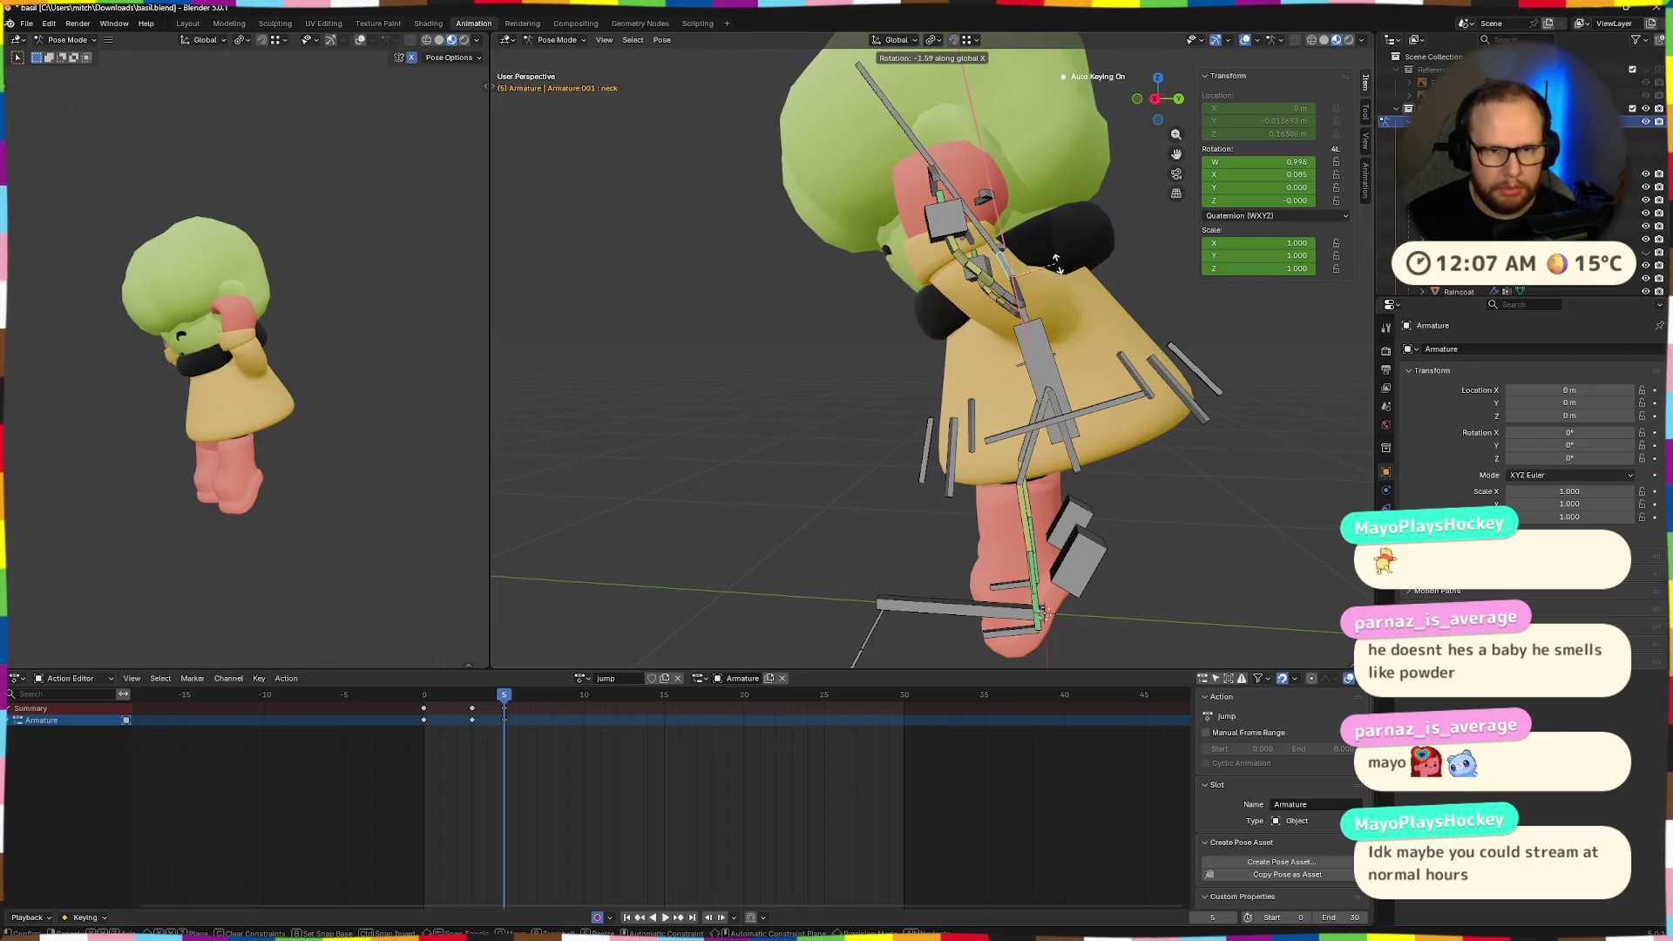
left_click(1118, 297)
Tilt the head bone -20.2° around the X axis.
left_click(1019, 174)
key("r")
key("x")
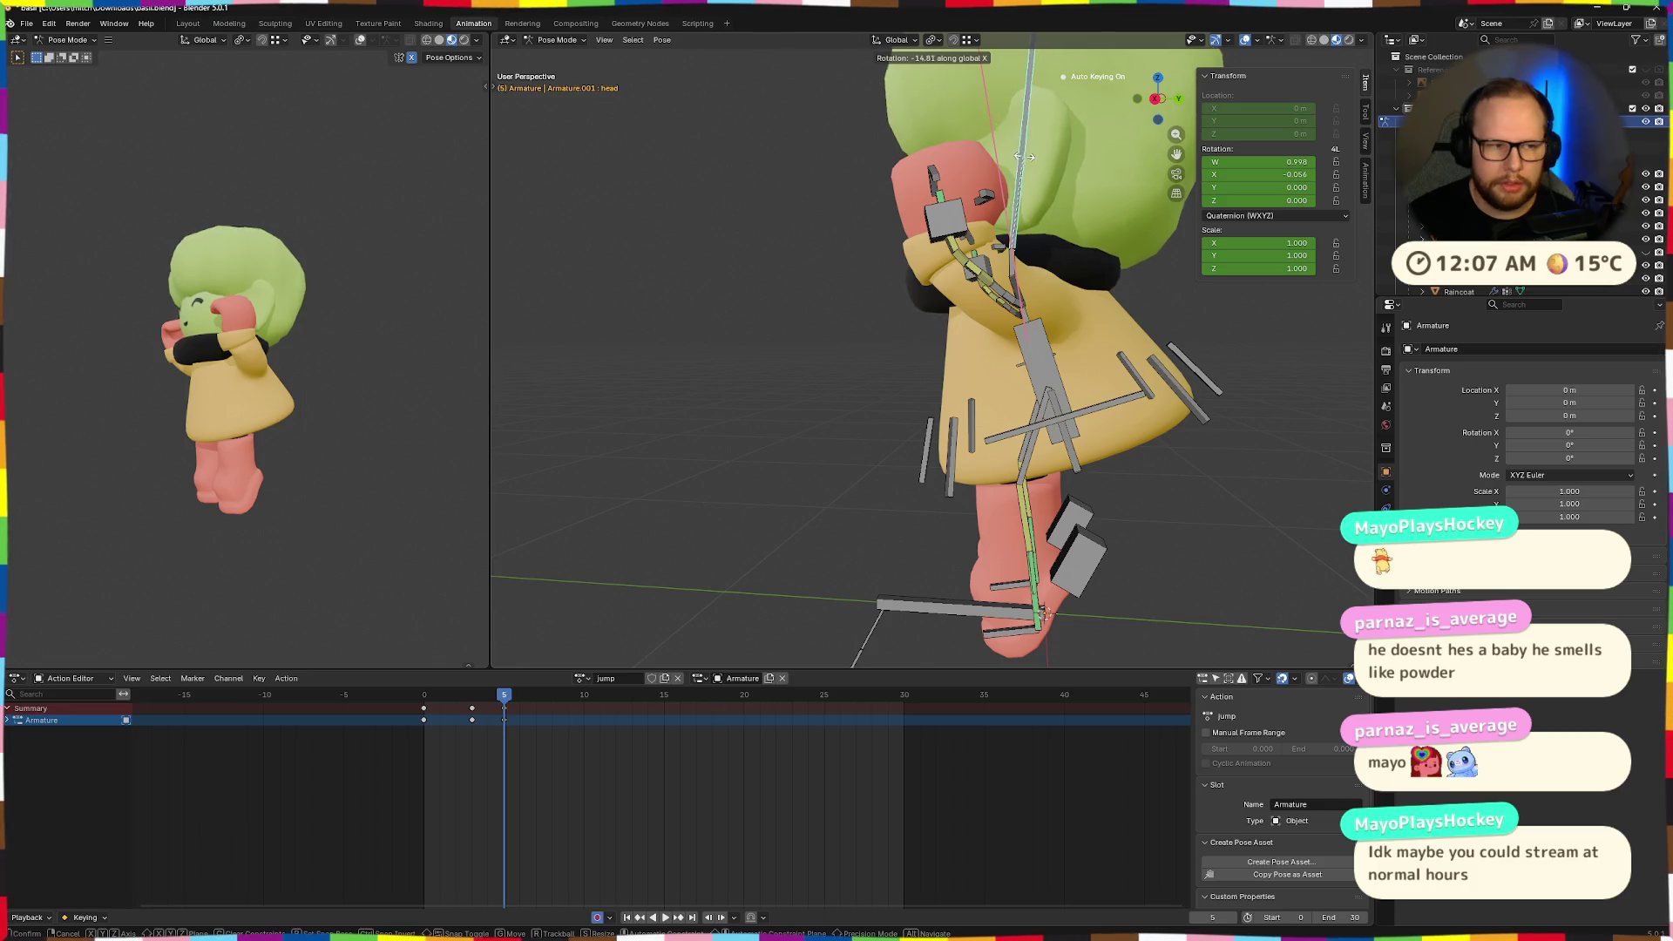
left_click(1050, 204)
scroll(1056, 216, "down", 3)
mouse_move(1056, 216)
middle_mouse_down()
mouse_move(1094, 291)
mouse_move(1295, 302)
mouse_move(925, 298)
mouse_move(1033, 253)
mouse_move(1045, 180)
middle_mouse_up()
scroll(1045, 299, "up", 3)
scroll(1046, 180, "up", 3)
Nudge ik.hand.L and re-angle it around X so it cups against the face.
left_click(948, 246)
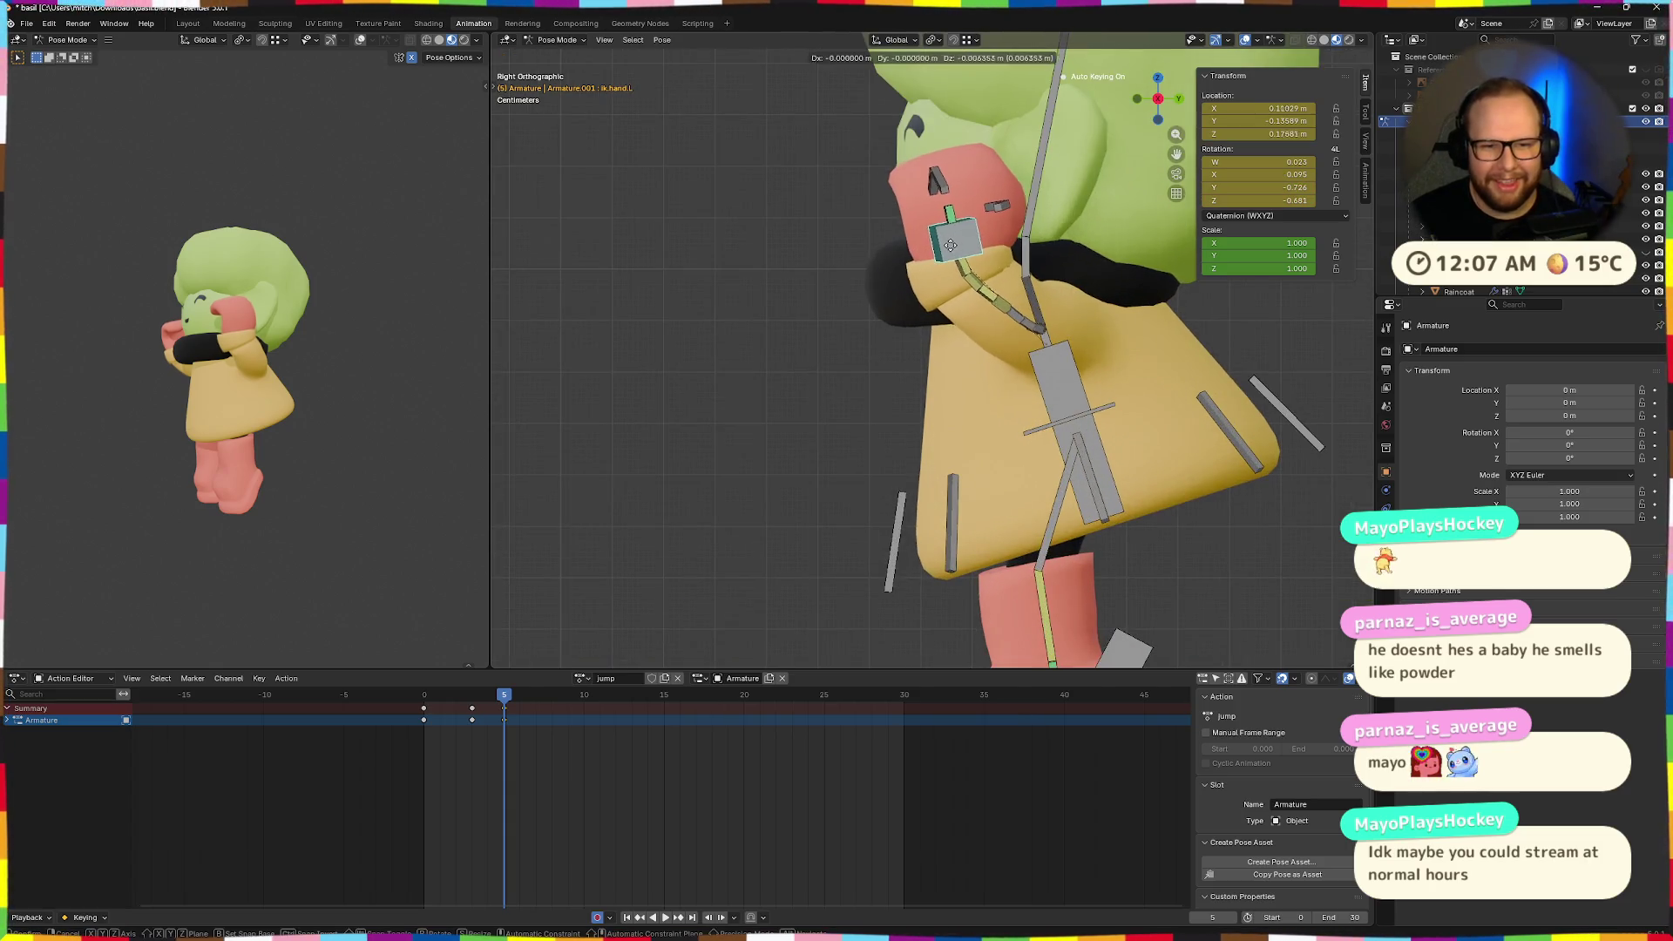
left_click_drag(948, 245, 941, 253)
key("r")
key("x")
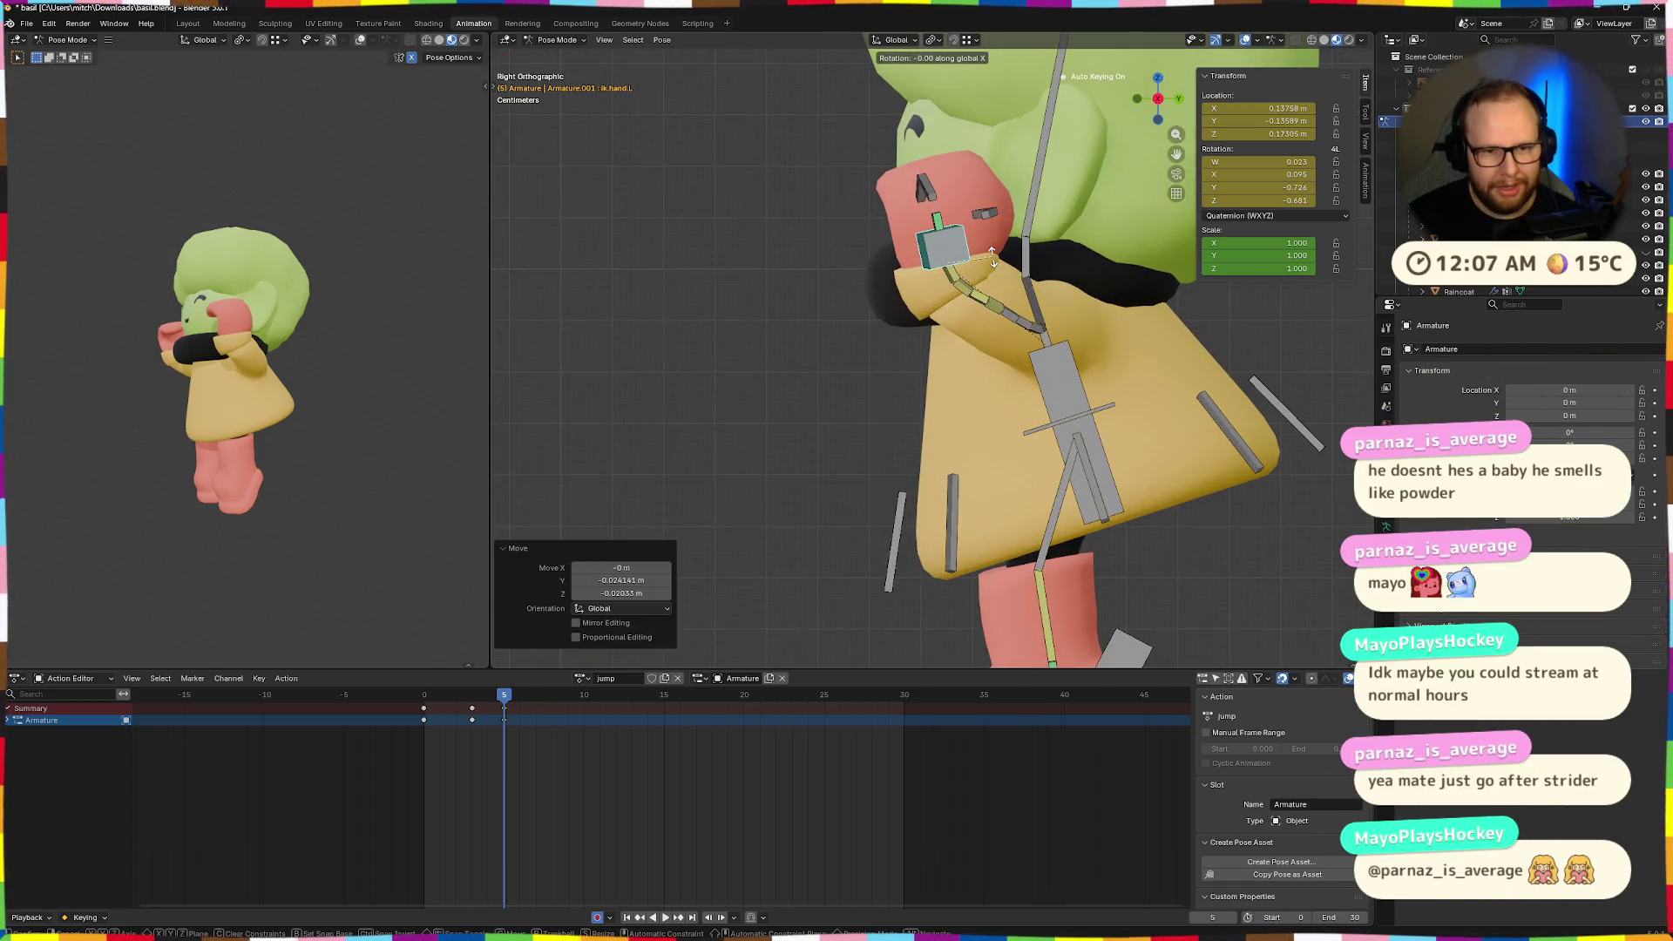
key("Escape")
key("g")
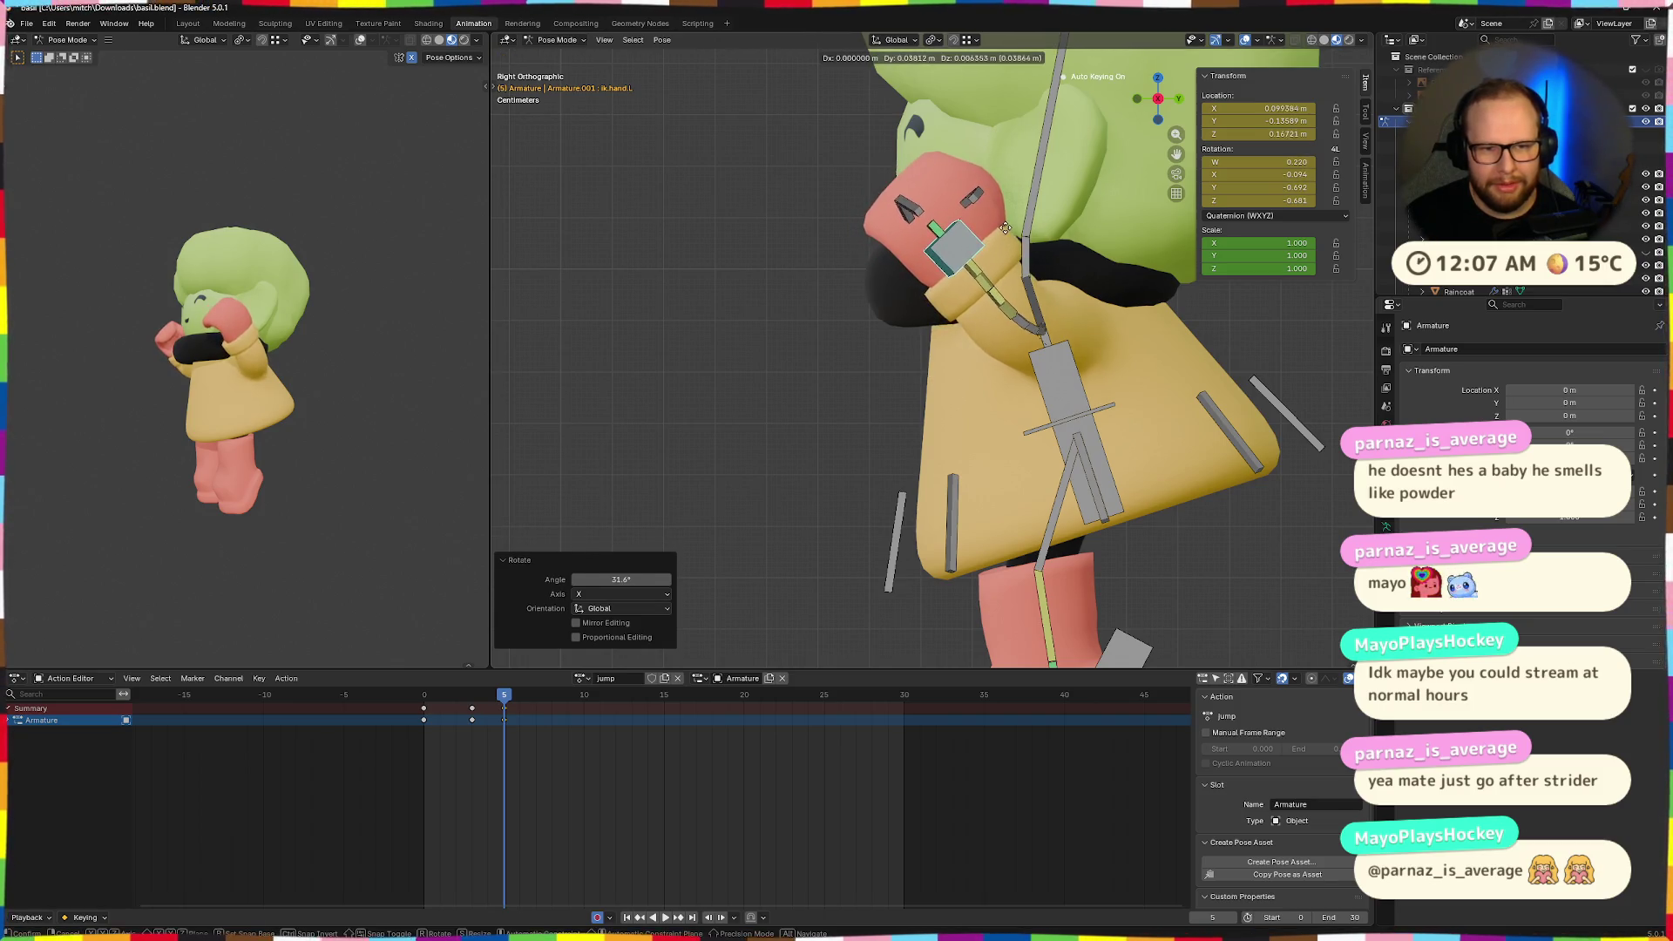
left_click(1015, 234)
key("r")
key("x")
left_click(1020, 234)
scroll(893, 284, "down", 4)
mouse_move(893, 284)
middle_mouse_down()
mouse_move(854, 290)
mouse_move(999, 295)
mouse_move(810, 290)
middle_mouse_up()
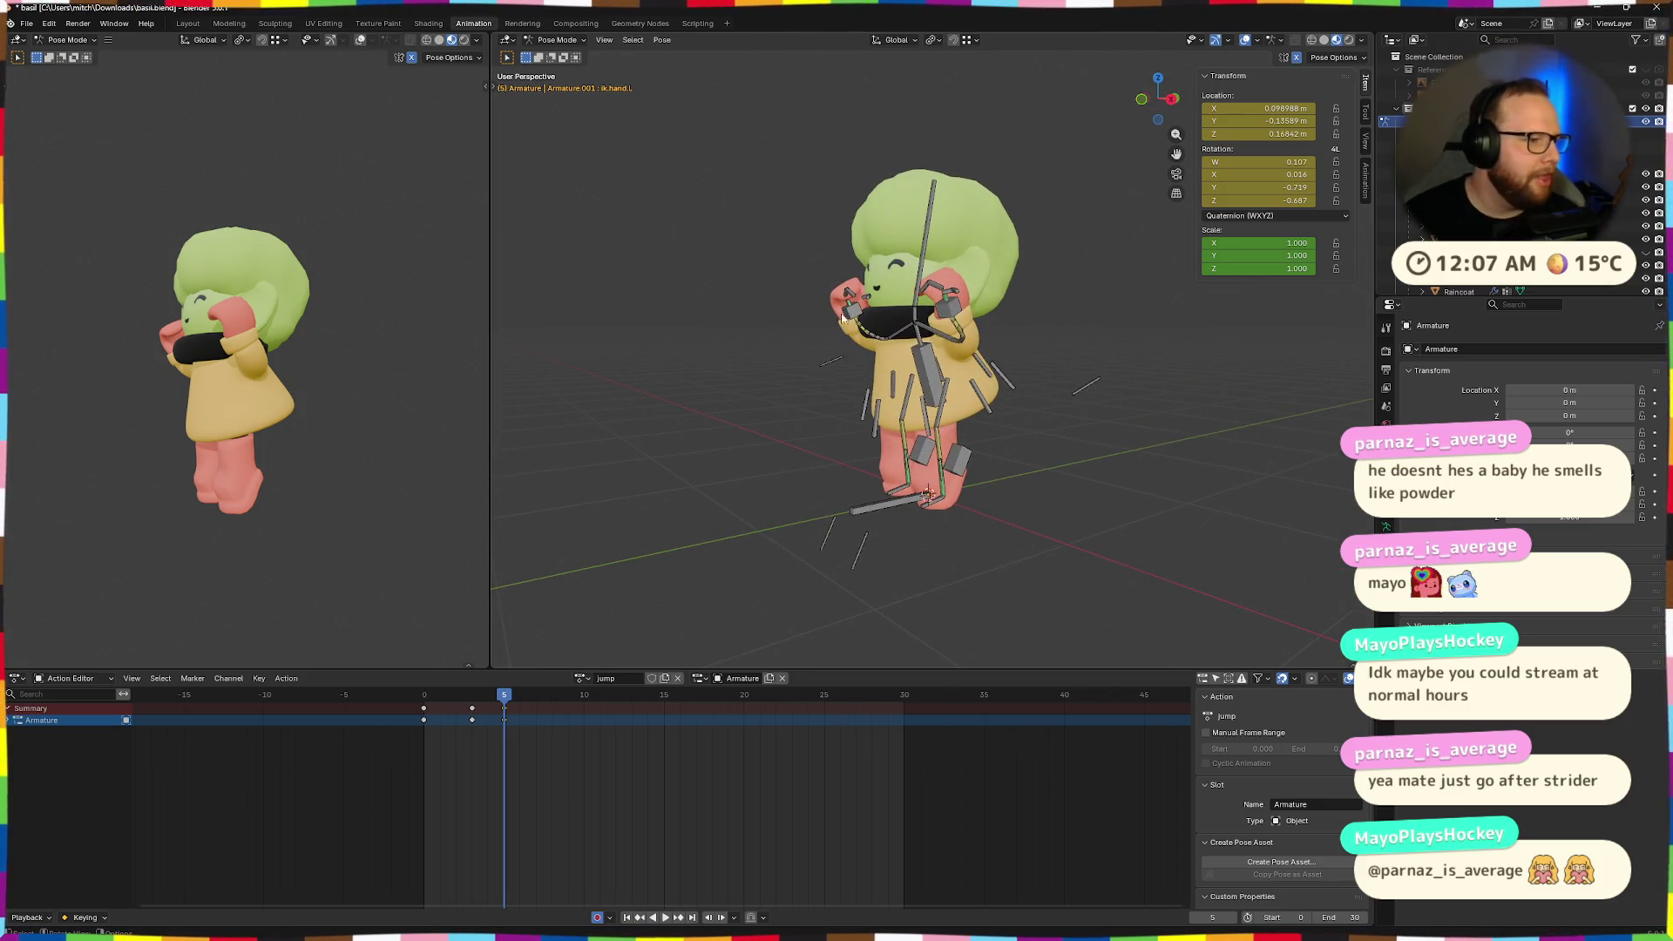
scroll(841, 321, "up", 3)
mouse_move(841, 320)
middle_mouse_down()
mouse_move(907, 287)
mouse_move(1007, 272)
middle_mouse_up()
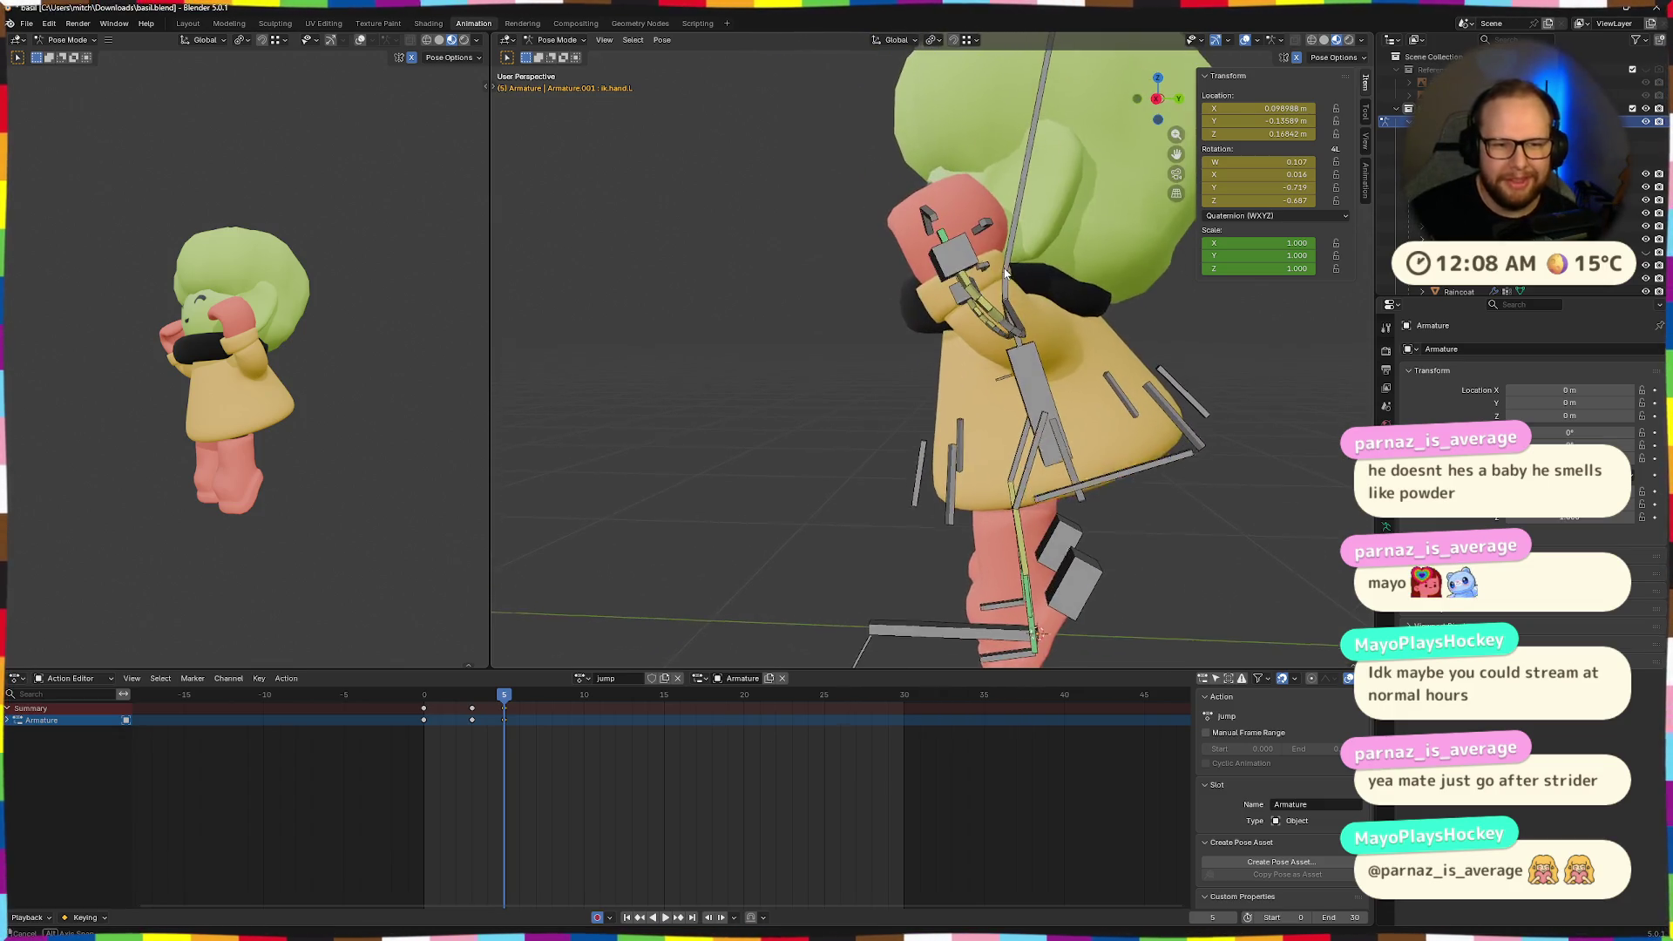
left_click(1157, 100)
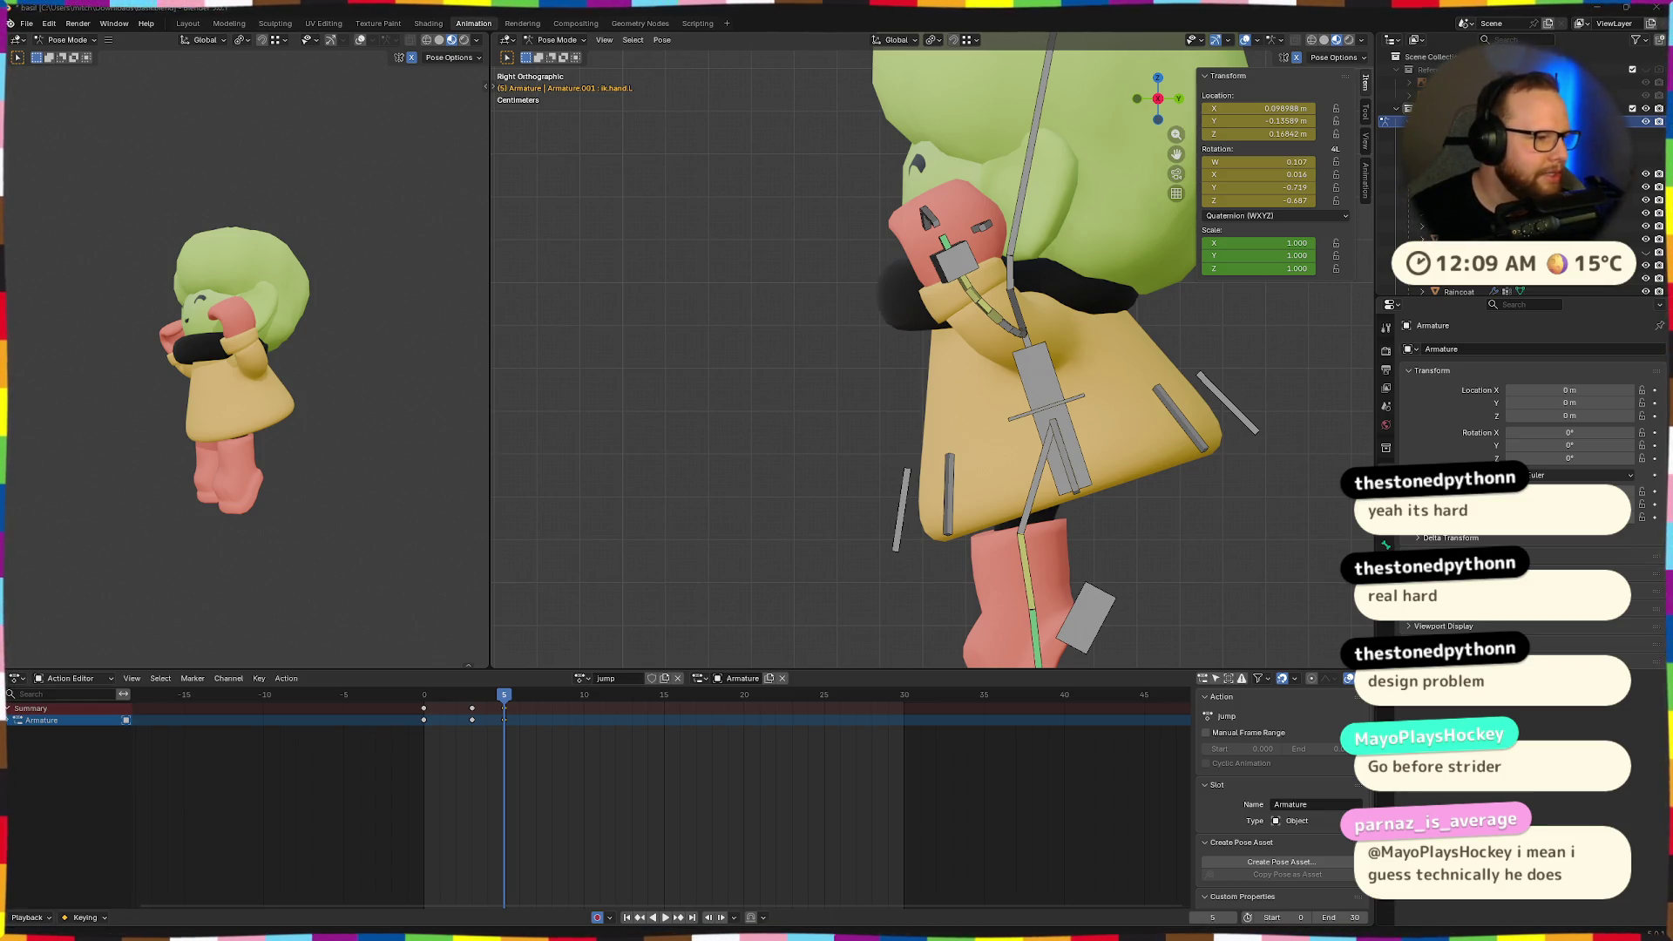
mouse_move(540, 266)
middle_mouse_down()
mouse_move(812, 267)
mouse_move(997, 343)
mouse_move(976, 349)
mouse_move(1104, 337)
mouse_move(969, 277)
mouse_move(1058, 316)
middle_mouse_up()
Turn the left hand slightly around the Z axis.
scroll(969, 277, "down", 3)
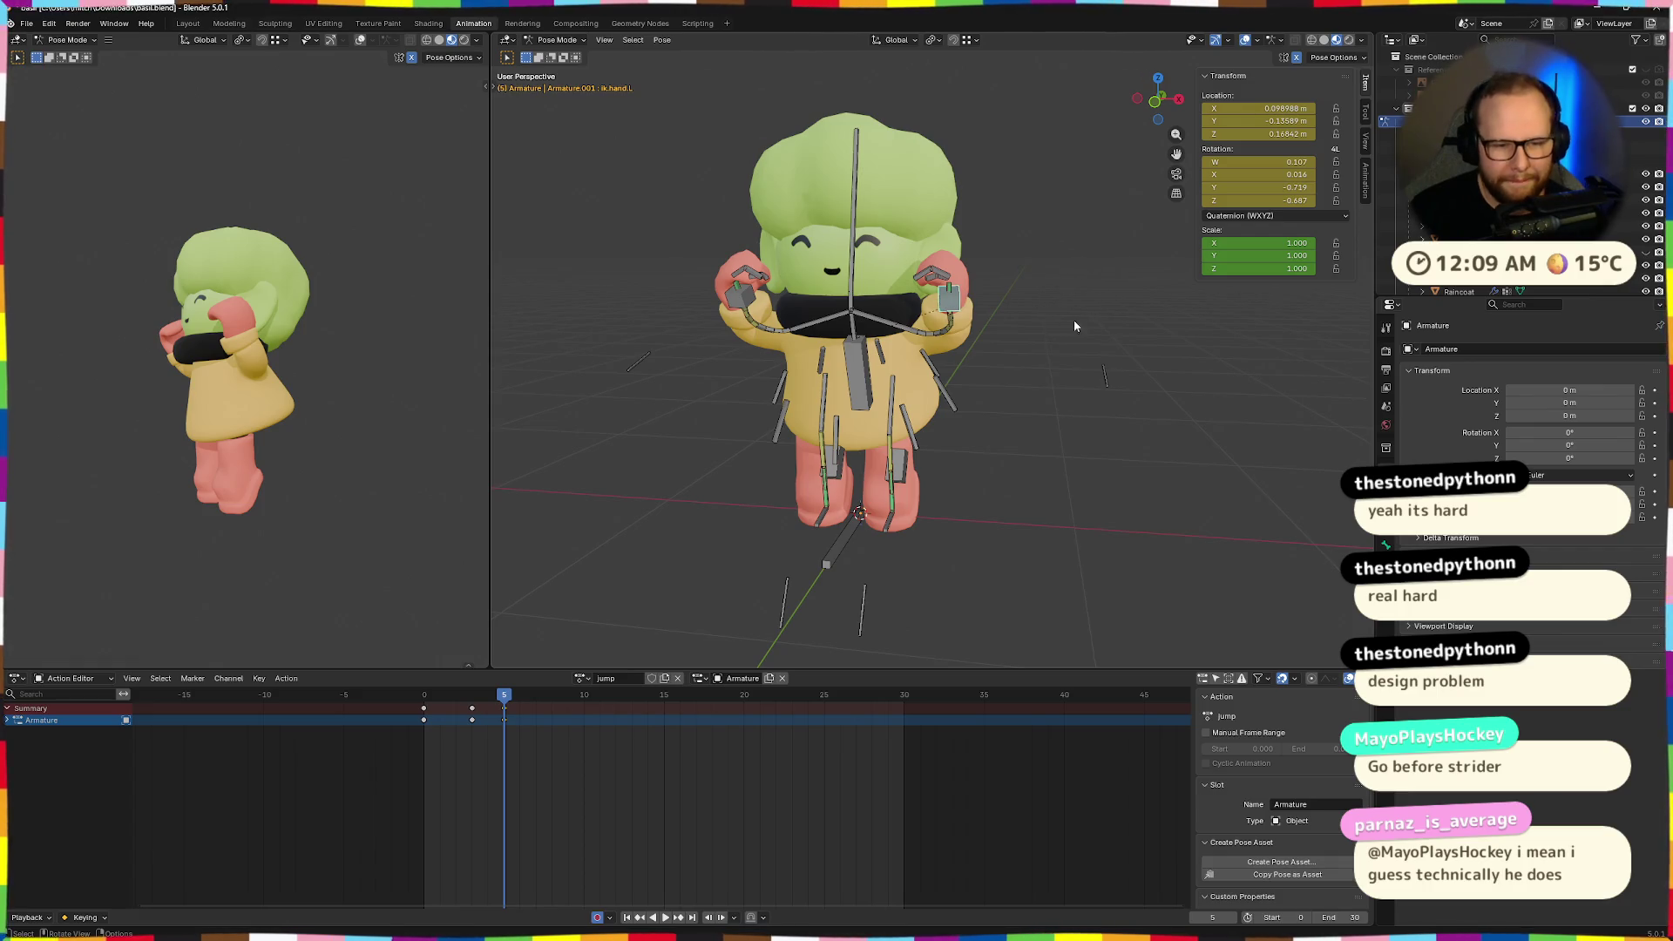
key("r")
key("z")
key("x")
key("z")
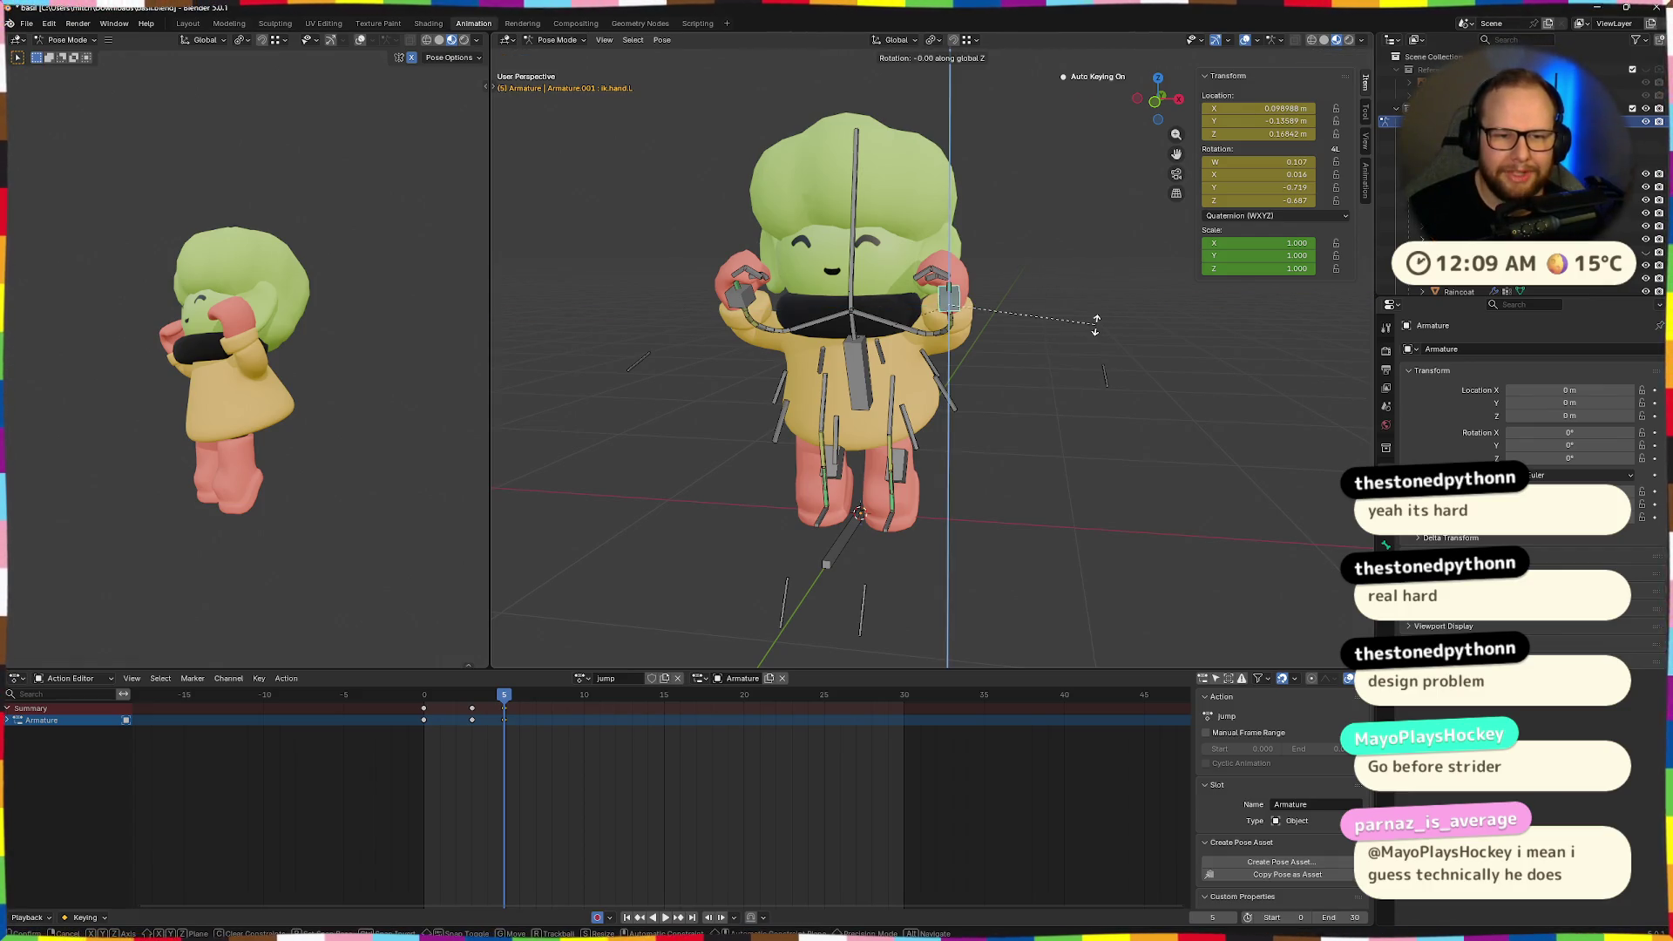
left_click(1044, 332)
Keyframe the hands-to-face crouch pose at frame 5 and play back the jump.
mouse_move(1080, 303)
middle_mouse_down()
mouse_move(1078, 278)
mouse_move(898, 371)
mouse_move(882, 314)
middle_mouse_up()
scroll(882, 315, "up", 5)
mouse_move(990, 228)
middle_mouse_down()
mouse_move(1061, 319)
mouse_move(986, 246)
mouse_move(961, 295)
middle_mouse_up()
scroll(1061, 319, "down", 6)
mouse_move(349, 342)
middle_mouse_down()
mouse_move(178, 392)
mouse_move(346, 346)
mouse_move(304, 354)
middle_mouse_up()
scroll(212, 386, "down", 2)
scroll(304, 354, "up", 2)
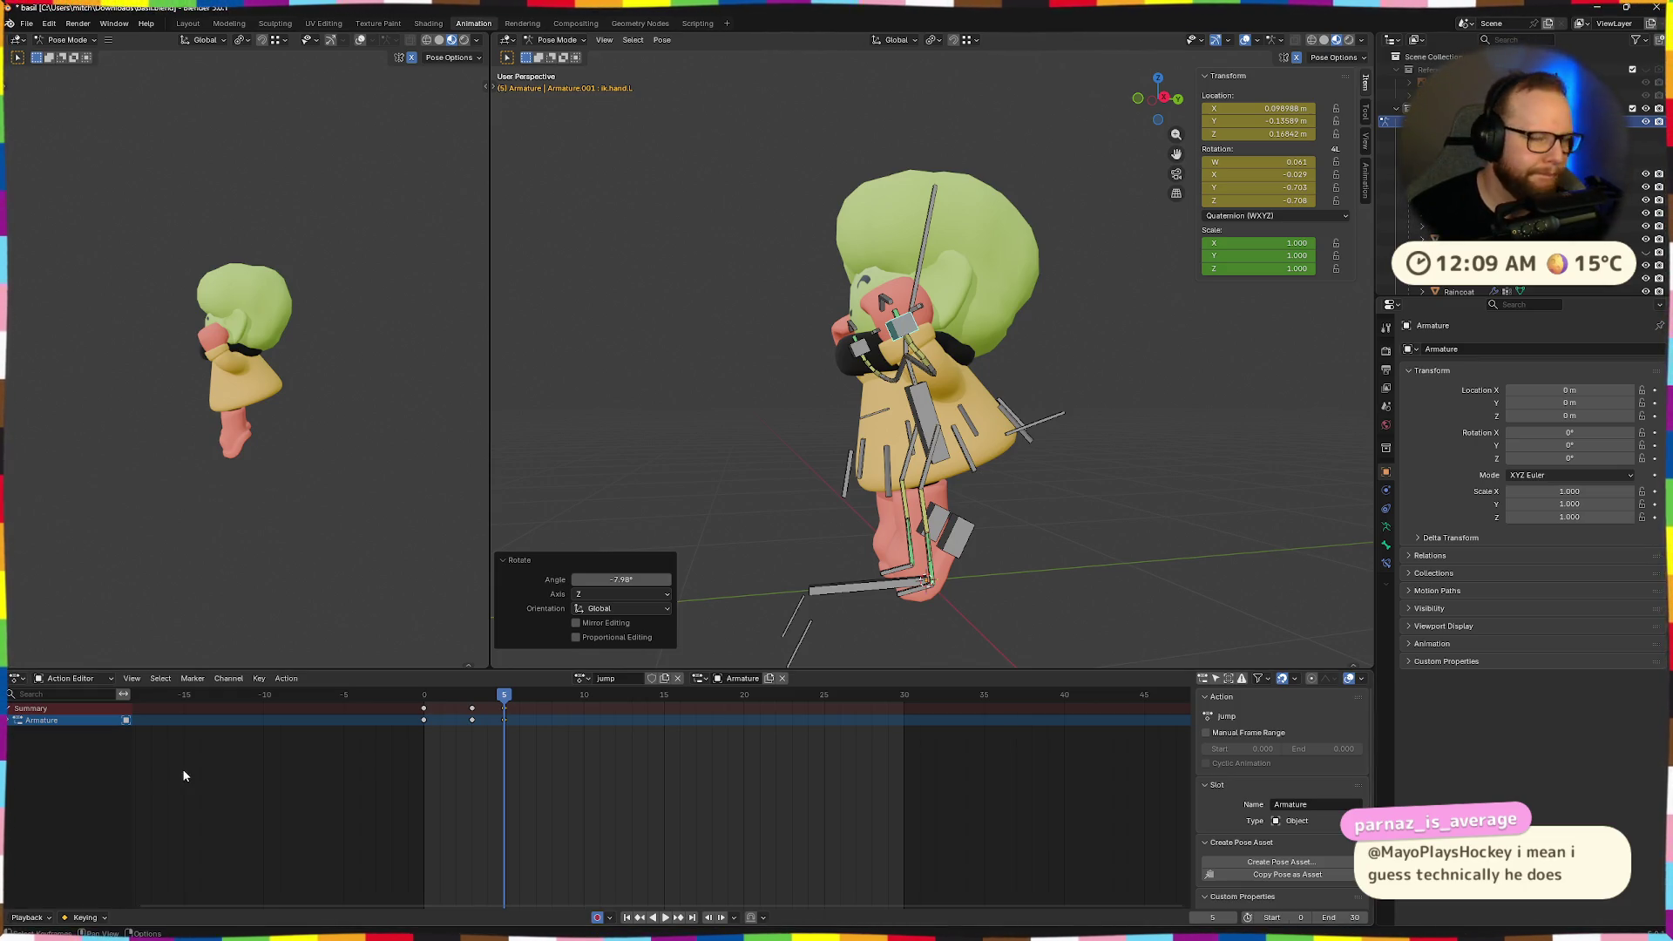
mouse_move(1015, 521)
middle_mouse_down()
mouse_move(1021, 582)
mouse_move(990, 548)
mouse_move(1000, 586)
middle_mouse_up()
key("i")
key("space")
key("space")
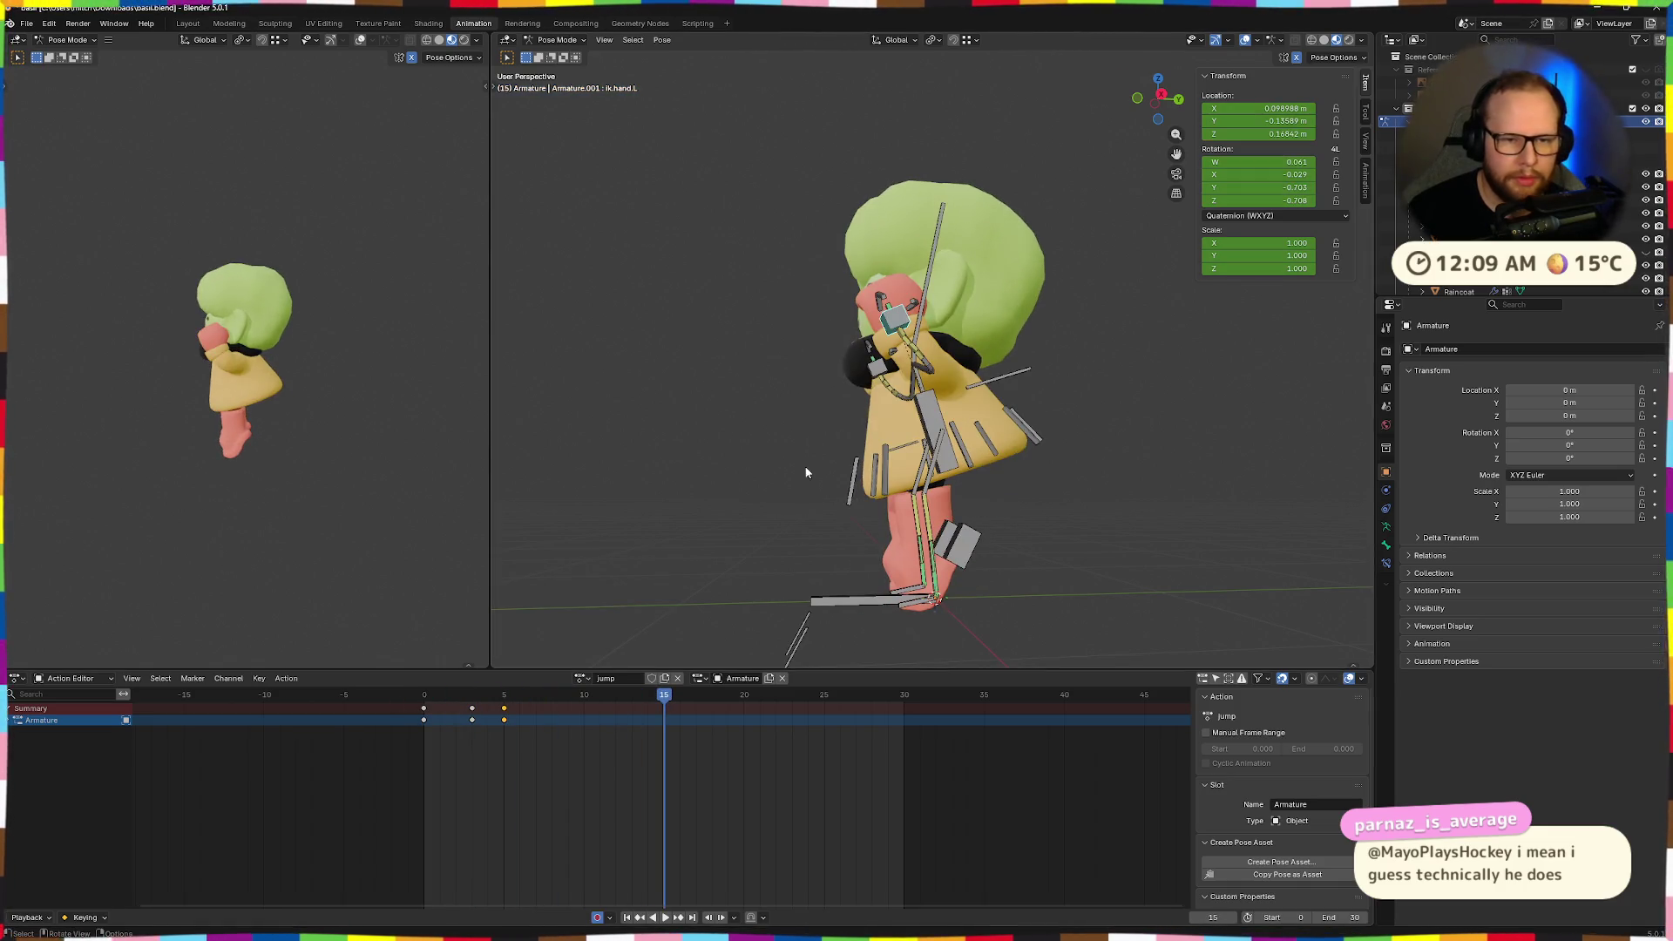
At frame 10, raise the torso control along global Z.
mouse_move(671, 696)
left_mouse_down()
mouse_move(373, 704)
mouse_move(584, 694)
left_mouse_up()
middle_click_drag(865, 555, 959, 528)
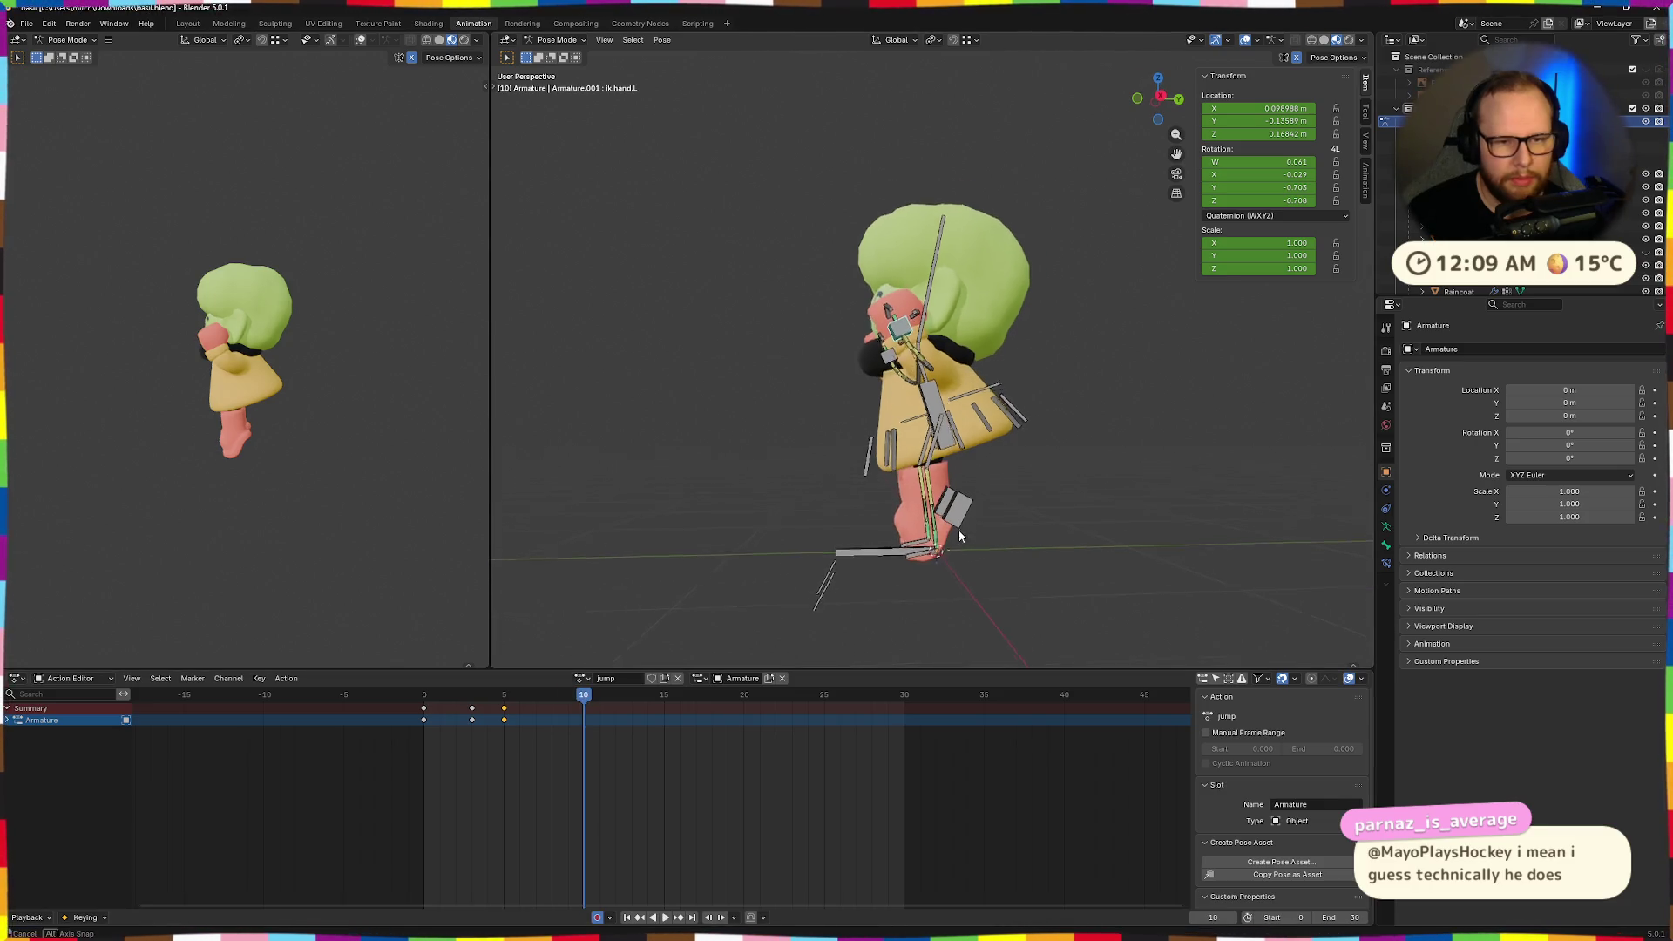
left_click(931, 407)
key("g")
key("z")
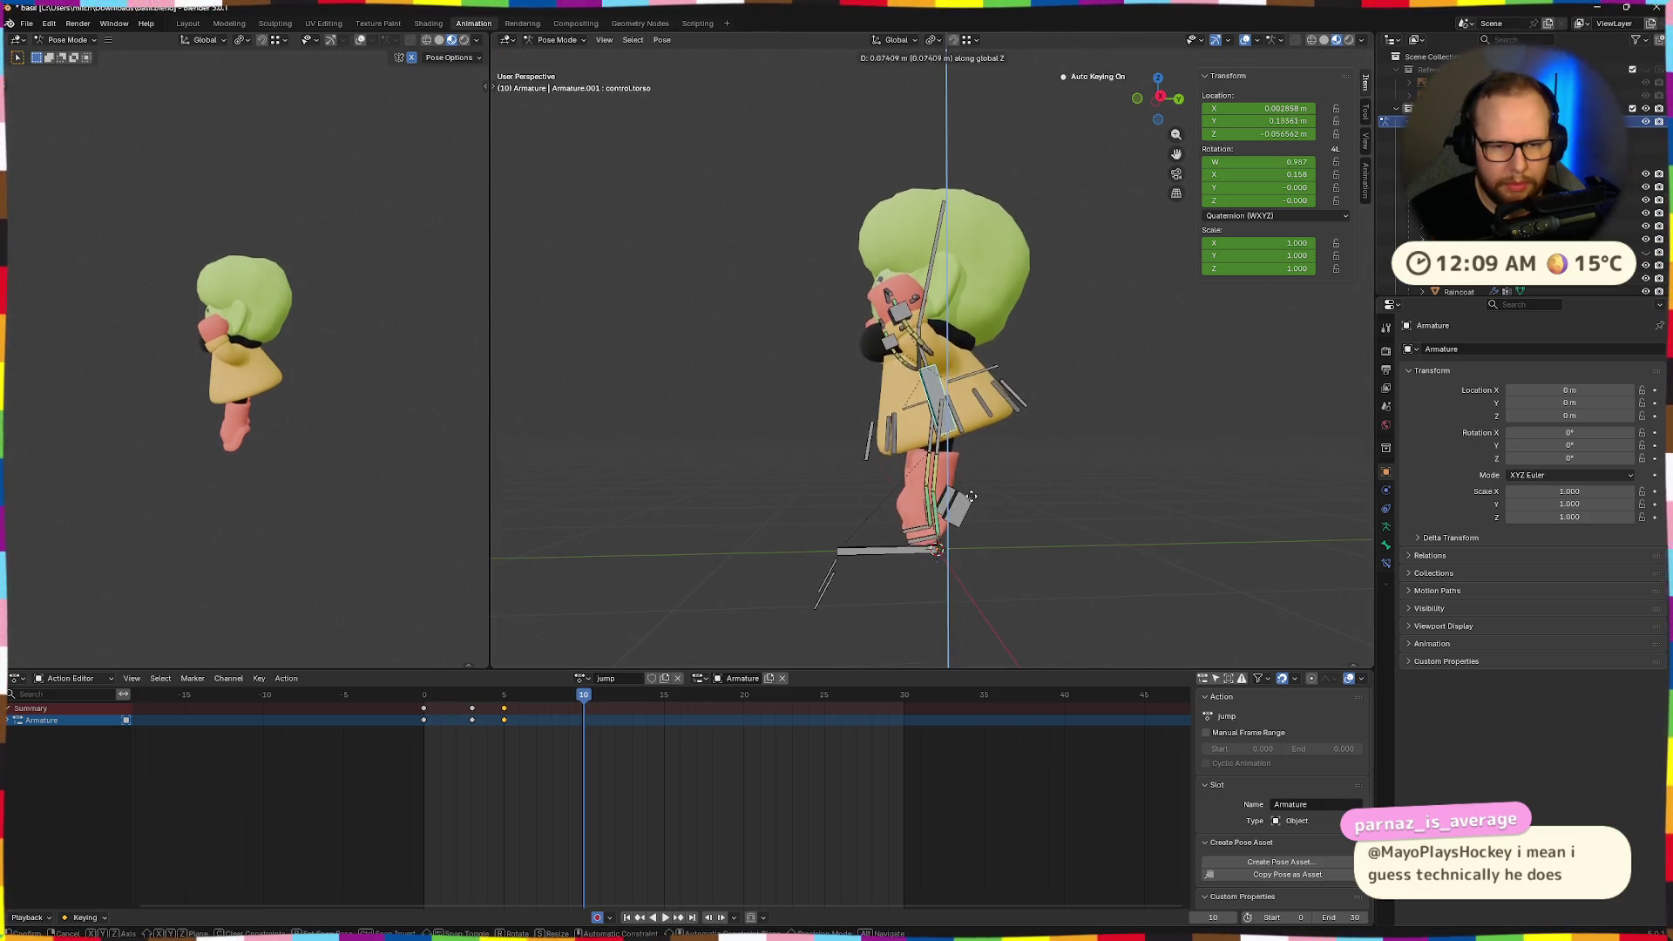
left_click(969, 471)
Play back the jump animation to review the raised torso pose.
mouse_move(969, 472)
middle_mouse_down()
mouse_move(1068, 496)
mouse_move(1003, 473)
mouse_move(931, 401)
middle_mouse_up()
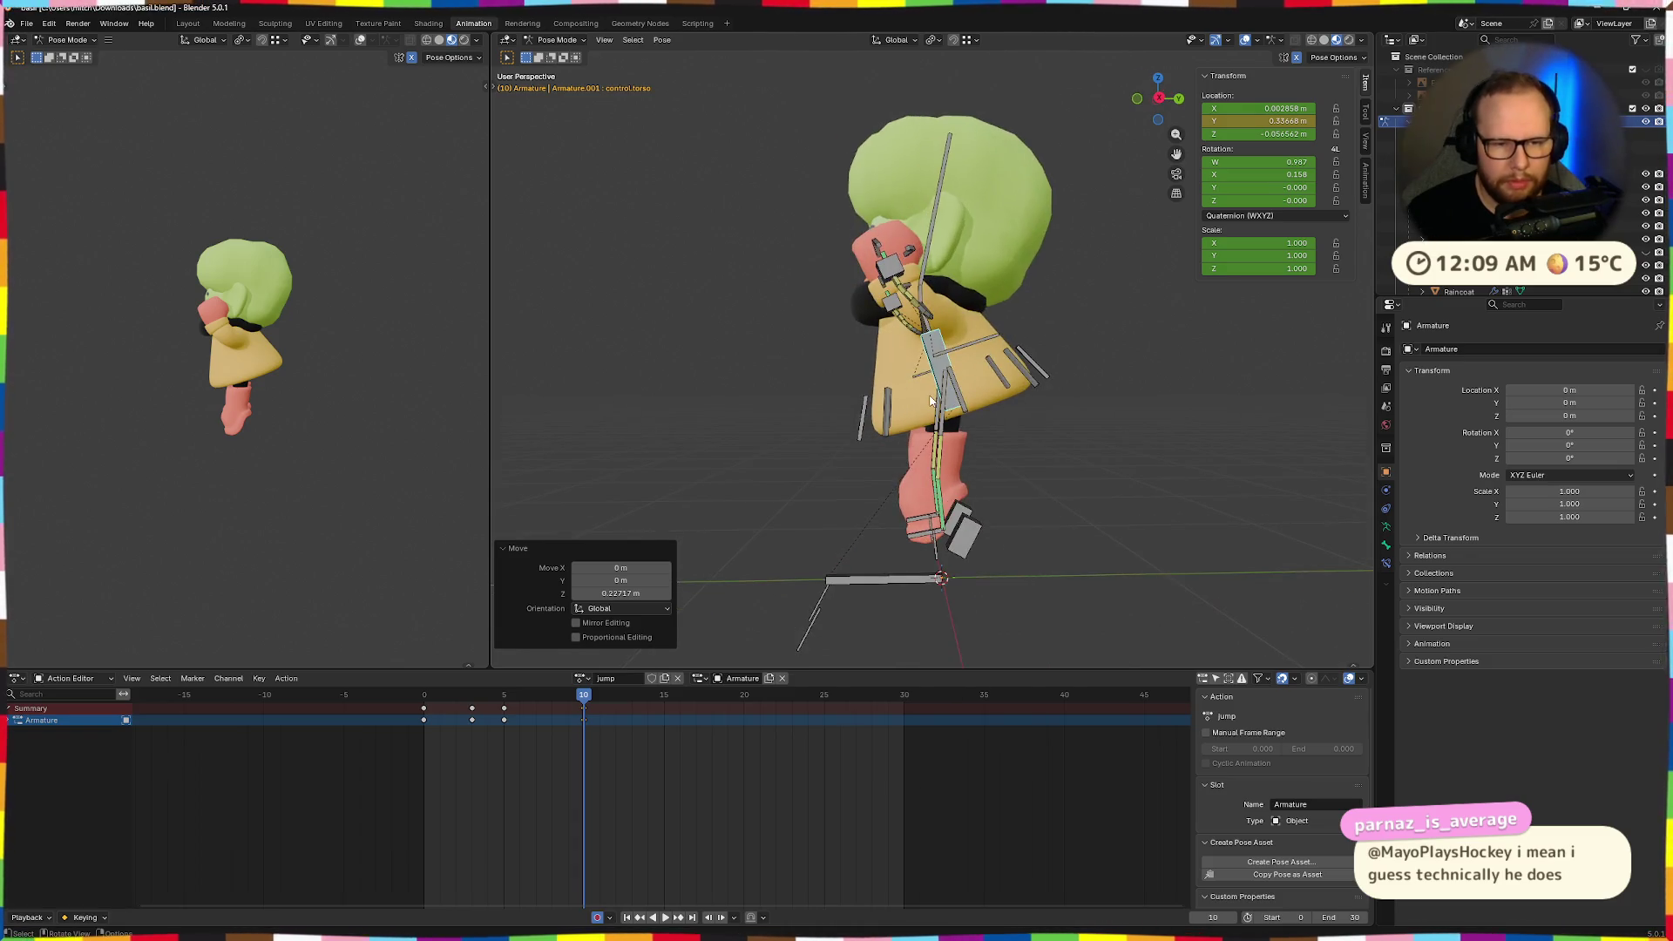
key("space")
key("Escape")
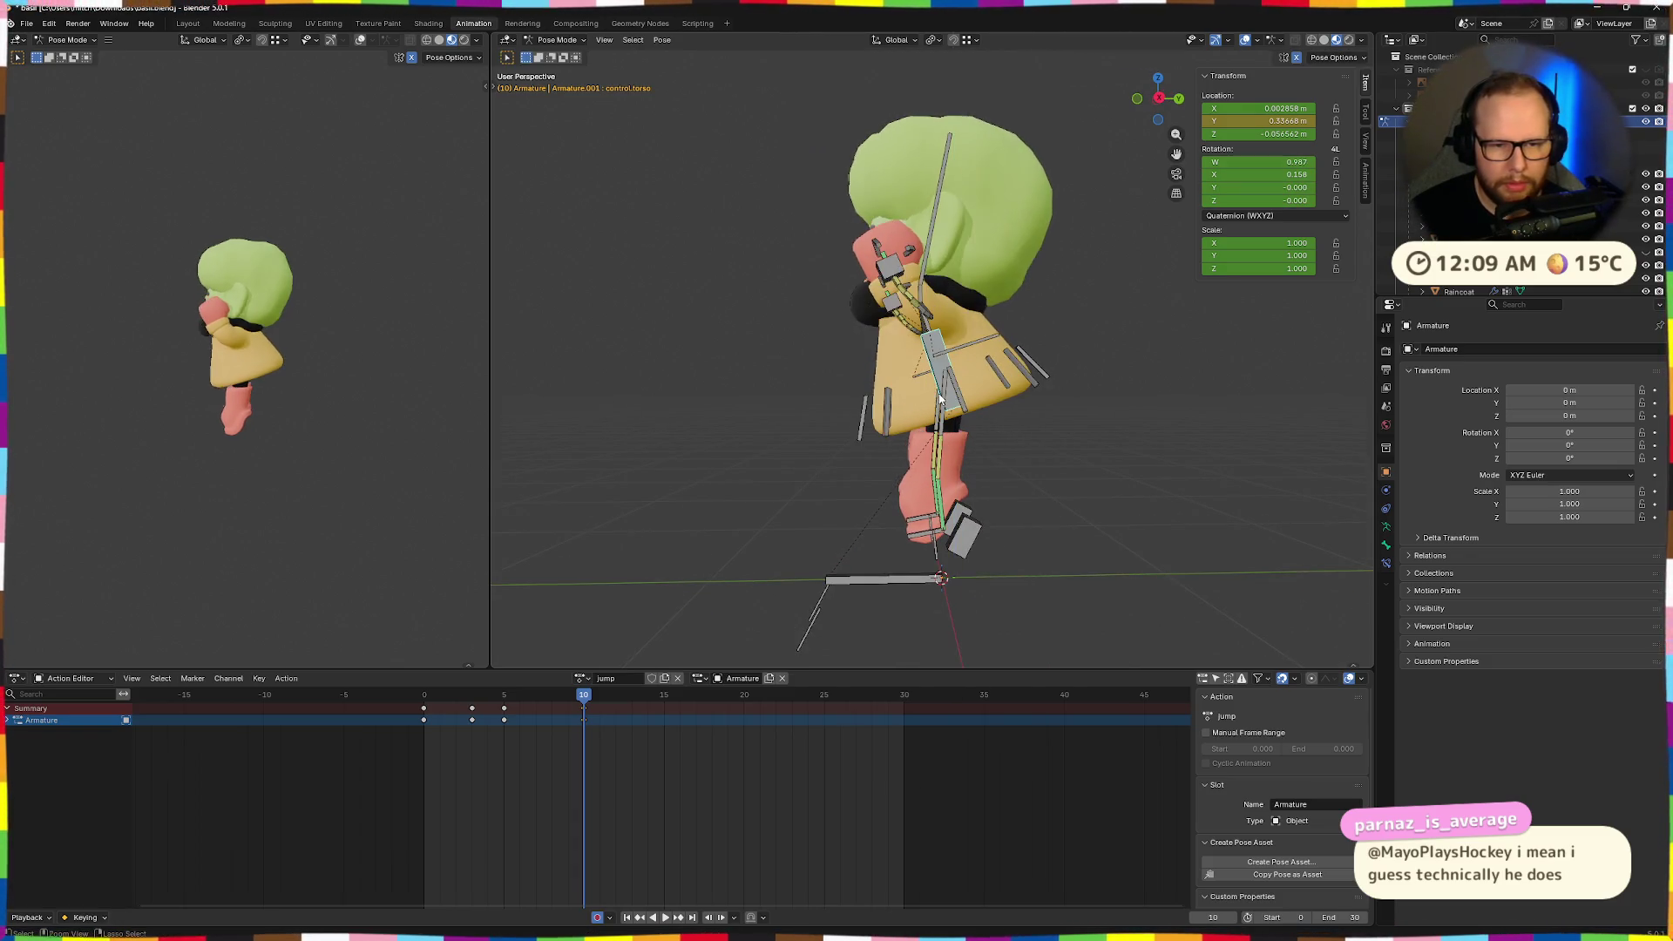
mouse_move(1006, 494)
middle_mouse_down()
mouse_move(1127, 480)
mouse_move(1018, 467)
mouse_move(981, 579)
middle_mouse_up()
key("ctrl+z")
key("space")
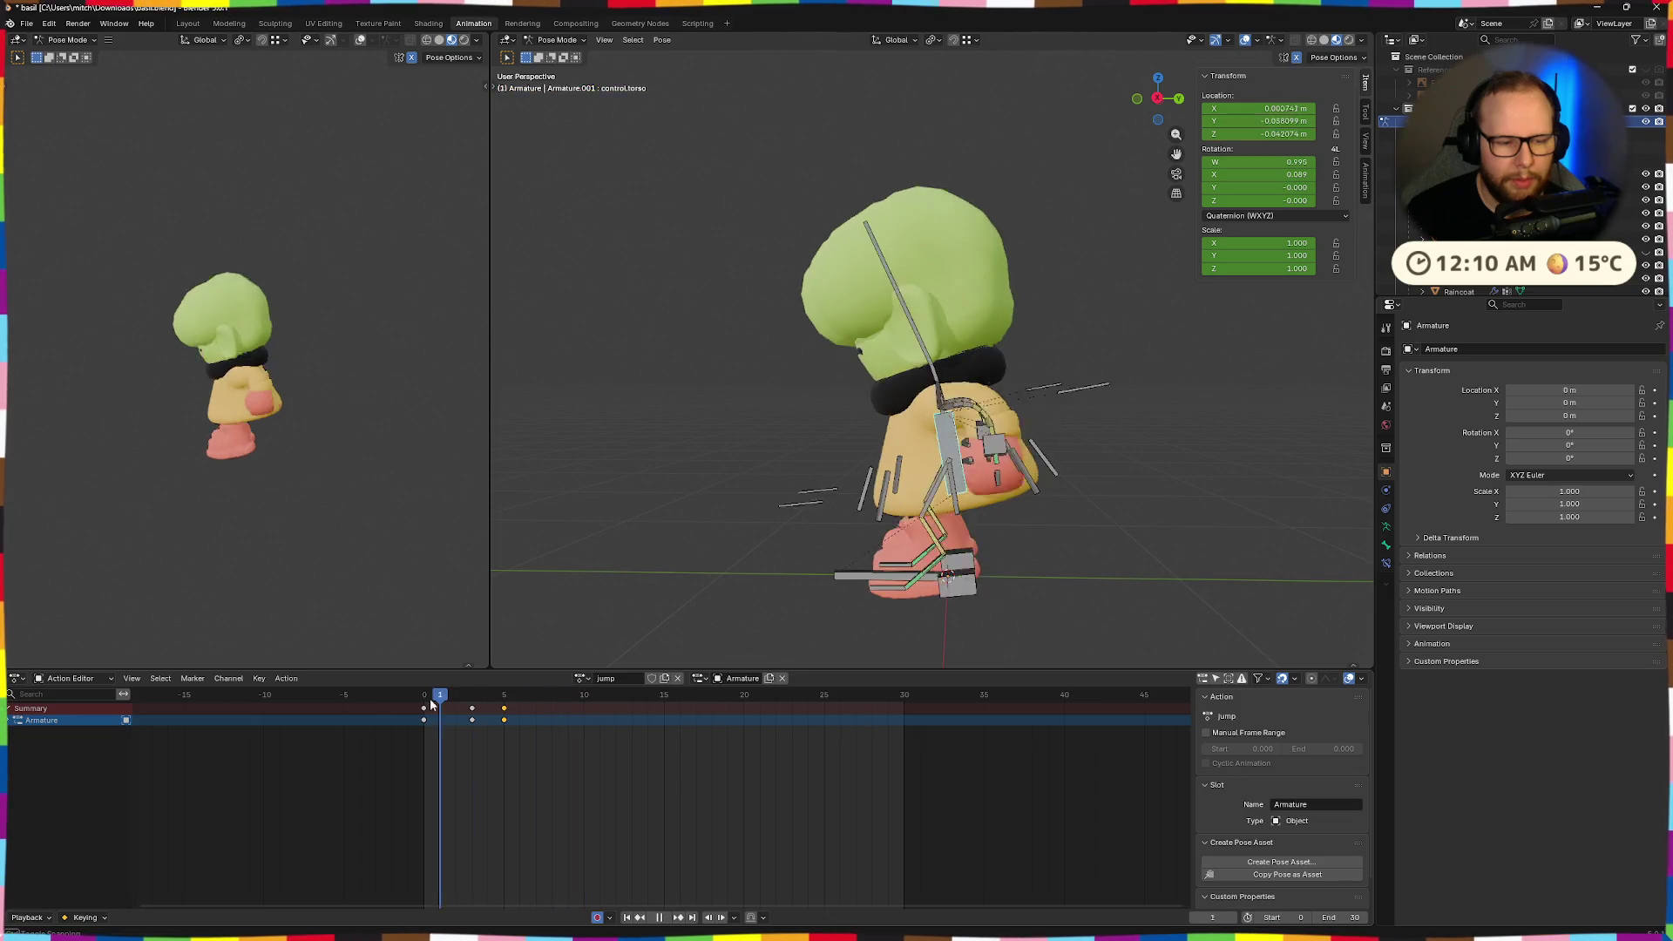
key("Escape")
mouse_move(859, 528)
middle_mouse_down()
mouse_move(922, 438)
mouse_move(982, 448)
mouse_move(929, 493)
middle_mouse_up()
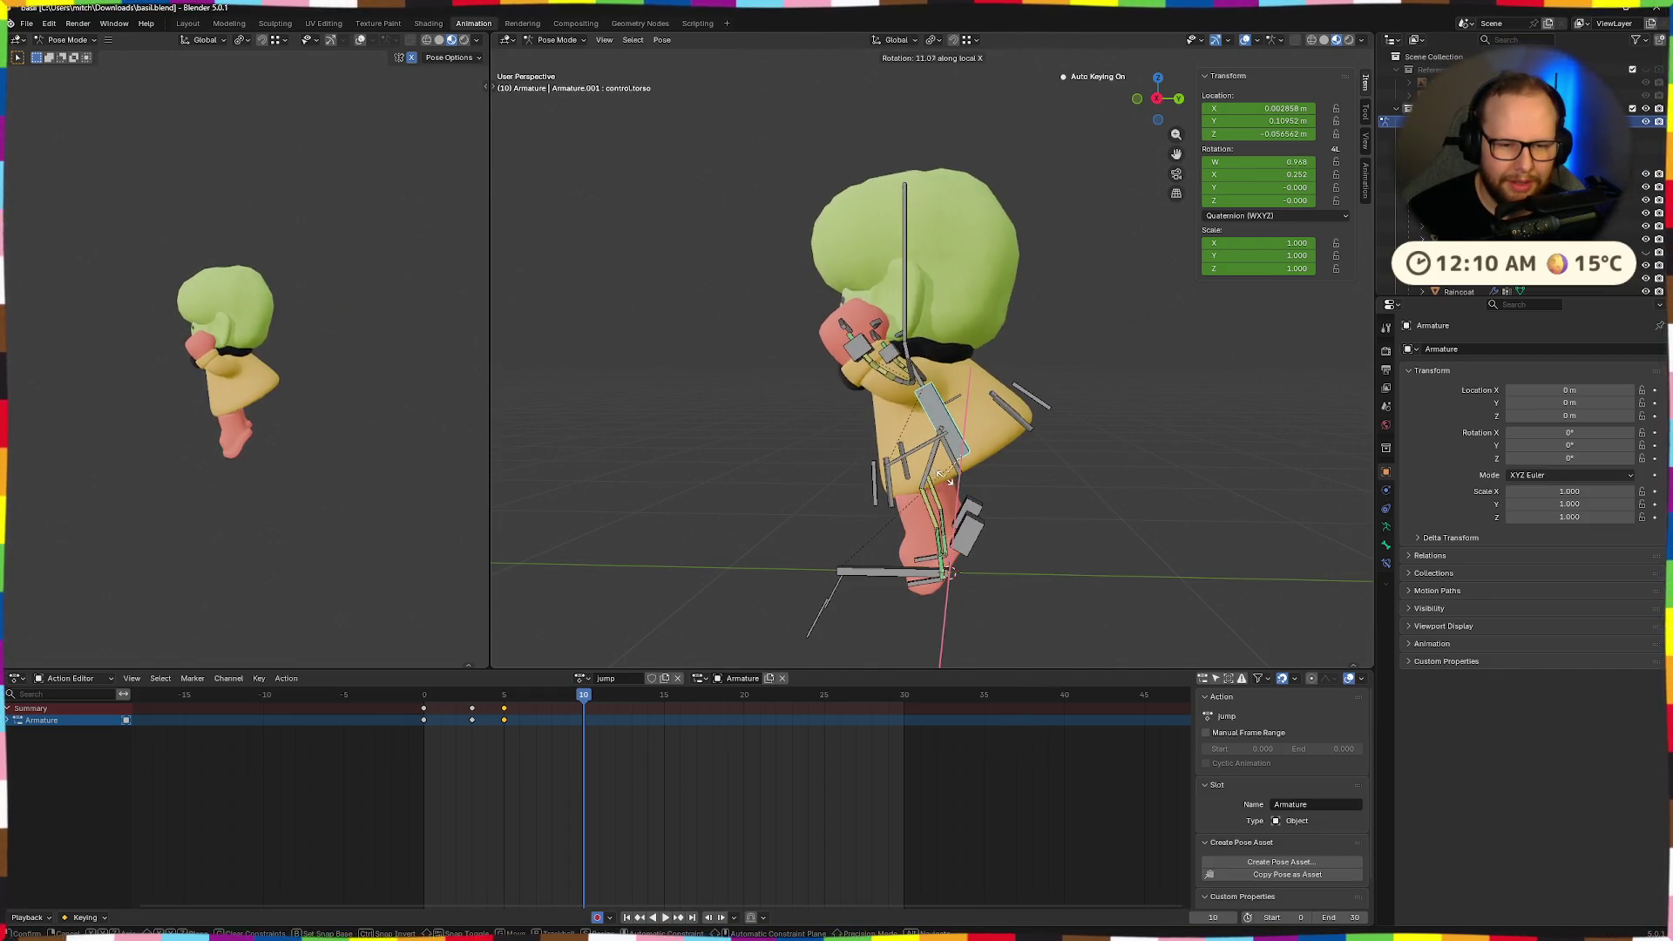
Try tilting and lowering the torso control, then undo the change.
left_click(1009, 454)
key("g")
key("z")
left_click(1038, 456)
key("ctrl+z")
key("ctrl+z")
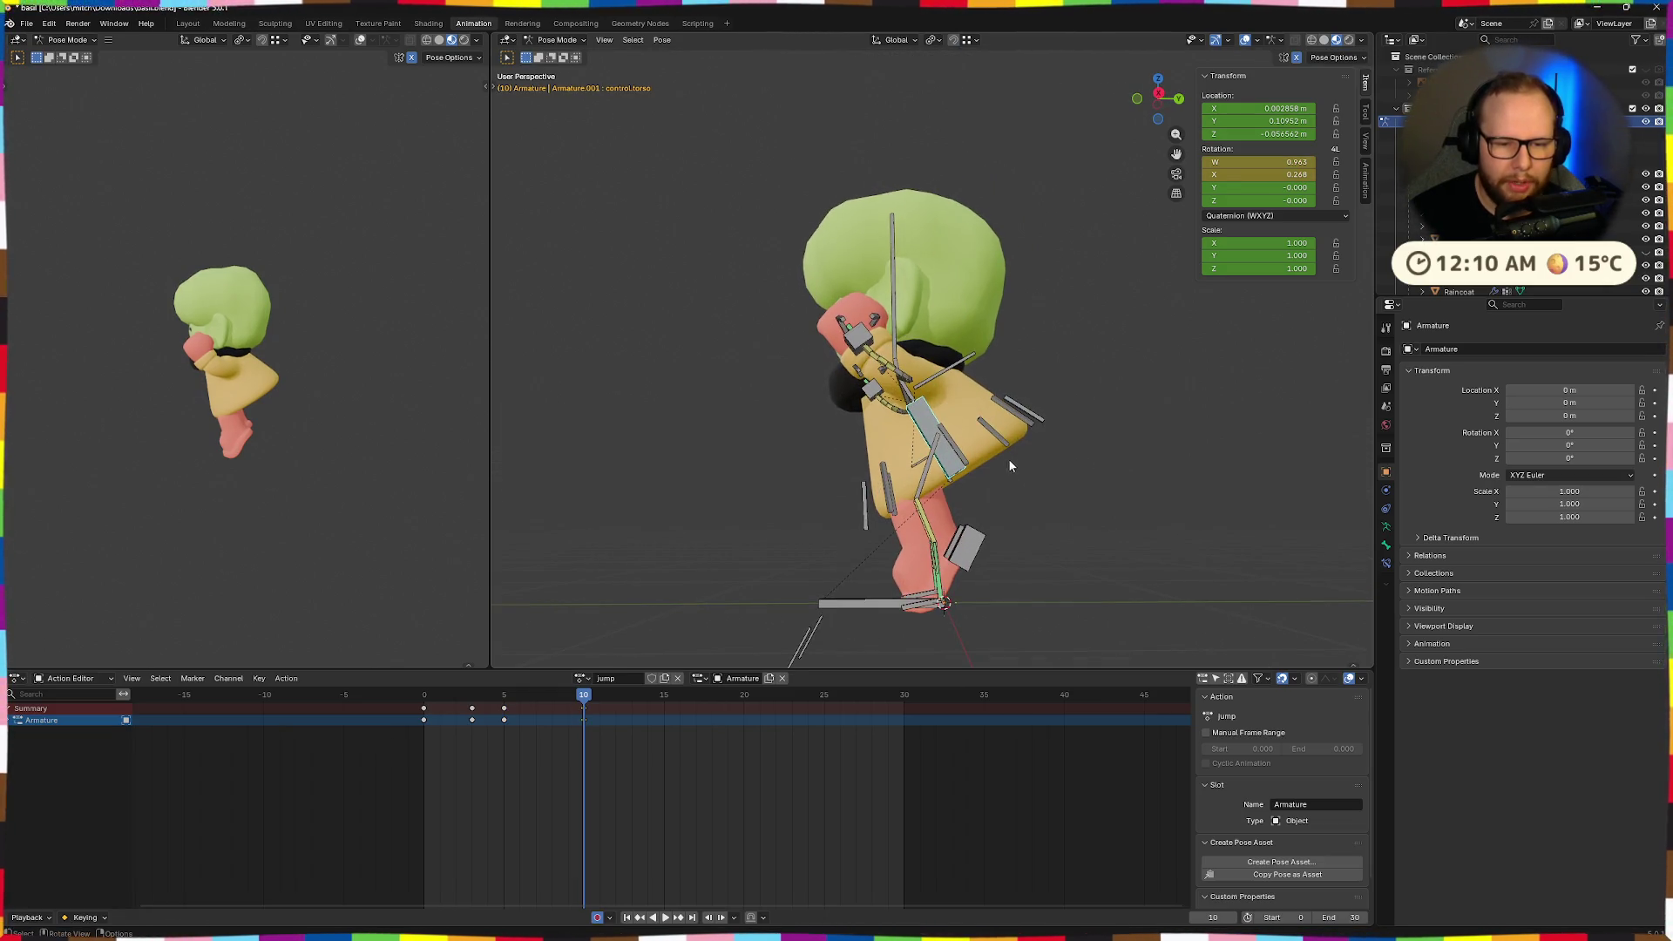
middle_click_drag(1001, 497, 1002, 502)
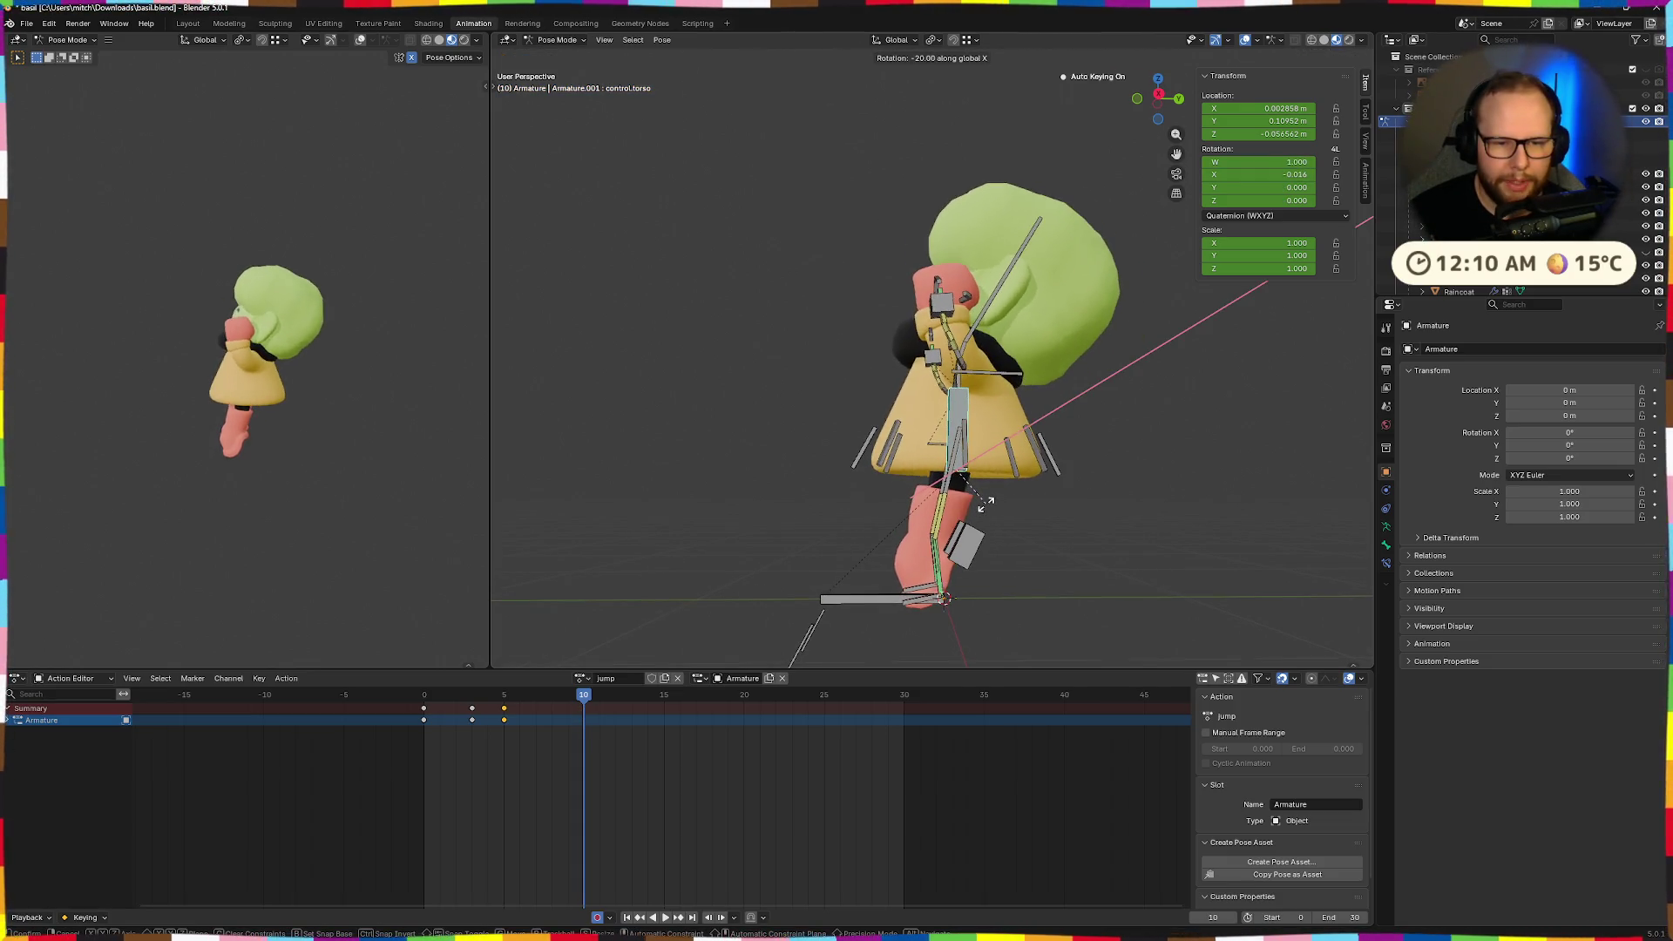
Tilt the torso -20° around X, then reset its X rotation to 0.
left_click(986, 509)
scroll(1016, 504, "up", 3)
scroll(1017, 502, "down", 3)
middle_click_drag(1013, 510, 1003, 528)
middle_click_drag(980, 462, 969, 473)
left_click(1268, 174)
type("0")
key("Return")
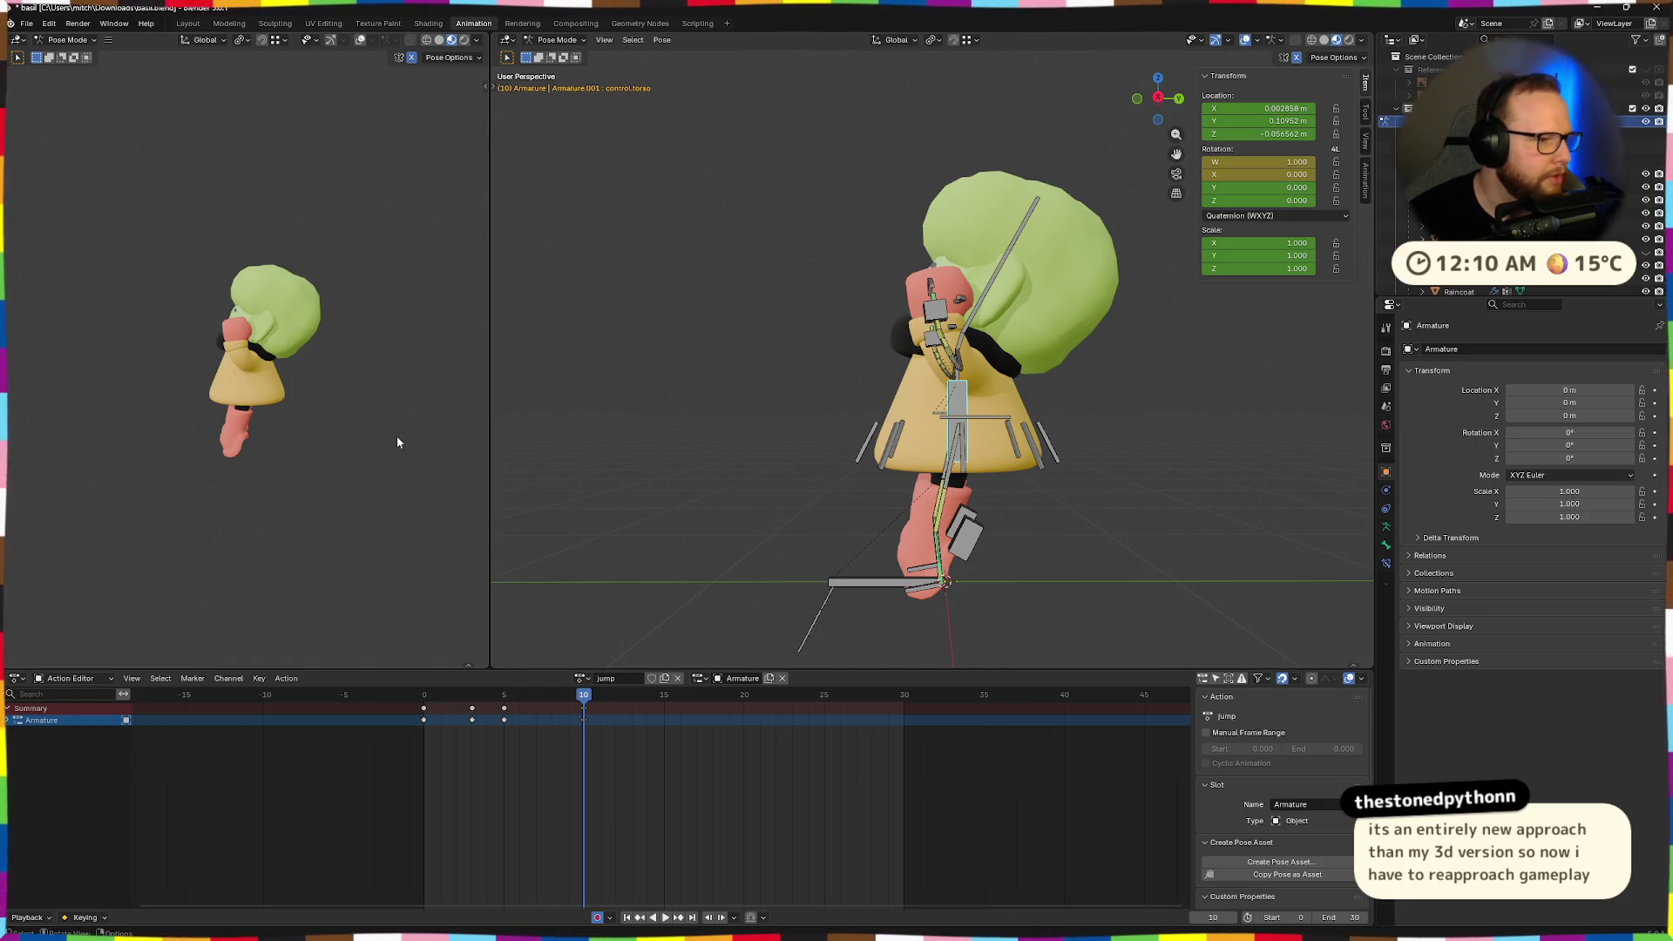
Shift the torso control along global Y, settling near -0.0056 m.
mouse_move(993, 441)
middle_mouse_down()
mouse_move(1069, 476)
mouse_move(843, 473)
mouse_move(1025, 396)
middle_mouse_up()
key("g")
key("y")
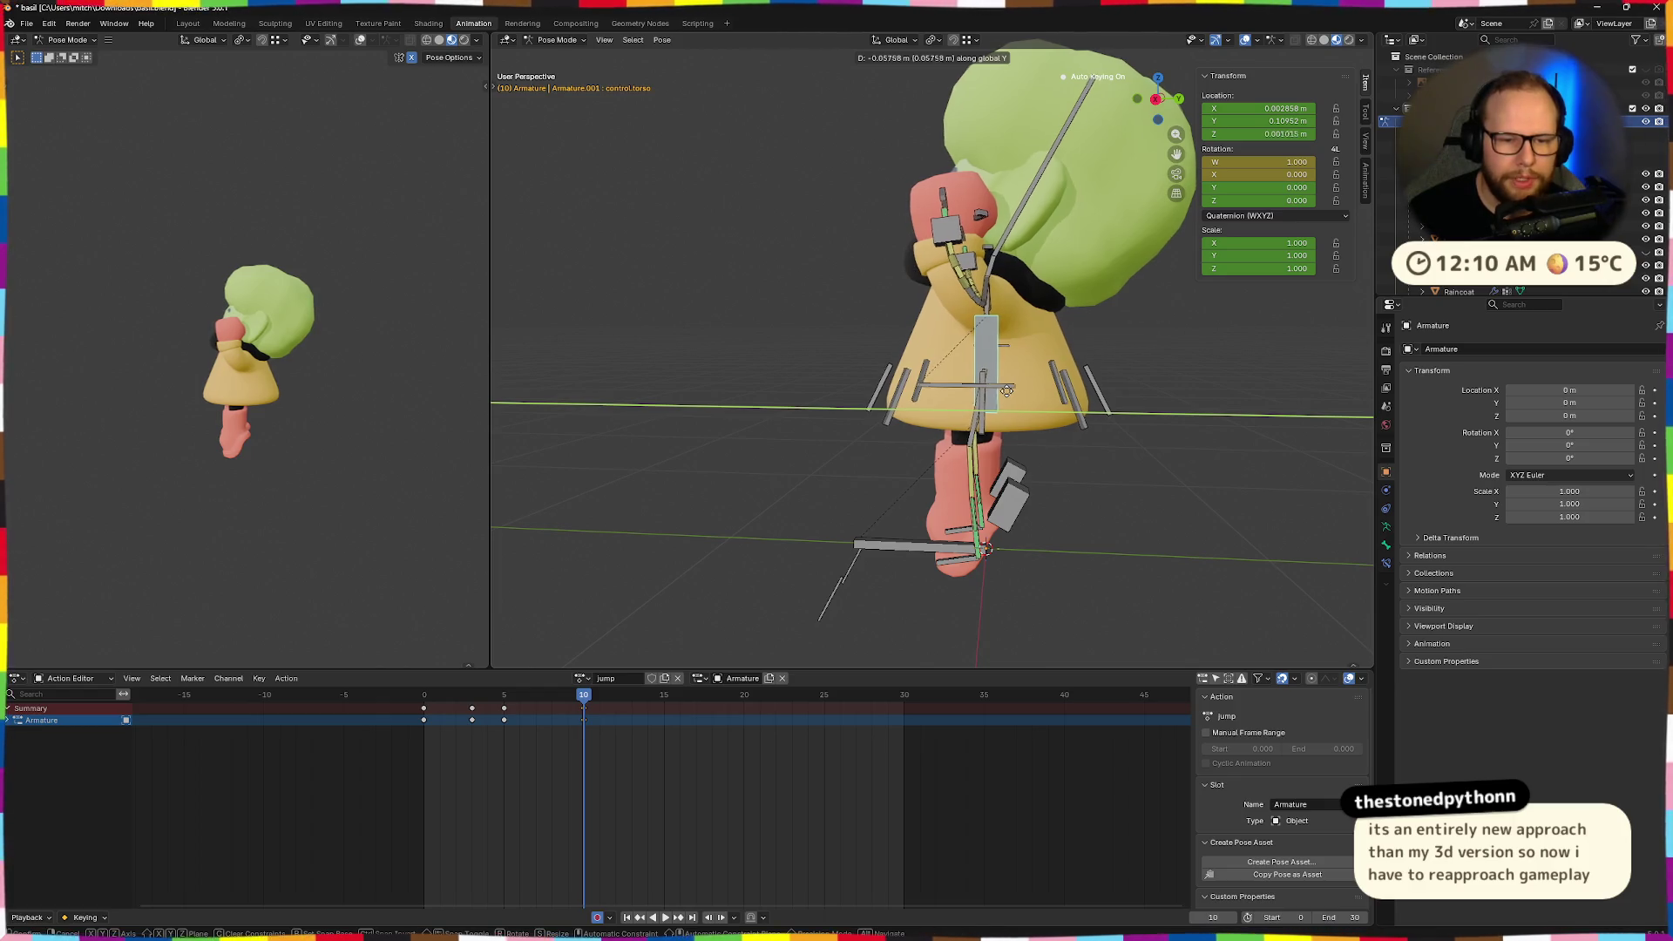
left_click(1012, 394)
middle_click_drag(1013, 395, 951, 514)
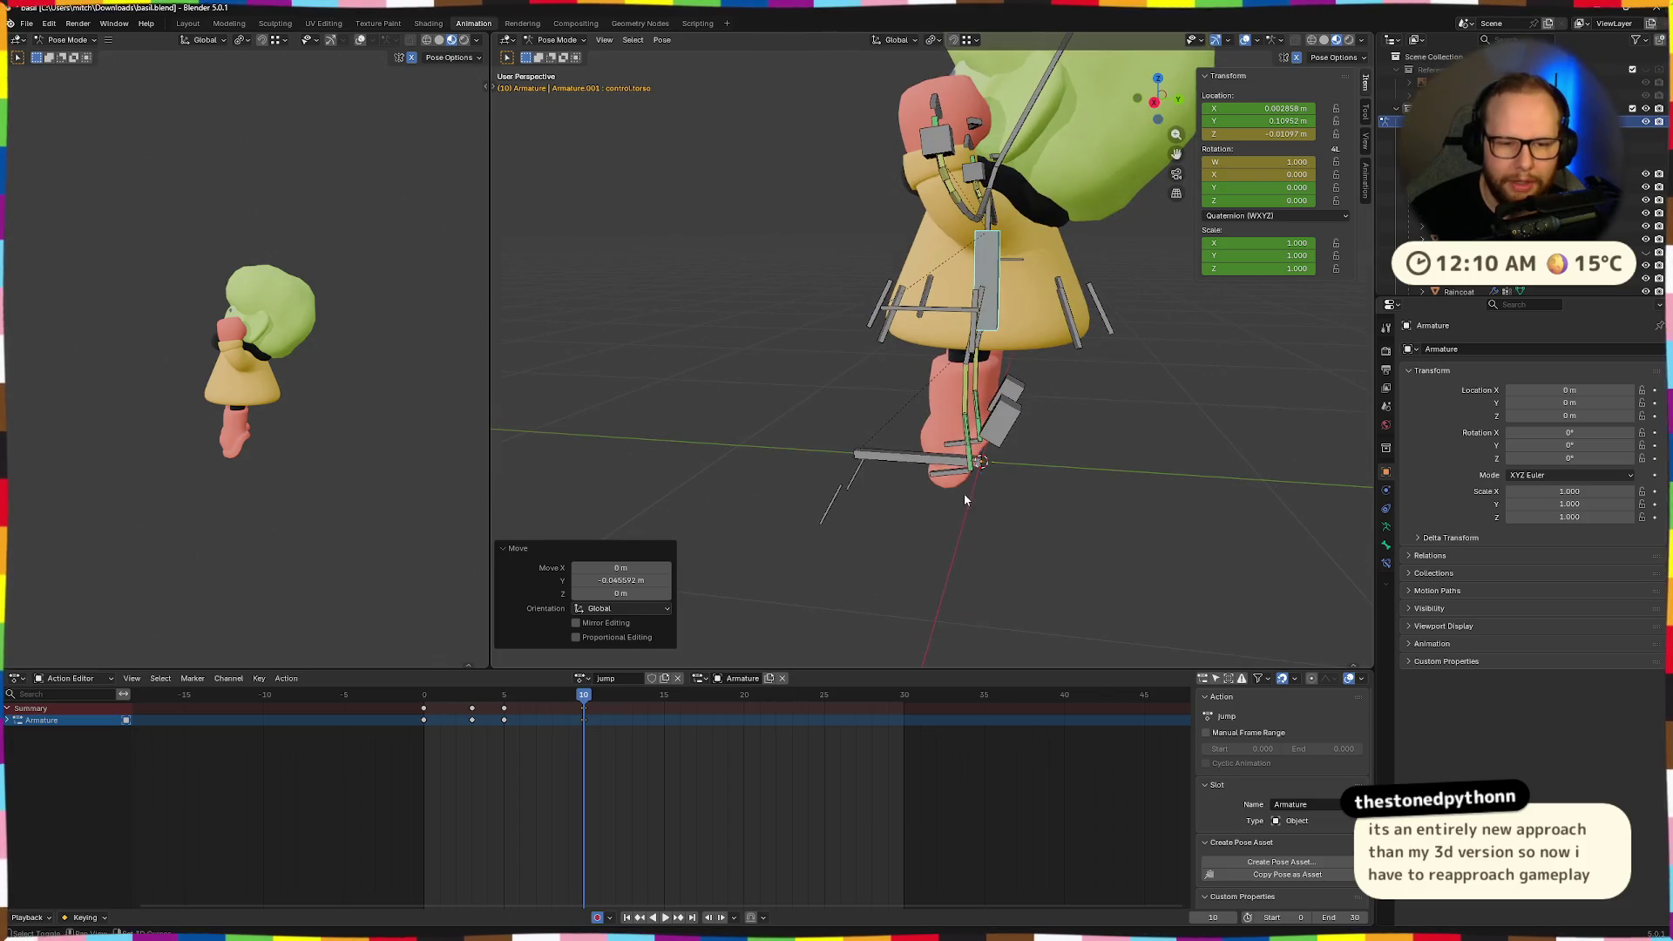
key("g")
key("y")
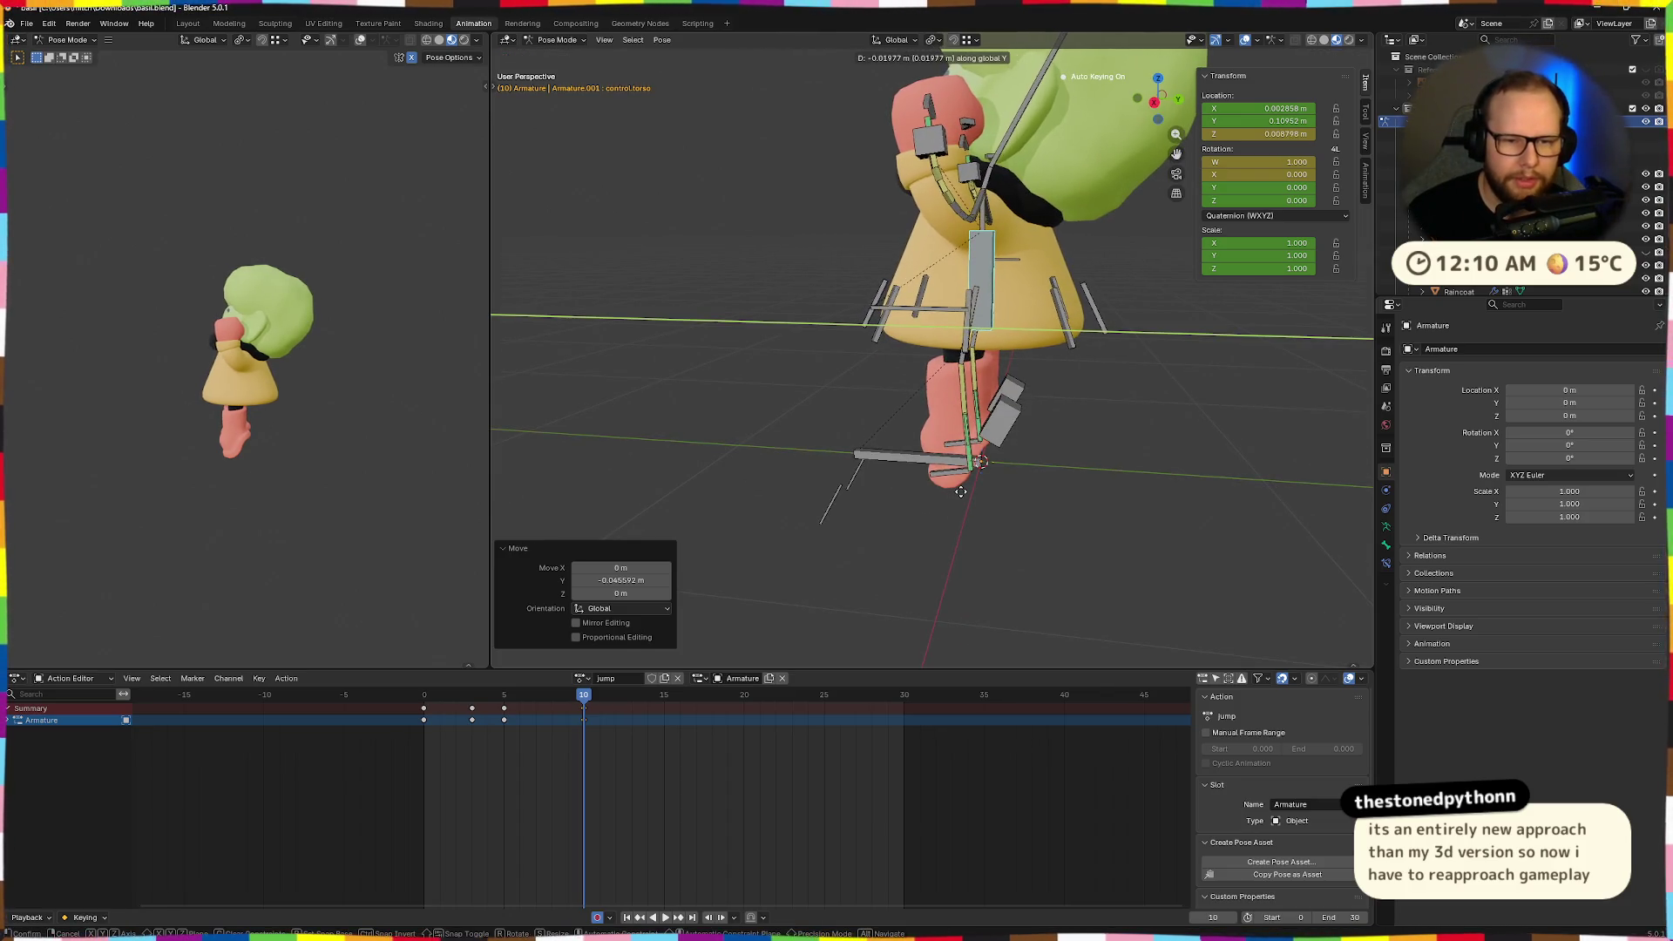
left_click(961, 490)
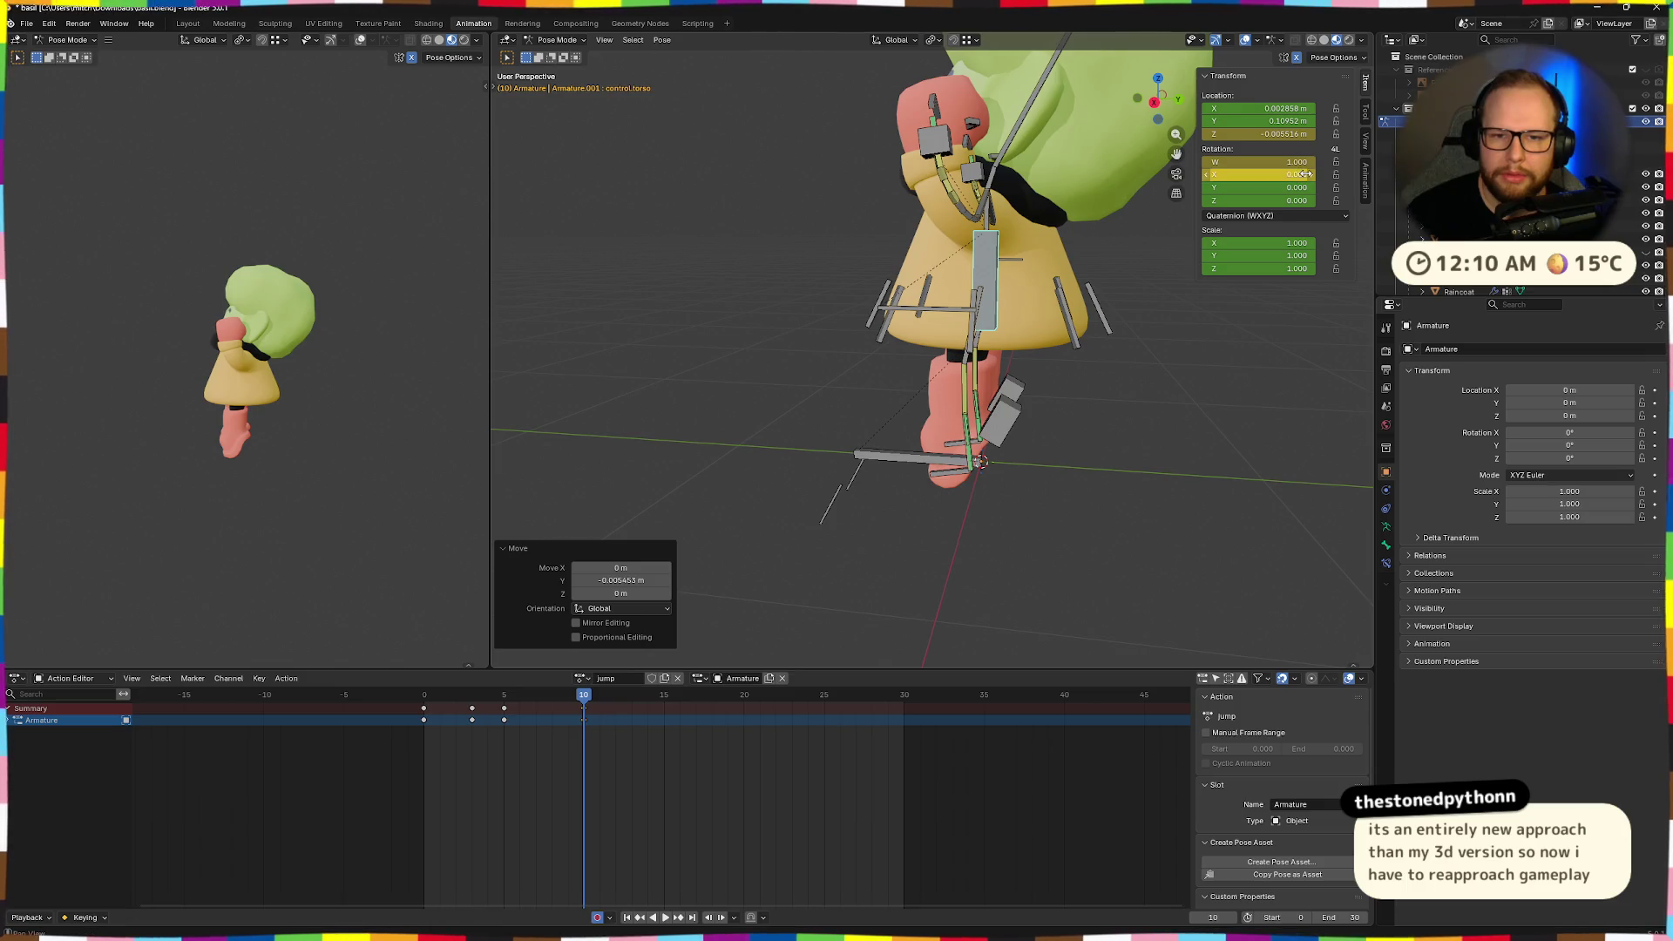
Set the torso control's Location X to 0 m, leaving Y unchanged.
left_click(1291, 122)
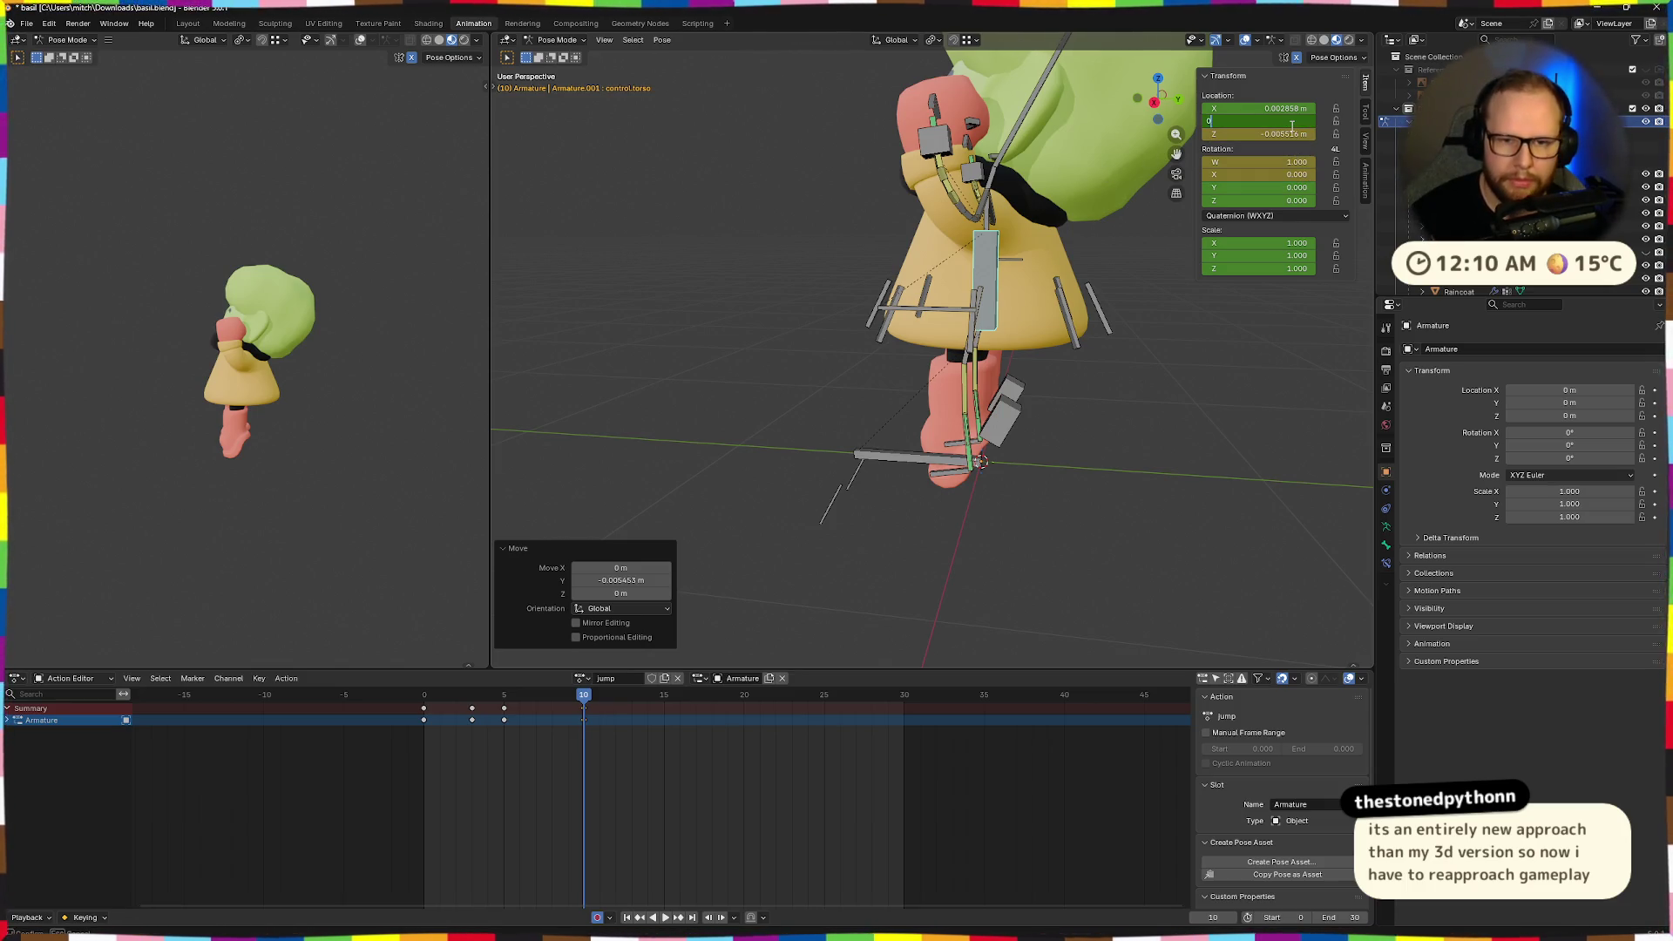
key("Escape")
middle_click_drag(1086, 295, 961, 437)
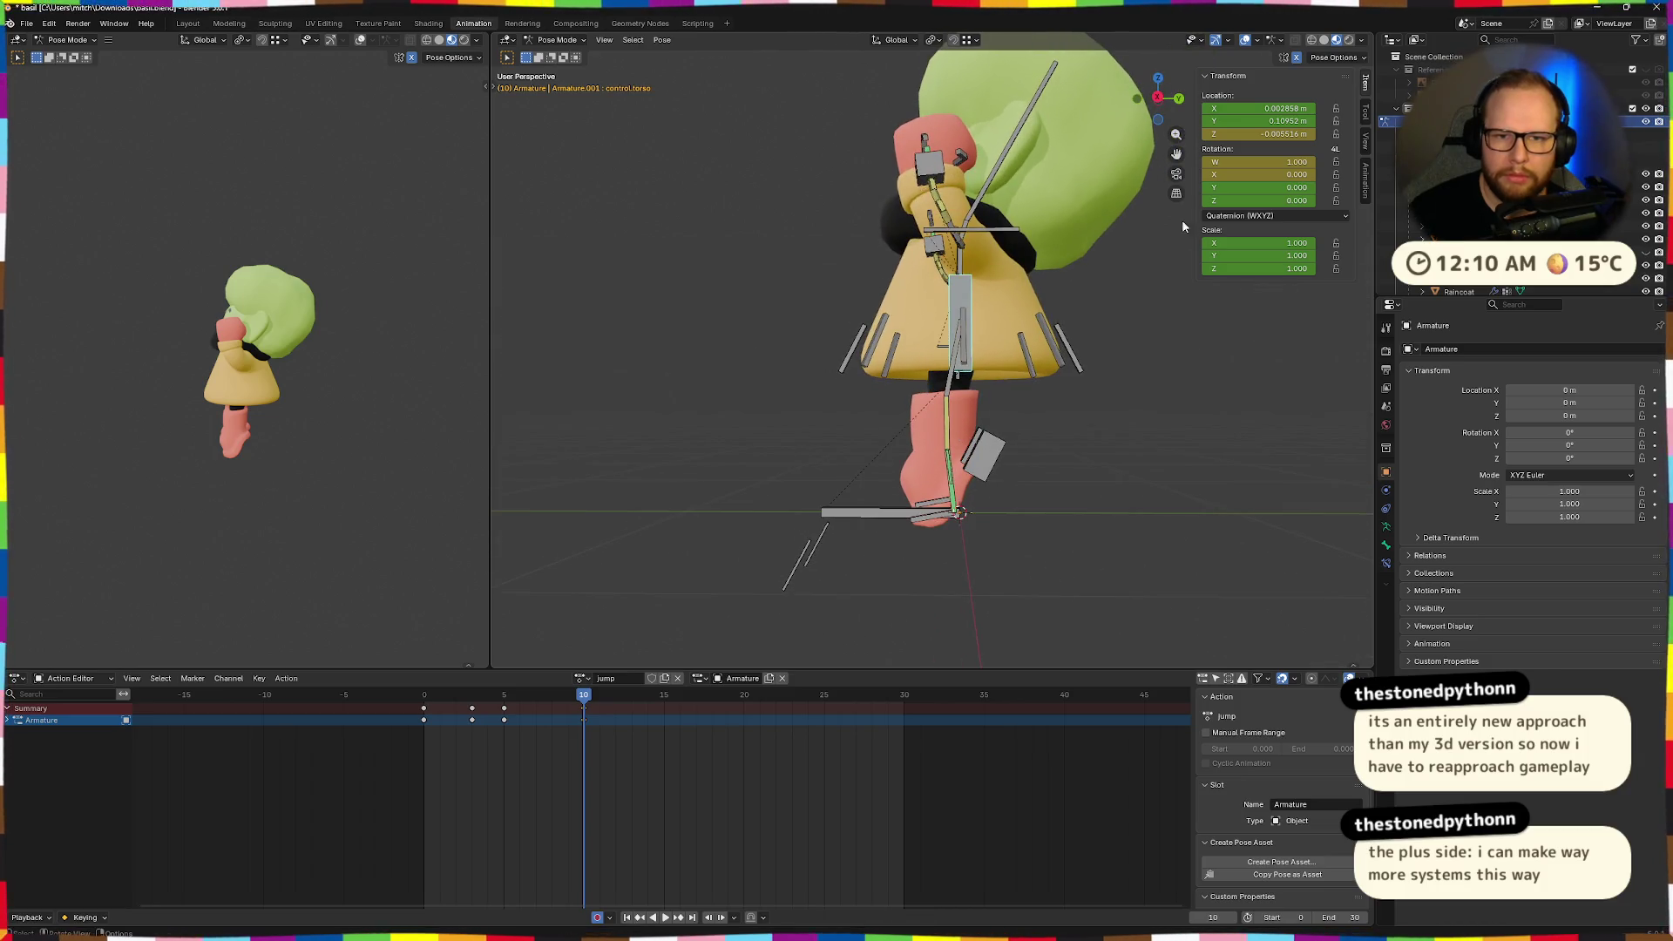
left_click(1285, 110)
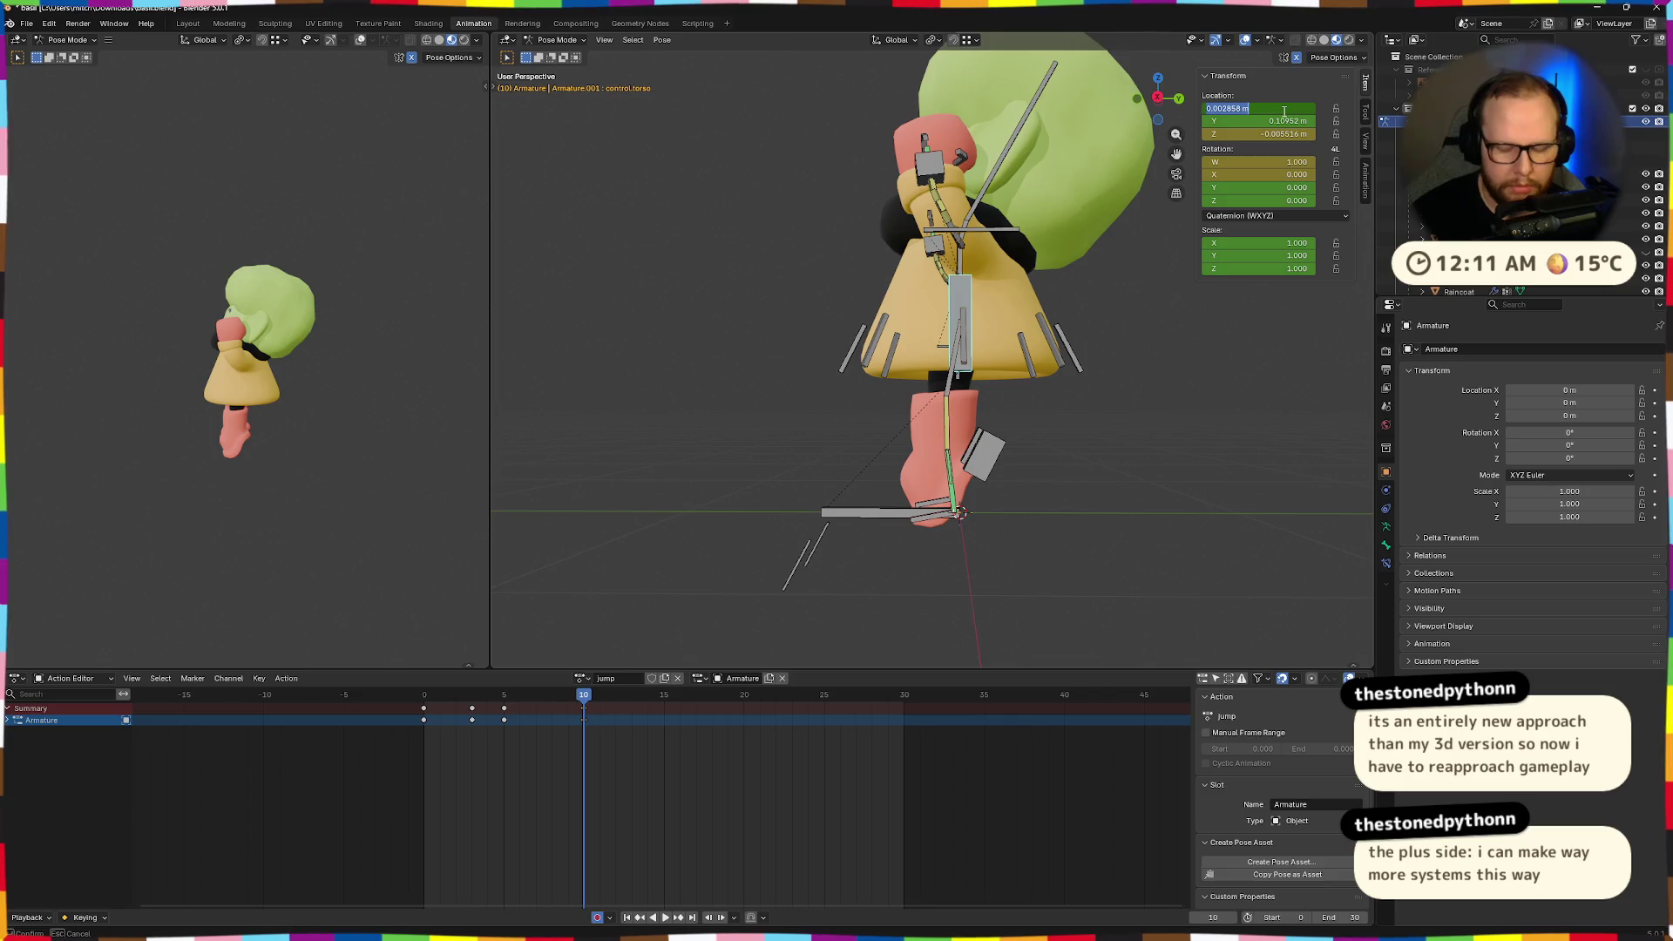
type("0")
key("Return")
Set Location Z to 0 m, keyframe the pose at frame 10, and play it.
left_click(1282, 122)
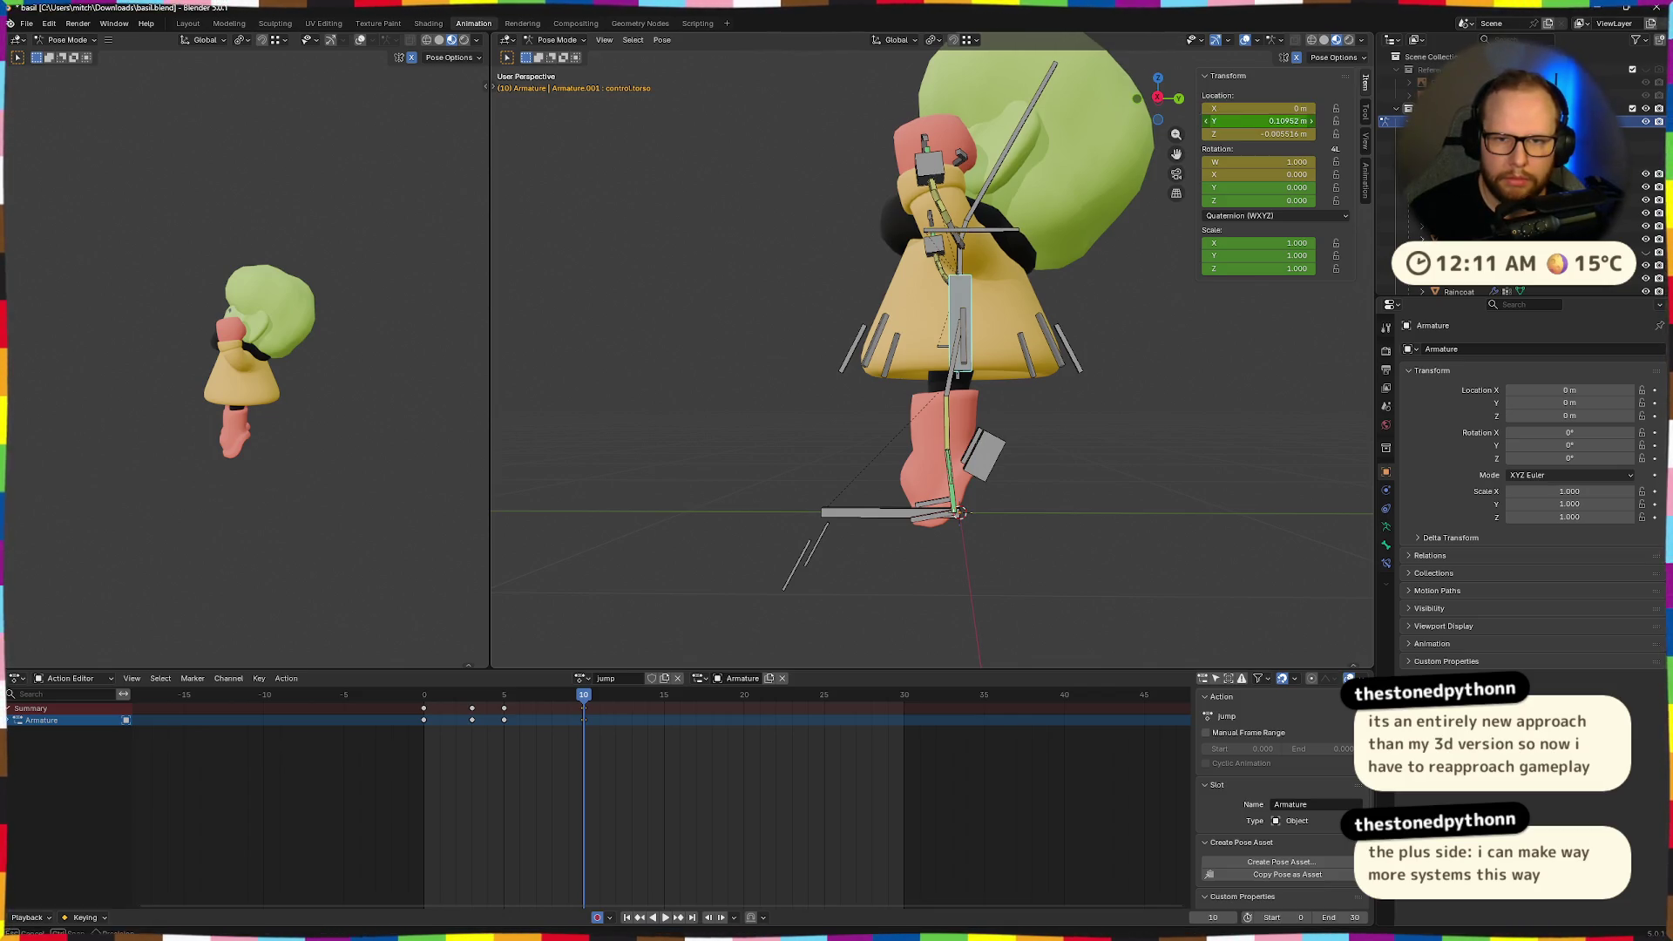
key("Return")
left_click(1287, 133)
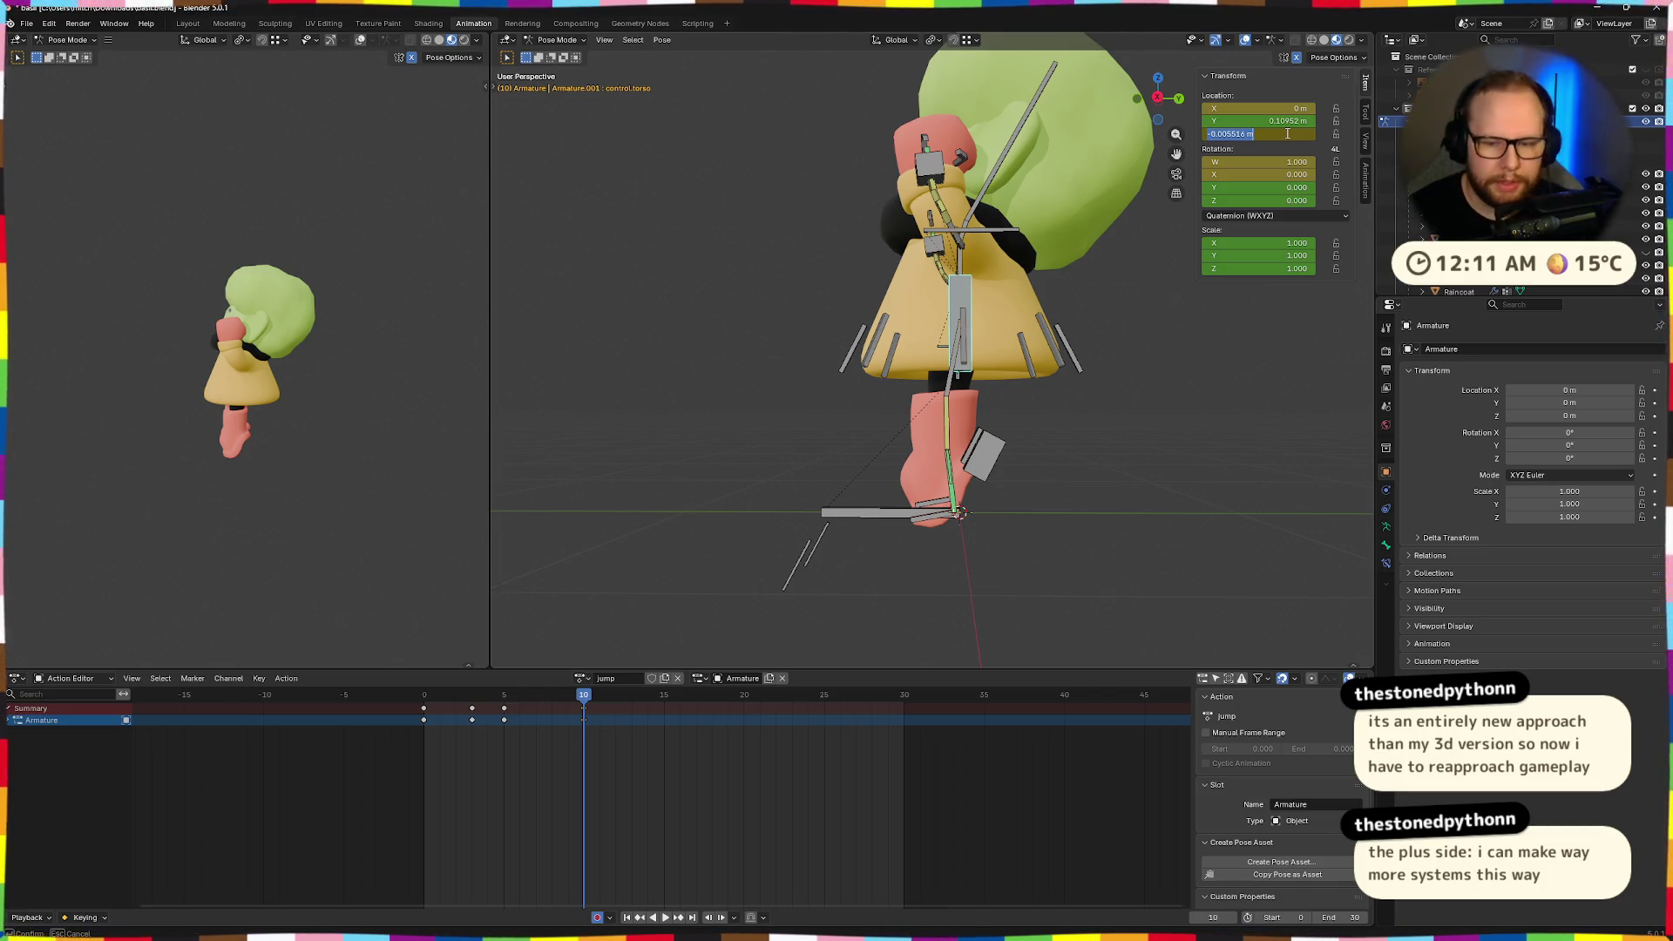
type("0")
key("Return")
mouse_move(1138, 373)
middle_mouse_down()
mouse_move(761, 377)
mouse_move(897, 381)
mouse_move(931, 423)
middle_mouse_up()
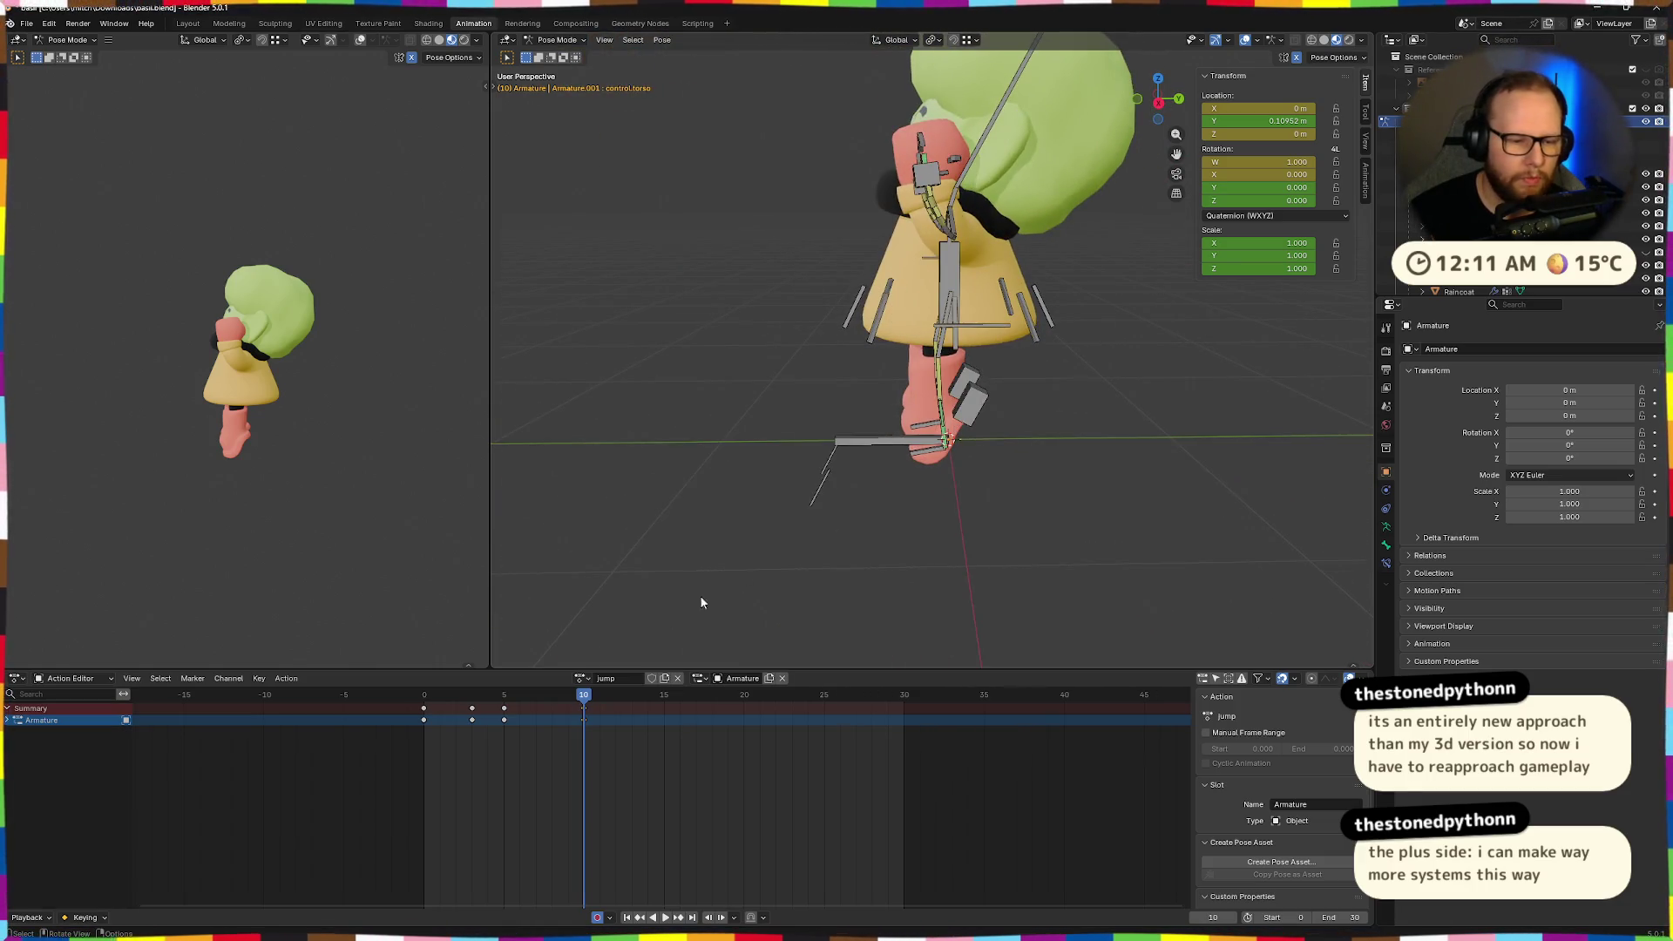
key("i")
key("space")
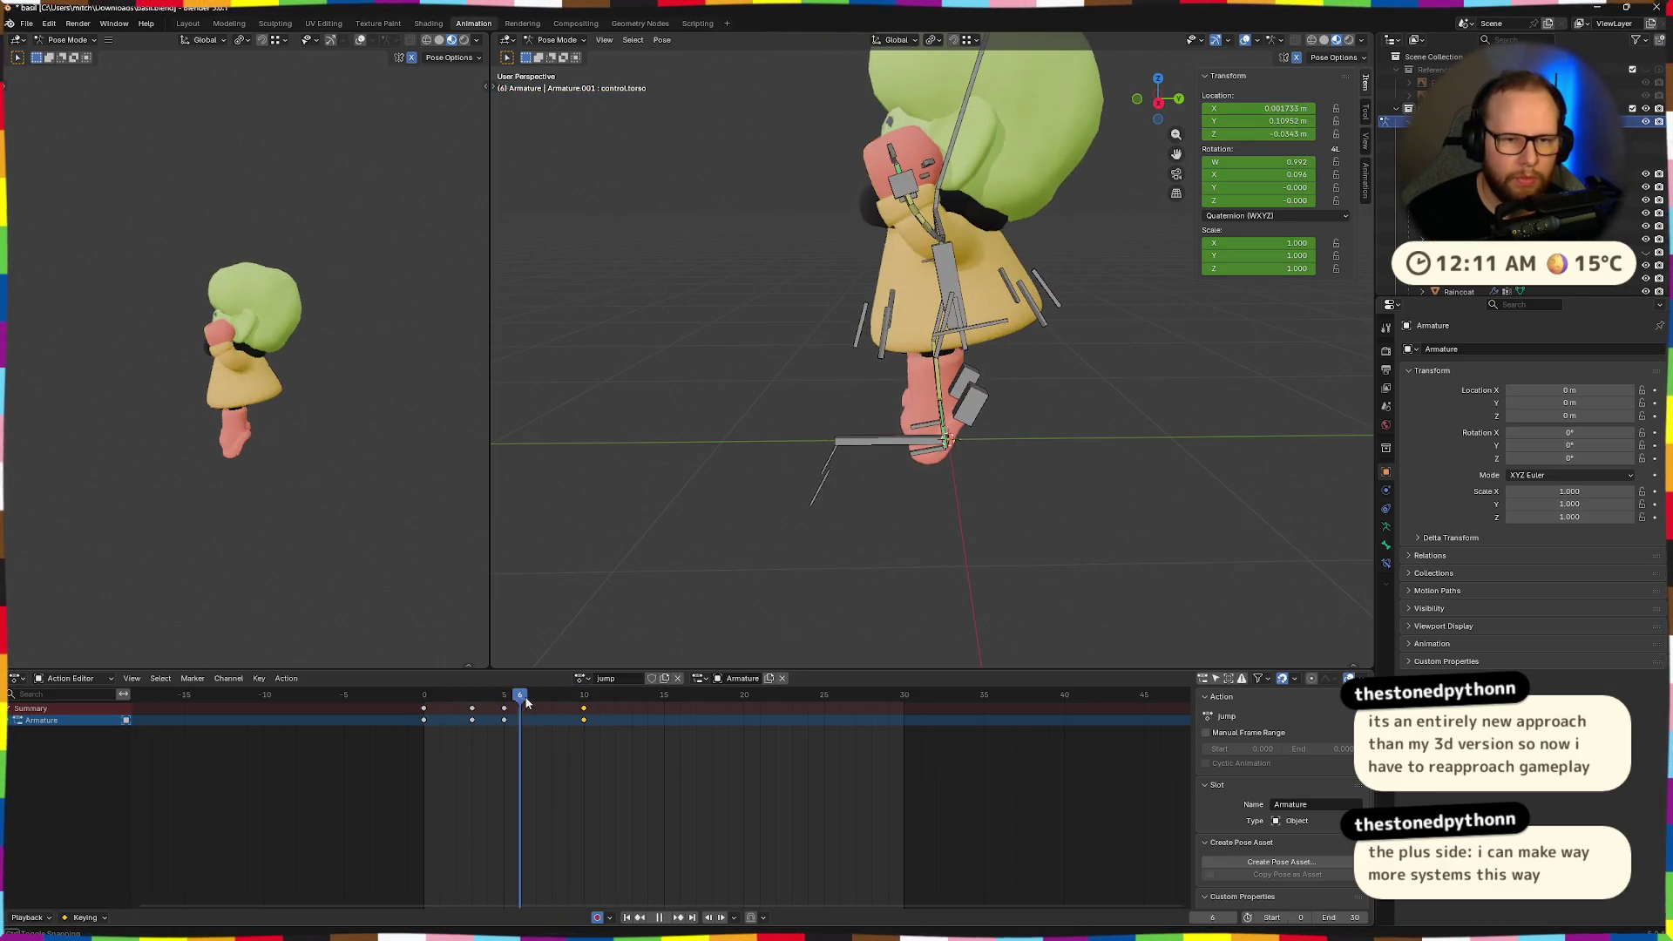
At frame 10, rotate the left heel control about X and raise it.
left_click_drag(558, 697, 583, 695)
mouse_move(1006, 601)
middle_mouse_down()
mouse_move(986, 551)
mouse_move(985, 583)
middle_mouse_up()
left_click(984, 583)
mouse_move(866, 560)
middle_mouse_down()
mouse_move(897, 567)
mouse_move(879, 567)
middle_mouse_up()
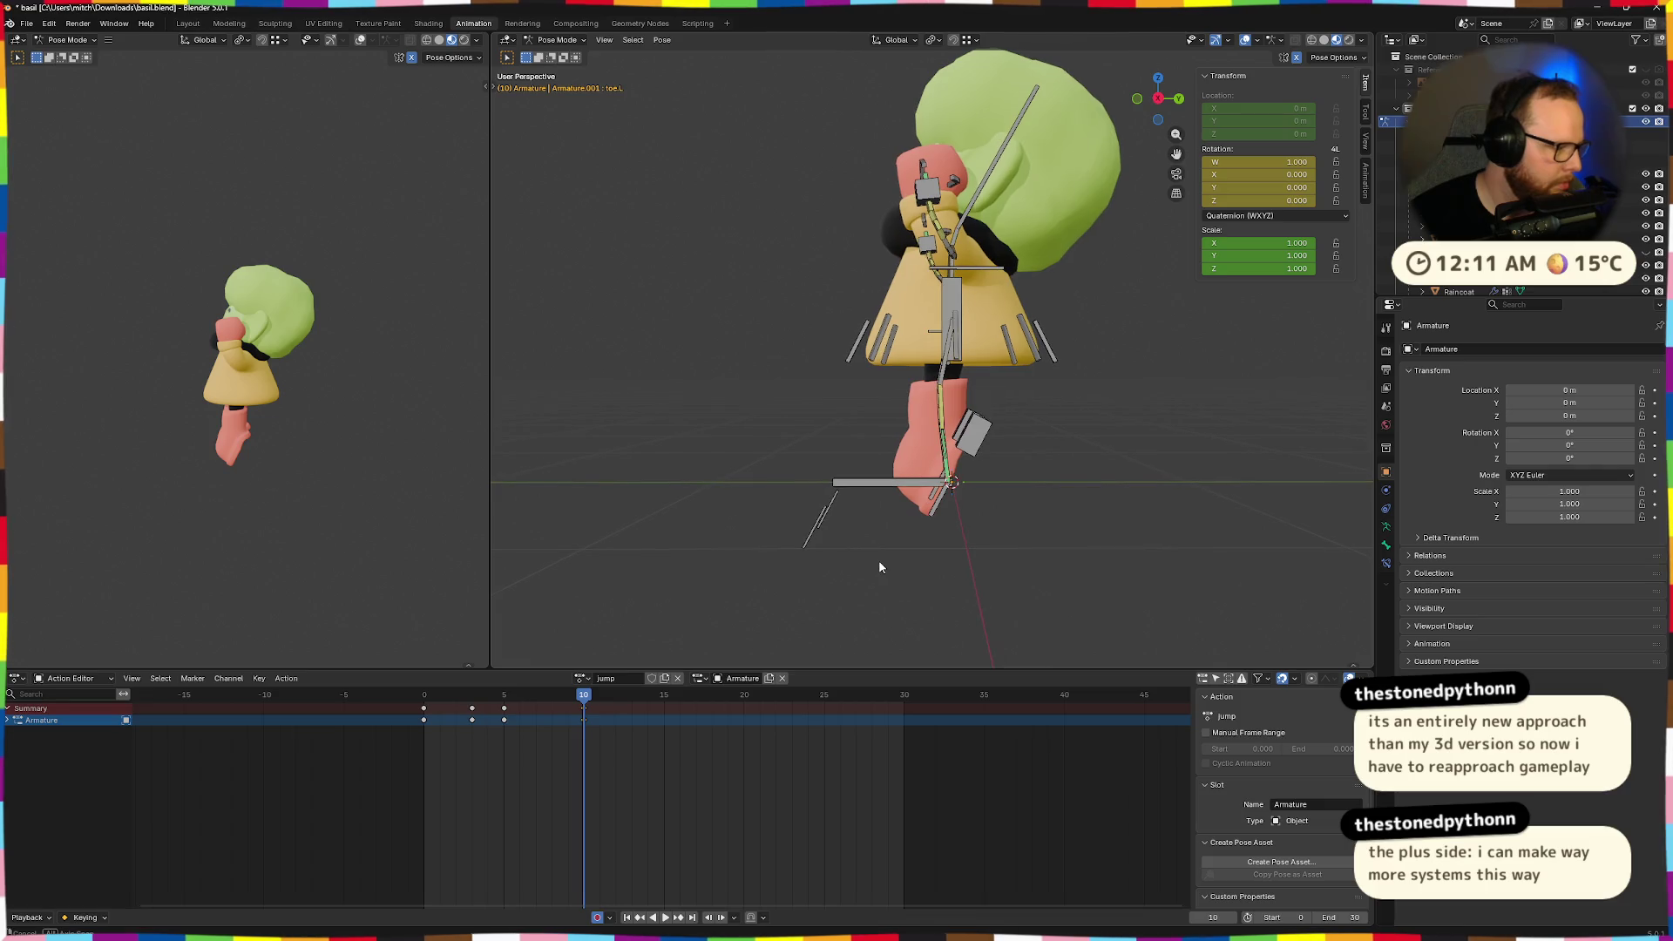
left_click(976, 435)
key("r")
key("x")
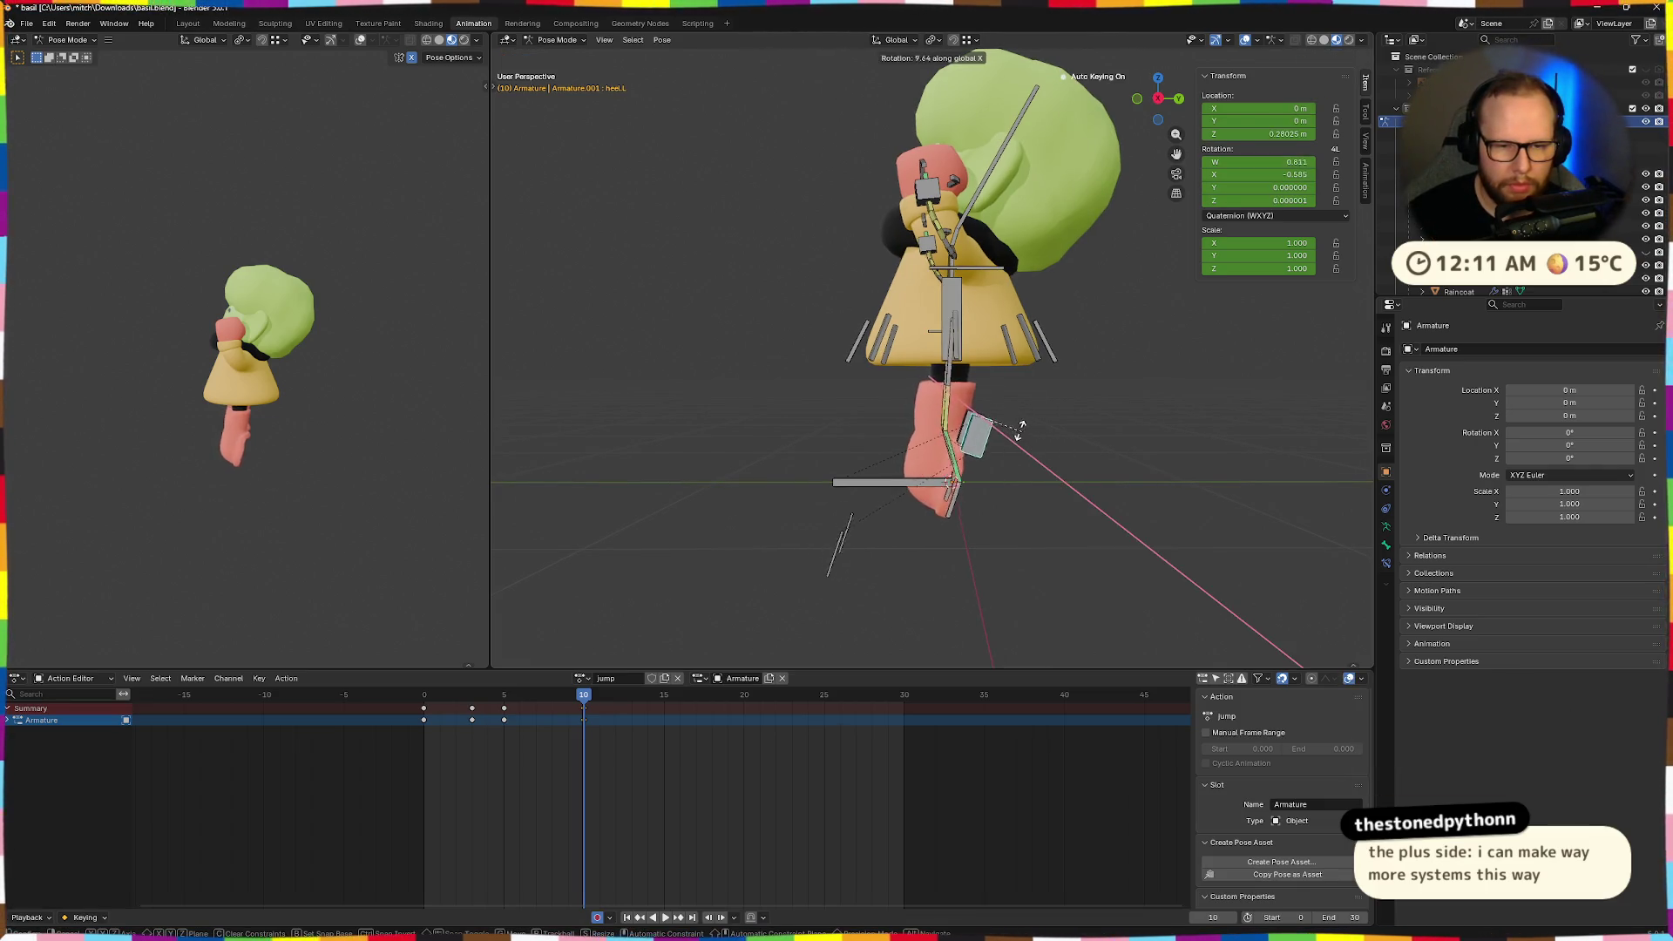
left_click(1116, 532)
key("g")
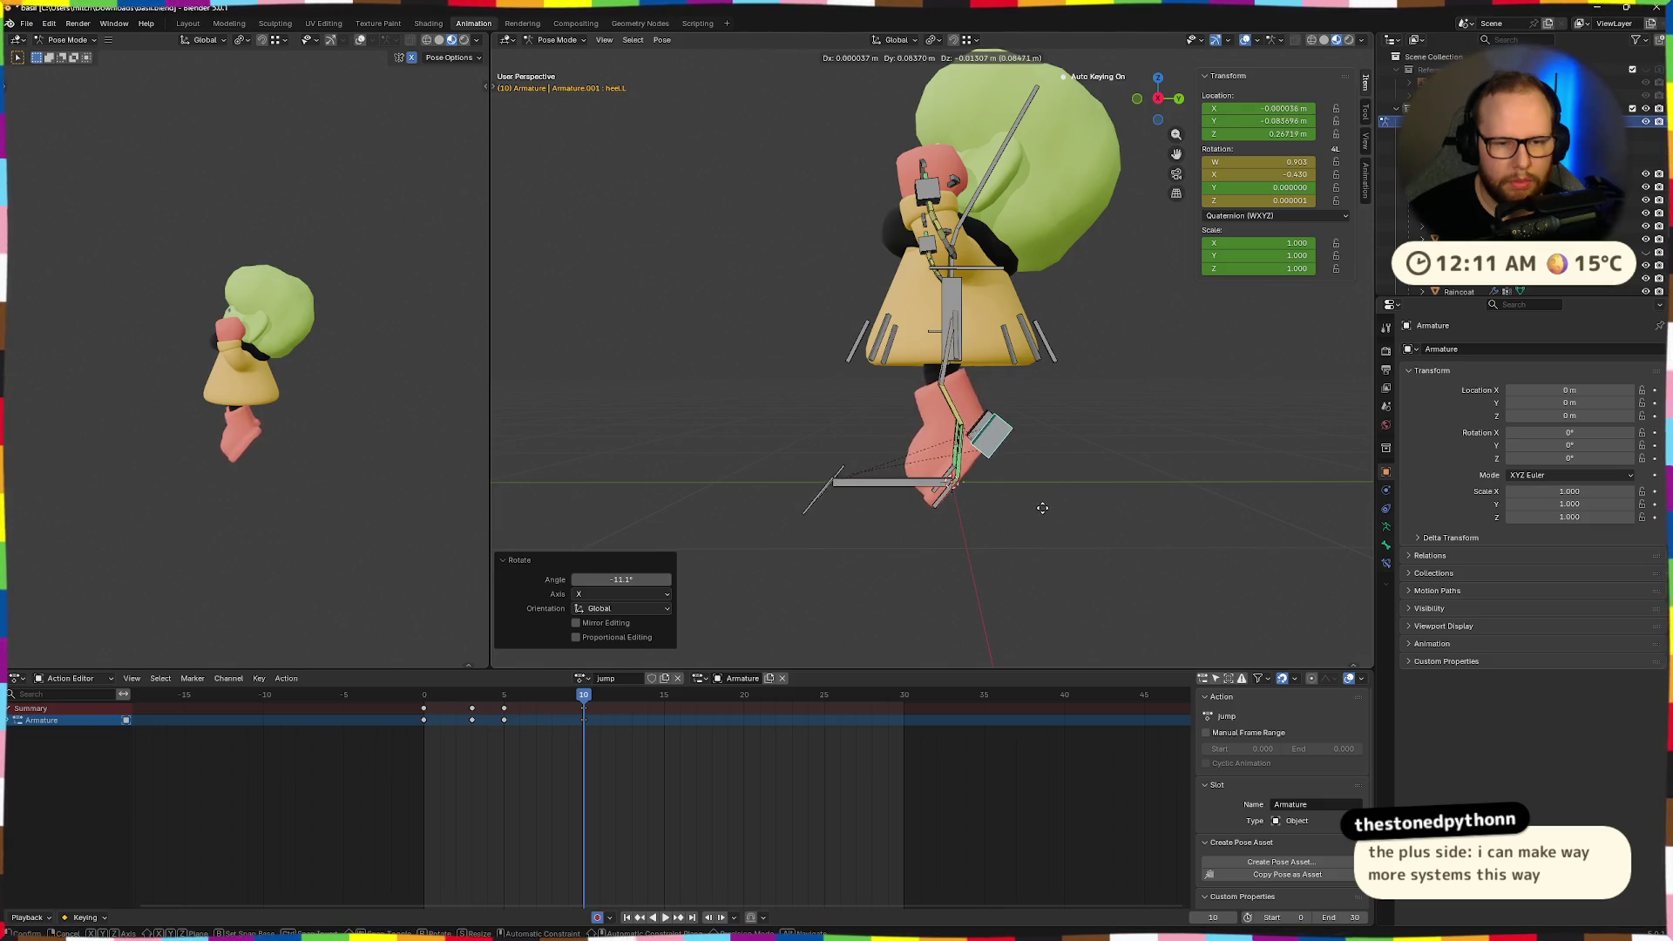
left_click(1041, 502)
Play and scrub the jump animation from frame 0 to review the heel motion.
mouse_move(1038, 502)
middle_mouse_down()
mouse_move(1031, 469)
mouse_move(1048, 504)
mouse_move(1027, 516)
middle_mouse_up()
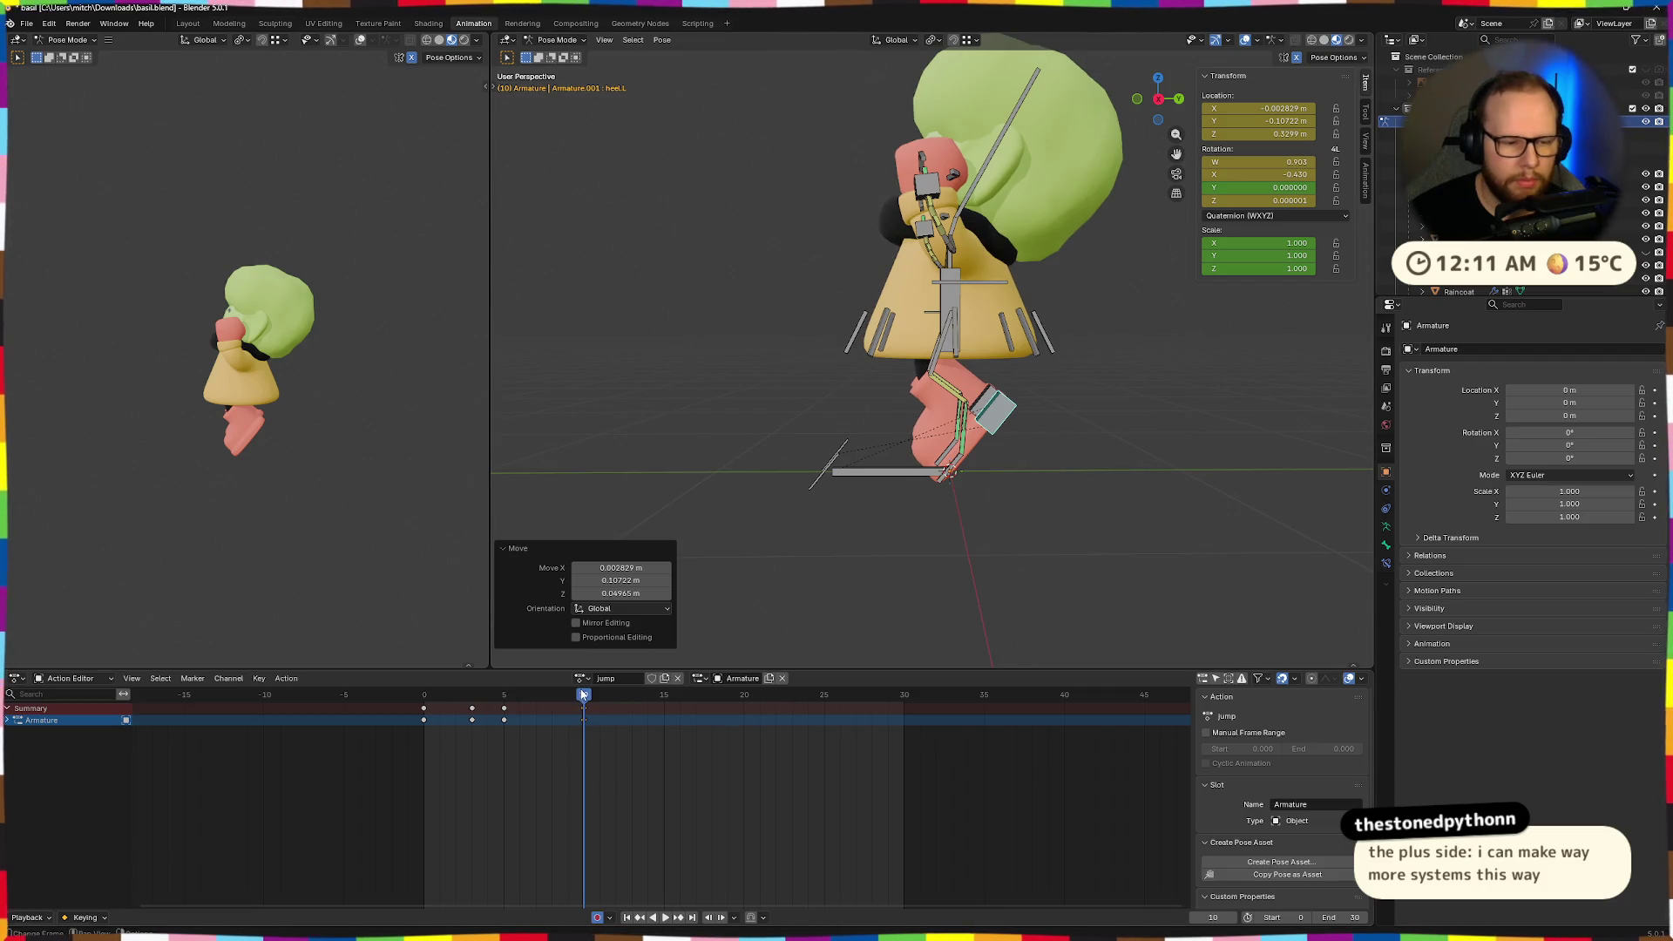
left_click(417, 702)
key("space")
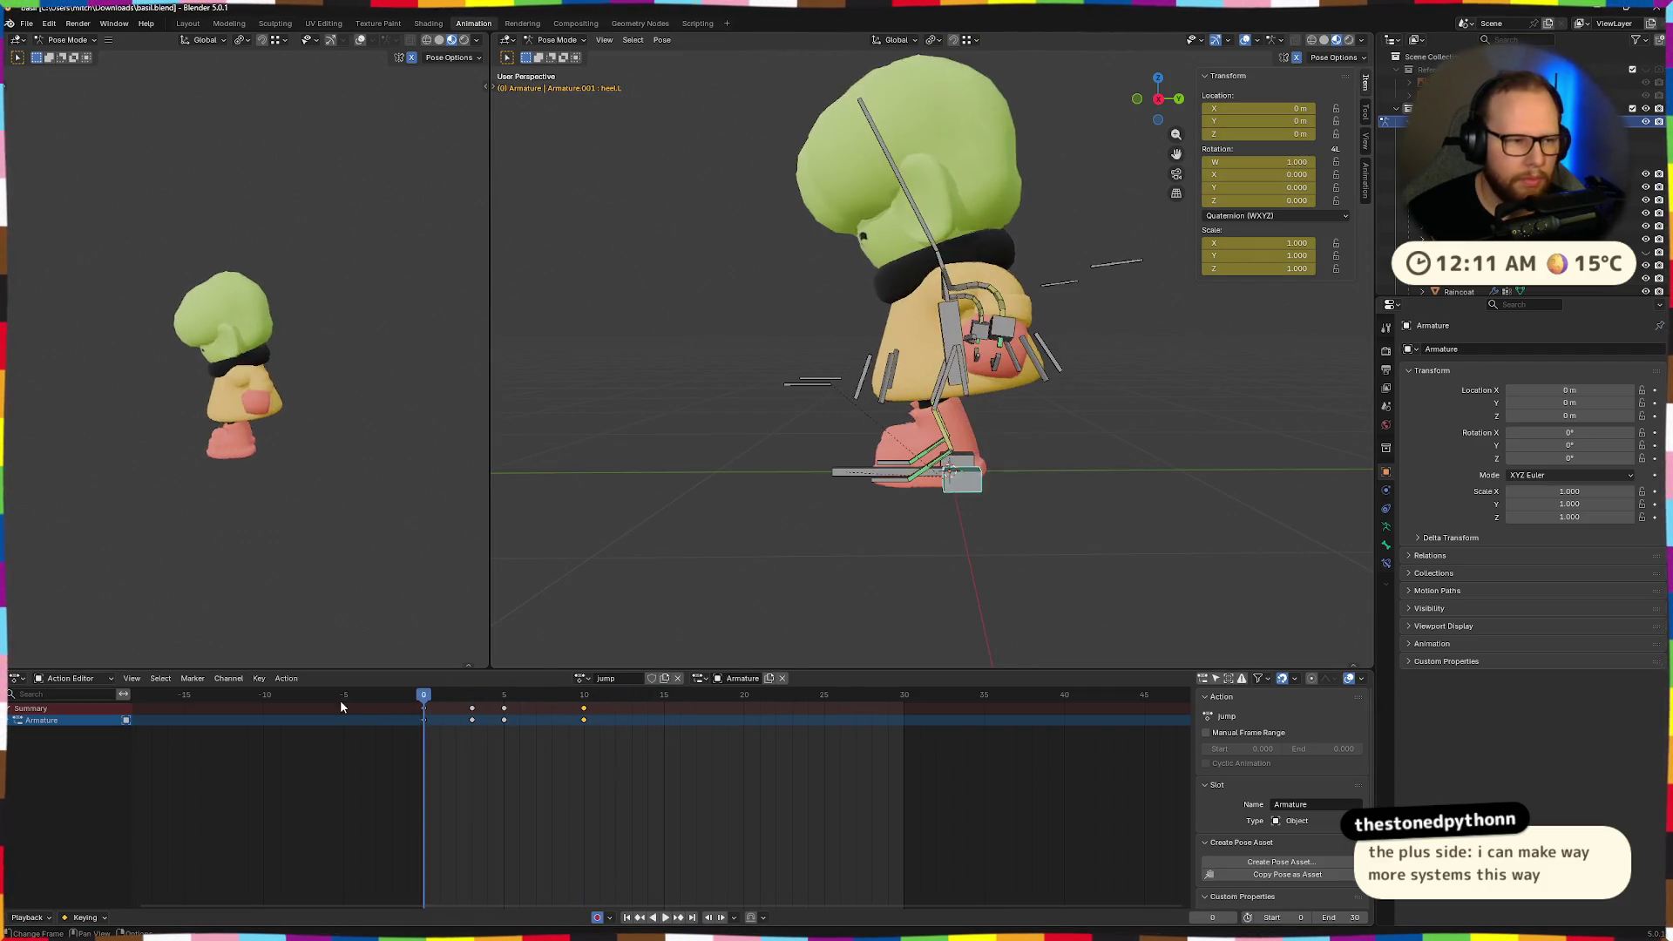
key("Escape")
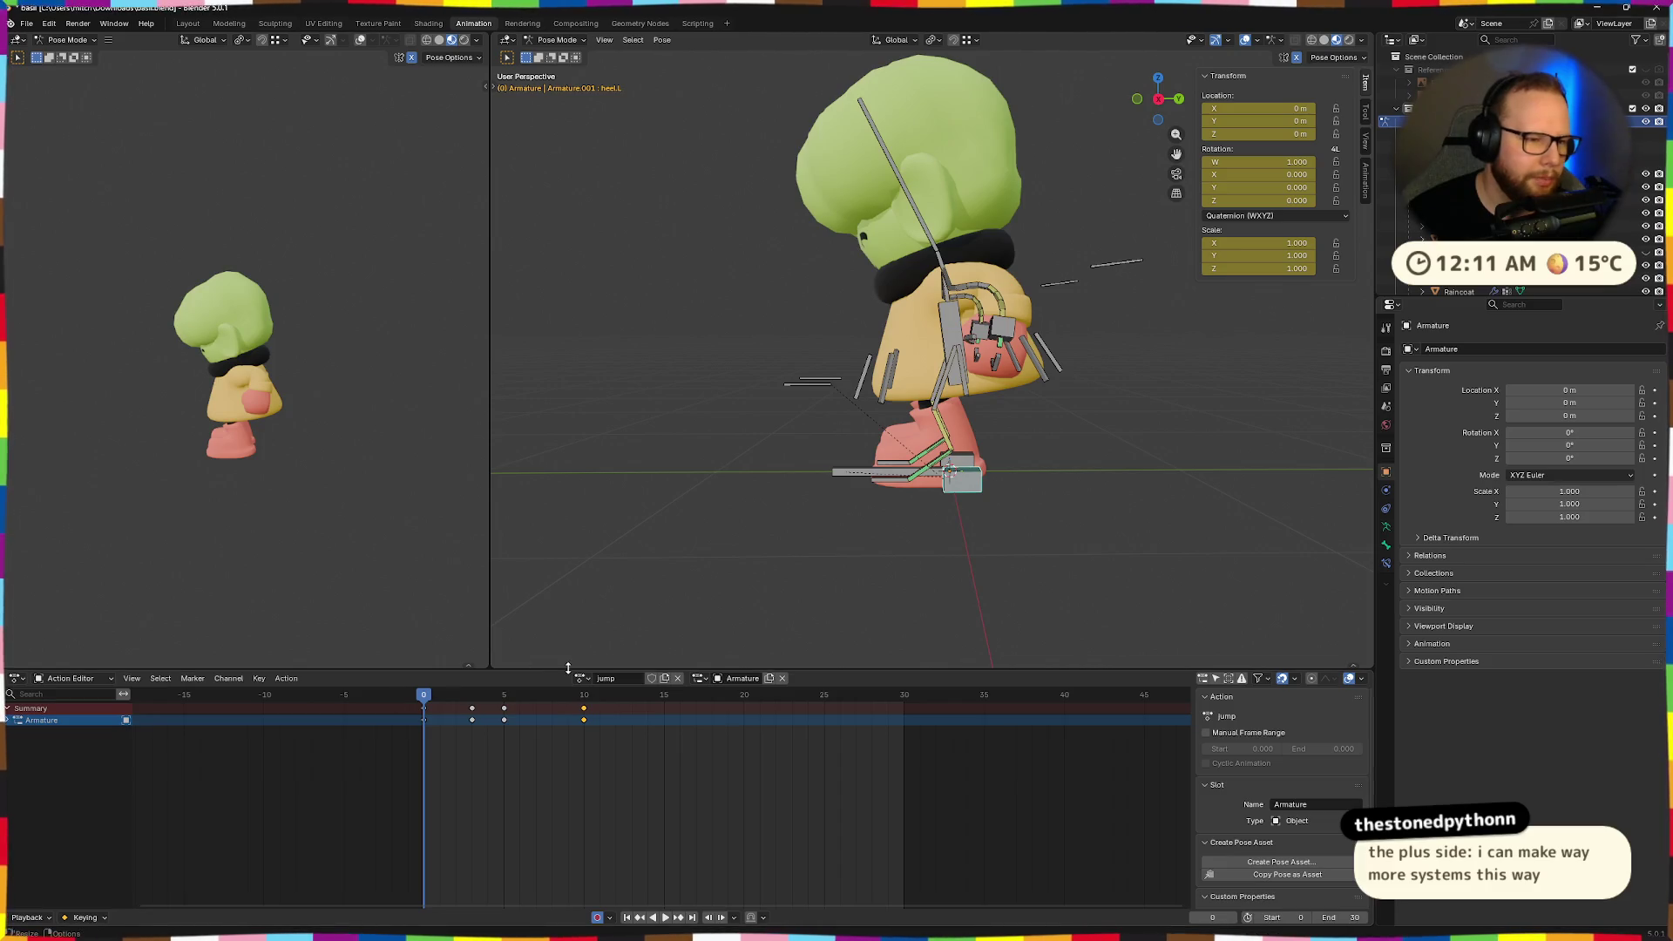
mouse_move(571, 697)
left_mouse_down()
mouse_move(647, 704)
mouse_move(458, 697)
mouse_move(582, 710)
left_mouse_up()
mouse_move(767, 501)
middle_mouse_down()
mouse_move(956, 497)
mouse_move(759, 469)
mouse_move(910, 472)
middle_mouse_up()
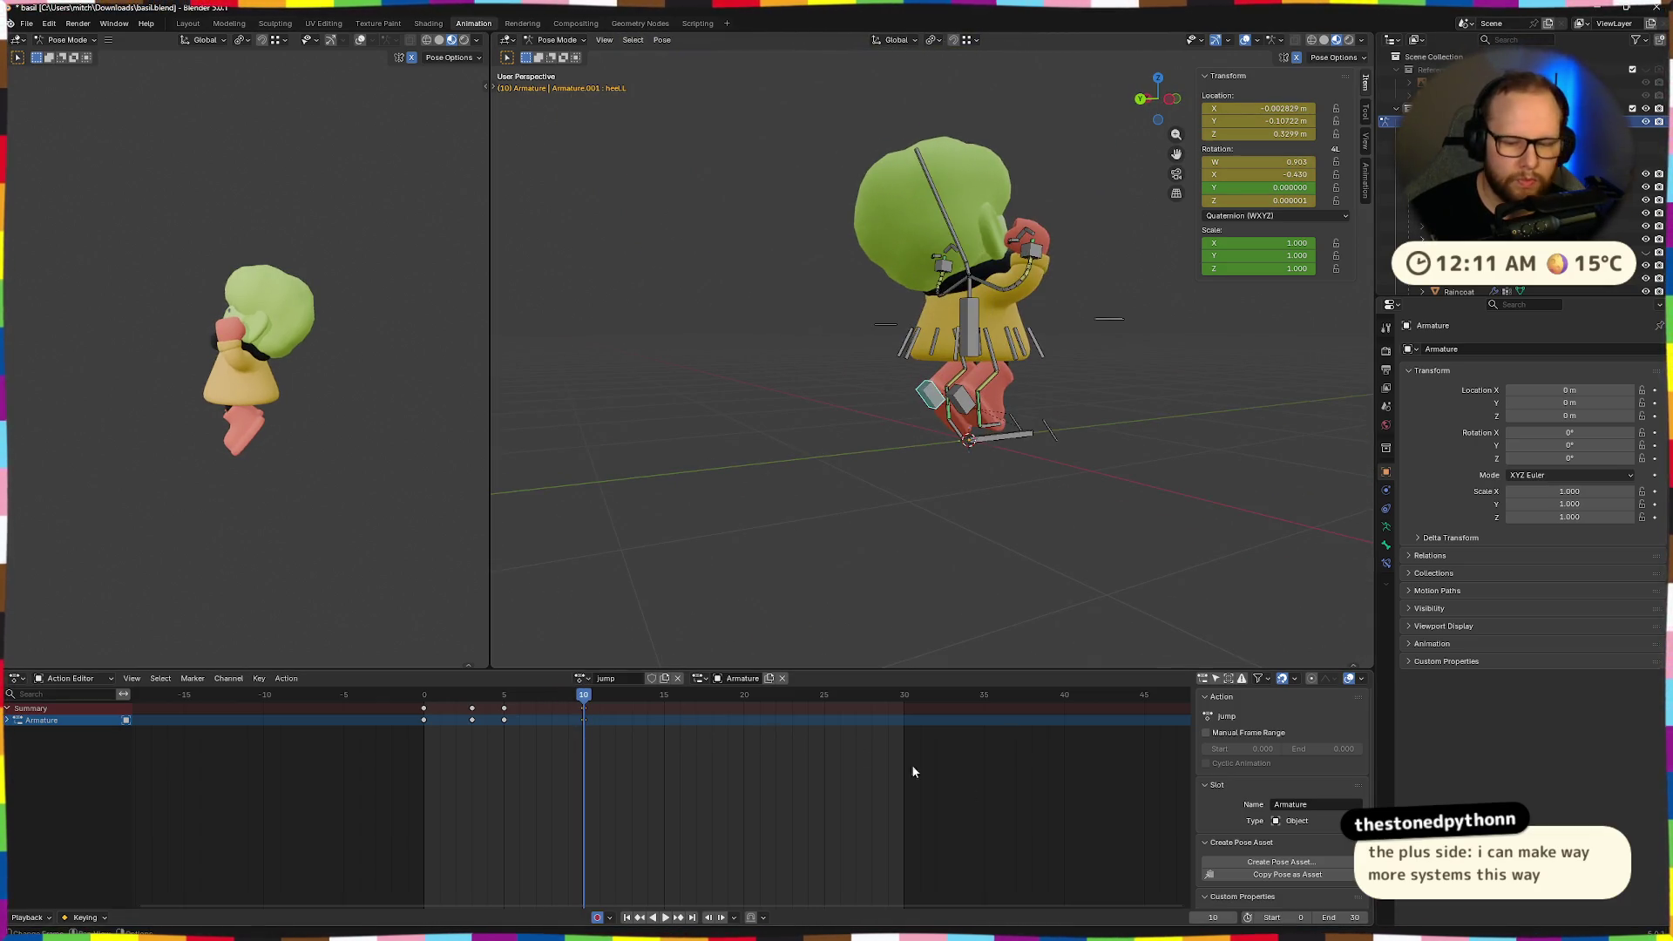
Set the animation end frame to 15 and play the shortened loop.
left_click(1338, 918)
type("15")
key("Return")
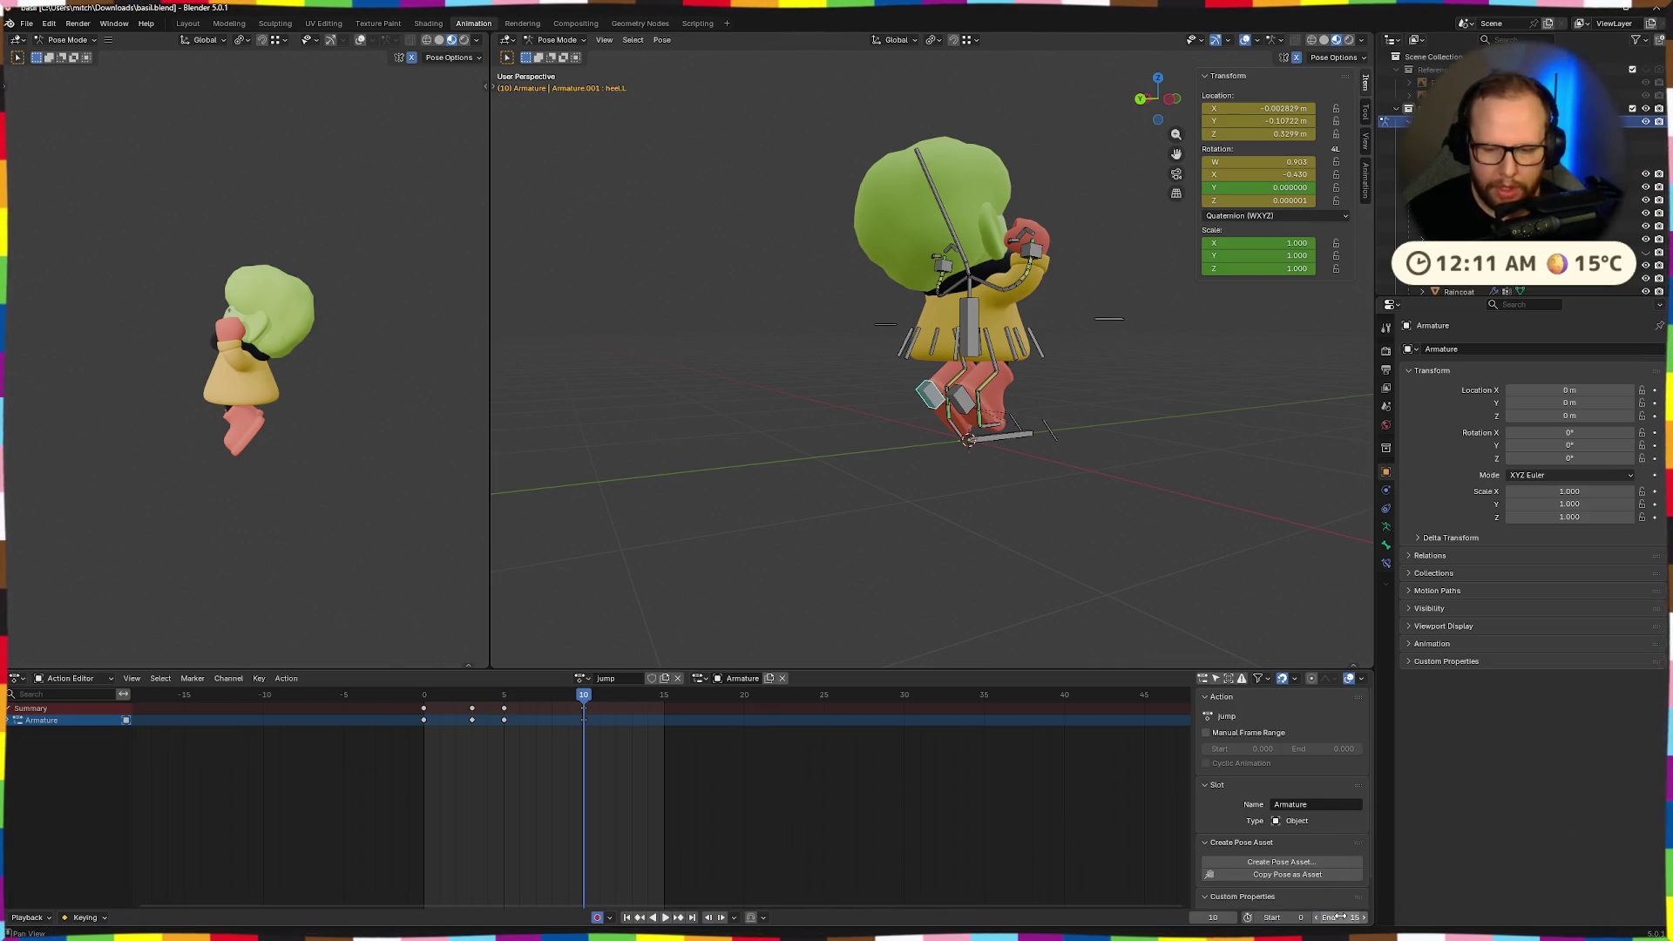
key("space")
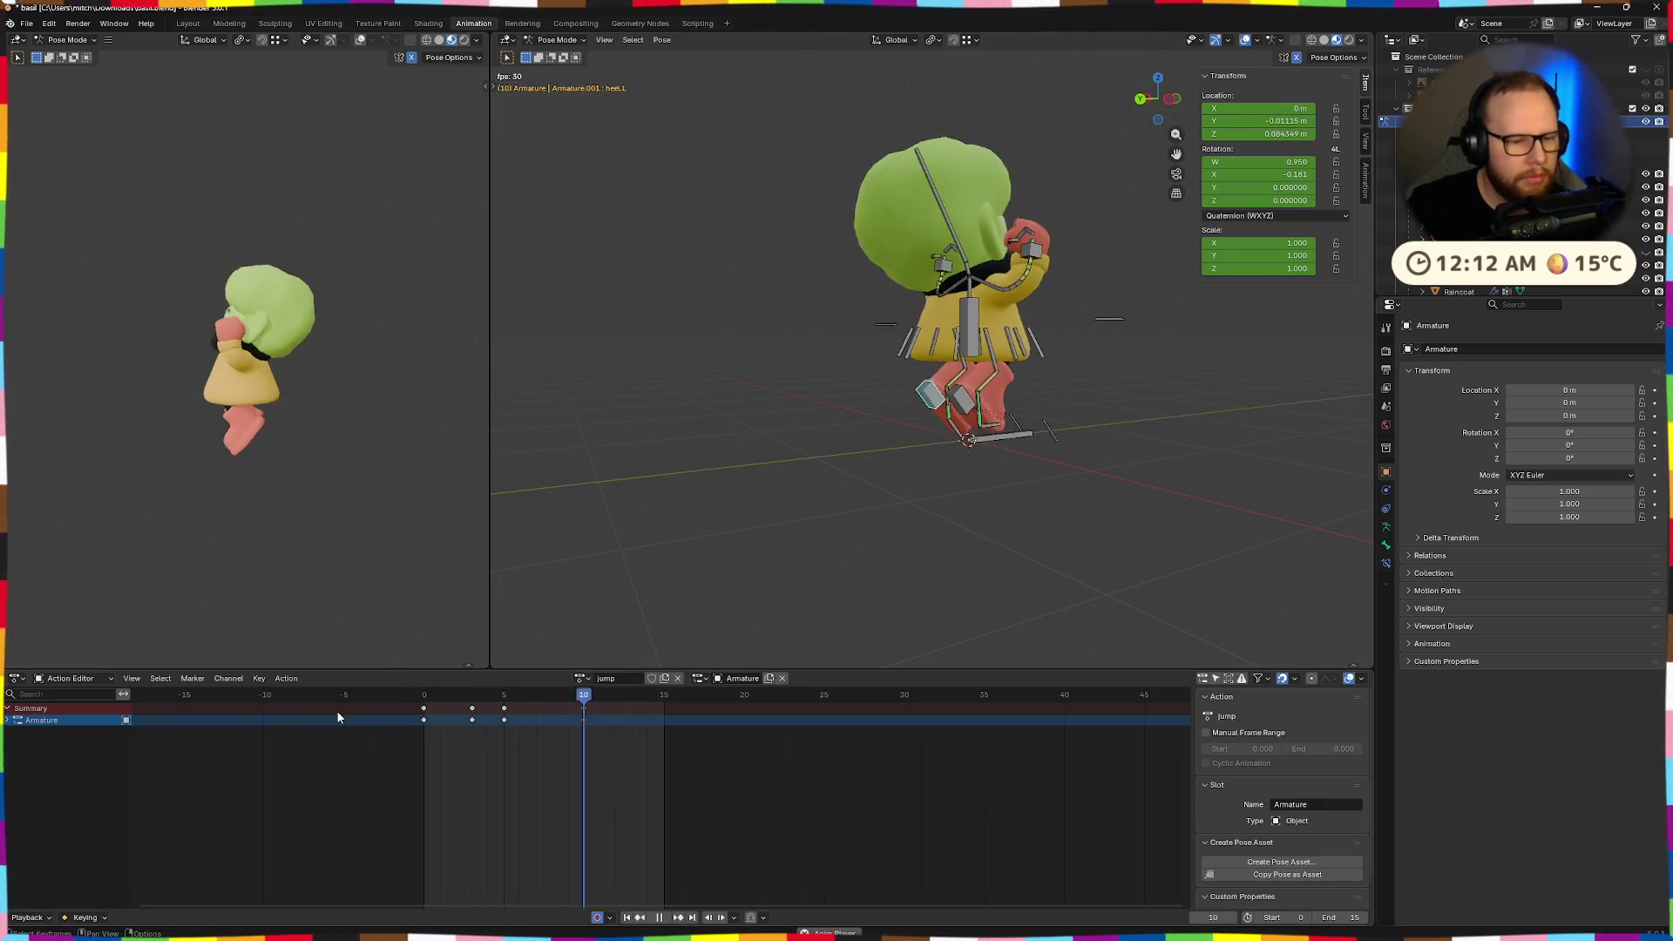
key("space")
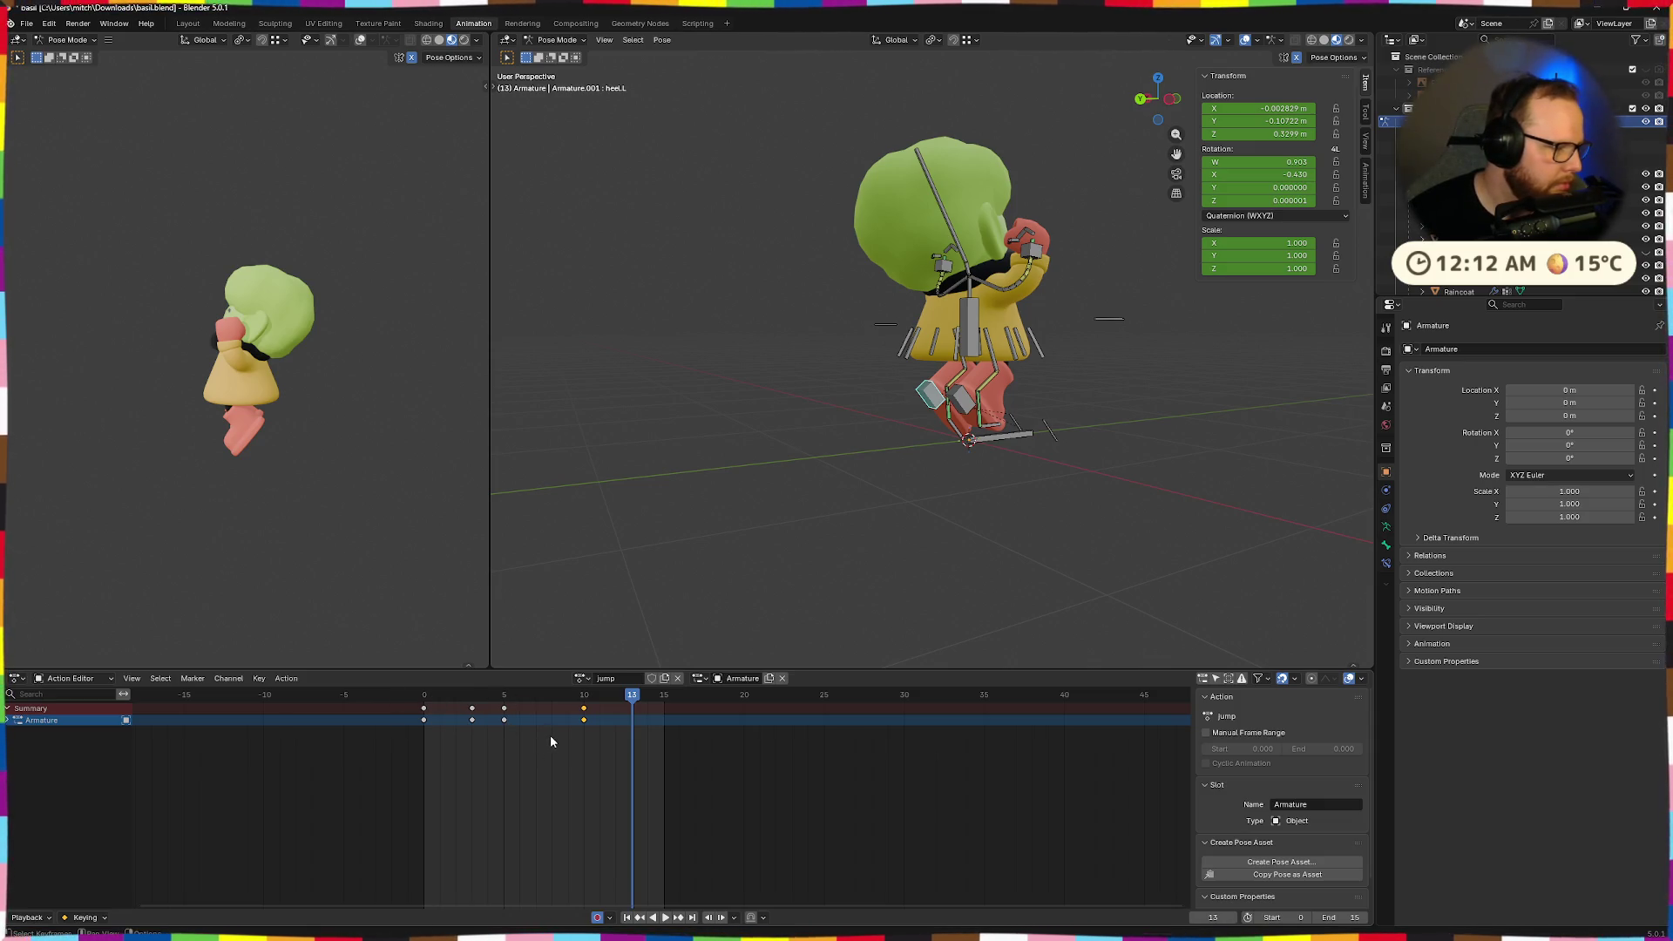
Keyframe the frame-10 pose and advance to frame 15.
middle_click_drag(1172, 552, 1133, 531)
mouse_move(630, 702)
left_mouse_down()
mouse_move(422, 702)
mouse_move(660, 701)
left_mouse_up()
key("i")
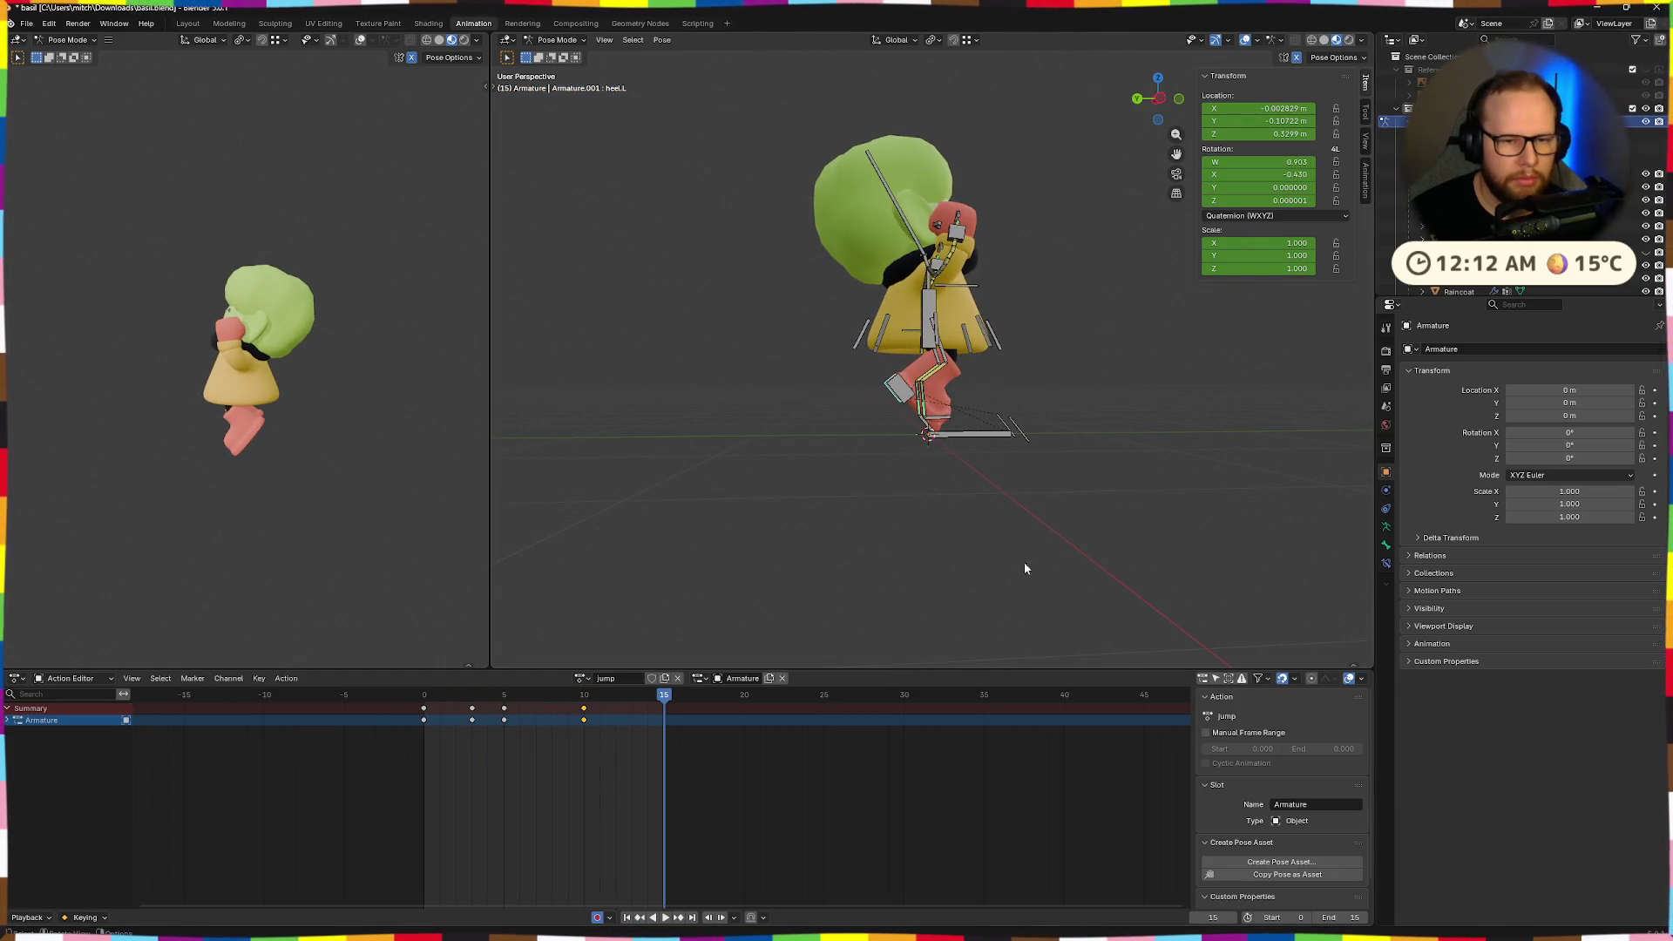
scroll(1030, 571, "up", 6)
mouse_move(1015, 560)
middle_mouse_down()
mouse_move(937, 564)
mouse_move(990, 527)
middle_mouse_up()
scroll(985, 472, "up", 3)
mouse_move(902, 411)
middle_mouse_down()
mouse_move(1047, 347)
mouse_move(1000, 389)
mouse_move(958, 266)
middle_mouse_up()
Raise the hand control along Z, try a horizontal move, then undo it.
key("g")
key("z")
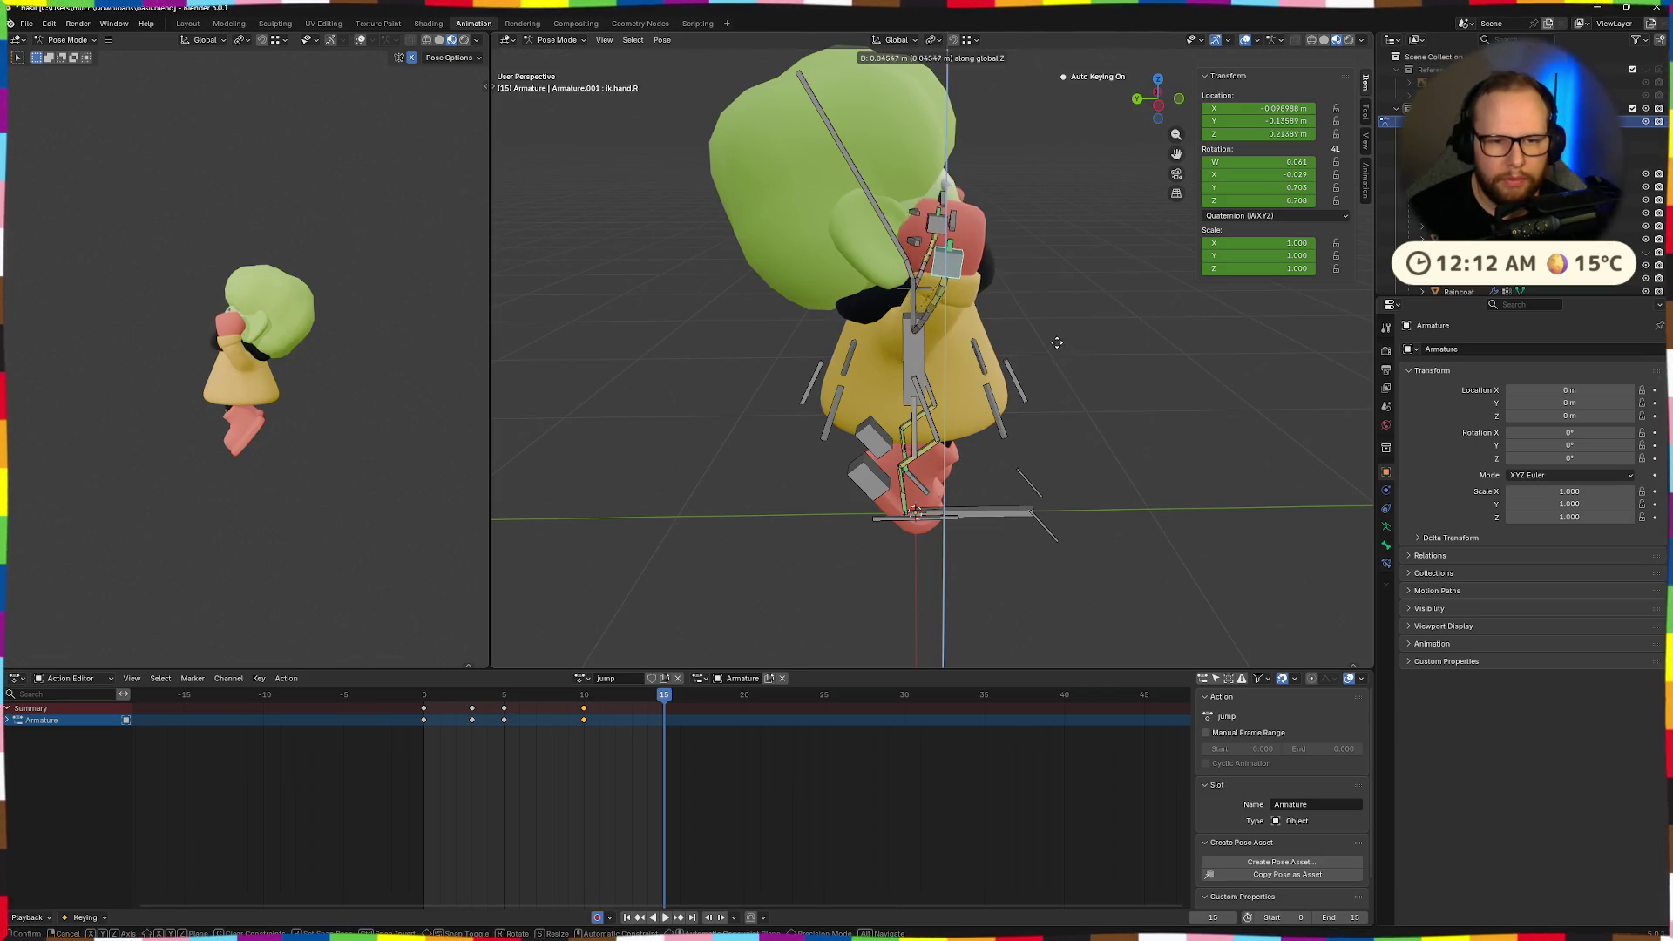
left_click(1052, 350)
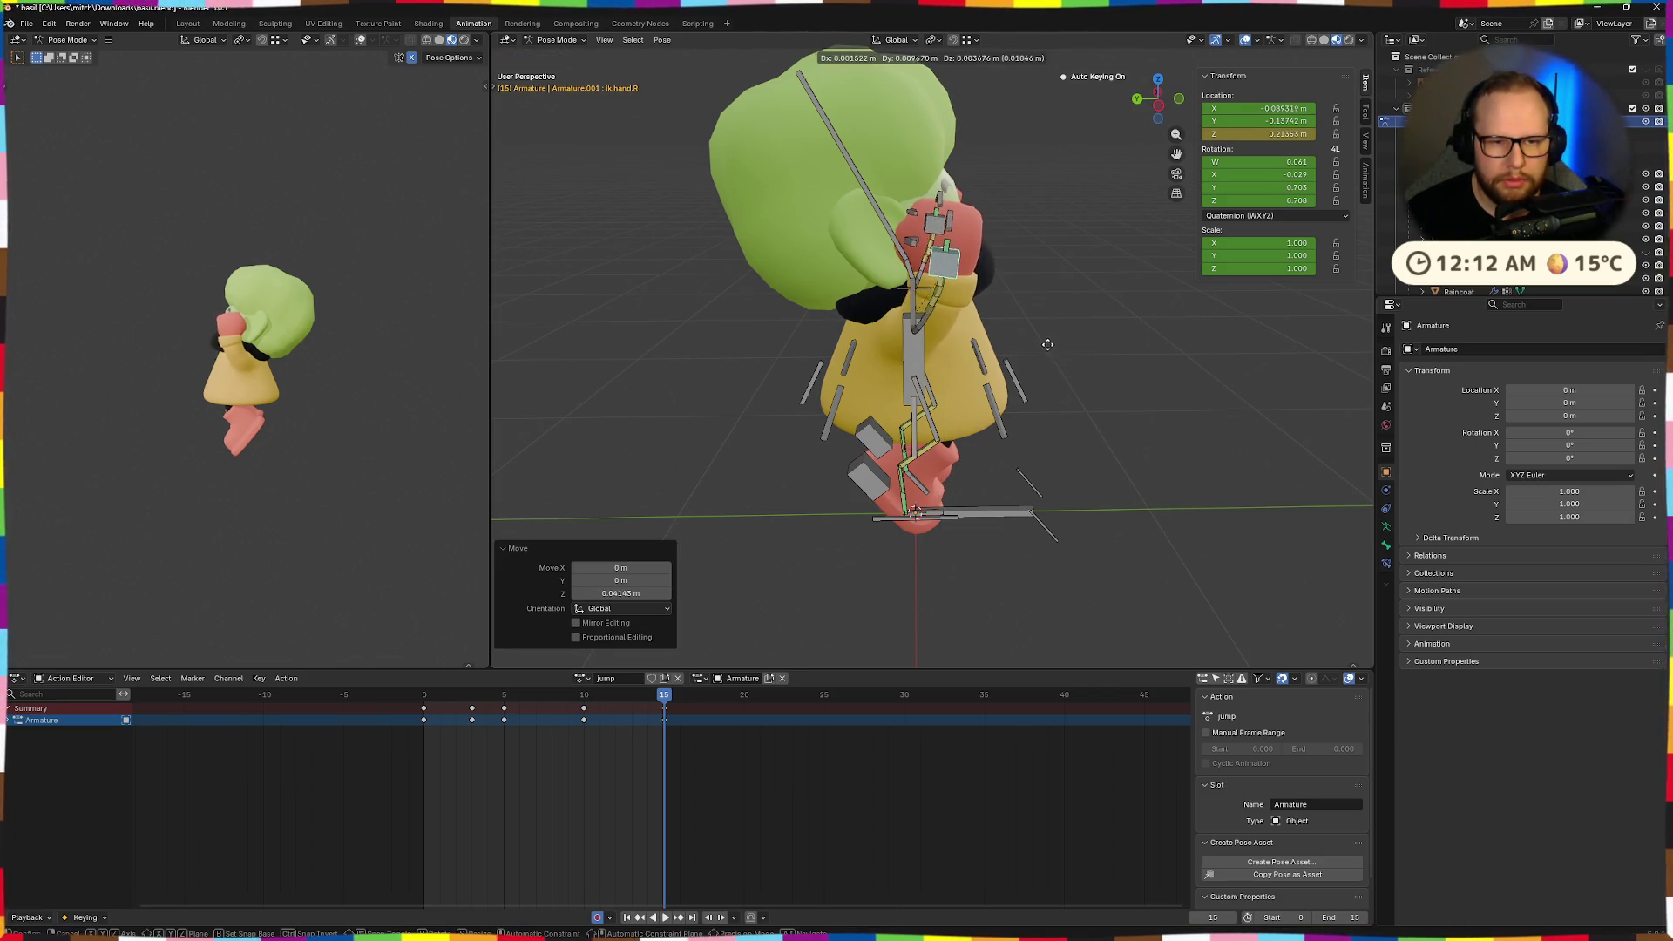
key("shift+z")
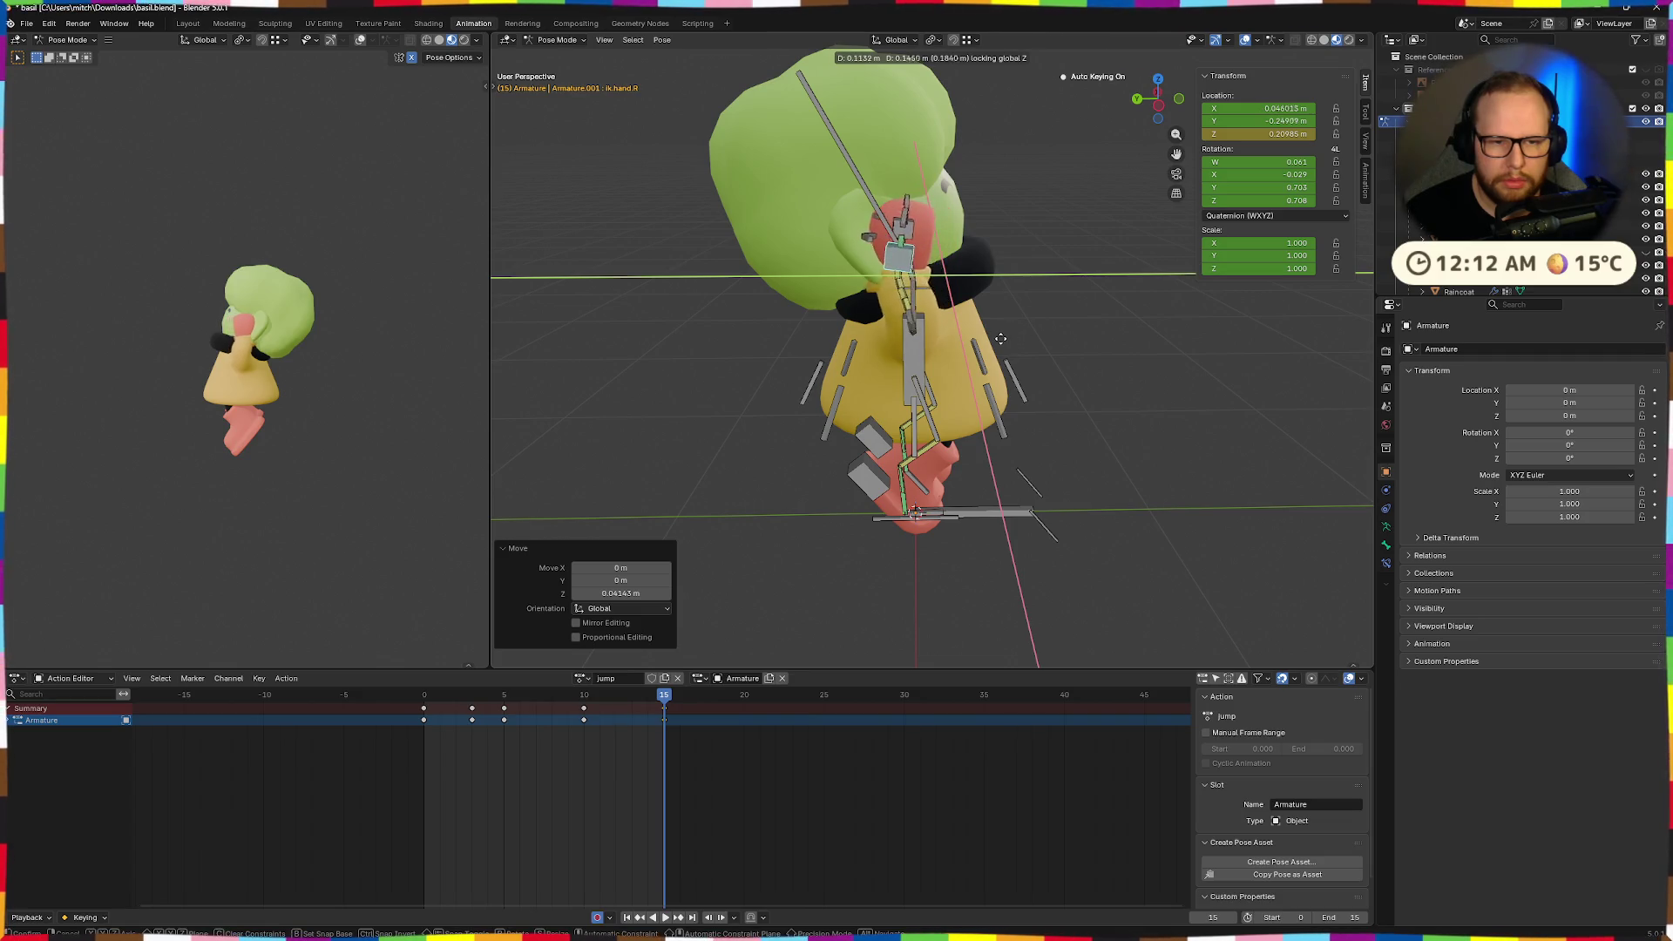
left_click(1004, 347)
key("ctrl+z")
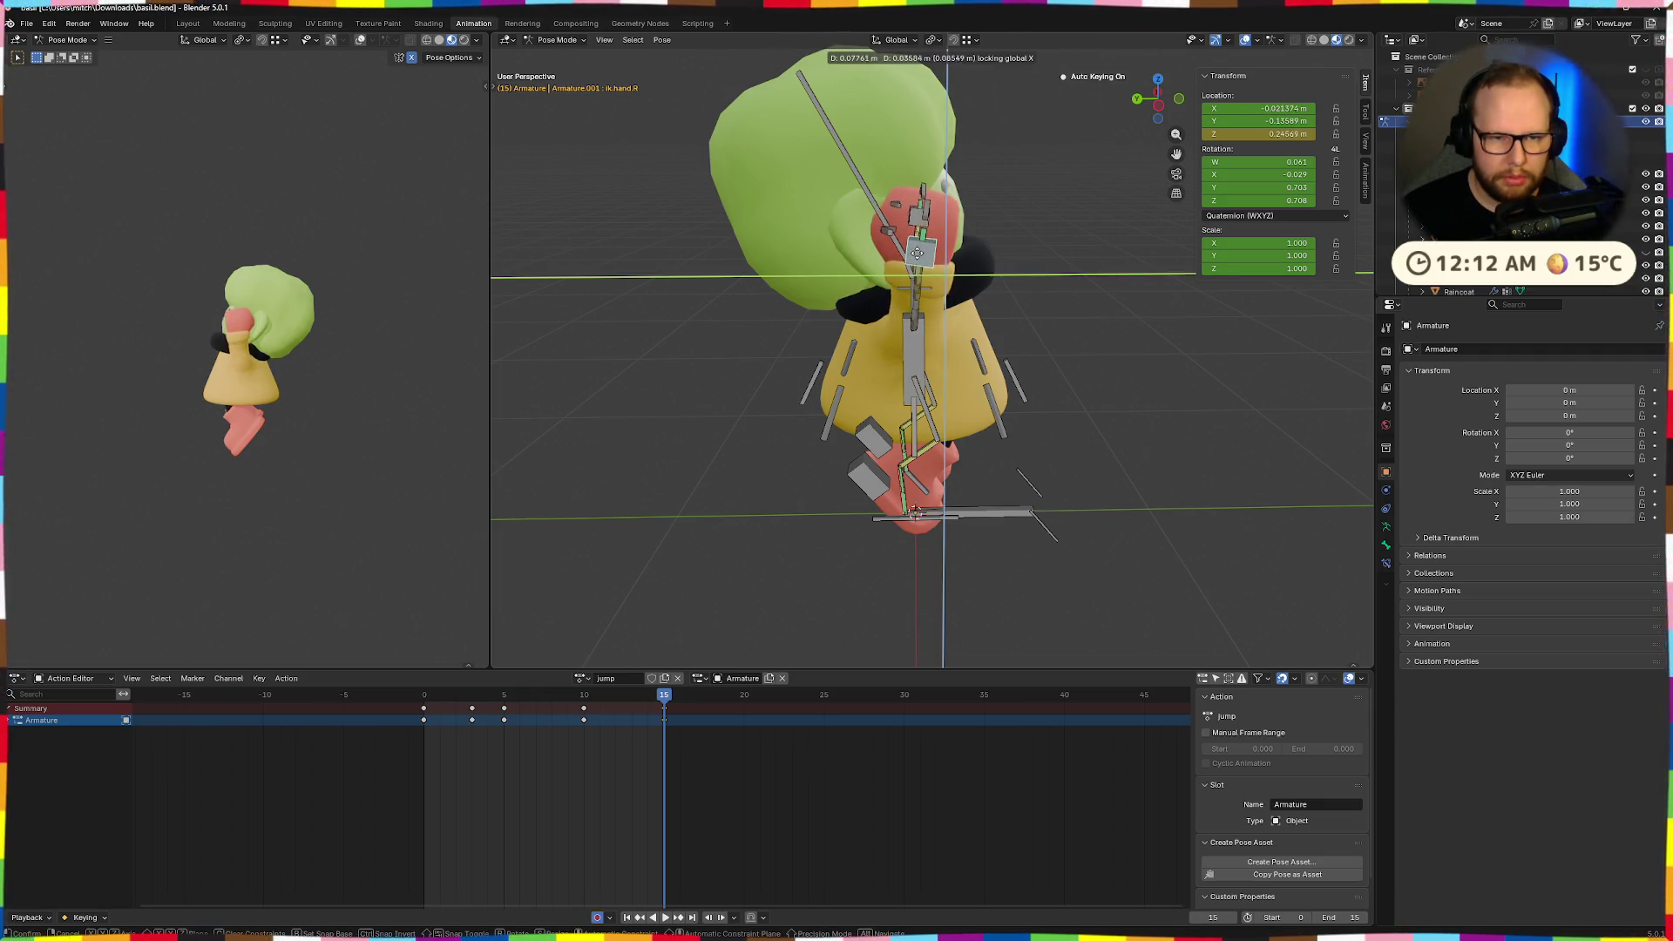
Reposition the hand control within the Y–Z plane.
left_click(916, 261)
mouse_move(916, 261)
middle_mouse_down()
mouse_move(978, 436)
mouse_move(1028, 396)
mouse_move(1180, 394)
middle_mouse_up()
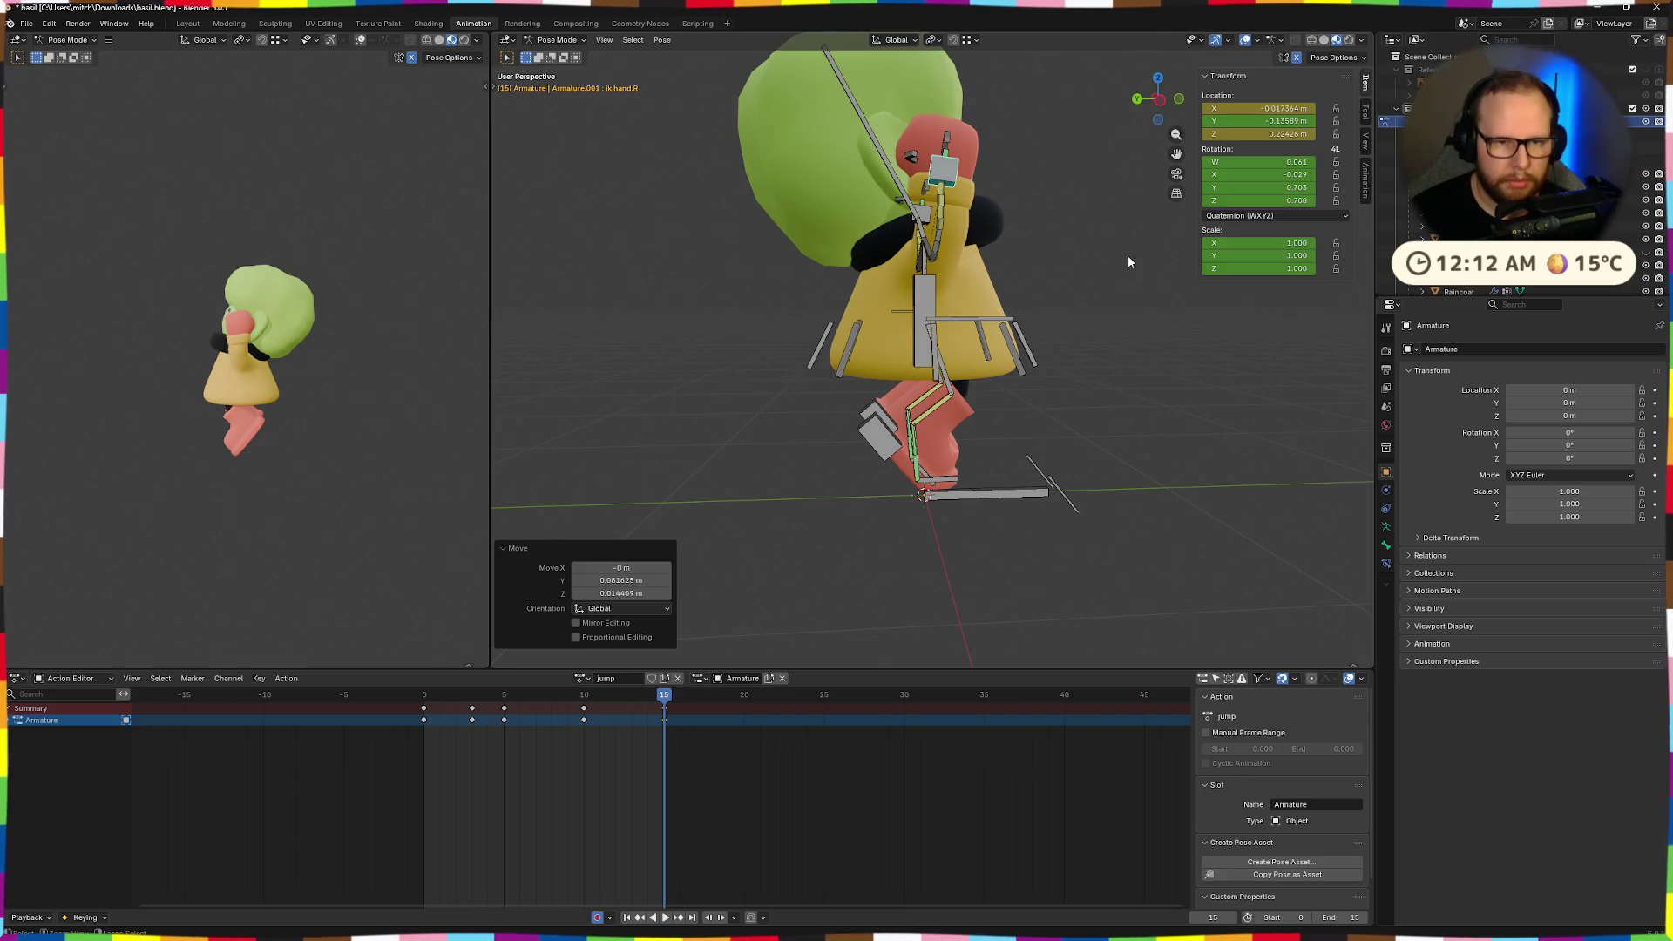
key("ctrl+z")
middle_click_drag(1109, 277, 1104, 283)
key("g")
key("shift+x")
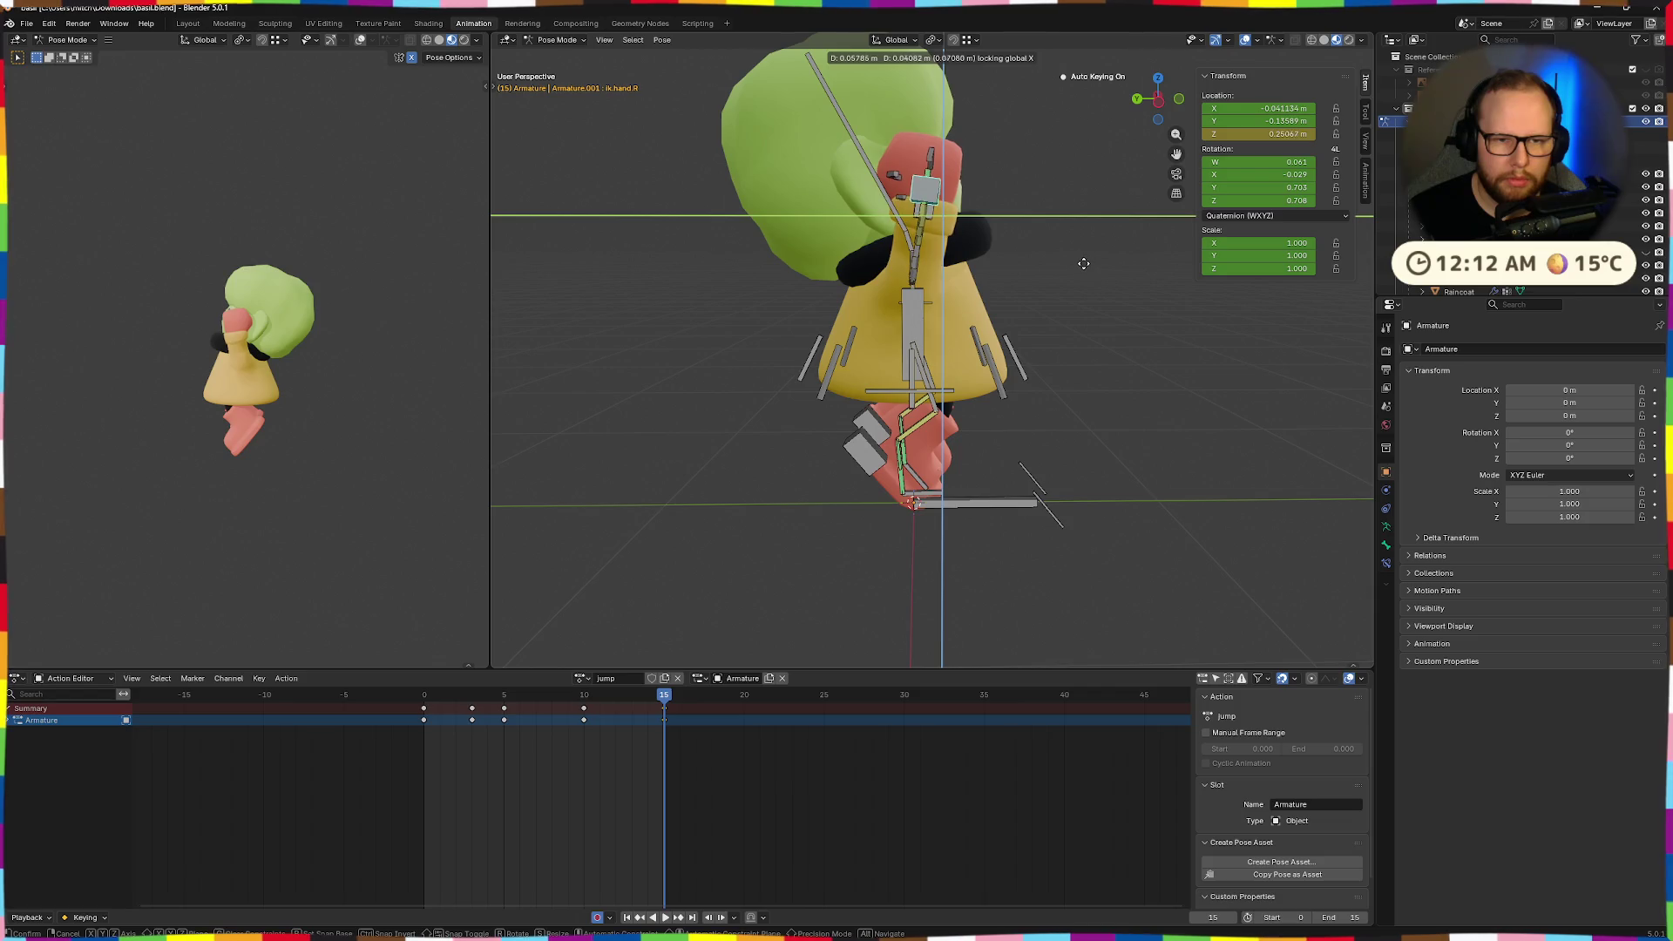
left_click(1082, 270)
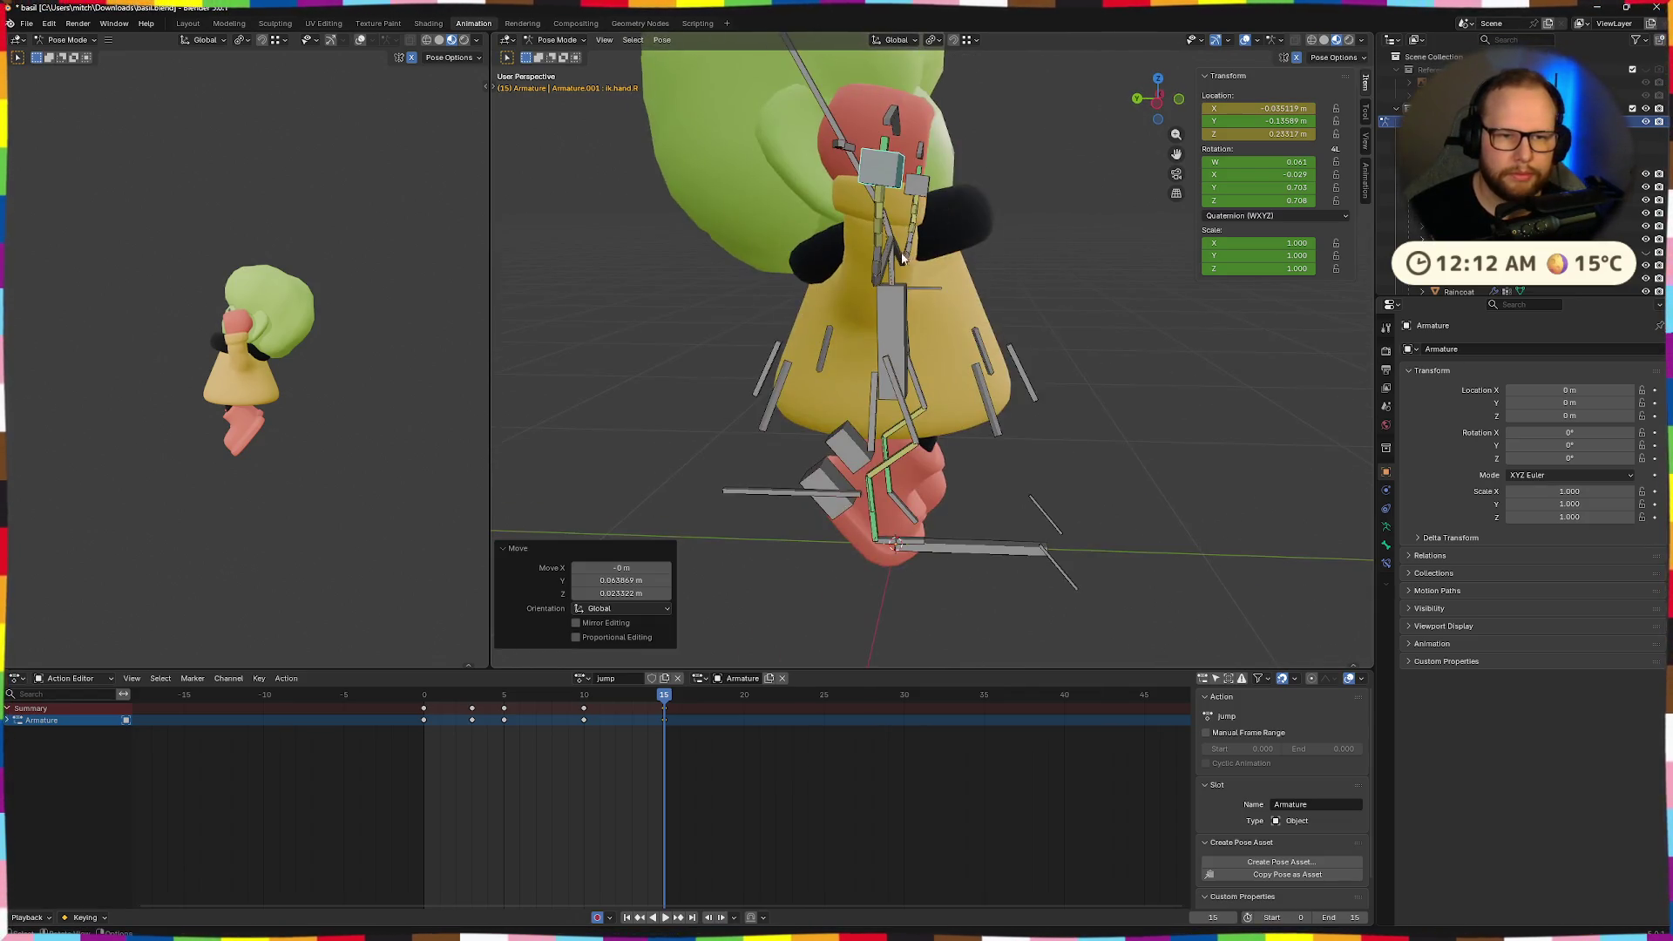
Tilt the head about -5.3° around X and start rotating the neck about X.
left_click(893, 212)
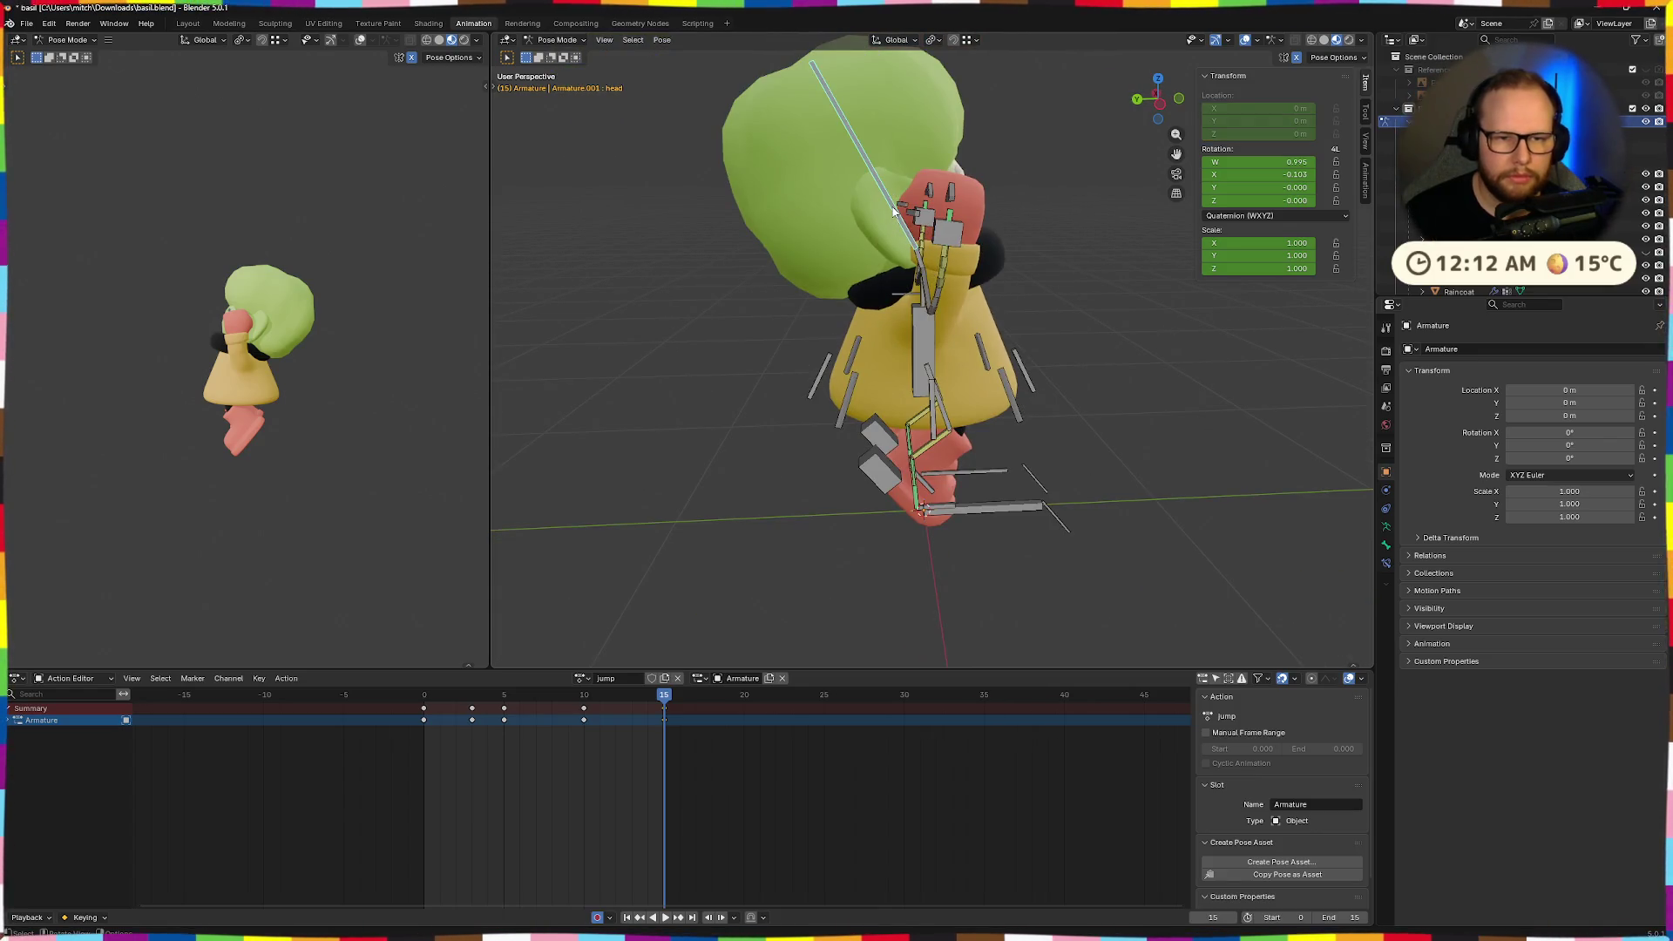
key("r")
key("x")
left_click(897, 212)
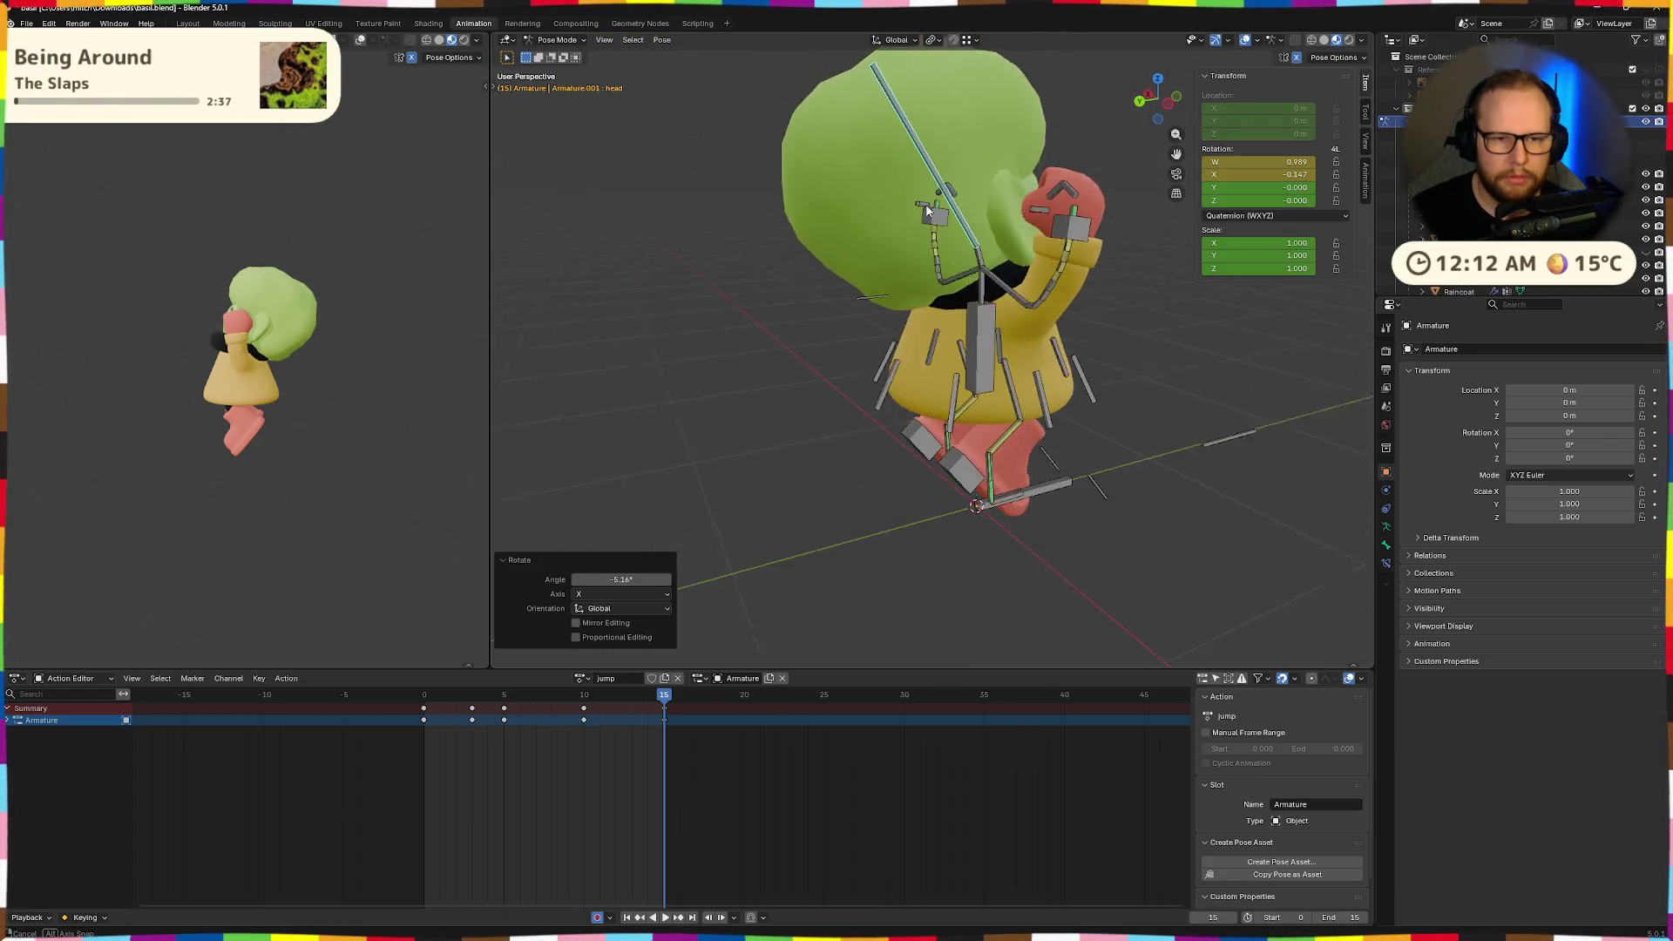
left_click(982, 252)
key("r")
key("x")
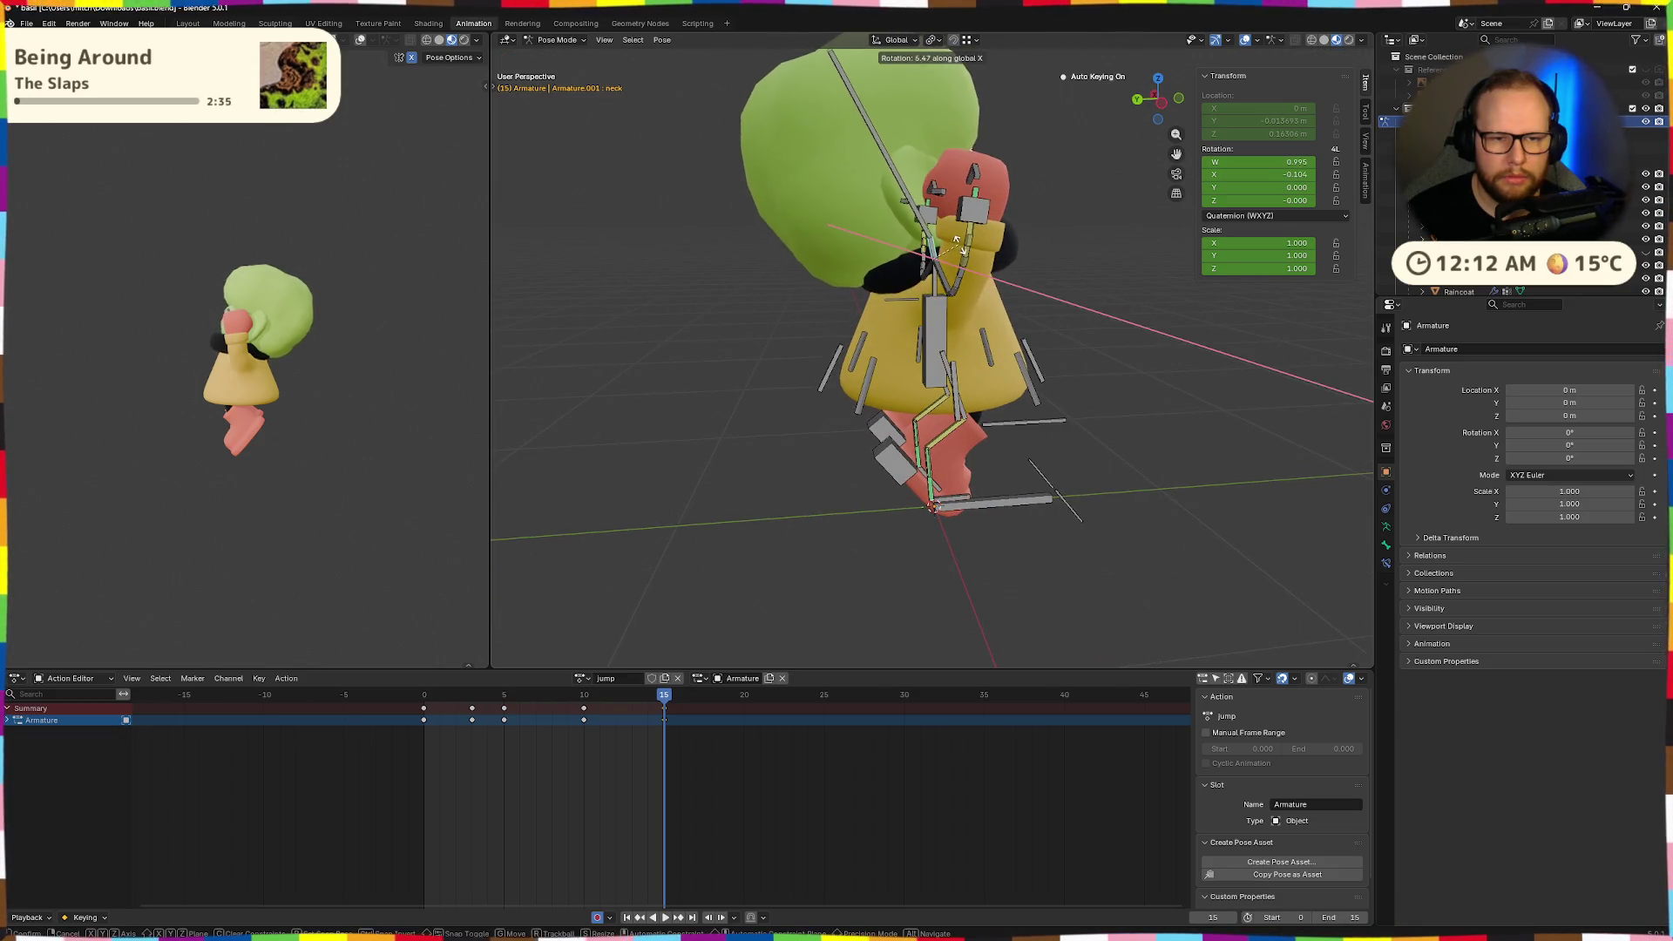